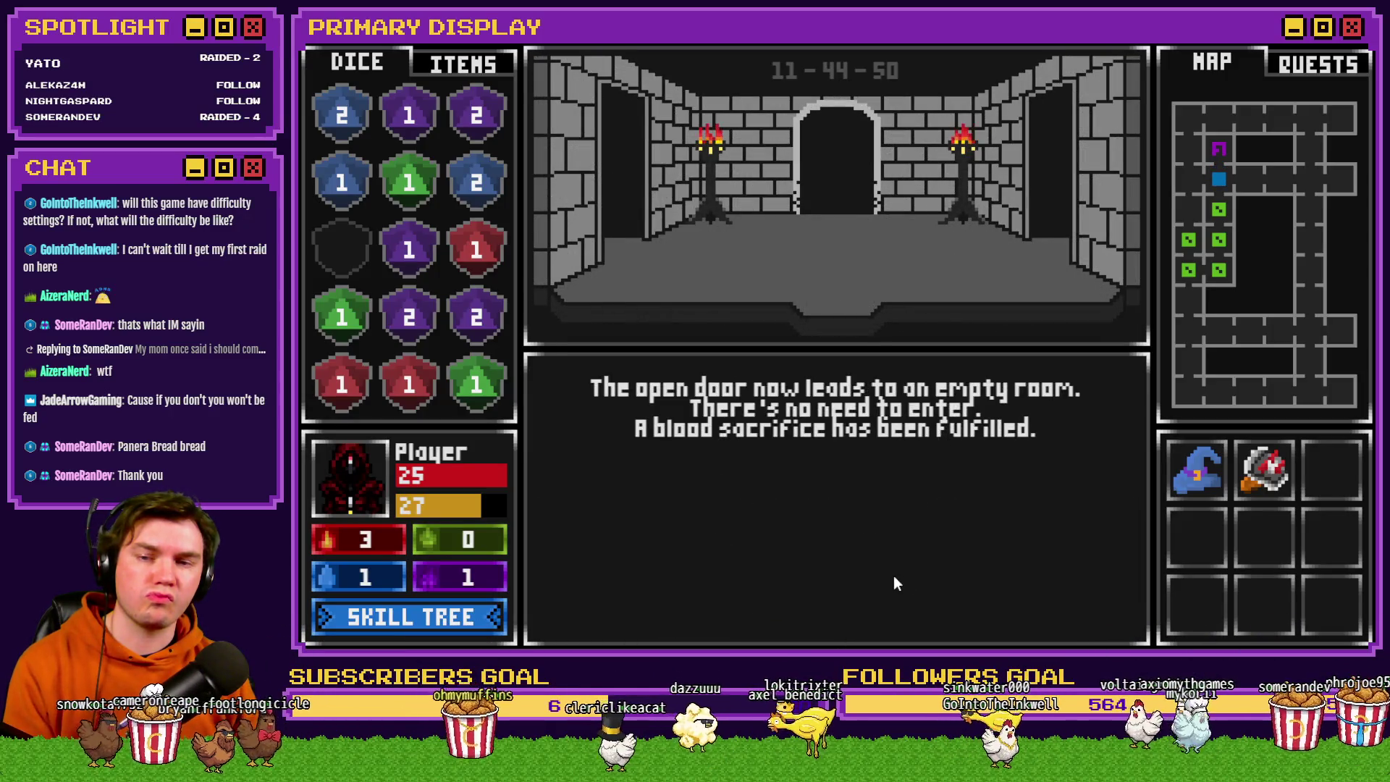
Step forward into the glyph-frame room and choose Interact with Glyphs.
key("w")
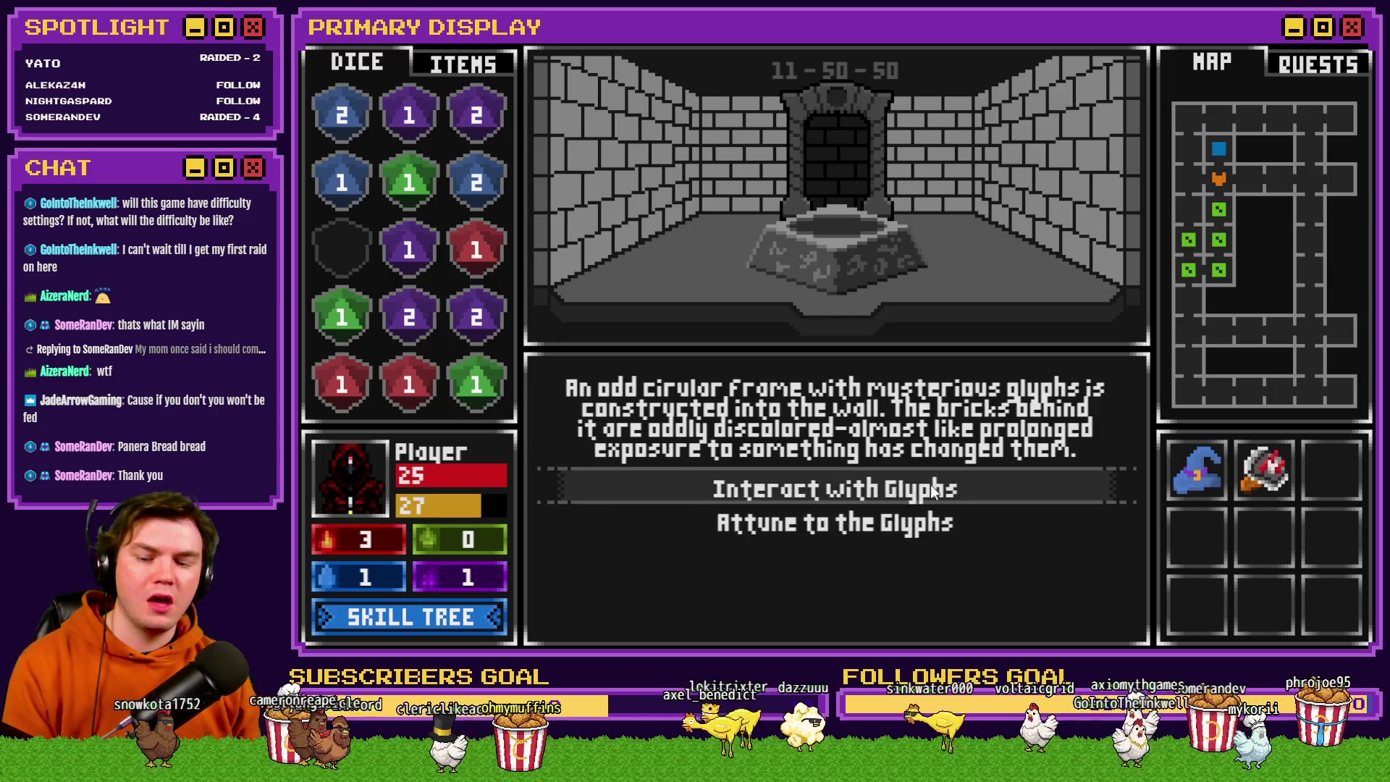
left_click(930, 488)
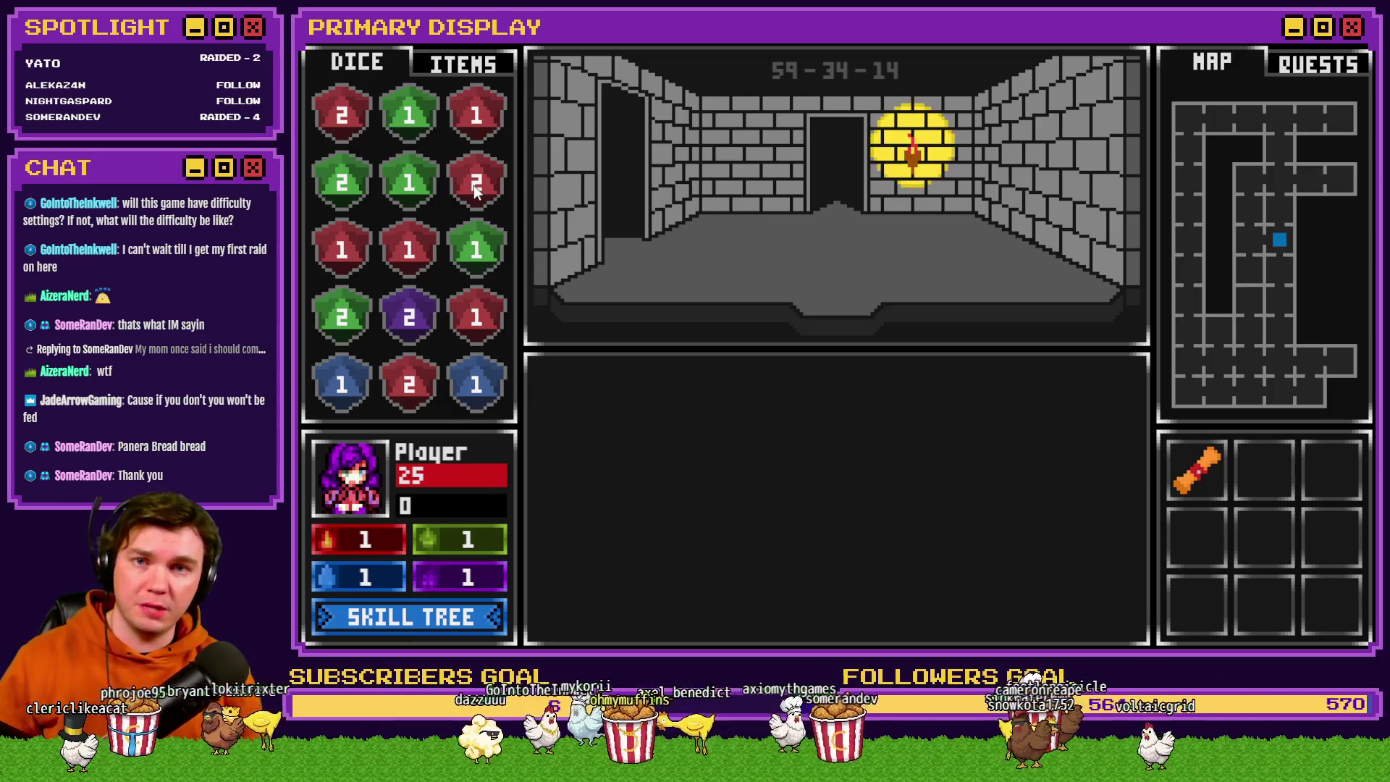
left_click(494, 68)
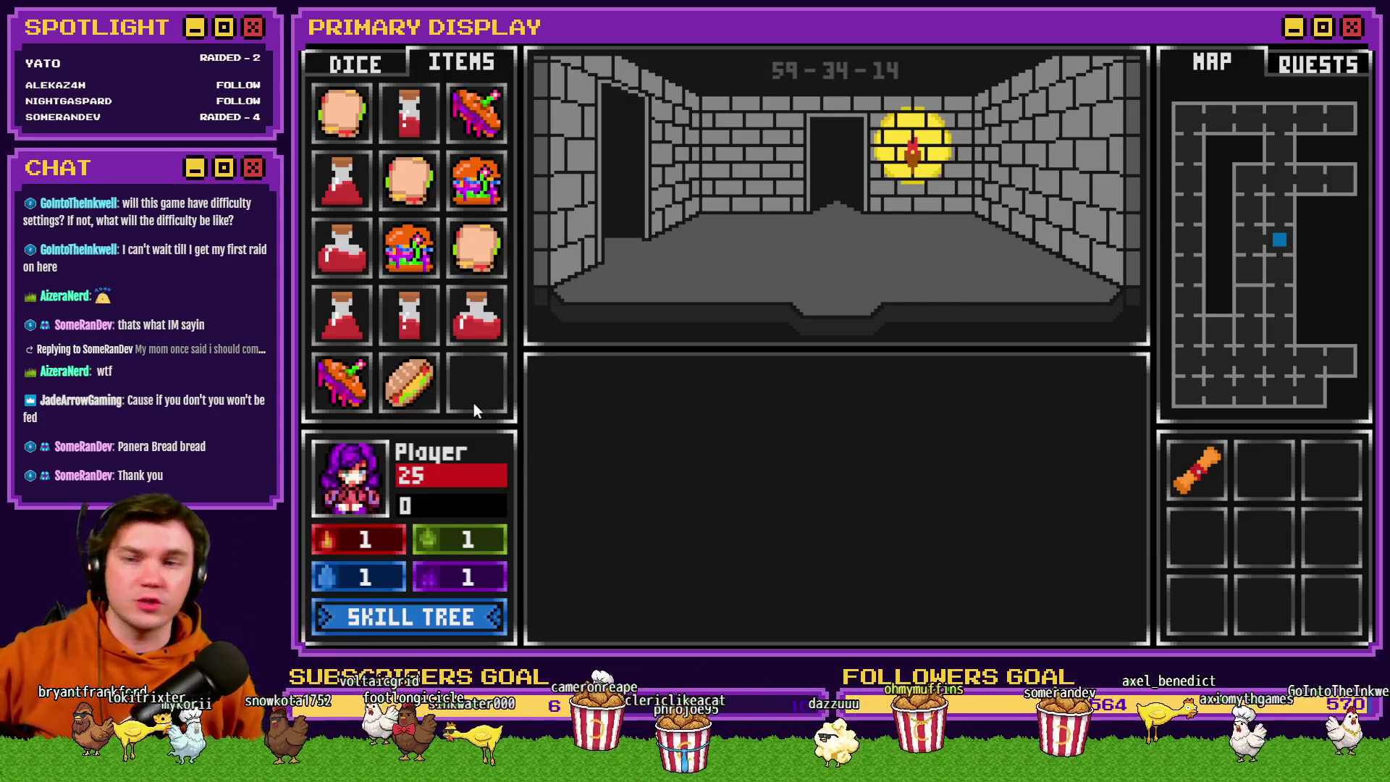
left_click(362, 67)
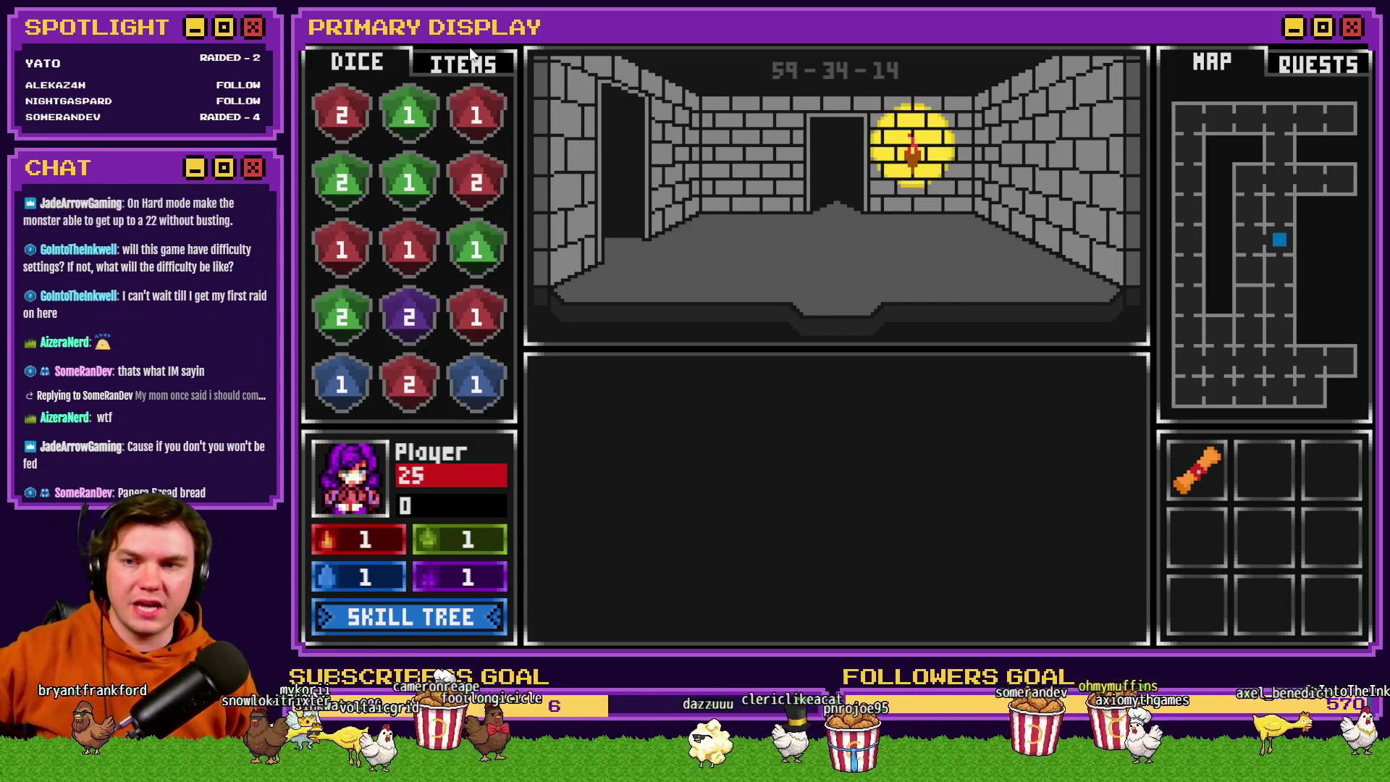
left_click(467, 58)
mouse_move(1184, 445)
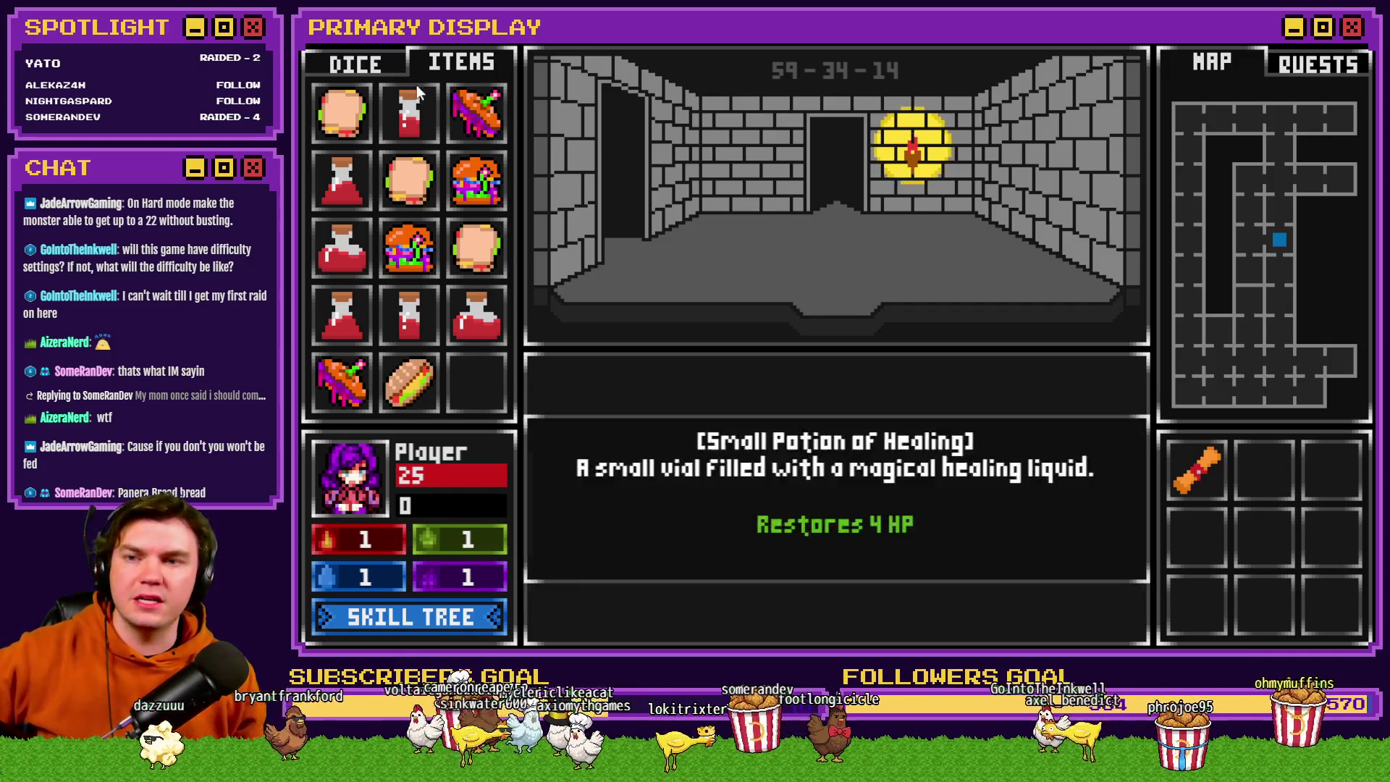
left_click(371, 66)
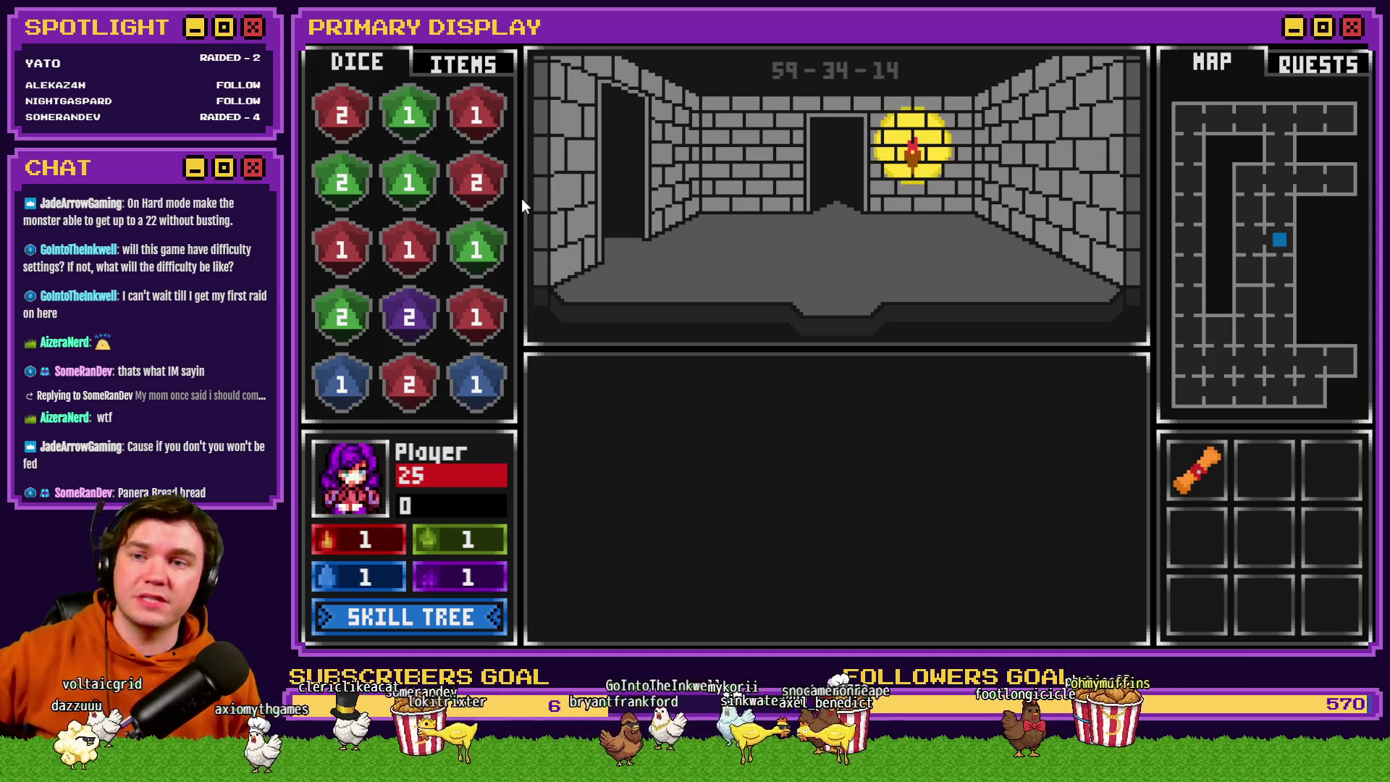
left_click(468, 62)
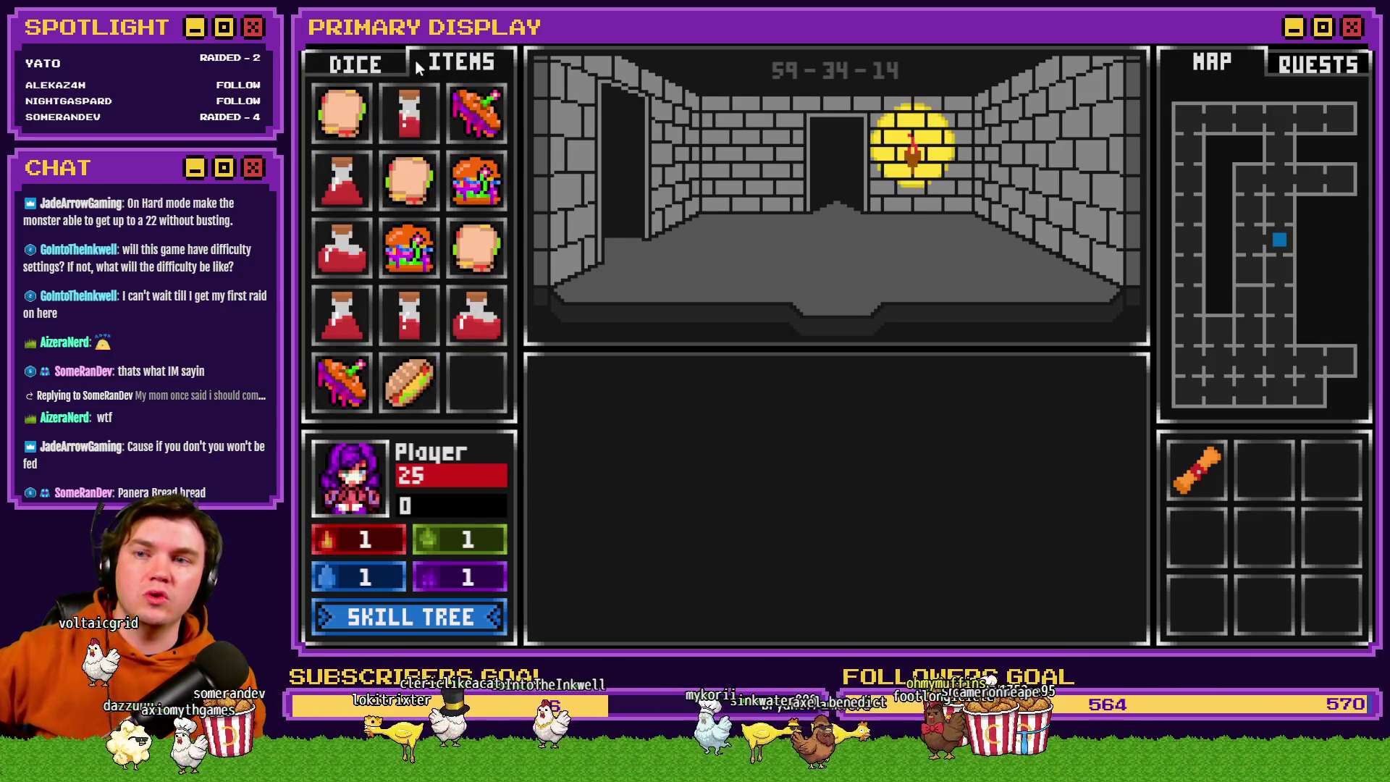
left_click(378, 66)
left_click(449, 62)
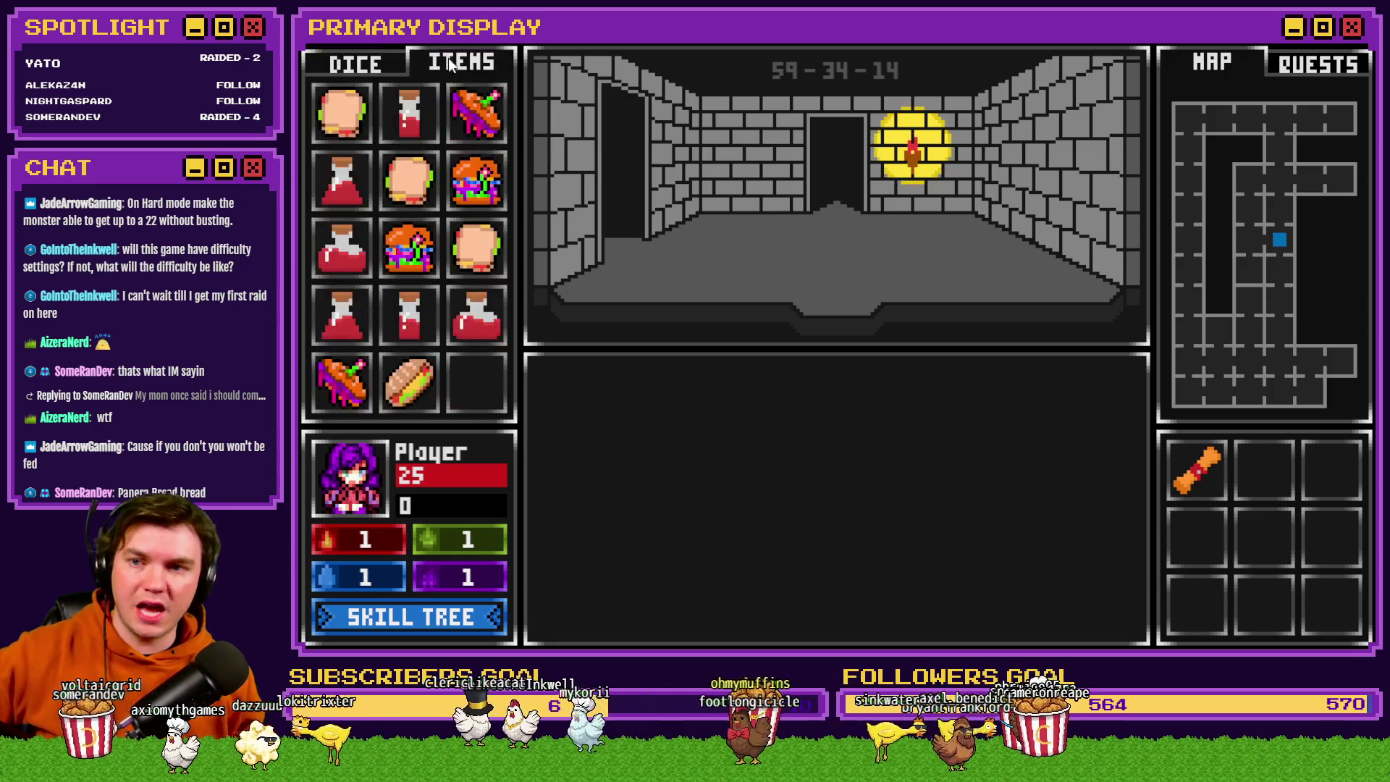
mouse_move(411, 389)
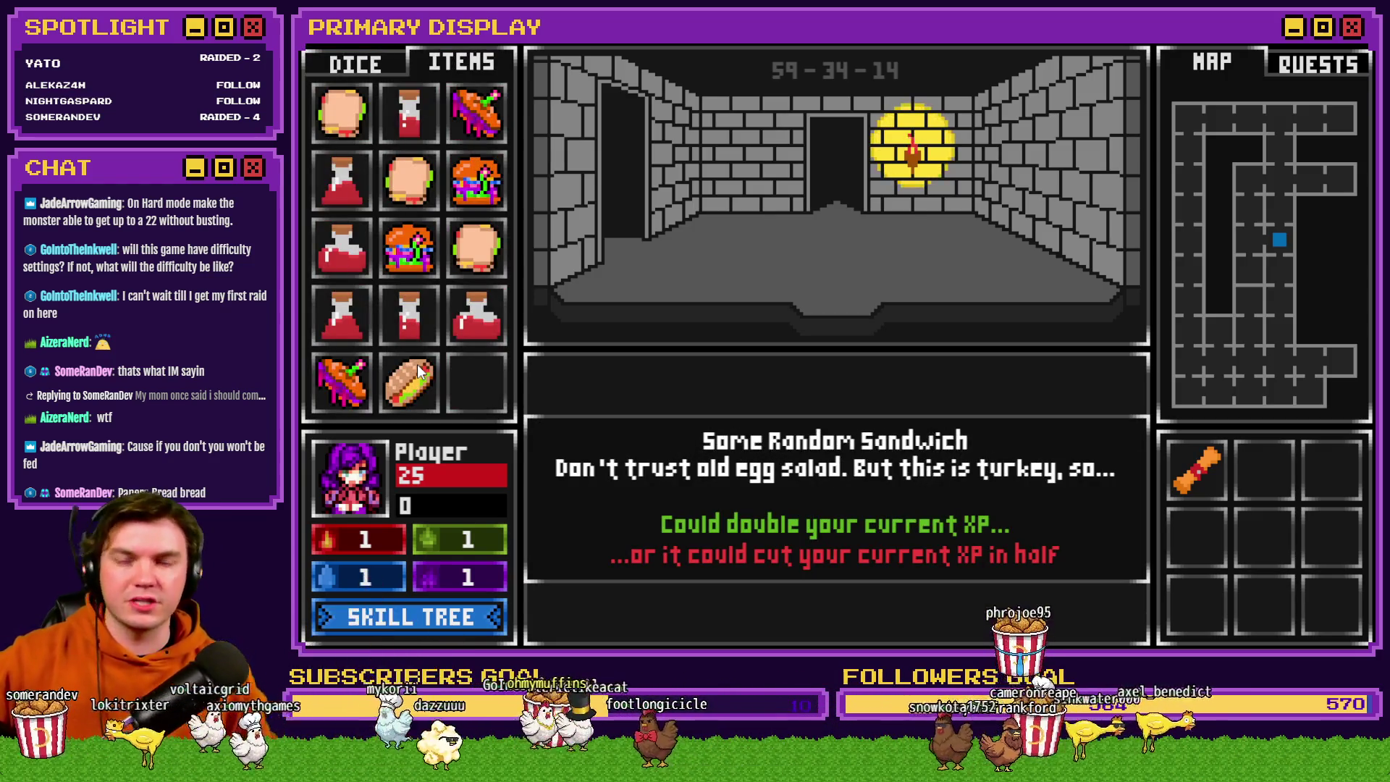
mouse_move(355, 121)
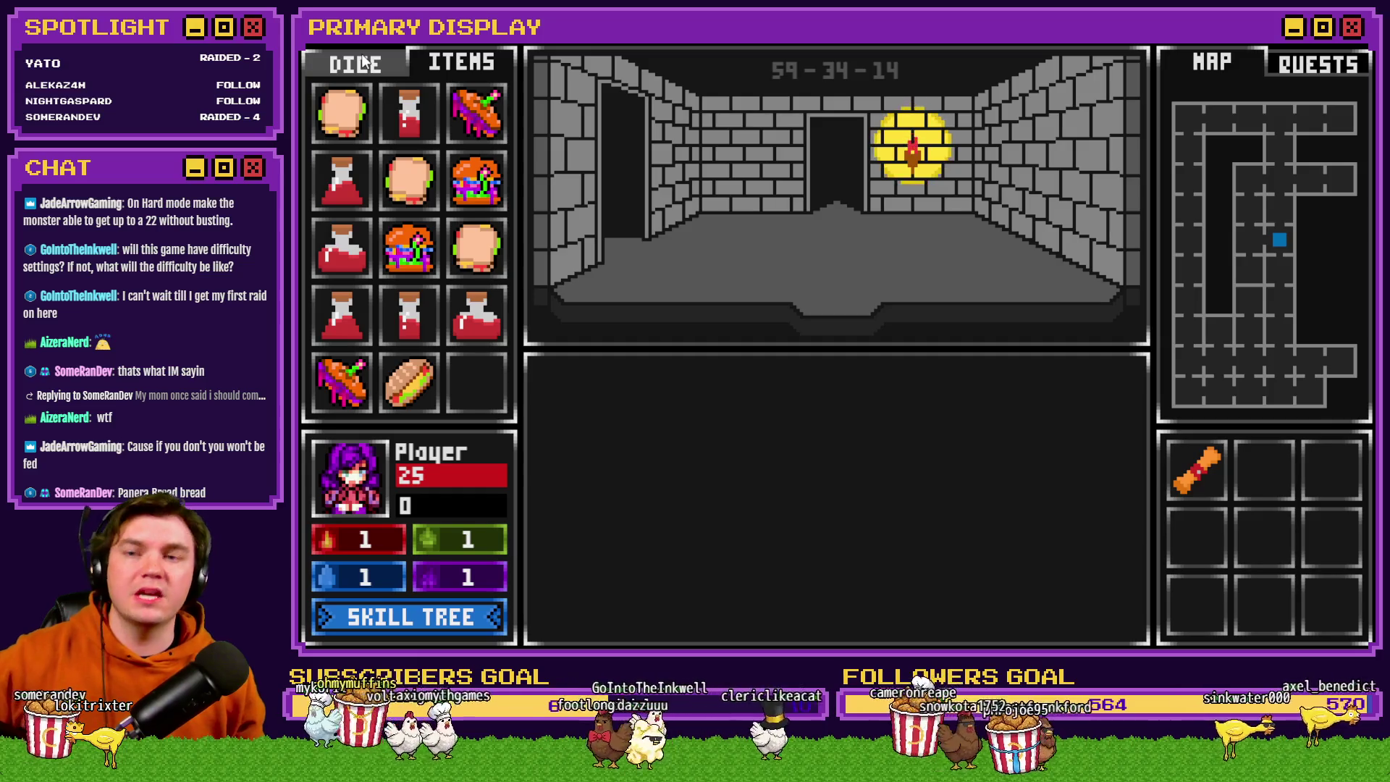
left_click(366, 63)
left_click(461, 52)
mouse_move(340, 305)
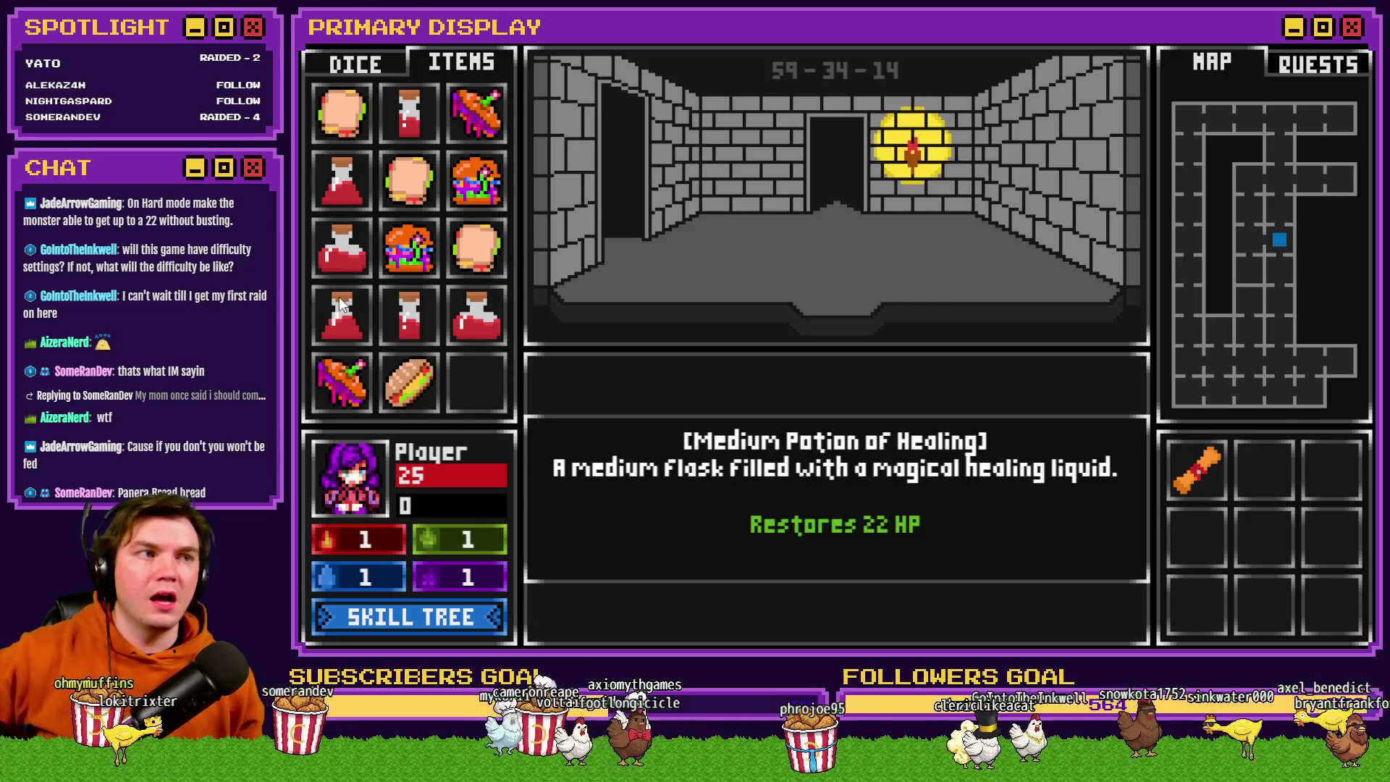
left_click(359, 71)
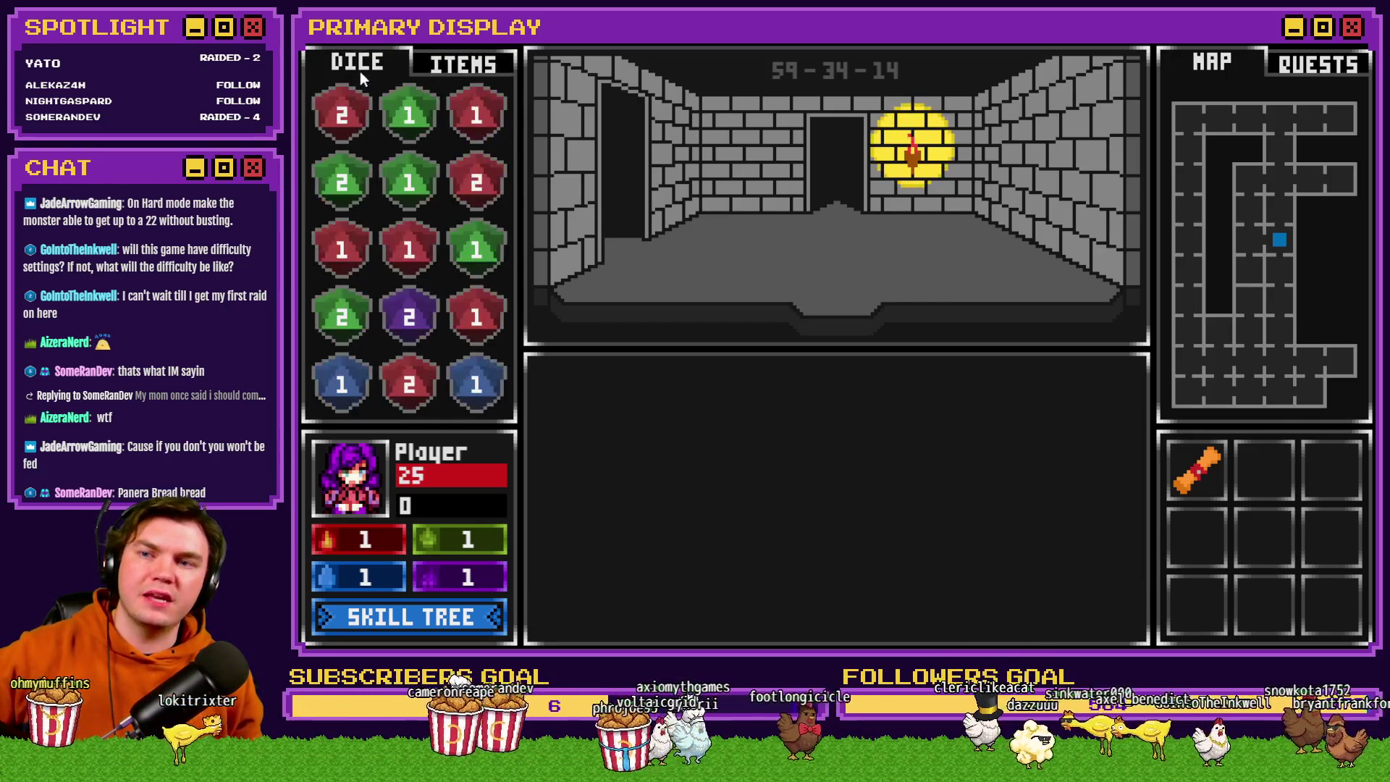
left_click(462, 67)
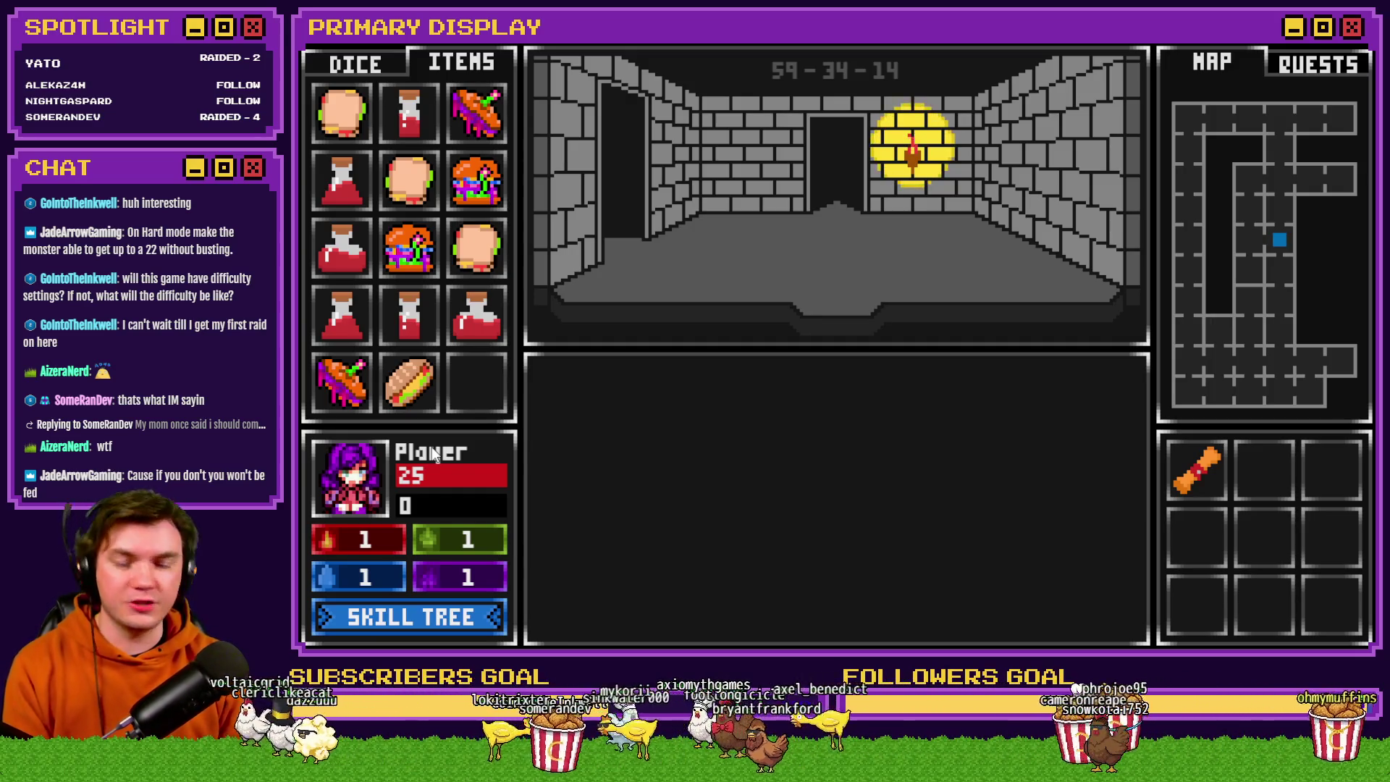
Walk down the corridor and turn left to face the wooden door with footsteps behind it.
key("w")
key("w")
key("w")
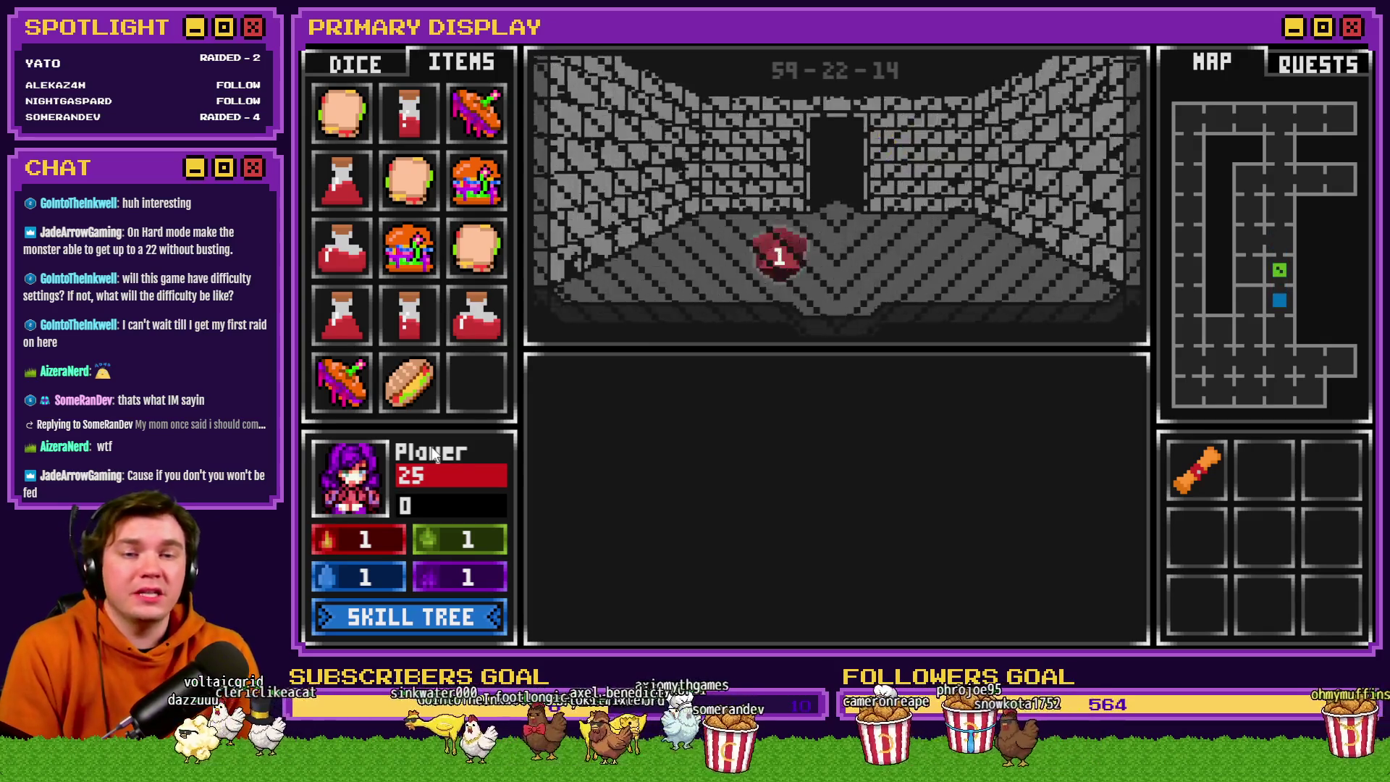
key("a")
key("w")
key("w")
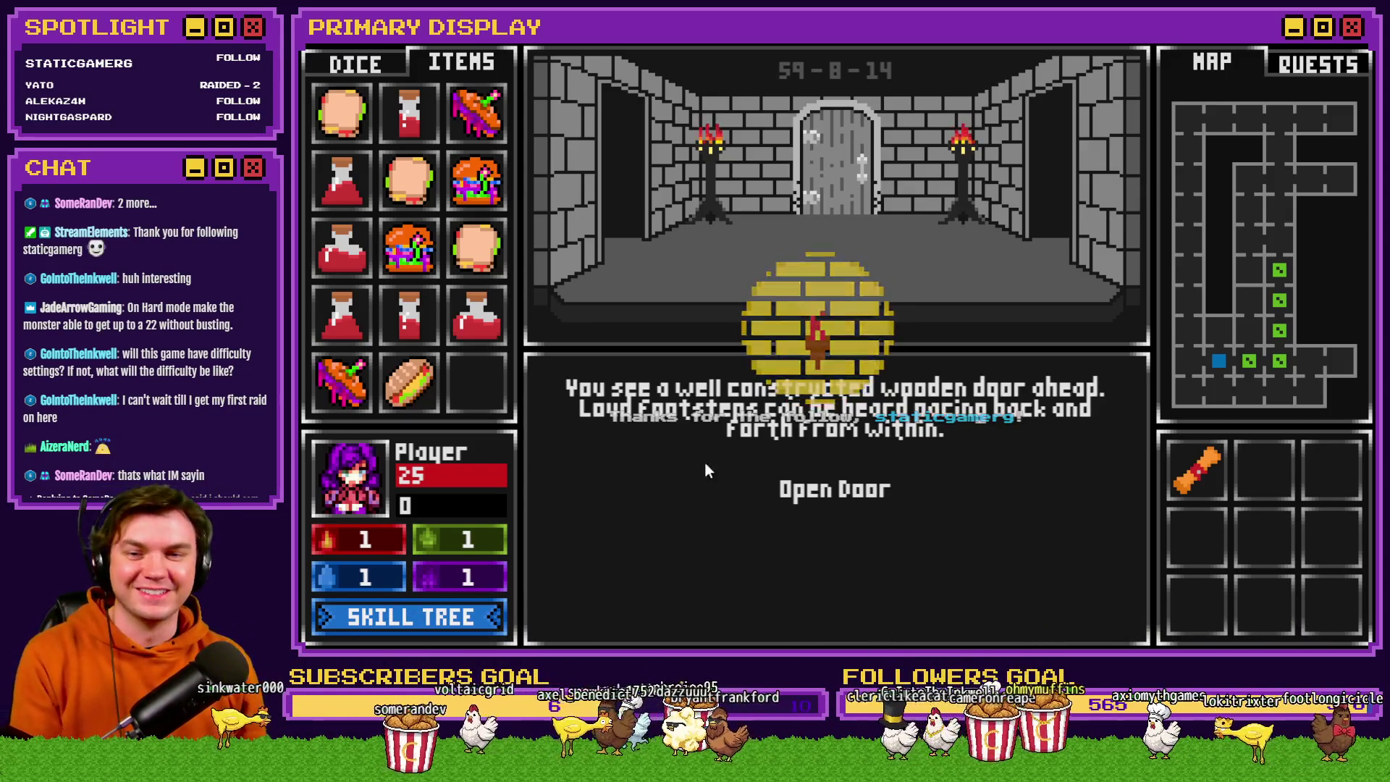
Open the wooden door and beat Danathar at blackjack using Hit, Stand, a tie-break call and Doubledown.
left_click(834, 490)
left_click(884, 336)
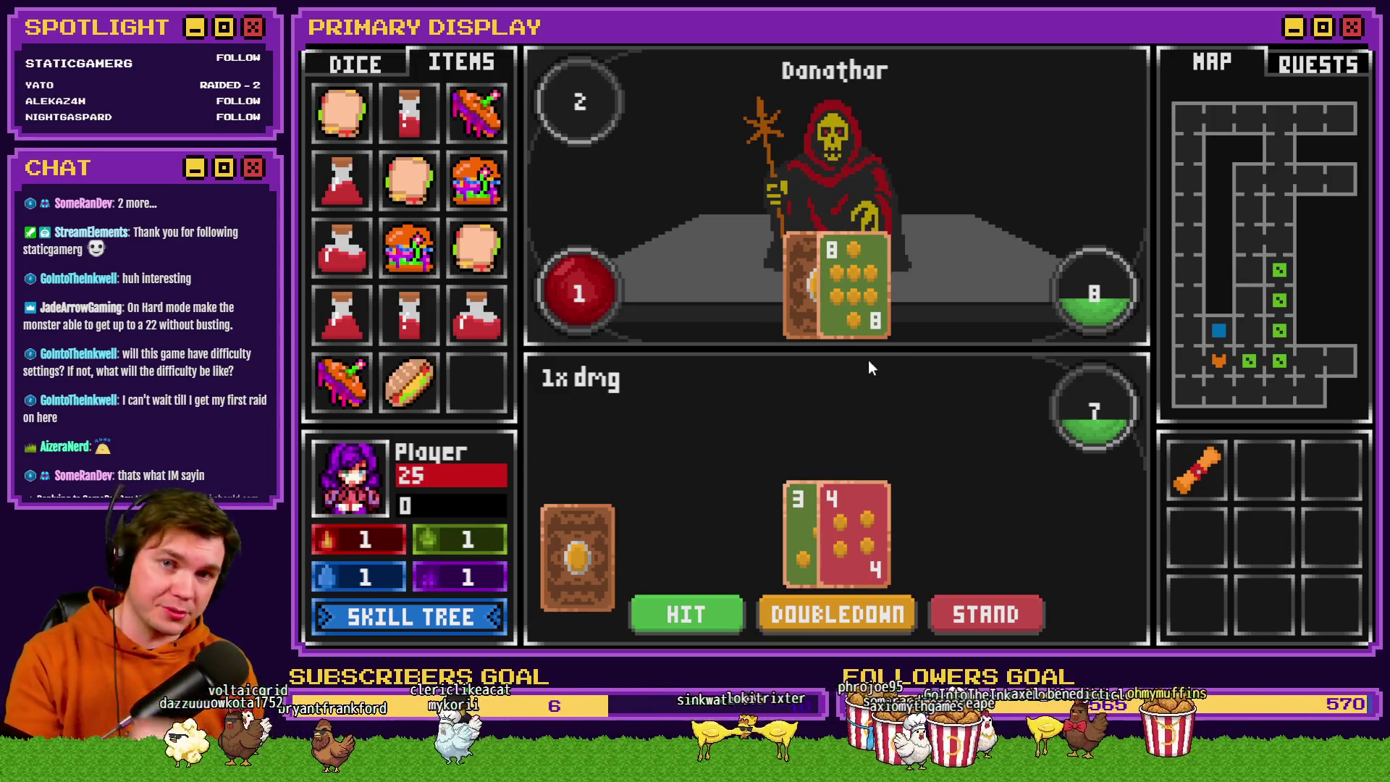
left_click(690, 614)
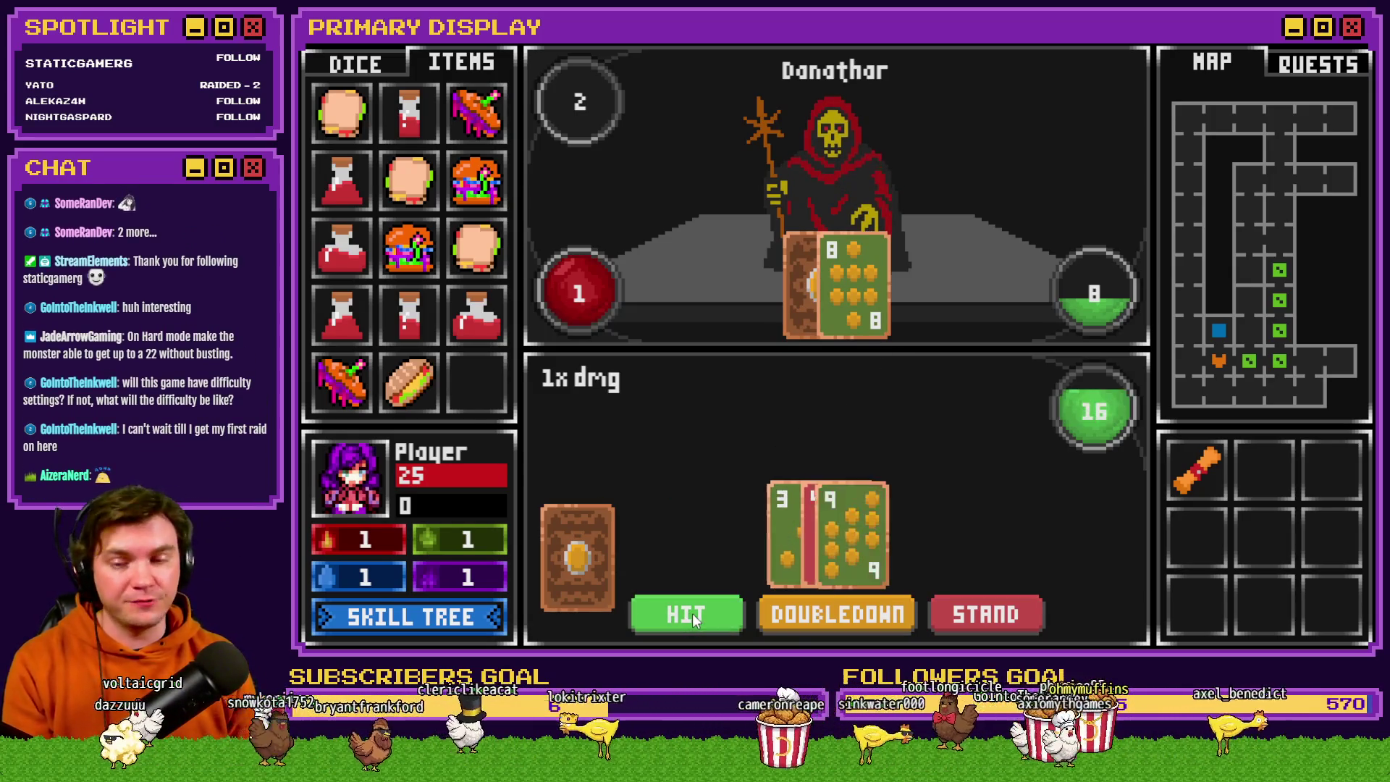
left_click(956, 623)
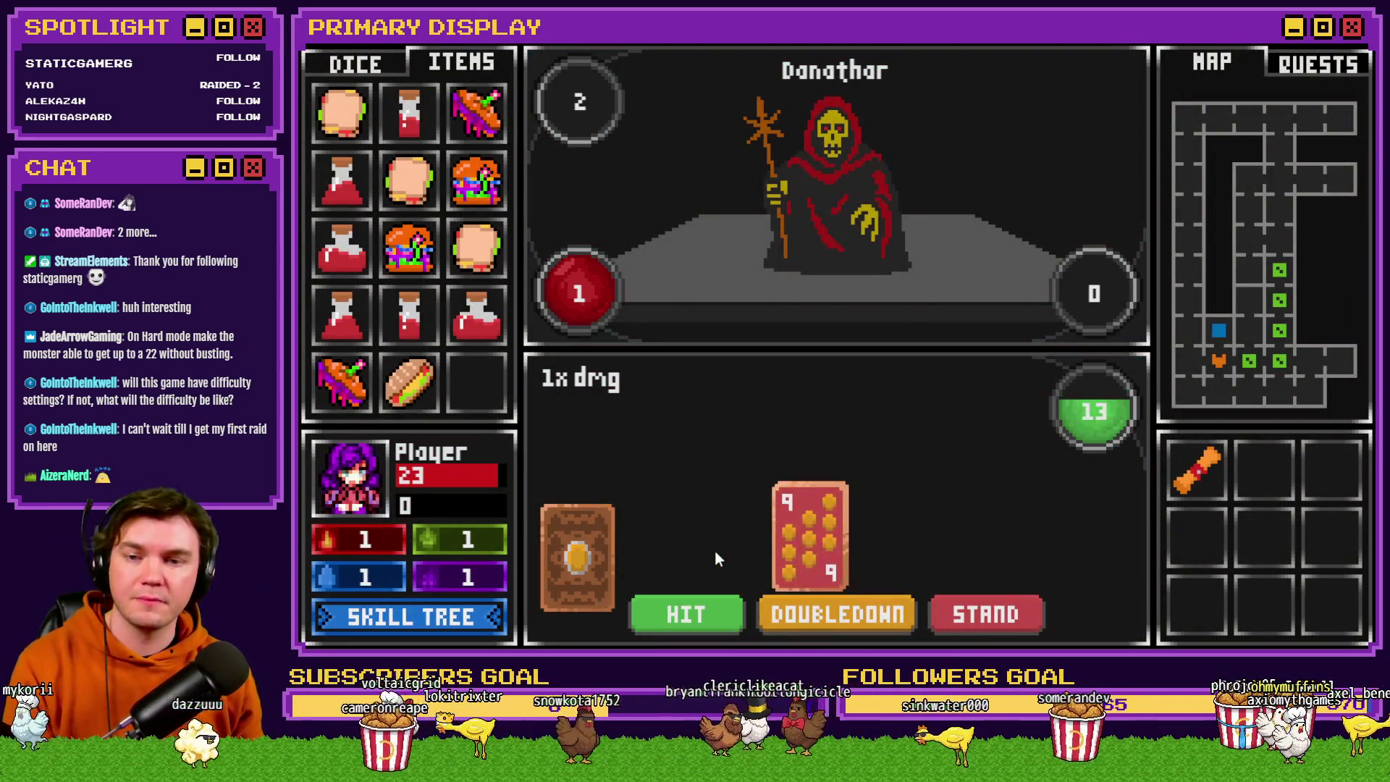
left_click(701, 609)
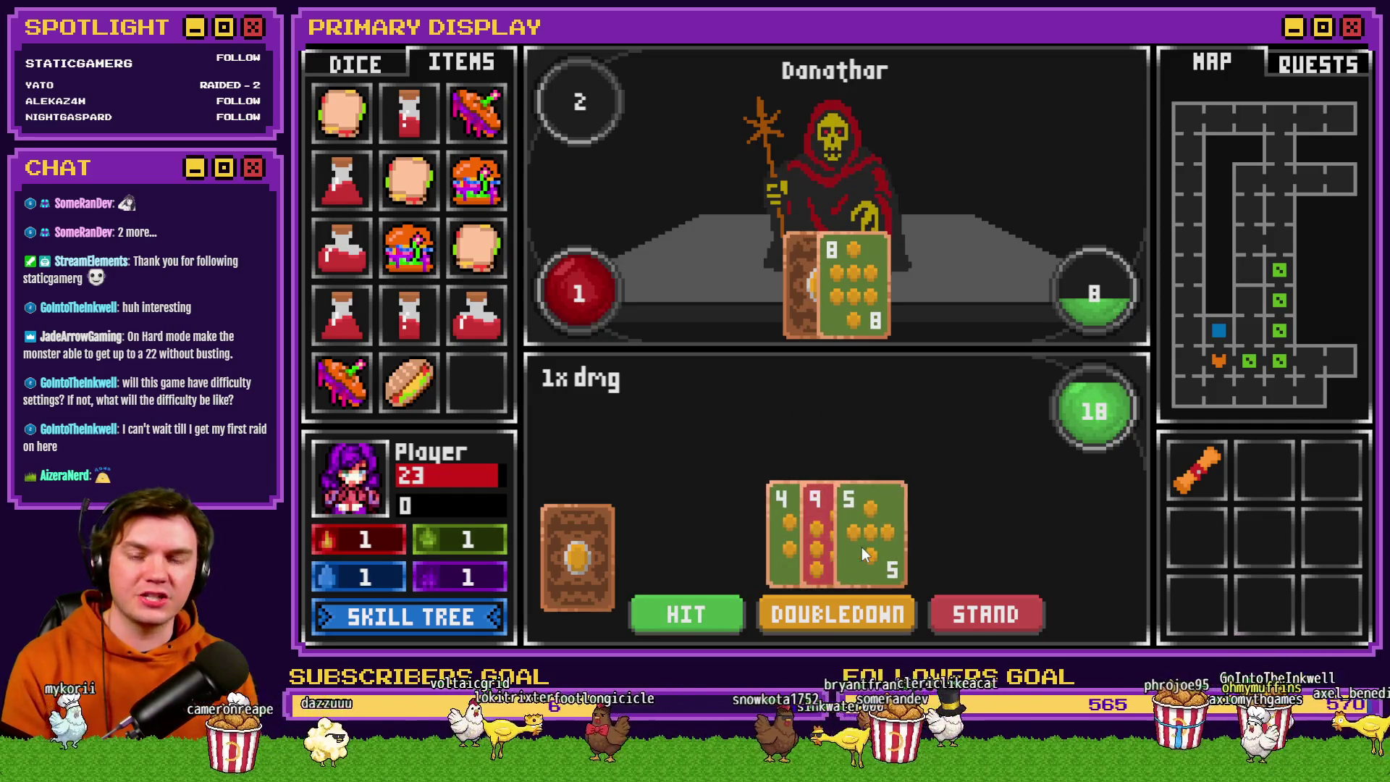
left_click(983, 612)
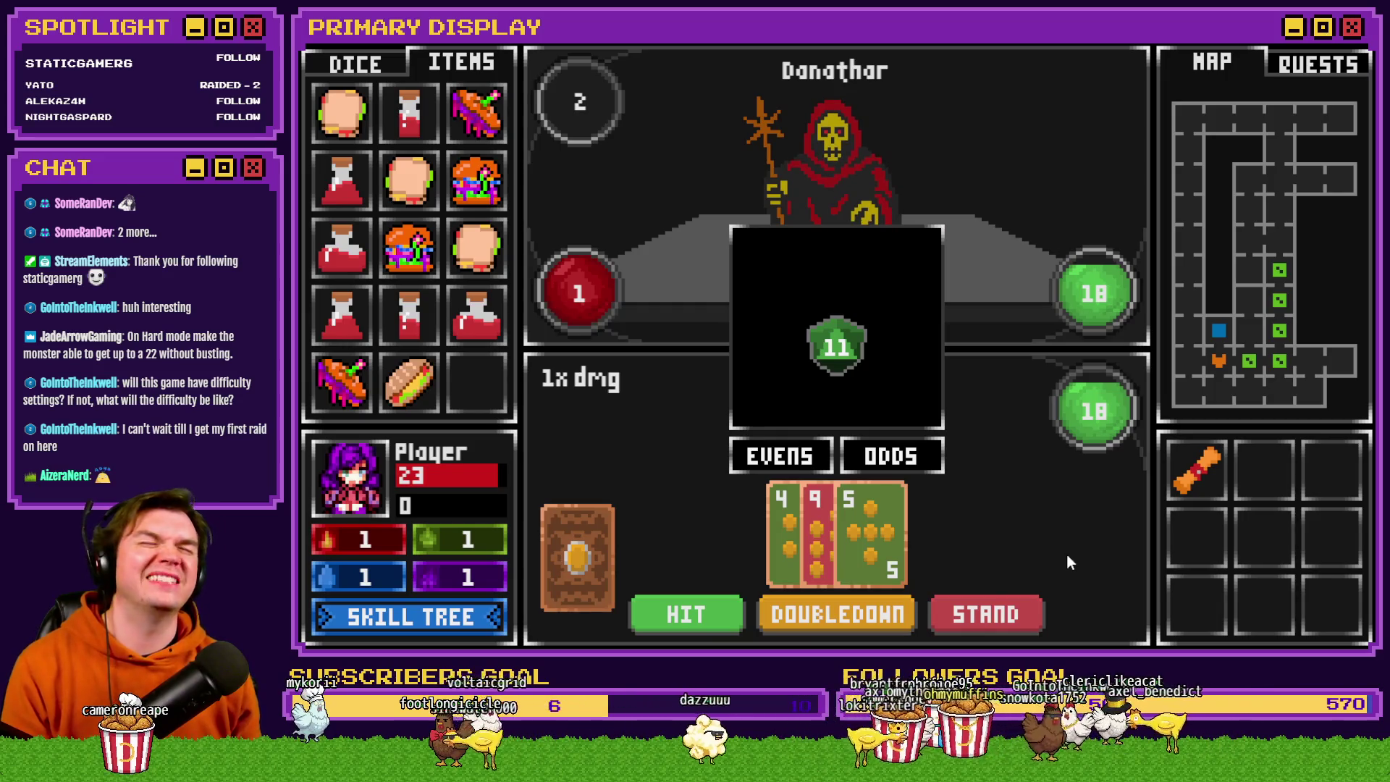
left_click(914, 467)
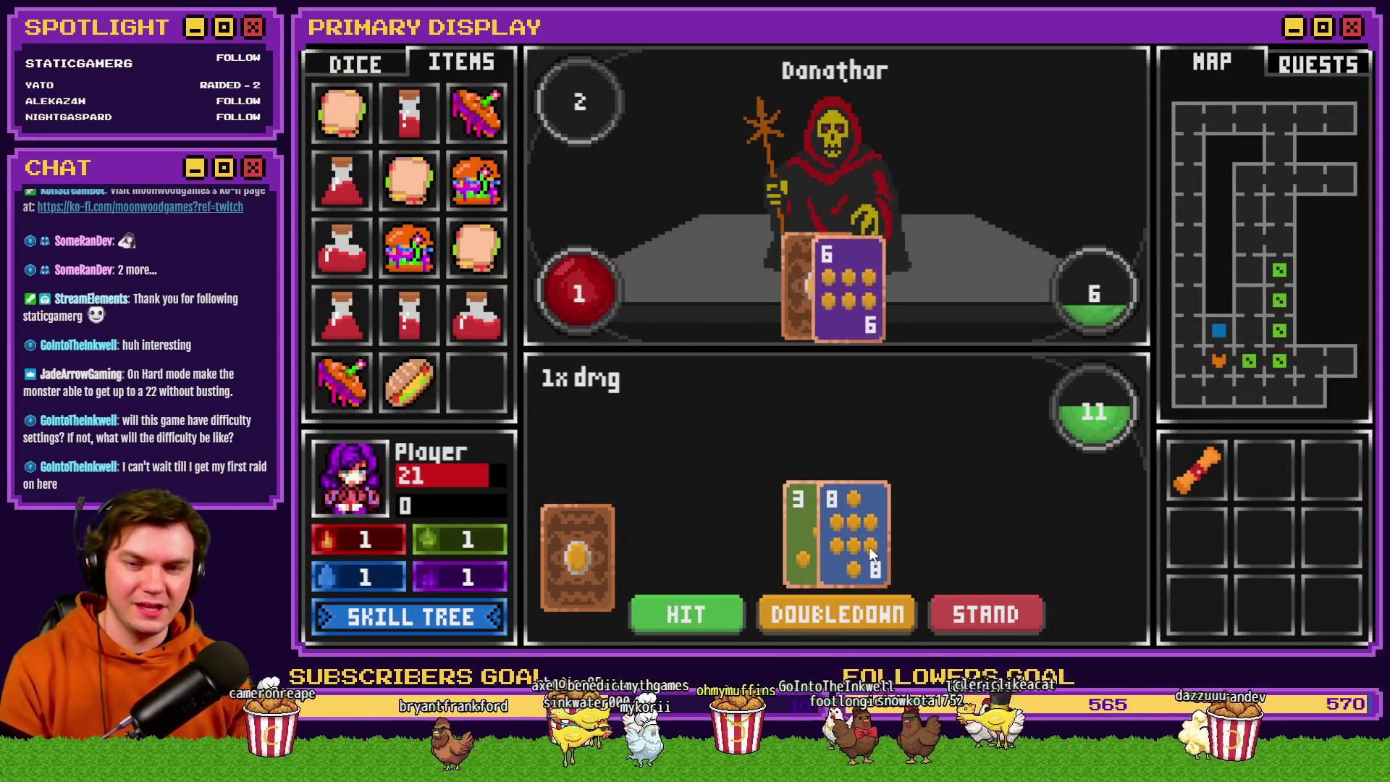
left_click(872, 618)
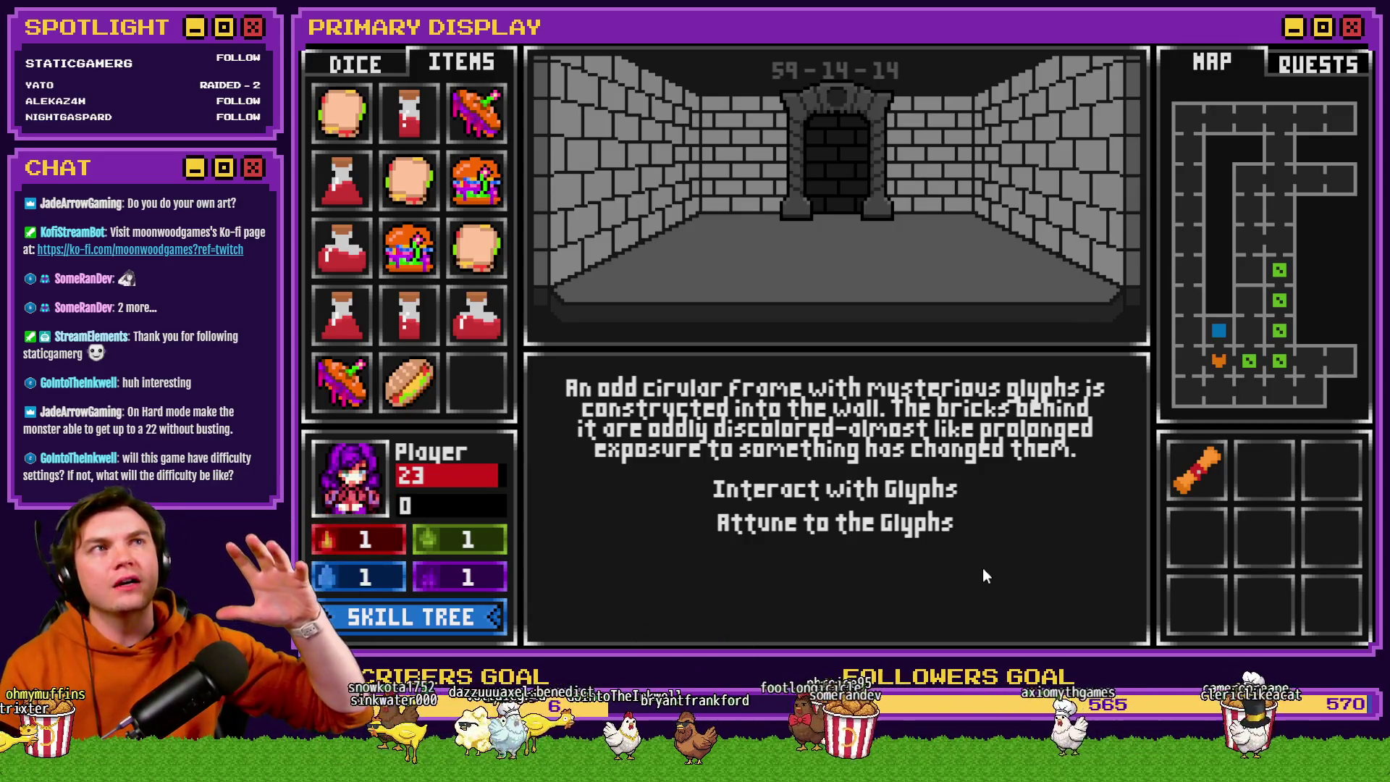
mouse_move(478, 185)
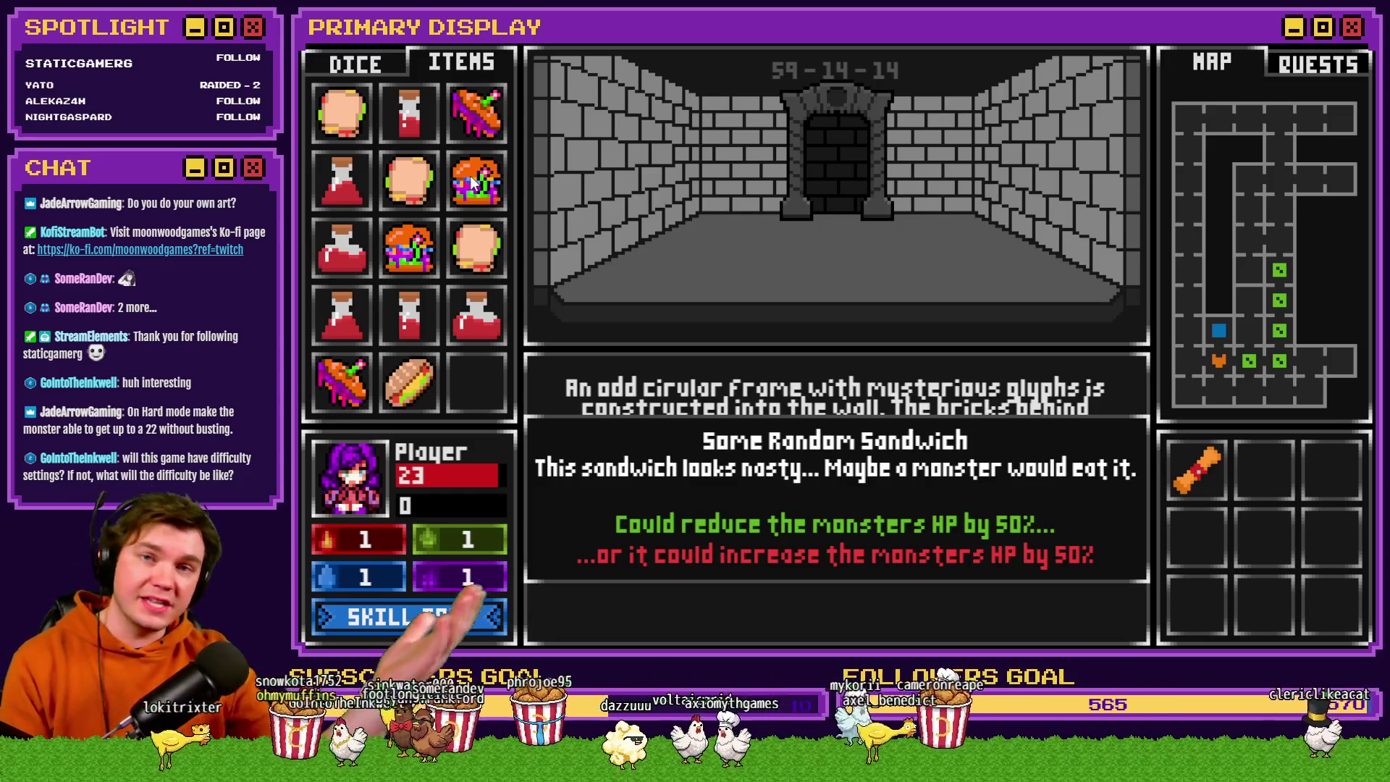
left_click(407, 64)
left_click(419, 66)
left_click(361, 68)
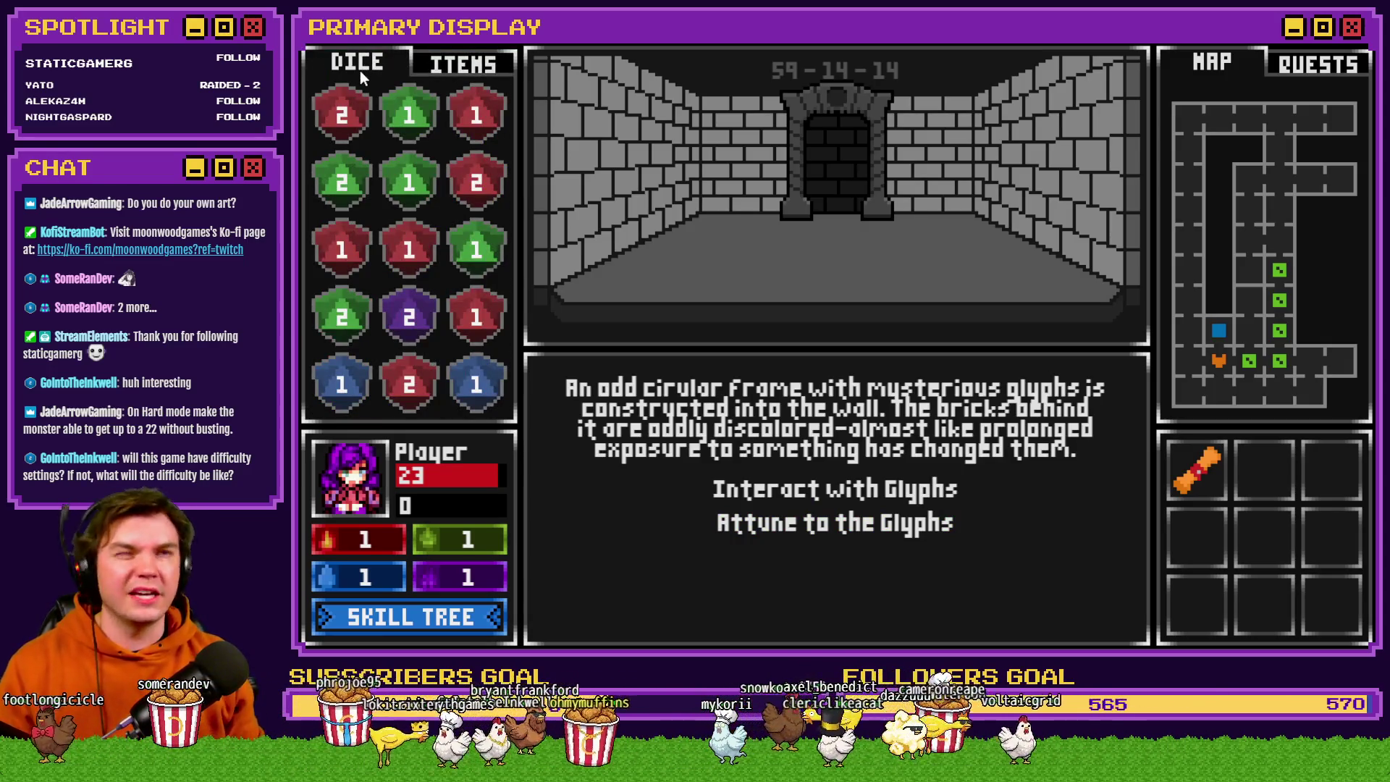
left_click(437, 64)
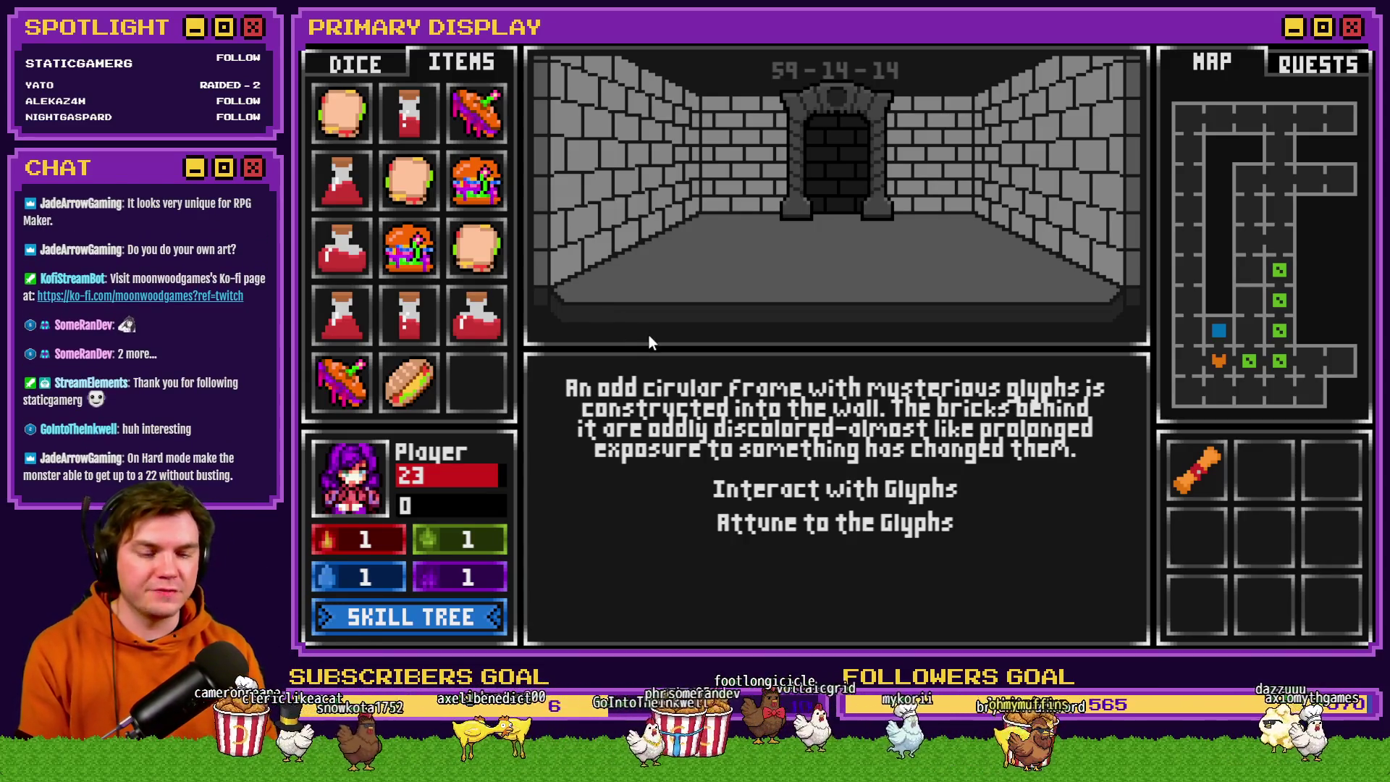
Walk back through the empty room and on into the next room holding a die.
key("Return")
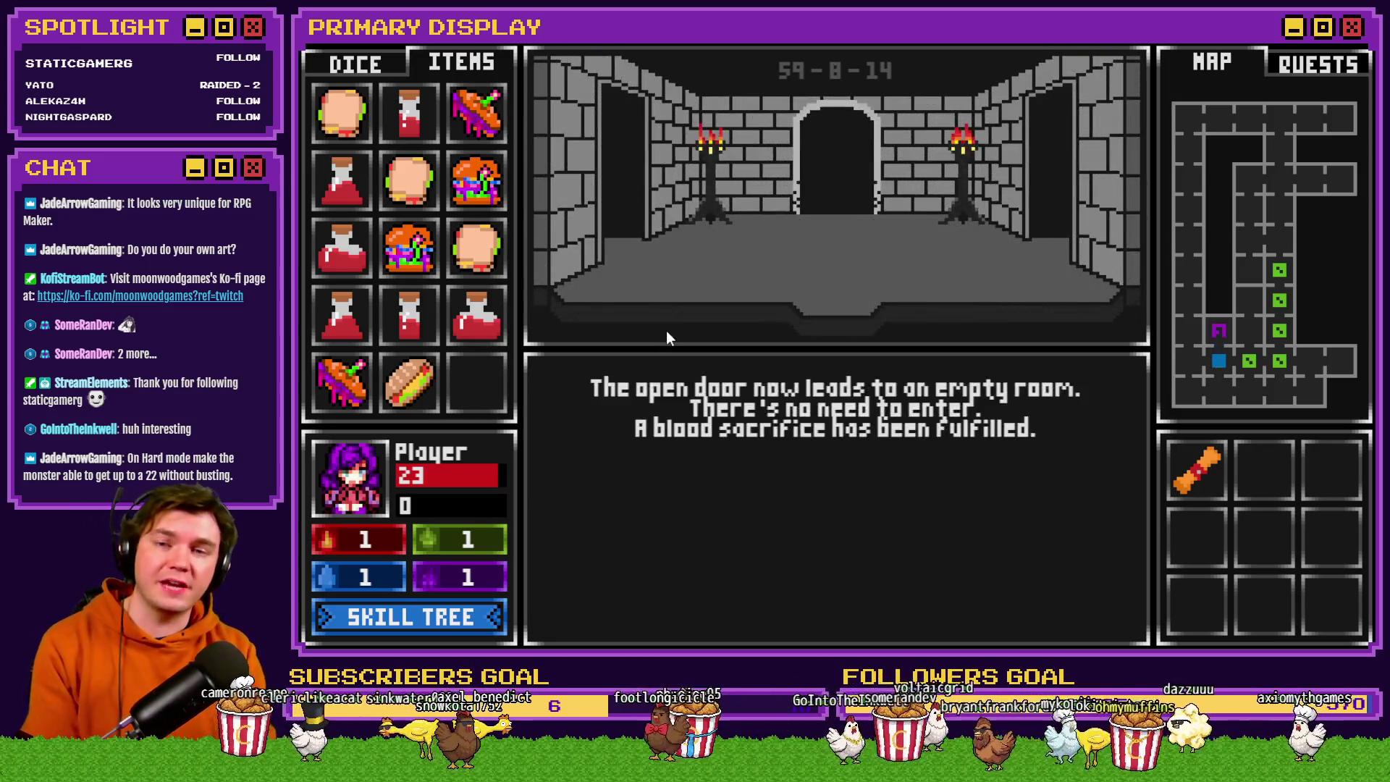
key("Down")
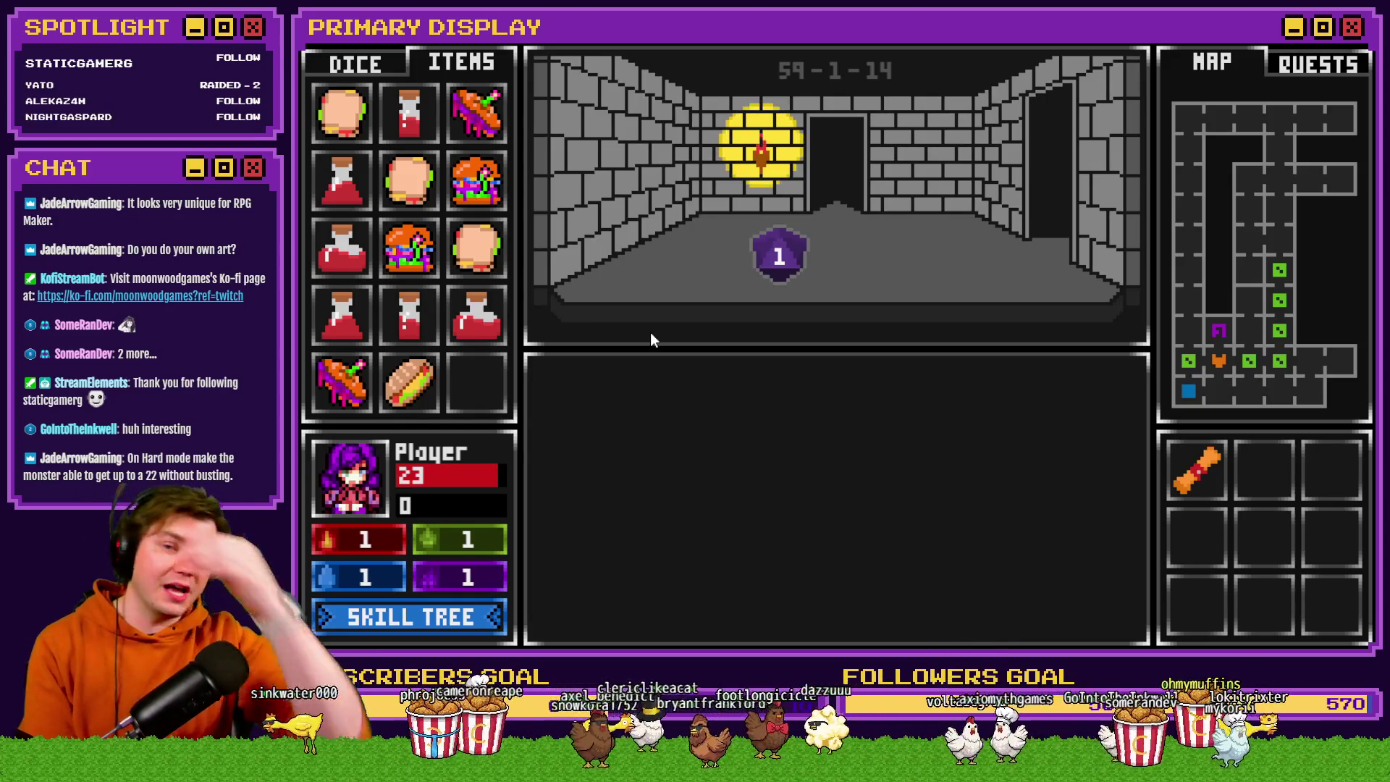
key("Up")
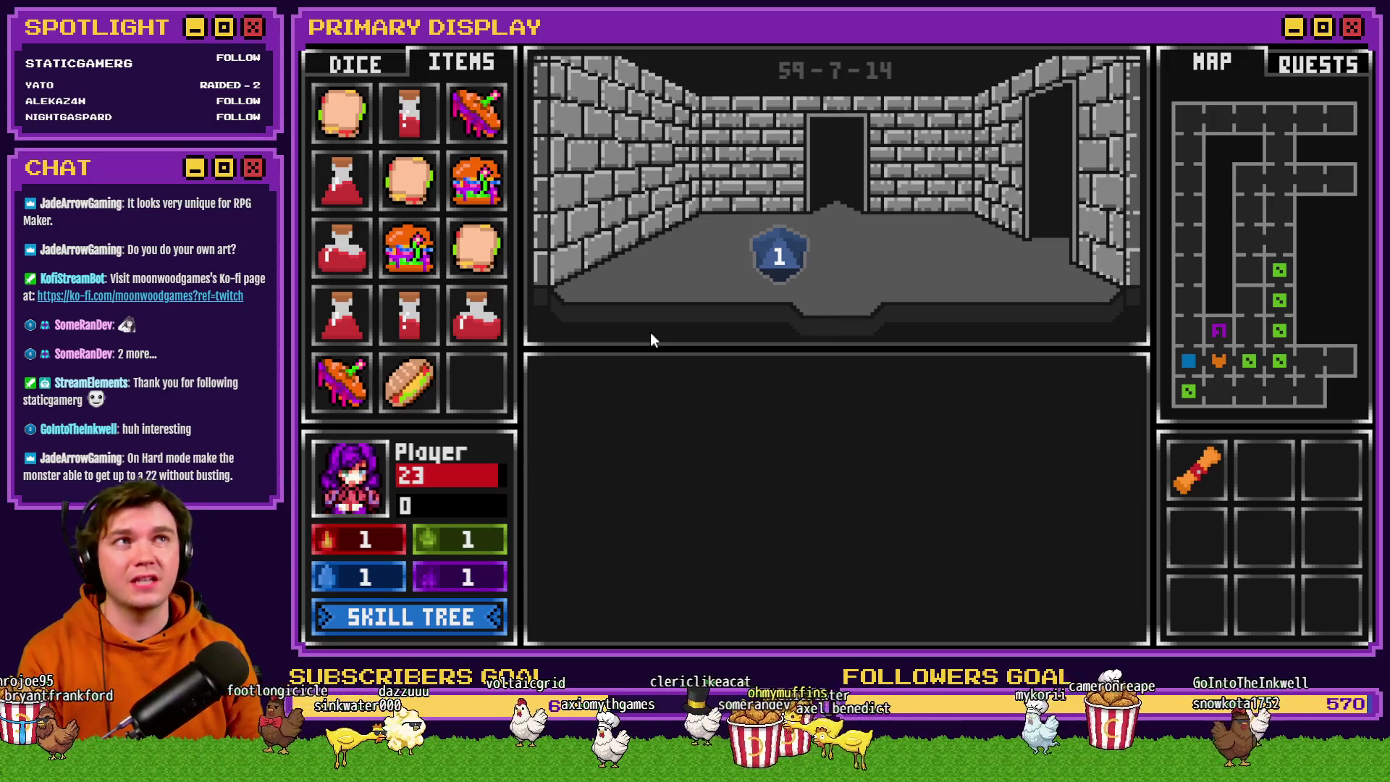
Toggle between the Dice and Items panels, check Quests and Map, and end on Items.
left_click(373, 65)
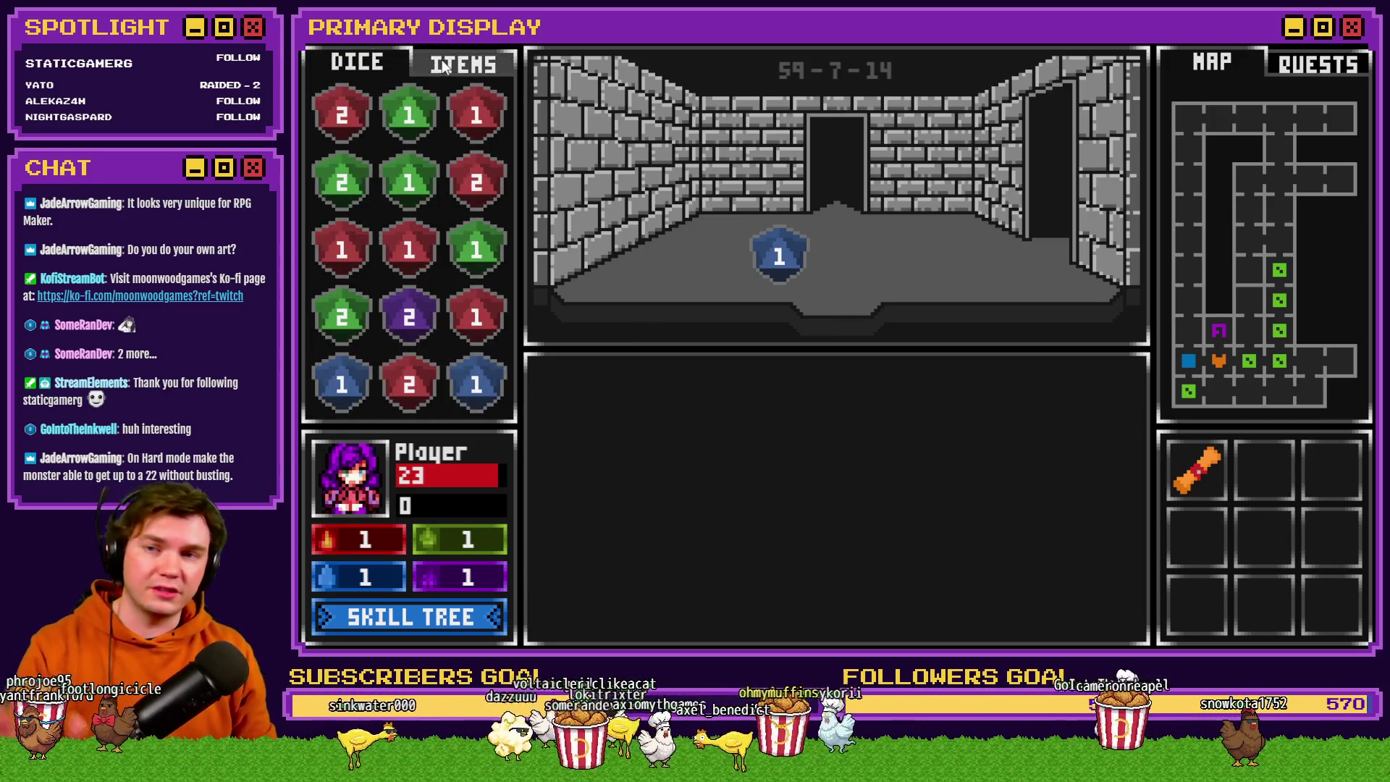
left_click(445, 66)
left_click(387, 63)
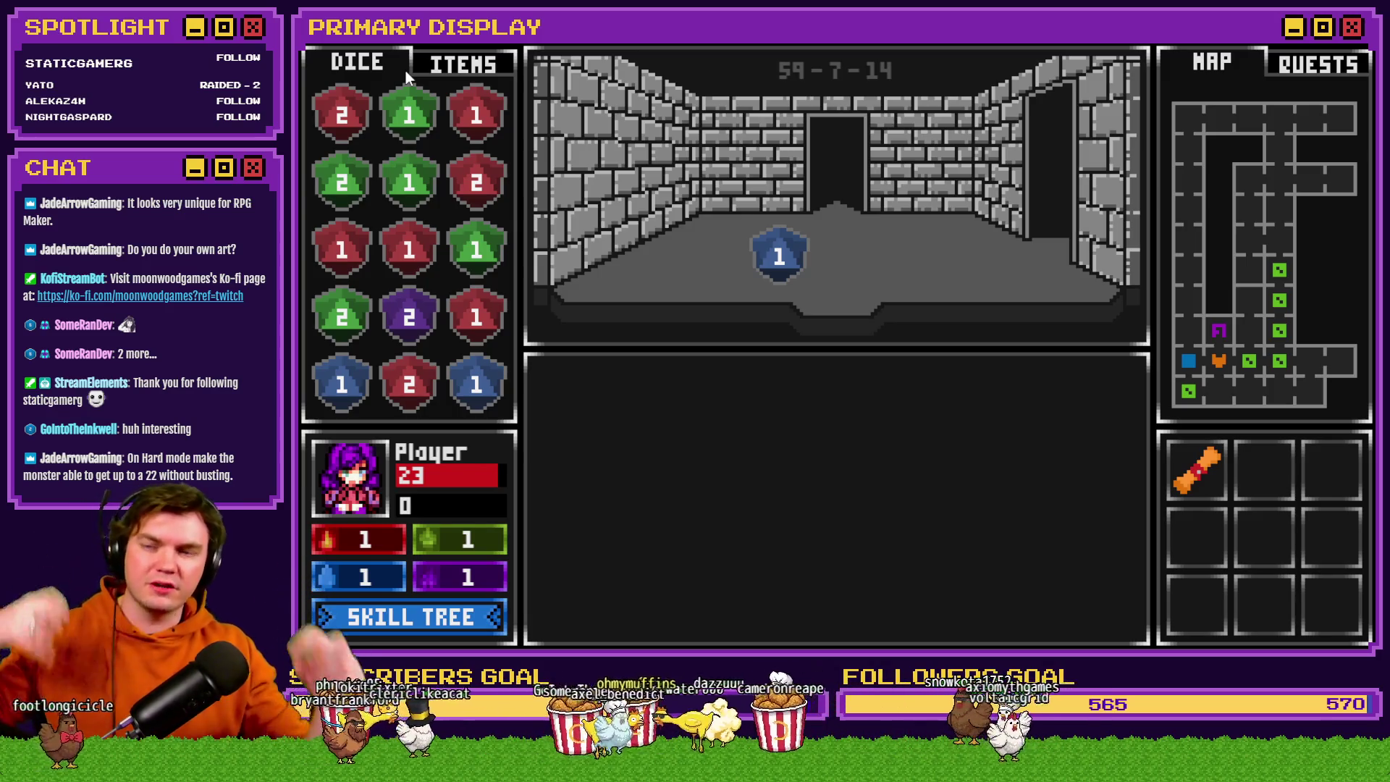
left_click(434, 69)
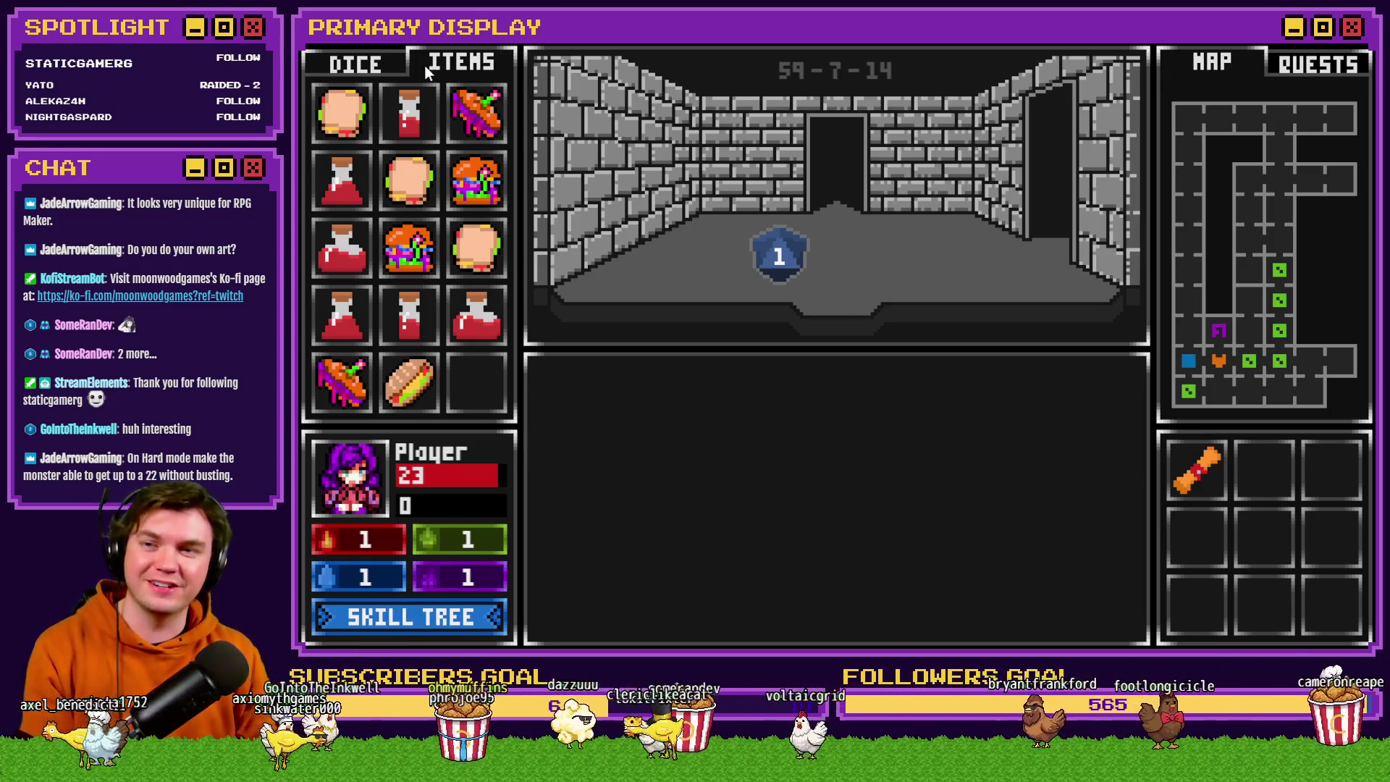
left_click(388, 69)
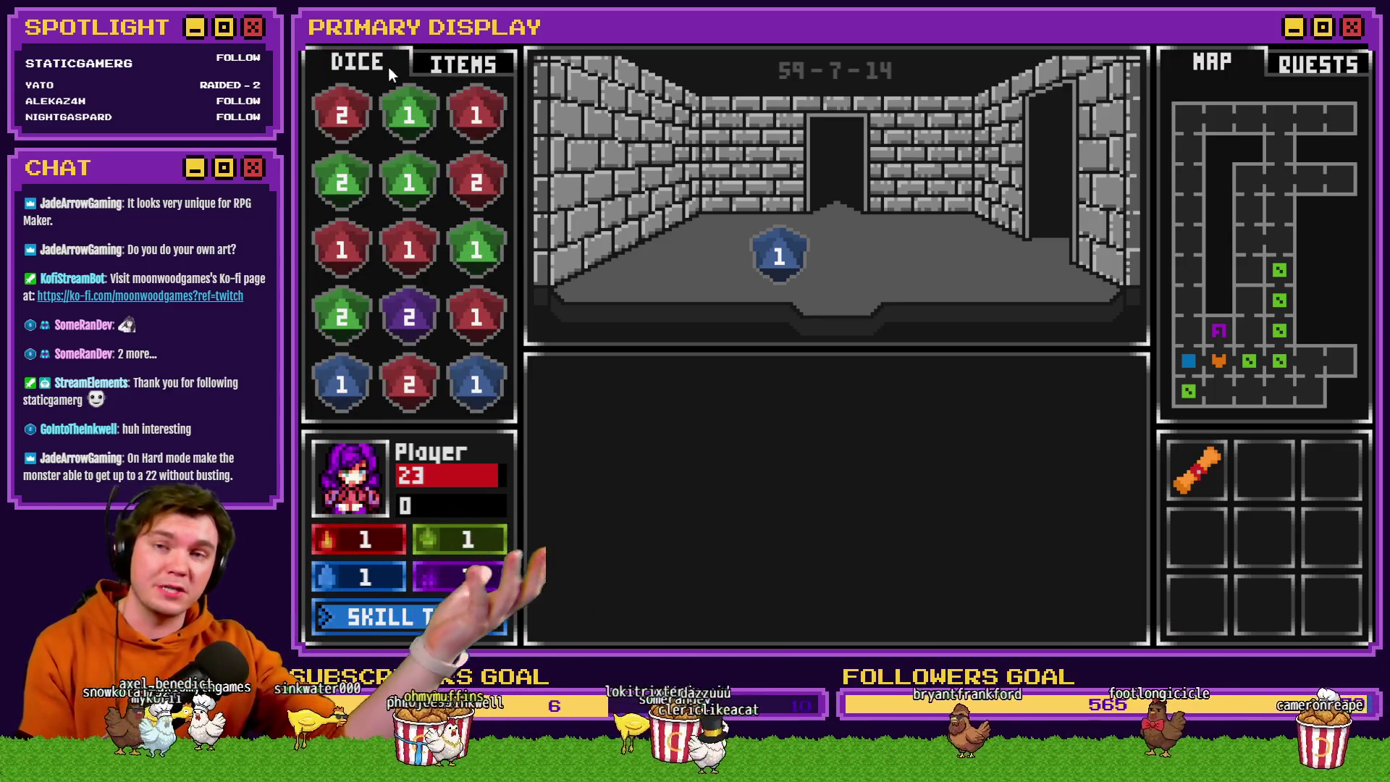
left_click(443, 67)
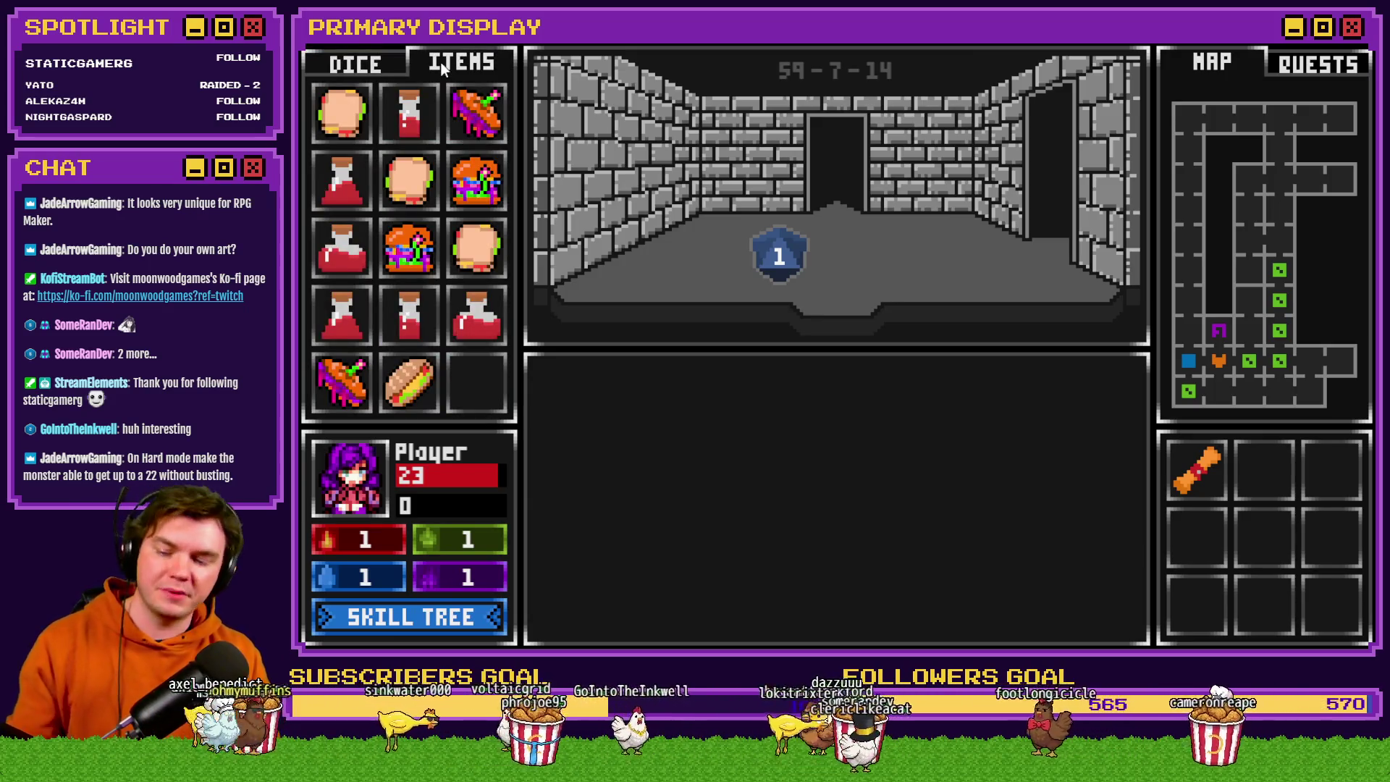
left_click(1320, 68)
left_click(1246, 64)
left_click(366, 68)
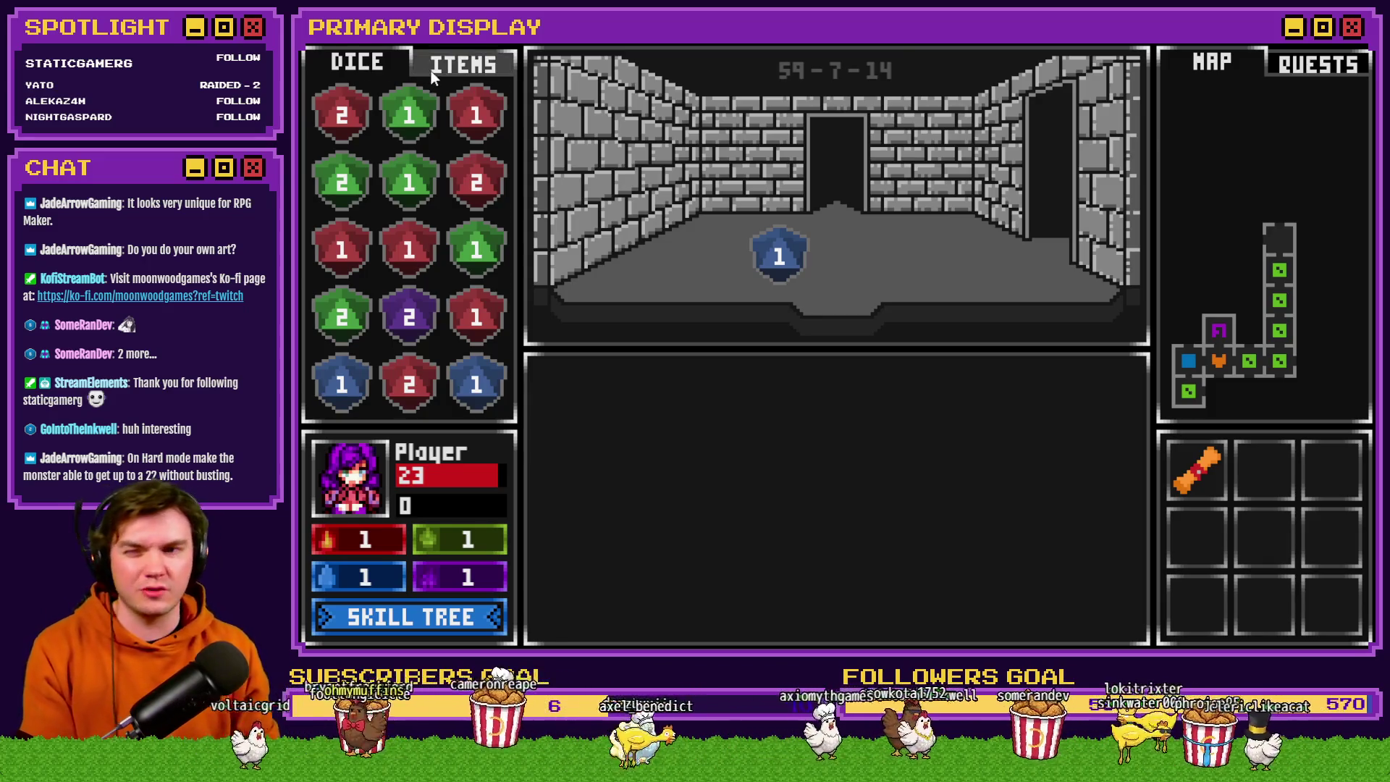
left_click(463, 65)
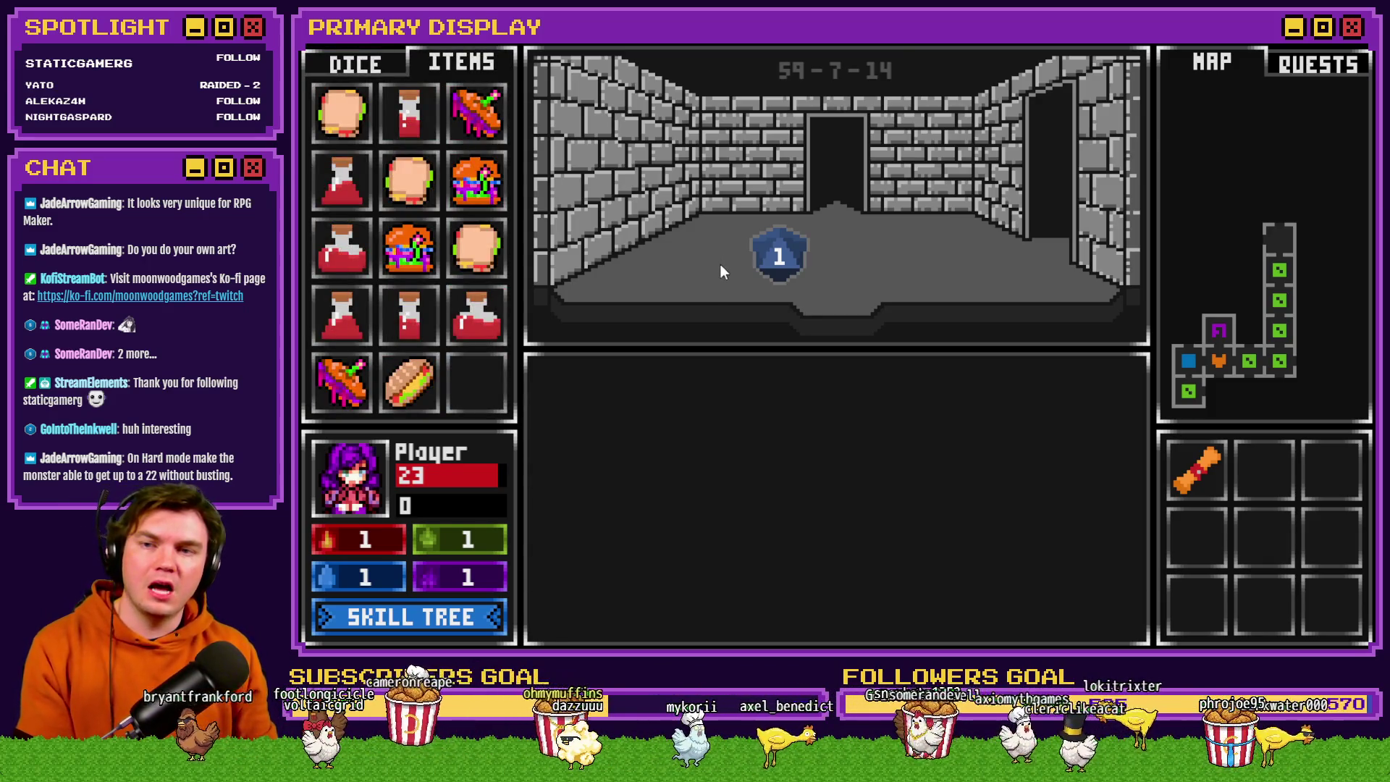
key("Right")
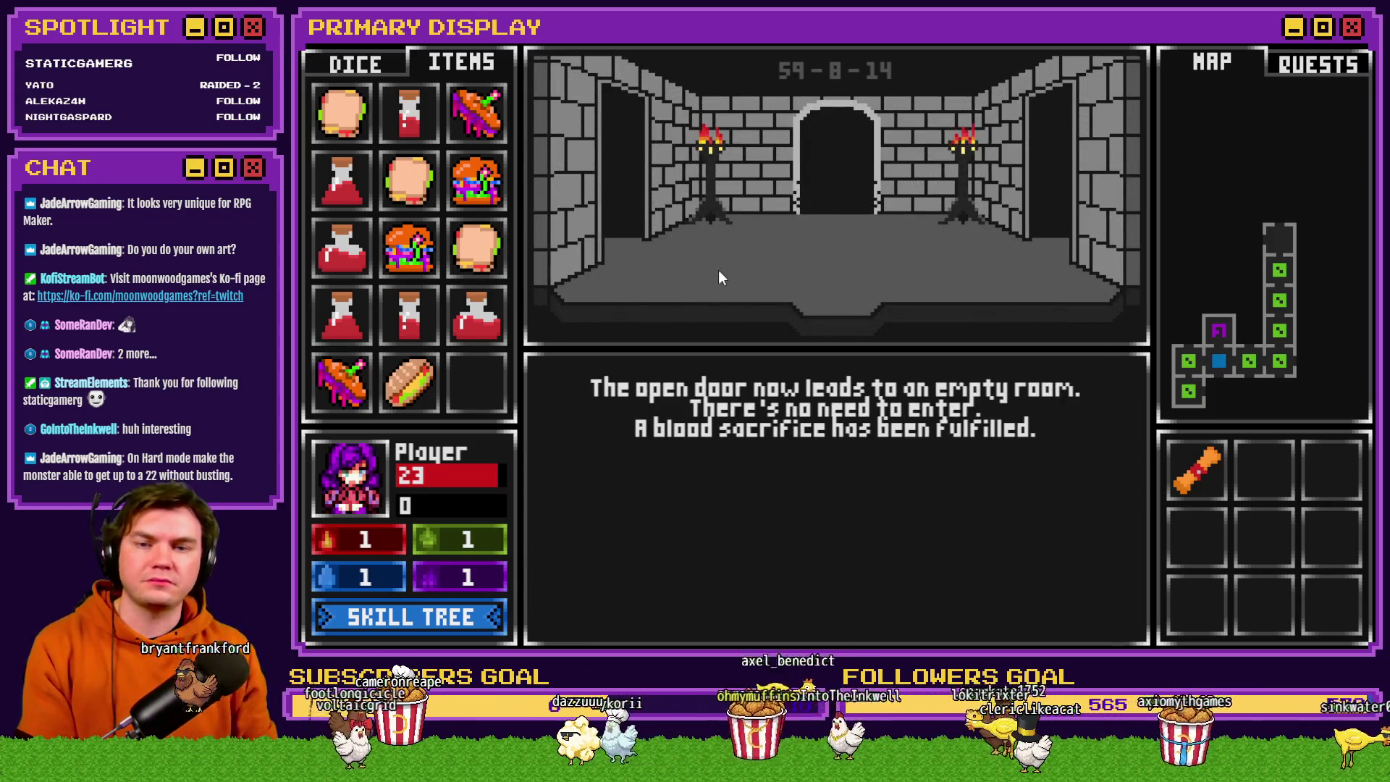
Enter the glyph room, view and exit the glyph dial puzzle, then choose Attune to the Glyphs.
key("Up")
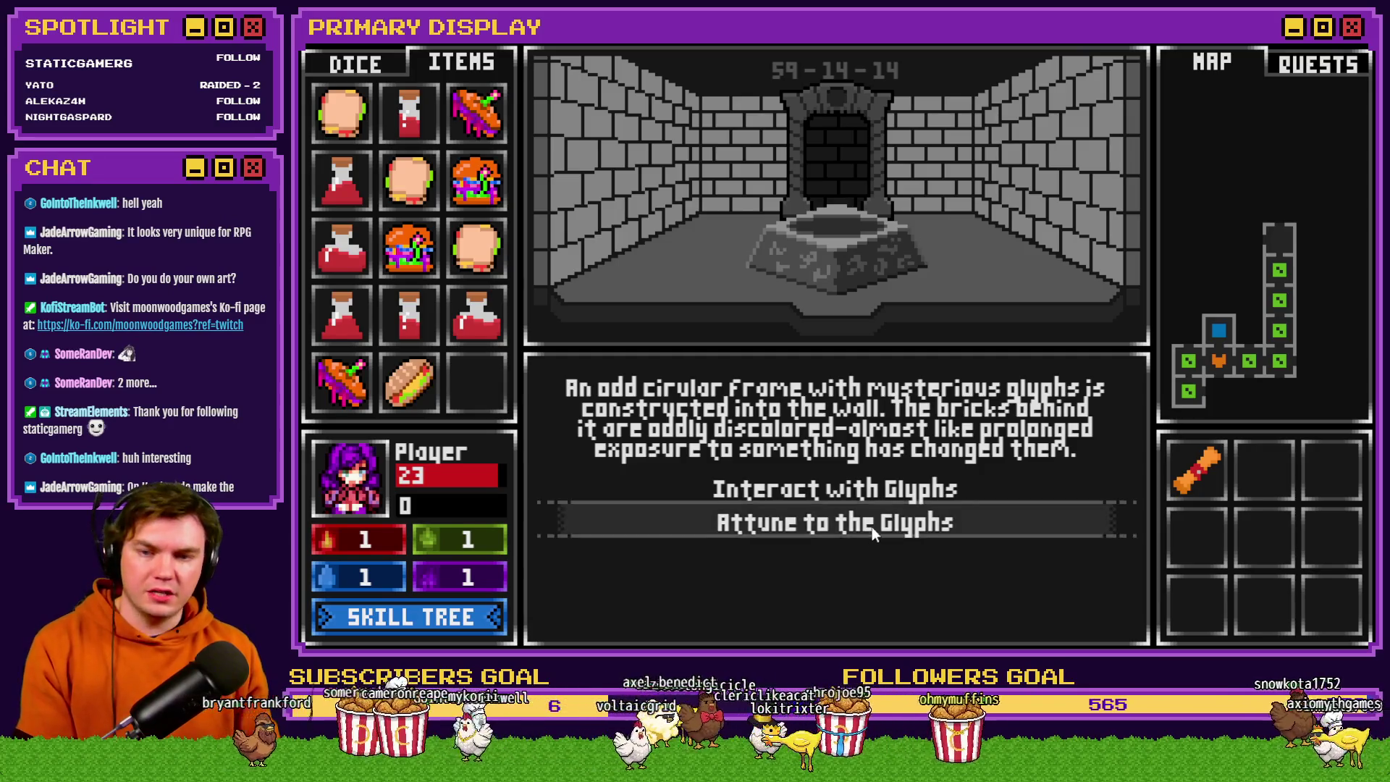
left_click(901, 489)
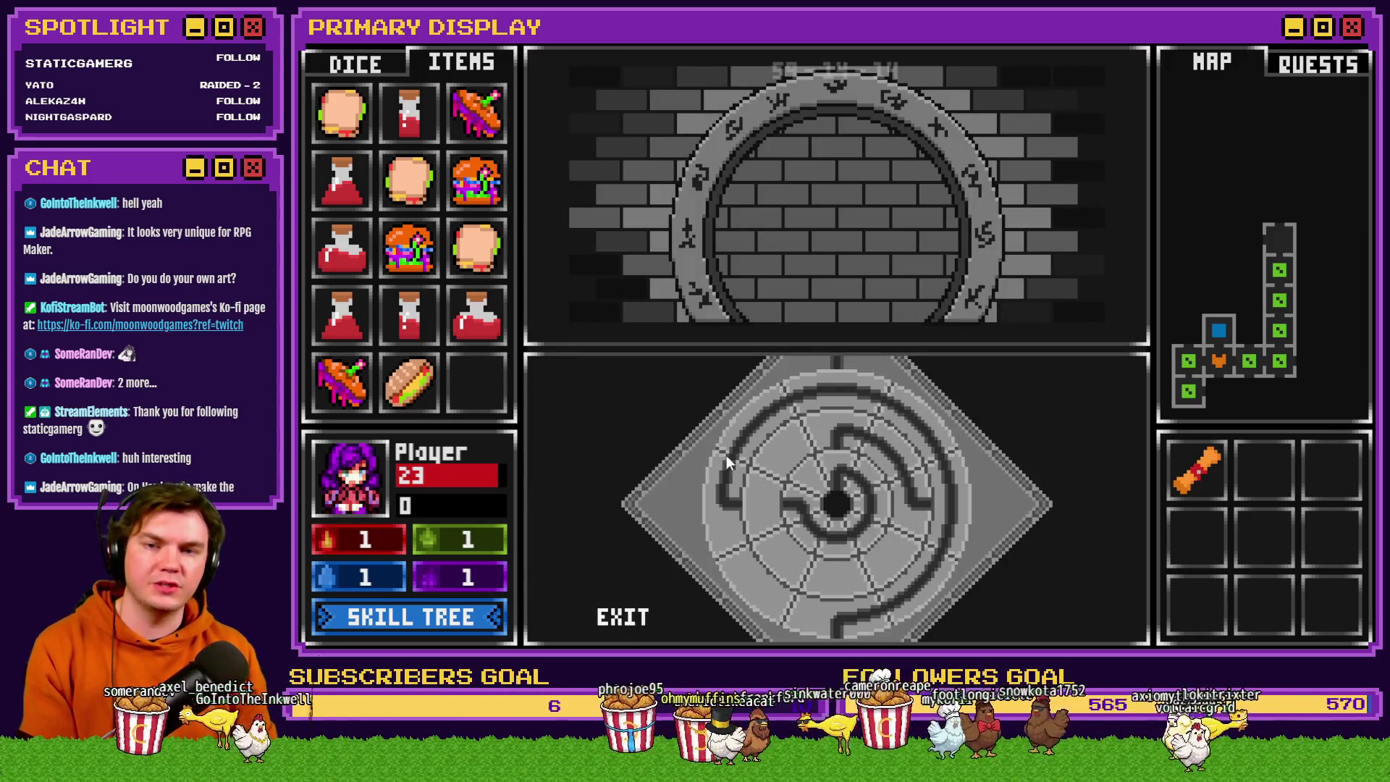
left_click(628, 619)
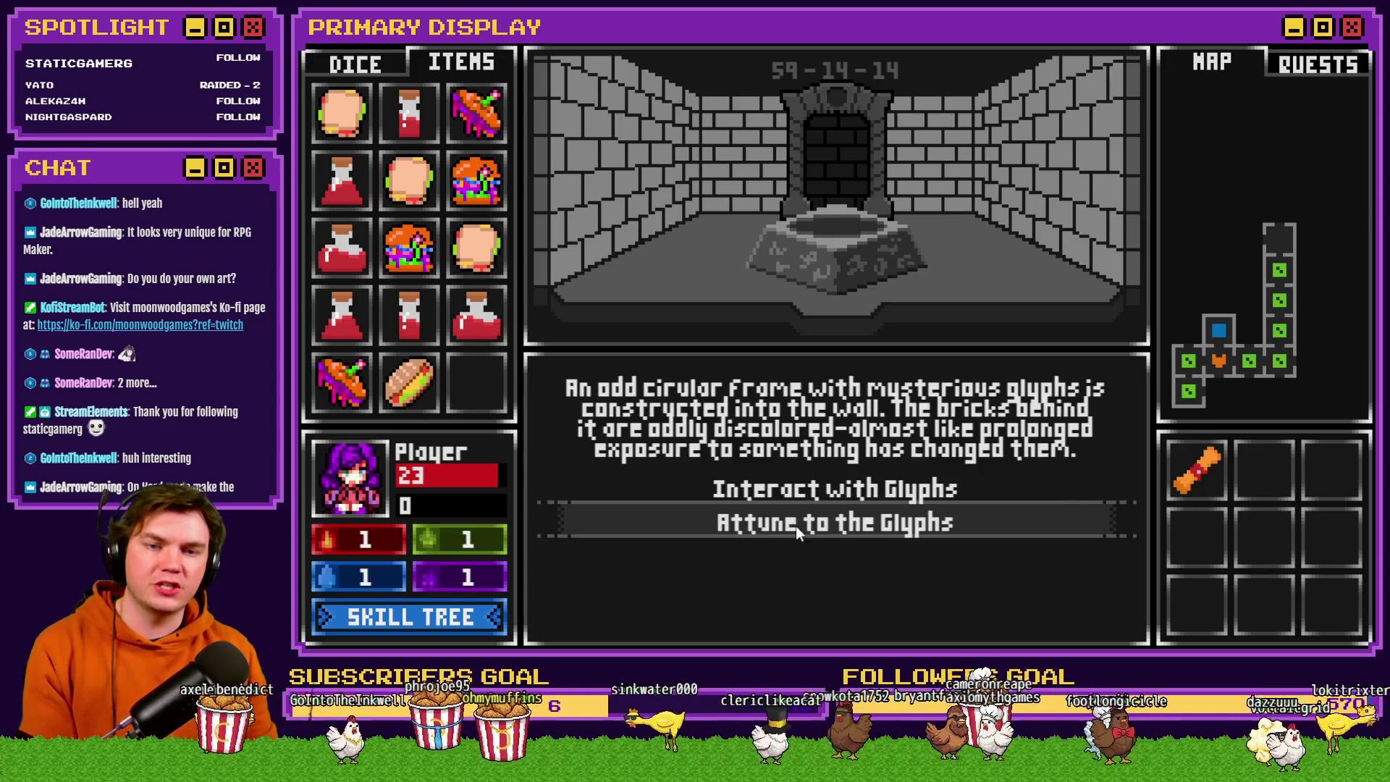
left_click(797, 524)
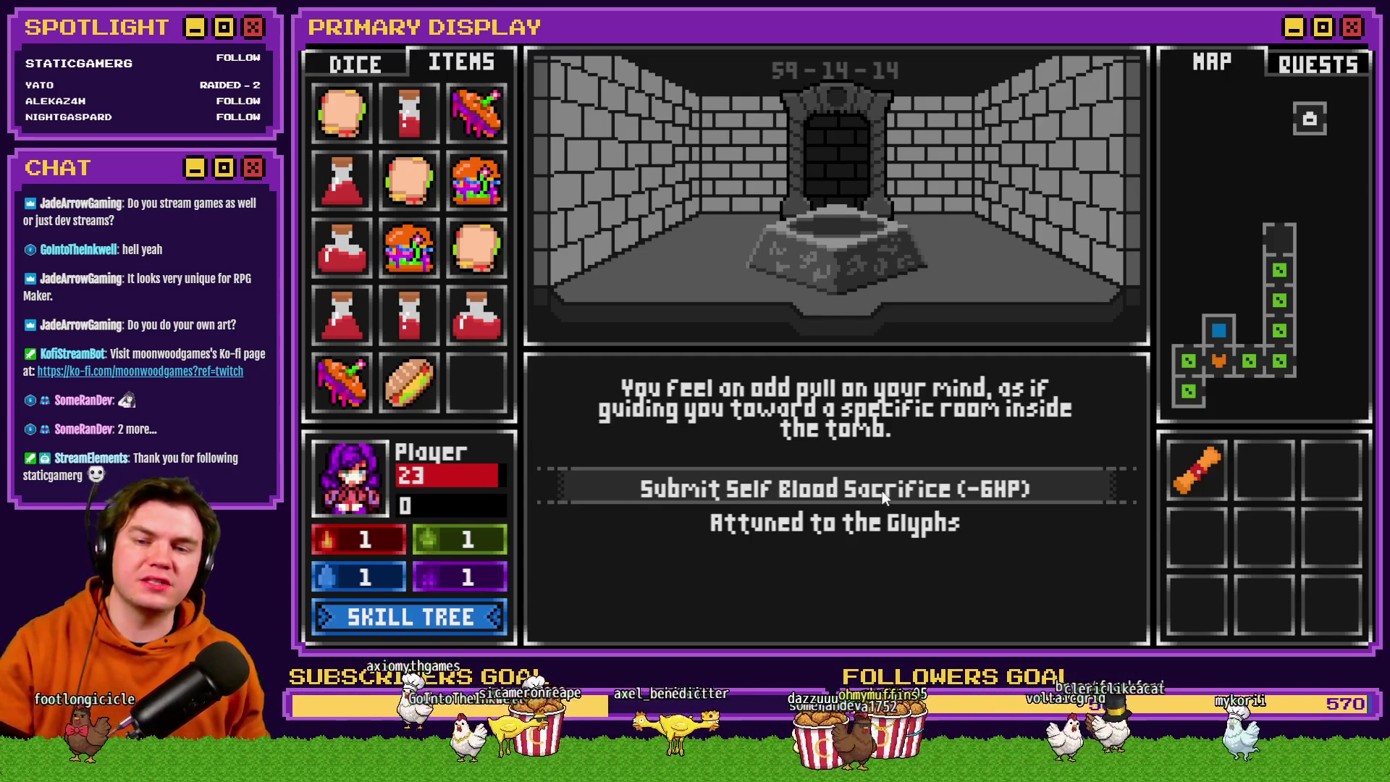
After reading the attunement text, close the playtest with Alt+F4 to return to the editor.
key("alt+F4")
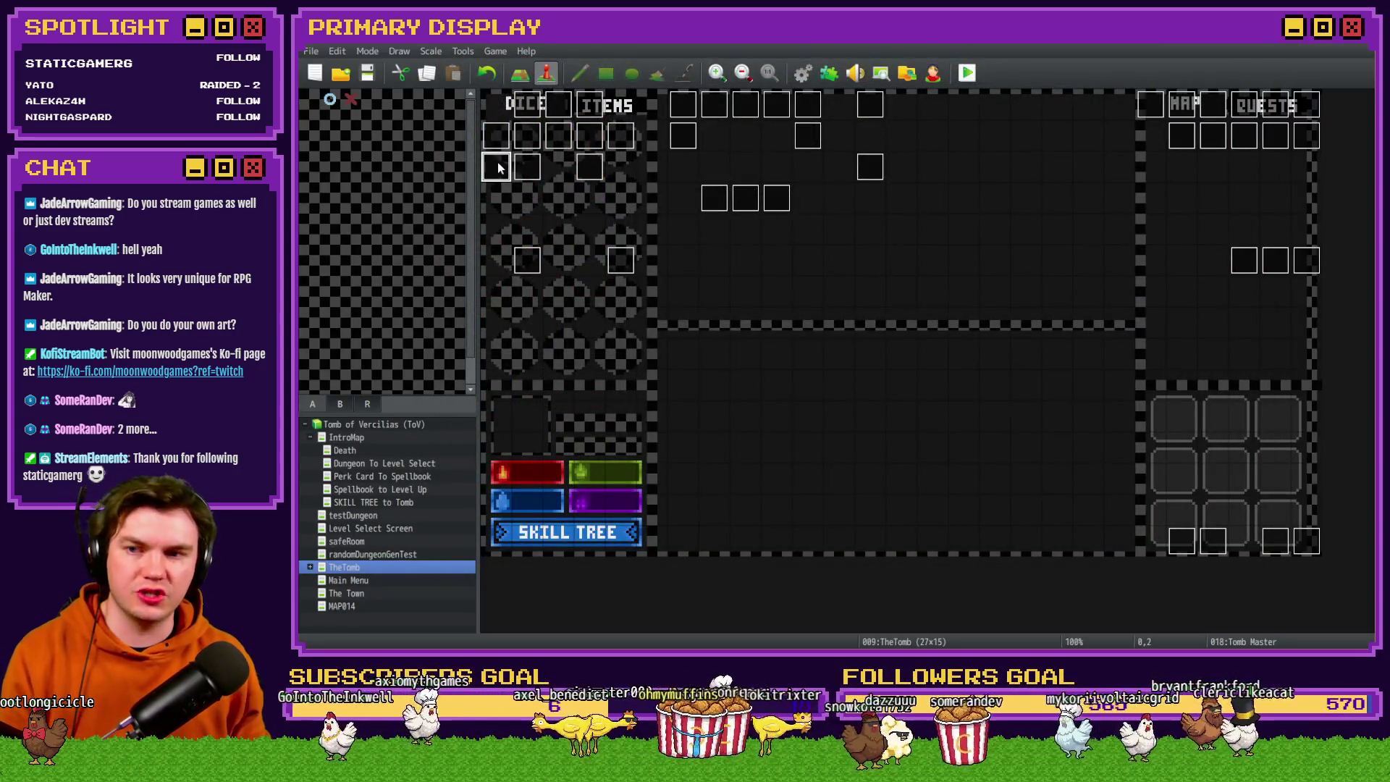
Open the Tomb Master event on TheTomb map and scroll to its attune-to-obelisk branch.
double_click(499, 168)
left_click_drag(1148, 224, 1158, 441)
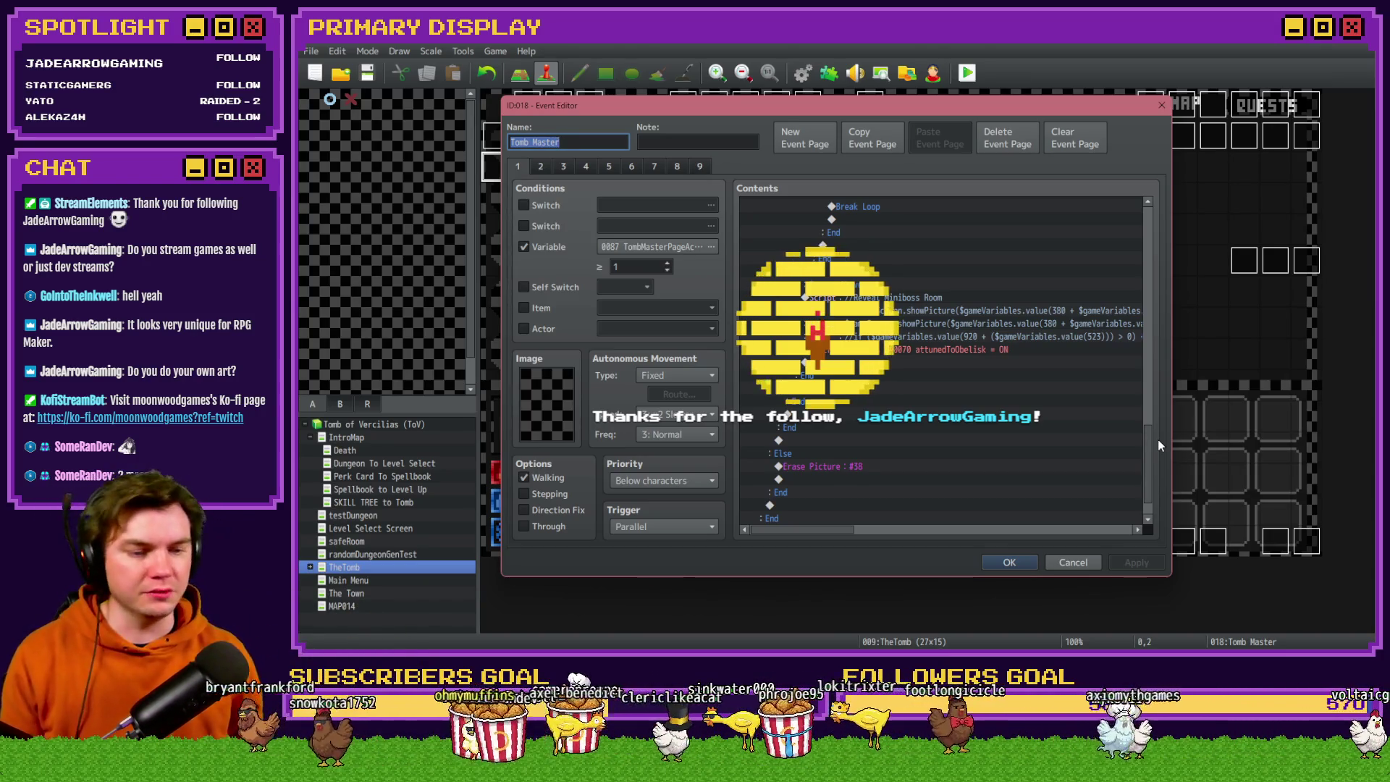
Change the '//Reveal Miniboss Room' script comment to 'Reveal Void Stone Room', then apply and close.
scroll(922, 413, "down", 1)
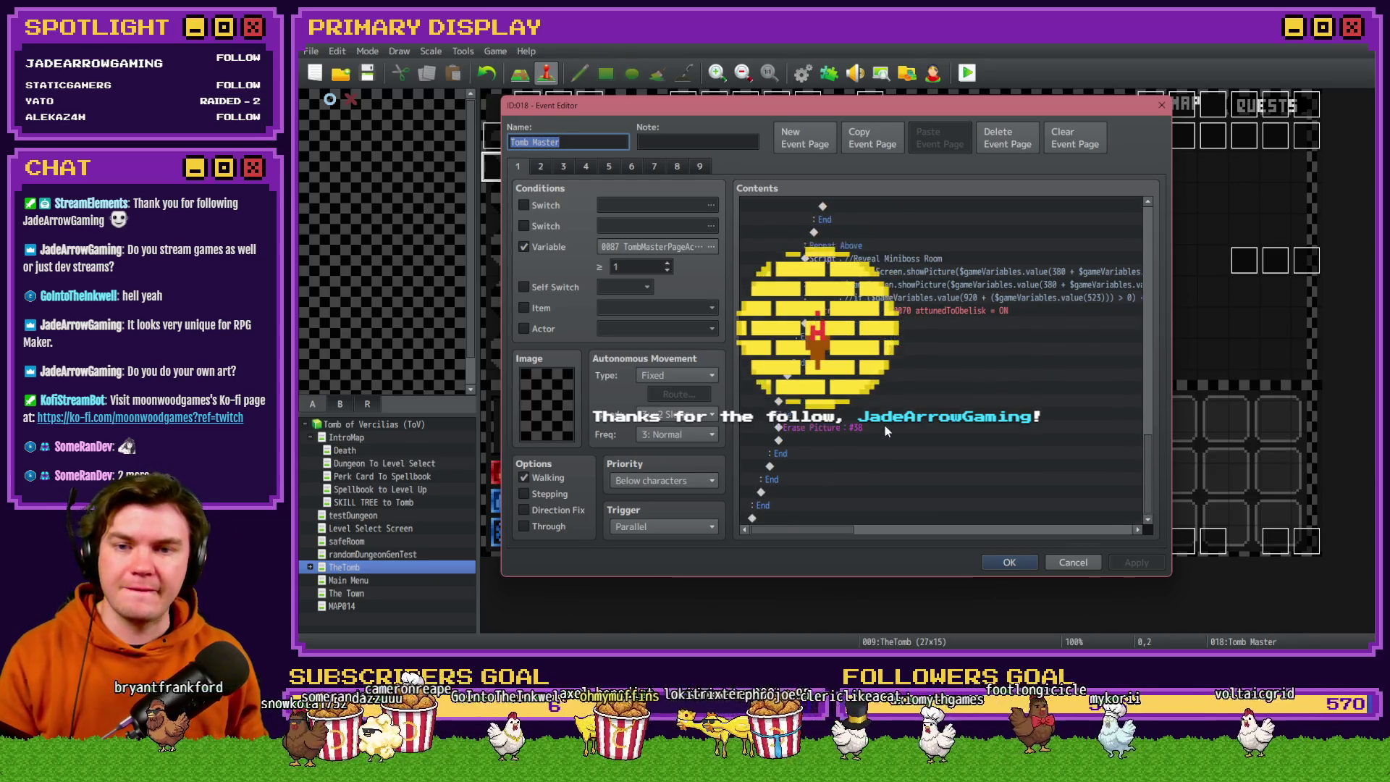
double_click(914, 271)
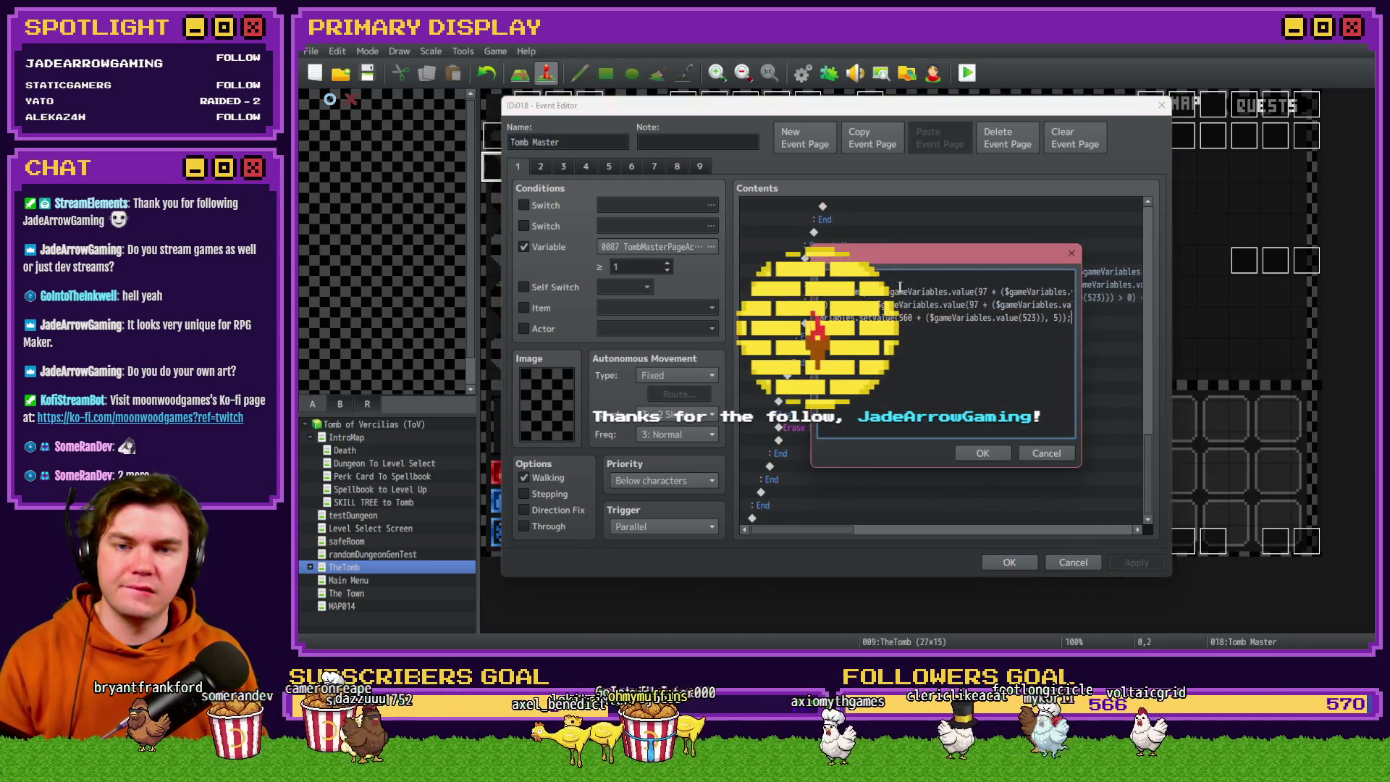
left_click_drag(860, 278, 897, 278)
type("Void Stone Room")
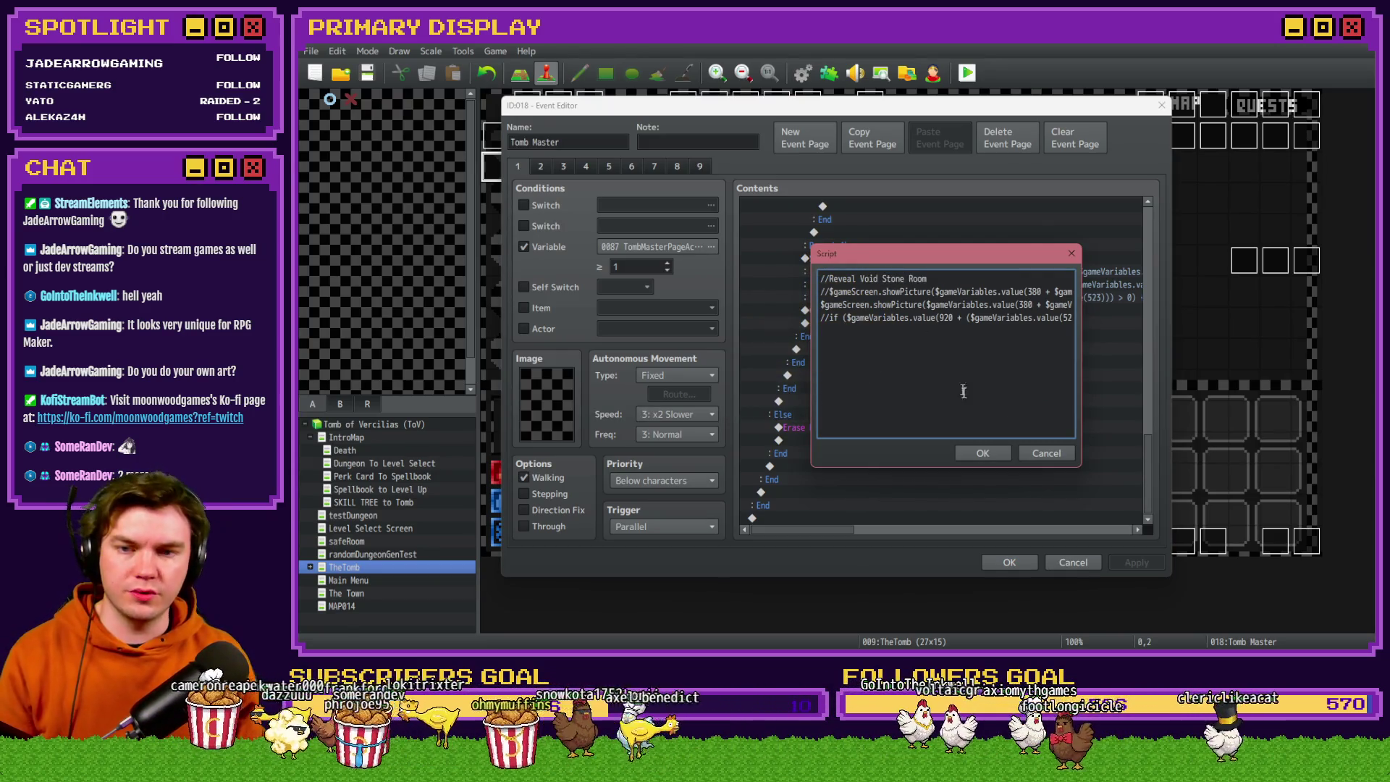
left_click(990, 454)
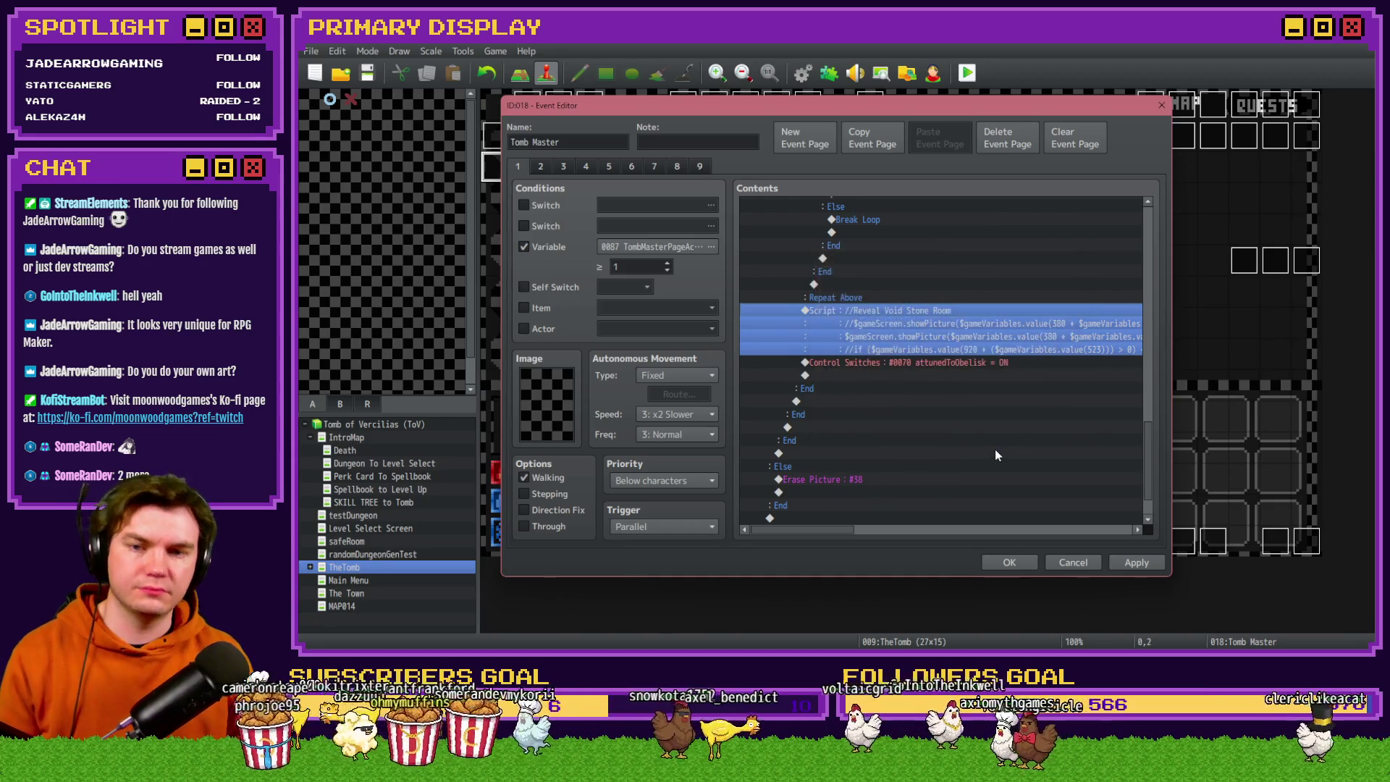
scroll(996, 468, "up", 4)
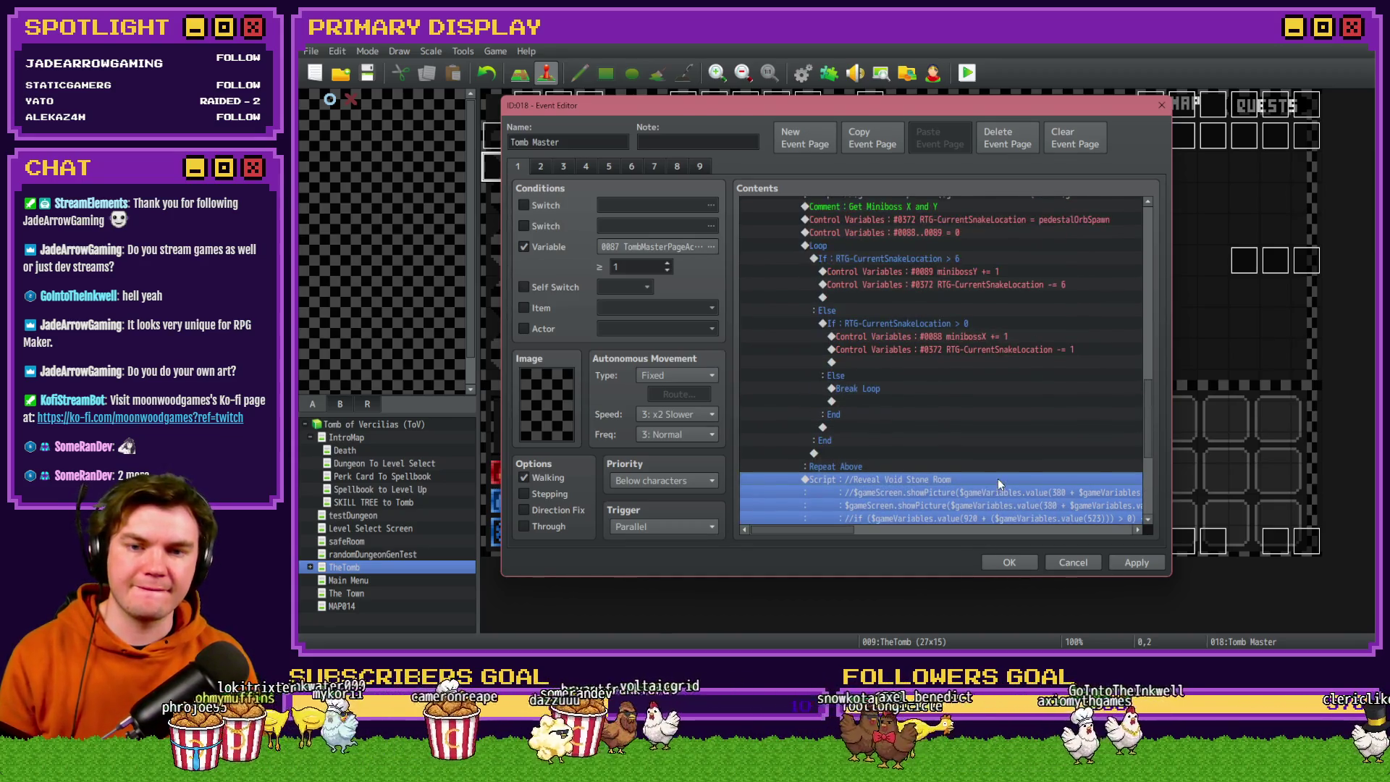
scroll(998, 479, "up", 4)
left_click(1135, 563)
left_click(1009, 563)
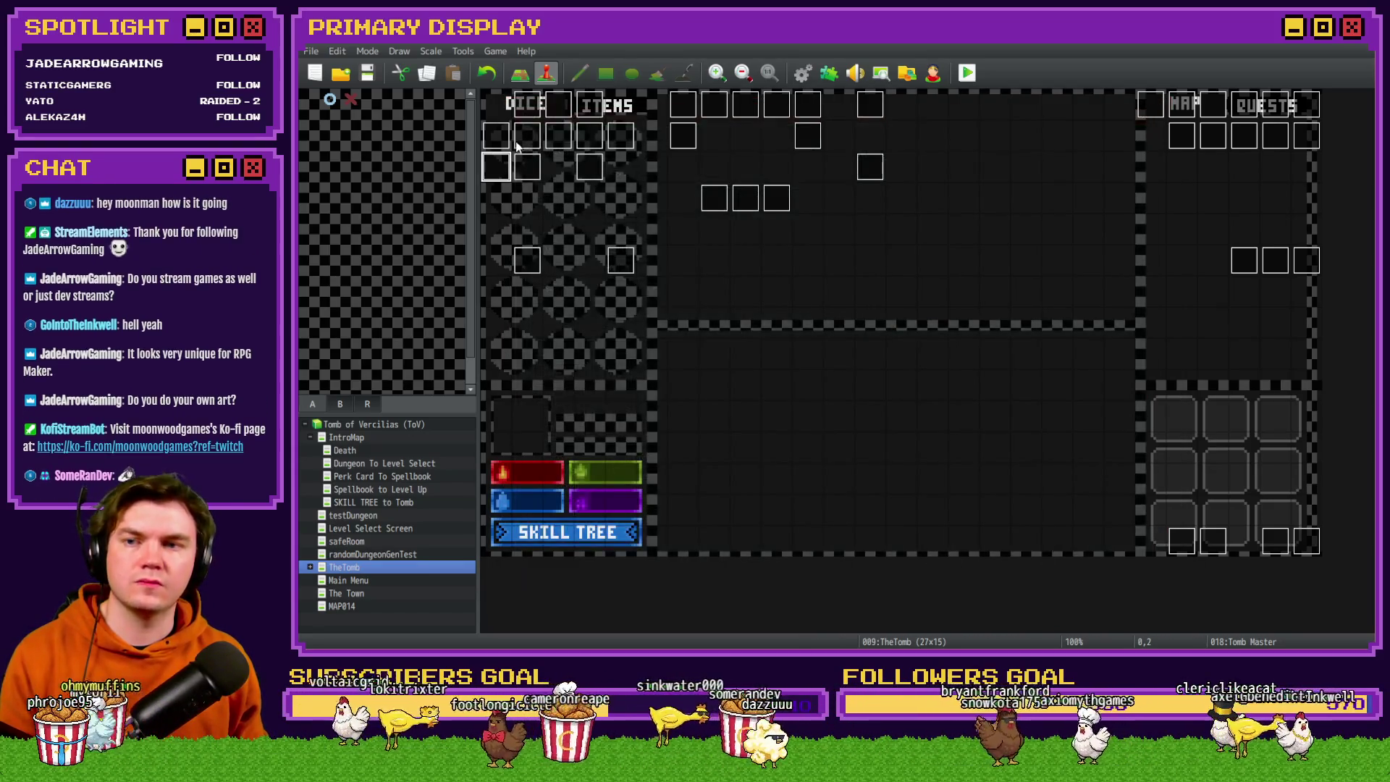
Reopen the Tomb Master event to check it, then close it again.
double_click(499, 173)
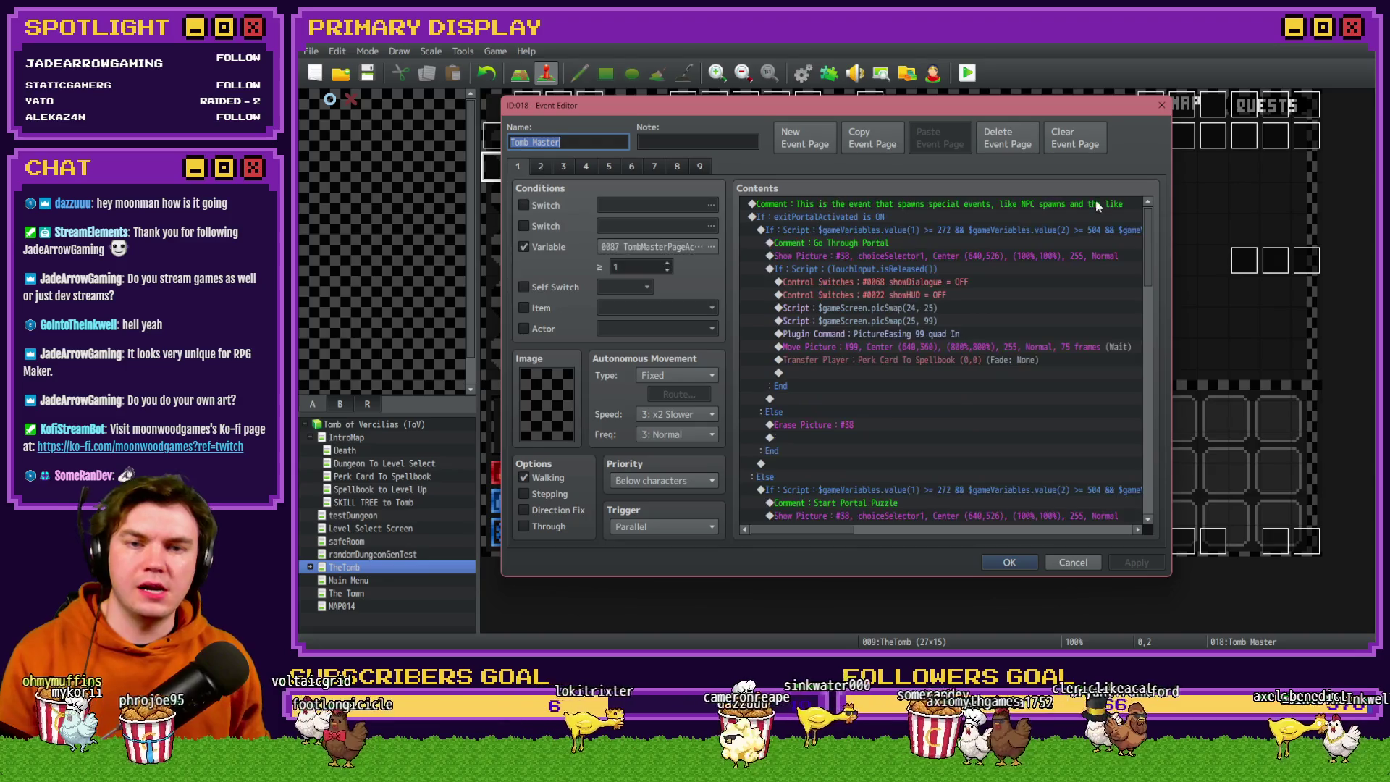
scroll(1153, 395, "down", 10)
key("Escape")
Open page 4 of the Int/Movement event and edit its first glyph dialogue line.
double_click(529, 106)
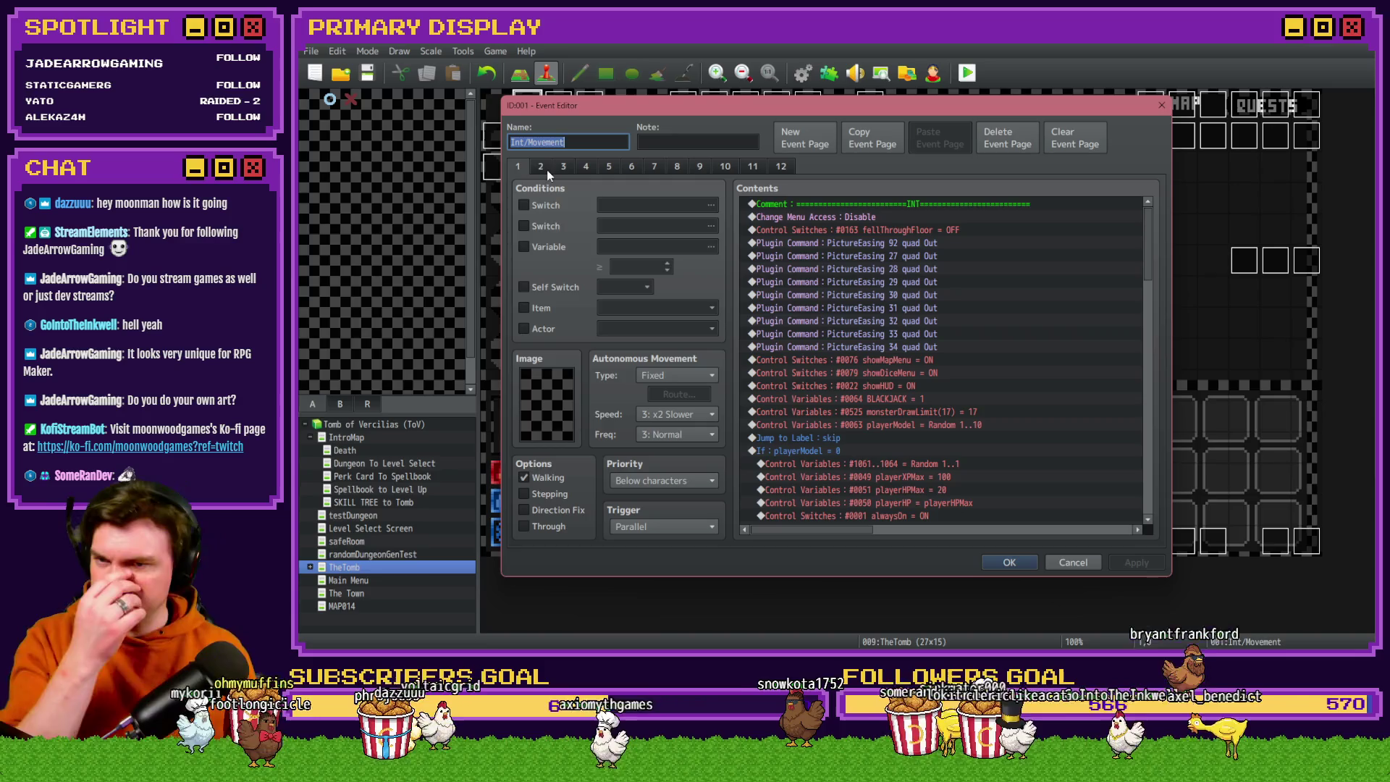
left_click(587, 165)
scroll(997, 346, "down", 5)
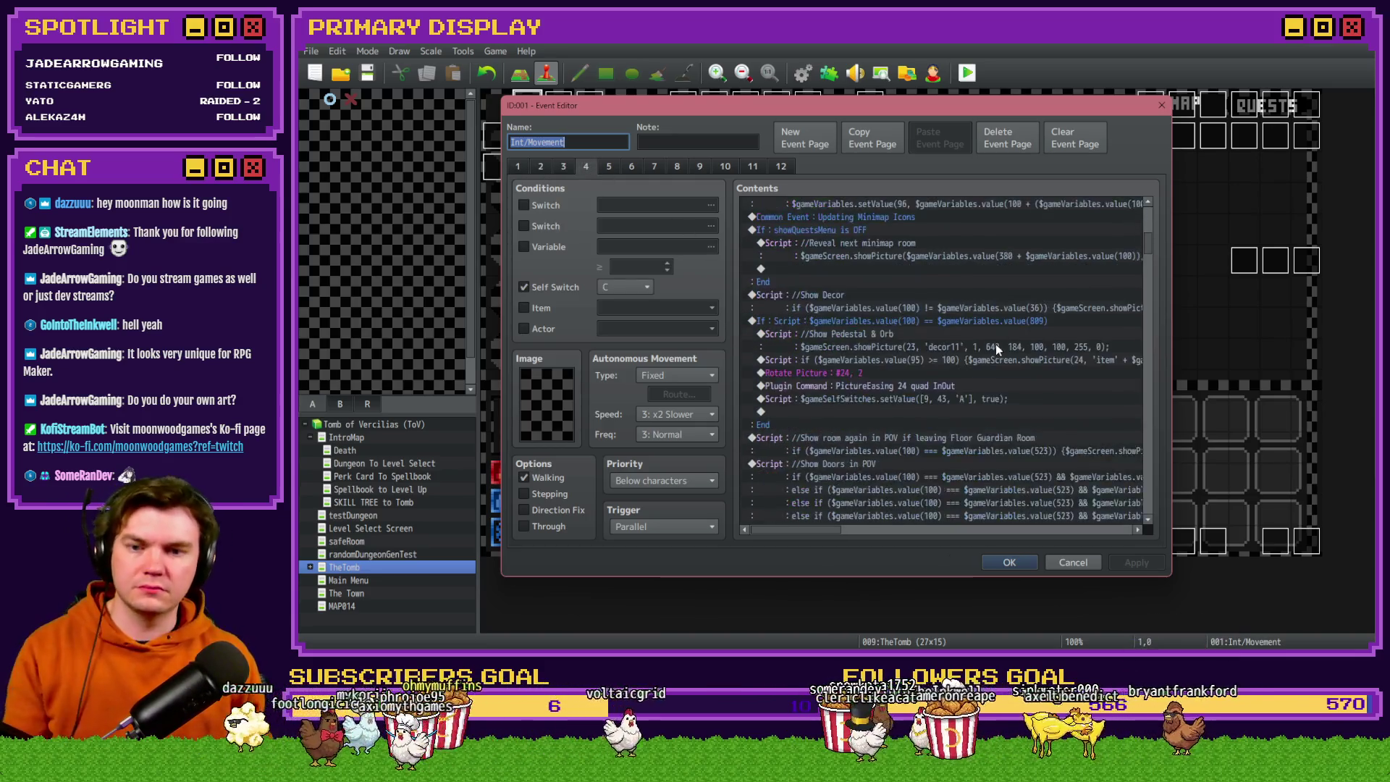
scroll(997, 345, "down", 10)
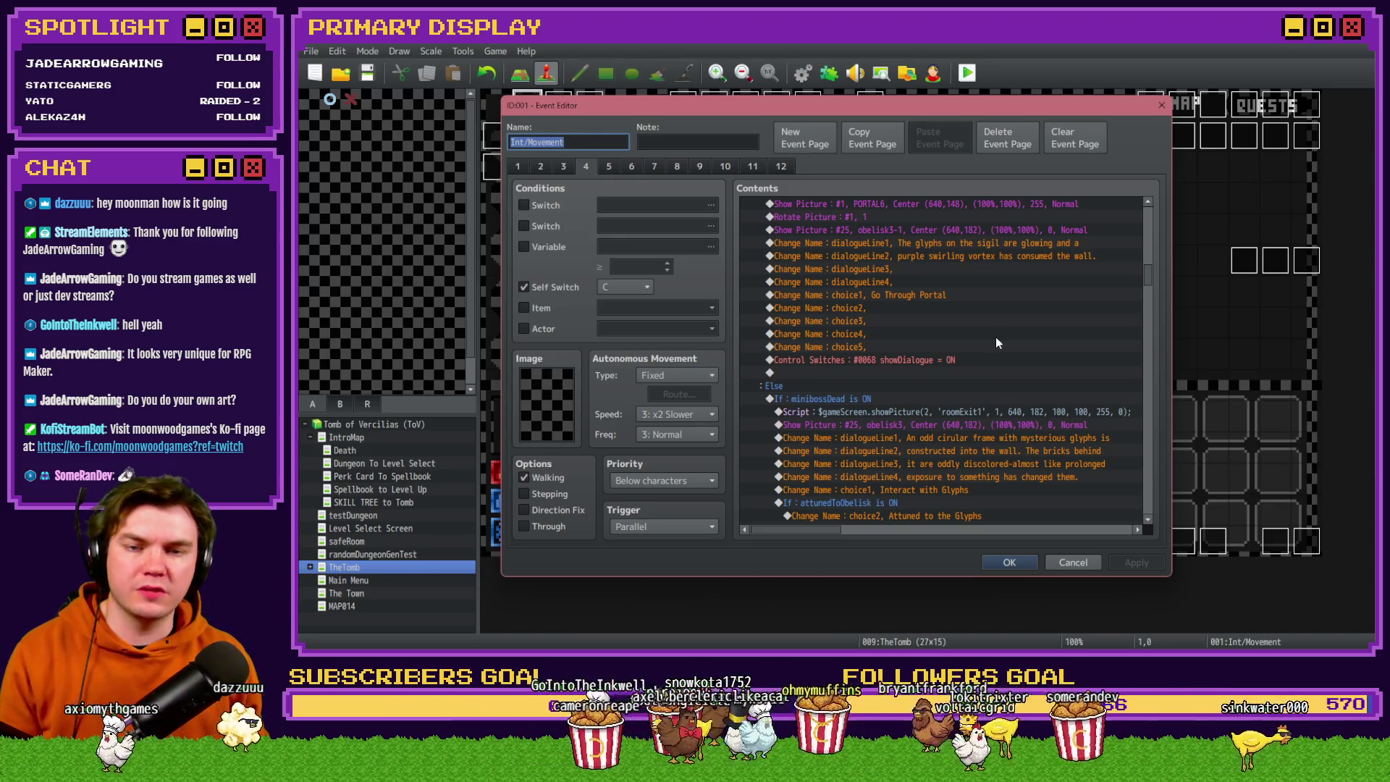
scroll(998, 337, "down", 3)
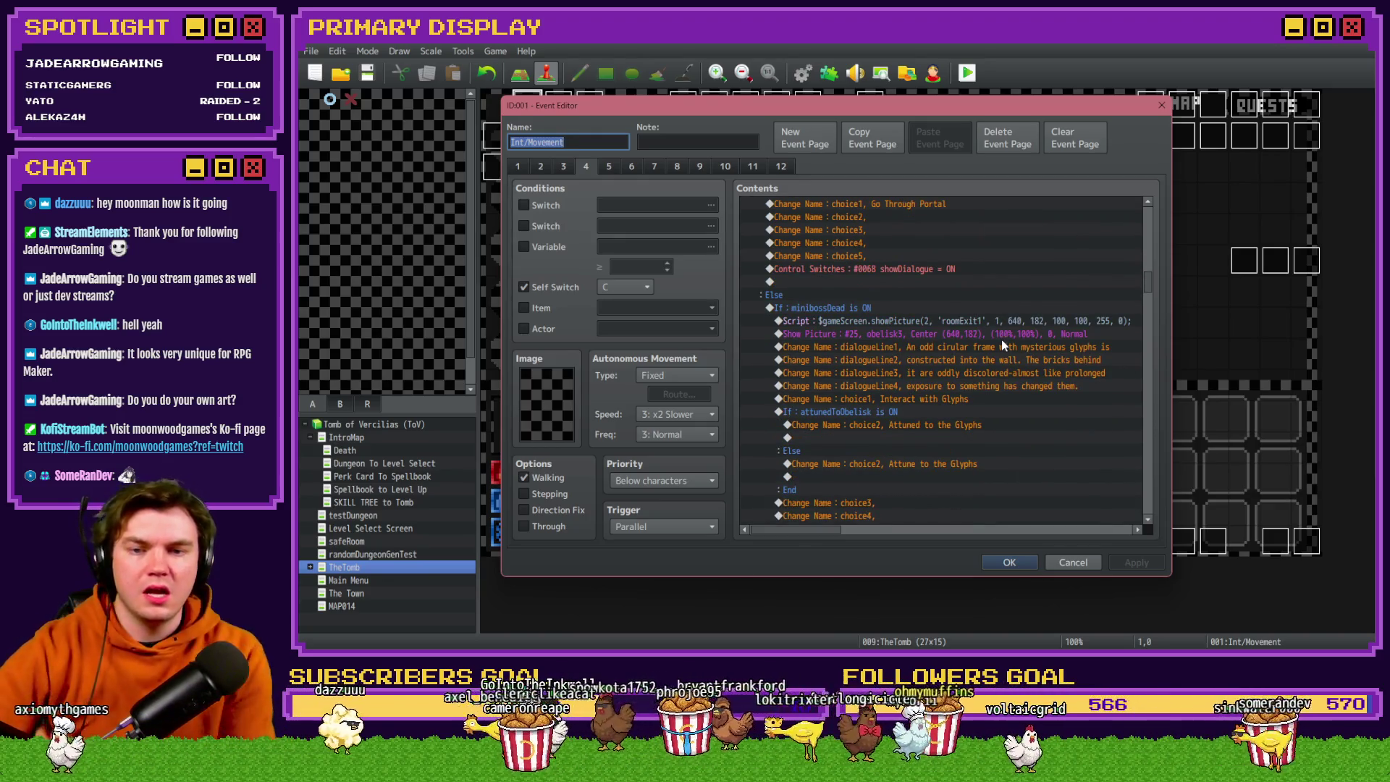
double_click(1002, 348)
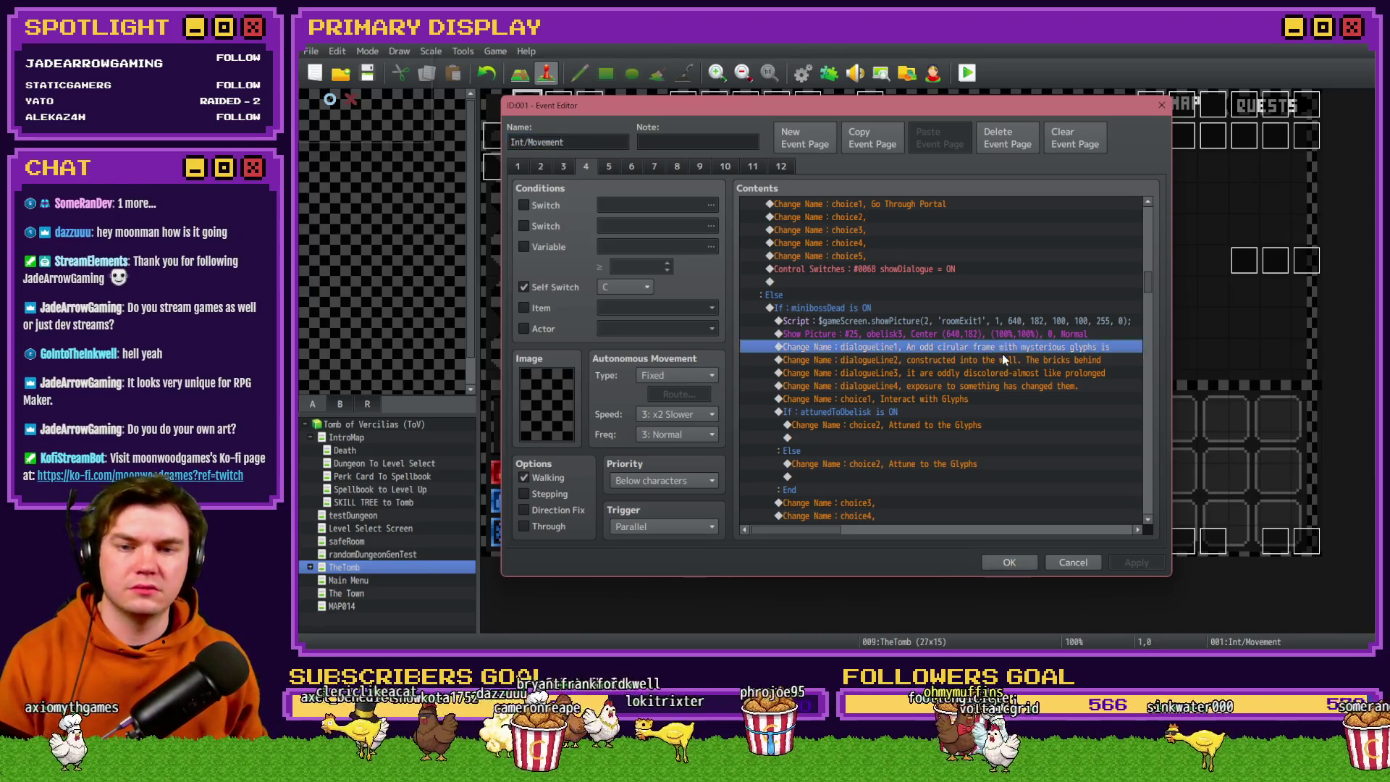
Replace 'cirular' with 'stone' so the line reads 'An odd stone frame with mysterious glyphs is'.
key("Tab")
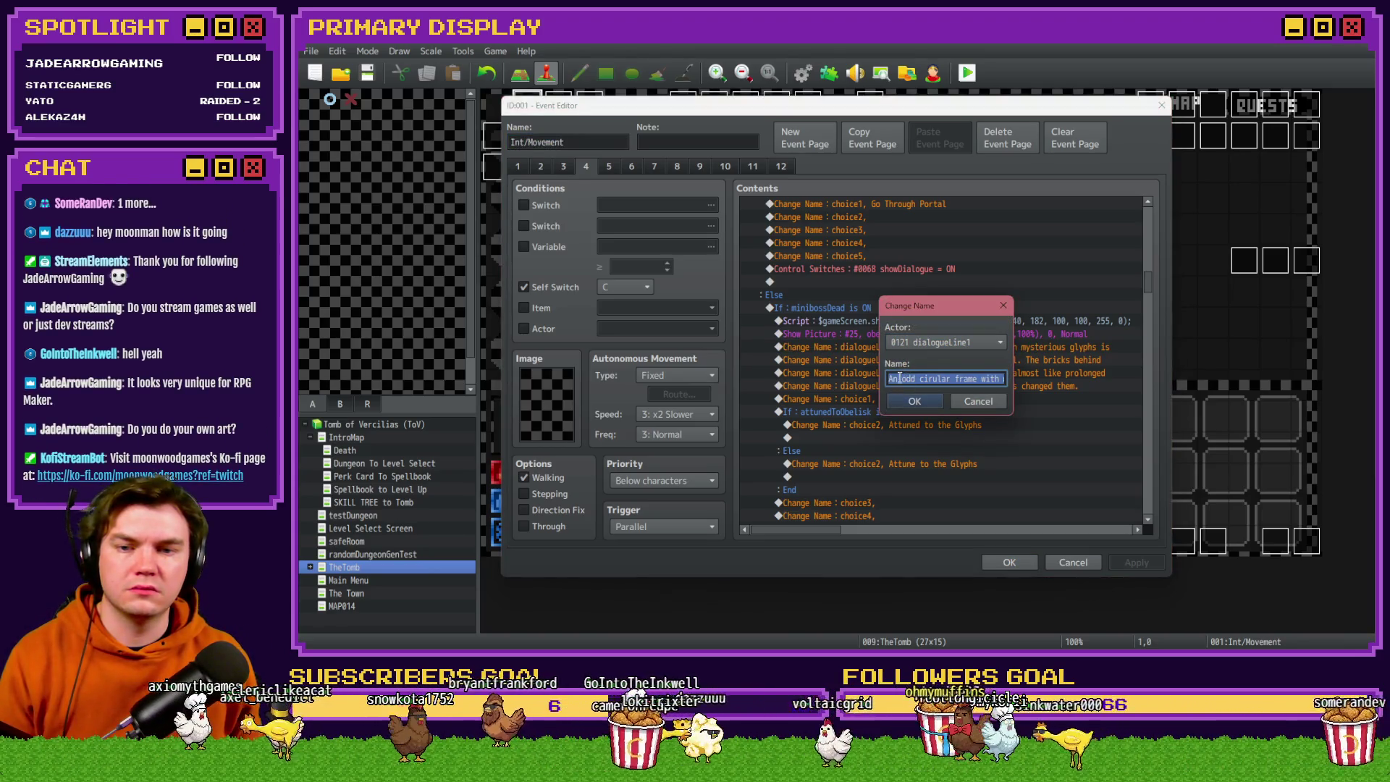
left_click(918, 381)
double_click(921, 381)
type("stone")
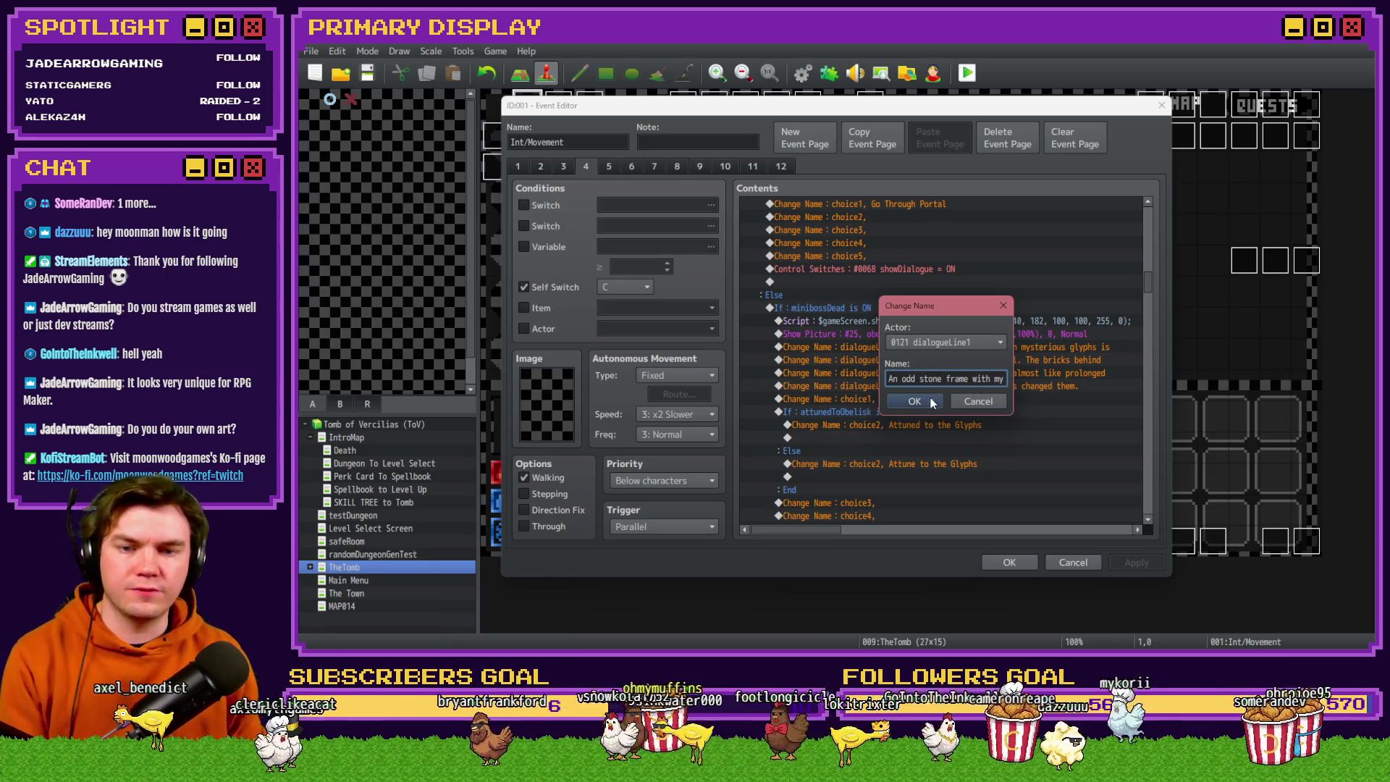
key("End")
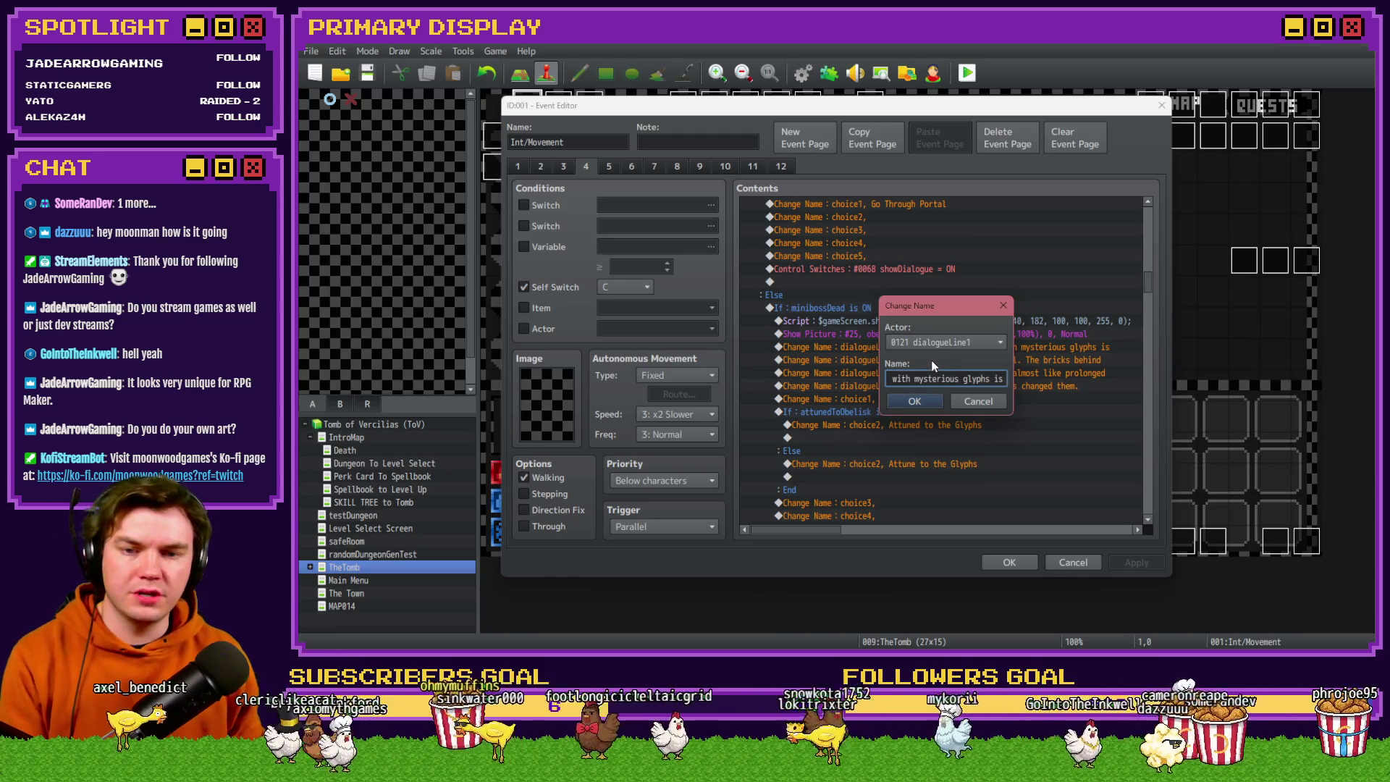
left_click(930, 399)
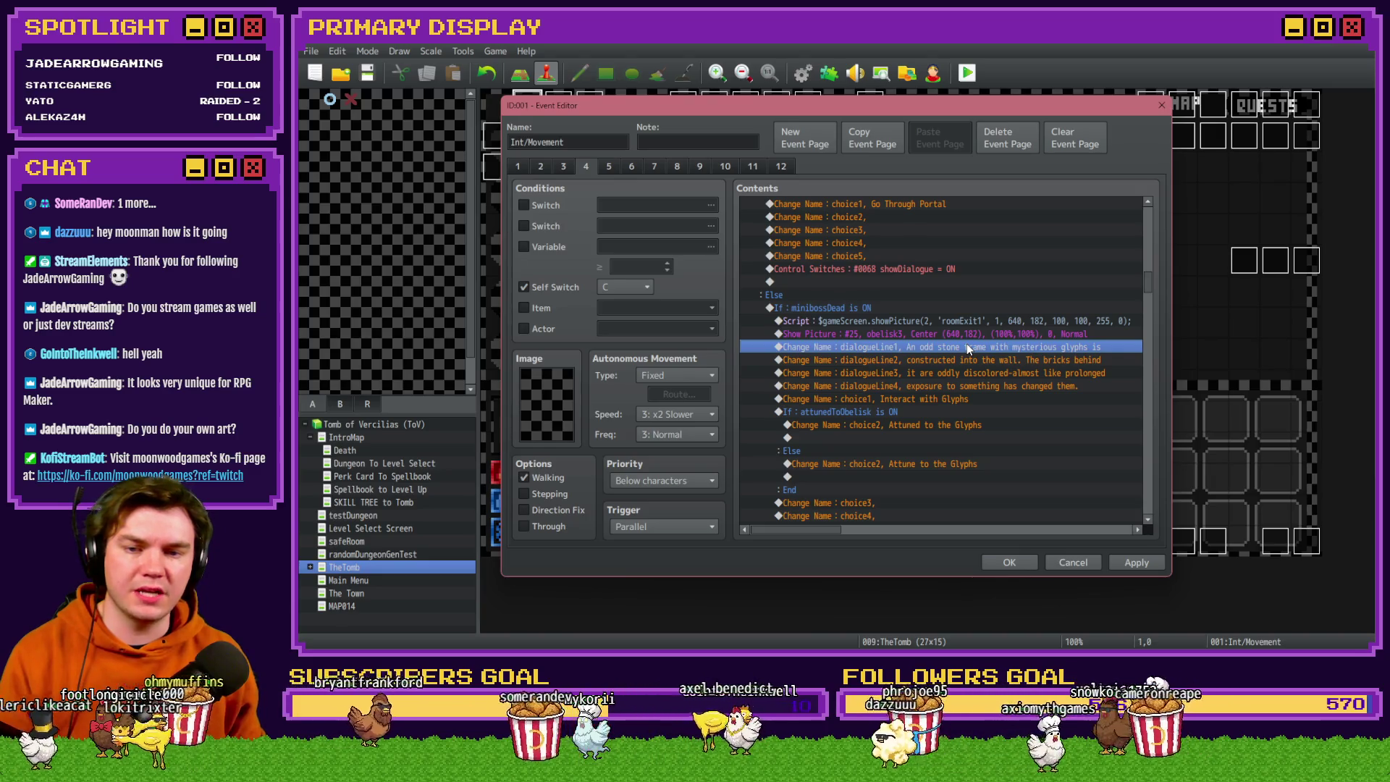
left_click(940, 399)
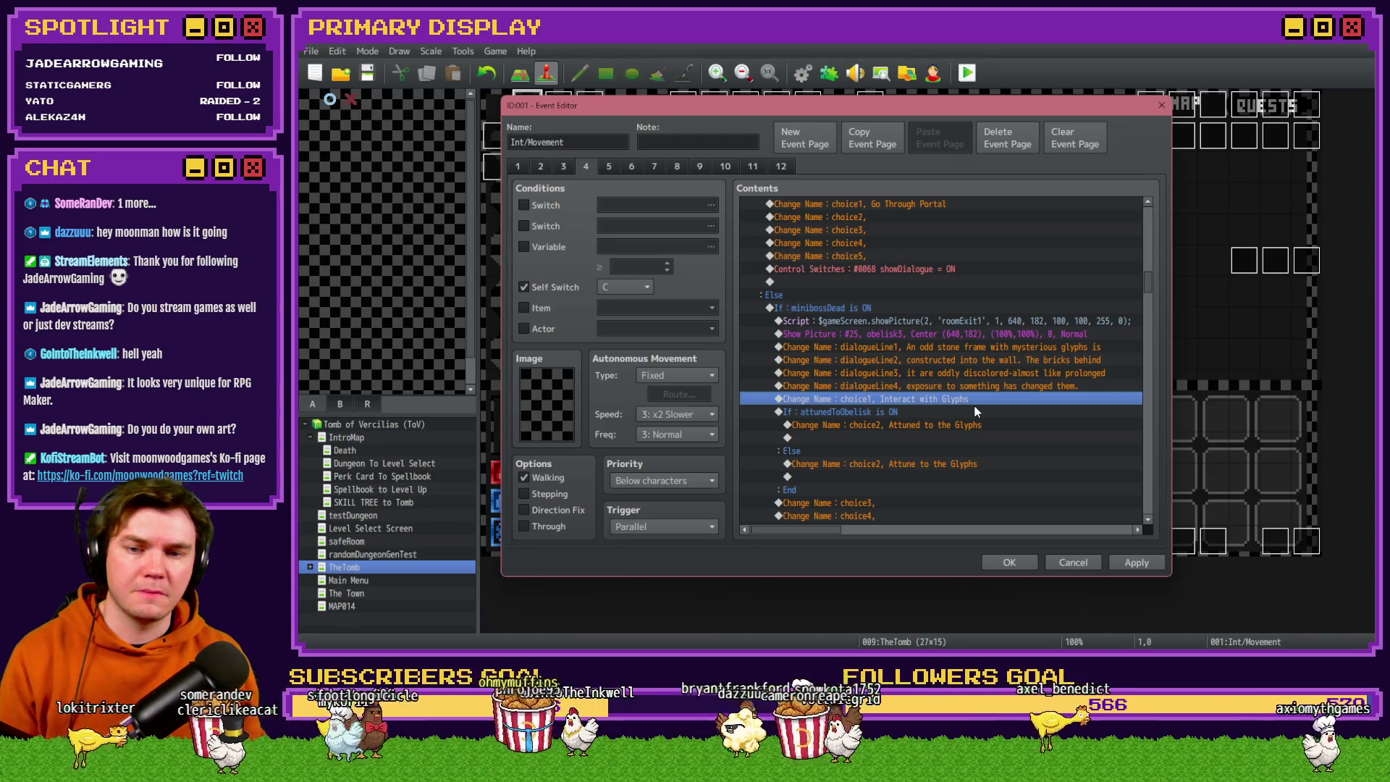
Prefix the attuned choice2 with 'Already' to read 'Already attuned to the Glyphs', then apply.
double_click(975, 403)
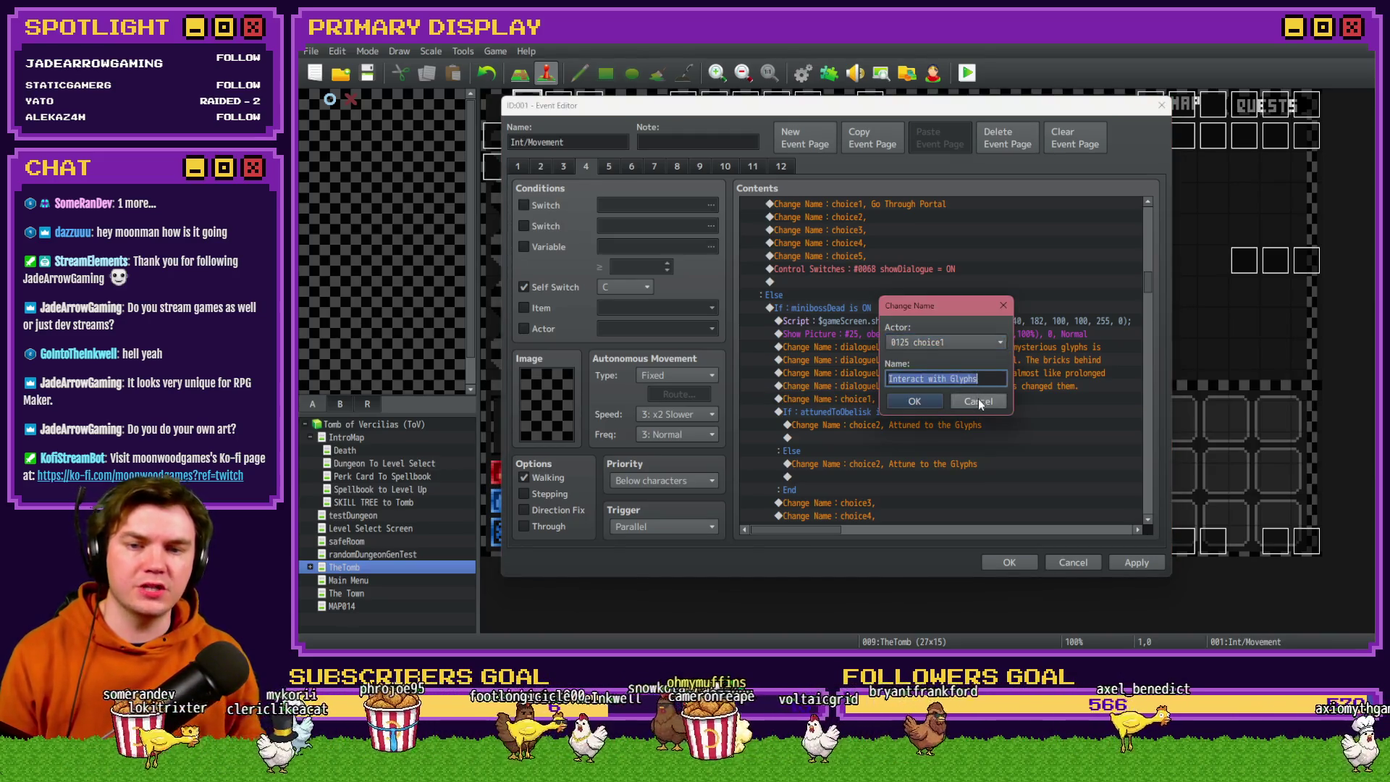
left_click(979, 401)
scroll(940, 328, "down", 3)
left_click(938, 334)
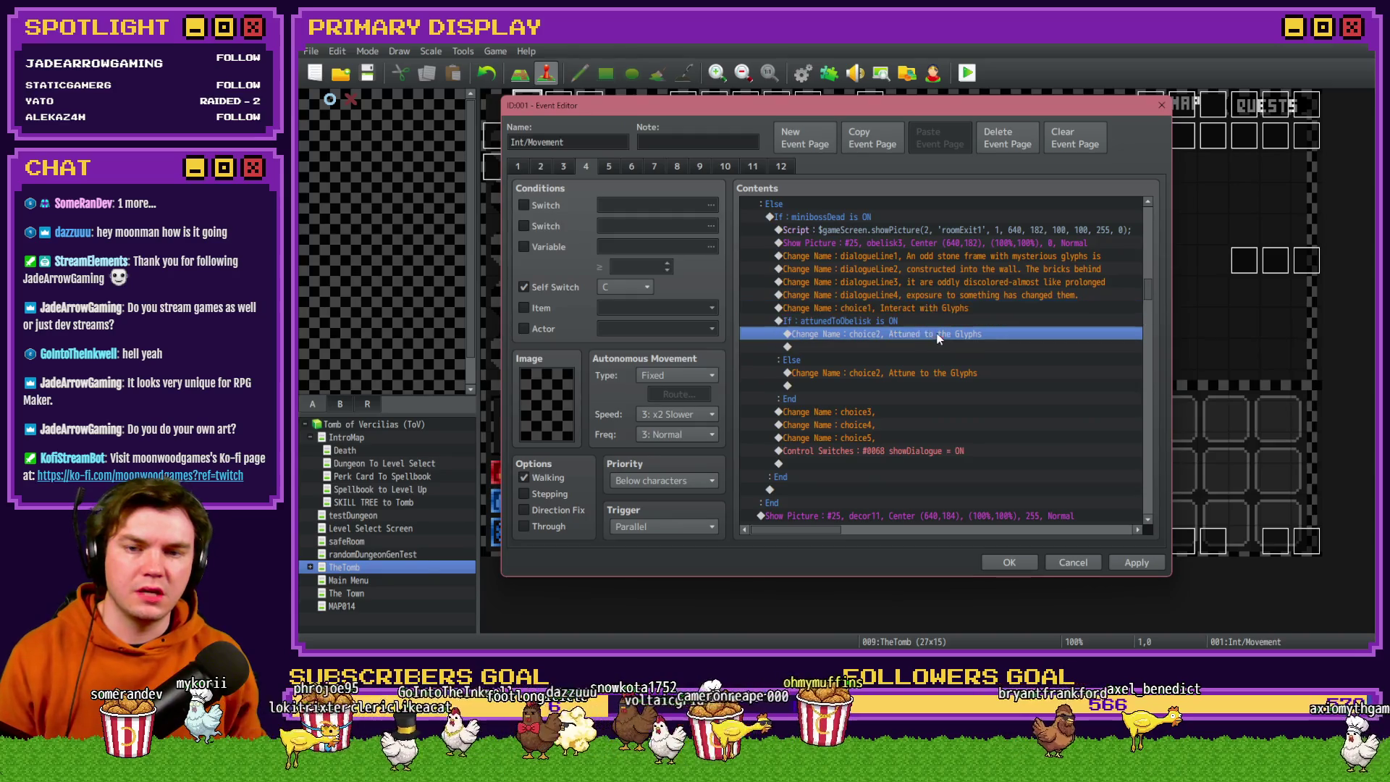
left_click(941, 373)
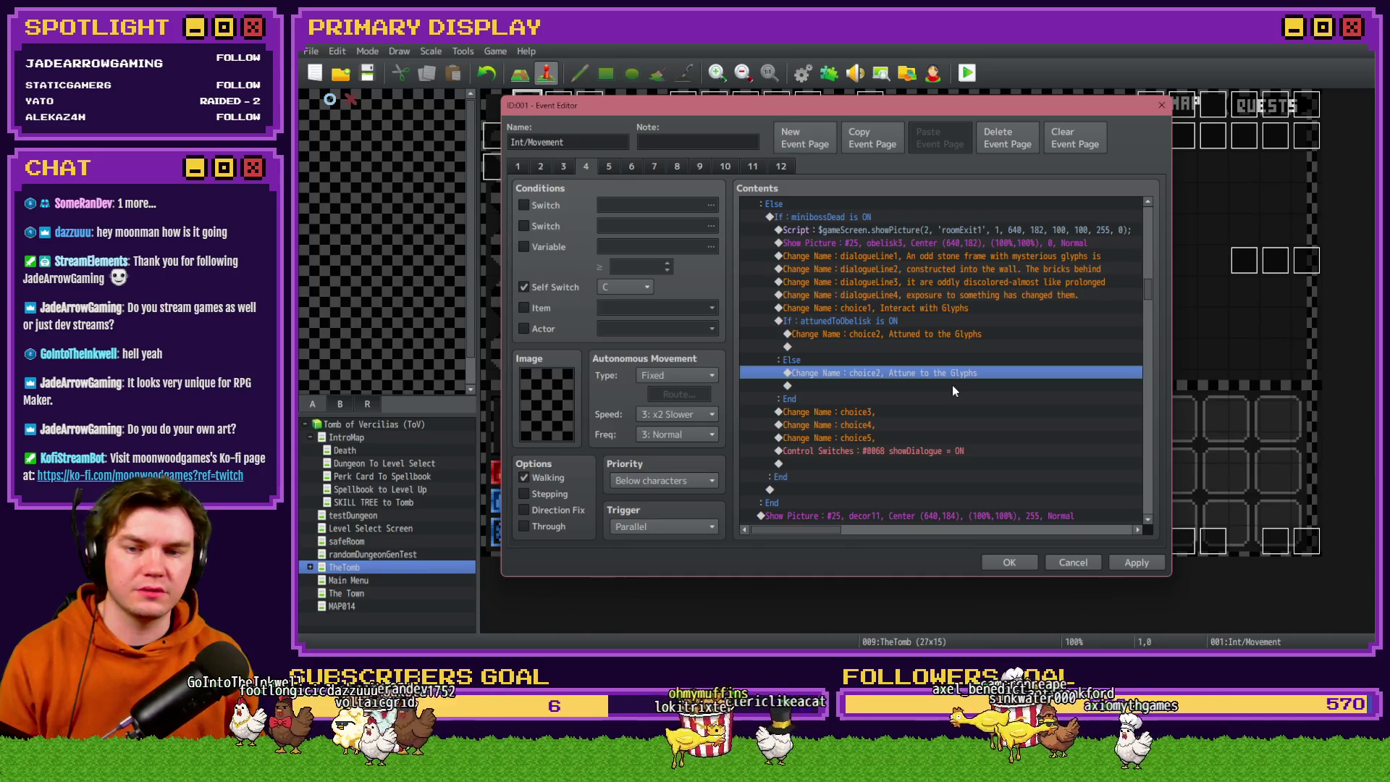
double_click(949, 337)
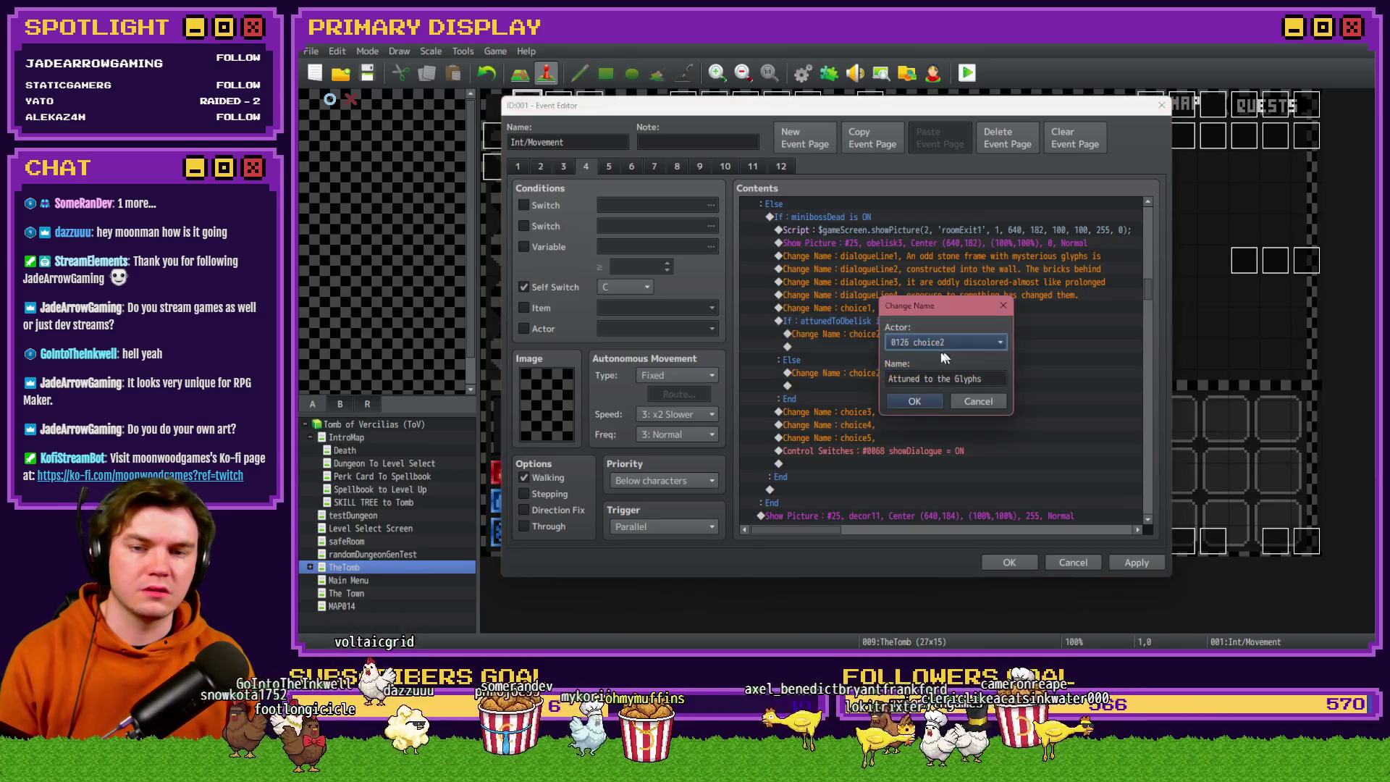
left_click(926, 380)
type("Already a")
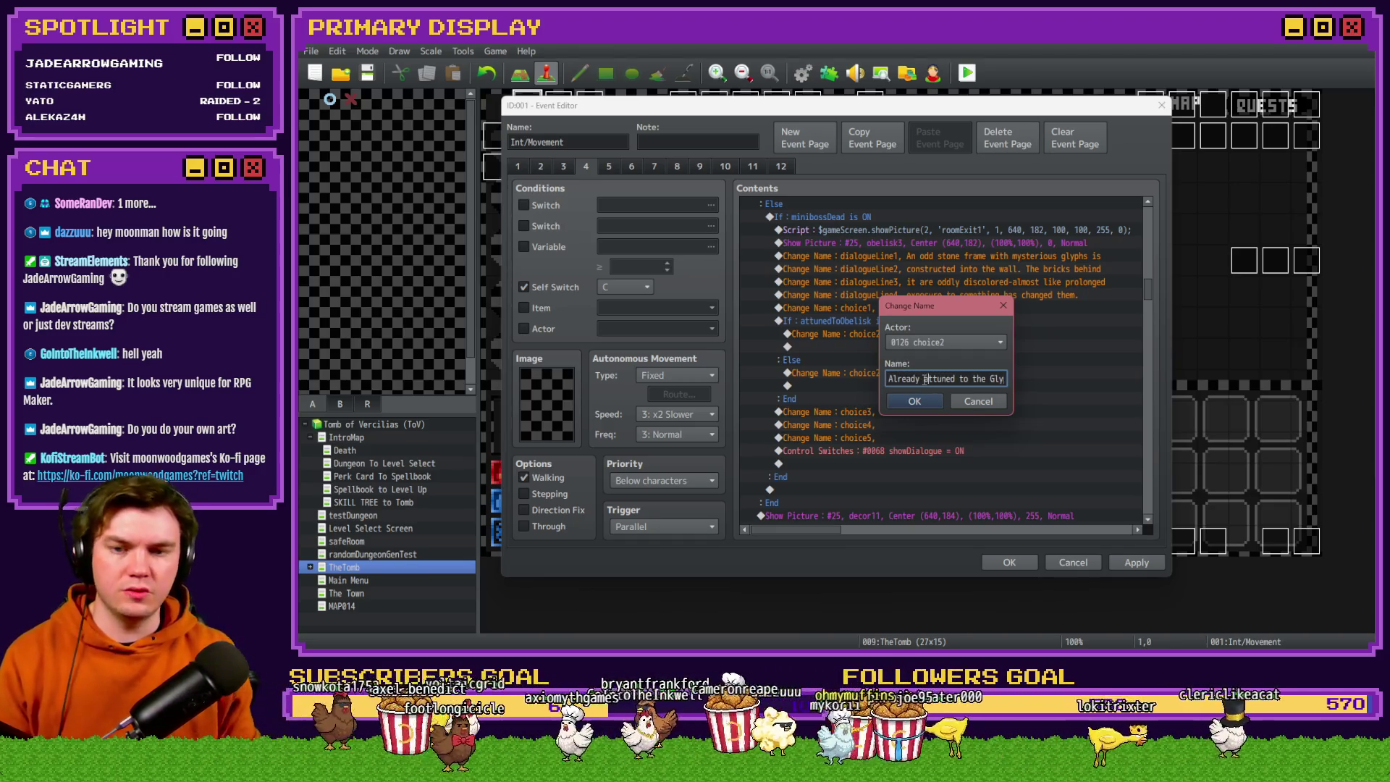
left_click(924, 398)
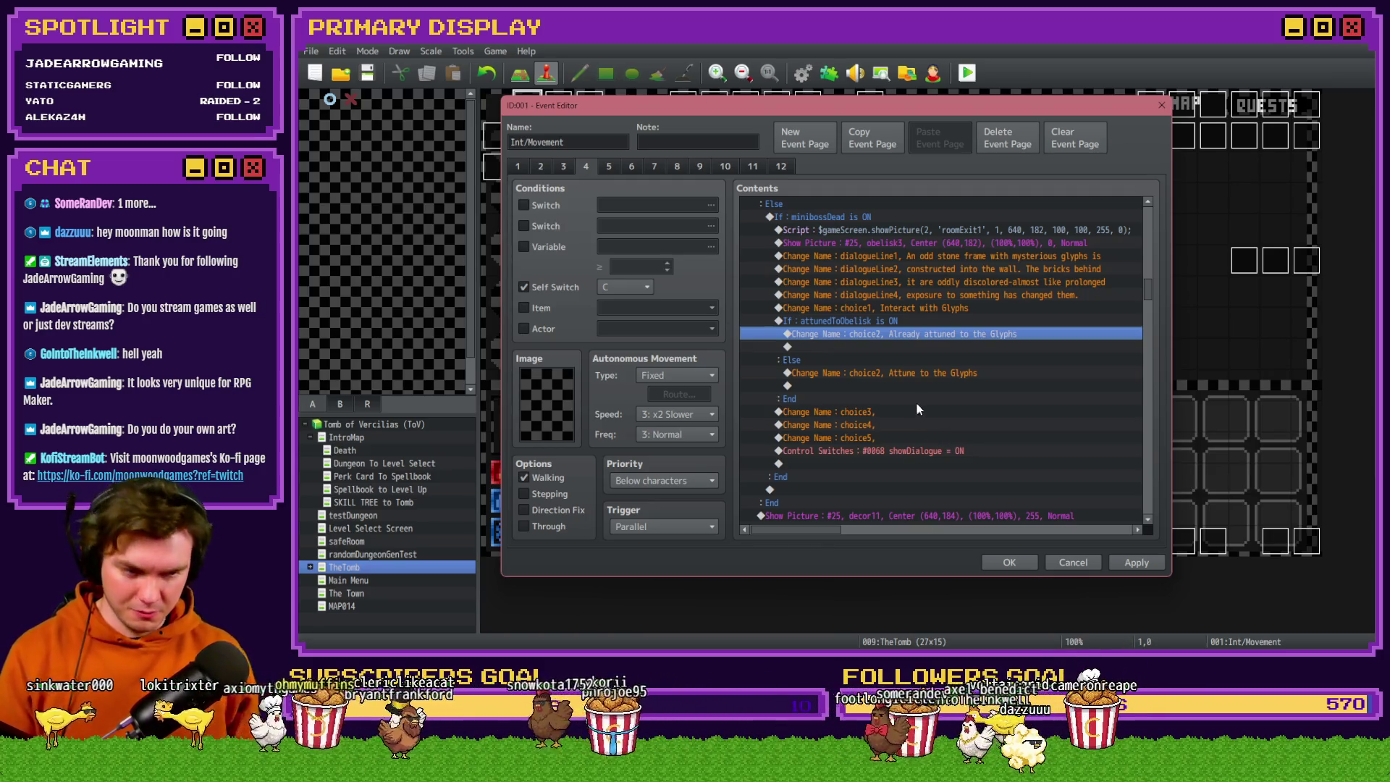
left_click(1137, 563)
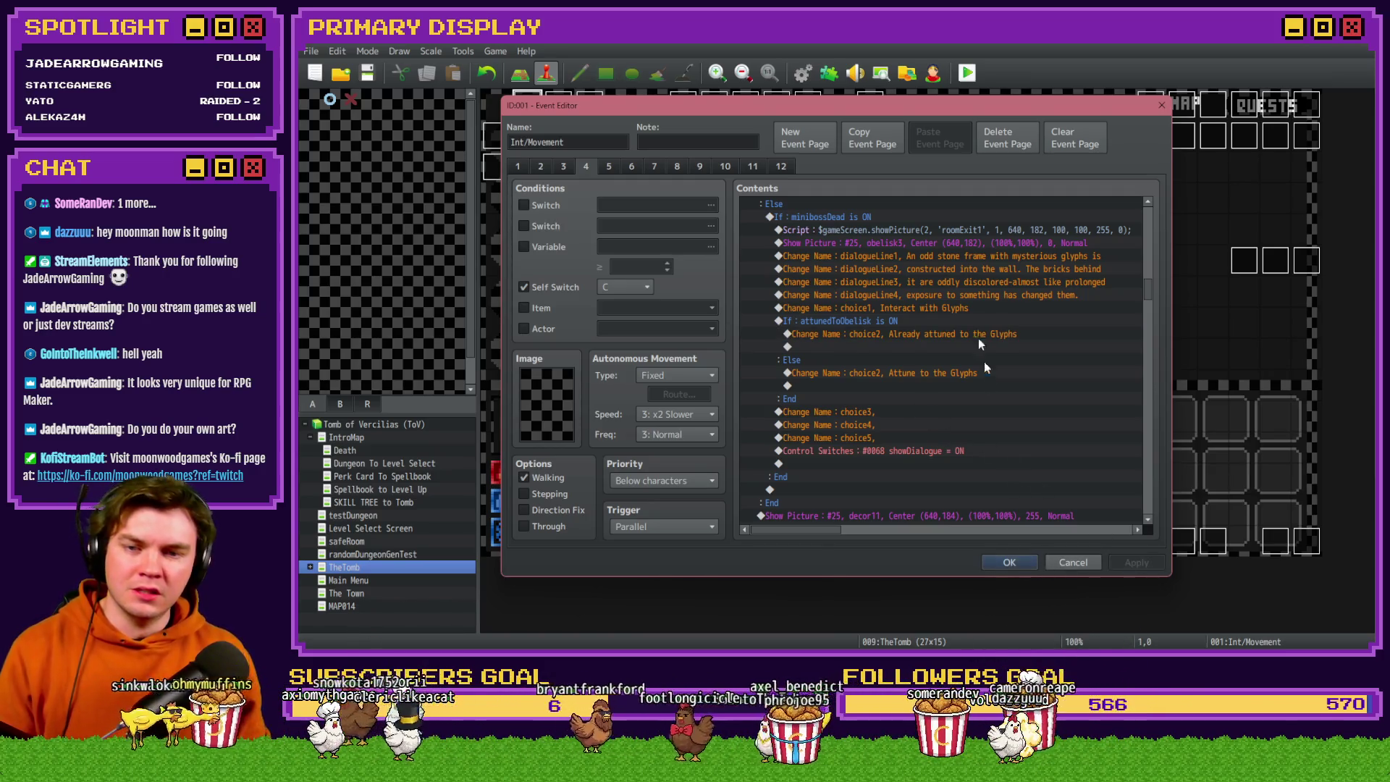
left_click(962, 308)
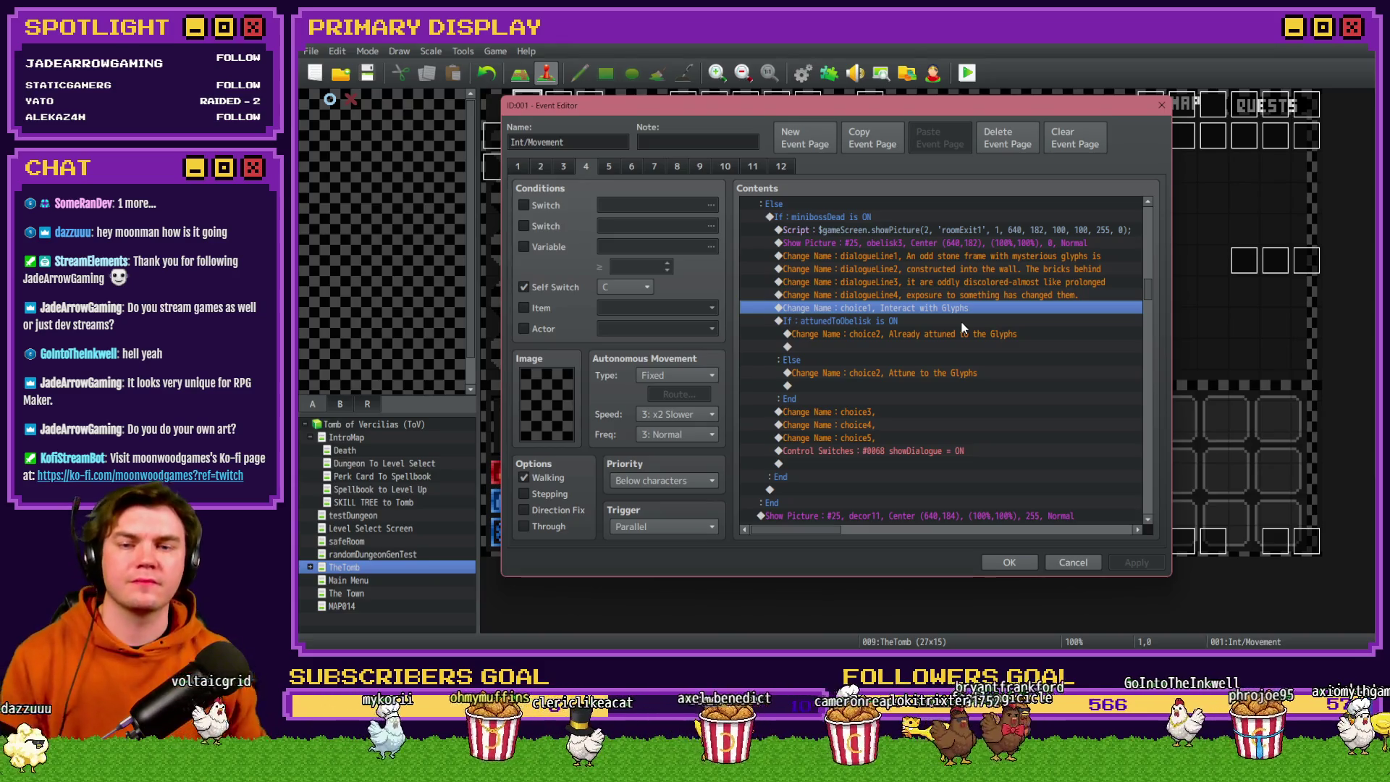
Replace 'Glyphs' in choice1 so it reads 'Interact with Stone Panel'.
key("Return")
key("Escape")
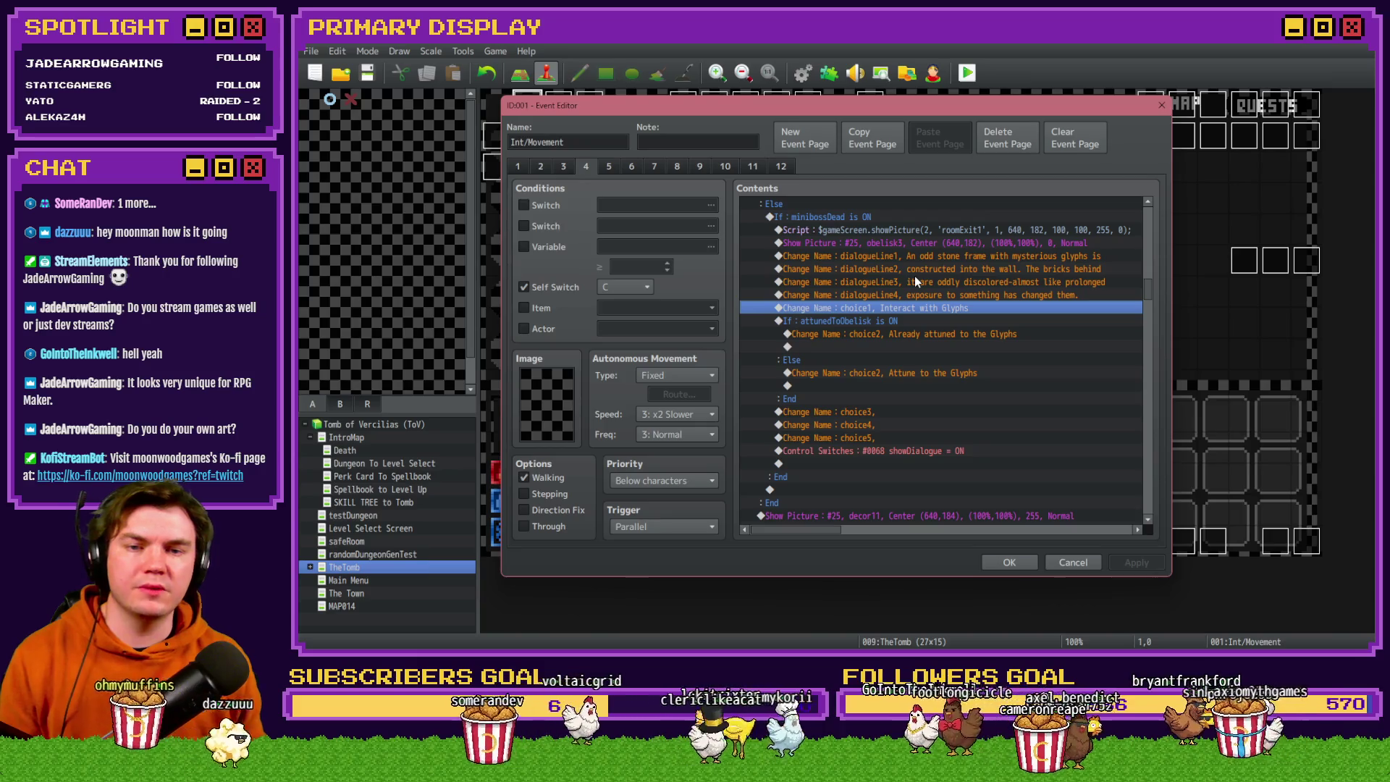
left_click(1008, 255)
left_click(984, 308)
double_click(983, 308)
left_click(913, 378)
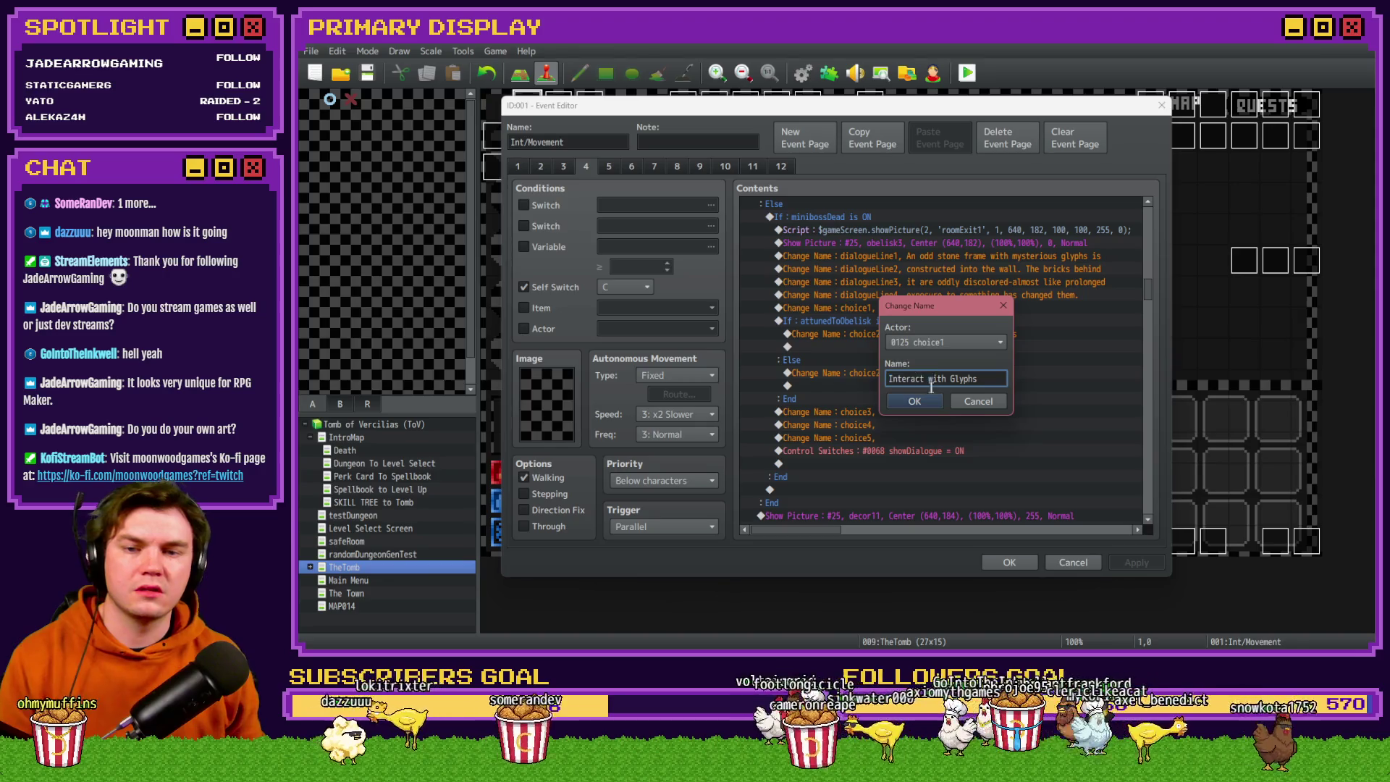
double_click(963, 378)
type("Stone")
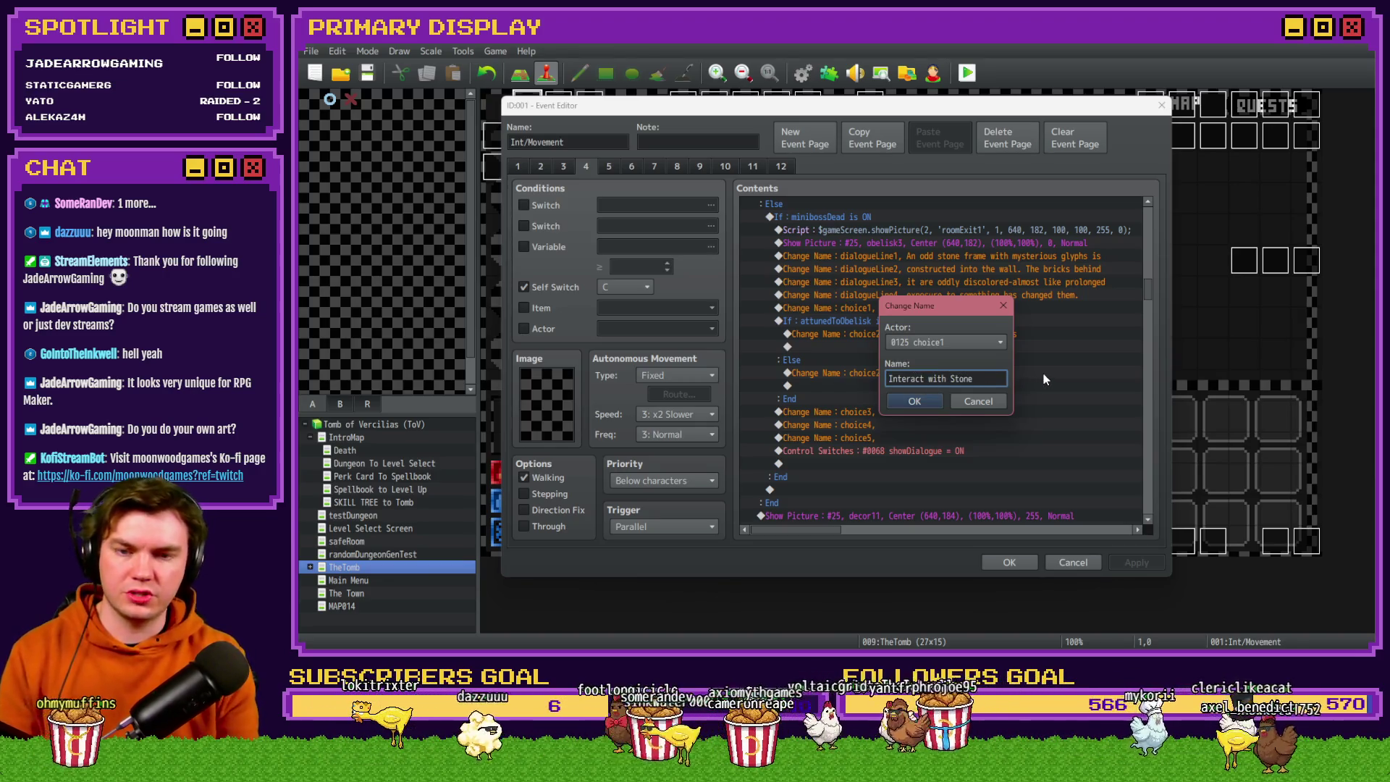
type(" Panel")
key("Return")
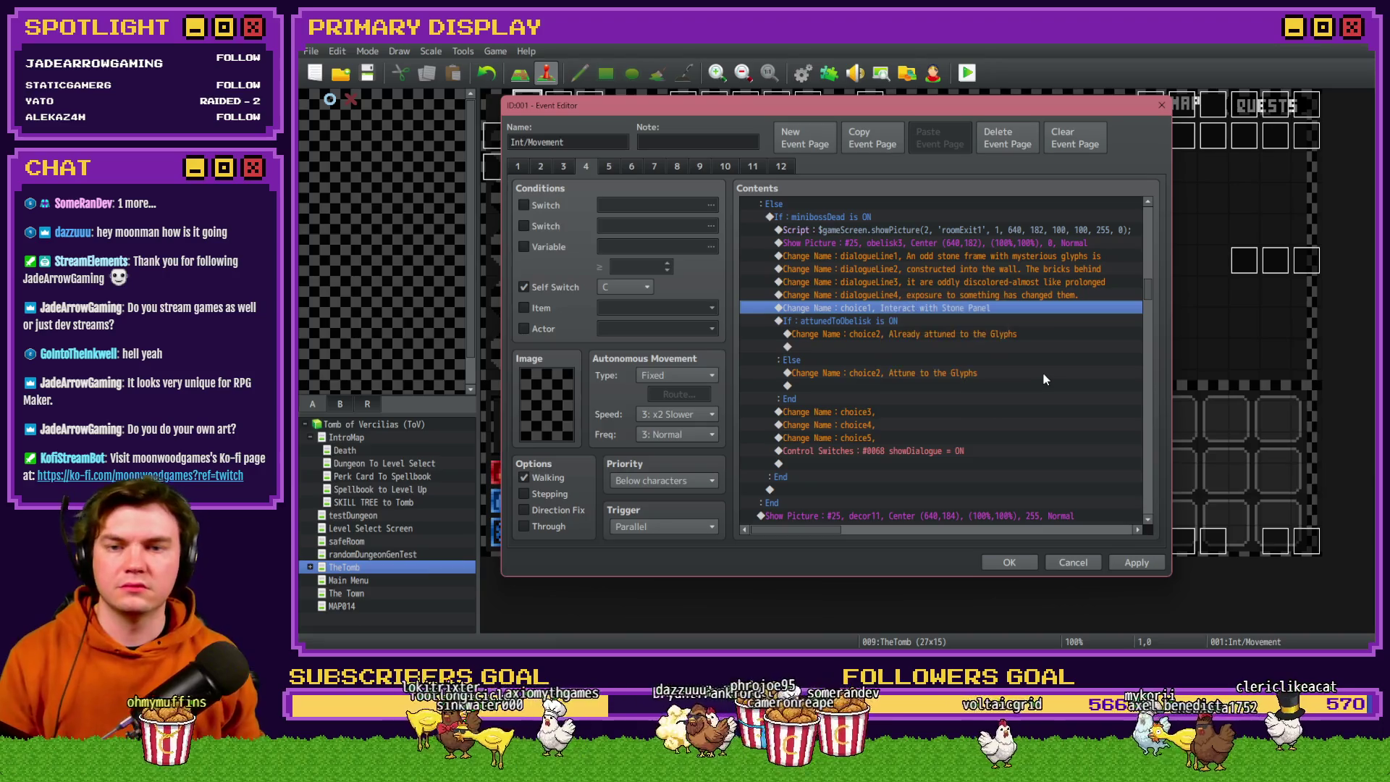
double_click(976, 258)
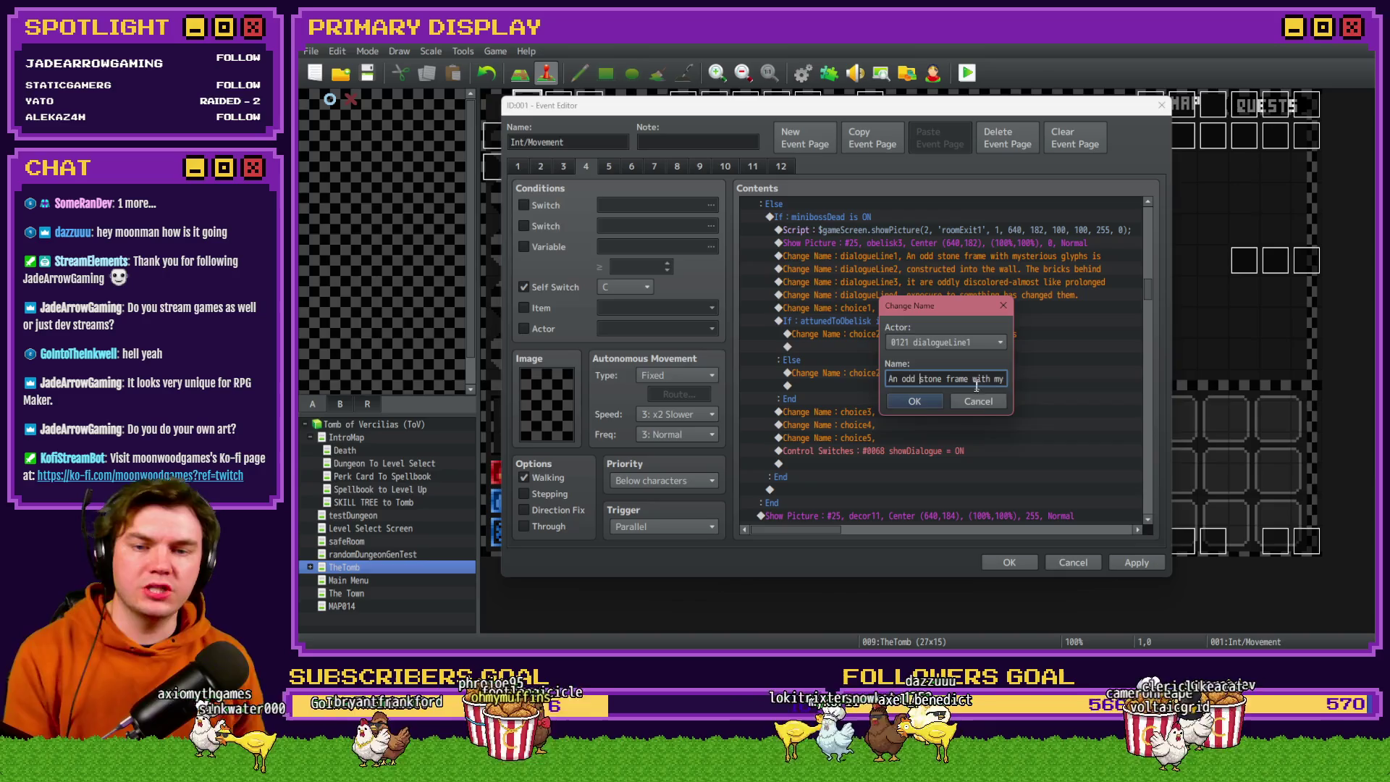
left_click(915, 401)
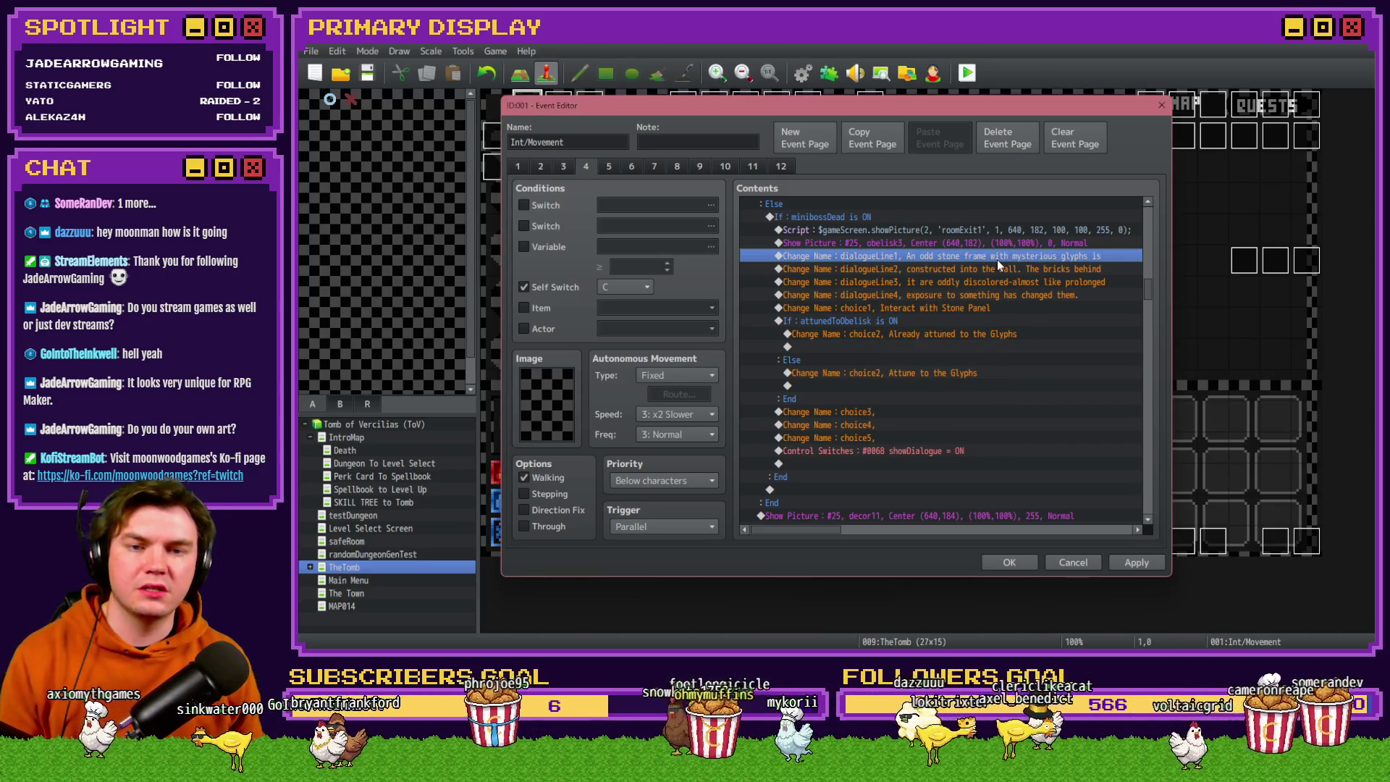
Look over the obelisk event's dialogue line commands.
left_click(1003, 245)
left_click(1003, 257)
left_click(1004, 270)
left_click(1003, 258)
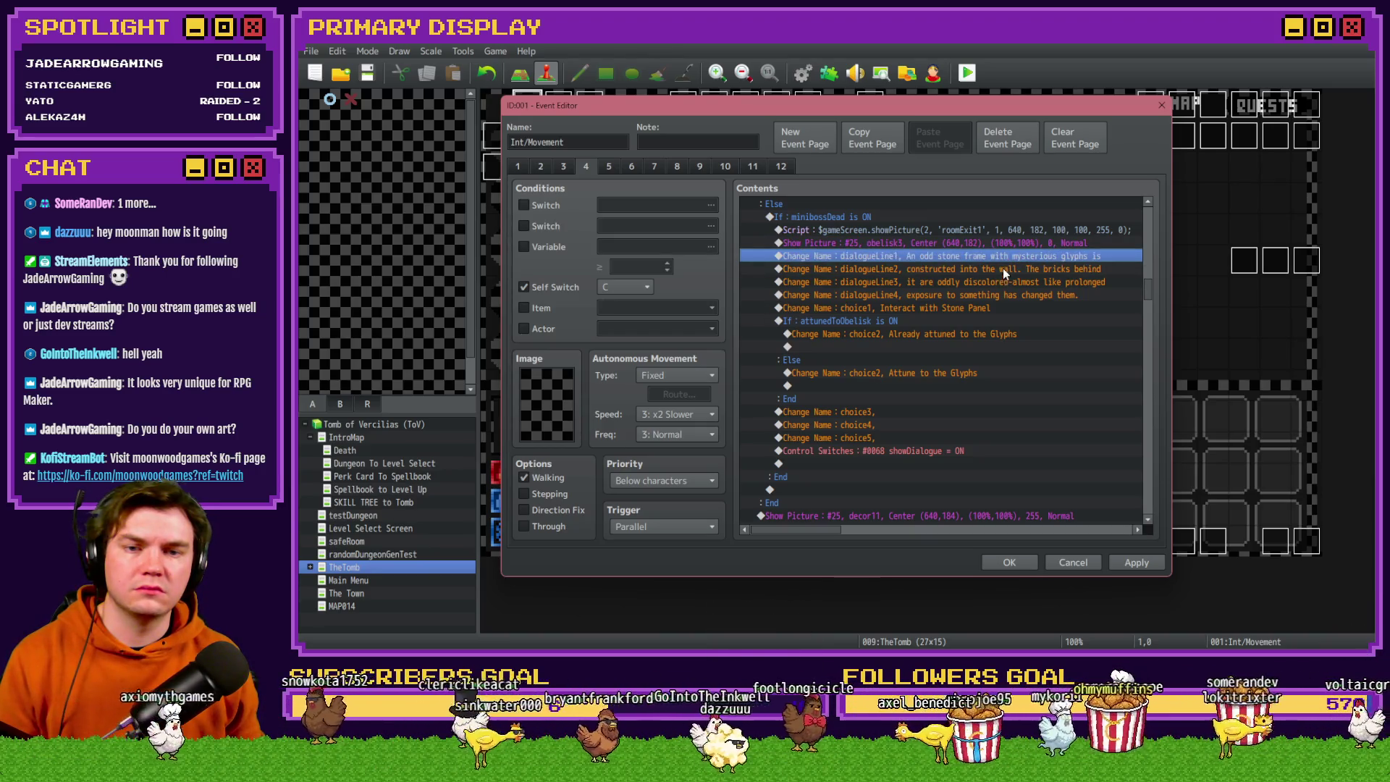
left_click(1003, 269)
left_click(1003, 283)
left_click(1003, 295)
left_click(994, 307)
left_click(999, 296)
left_click(1004, 283)
left_click(1008, 268)
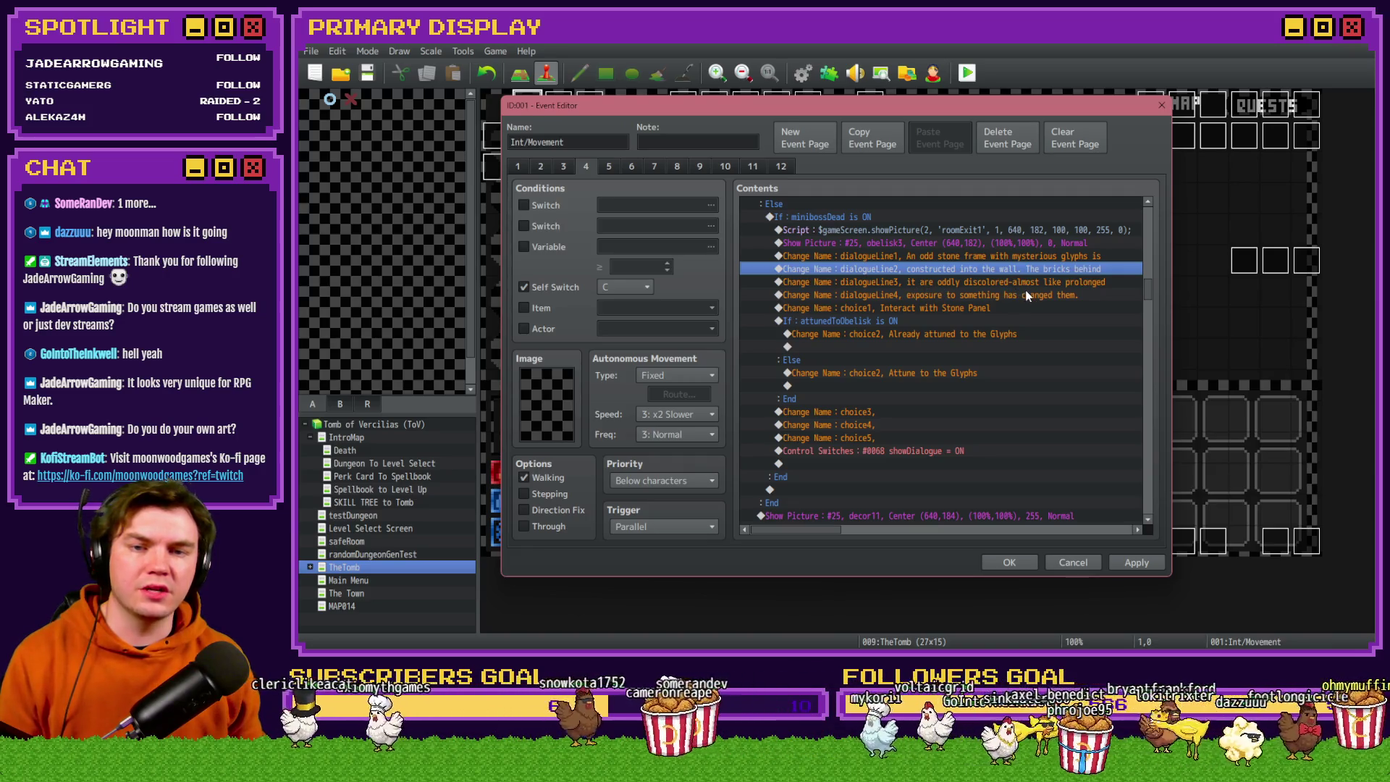
Extend dialogue line 3 after 'discolored' with '. There's a circular'.
left_click(1032, 287)
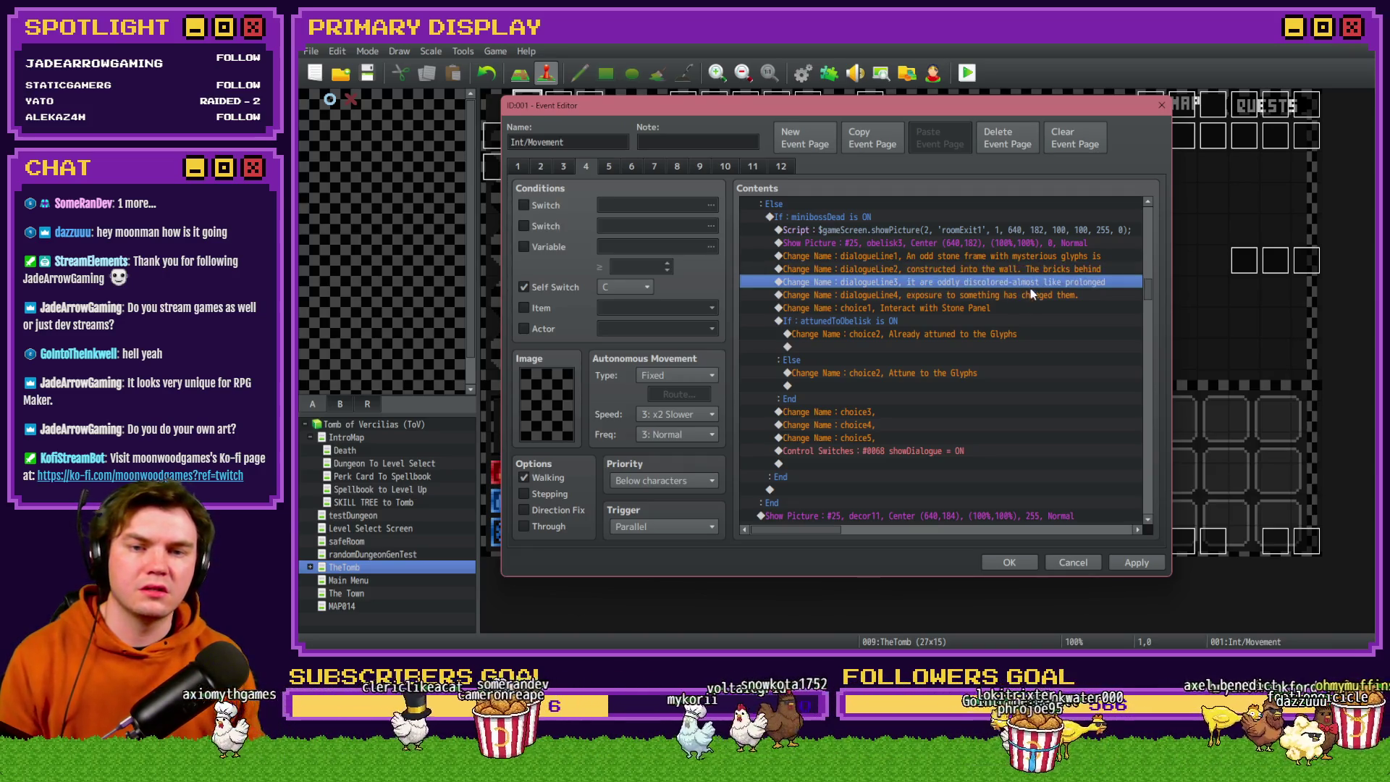
left_click(1021, 270)
left_click(1027, 283)
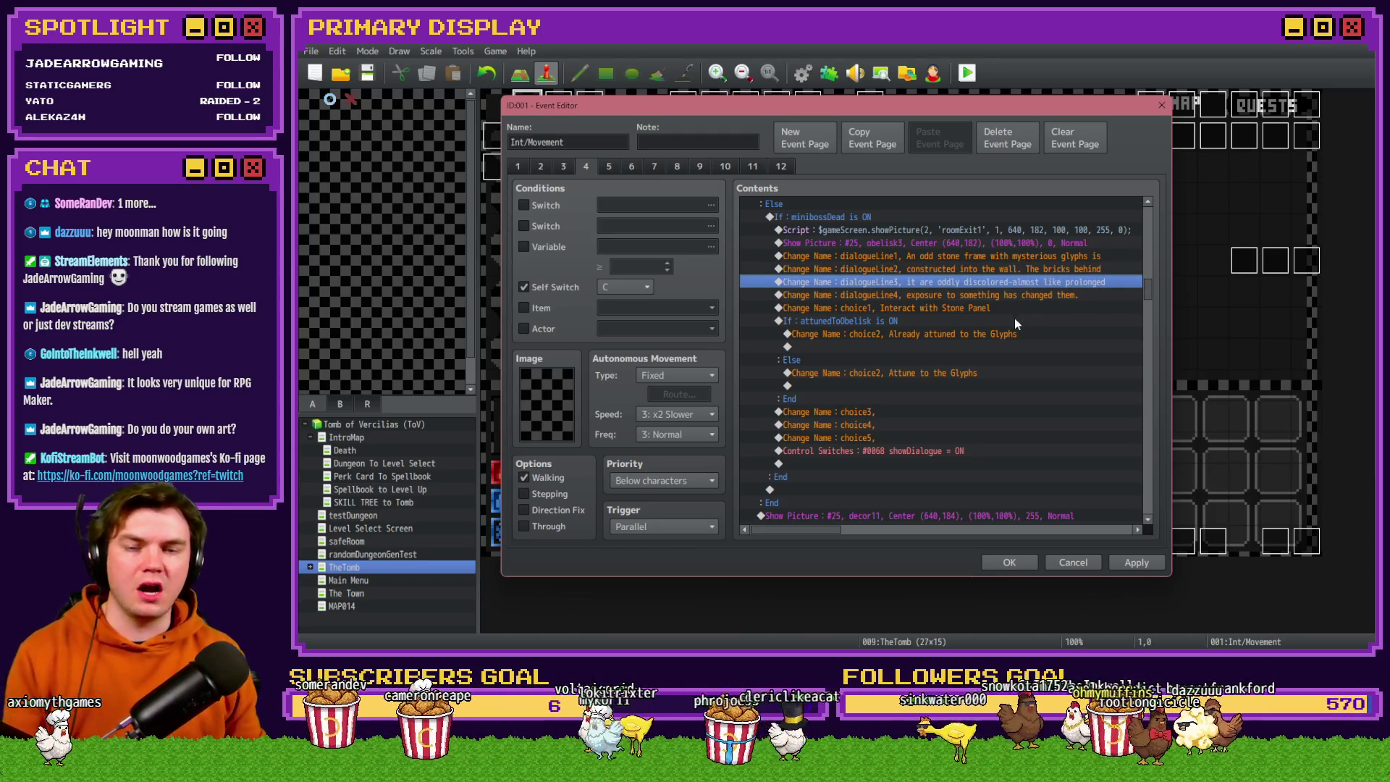
left_click(1021, 256)
left_click(1022, 269)
double_click(1025, 283)
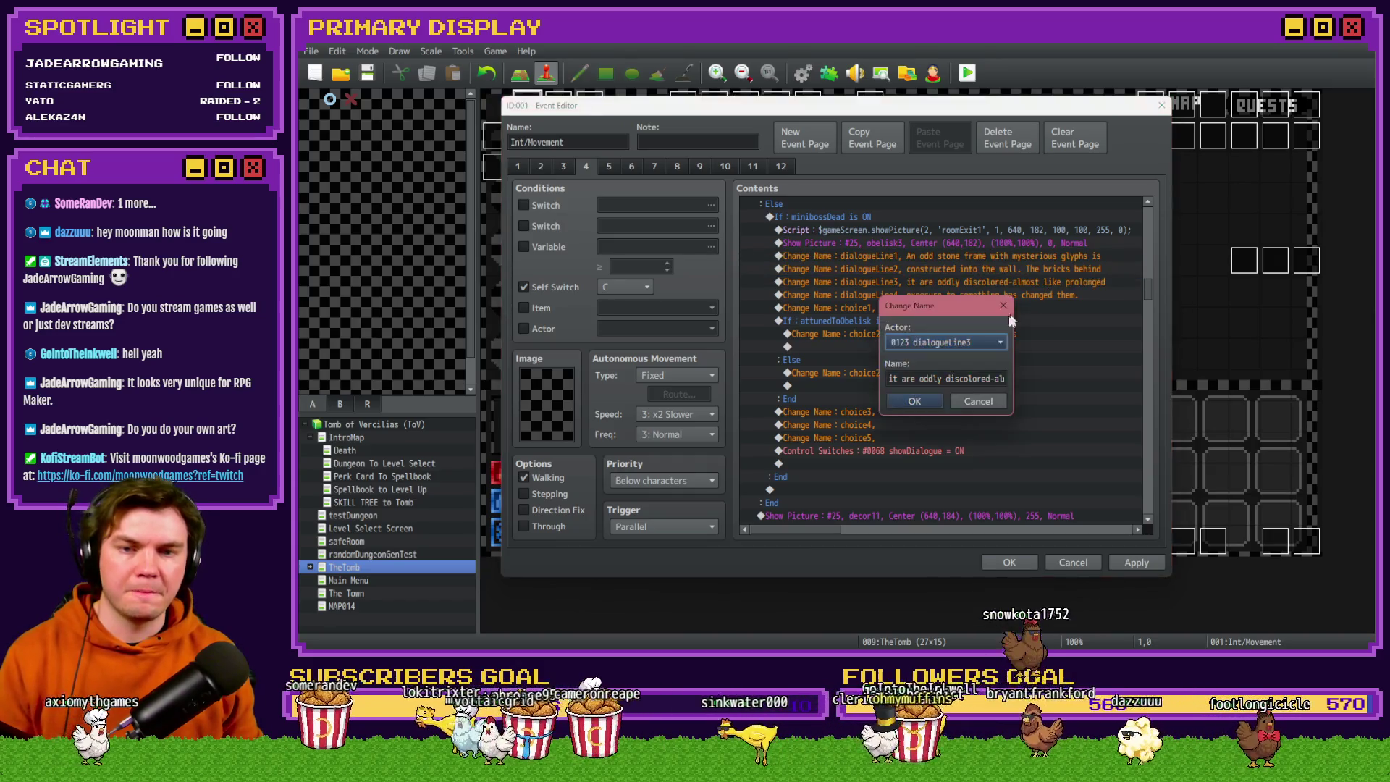
left_click(992, 380)
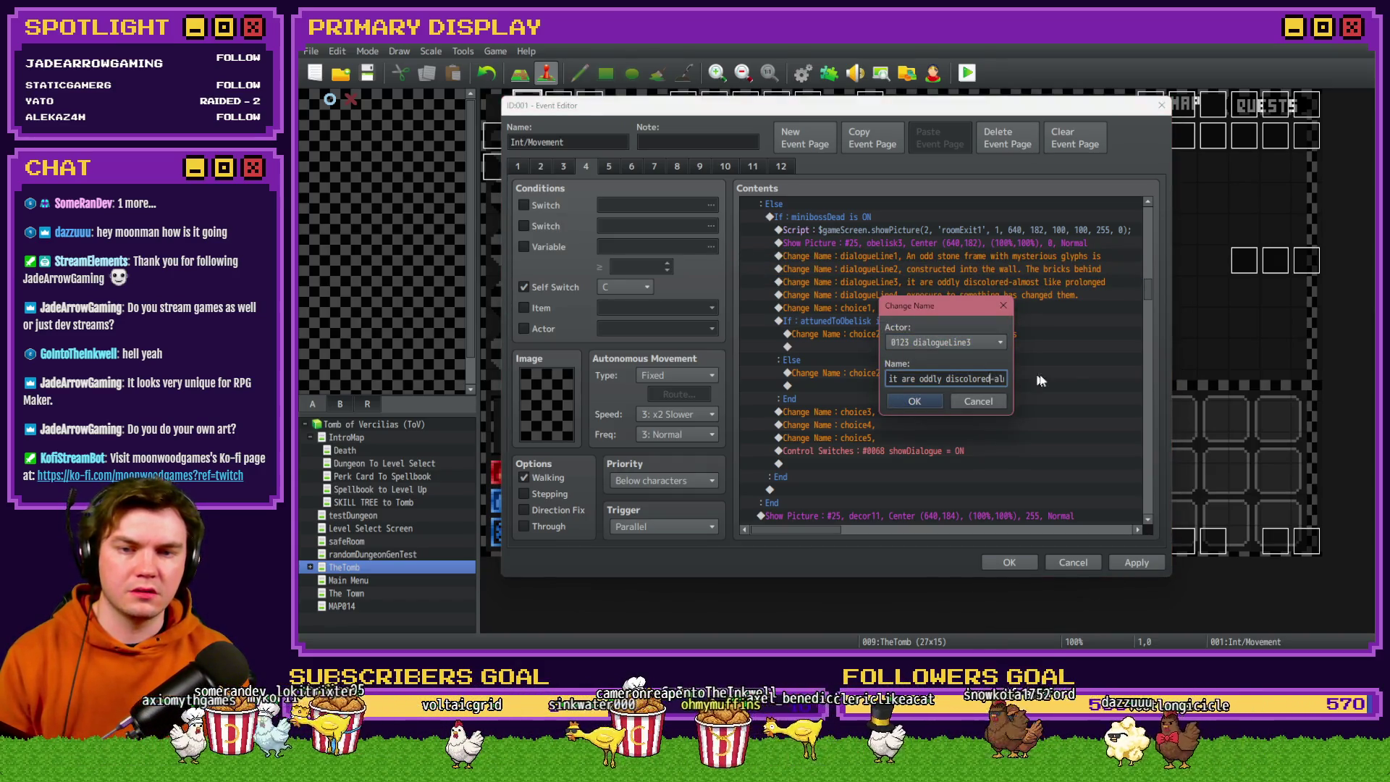
type(".")
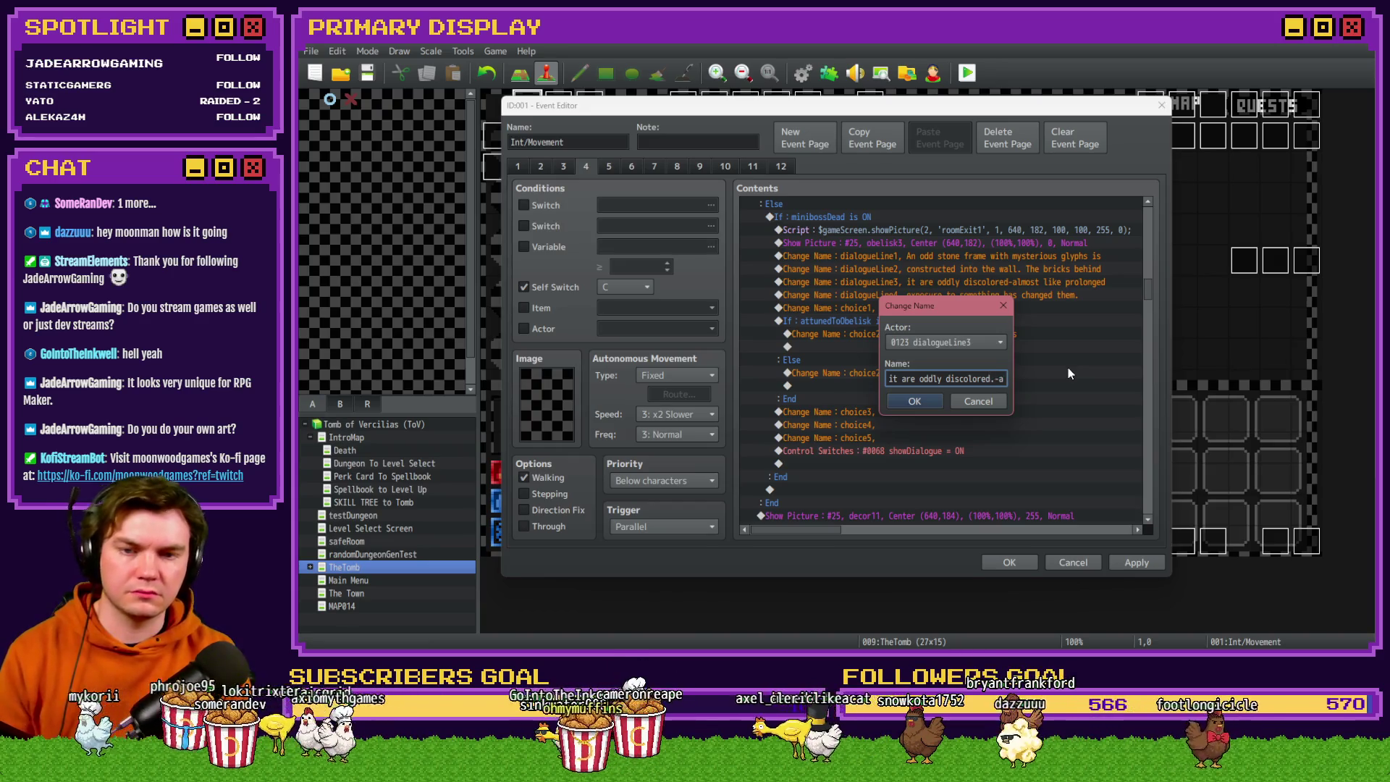
type(" There's a ")
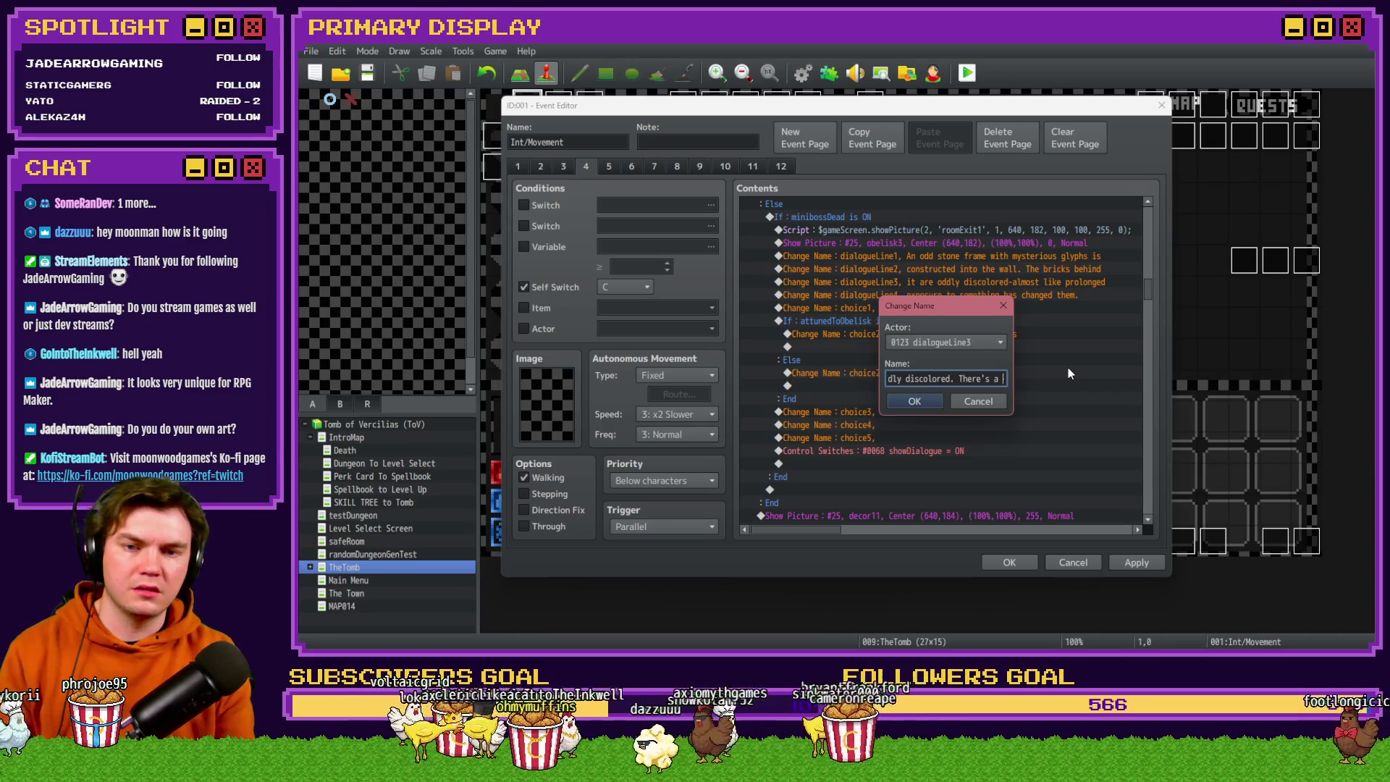
type("circul;ar")
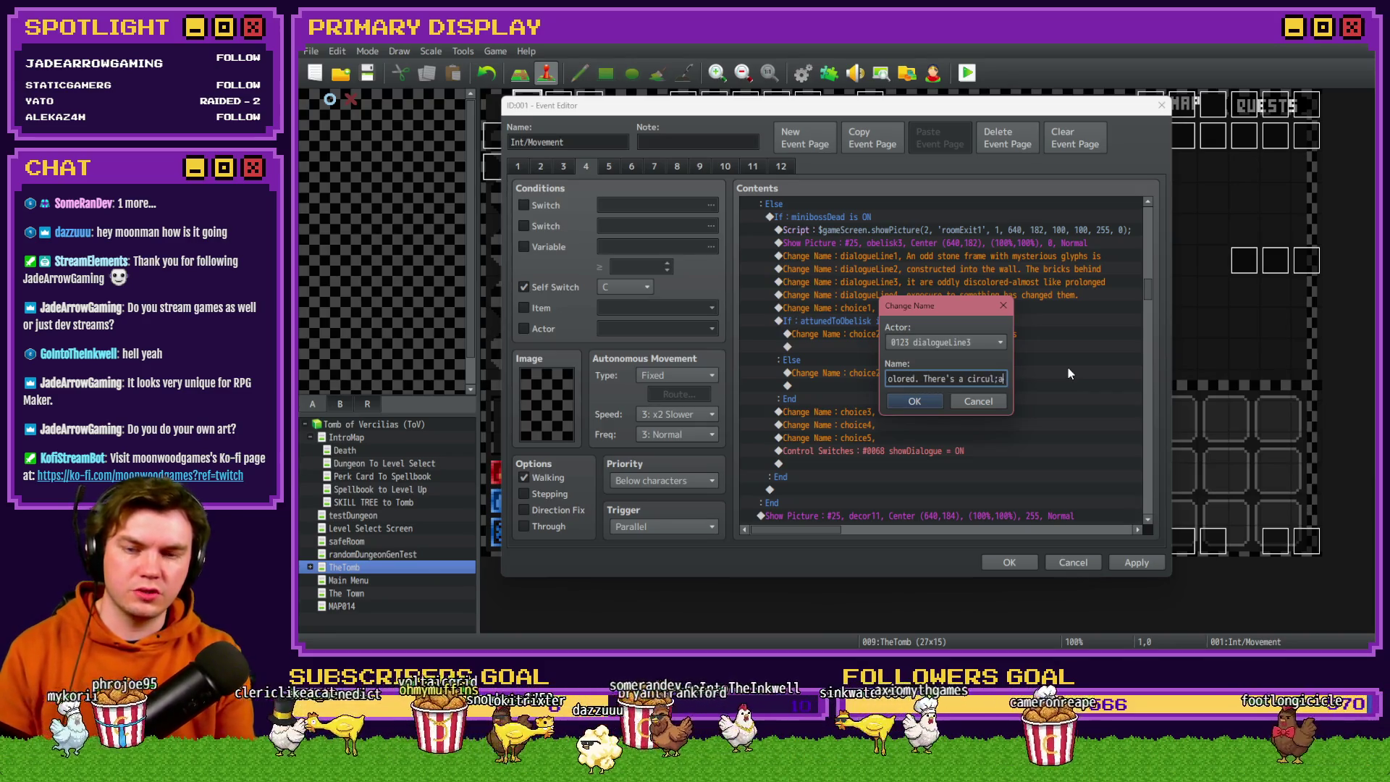
key("BackSpace")
key("BackSpace")
key("BackSpace")
type("ar")
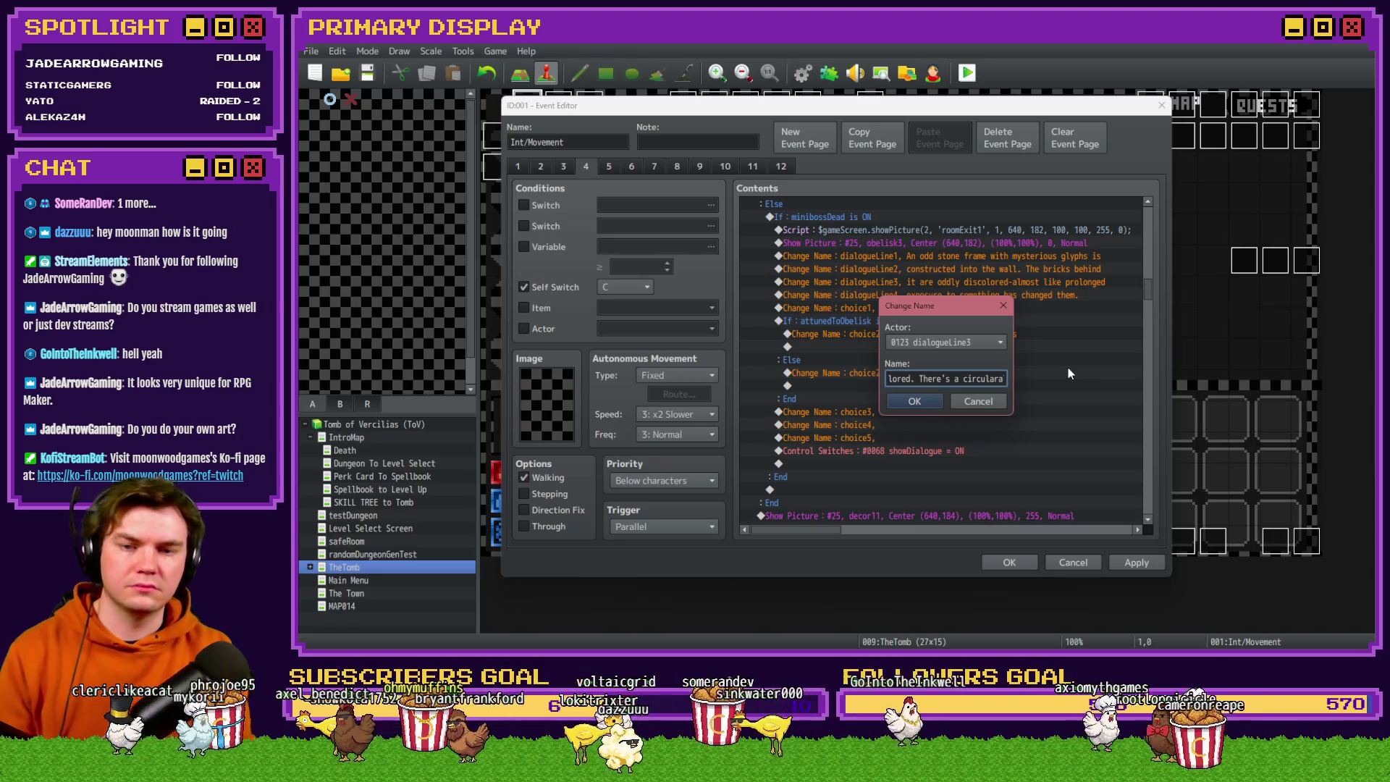
key("Return")
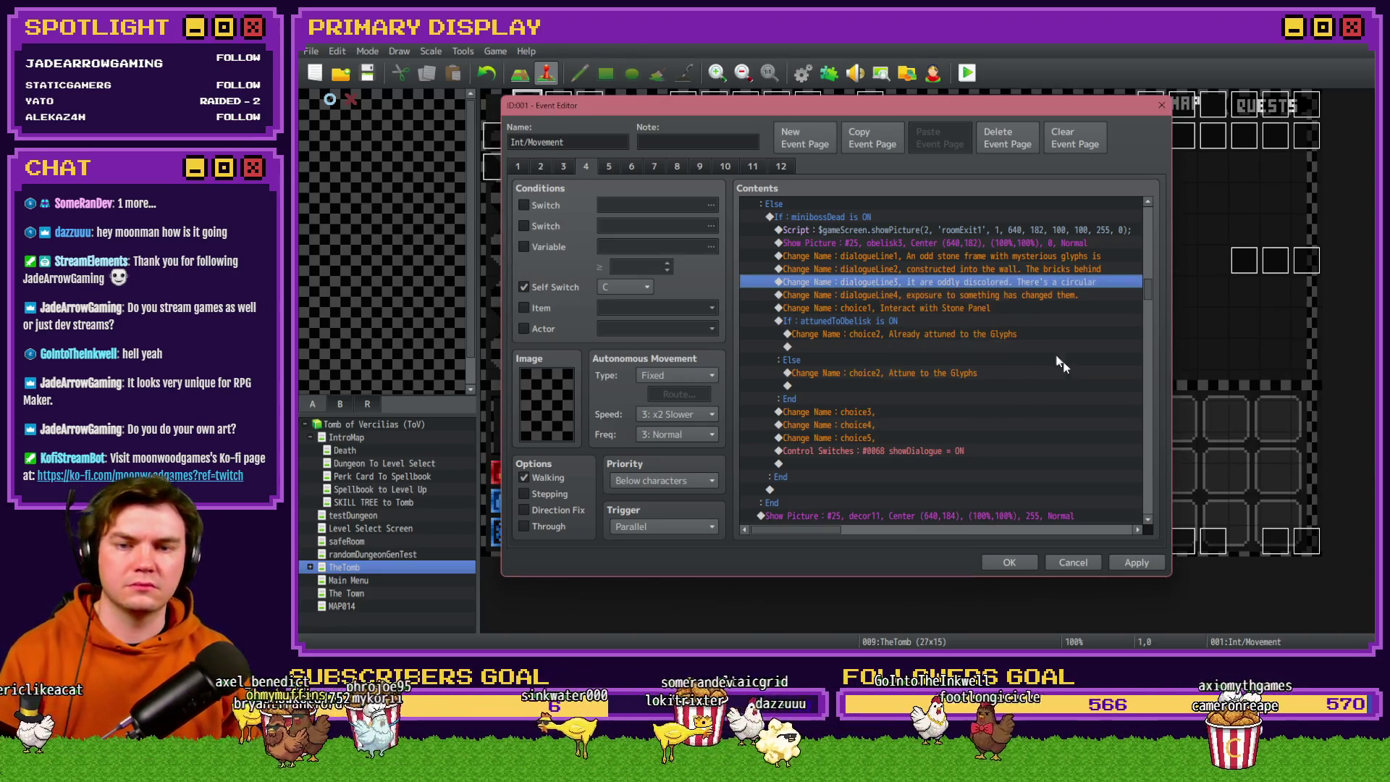
Set dialogue line 4 to 'stone panel carved into the wall.'.
double_click(977, 298)
type("stone panel")
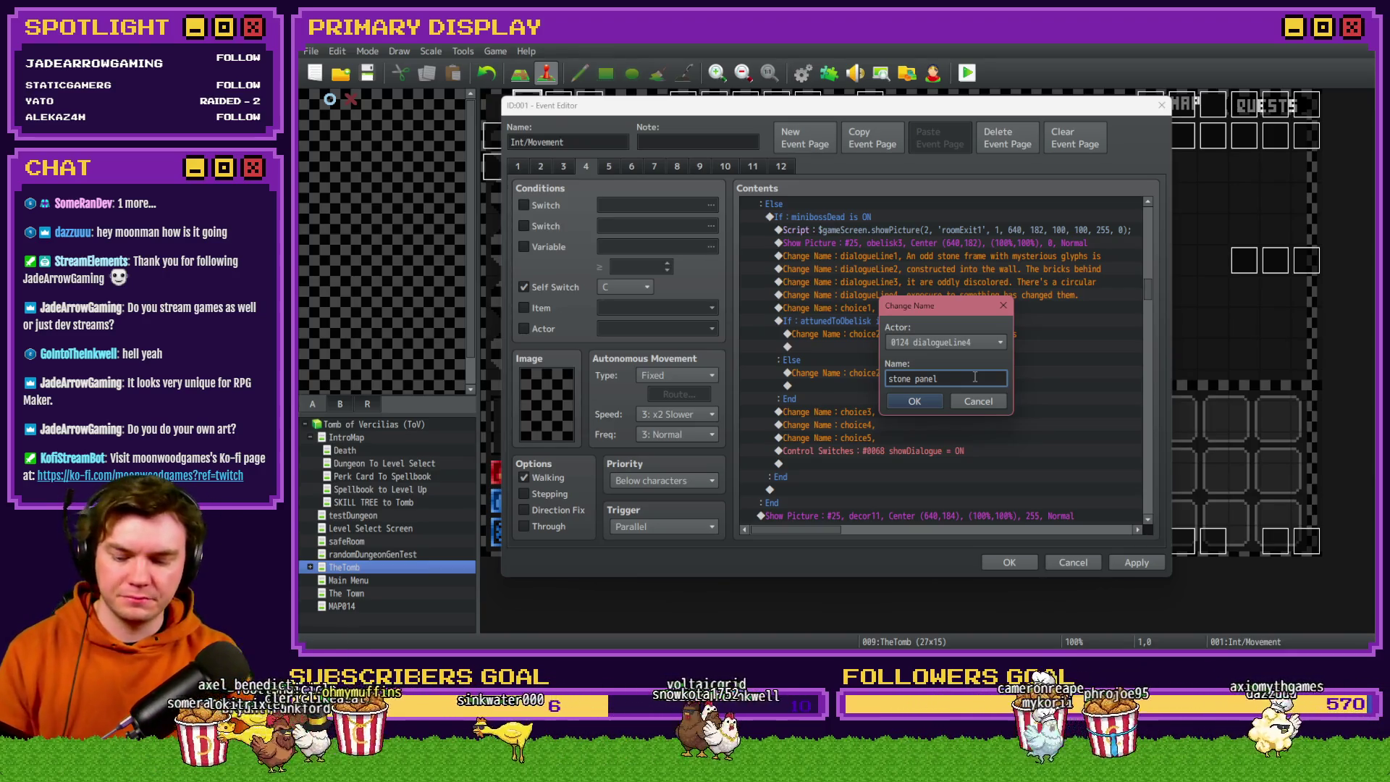
type("carve")
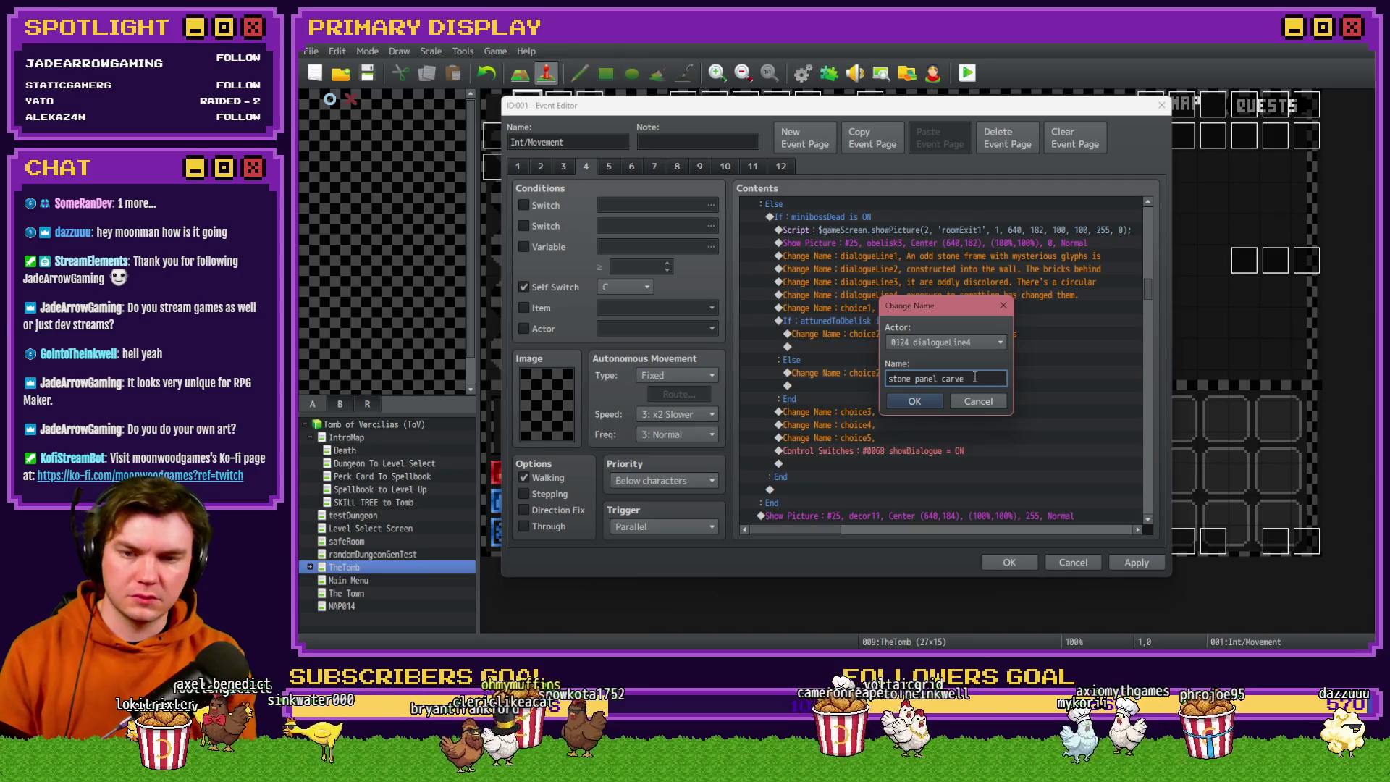
type("d into the wall.")
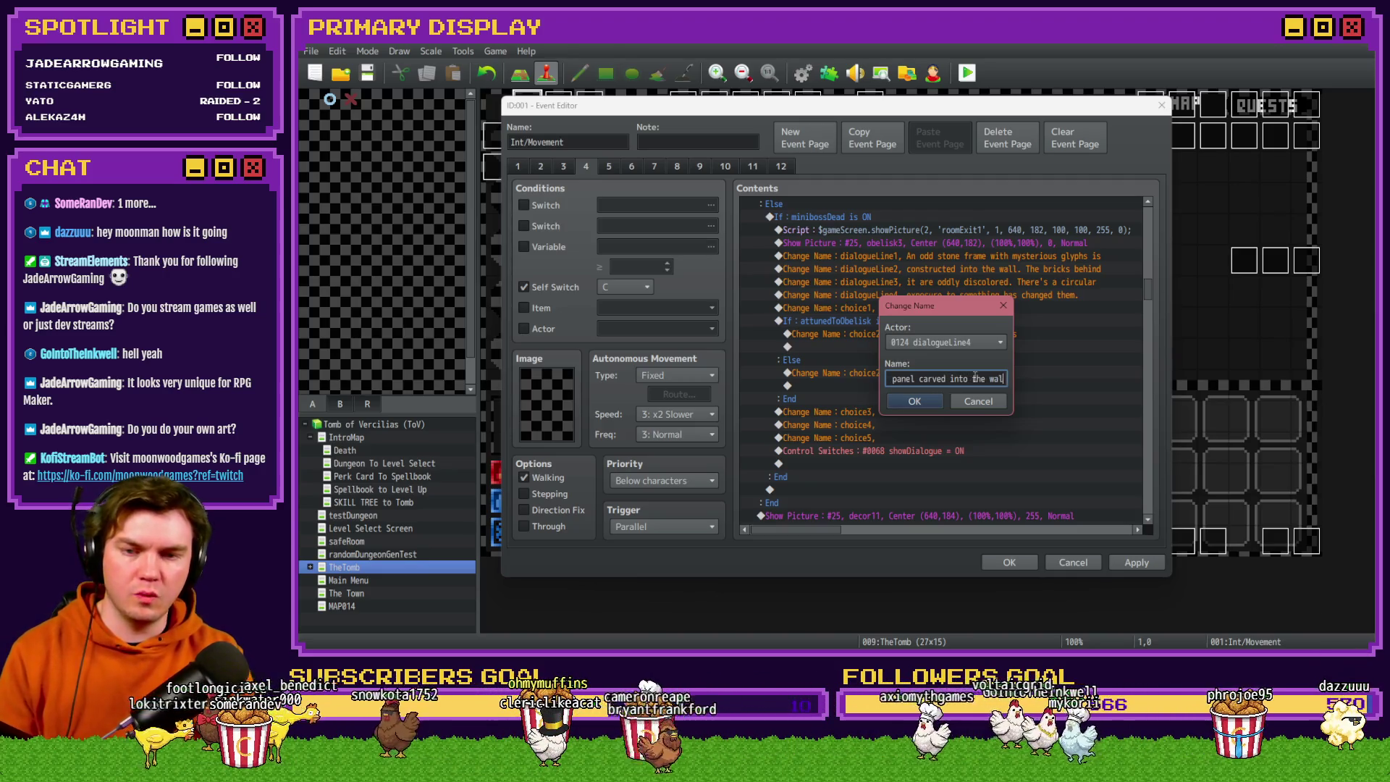
key("Return")
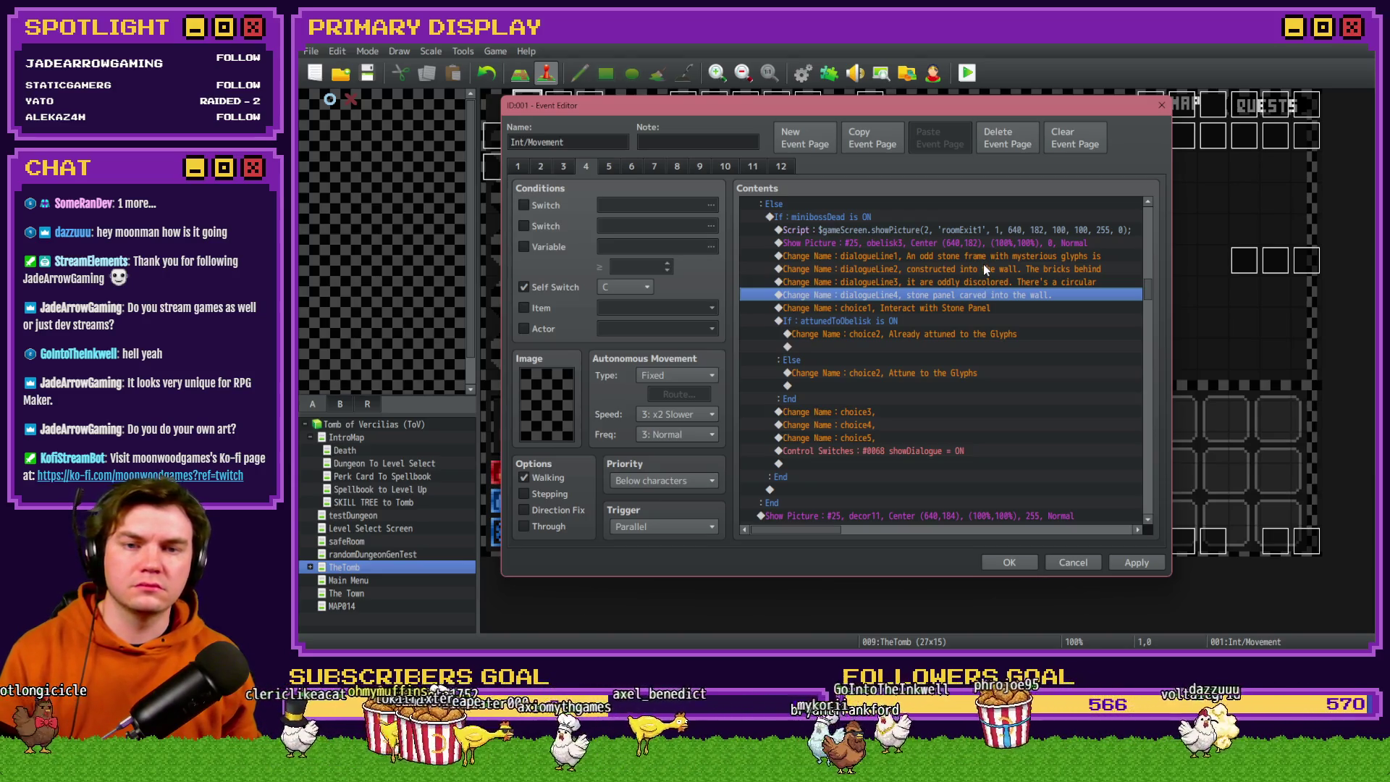
Revise line 3, replacing 'There's' with 'several' and ending it with 'stone'.
left_click(1001, 262)
double_click(1021, 282)
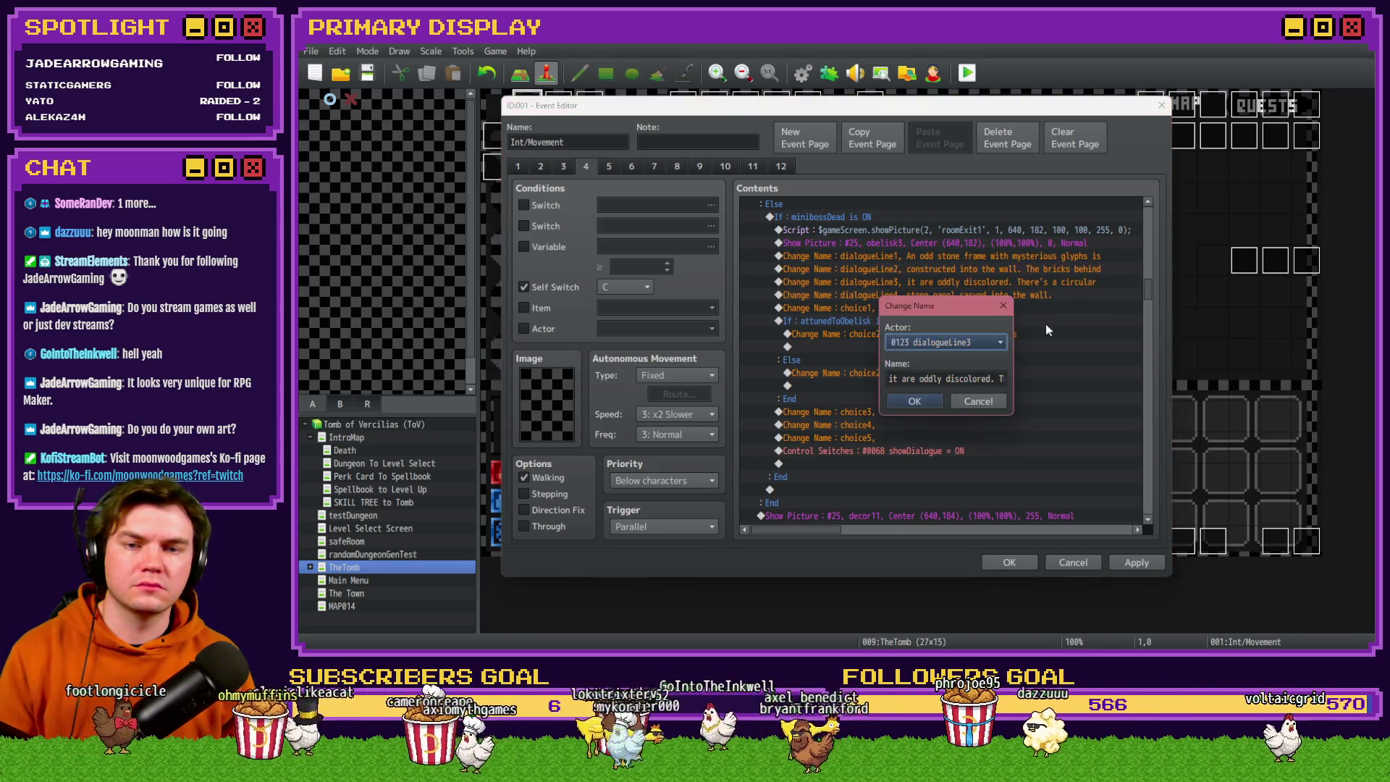
left_click(963, 383)
double_click(941, 378)
type("several st")
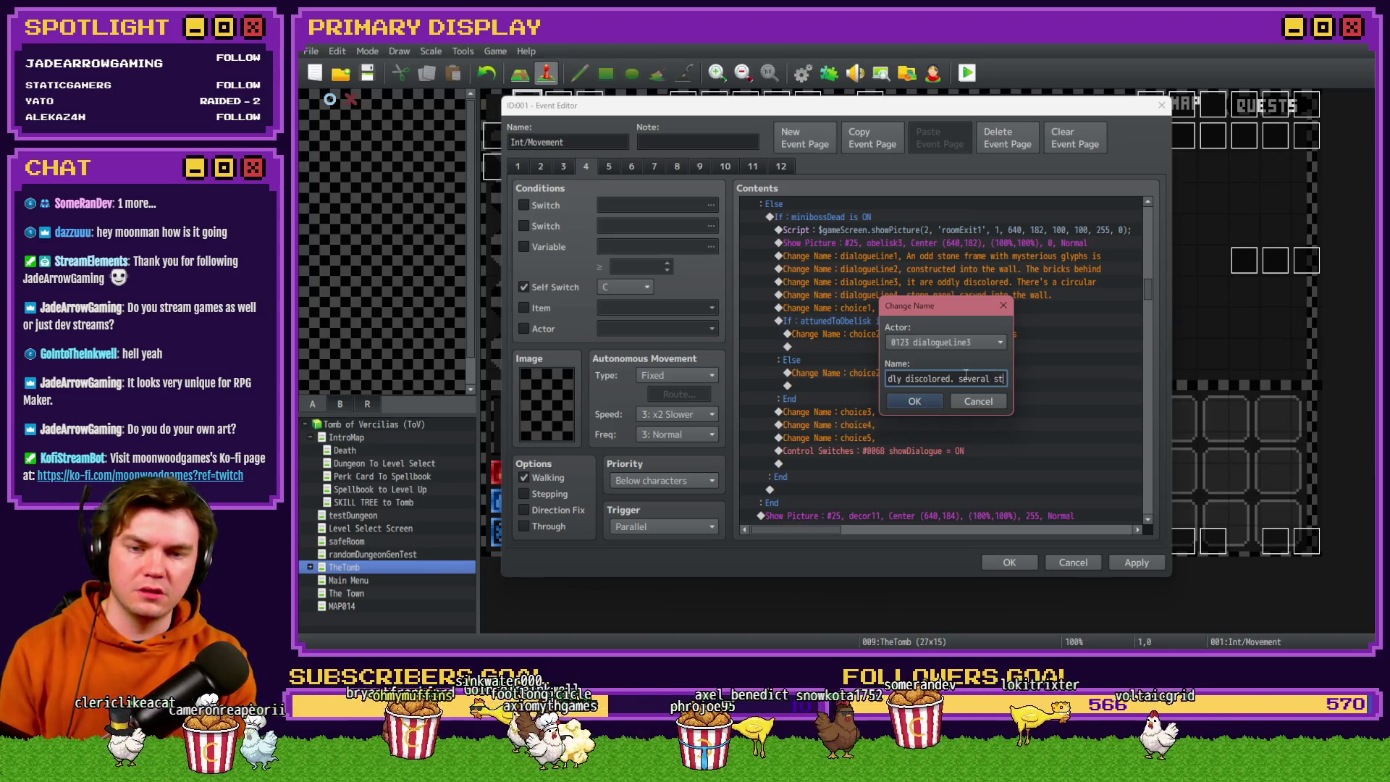
key("ctrl+Delete")
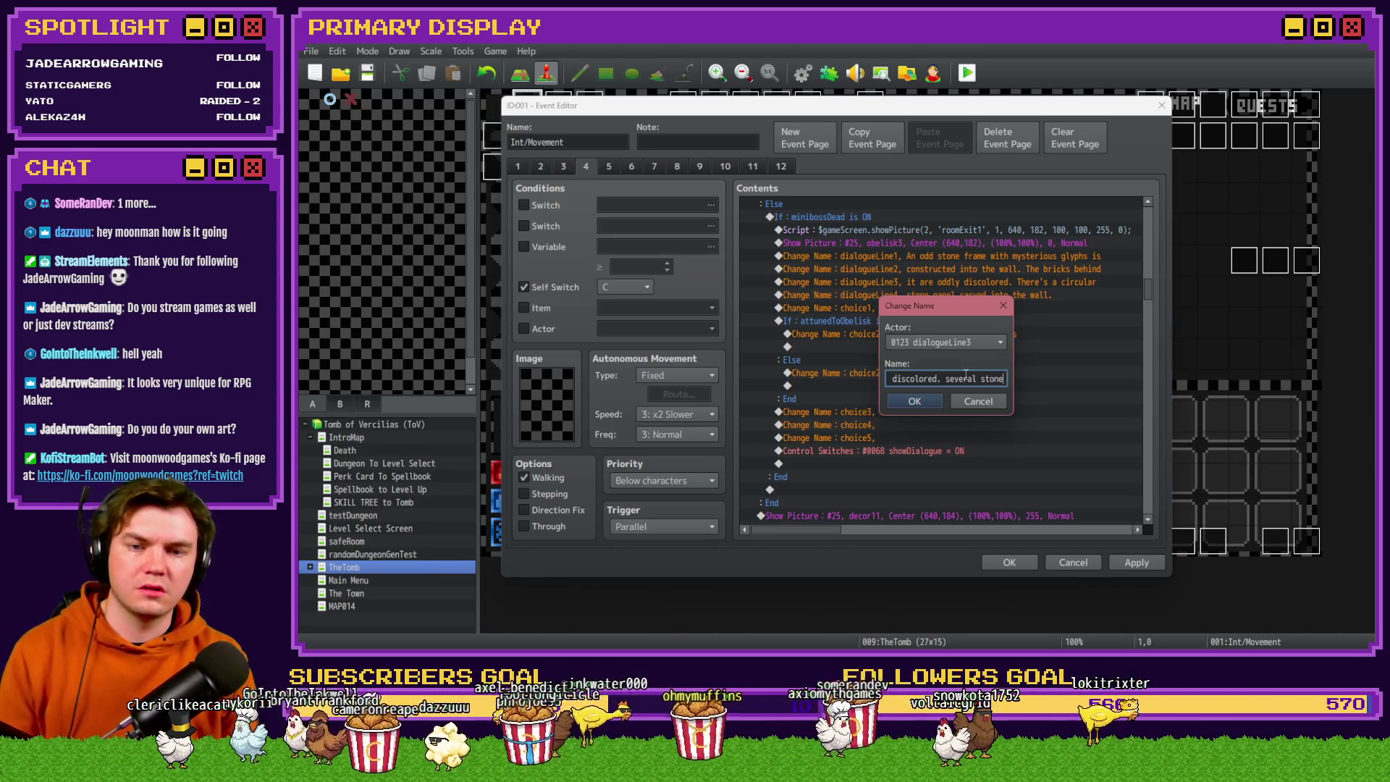
key("ctrl+z")
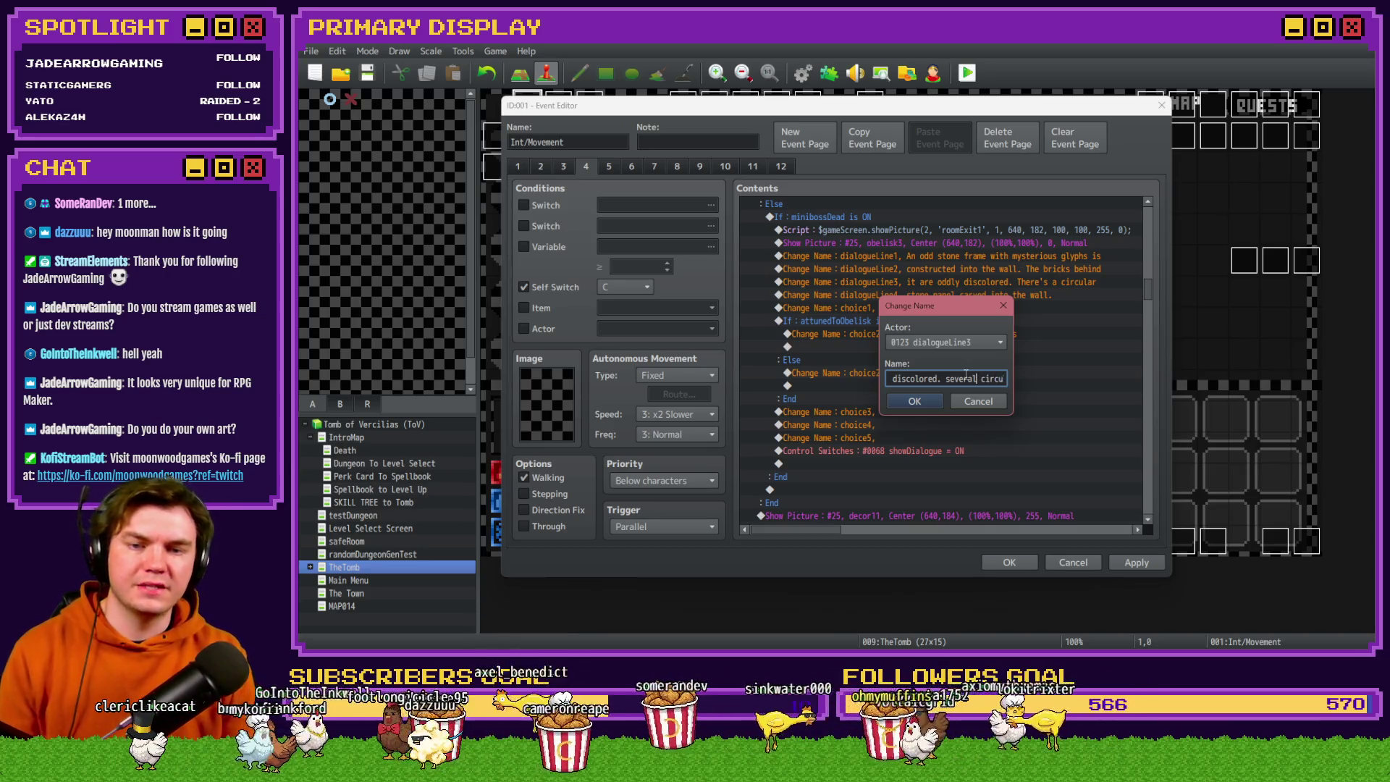
key("End")
type("stone")
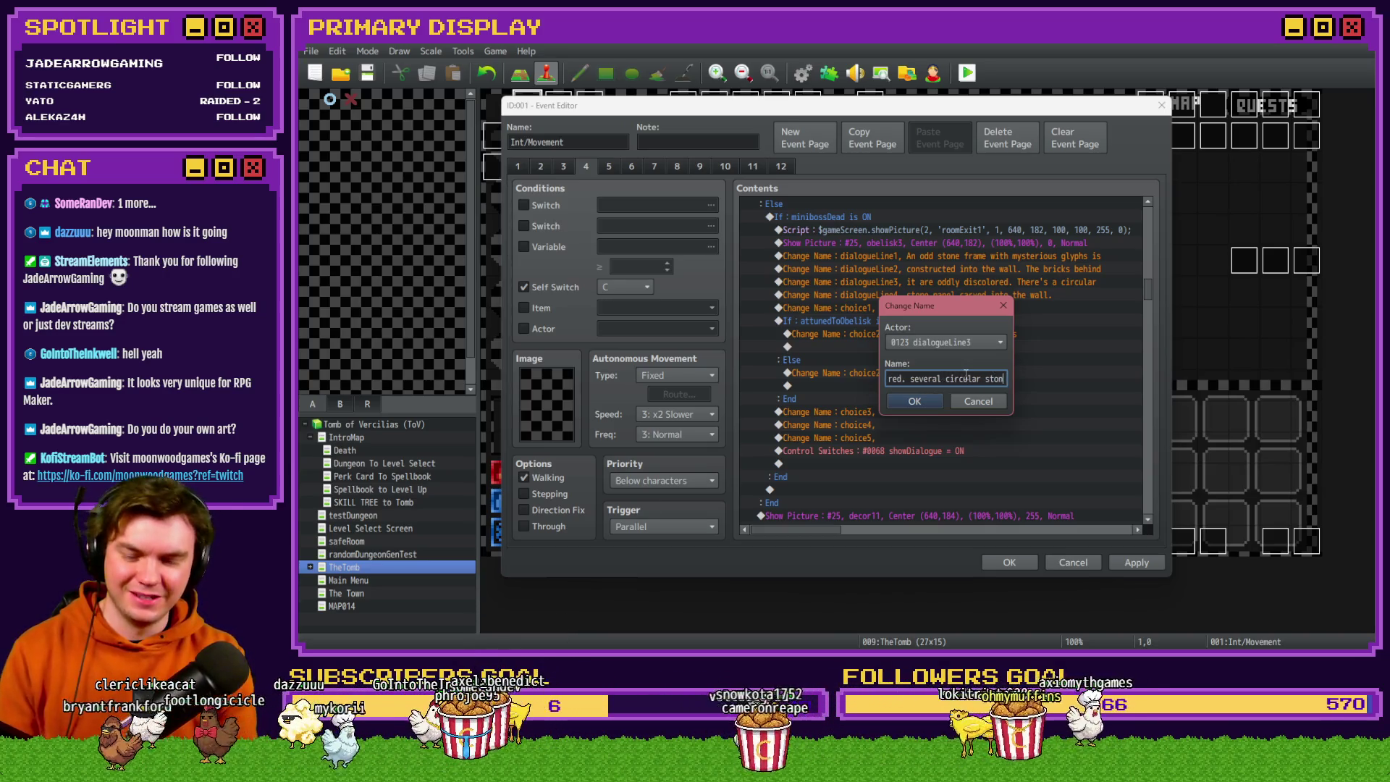
key("Return")
Reword dialogue line 4 to 'dials are carved into the wall.'.
left_click(932, 295)
double_click(932, 295)
key("End")
key("BackSpace")
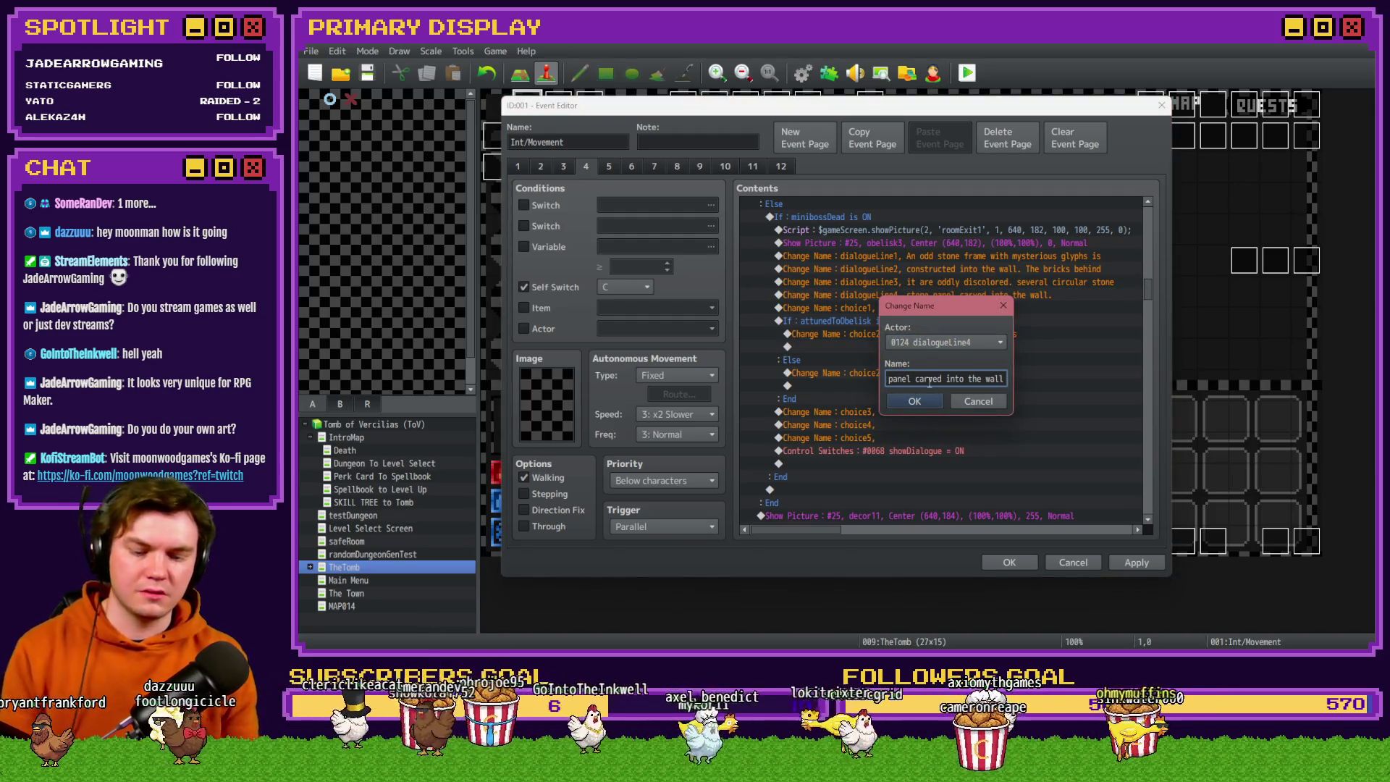
key("BackSpace")
key("BackSpace")
key("BackSpace")
type("dials are")
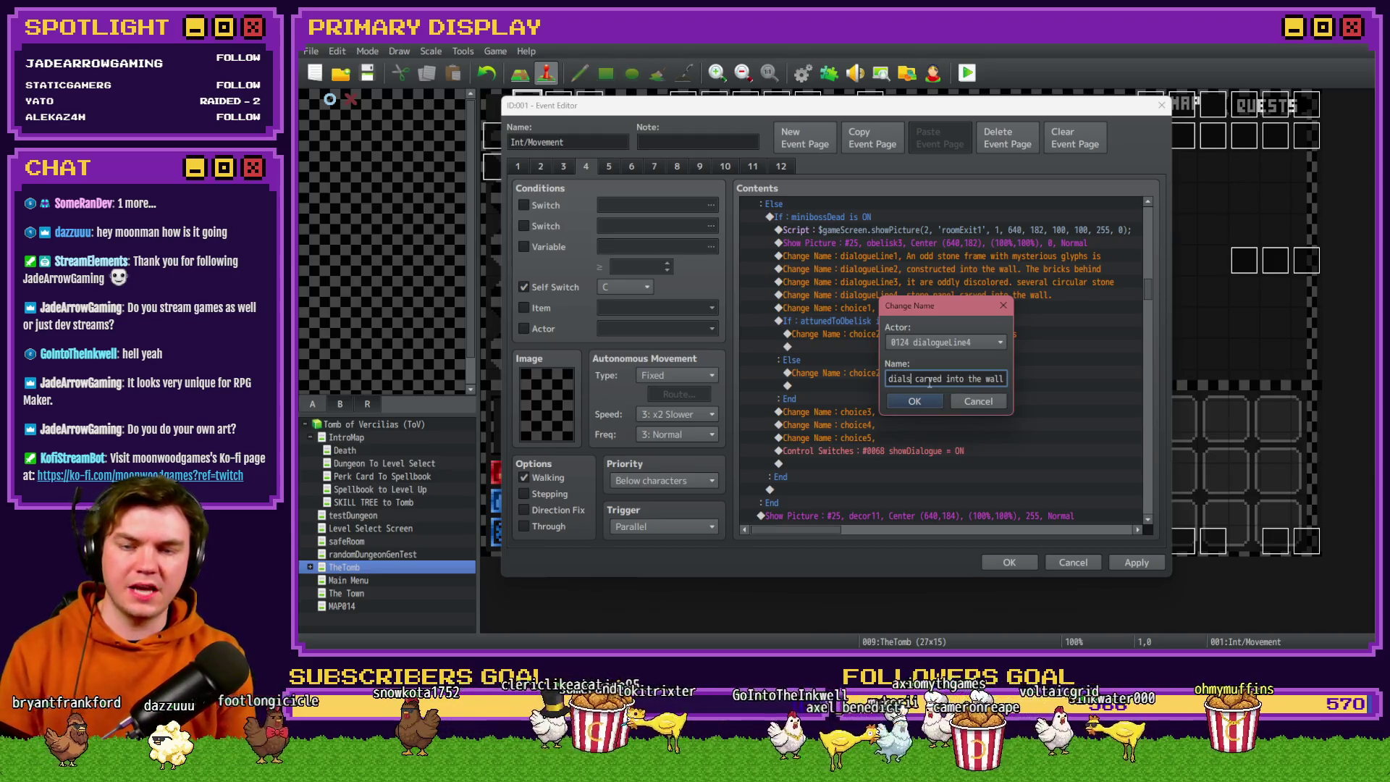
left_click(915, 401)
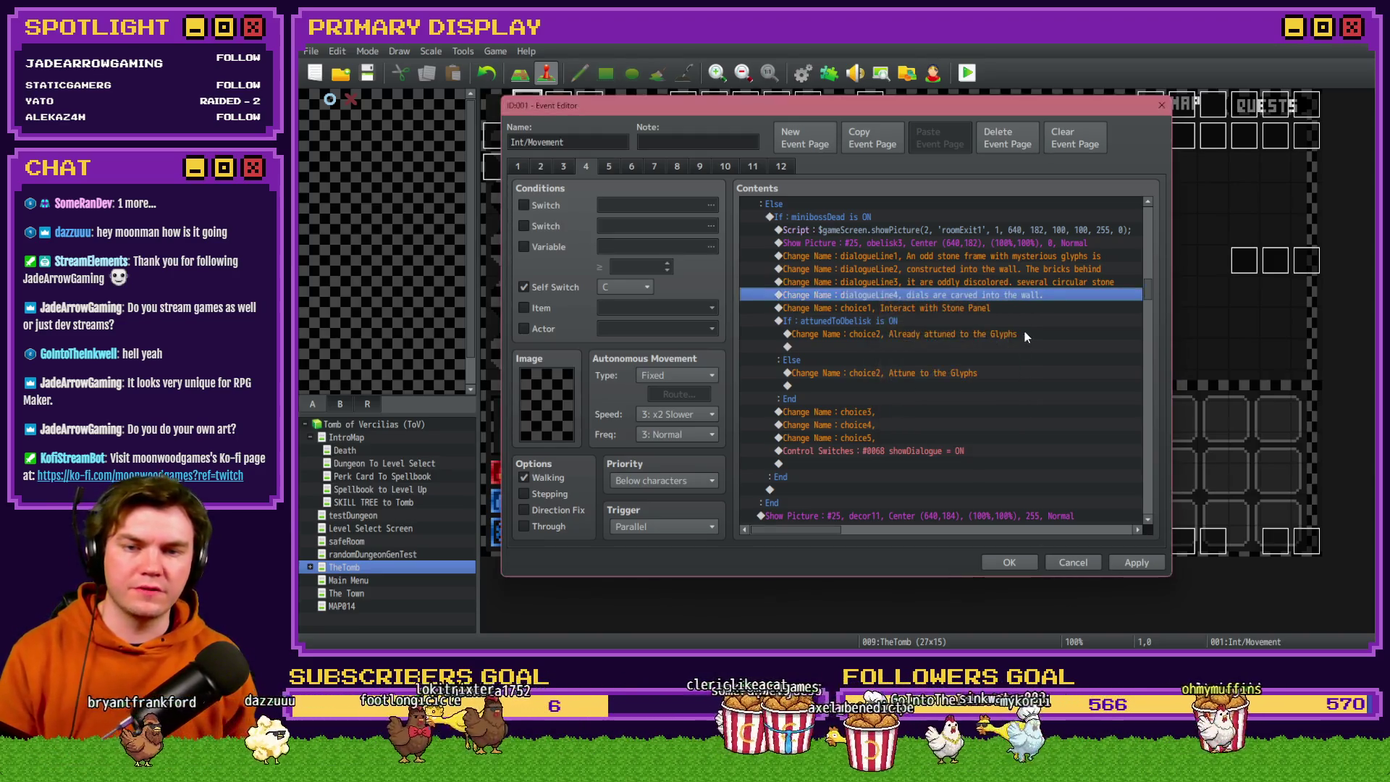
Change choice1 from 'Interact with Stone Panel' to 'Interact with Stone Dials'.
left_click(992, 310)
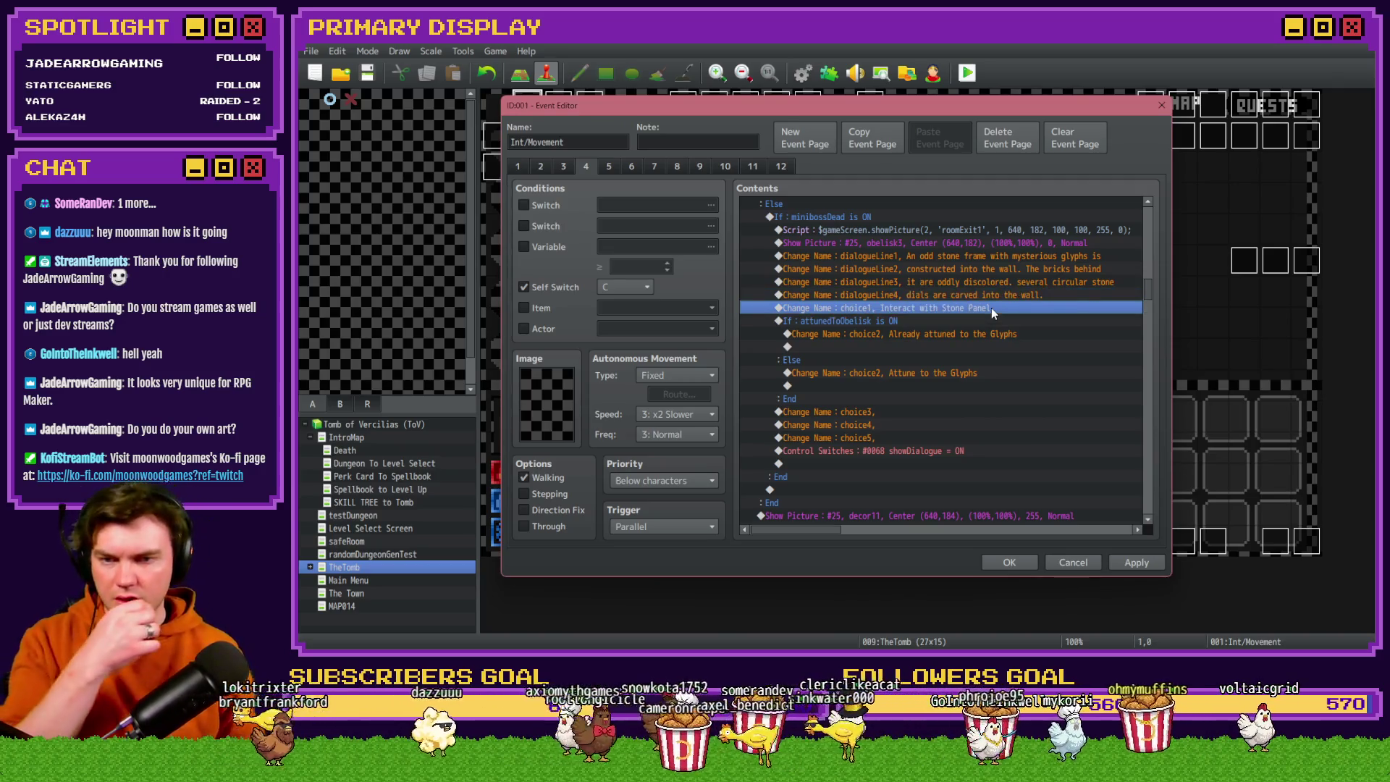
double_click(992, 310)
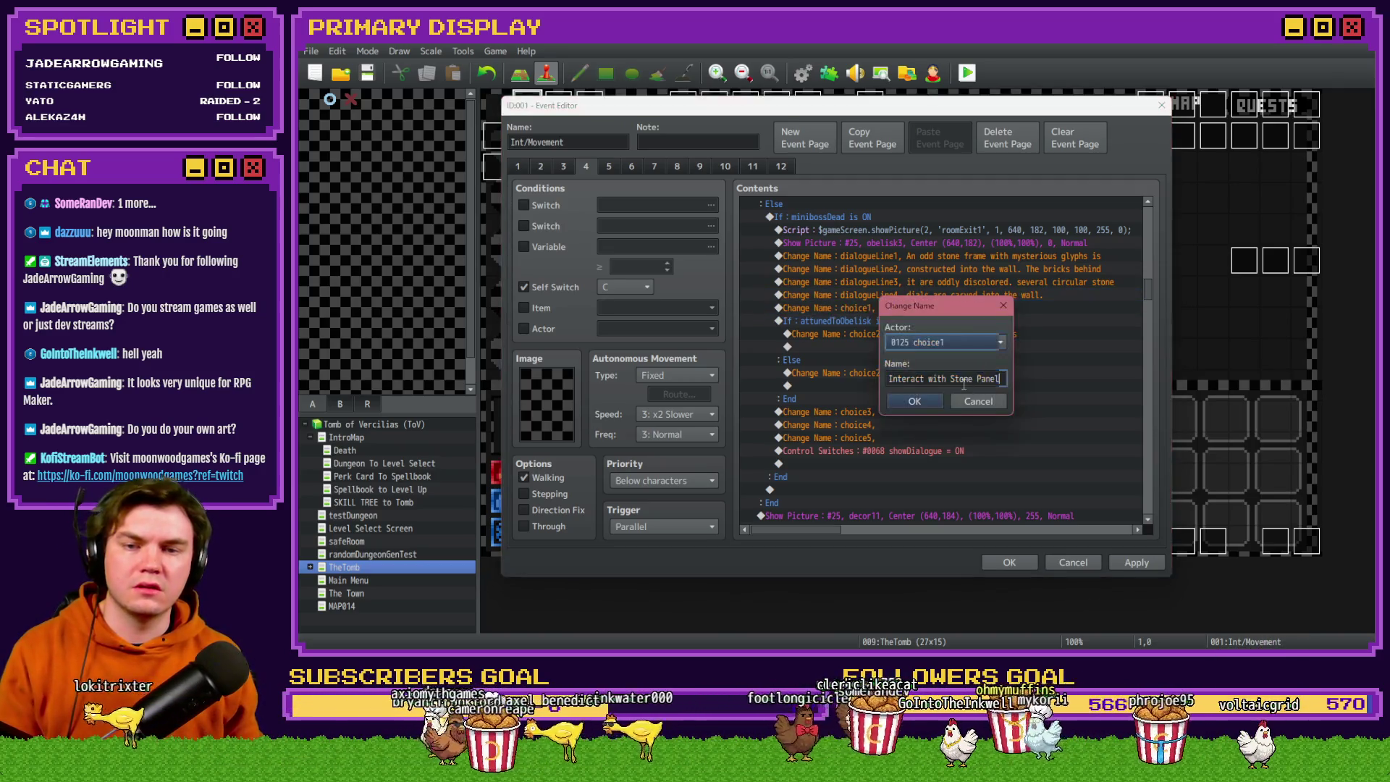
left_click_drag(977, 378, 1056, 377)
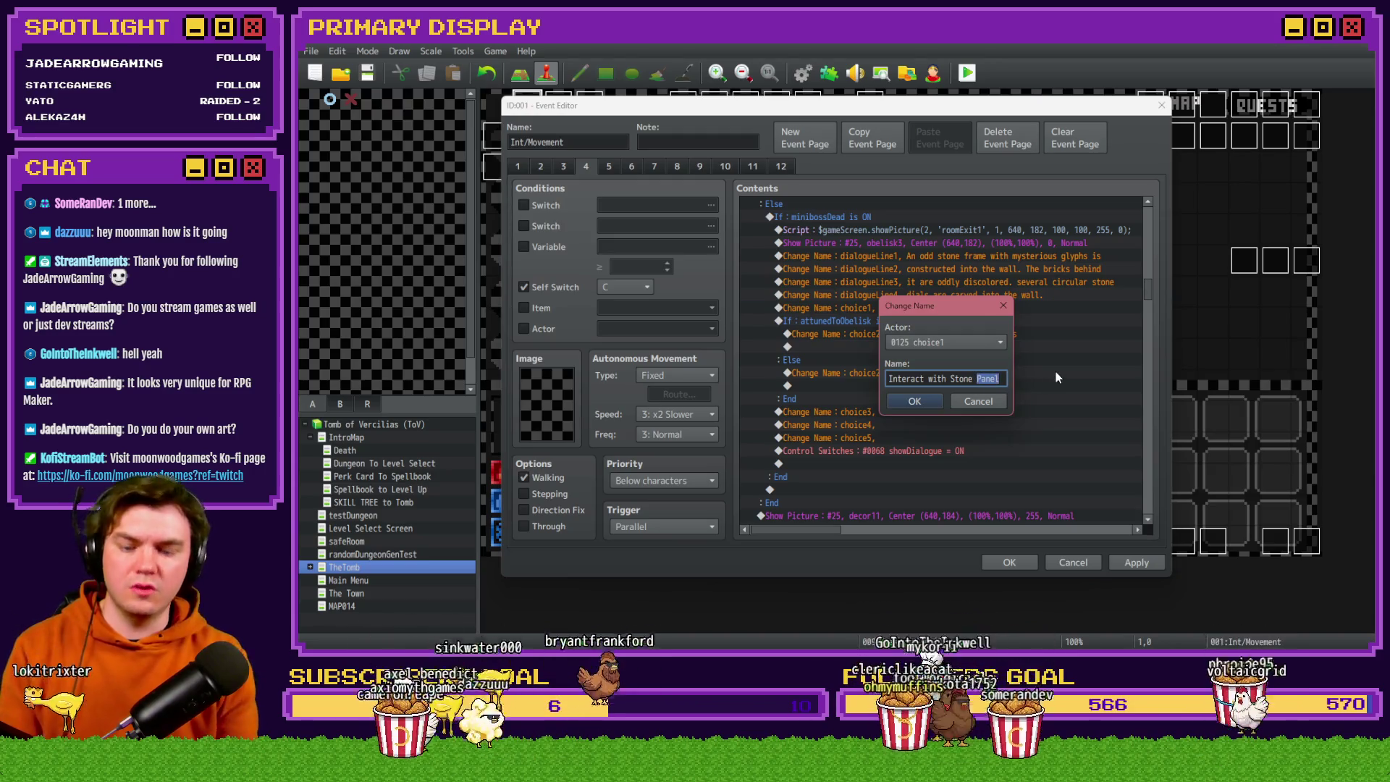
type("Dials")
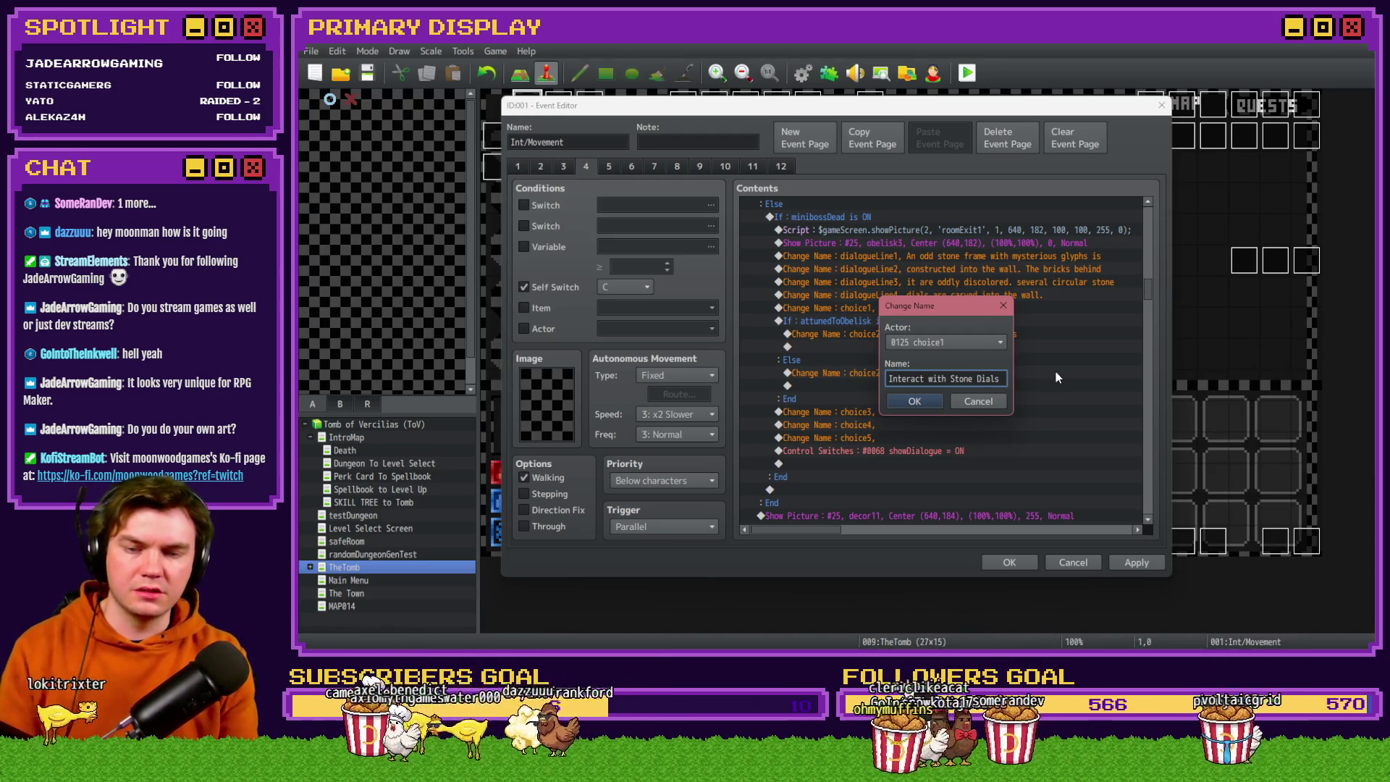
left_click(900, 405)
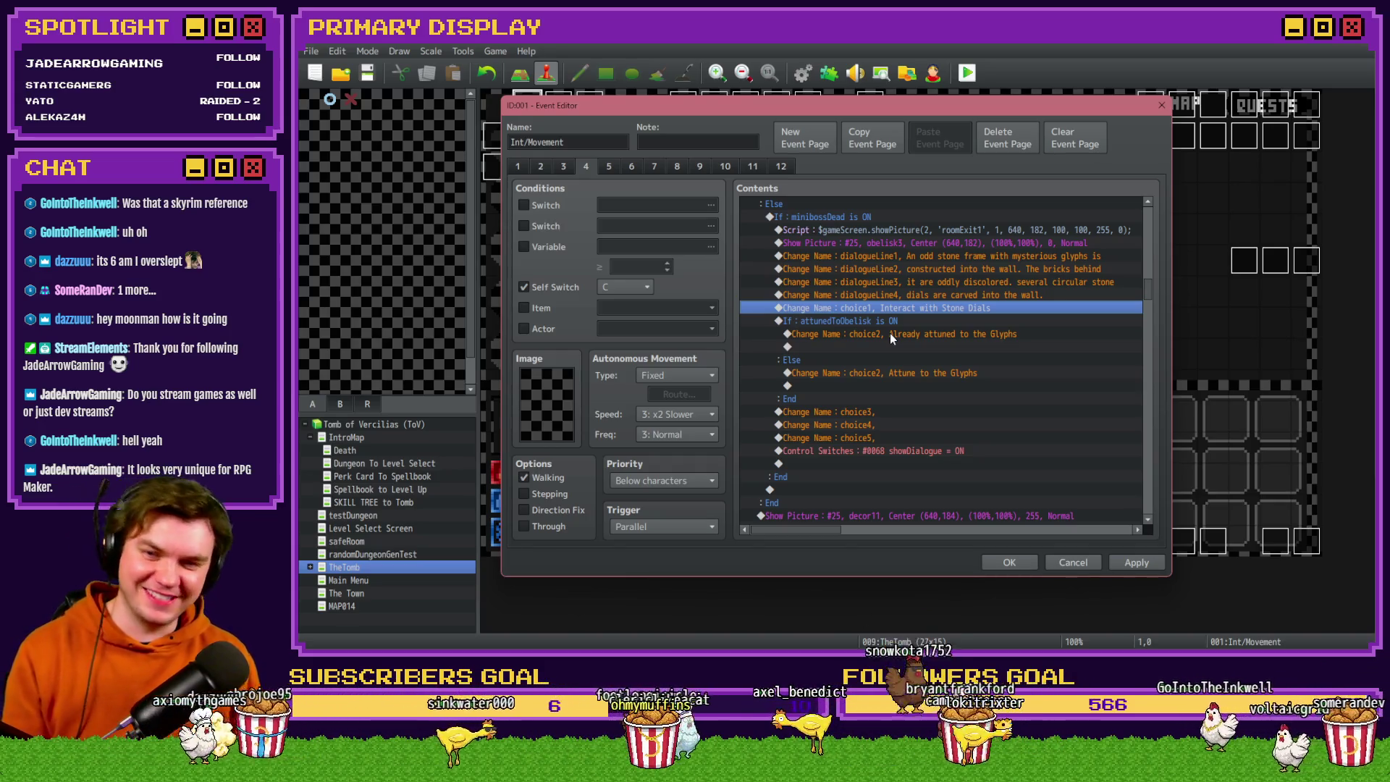
Apply the reworded obelisk lines and Stone Dials choice to the Int/Movement event.
left_click(1133, 563)
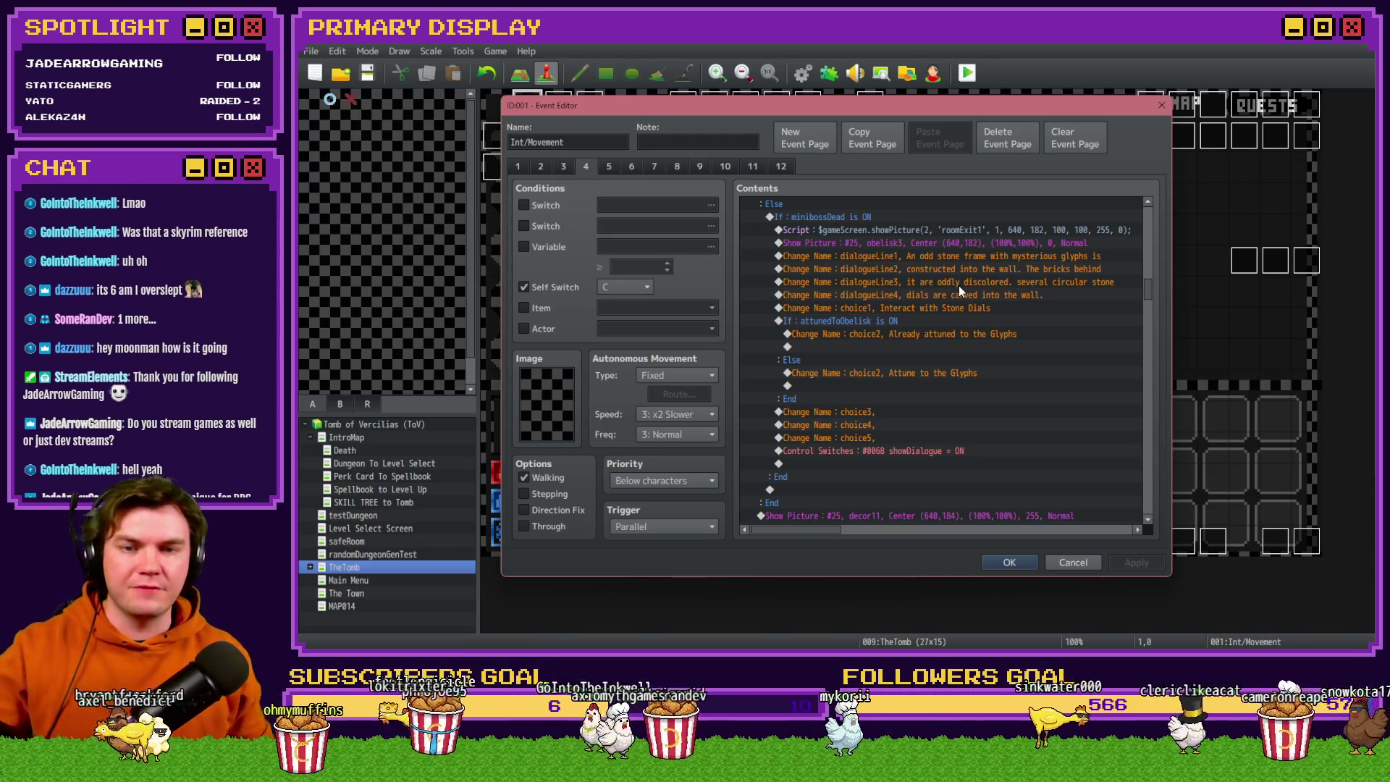
Capitalise 'Several' in dialogue line 3.
left_click(990, 267)
double_click(998, 282)
left_click(958, 378)
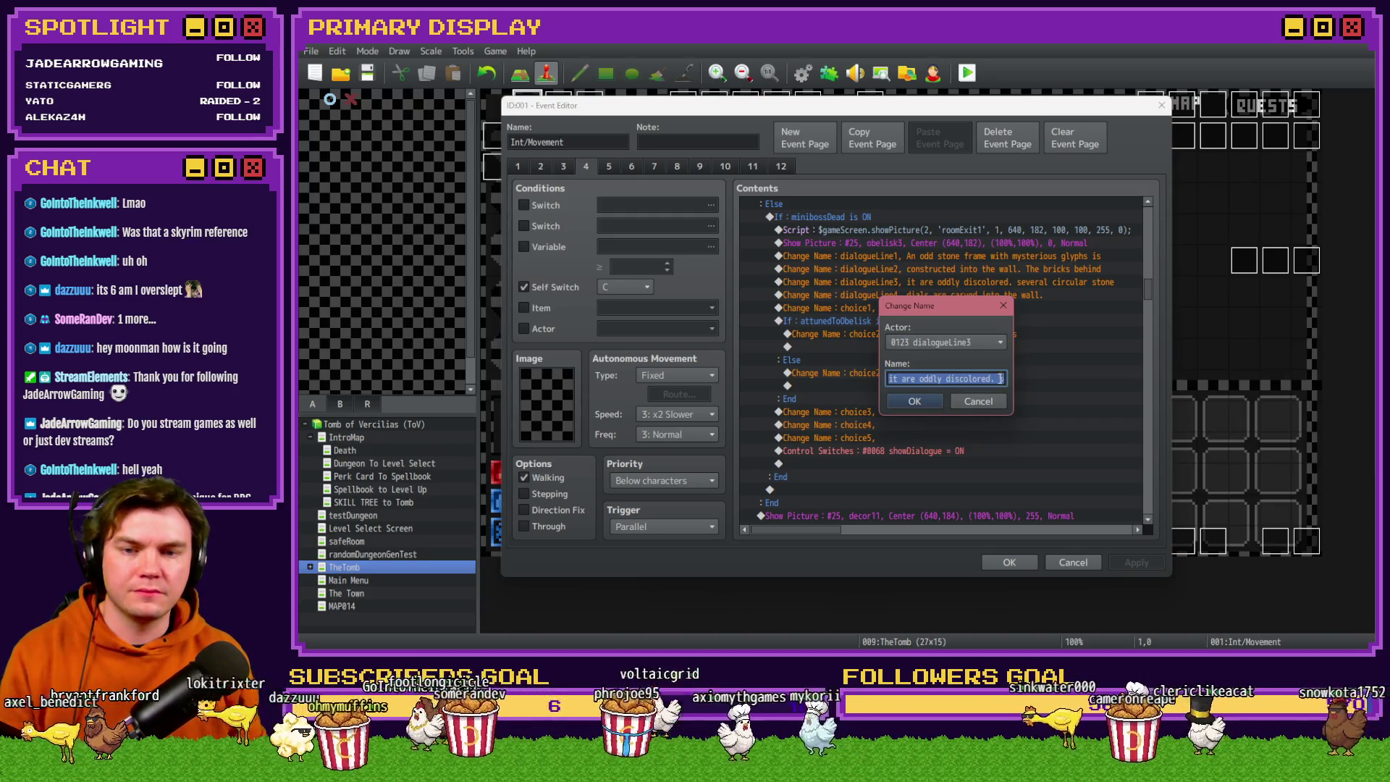
type("S")
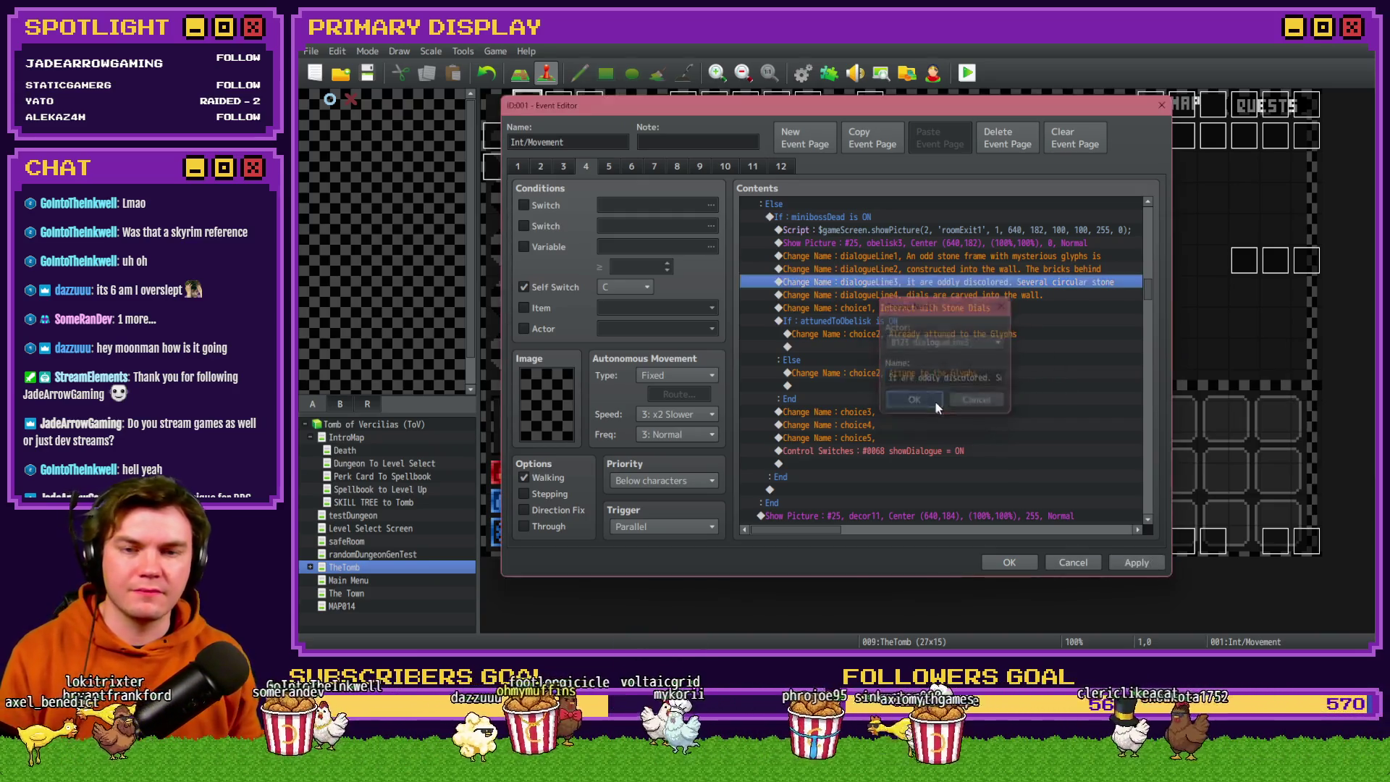
key("Return")
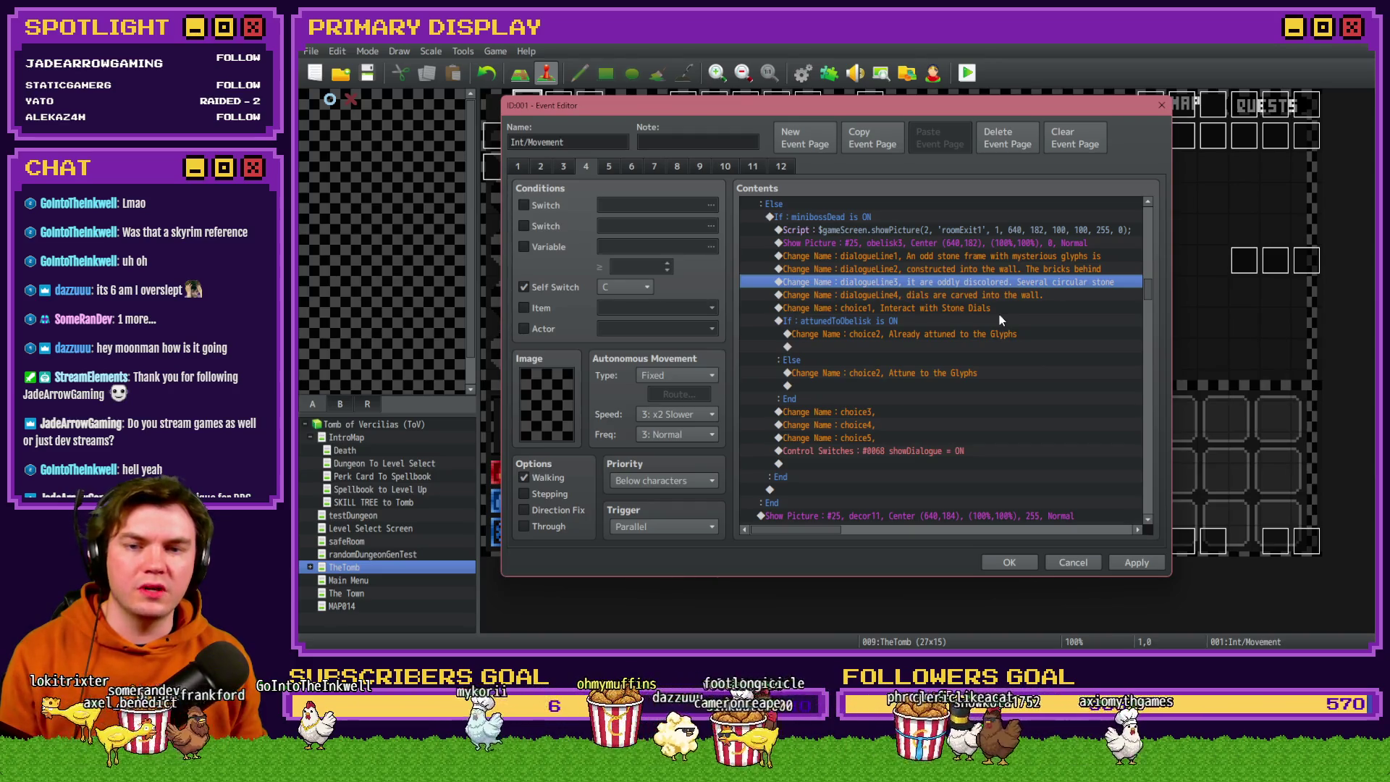
Change line 4 to read 'dials are hanging from the wall.'.
double_click(1010, 295)
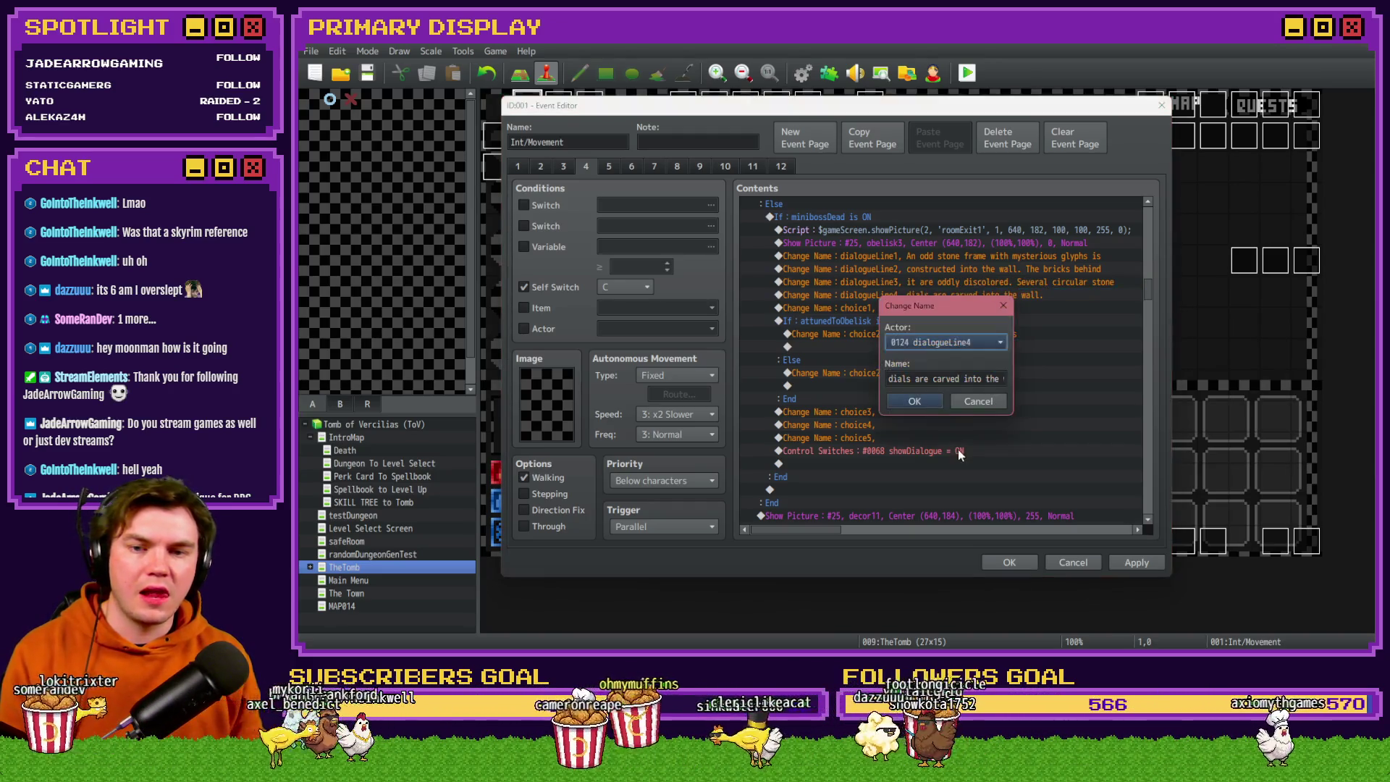
left_click(916, 379)
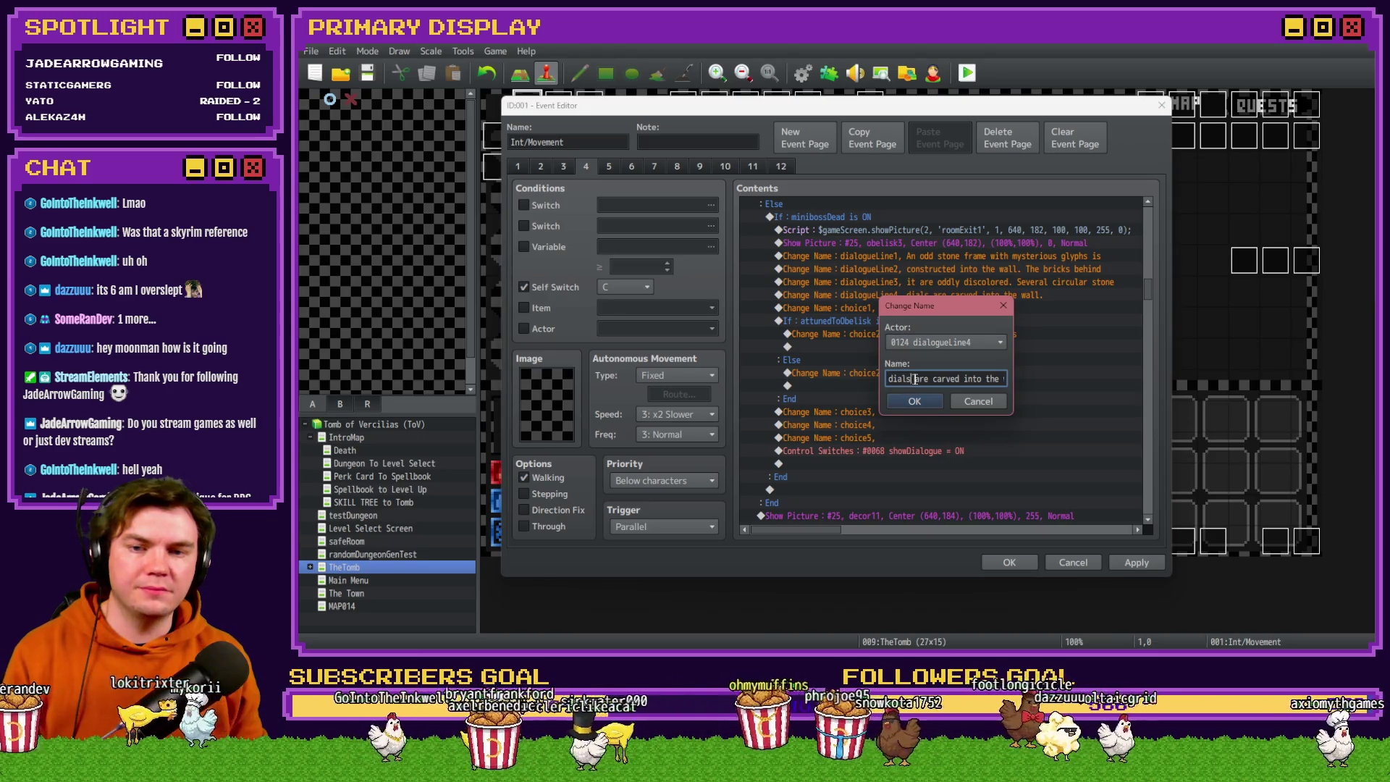
double_click(919, 379)
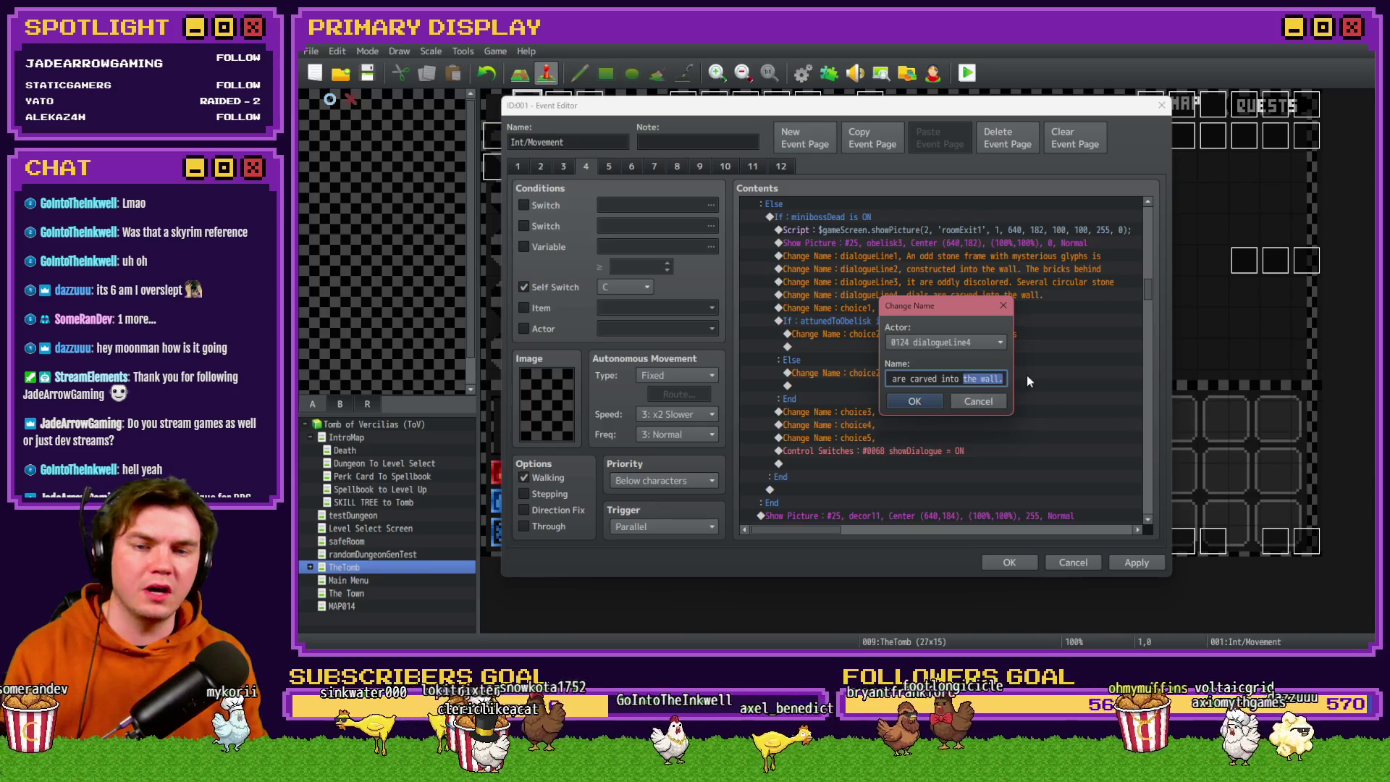
left_click(944, 378)
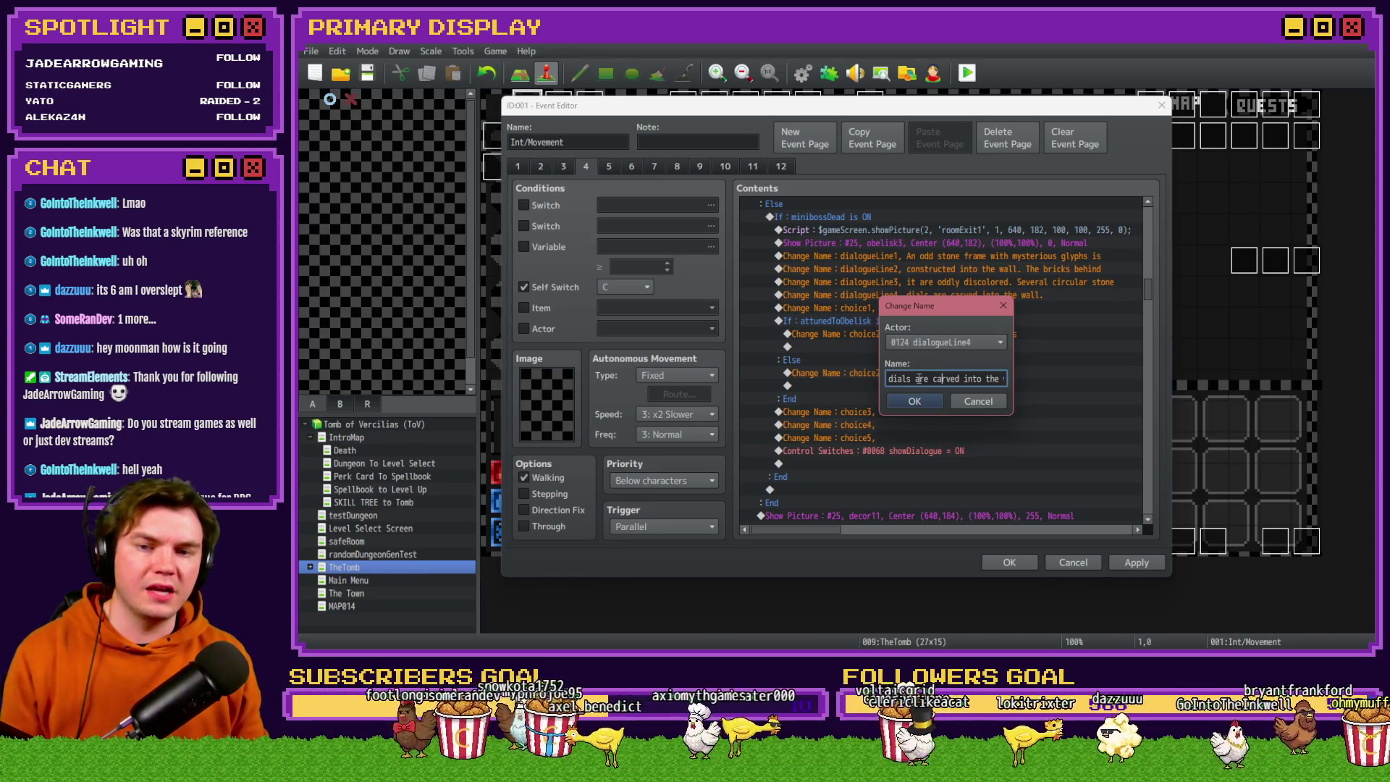
left_click_drag(916, 379, 961, 379)
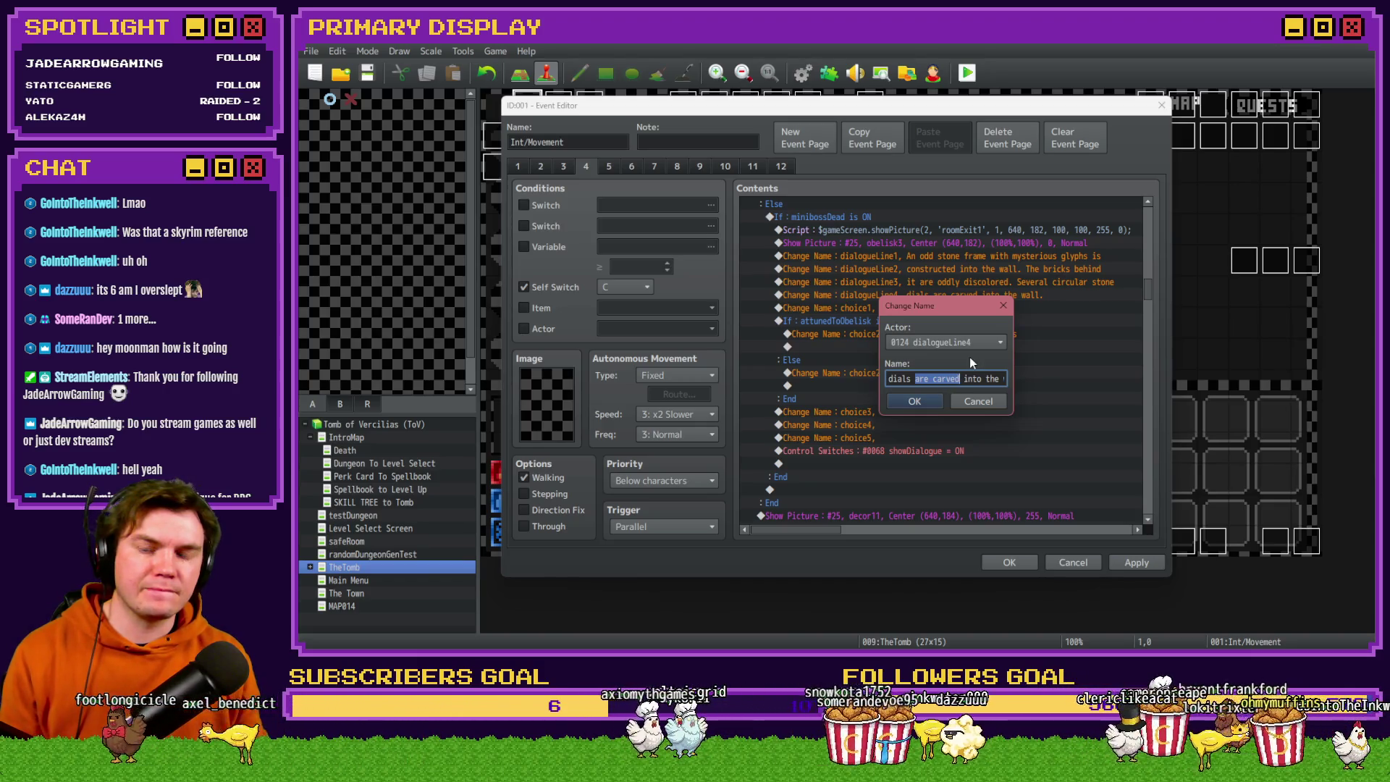
left_click(975, 378)
double_click(945, 379)
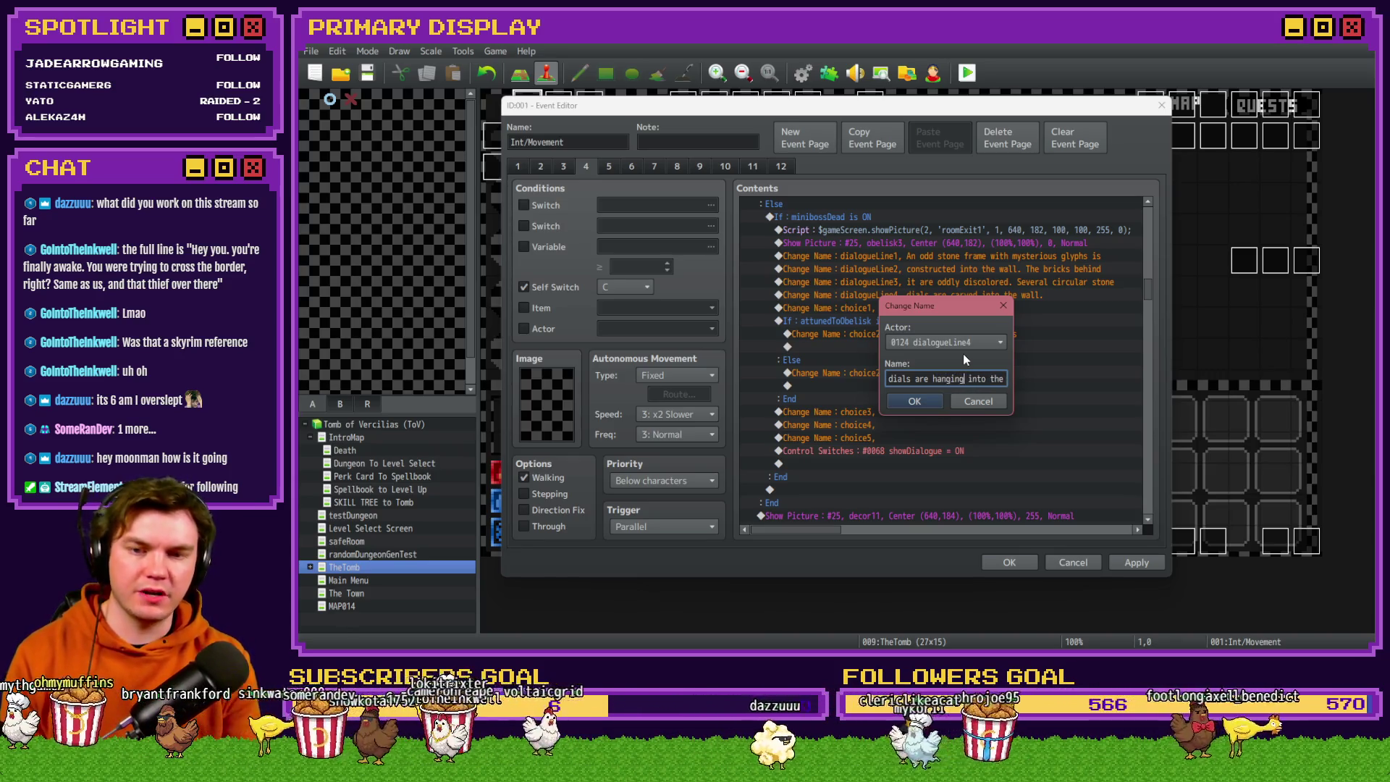
key("Delete")
key("Delete")
key("Delete")
type("from")
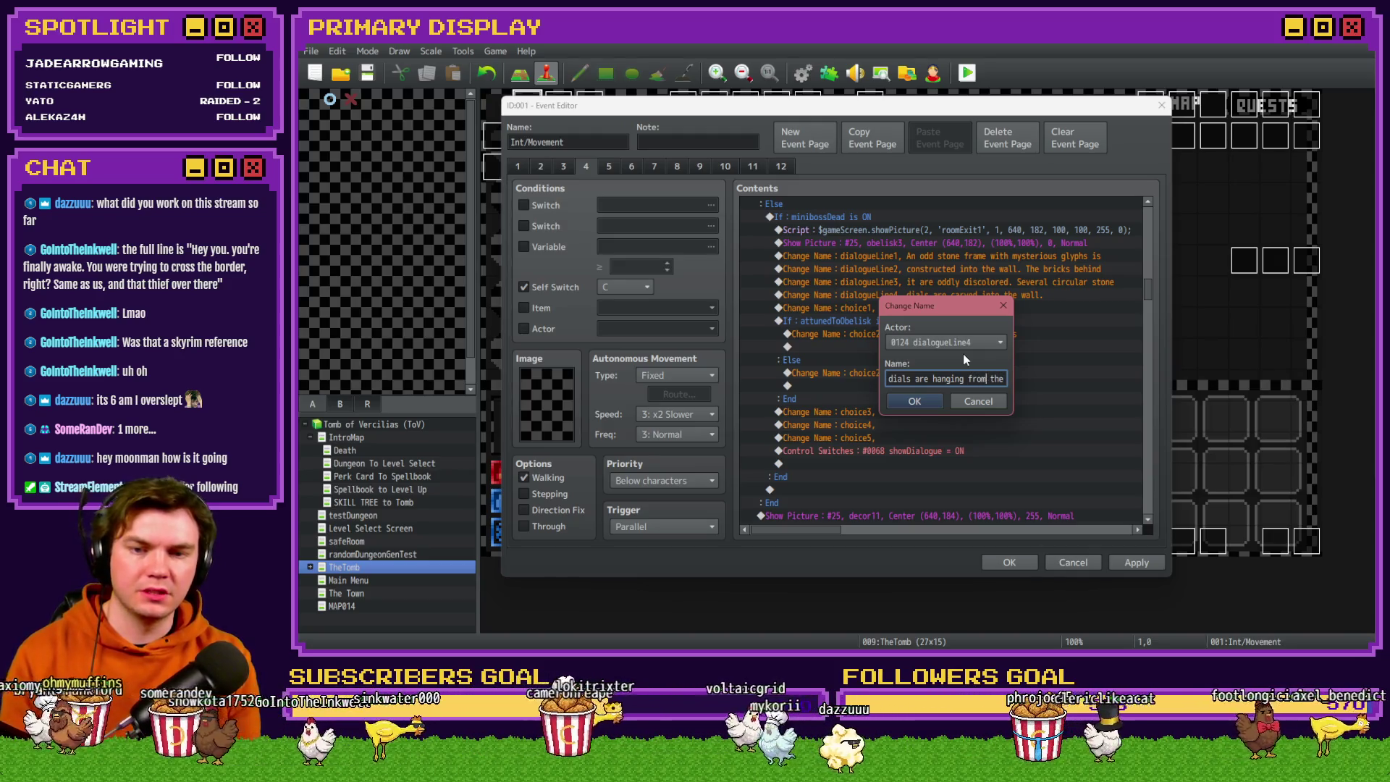
key("Return")
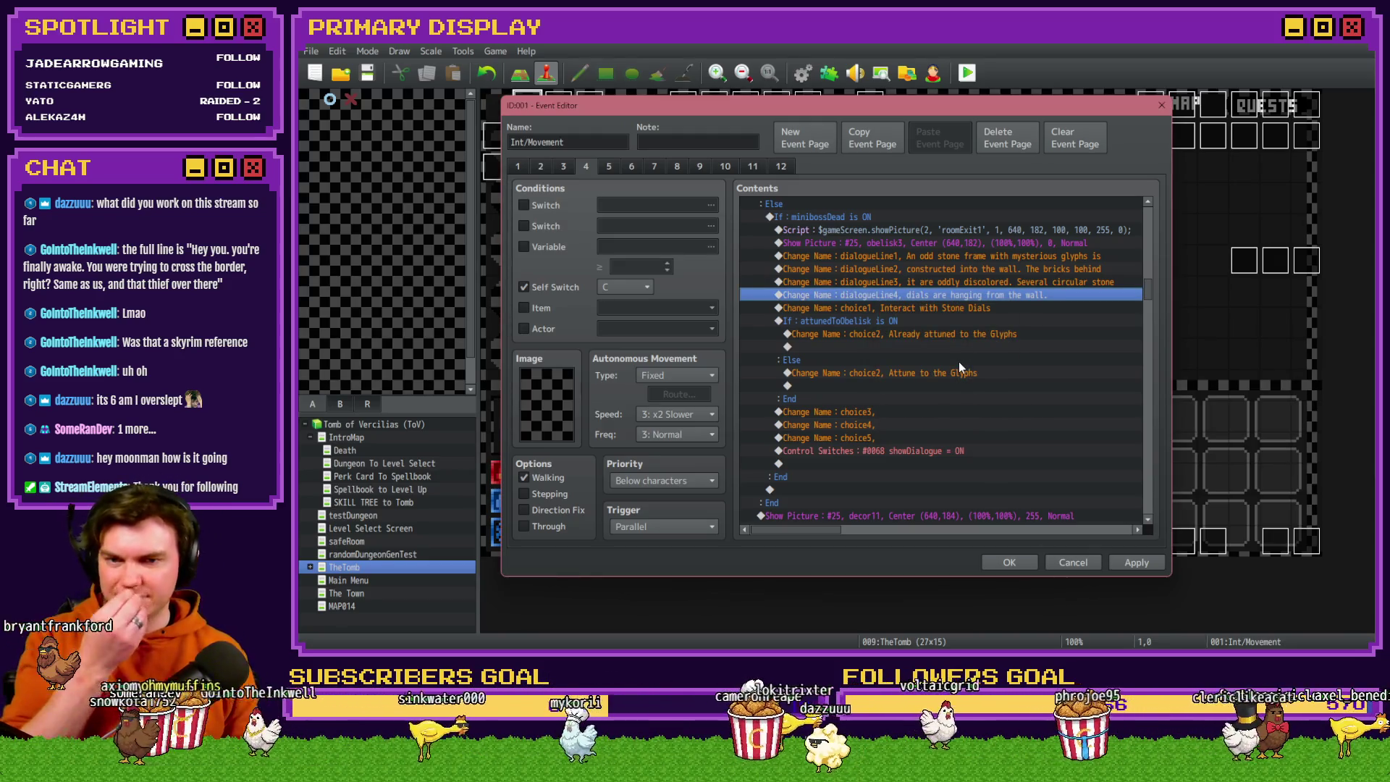
left_click(980, 285)
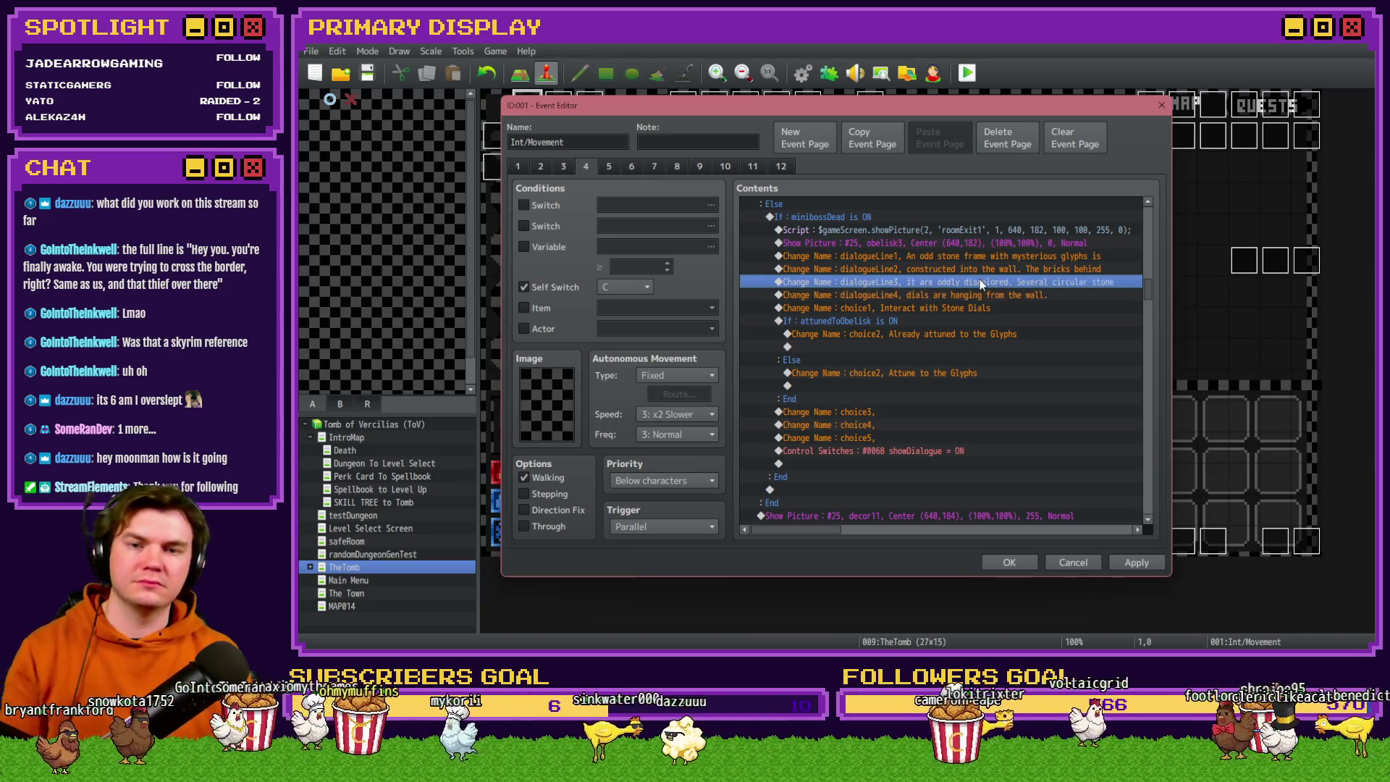
Select the obelisk's dialogueLine1 through choice5 commands for copying and close the event with OK.
left_click(972, 295)
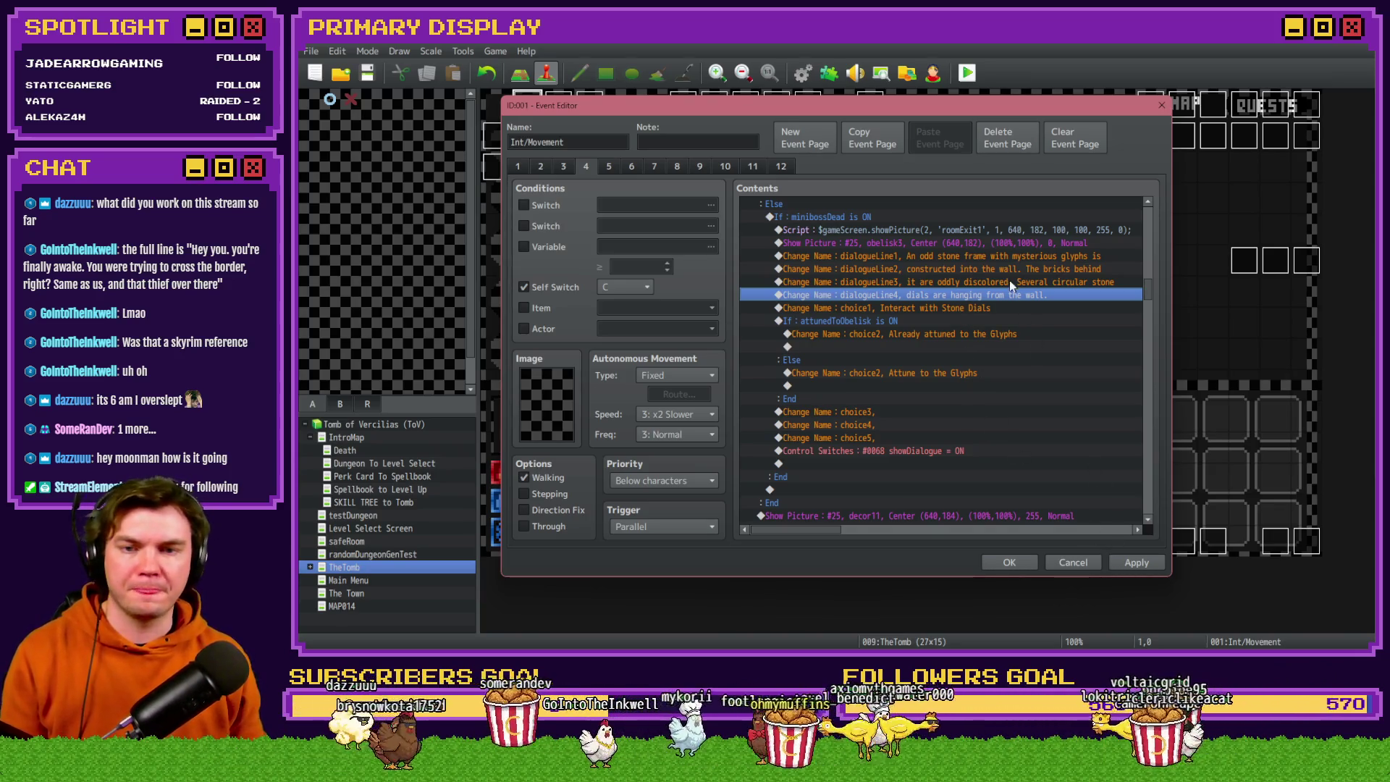
left_click(1011, 255)
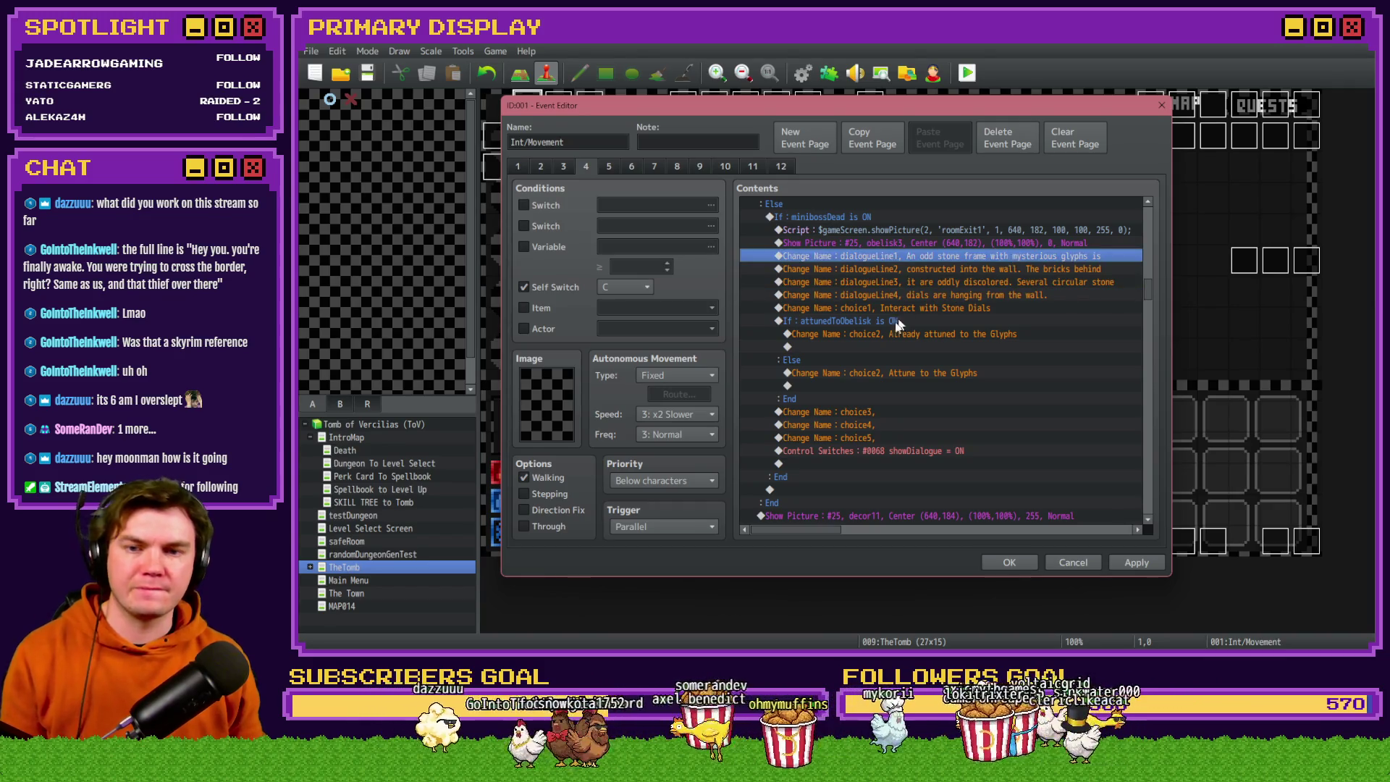
left_click(888, 322, "shift")
left_click(892, 440, "shift")
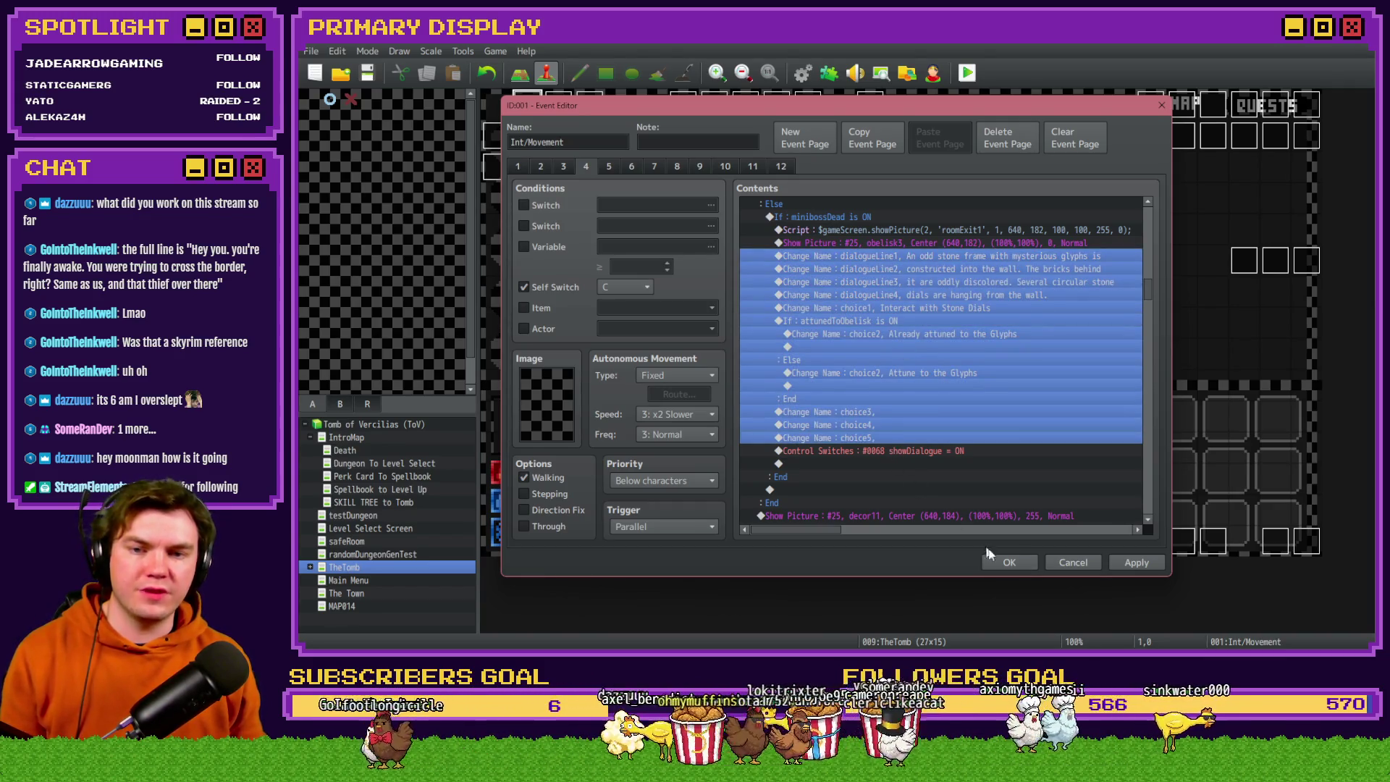
left_click(1010, 563)
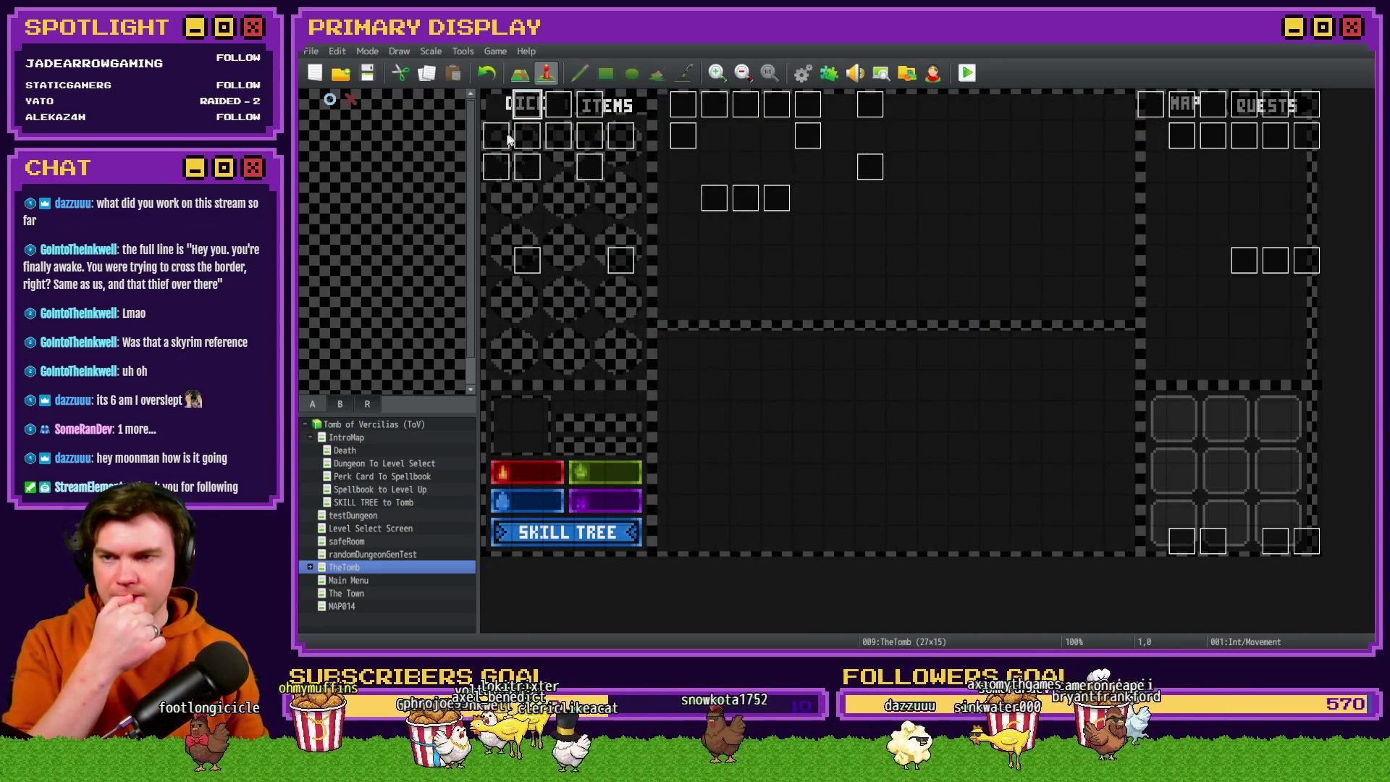
Paste the copied obelisk commands above dialogueLine1 in the Tomb Master's not-attuned branch.
double_click(499, 169)
left_click_drag(1148, 218, 1162, 344)
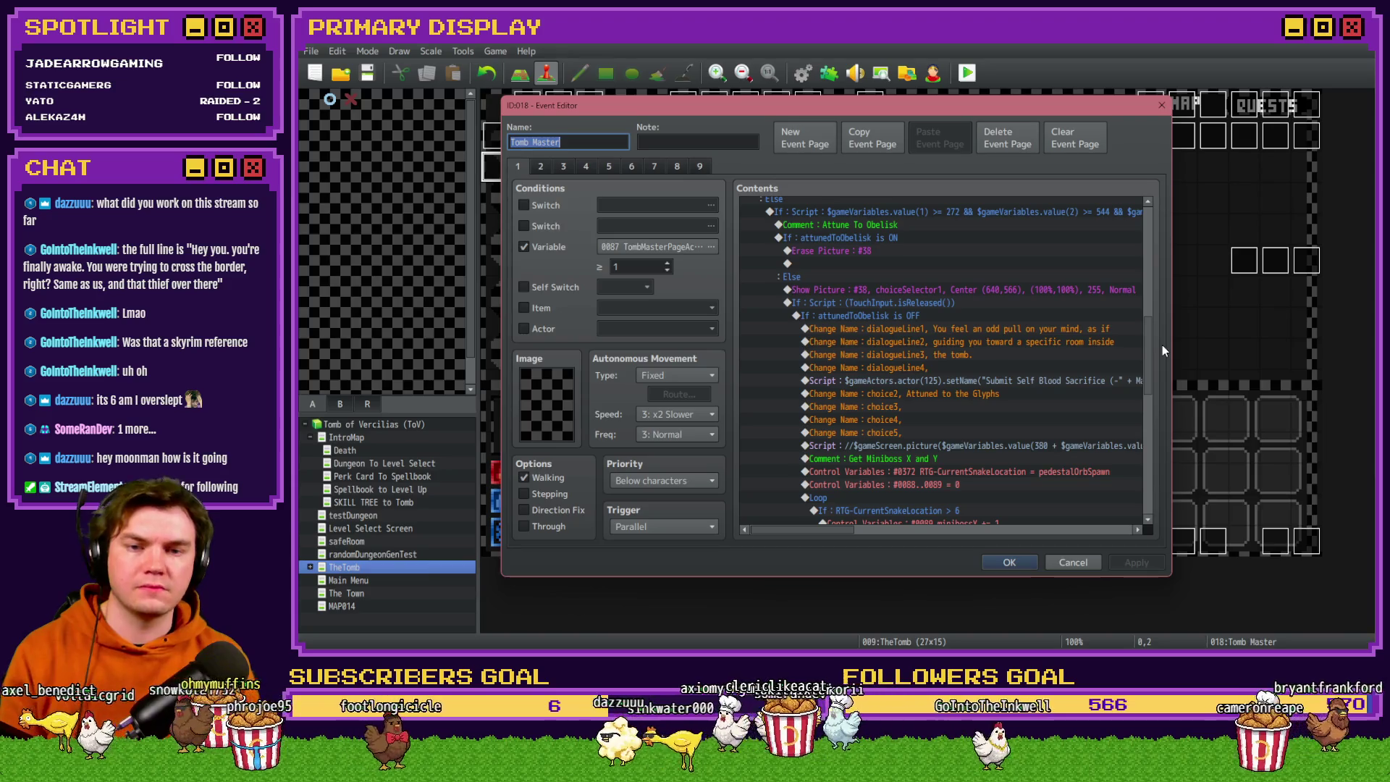
scroll(921, 323, "down", 1)
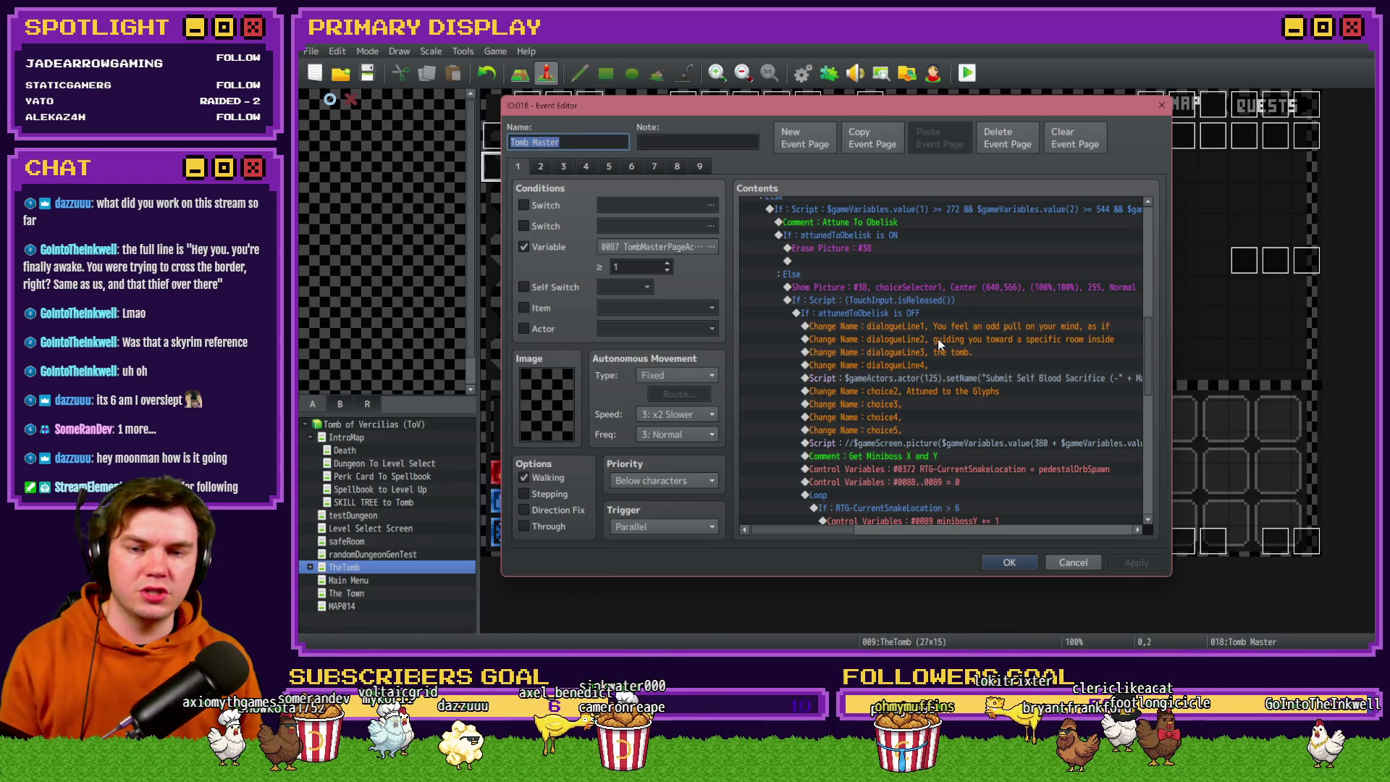
scroll(937, 339, "down", 1)
left_click(943, 329)
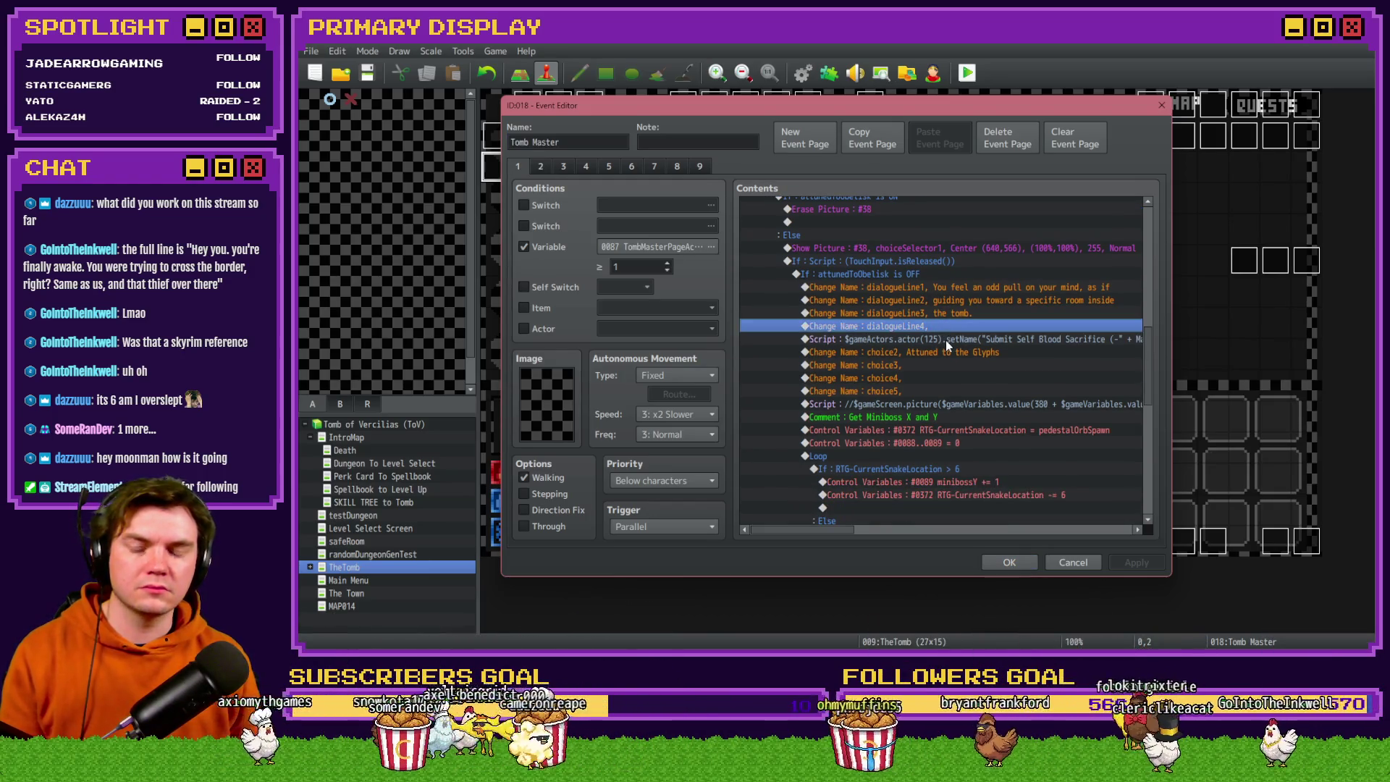
left_click(925, 286)
key("ctrl+v")
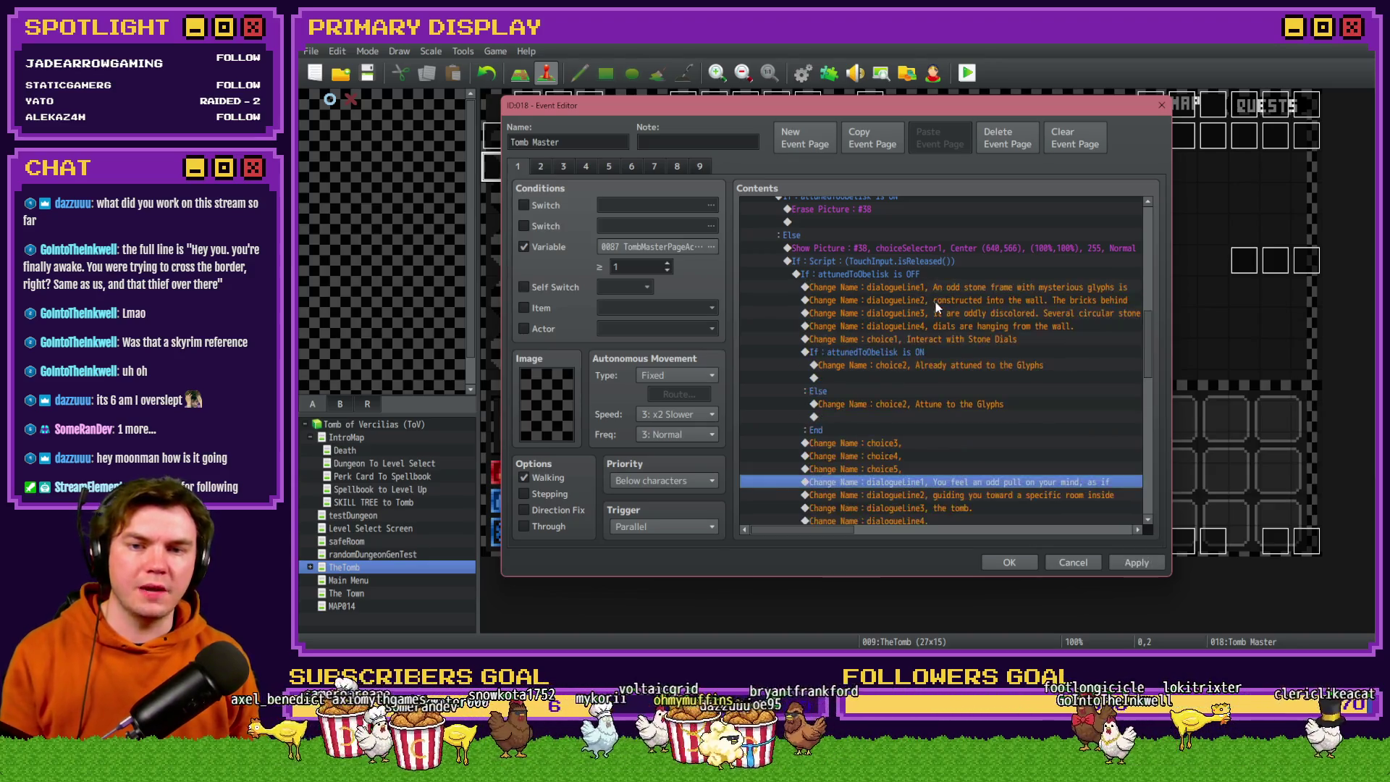
Replace the setName script line with the copied 'Interact with Stone Dials' choice1.
scroll(936, 313, "down", 2)
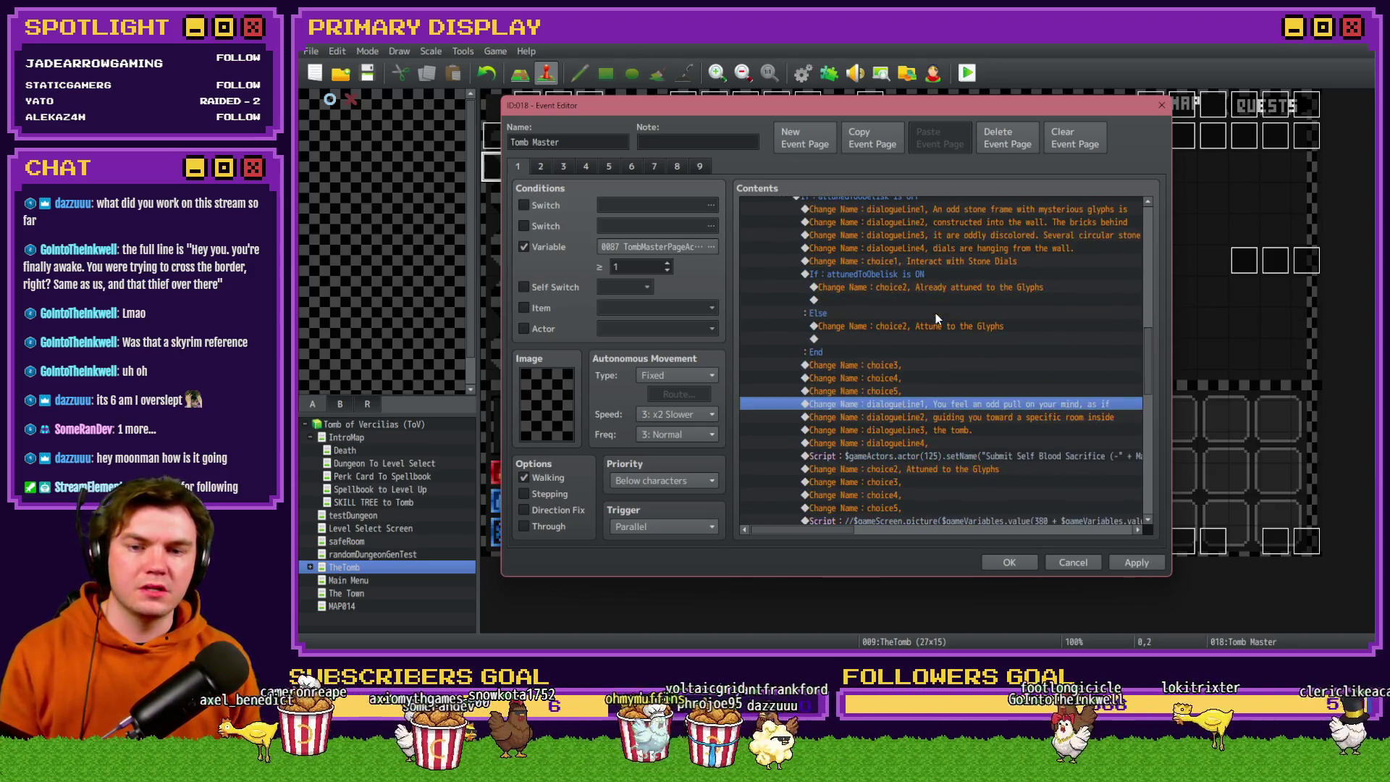
left_click(944, 262)
left_click(977, 447)
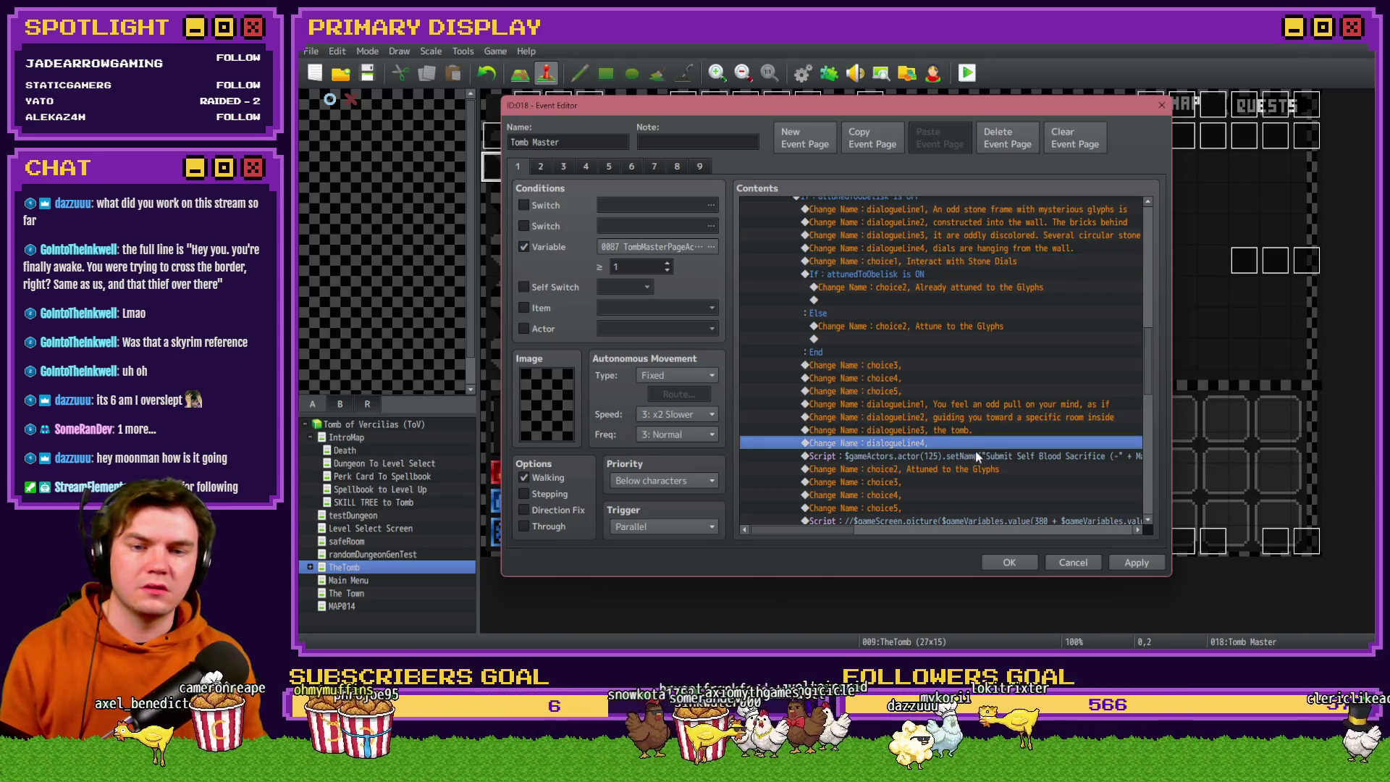
left_click(976, 459)
key("Delete")
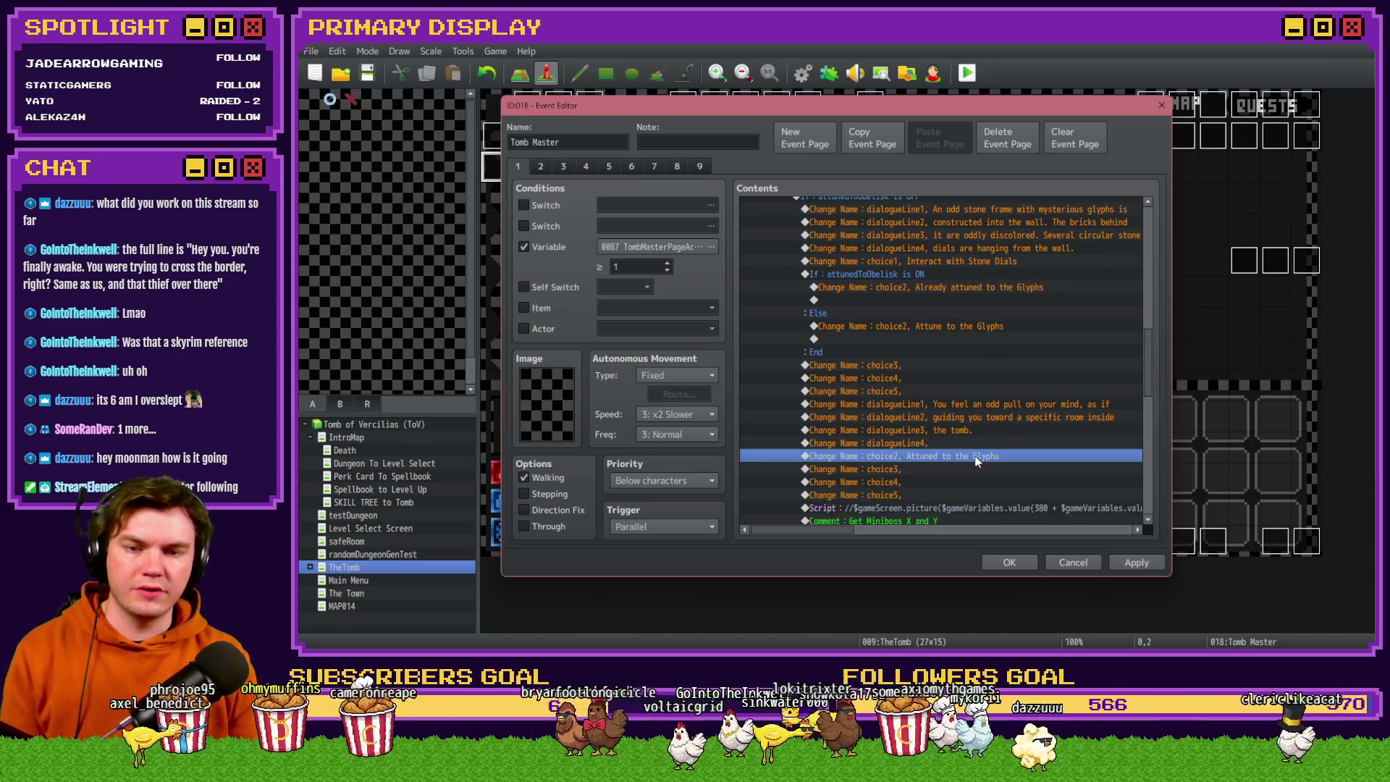
key("ctrl+v")
scroll(1007, 397, "down", 2)
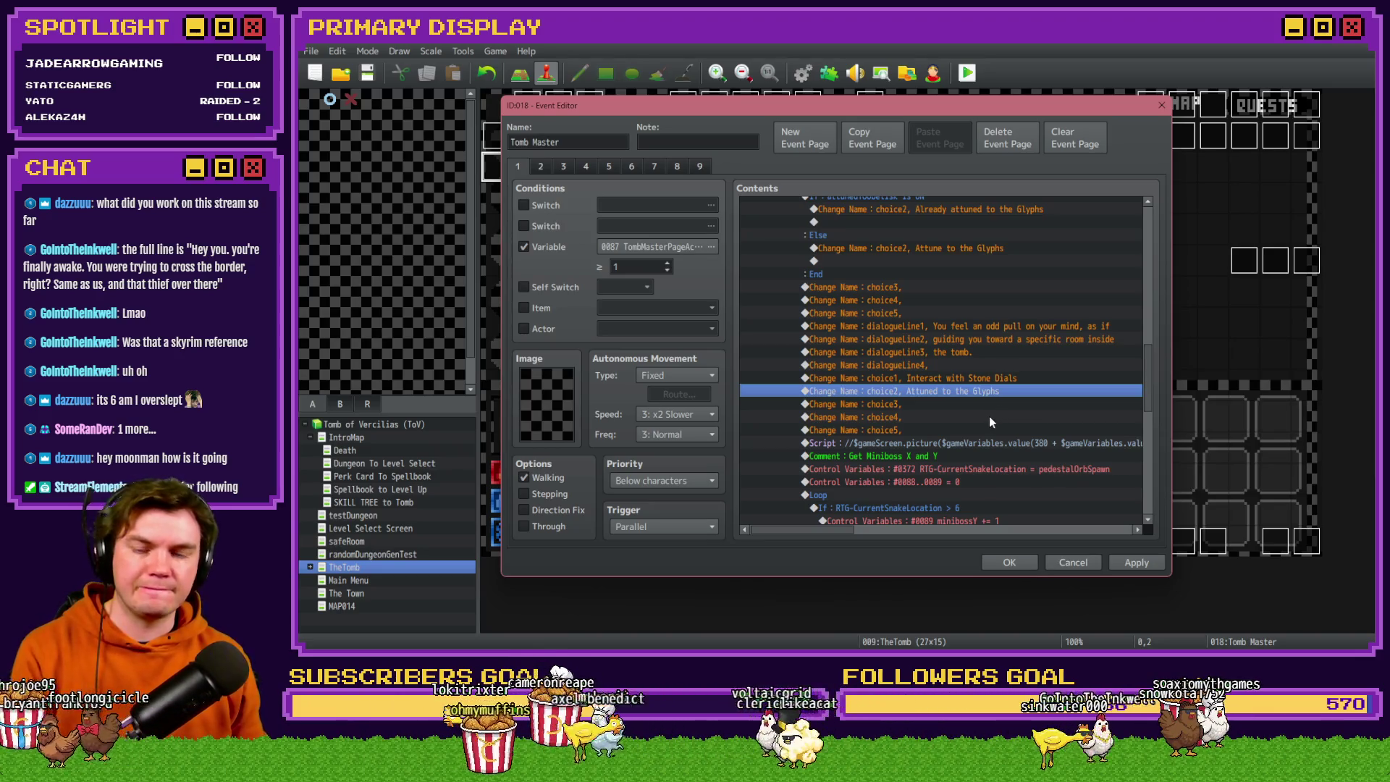
Delete the pasted stone-frame lines, first choice and attunedToObelisk If block, then apply.
scroll(985, 423, "up", 4)
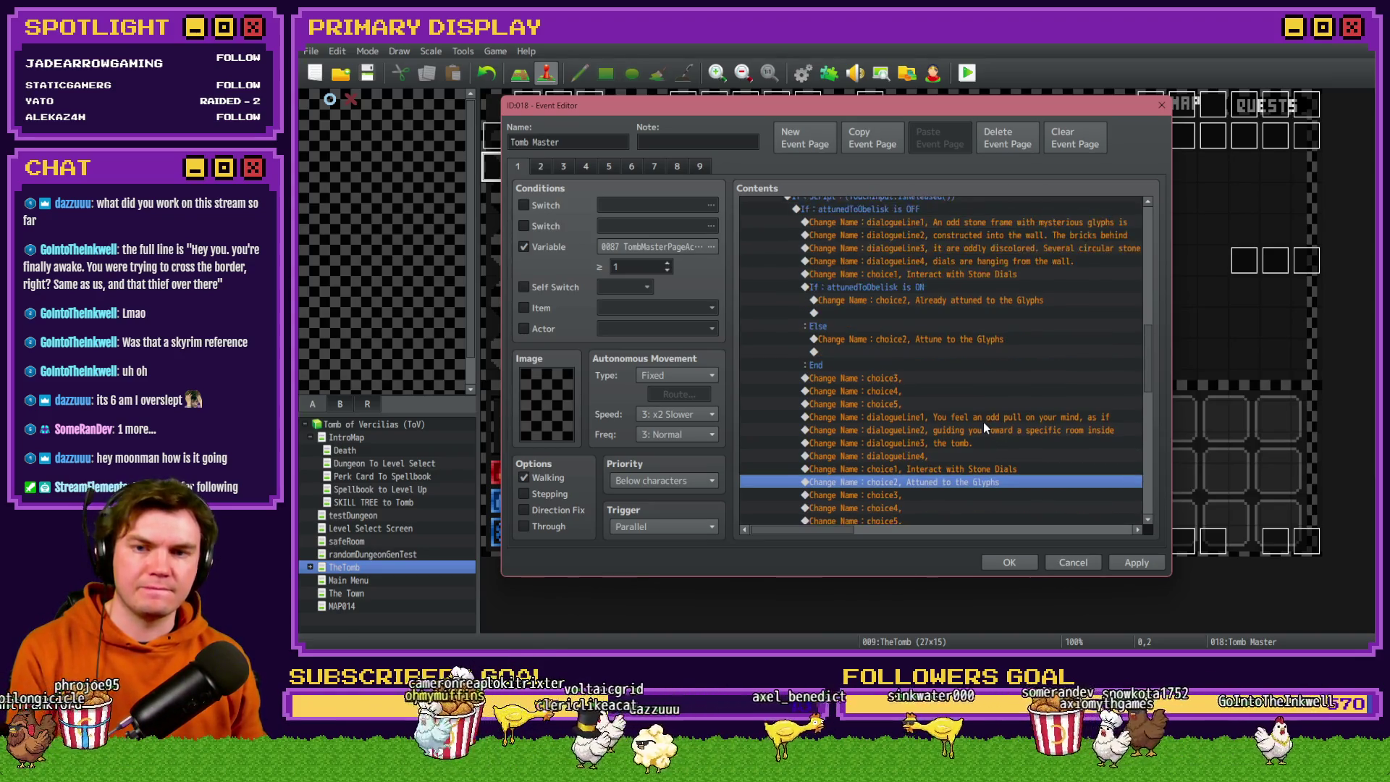
left_click(914, 275)
left_click(906, 288)
left_click(913, 300)
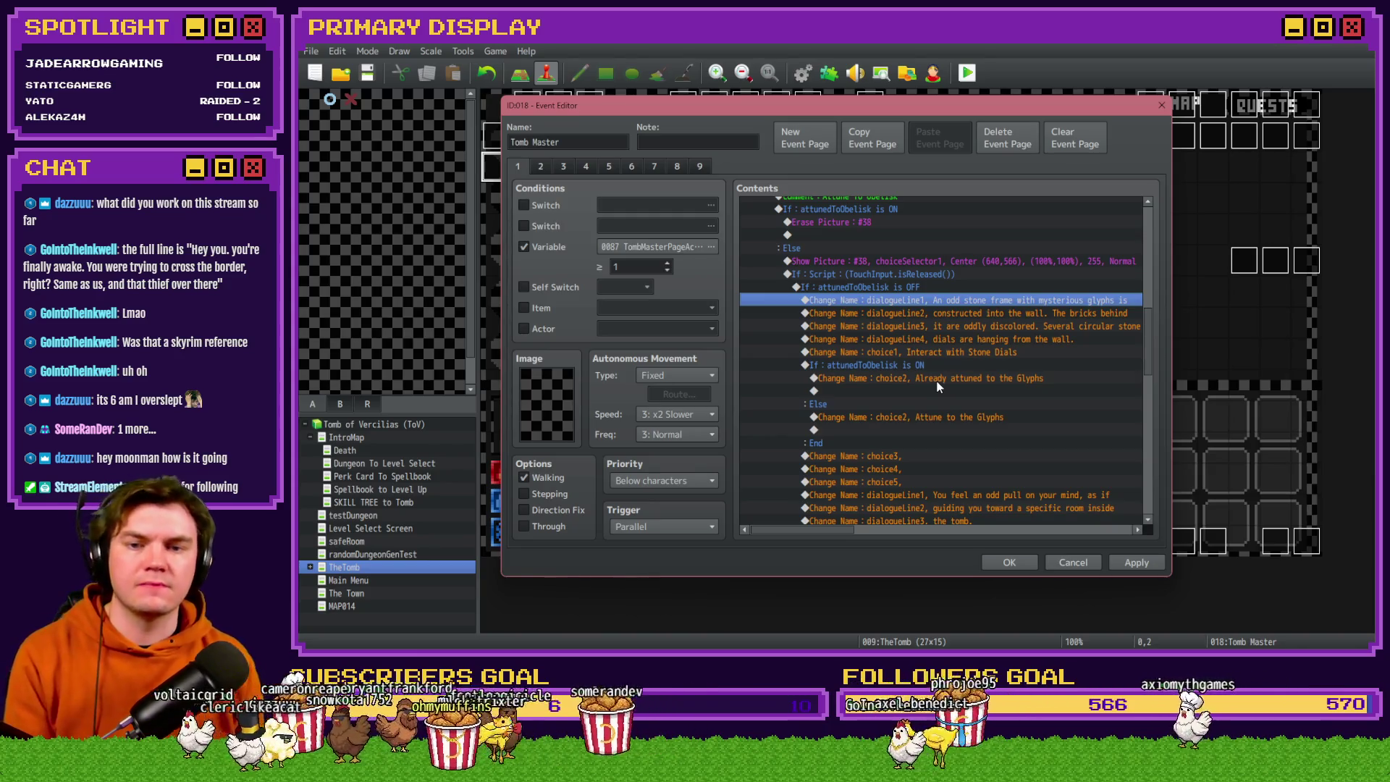
key("Delete")
key("Delete")
key("Delete")
key("Delete")
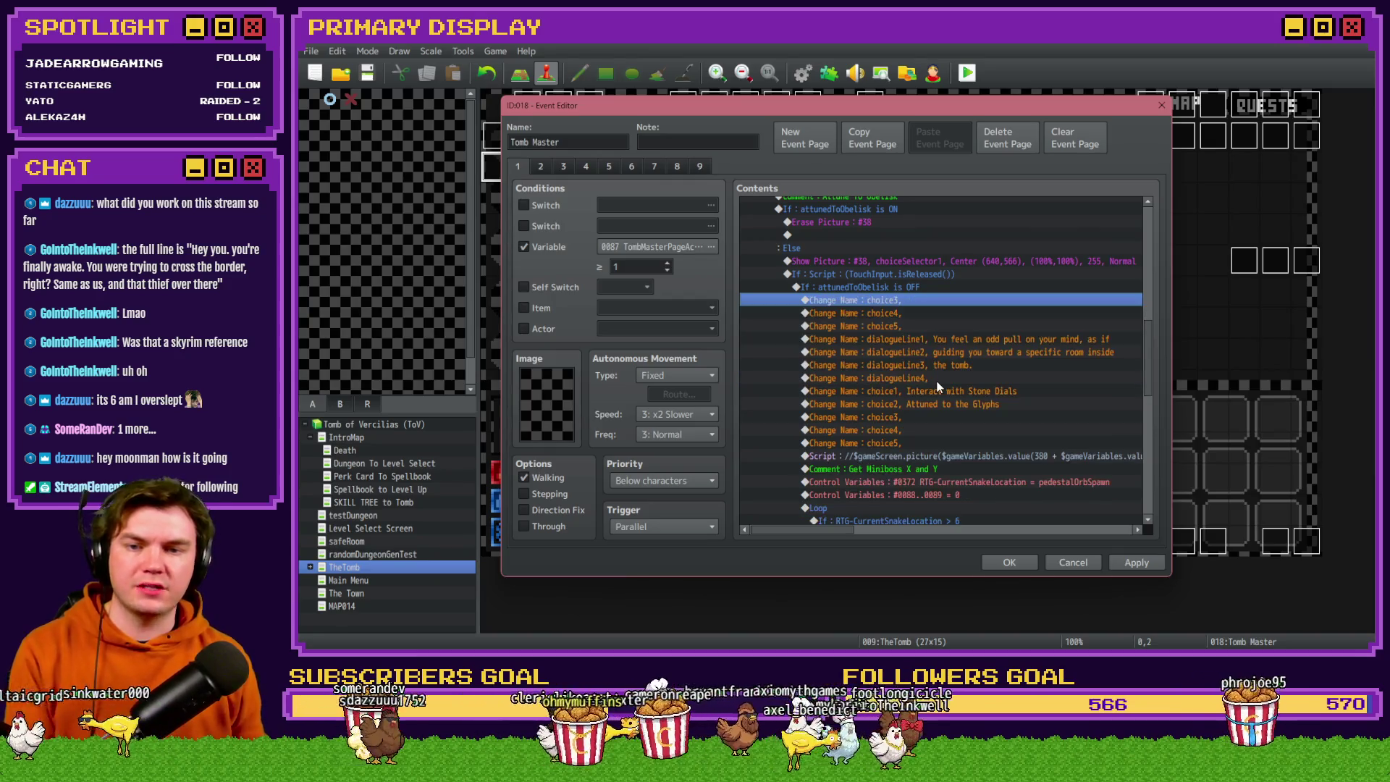
key("Delete")
key("Delete")
key("Delete")
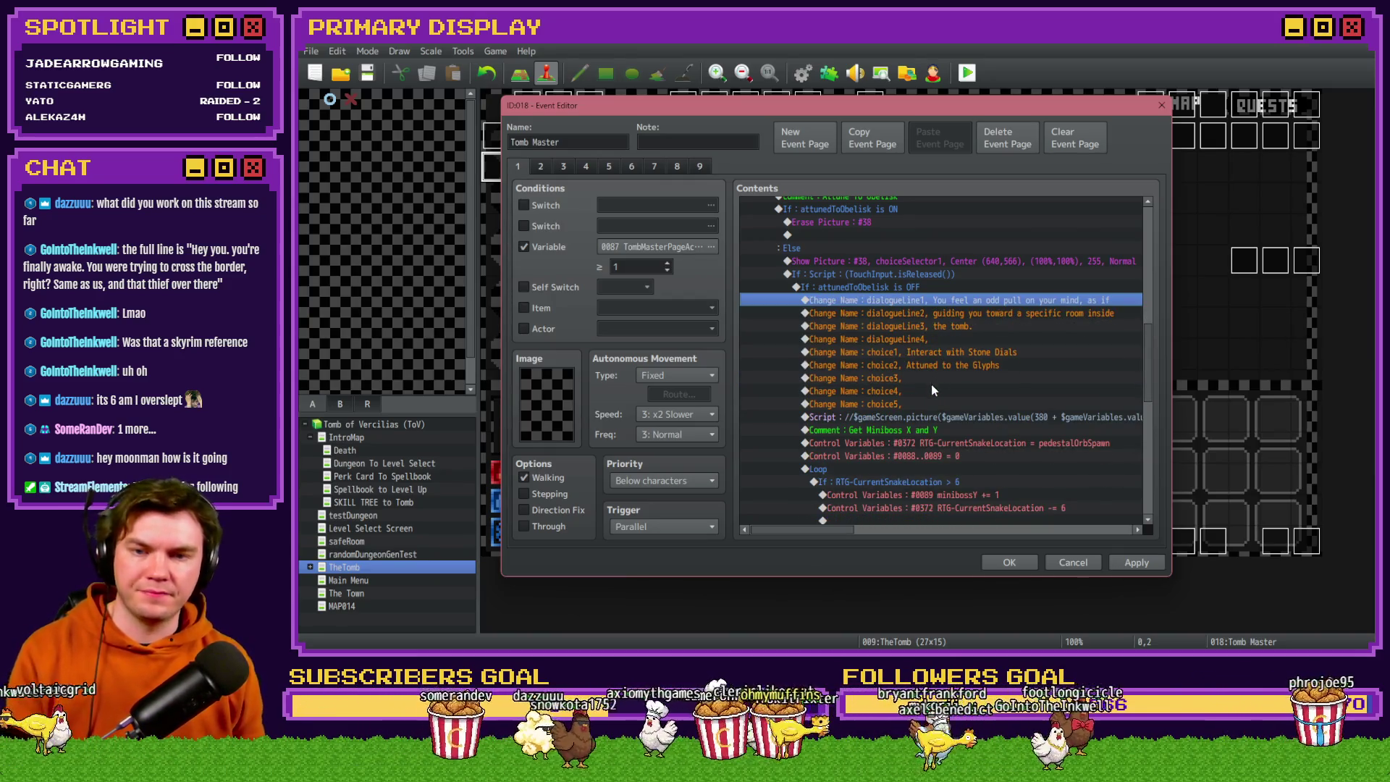
scroll(932, 386, "down", 10)
scroll(940, 389, "up", 10)
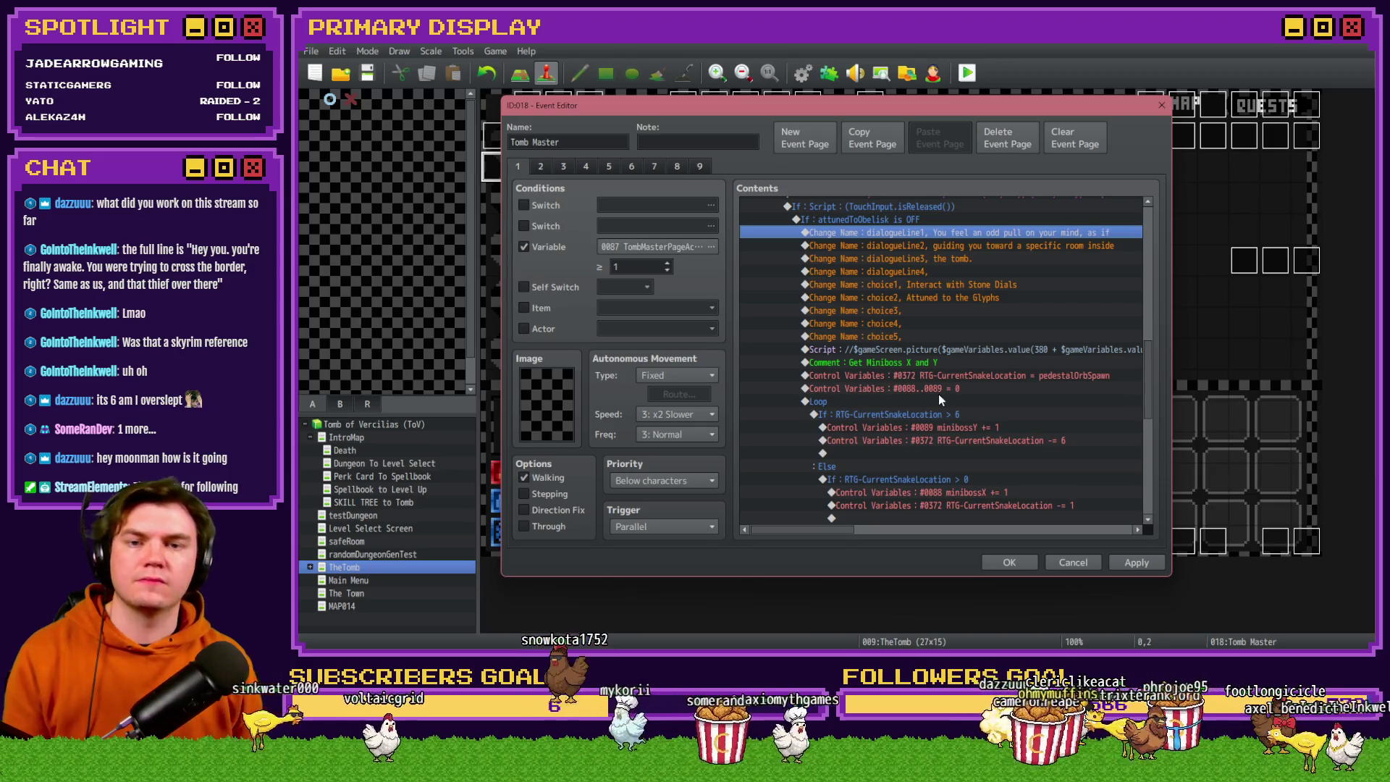
left_click(1137, 563)
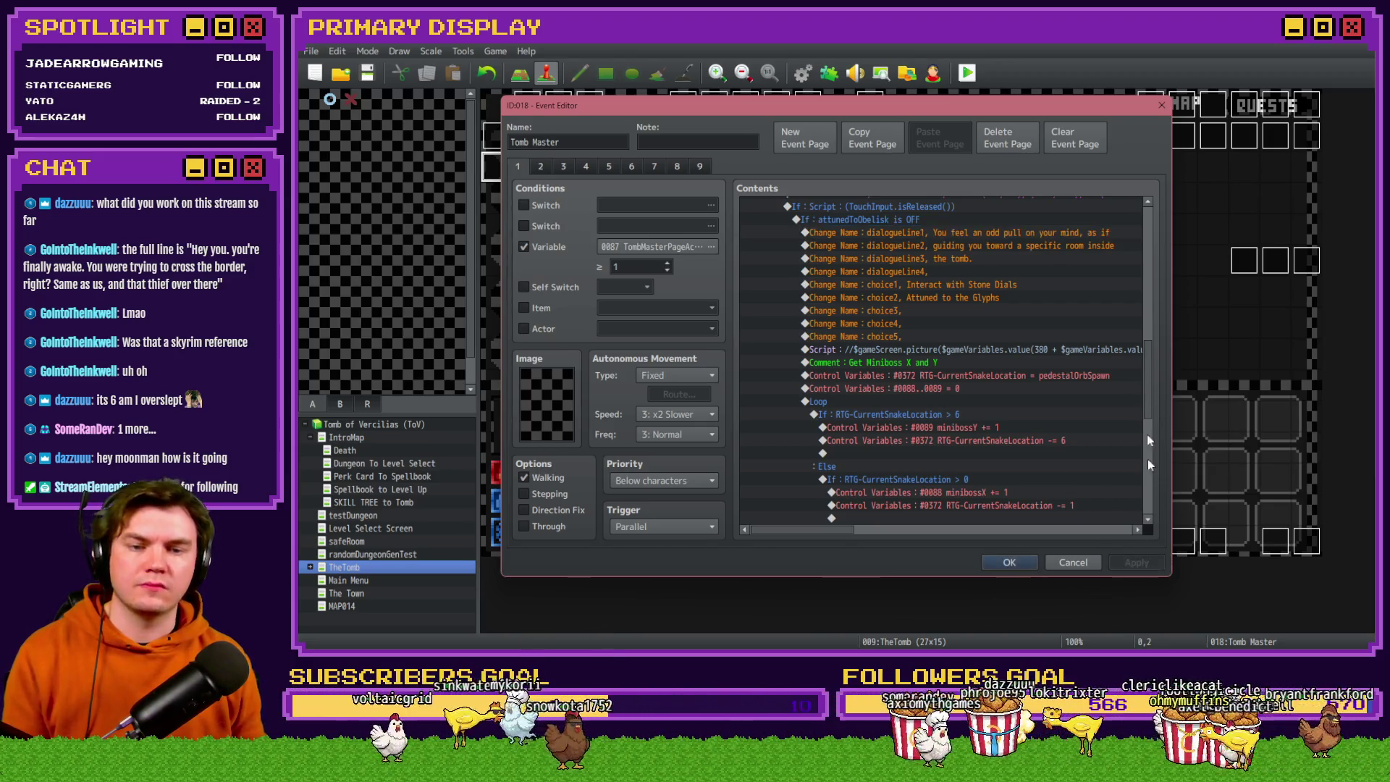
scroll(1145, 383, "up", 7)
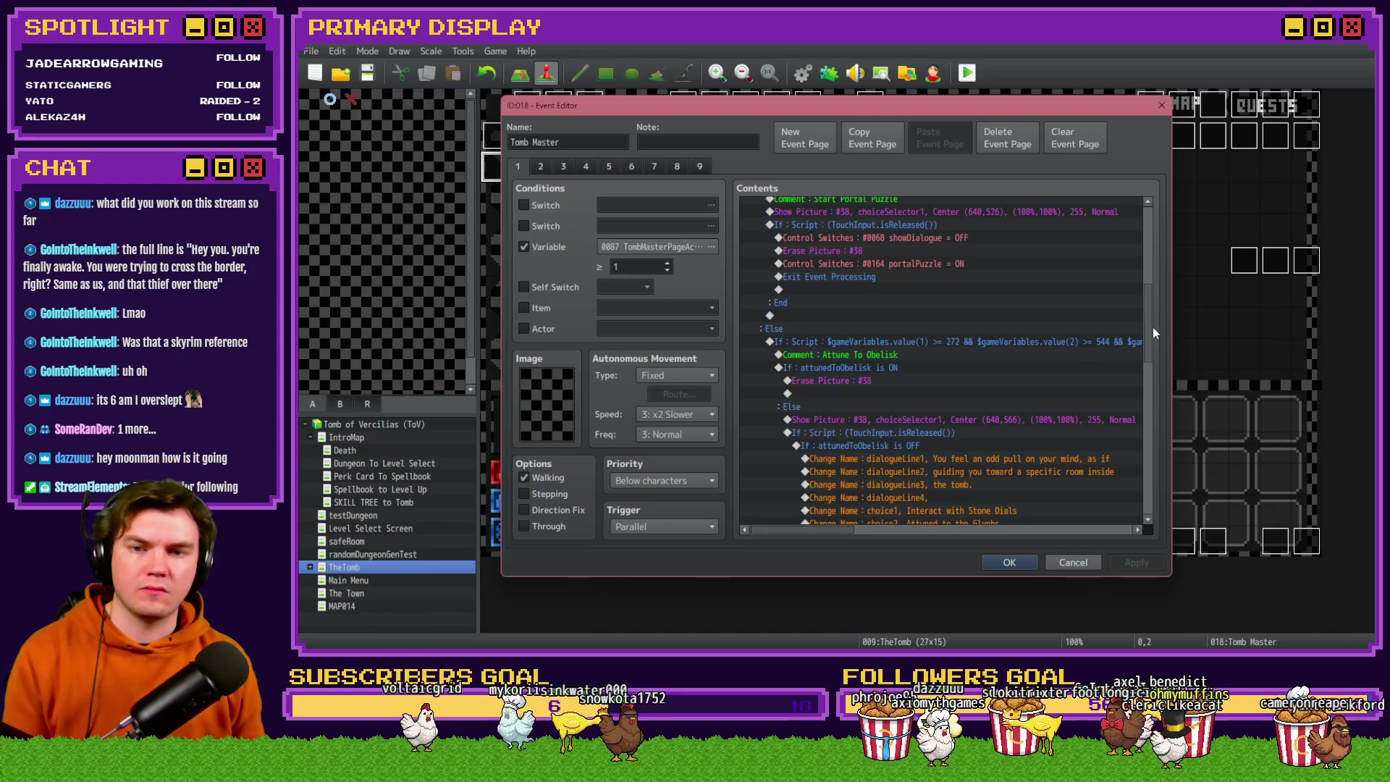
mouse_move(1153, 313)
left_mouse_down()
mouse_move(1161, 248)
mouse_move(1164, 394)
left_mouse_up()
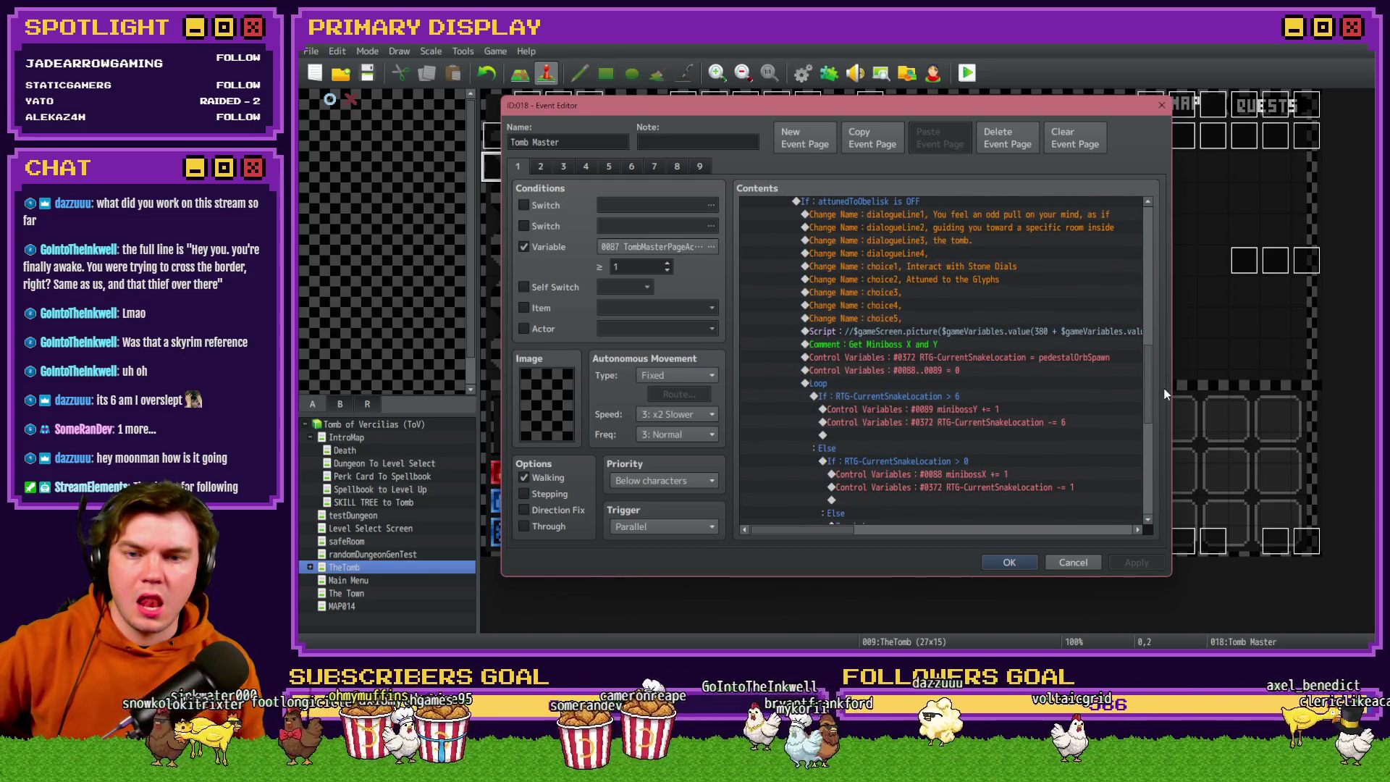
scroll(959, 365, "down", 7)
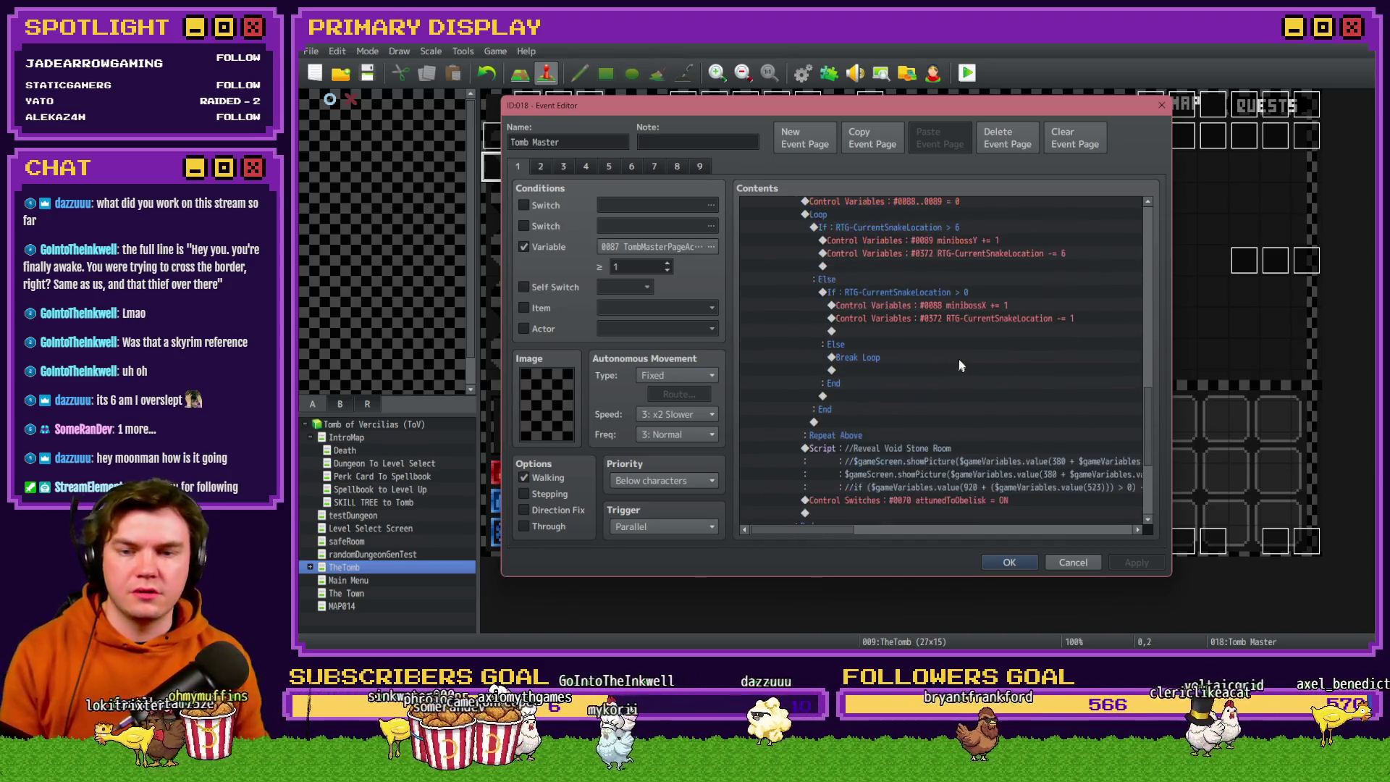
scroll(897, 381, "down", 3)
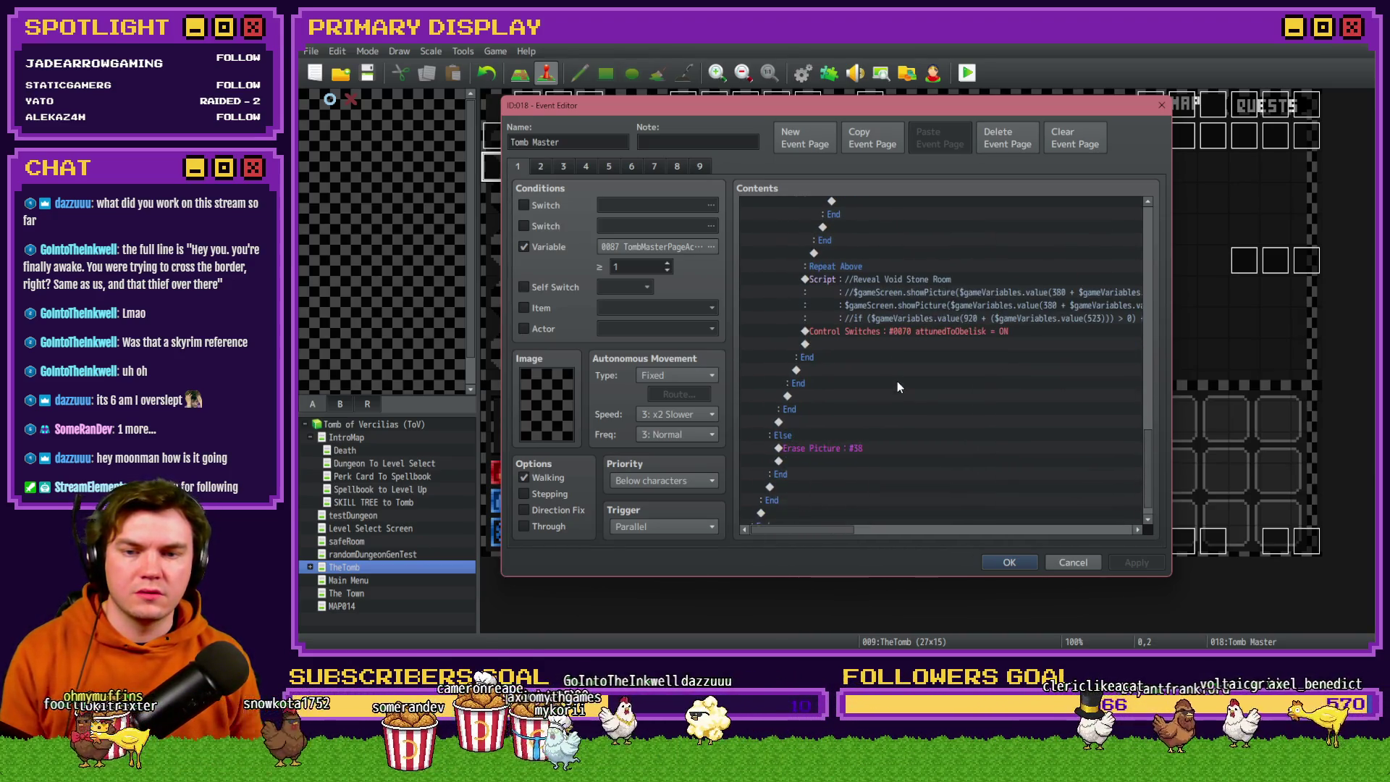
scroll(898, 464, "up", 2)
mouse_move(824, 536)
left_mouse_down()
mouse_move(1081, 538)
mouse_move(731, 522)
left_mouse_up()
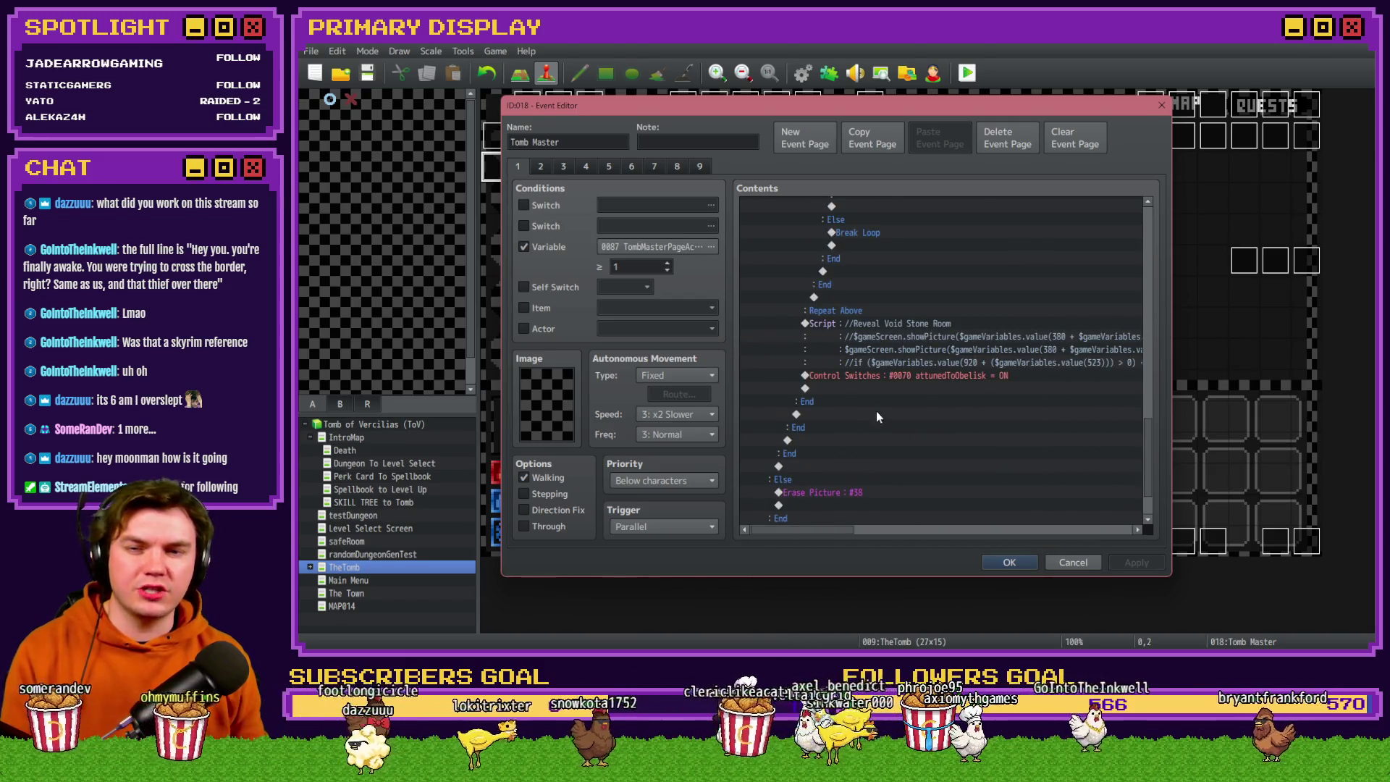
scroll(876, 419, "up", 6)
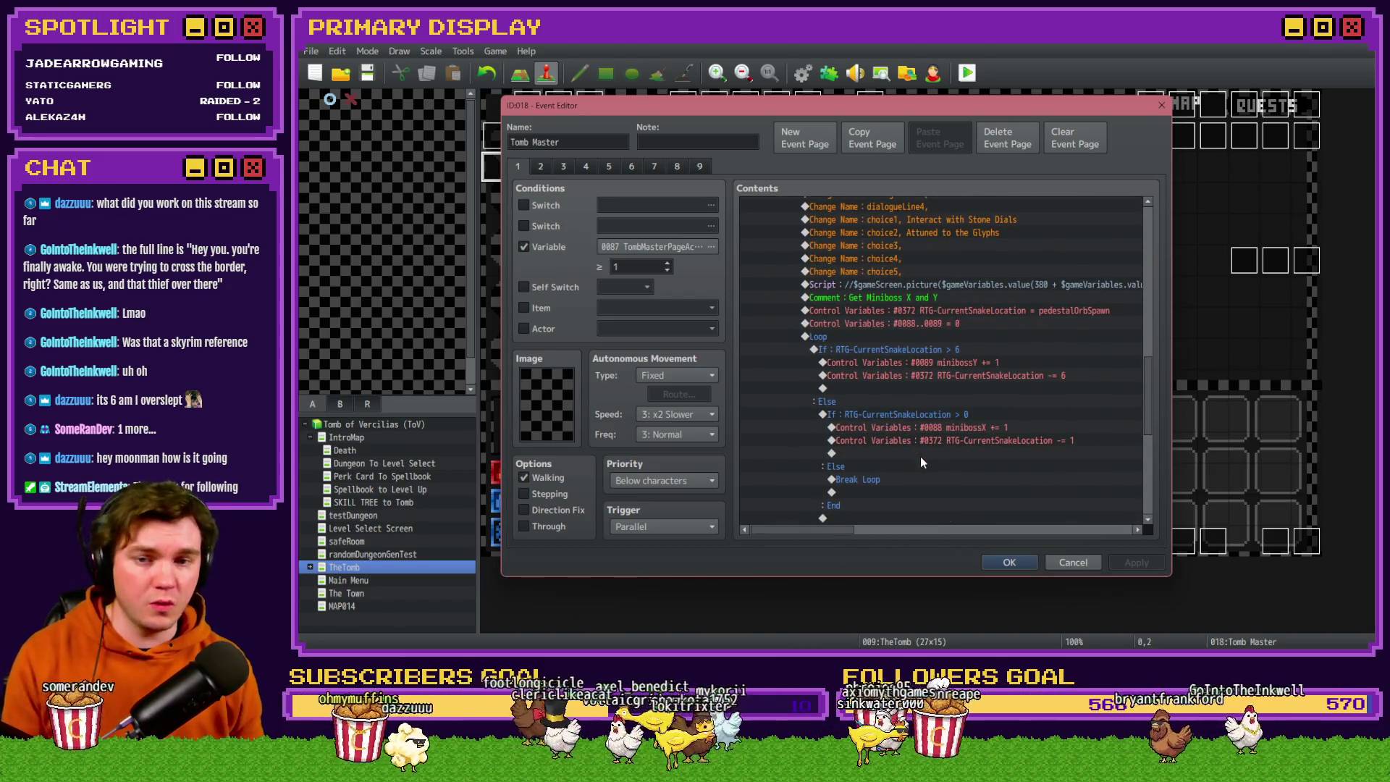
scroll(920, 456, "up", 2)
scroll(924, 453, "up", 2)
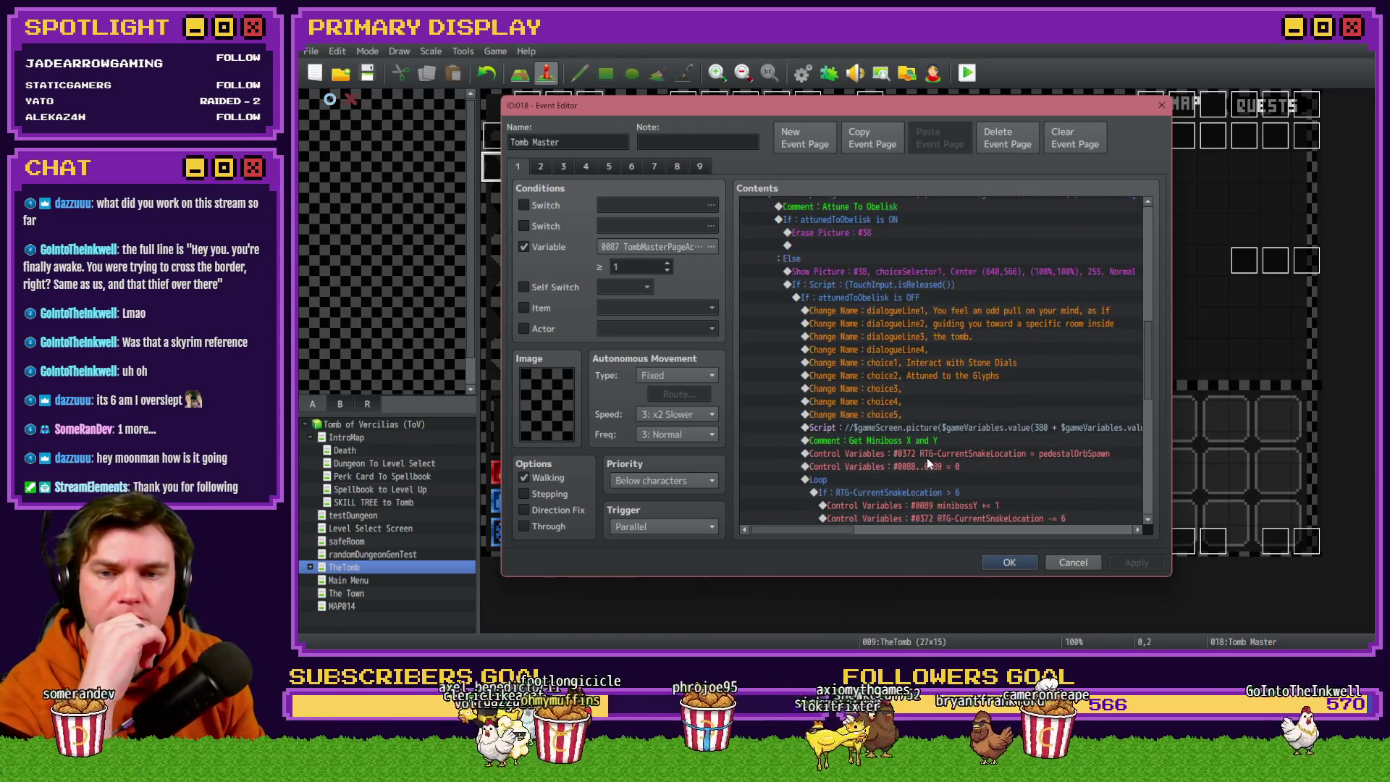
scroll(754, 290, "up", 1)
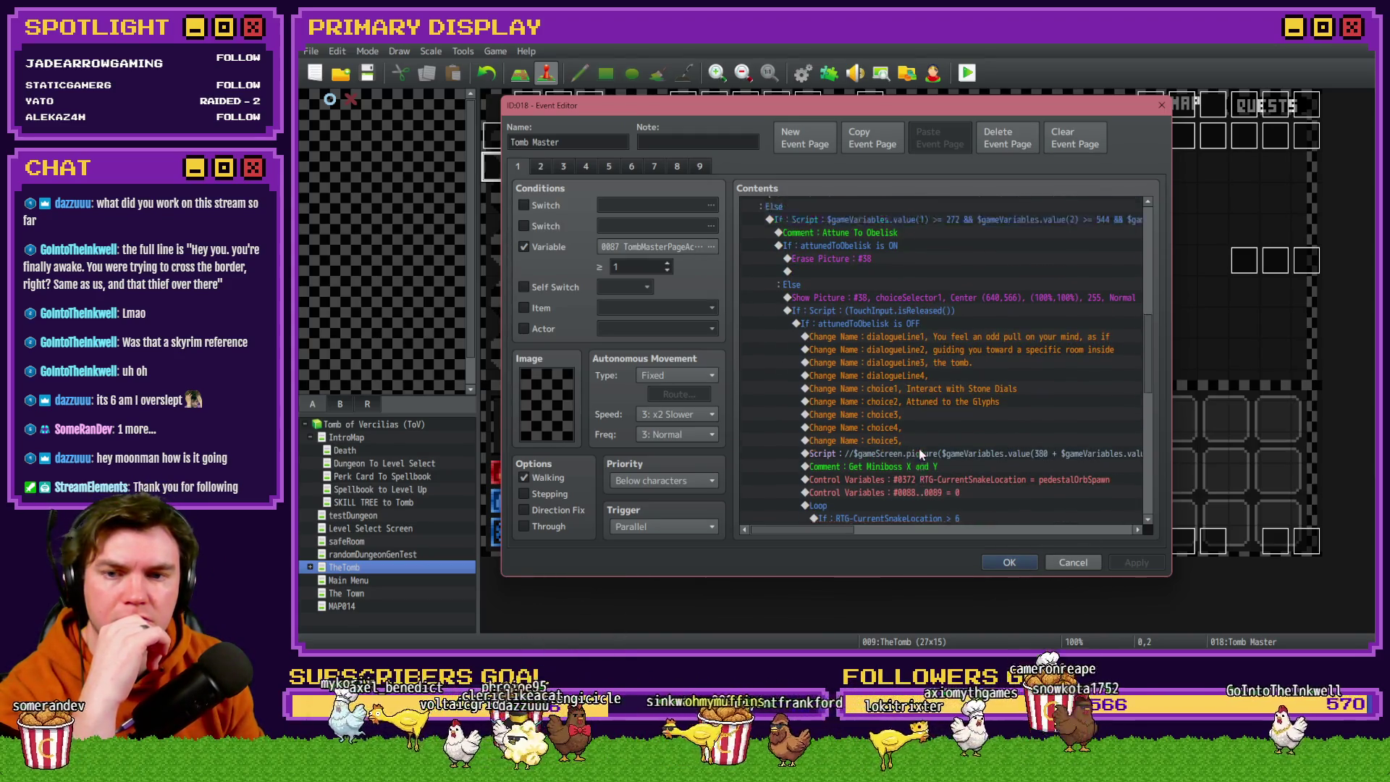
left_click(542, 167)
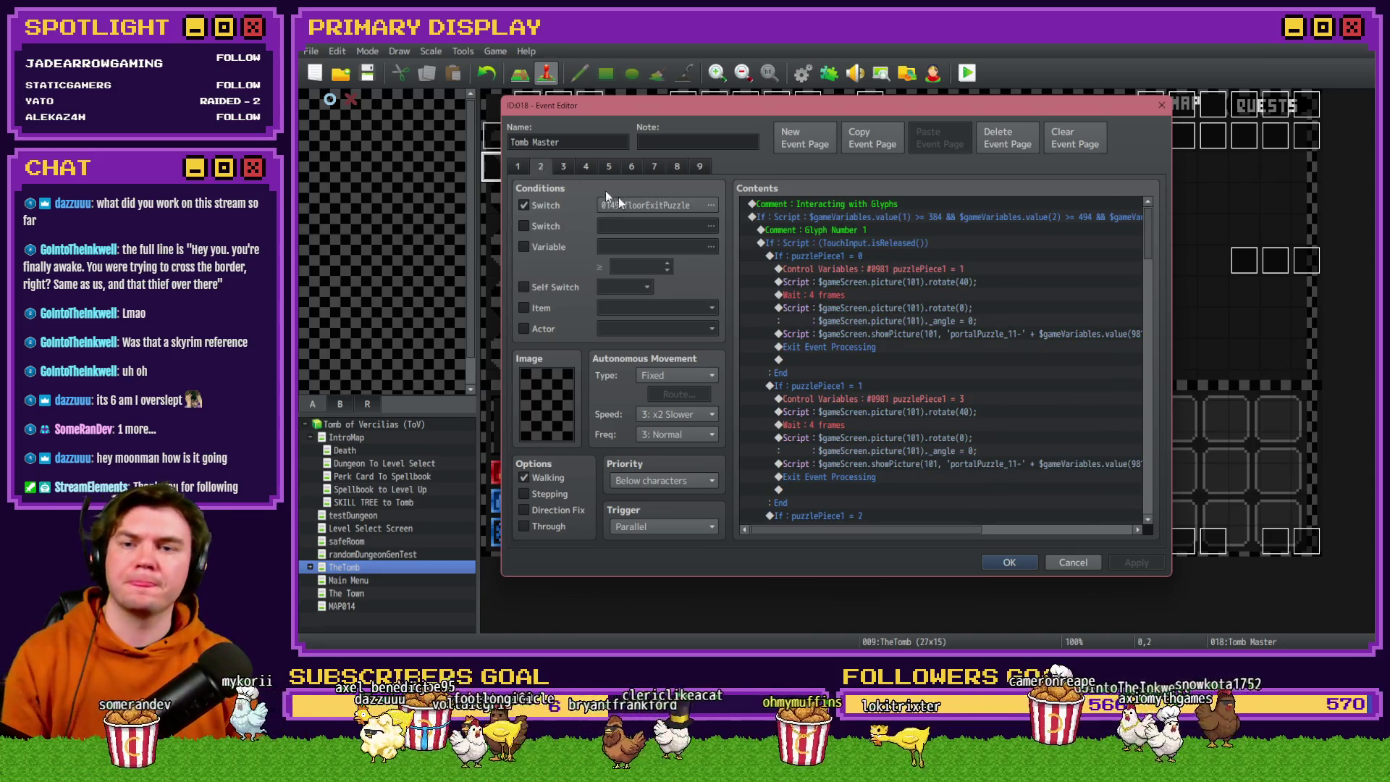
Scroll through page 2's glyph commands, then view the Tomb Master's third page.
scroll(885, 307, "down", 10)
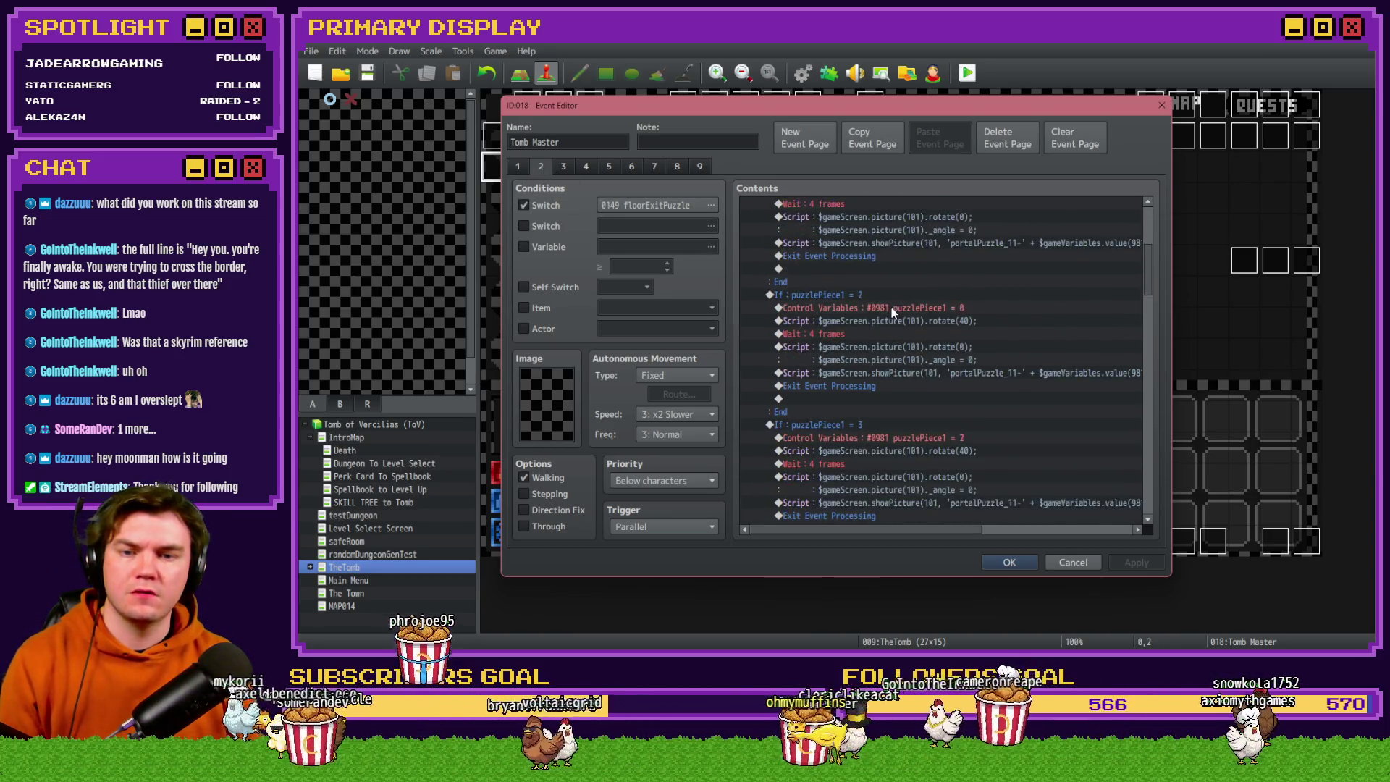
scroll(893, 313, "down", 15)
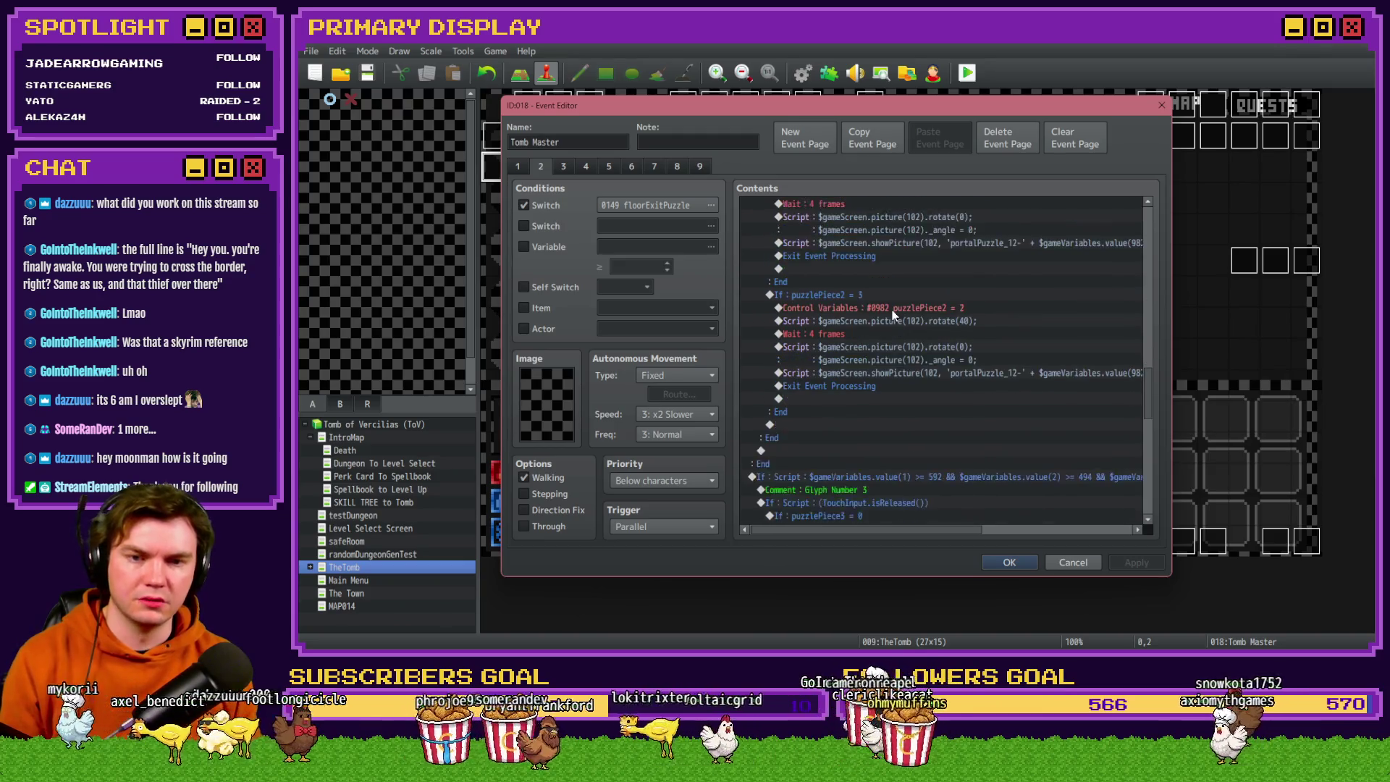
scroll(893, 310, "down", 5)
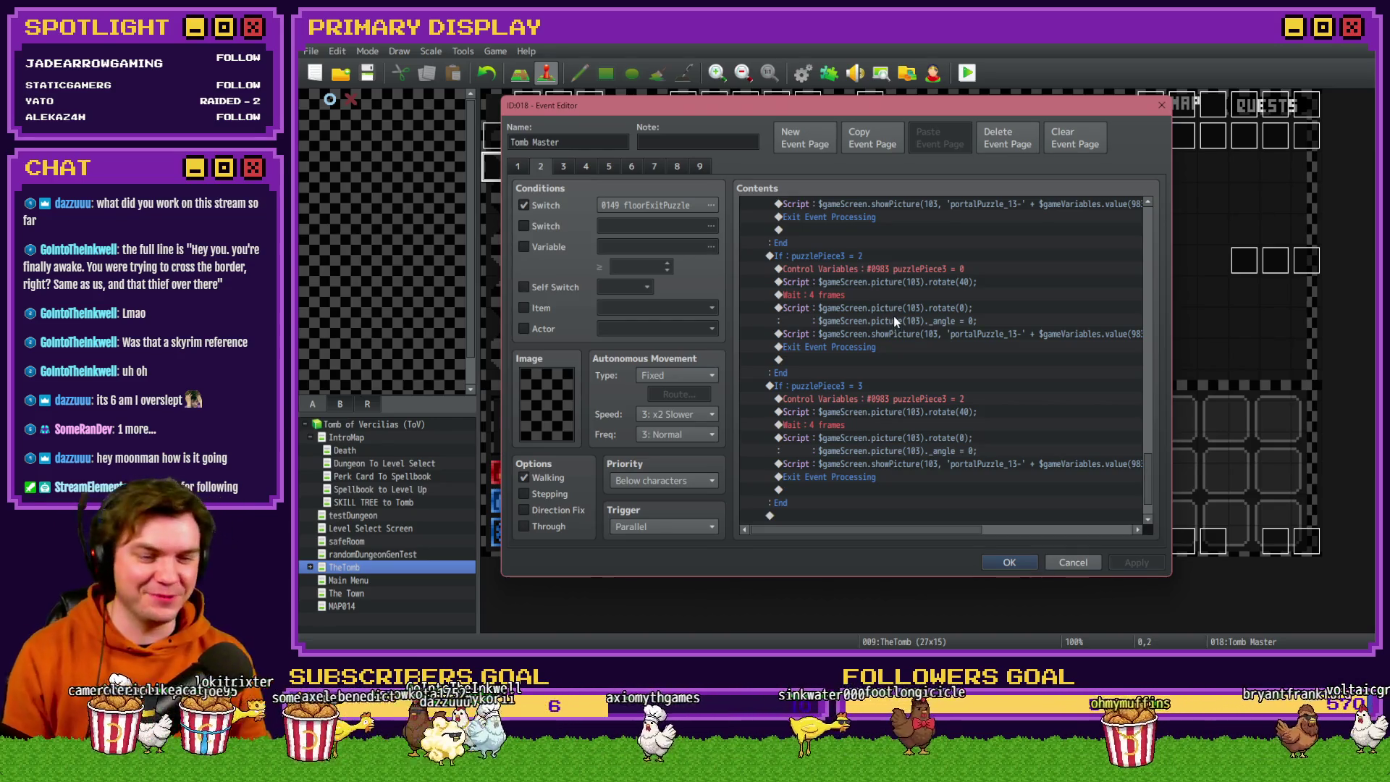
left_click(570, 169)
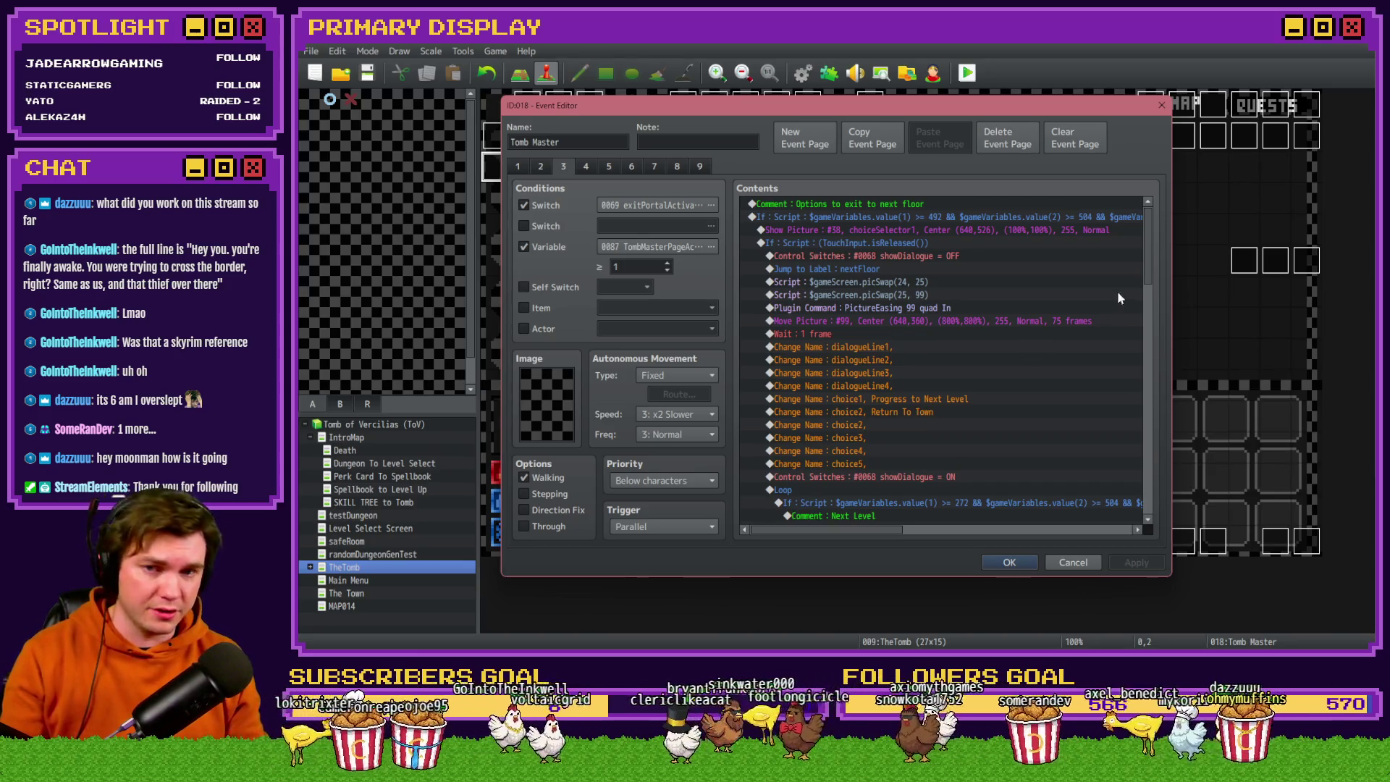
left_click(536, 169)
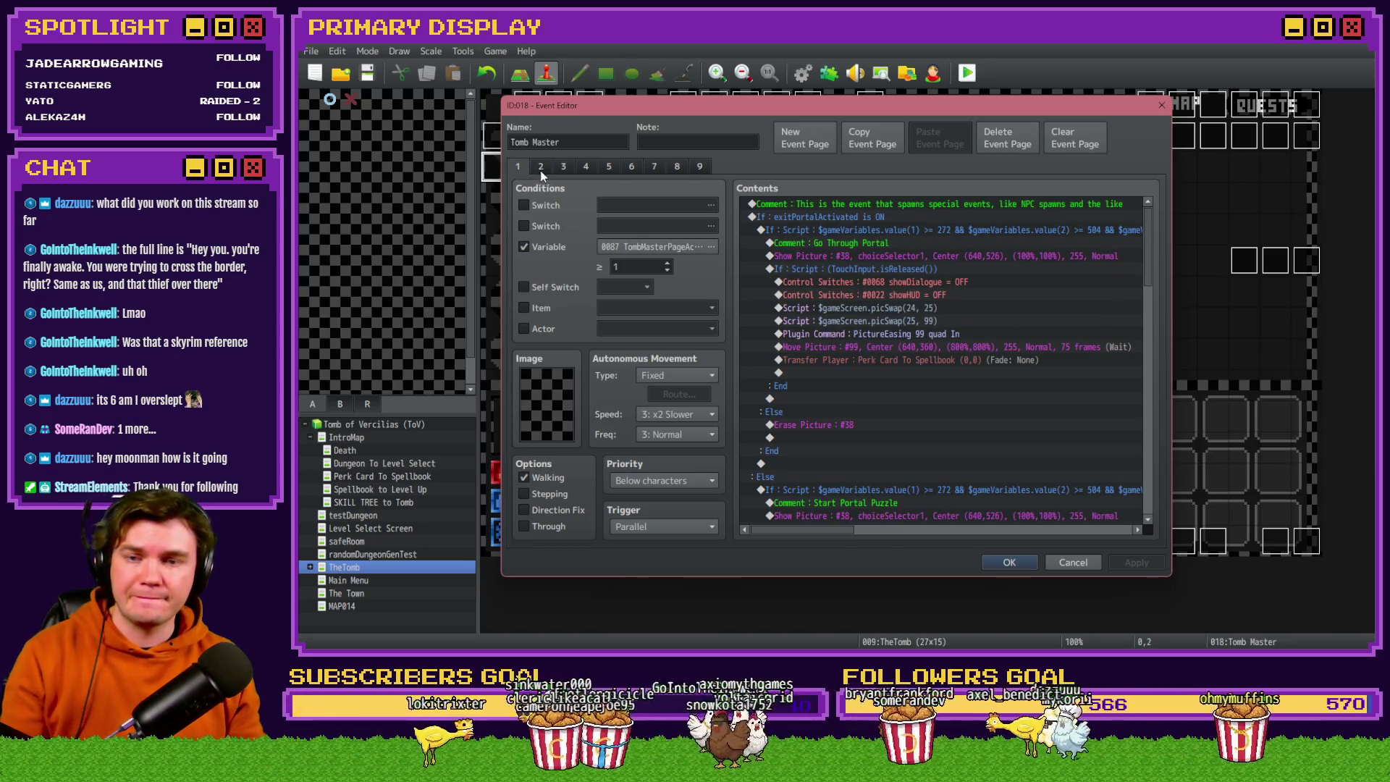
Review the next-floor exit page and the miniboss room page of Tomb Master.
left_click(564, 168)
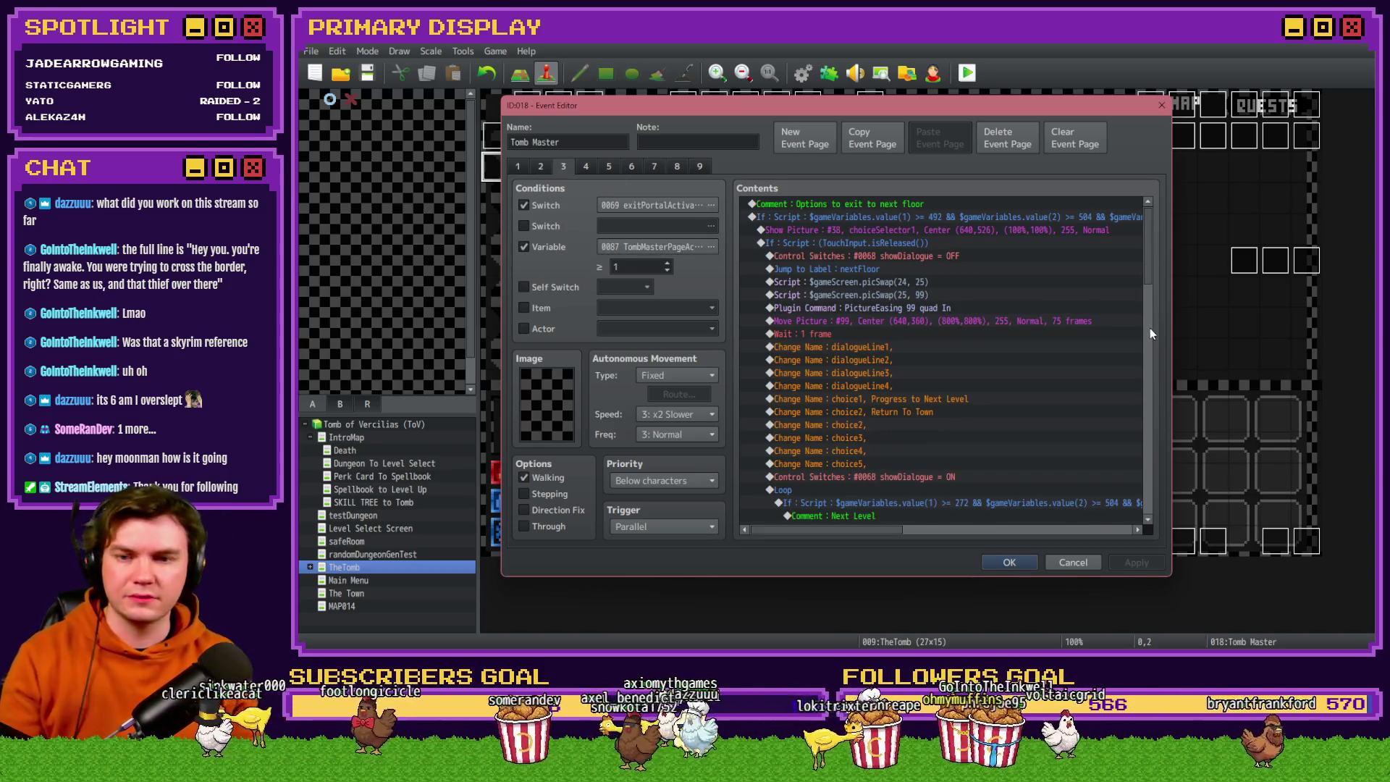
scroll(1073, 358, "down", 10)
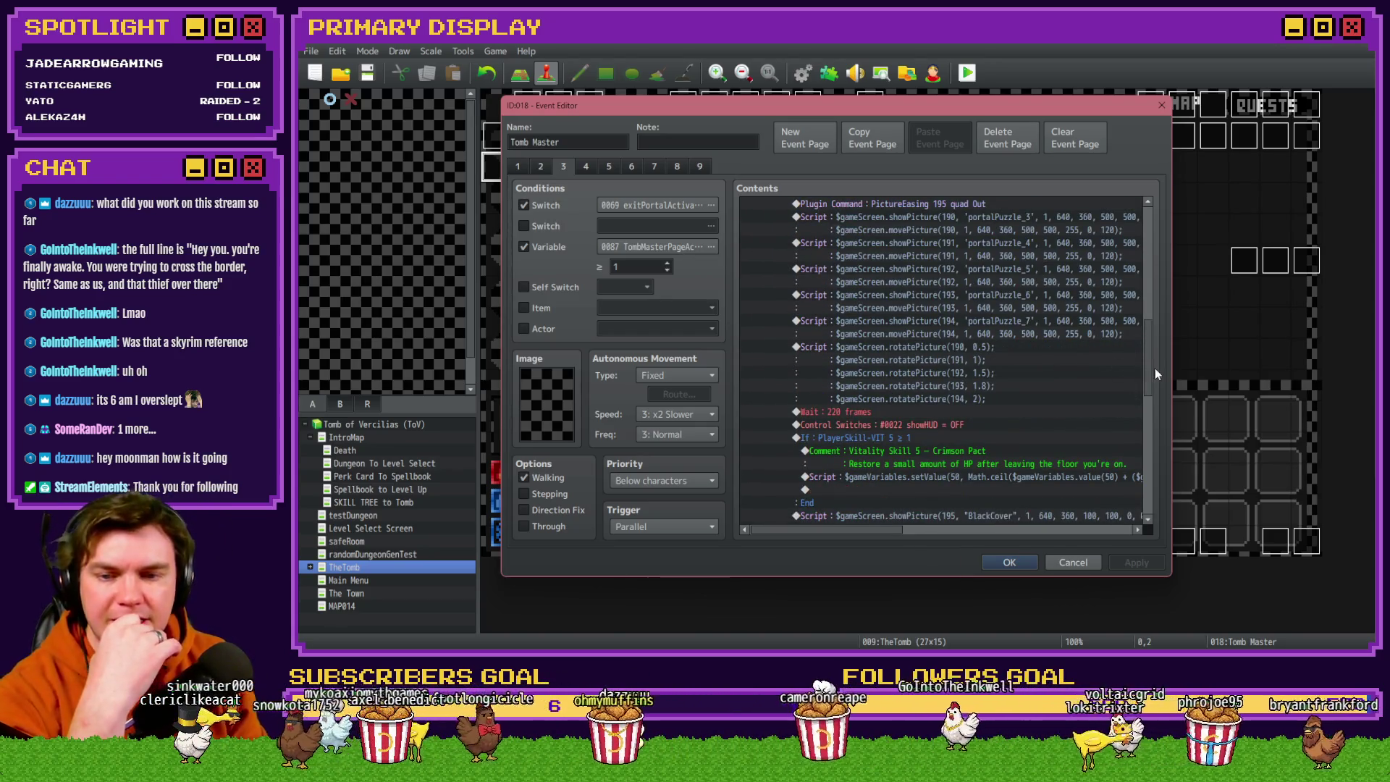
scroll(1153, 365, "up", 4)
left_click_drag(1153, 332, 1144, 259)
scroll(1148, 444, "down", 5)
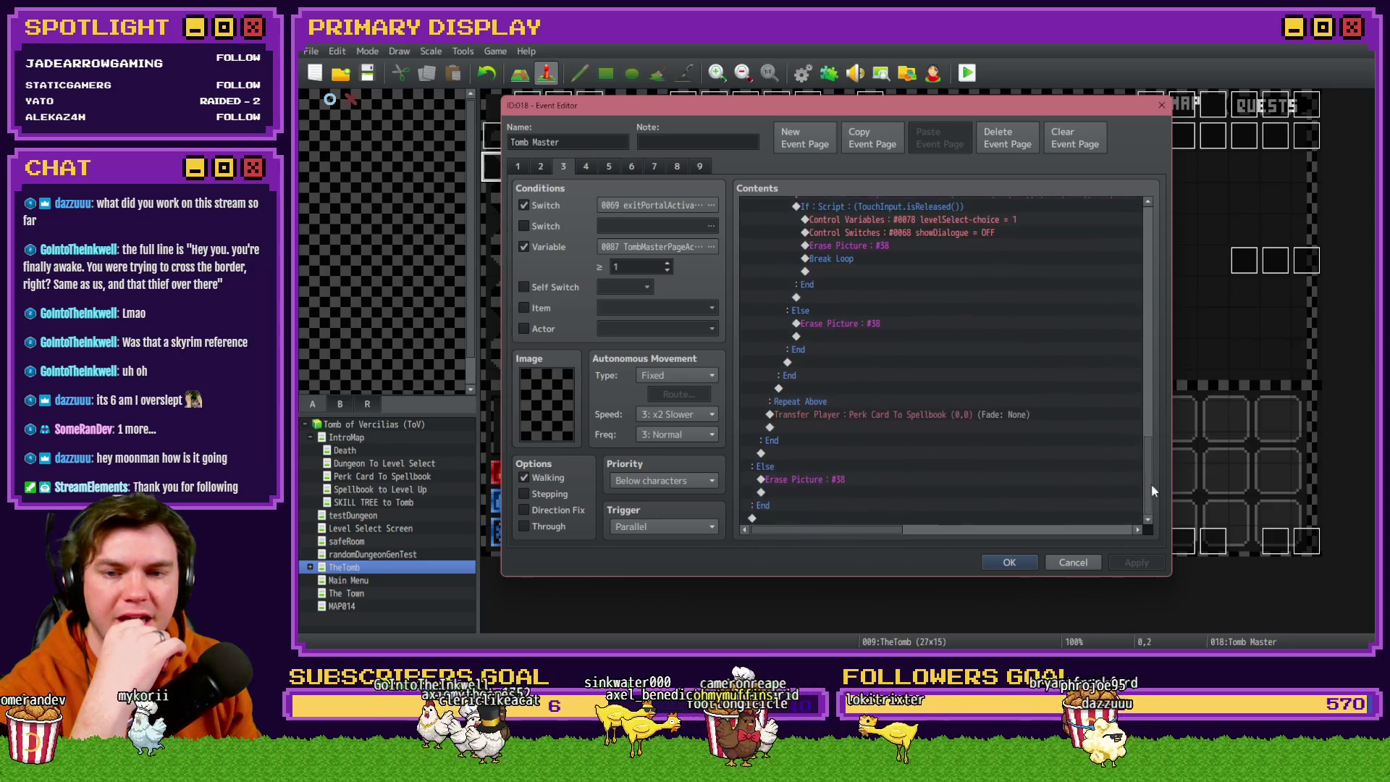
left_click(586, 167)
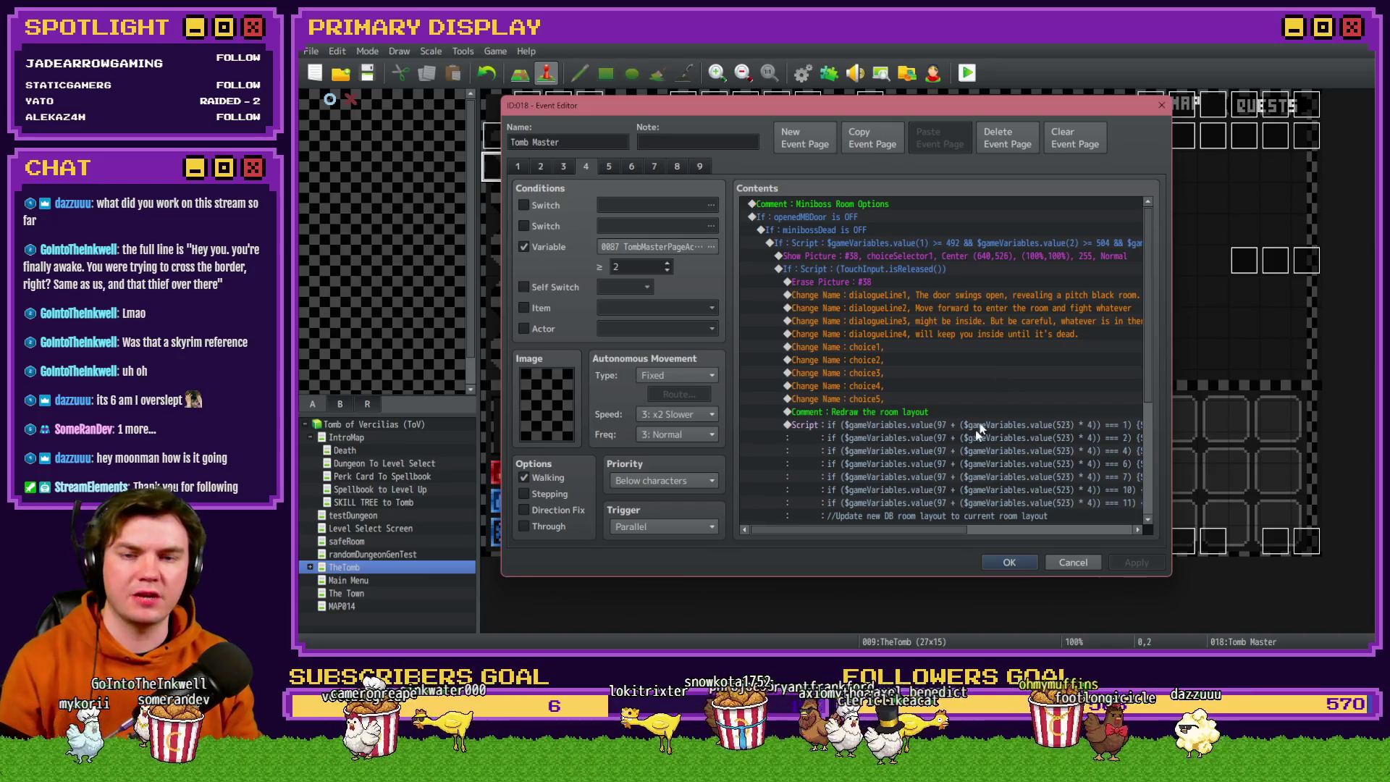
scroll(929, 462, "down", 5)
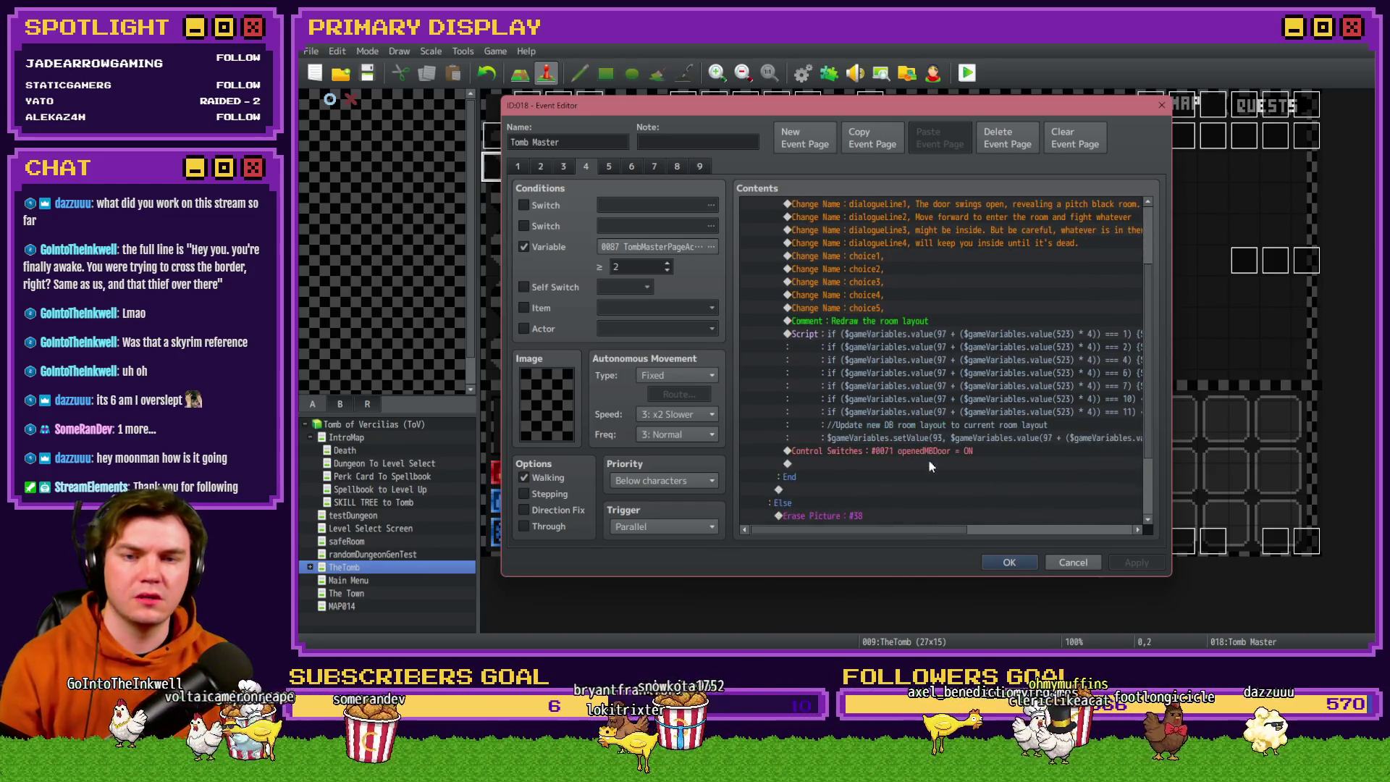
scroll(932, 454, "up", 2)
Check the chest and empty pages, return to page 1, and close the event with OK.
left_click(608, 169)
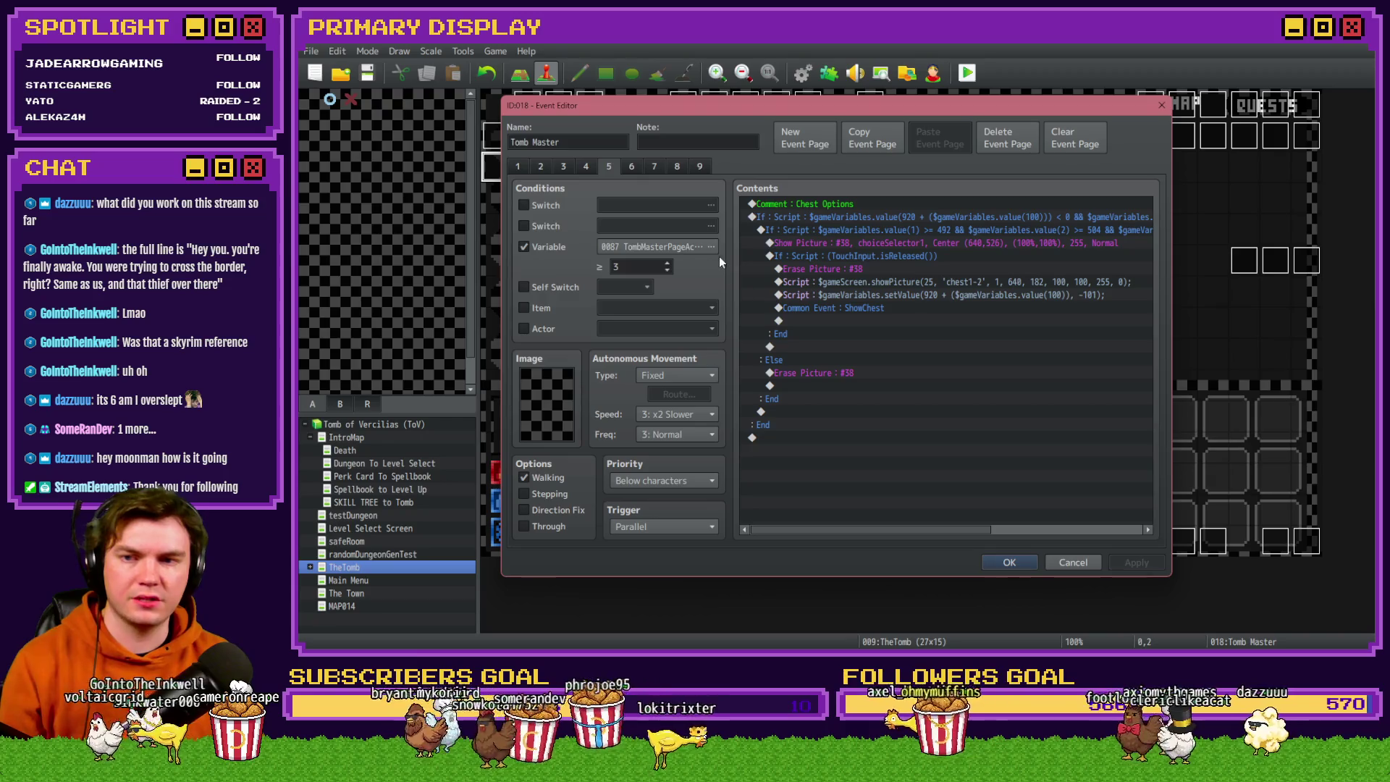
left_click(627, 167)
left_click(680, 167)
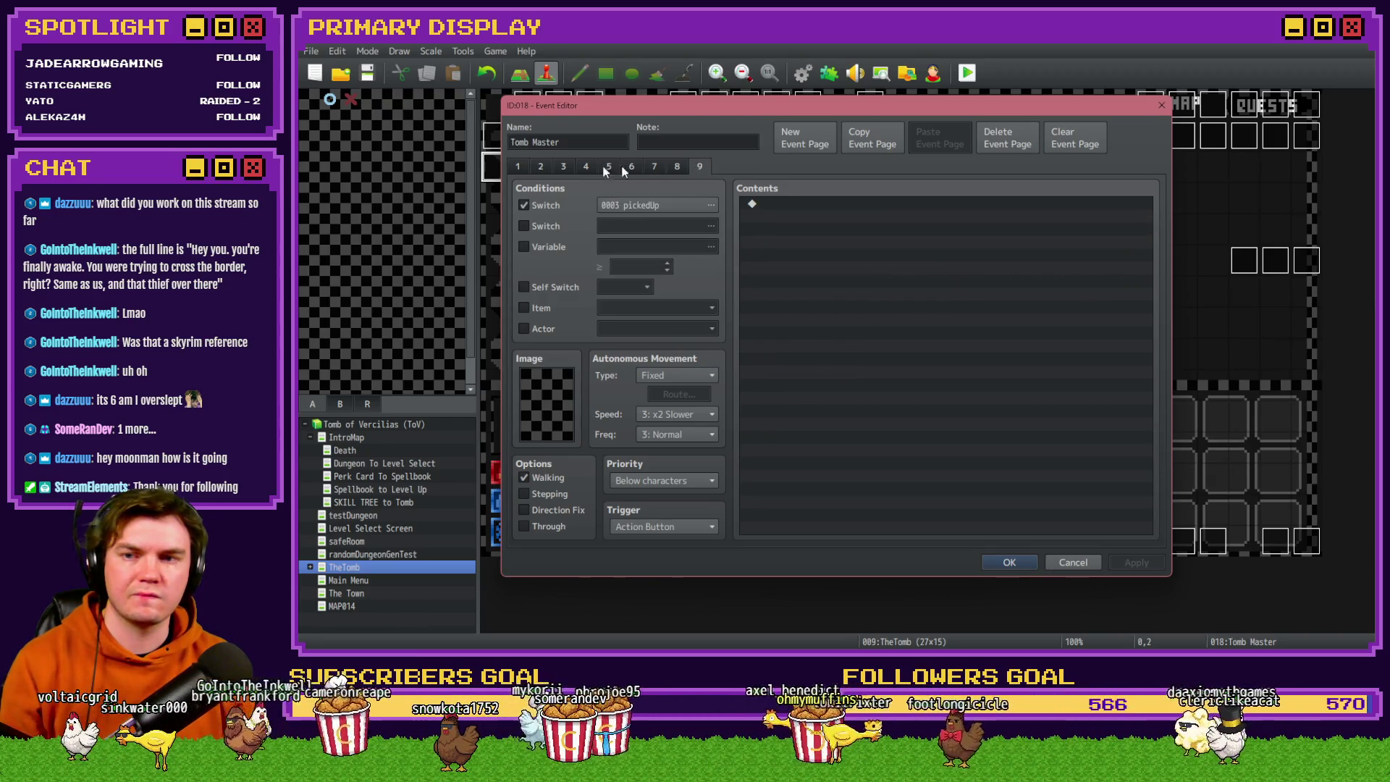
left_click(518, 166)
left_click(1011, 562)
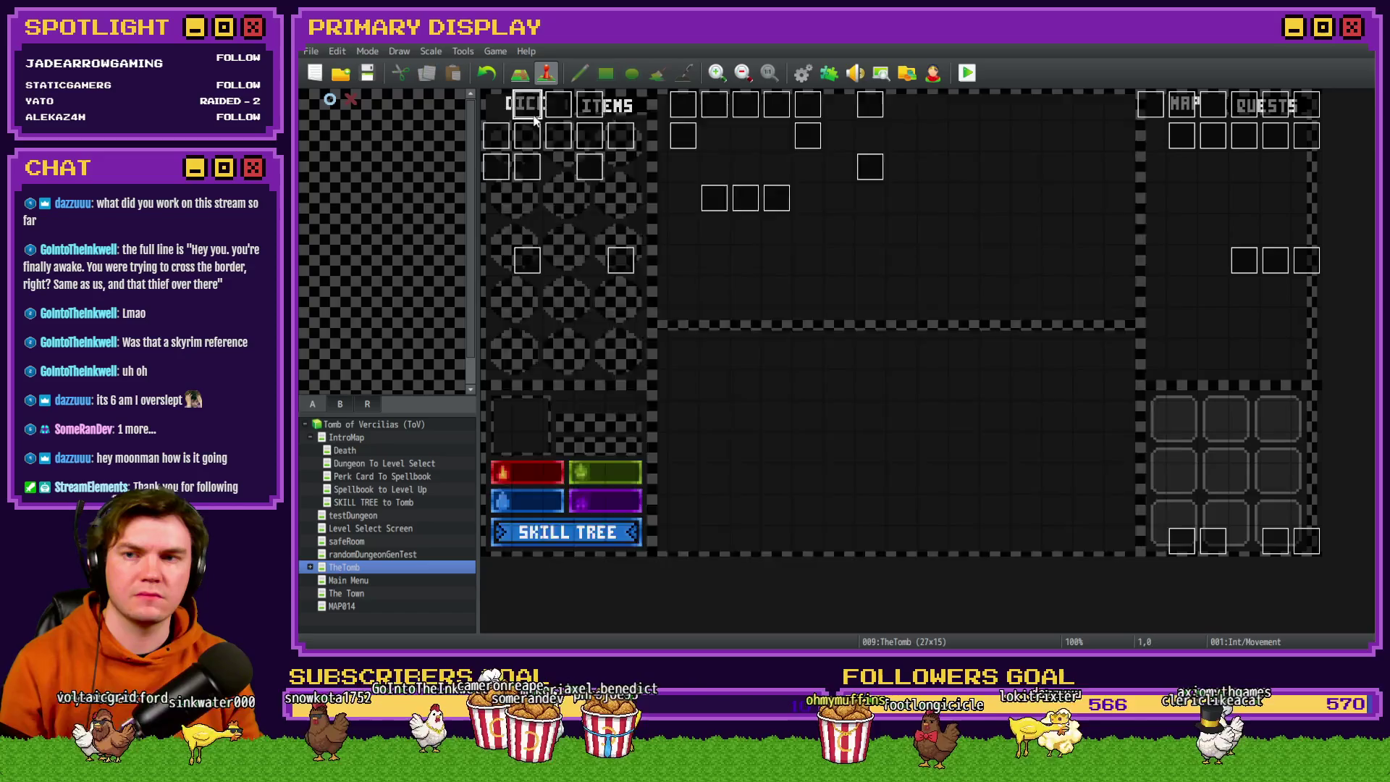
Reopen the Int/Movement event on page 4 and select its glowing-glyphs dialogueLine1 command.
double_click(542, 175)
left_click(568, 168)
left_click(586, 167)
left_click_drag(1148, 207, 1158, 270)
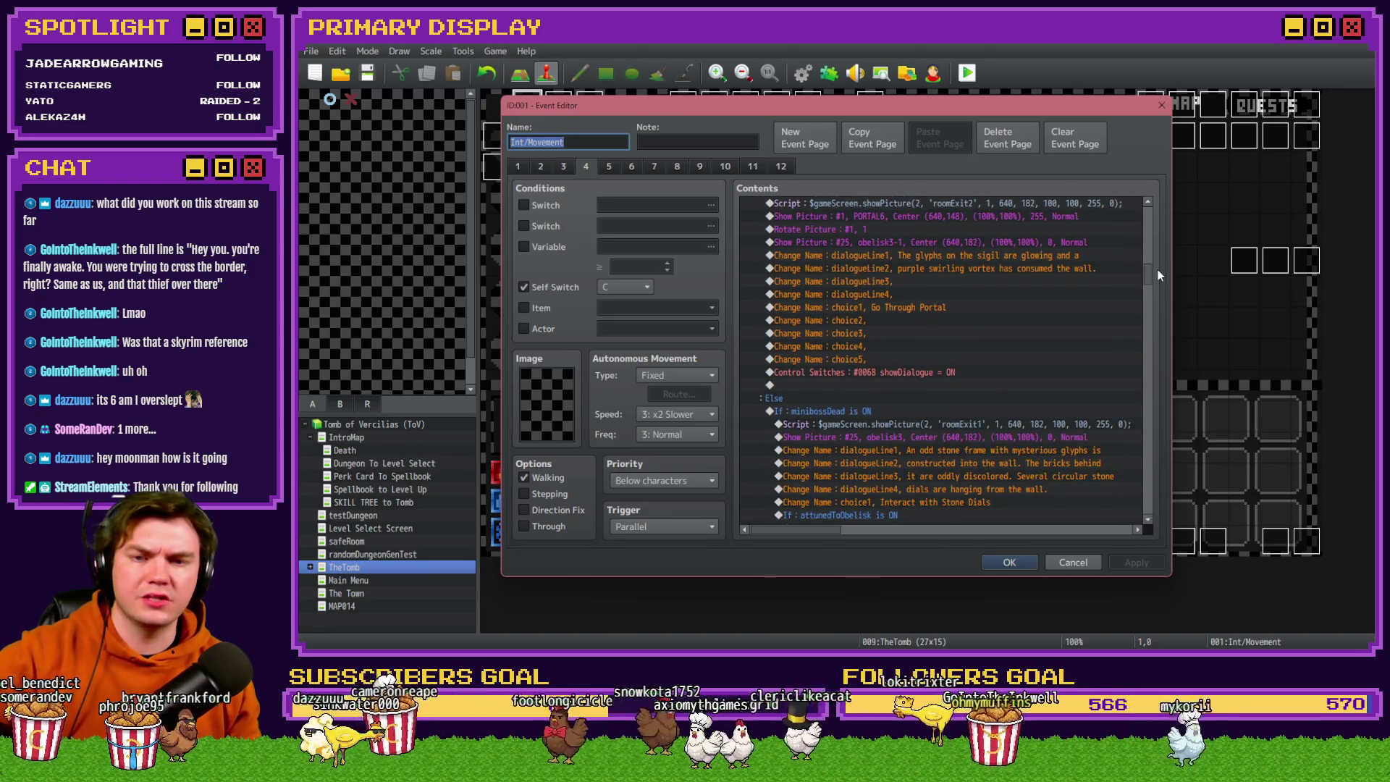
left_click(1040, 255)
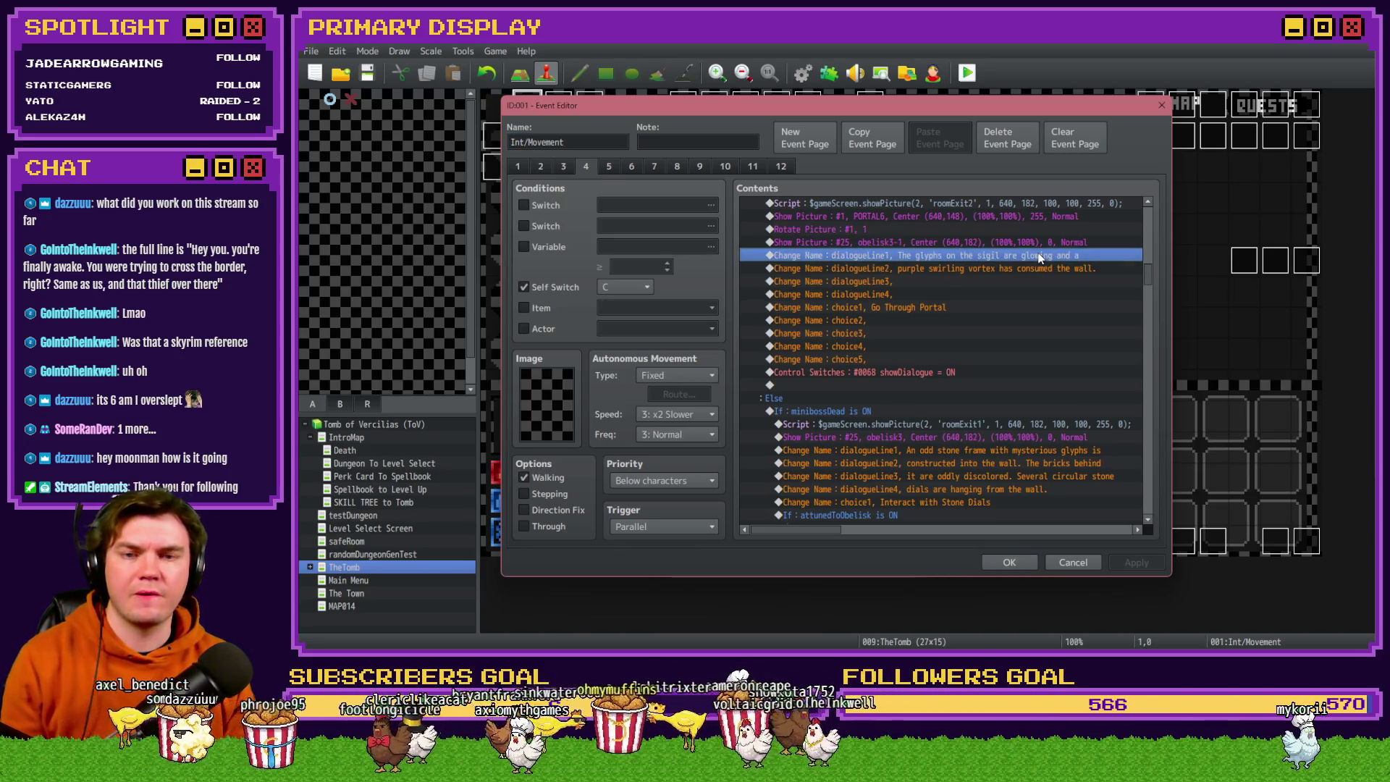
scroll(1036, 307, "down", 2)
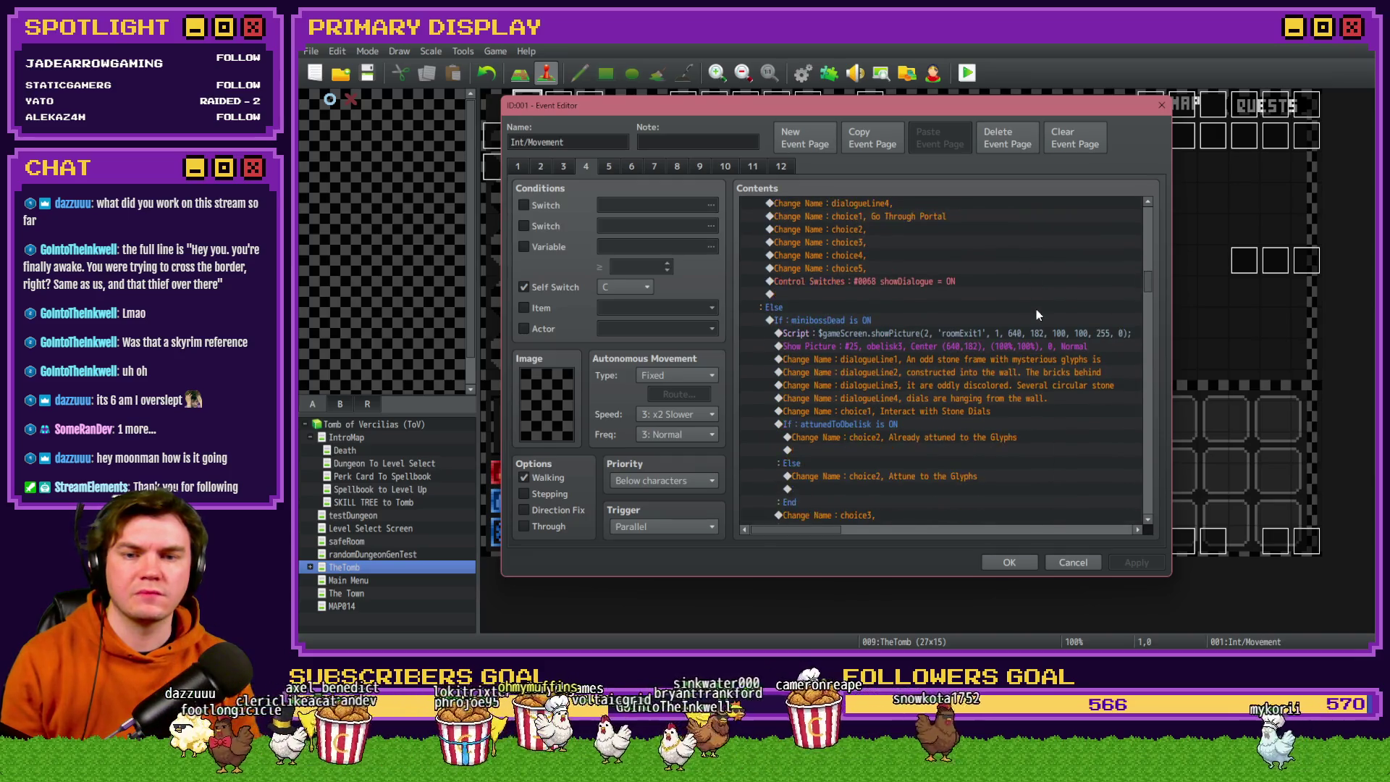
scroll(1037, 310, "down", 2)
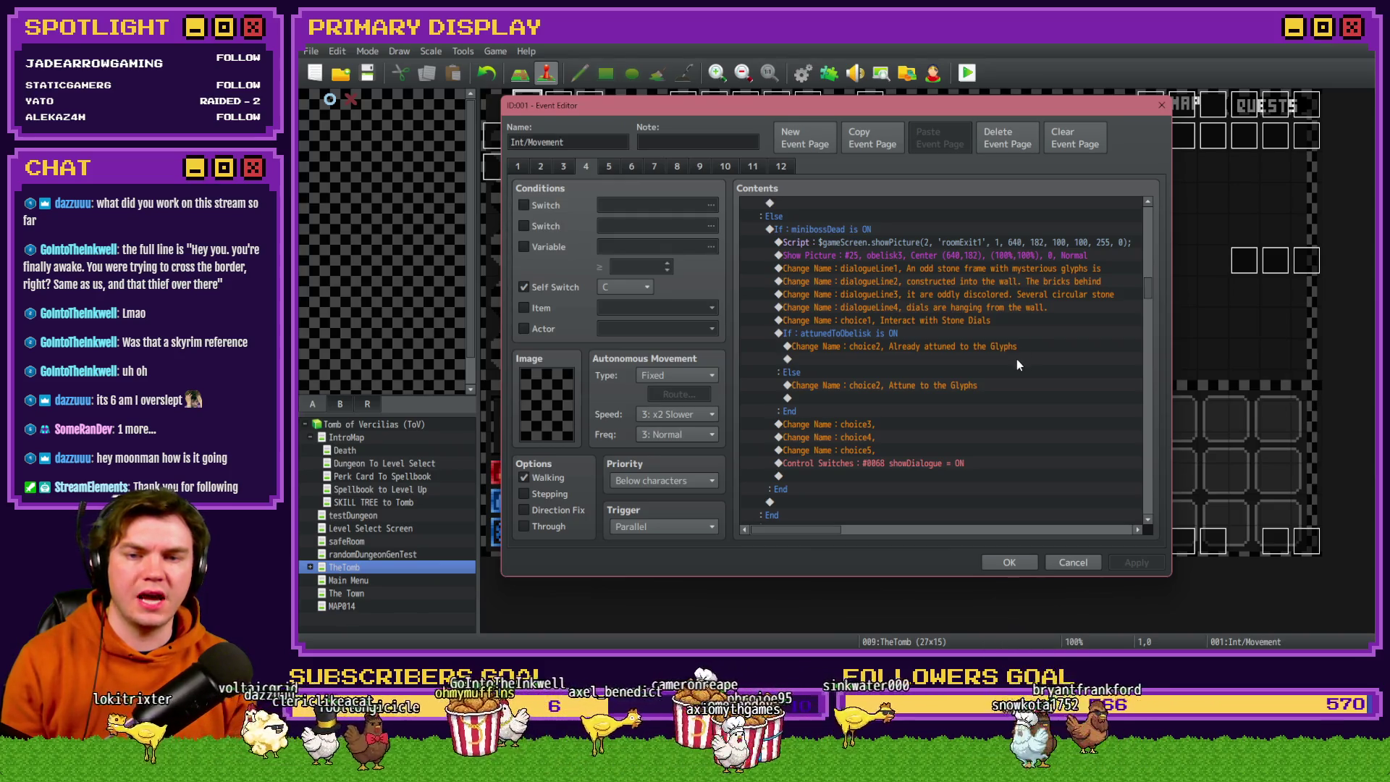
scroll(1015, 361, "up", 4)
scroll(1012, 371, "up", 1)
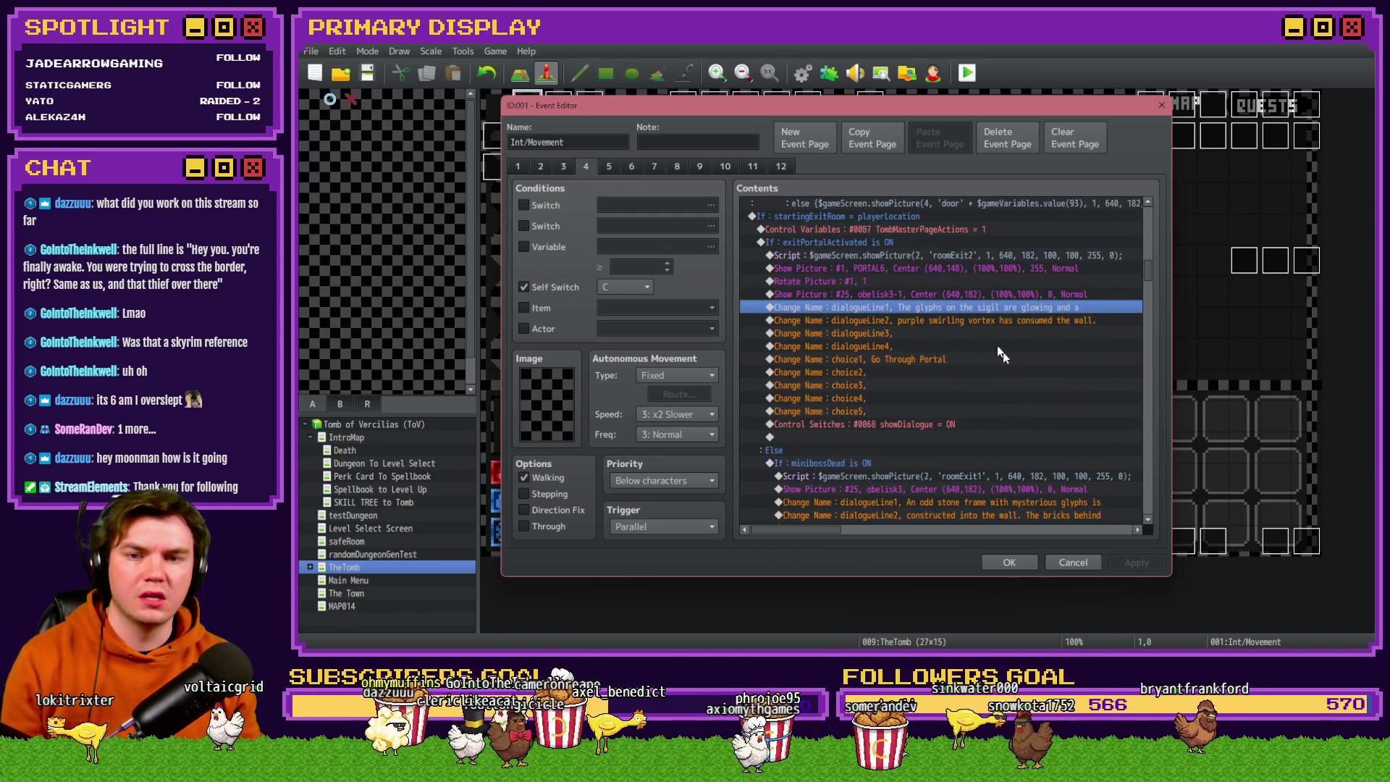
Replace 'glyphs on the sigil' with 'stone dials' in dialogueLine1.
double_click(948, 307)
left_click(909, 381)
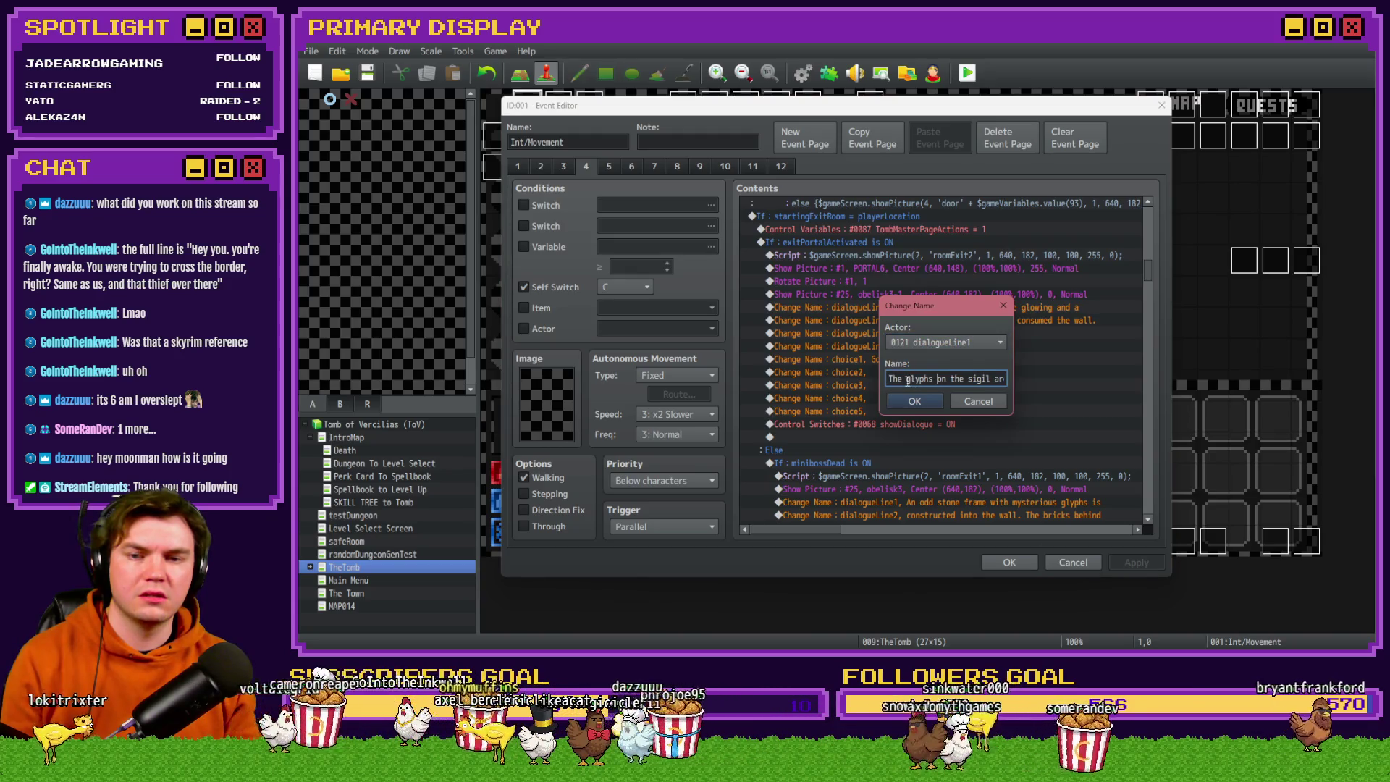
left_click_drag(908, 381, 991, 380)
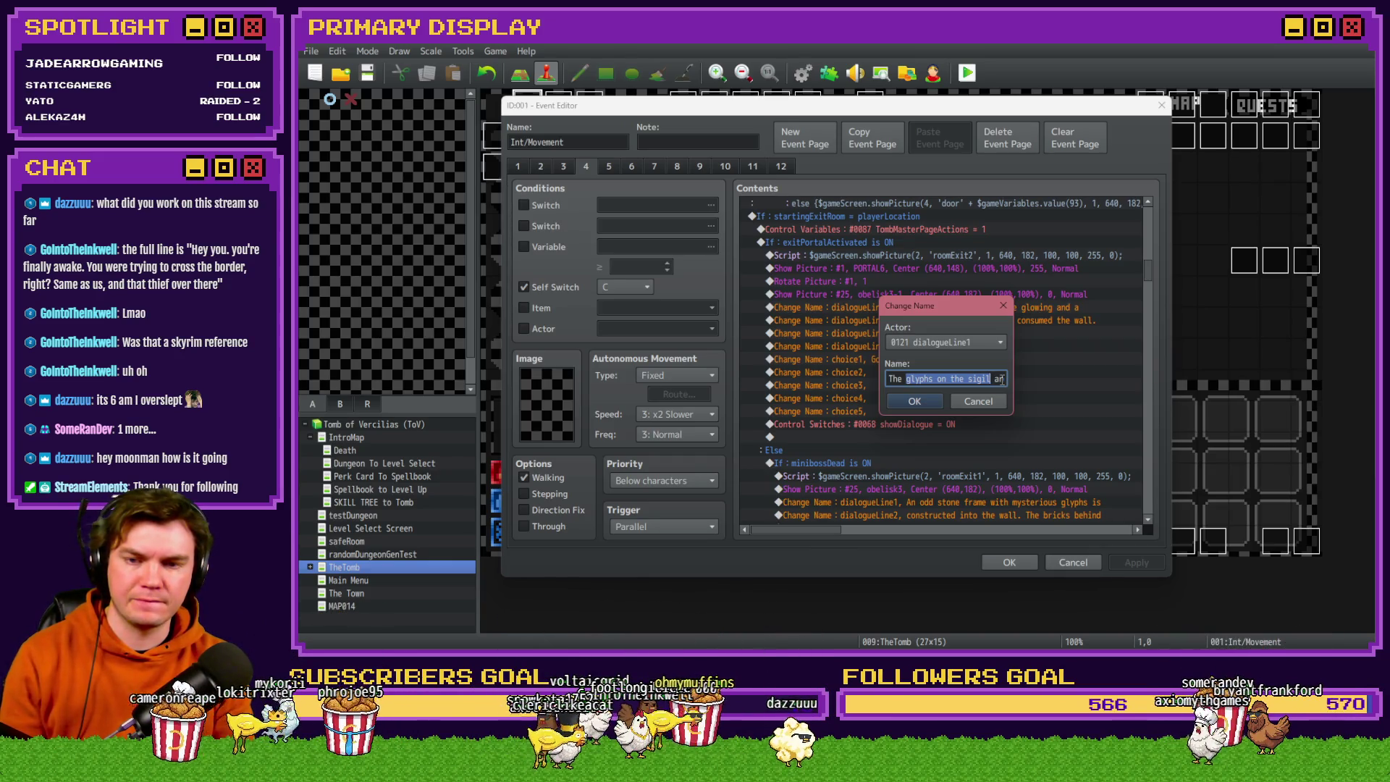
type("stone dials")
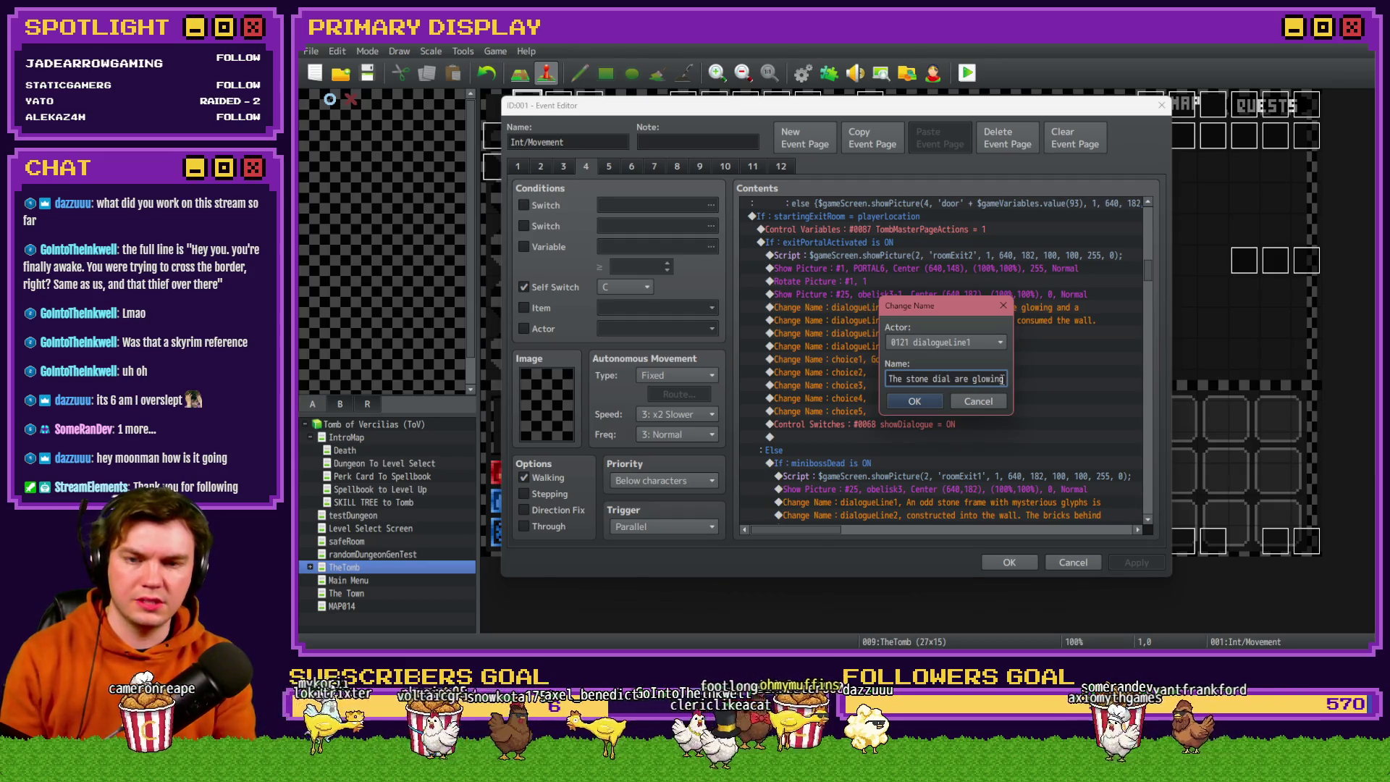
left_click(915, 401)
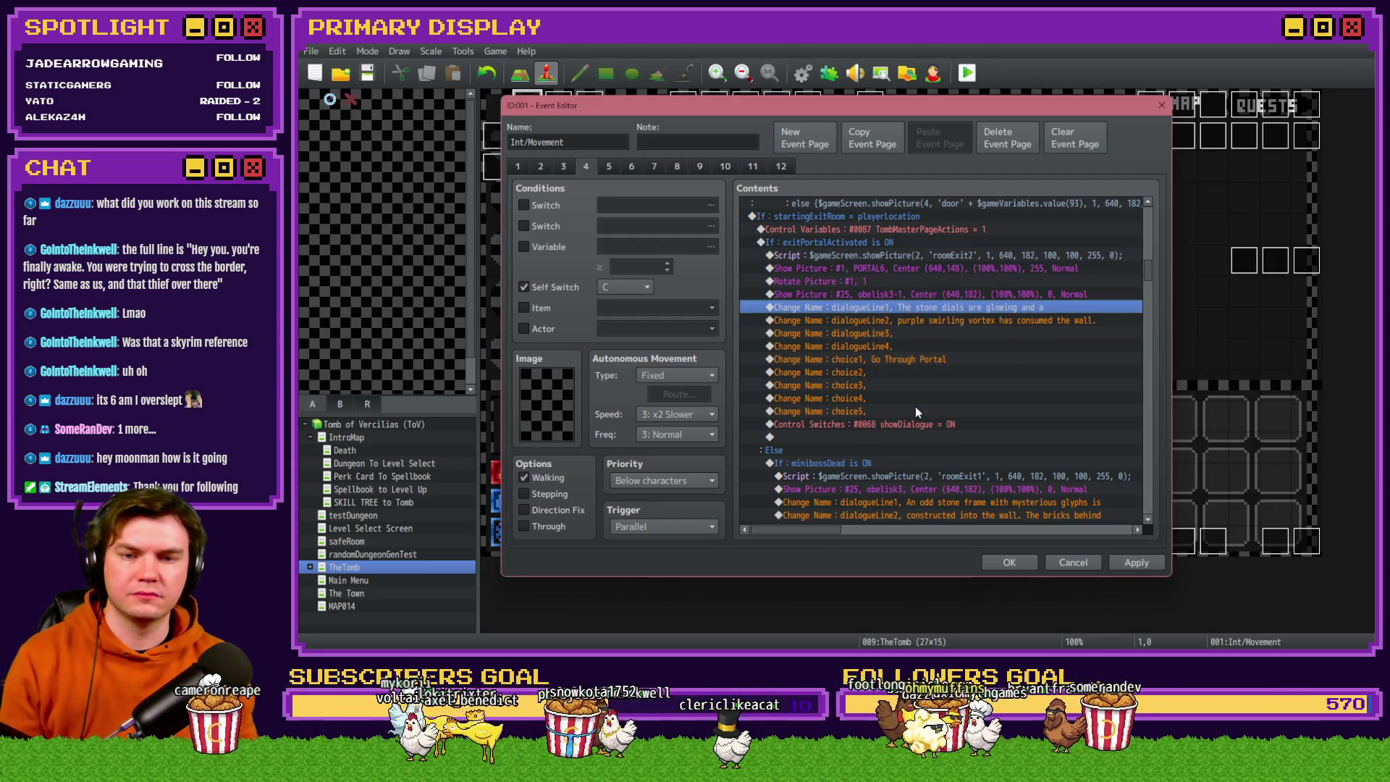
Delete the word 'purple' from dialogueLine2 so it starts 'swirling vortex'.
left_click(958, 321)
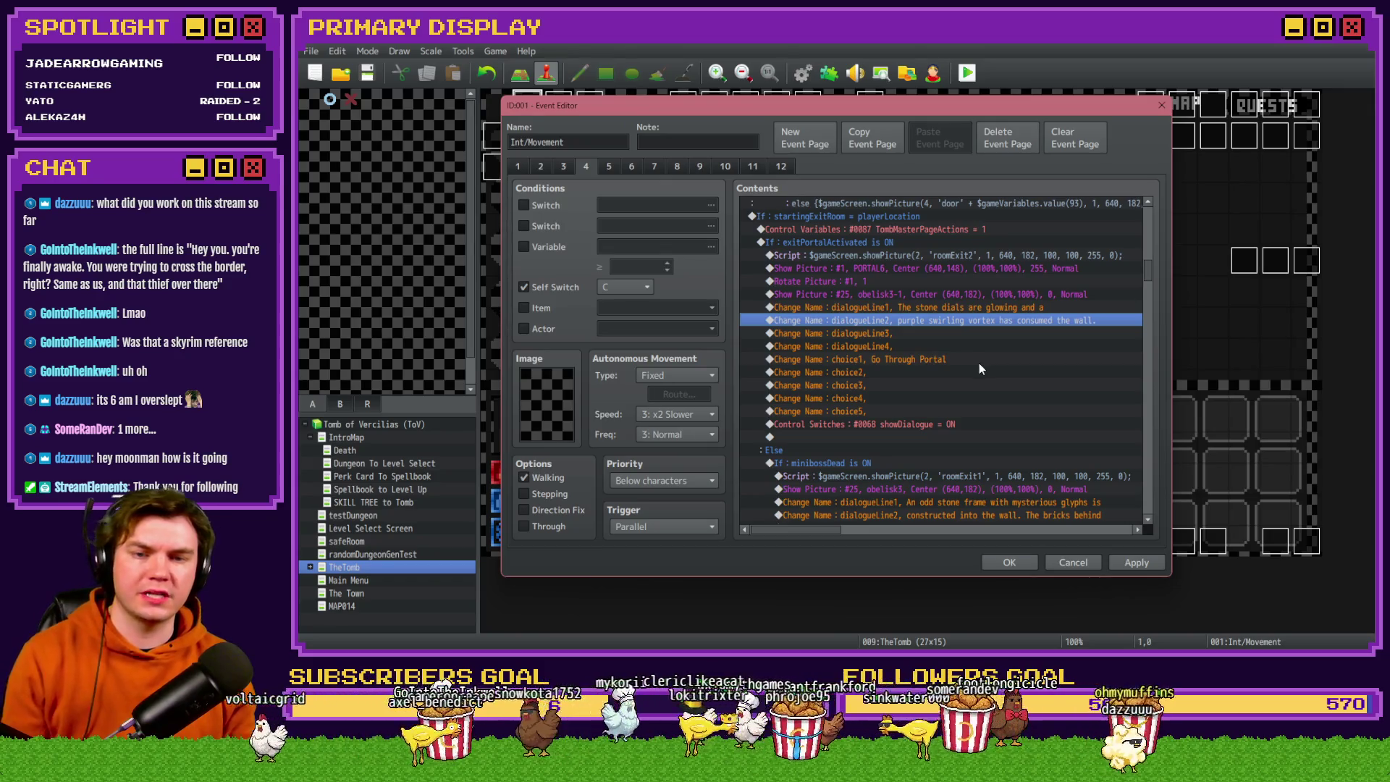
key("Return")
left_click(917, 379)
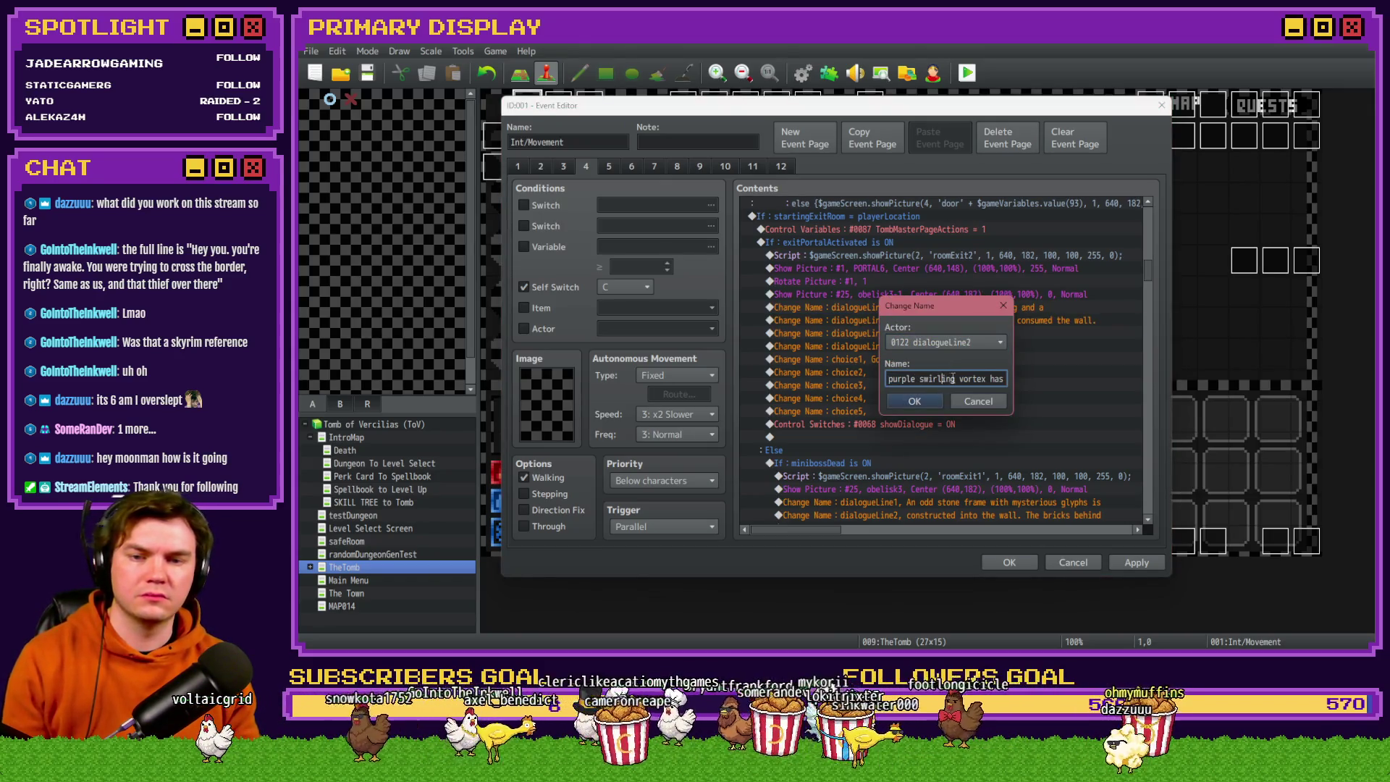
left_click_drag(920, 379, 845, 381)
key("BackSpace")
key("Return")
left_click(1041, 311)
Recheck the reworded first line, then scroll down to the miniboss-room branch.
key("Return")
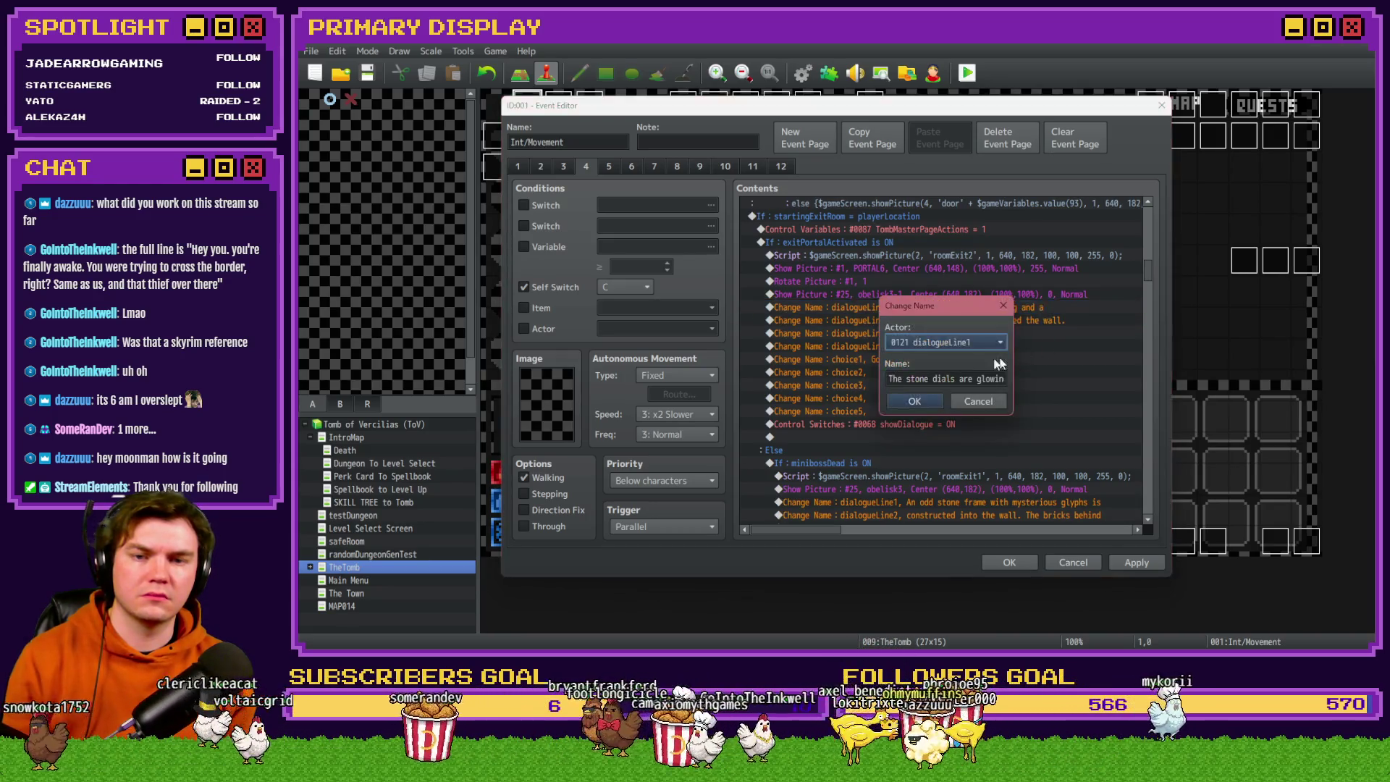
left_click(980, 379)
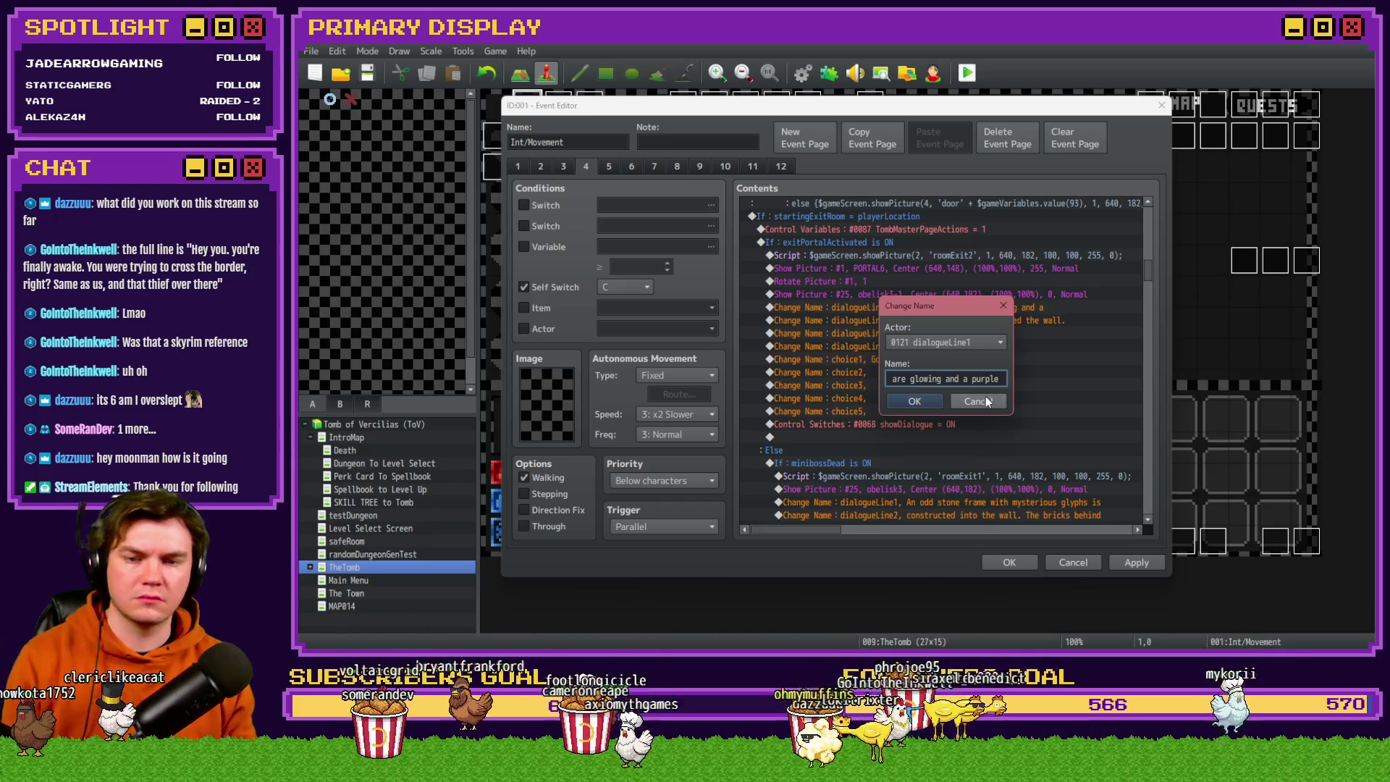
left_click(898, 400)
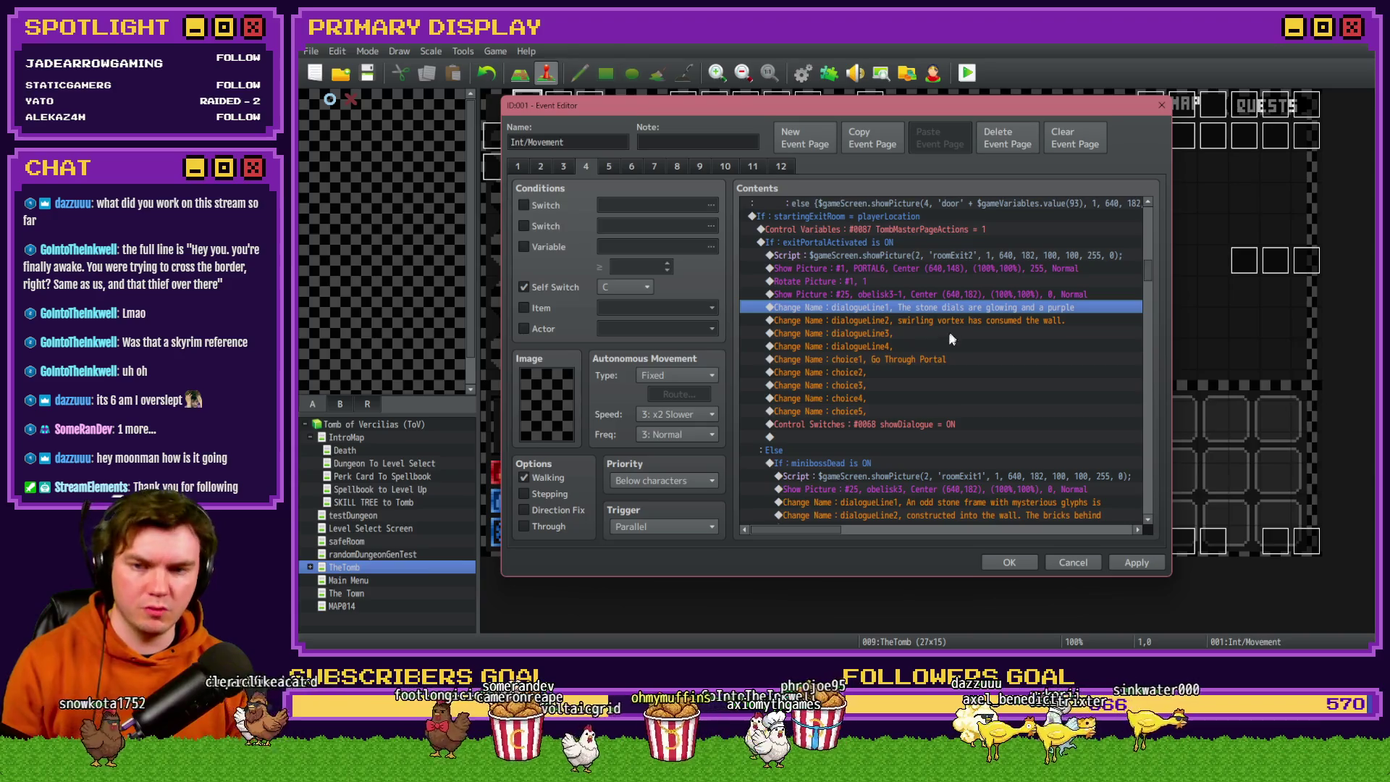
scroll(949, 336, "down", 1)
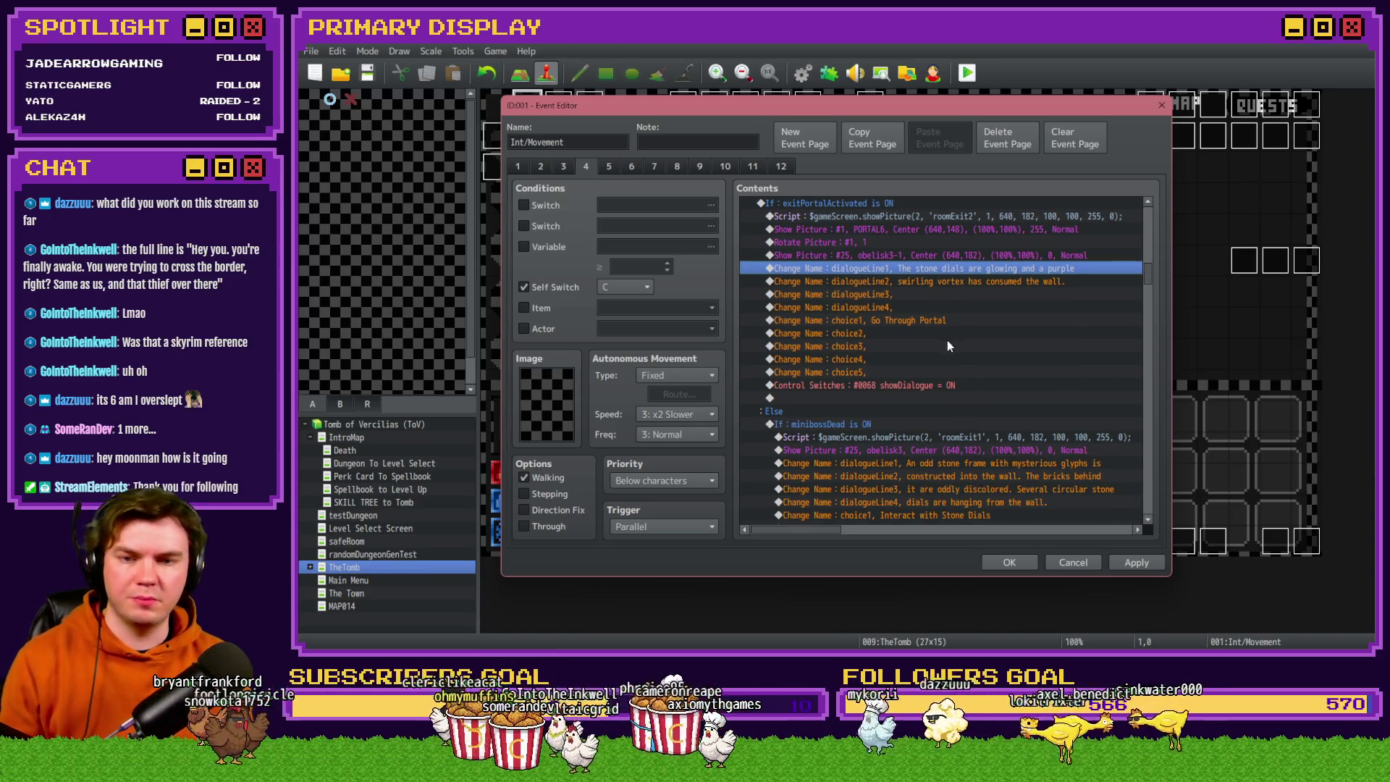
scroll(945, 335, "down", 2)
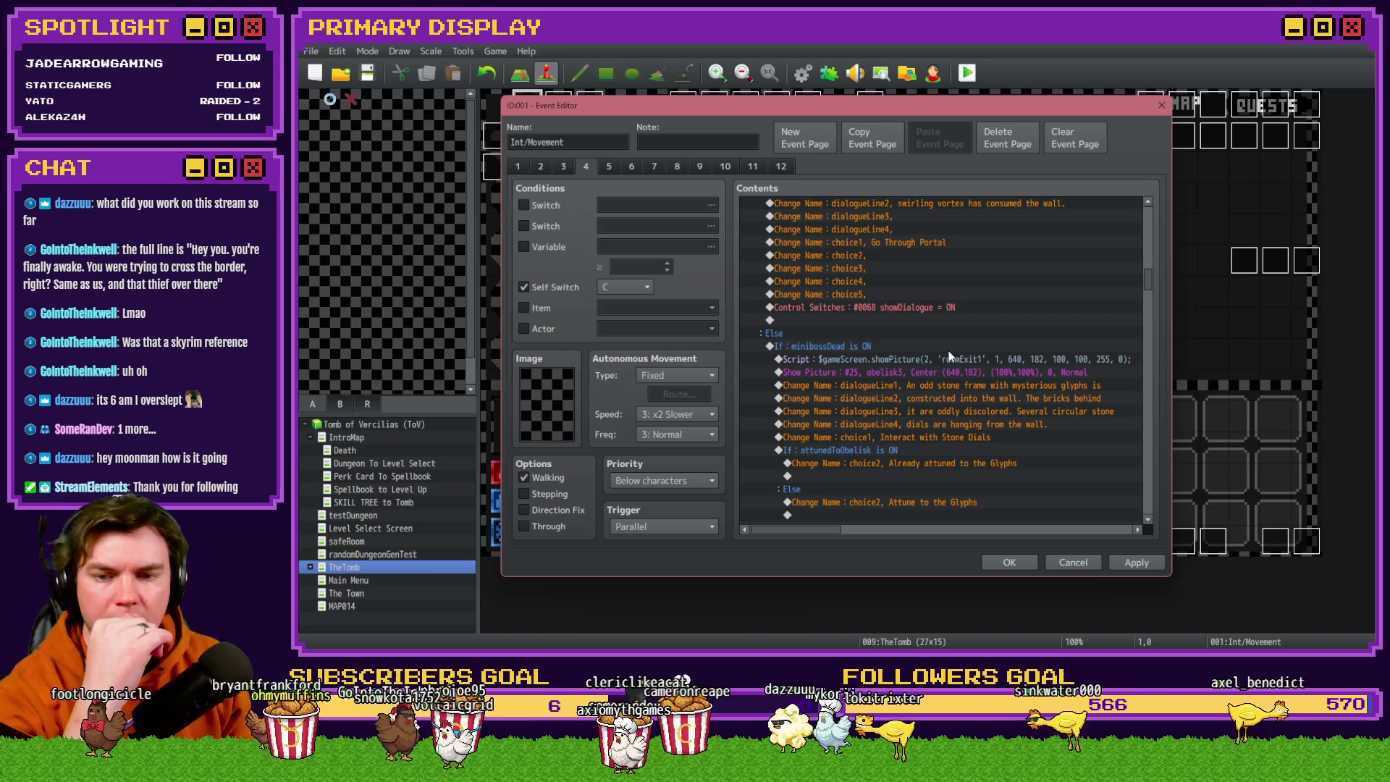
scroll(950, 356, "down", 4)
scroll(953, 360, "down", 8)
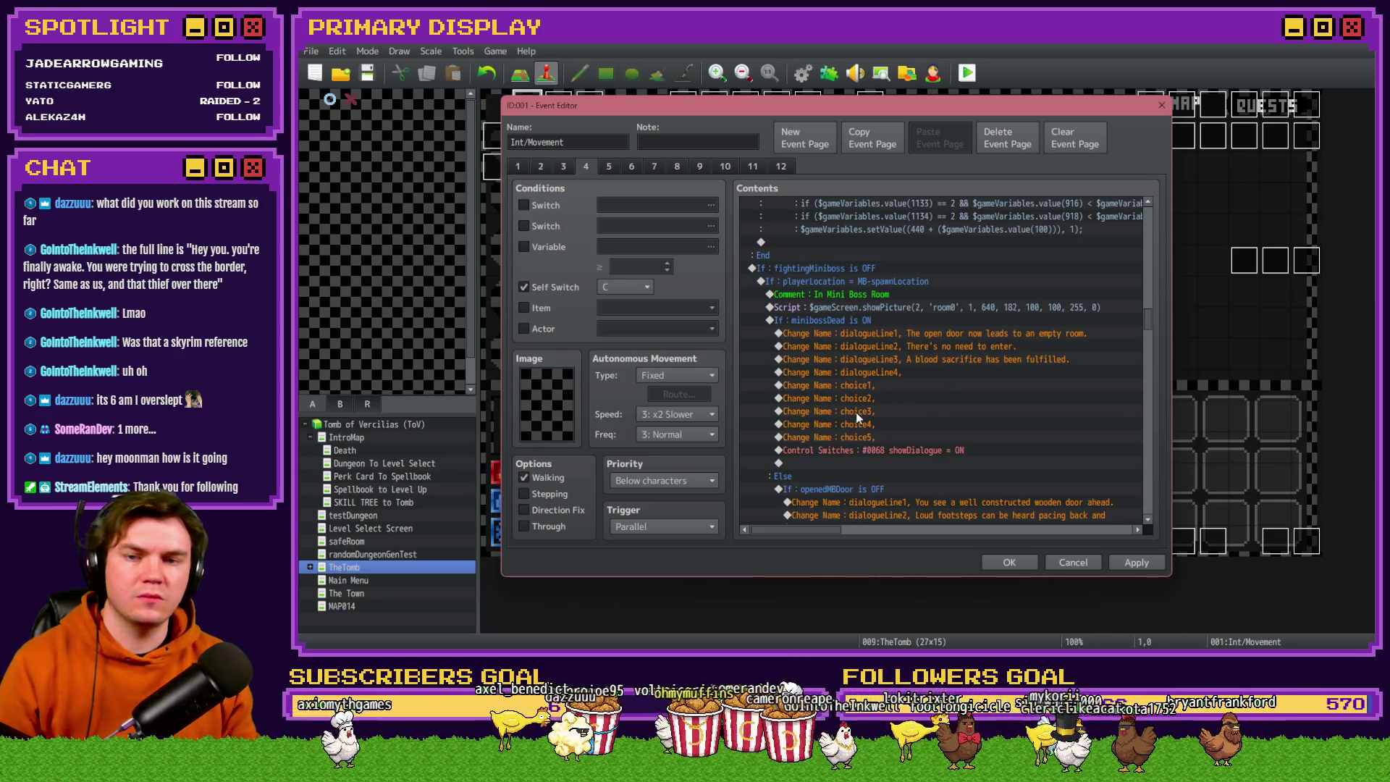
scroll(857, 413, "down", 2)
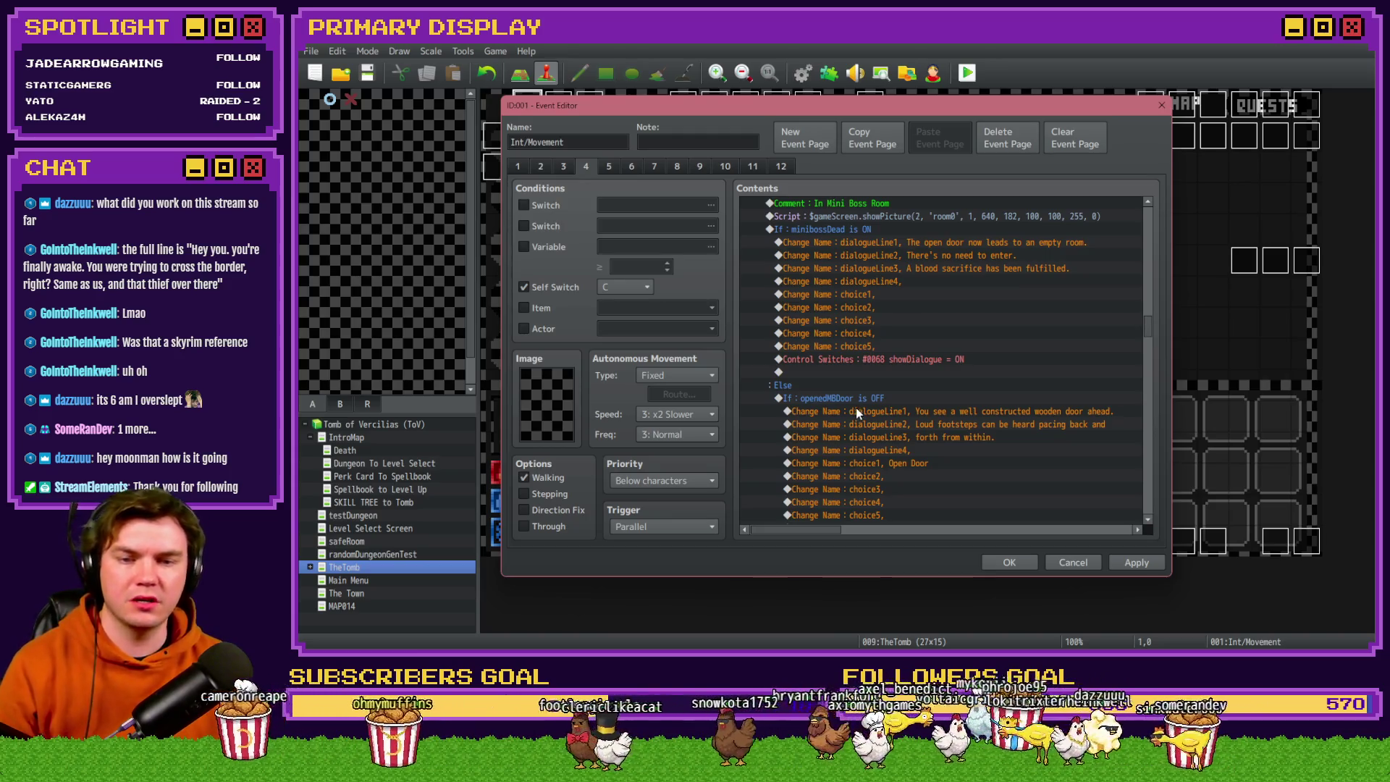
scroll(855, 410, "down", 2)
Blank the first 'Move forward' dialogue line in the Else branch.
left_click(957, 320)
left_click(957, 334)
left_click(957, 346)
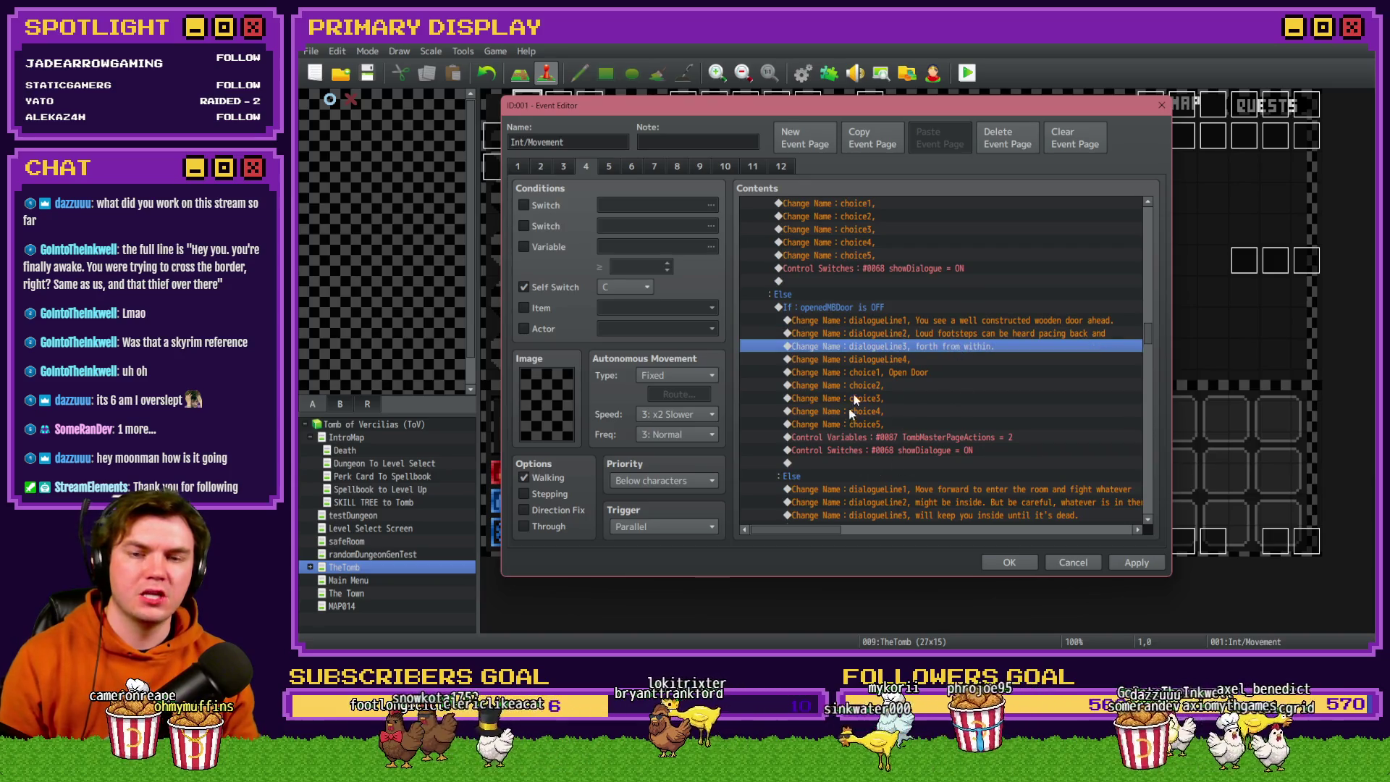
scroll(868, 380, "down", 2)
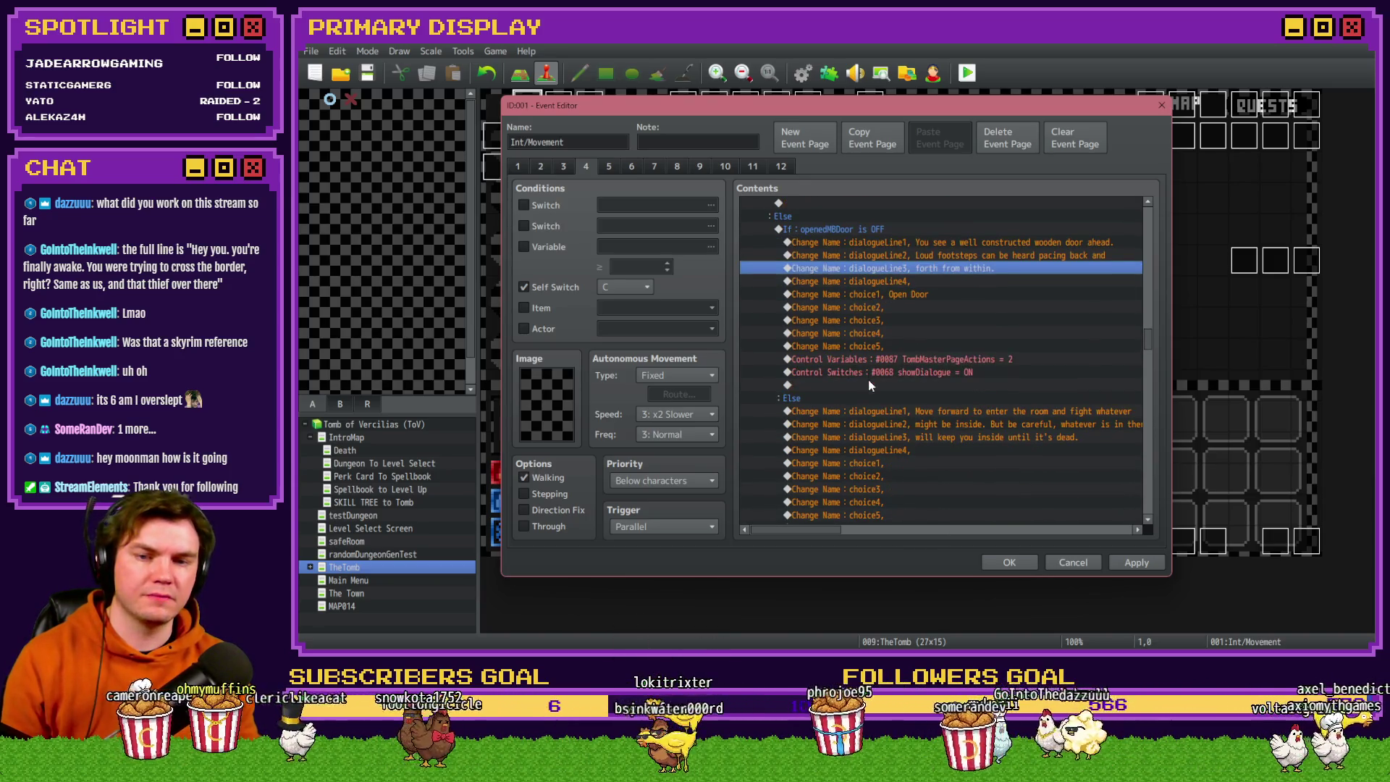
scroll(868, 380, "down", 2)
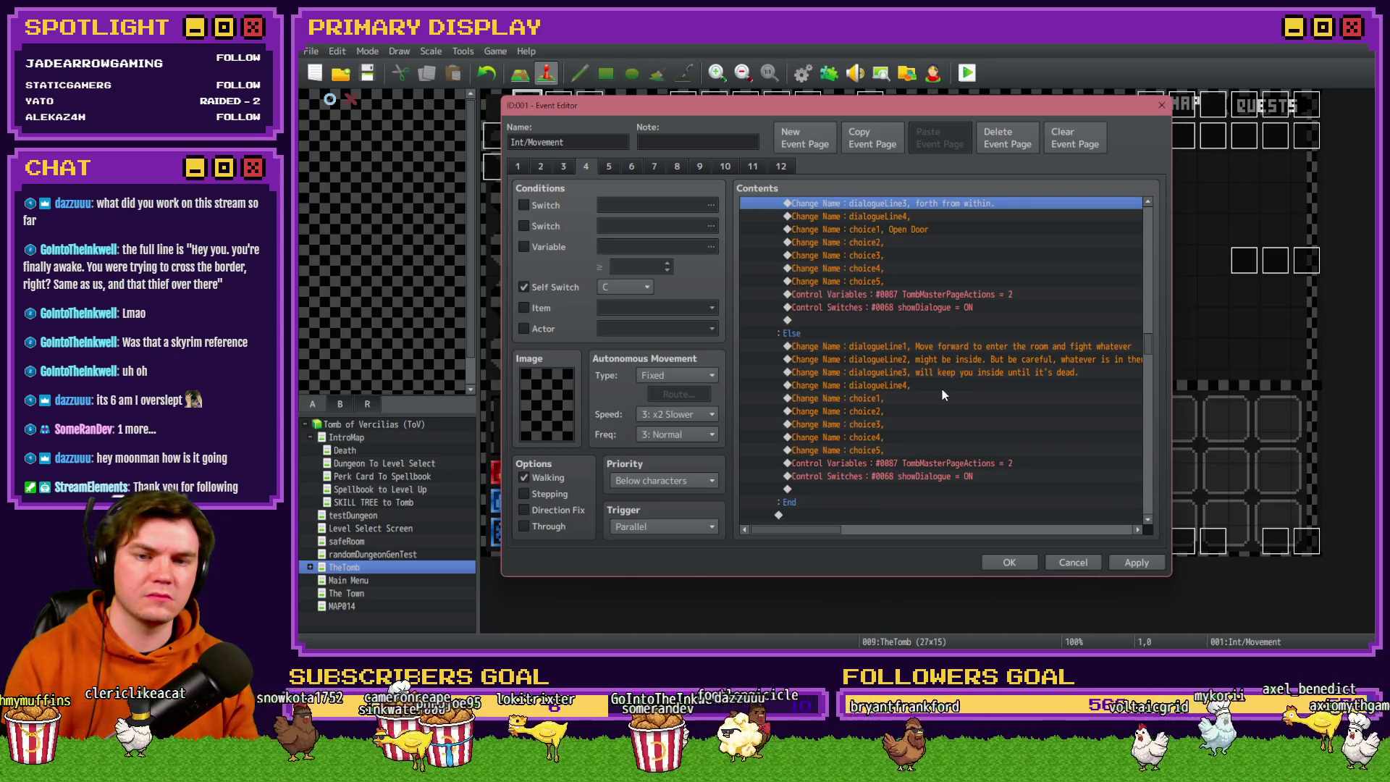
scroll(943, 395, "down", 1)
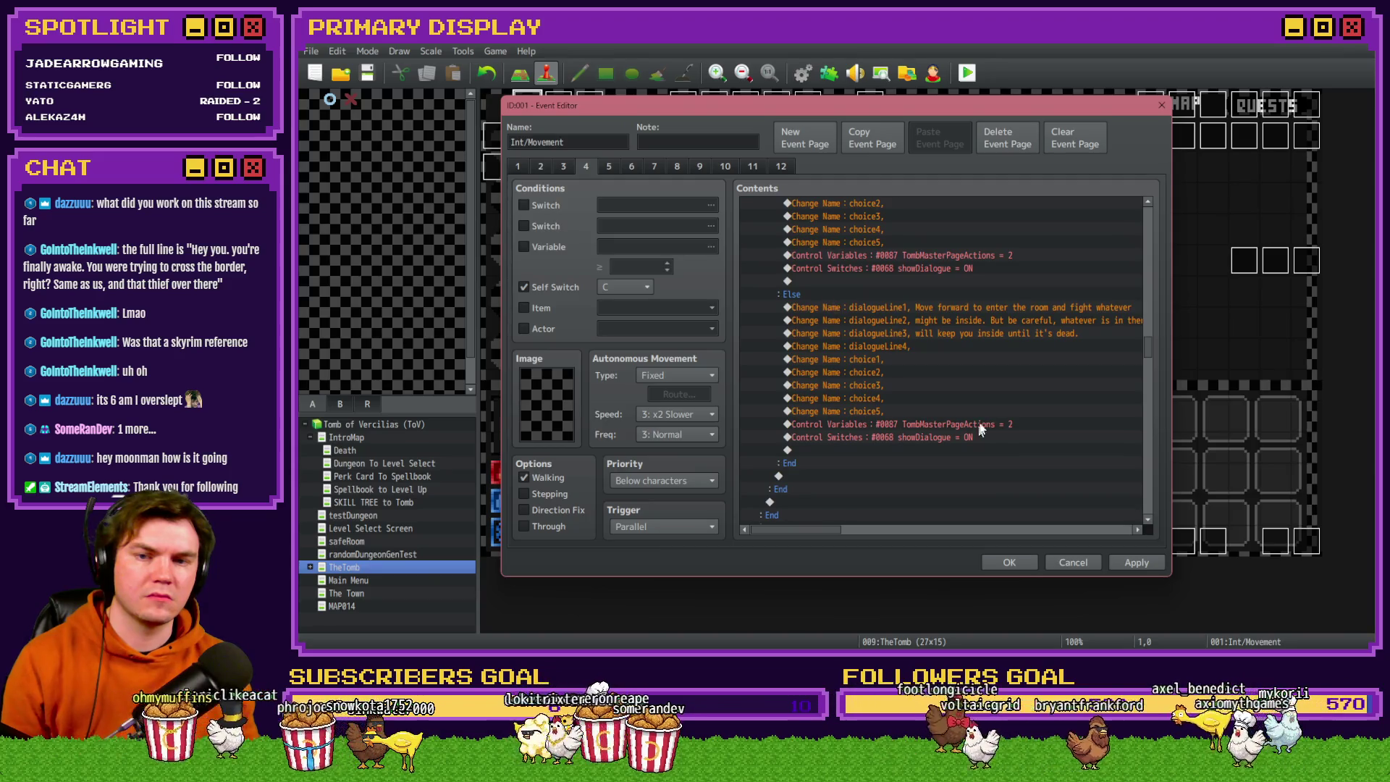
double_click(873, 307)
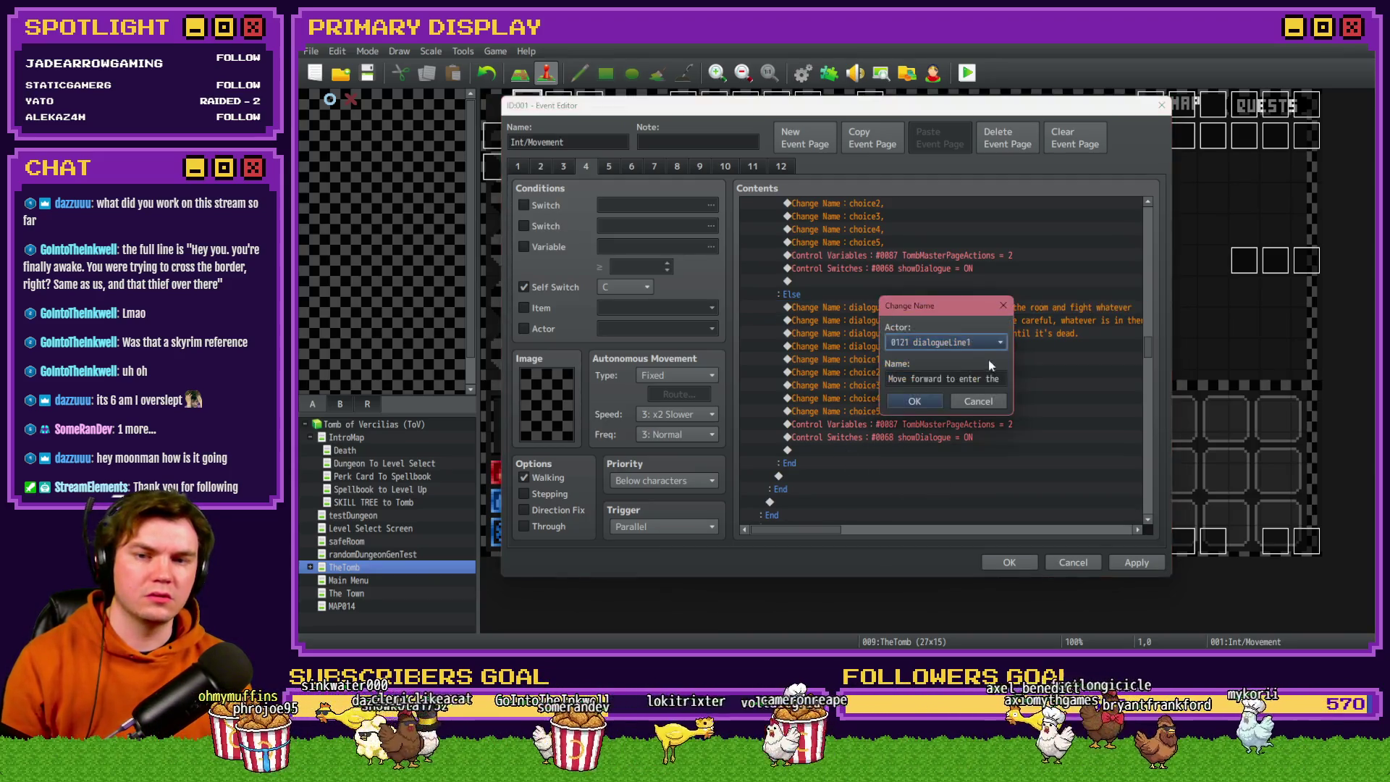
key("BackSpace")
key("Return")
Blank the third and second dialogue lines of the same branch.
double_click(924, 330)
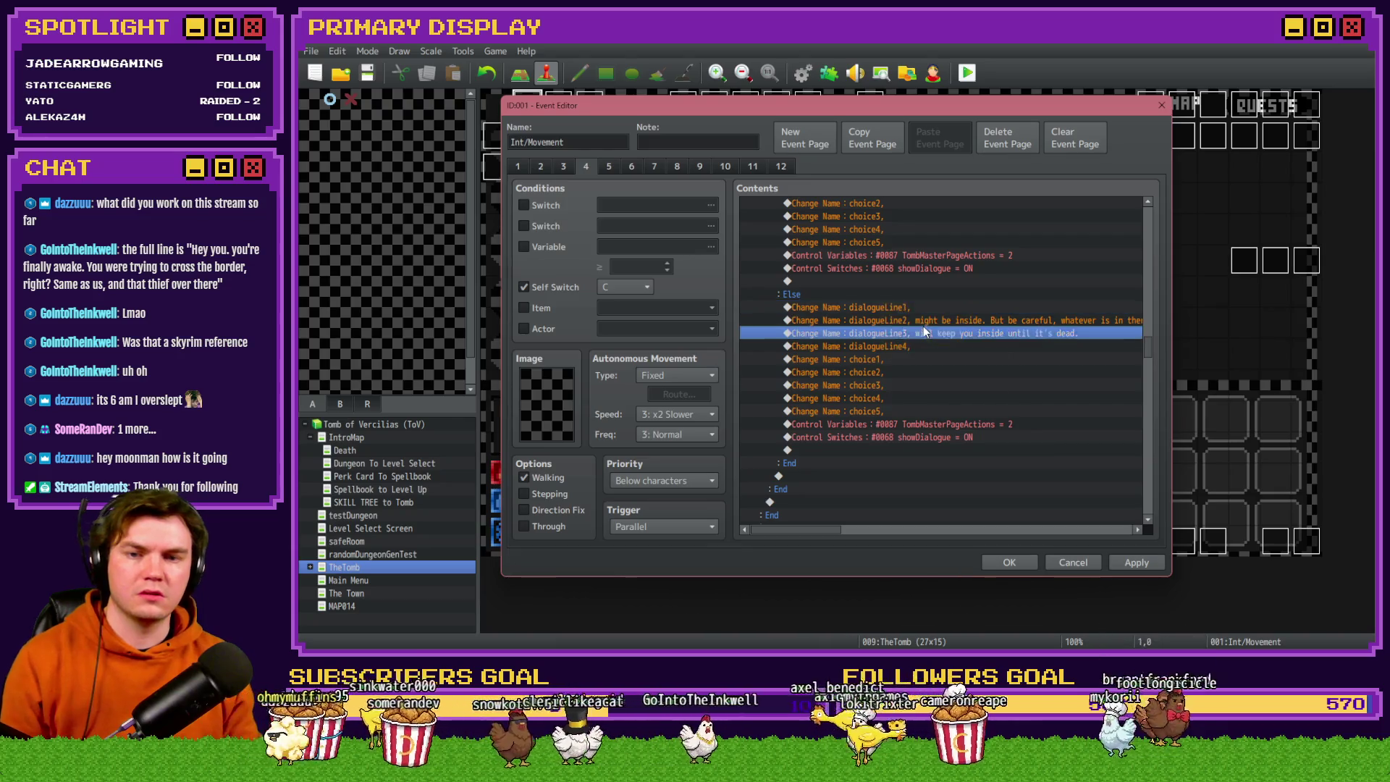
key("BackSpace")
key("Return")
double_click(946, 321)
left_click(916, 402)
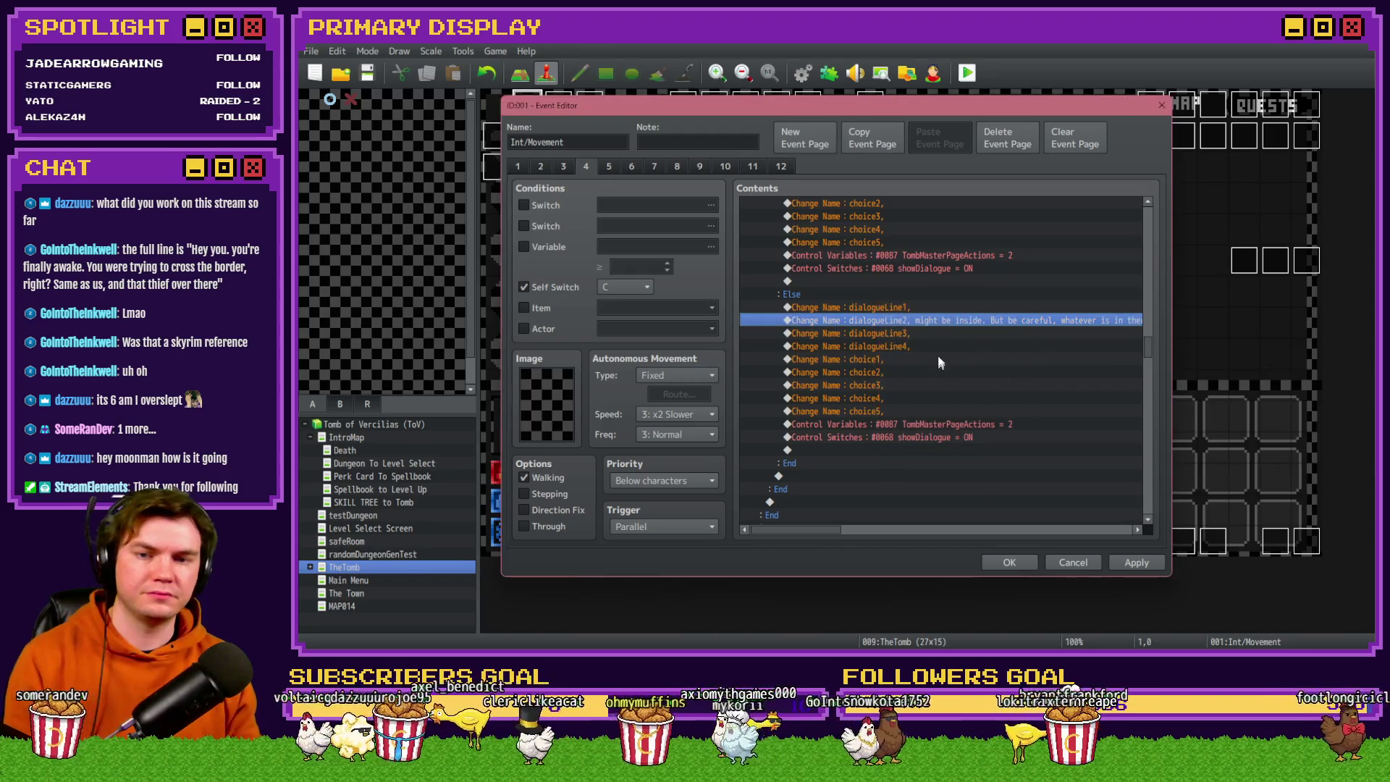
key("Return")
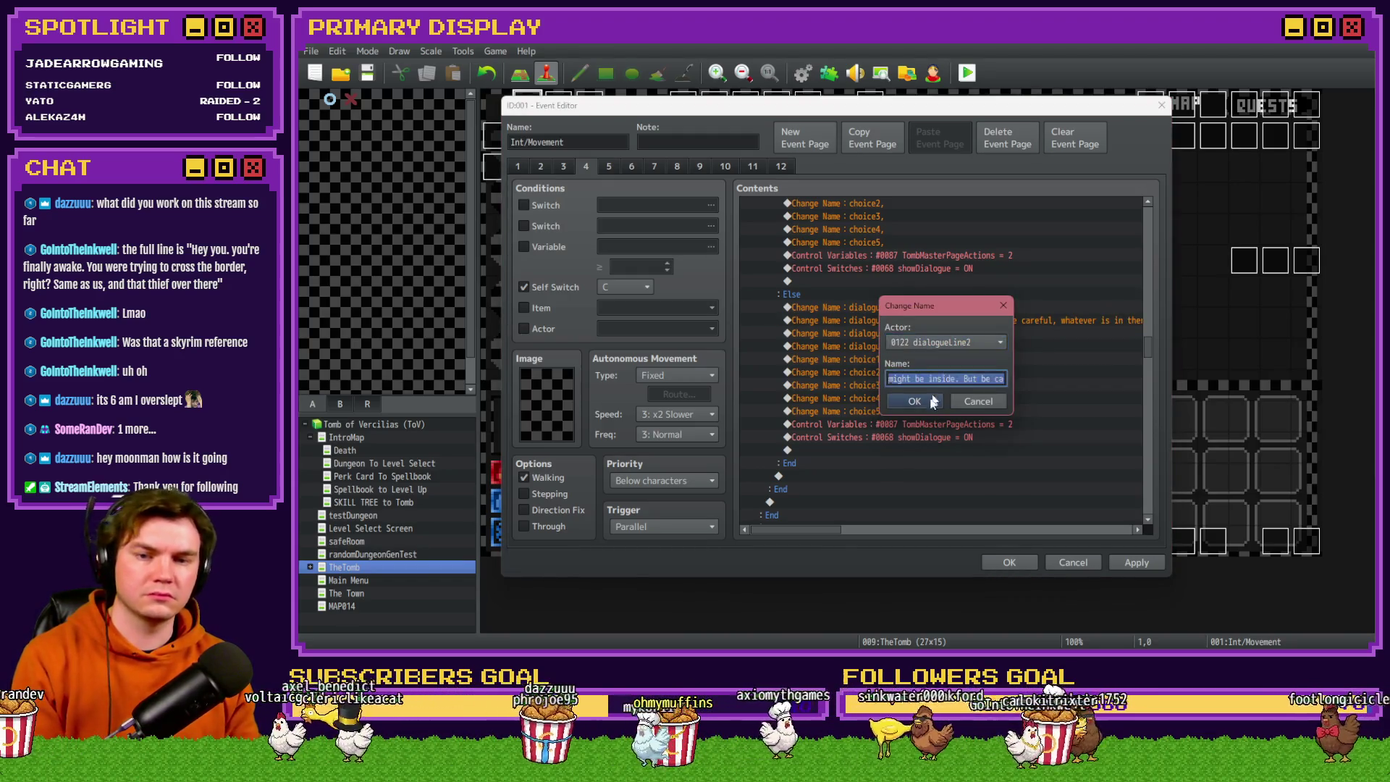
key("BackSpace")
key("Return")
Set Control Switches #0068 showDialogue to OFF and close the Event Editor with OK.
left_click(942, 439)
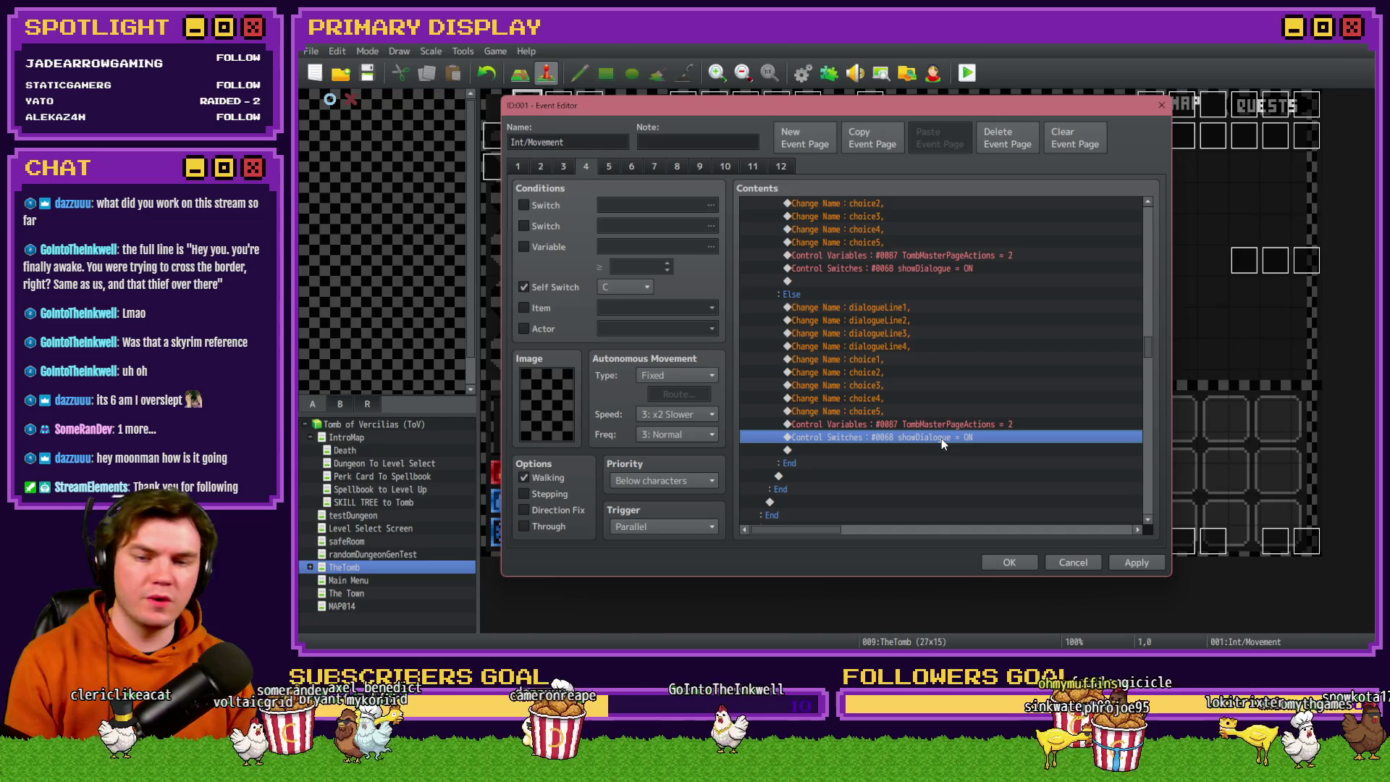
double_click(941, 437)
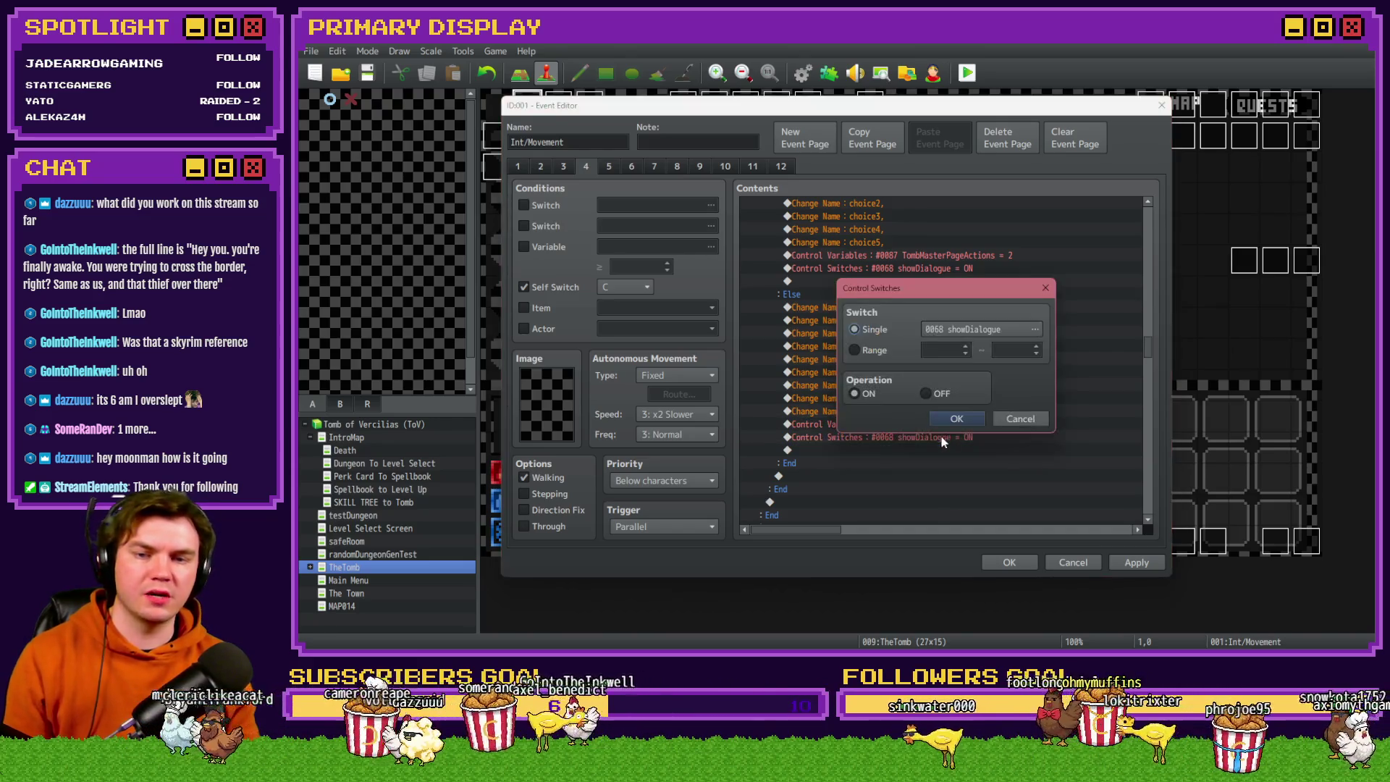
left_click(943, 418)
scroll(941, 451, "up", 3)
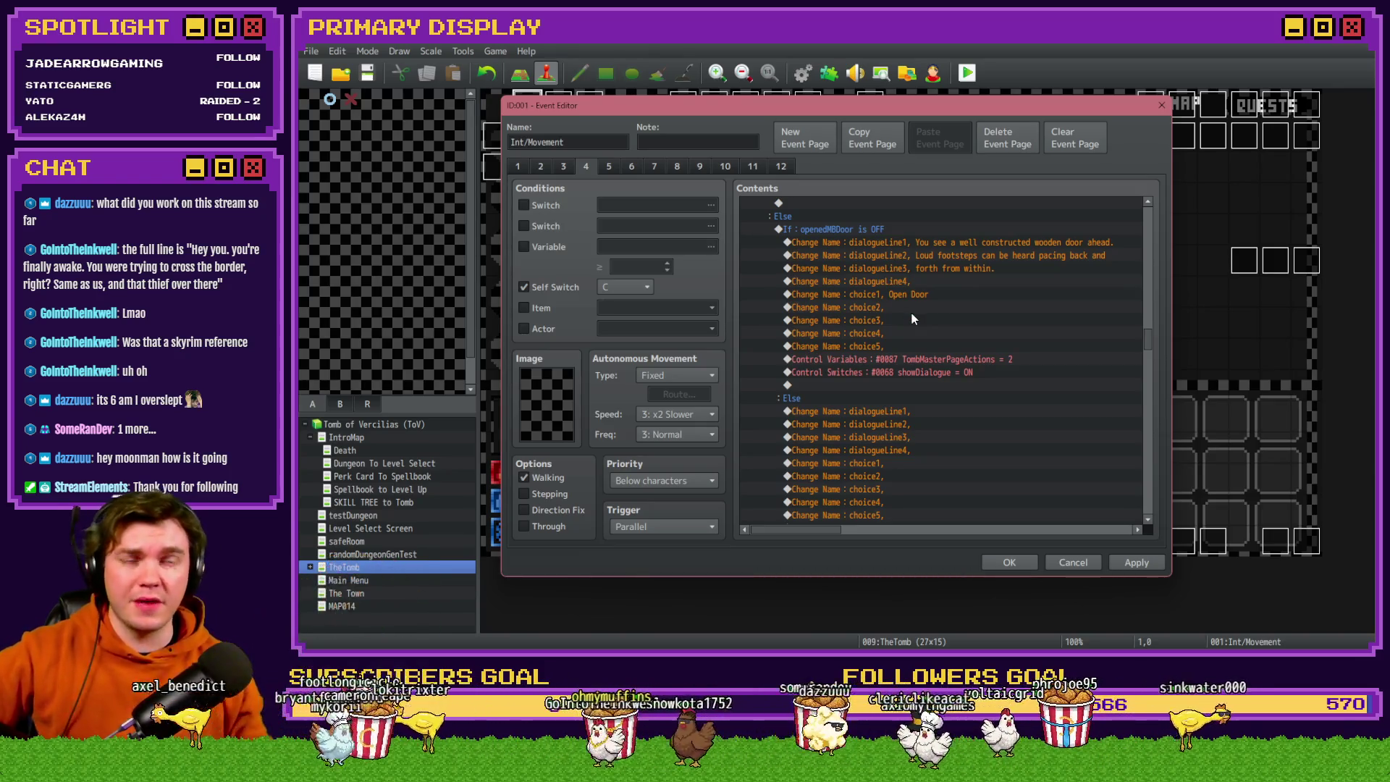
scroll(936, 380, "down", 5)
scroll(936, 378, "down", 15)
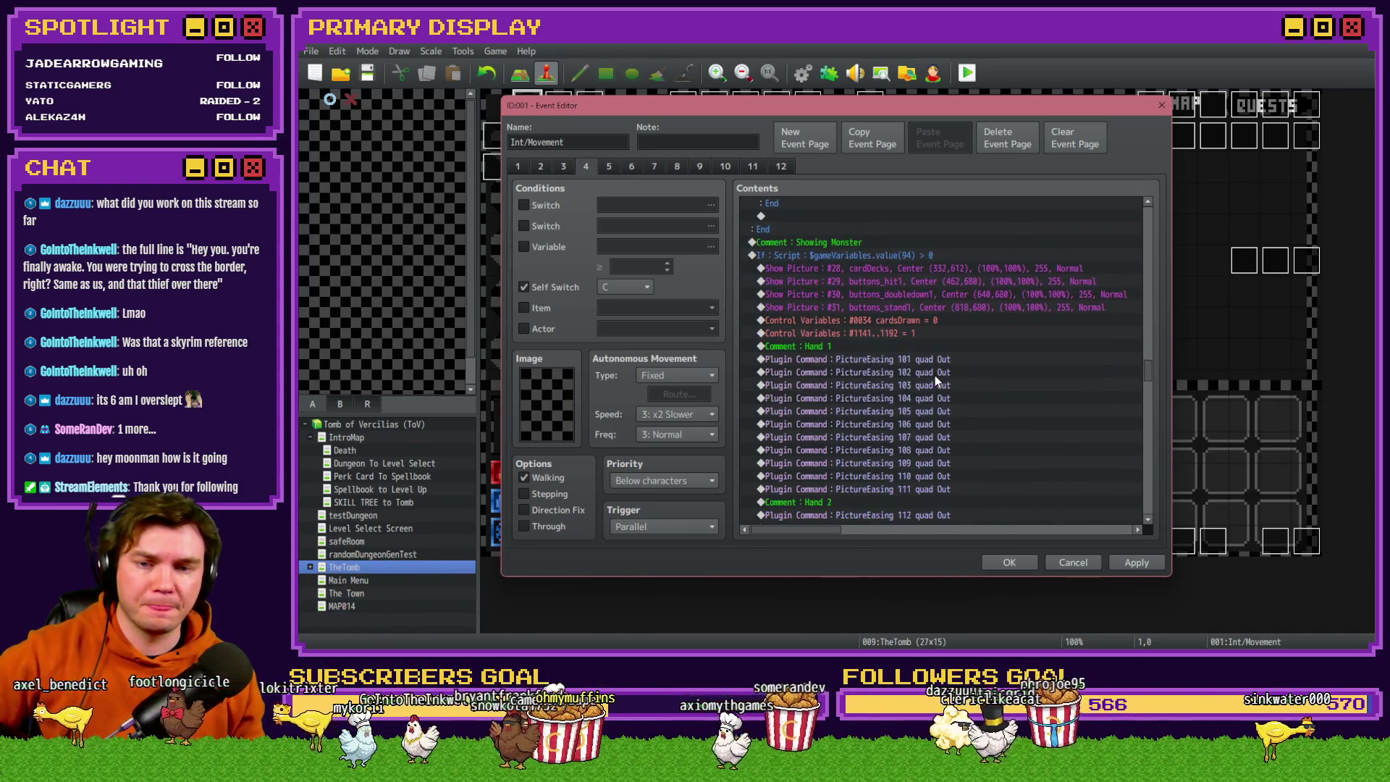
scroll(936, 377, "down", 15)
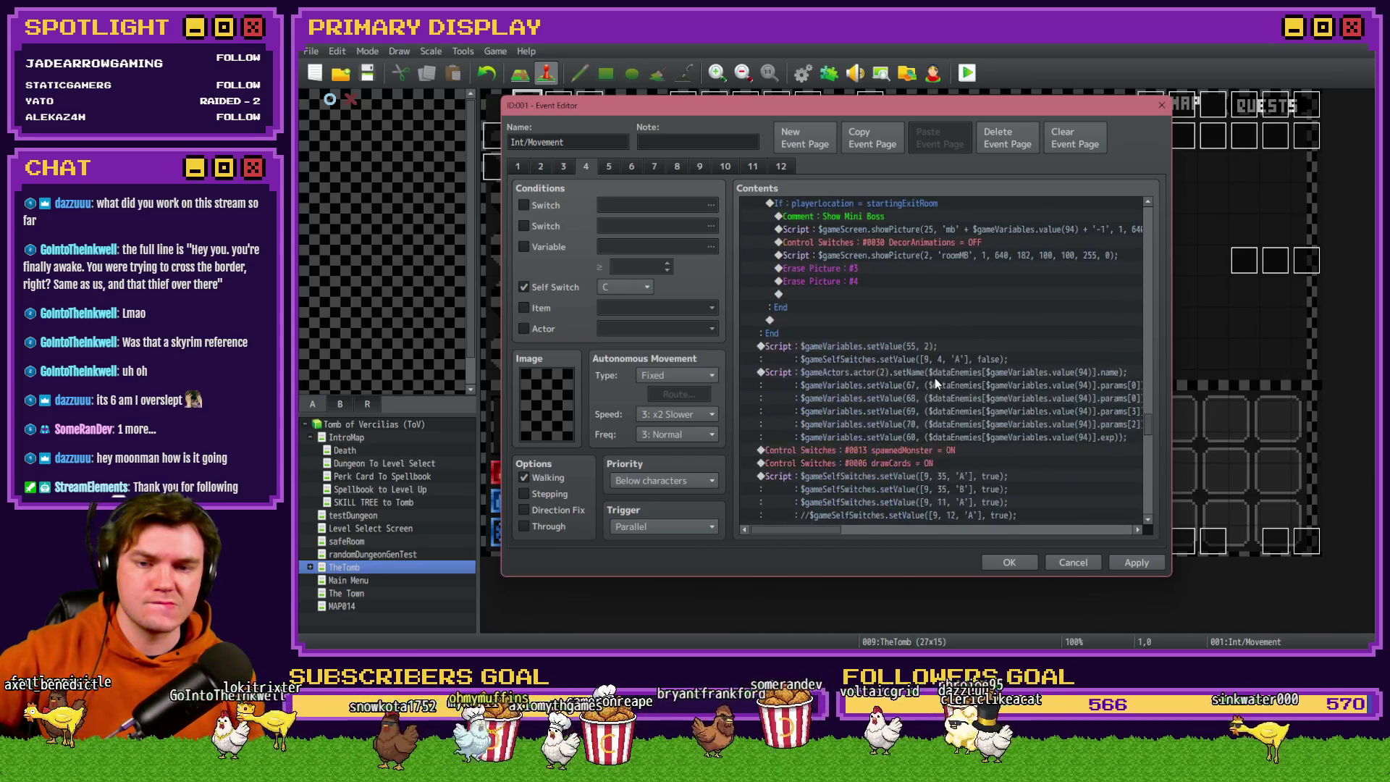
left_click_drag(1154, 447, 1159, 513)
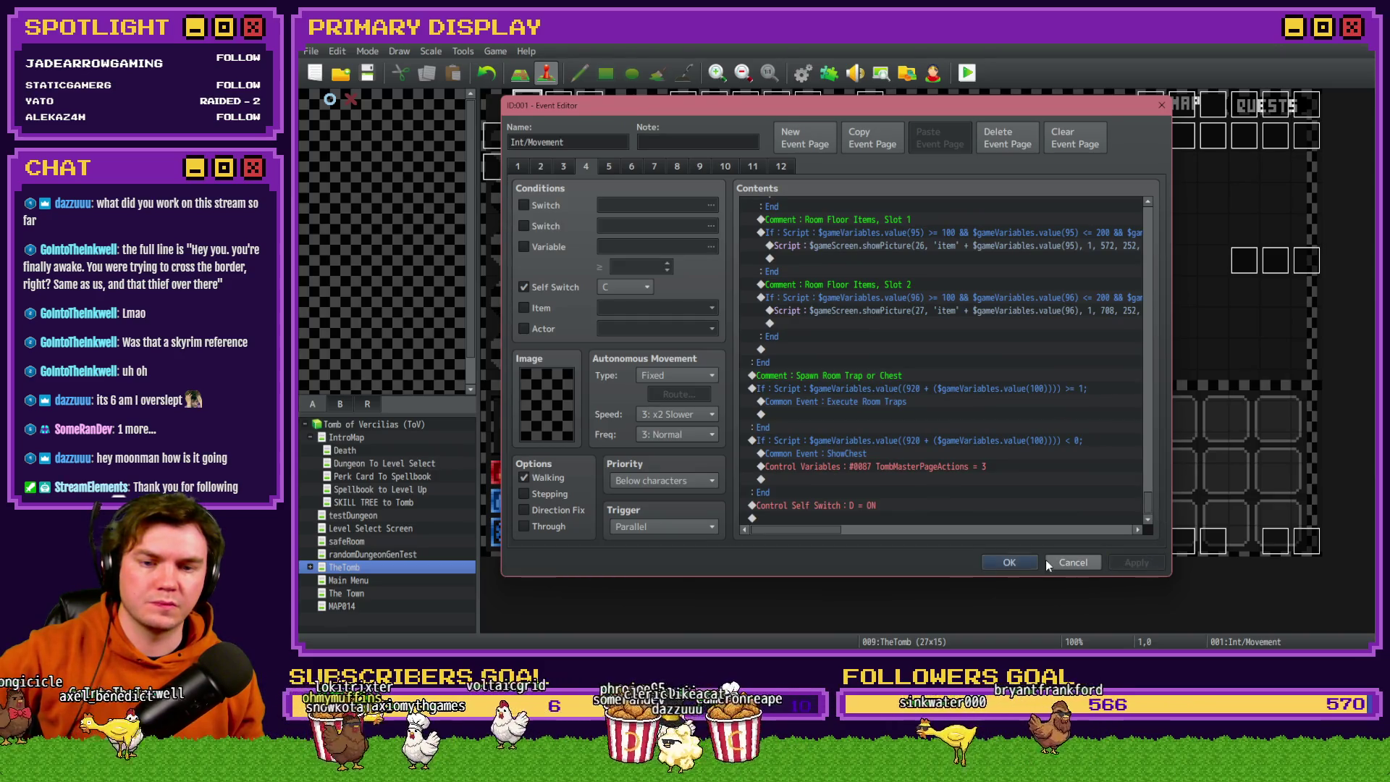
left_click(1057, 562)
Playtest to the miniboss wooden door, open it, then reopen the Tomb Master event.
left_click(968, 72)
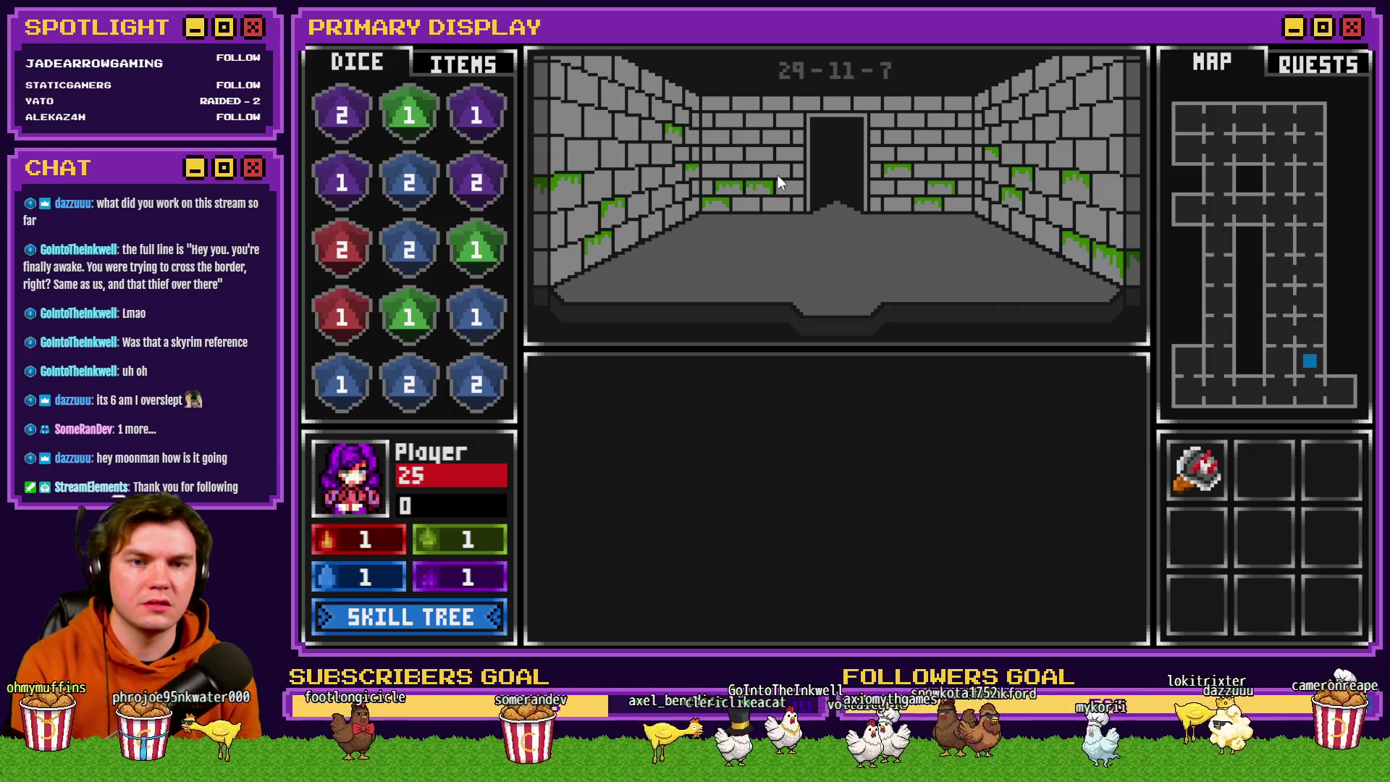
key("w")
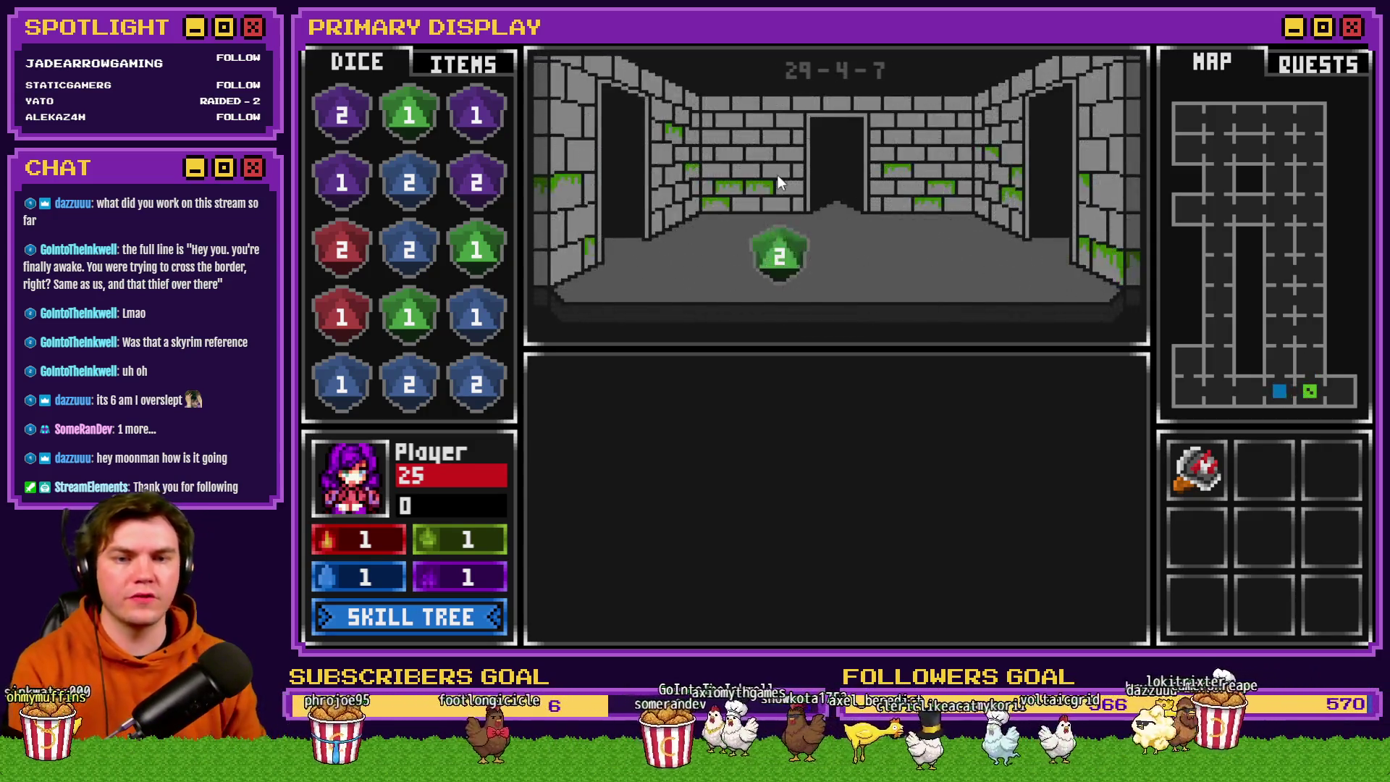
key("w")
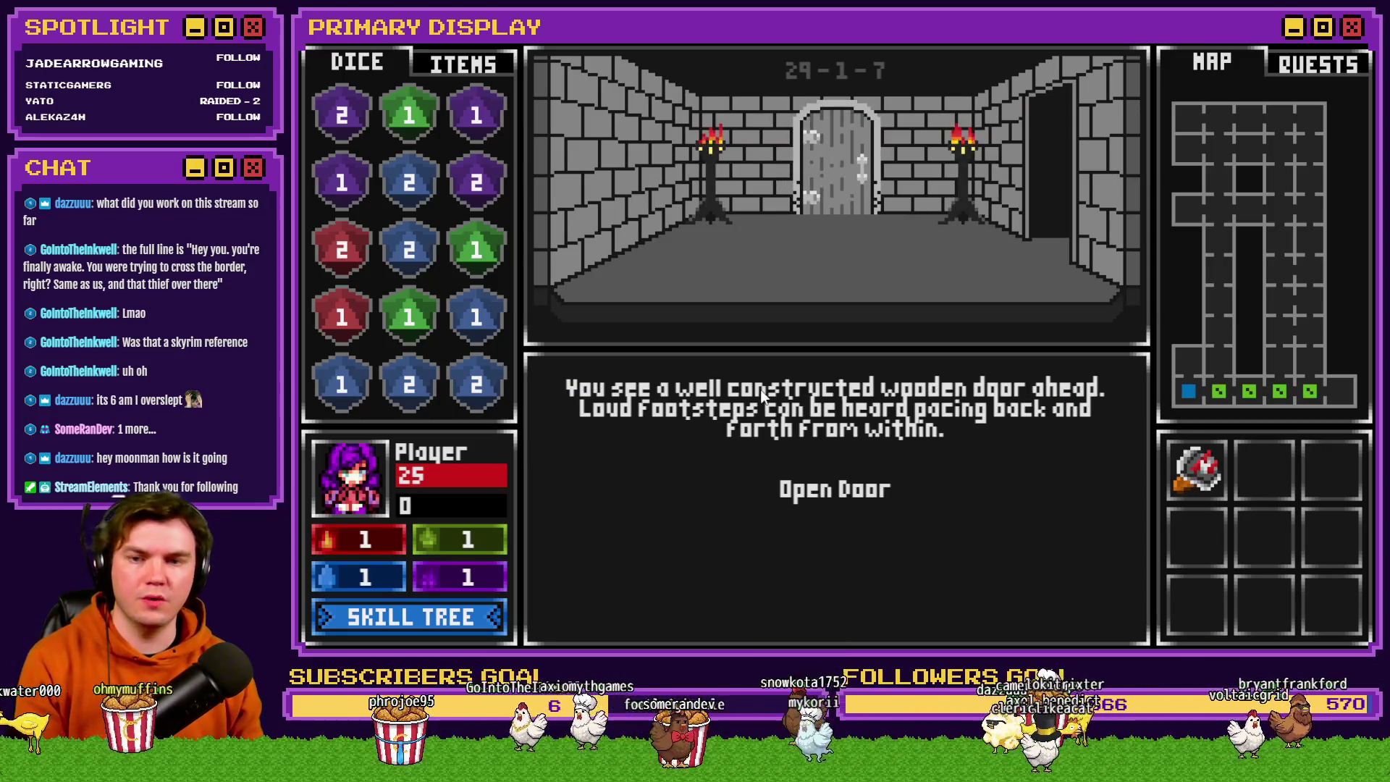
left_click(833, 489)
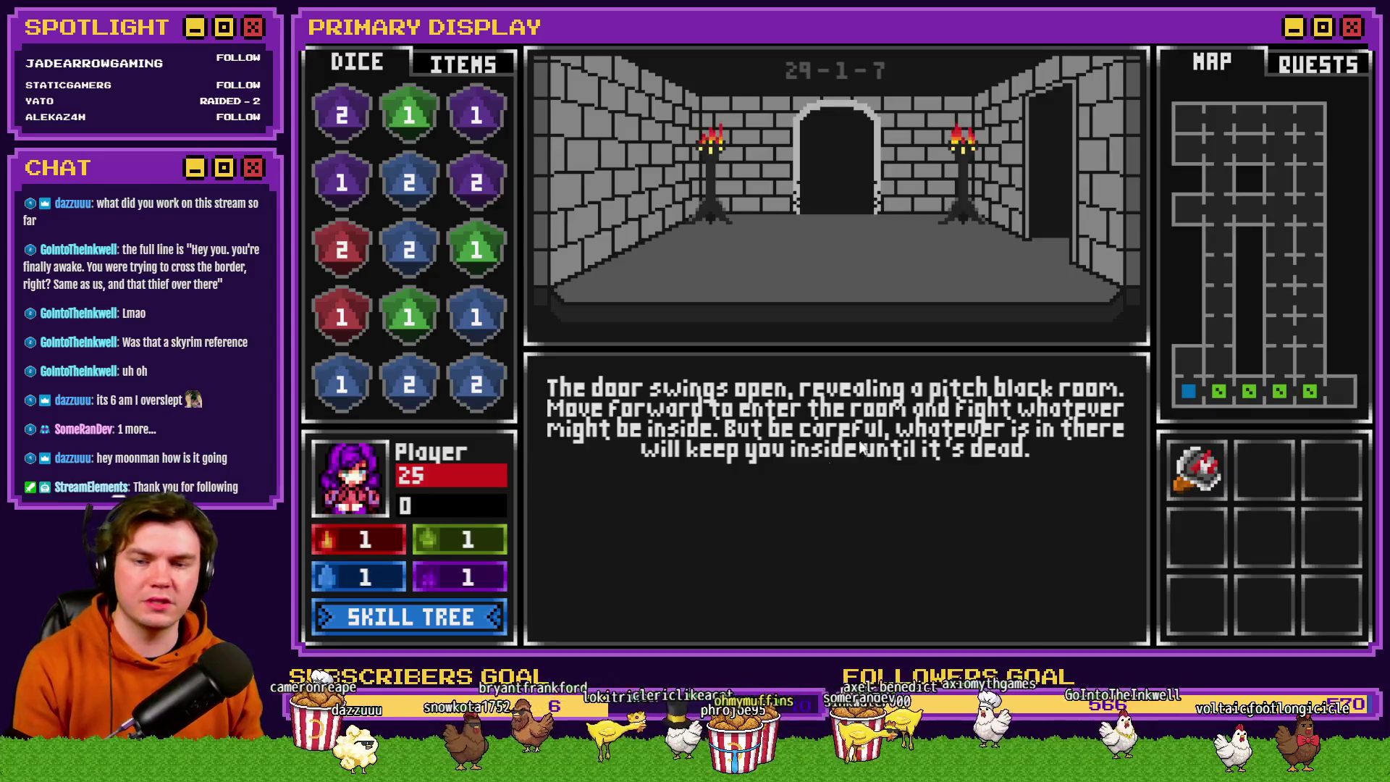
key("alt+F4")
left_click(498, 142)
double_click(497, 167)
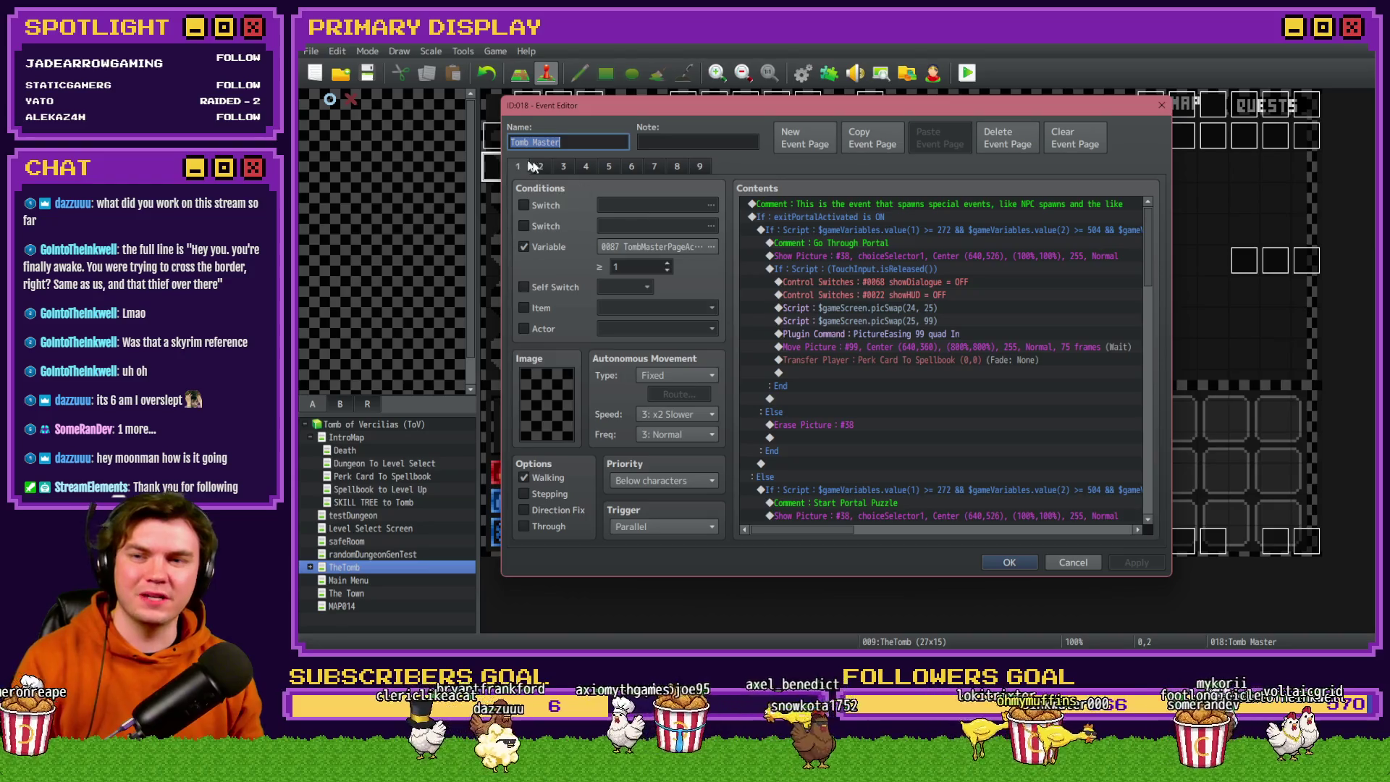
Look through Tomb Master pages 1–3, then settle on page 4 and select dialogueLine1.
left_click(539, 166)
left_click_drag(1158, 228, 1156, 474)
left_click(561, 167)
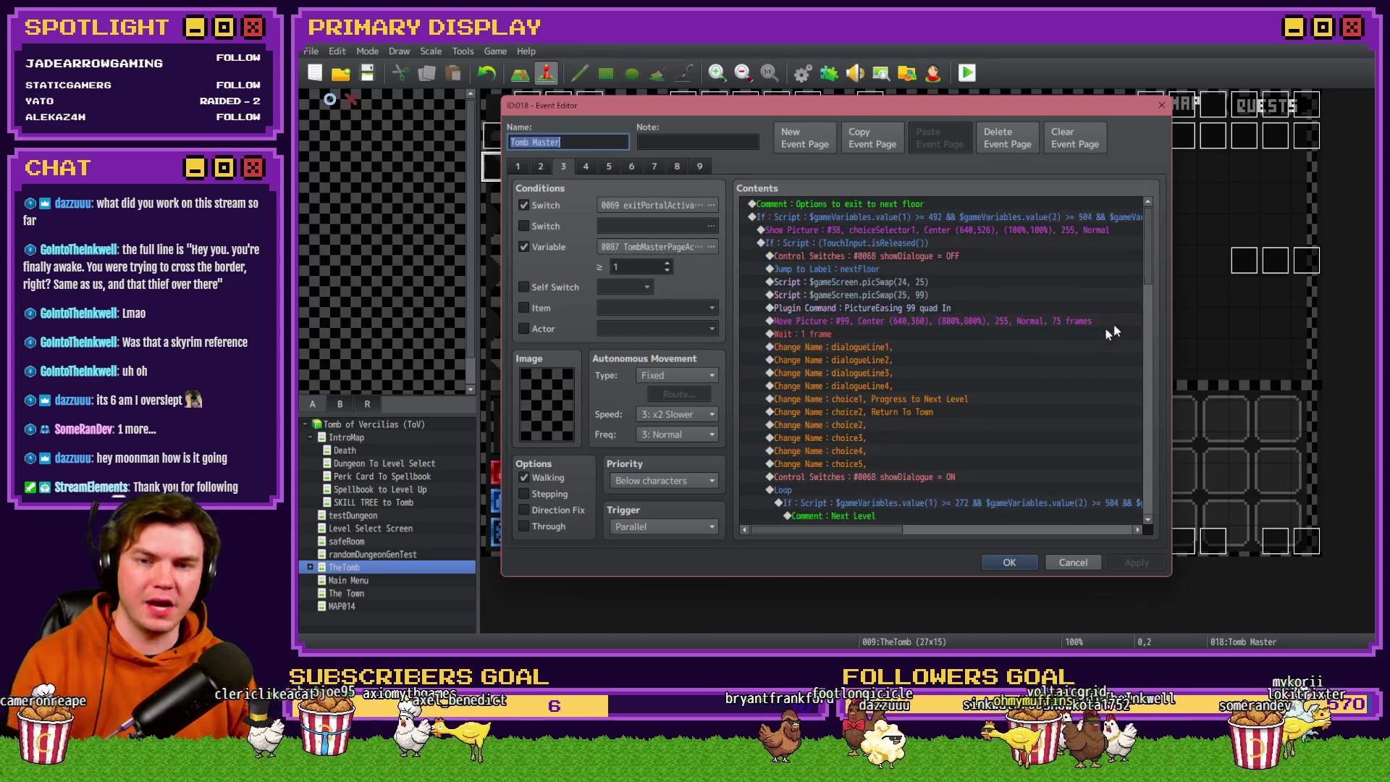
left_click_drag(1145, 278, 1157, 507)
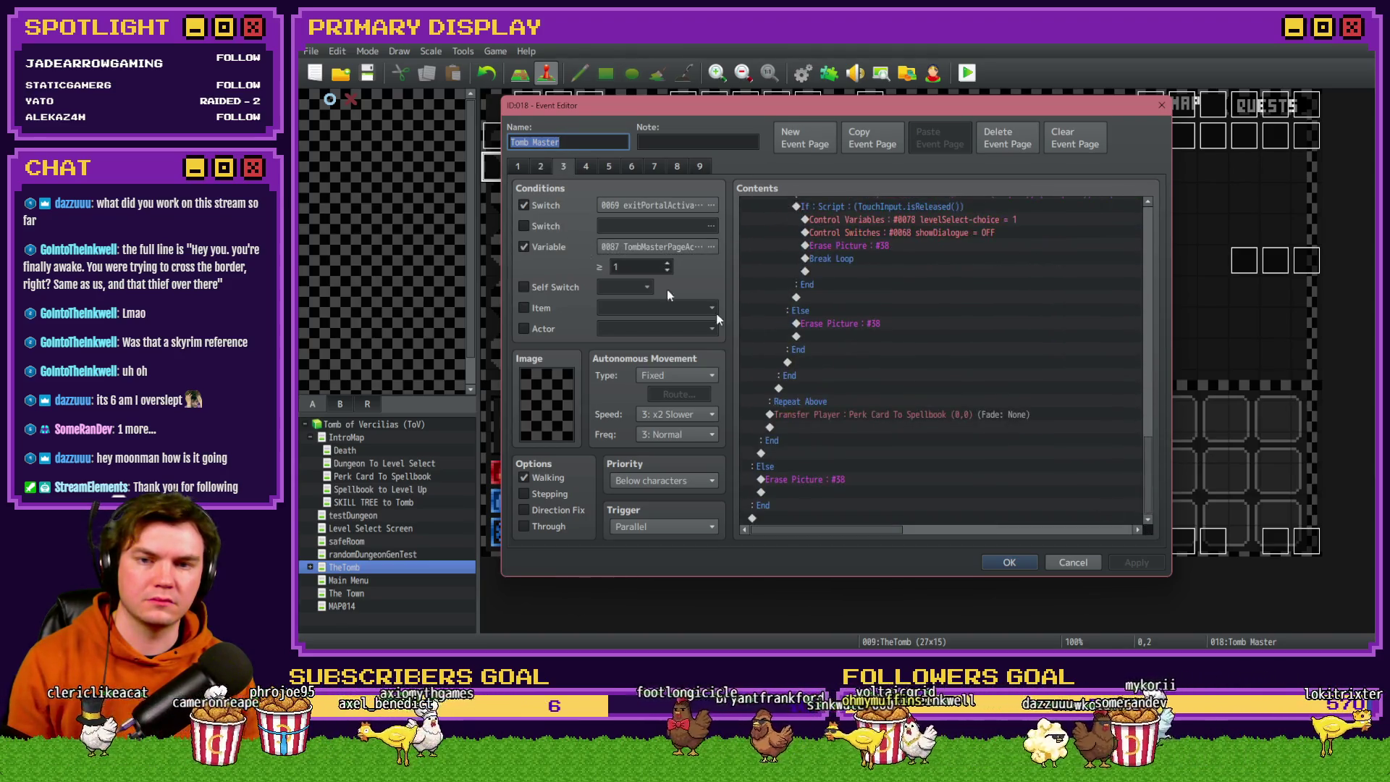
left_click(514, 165)
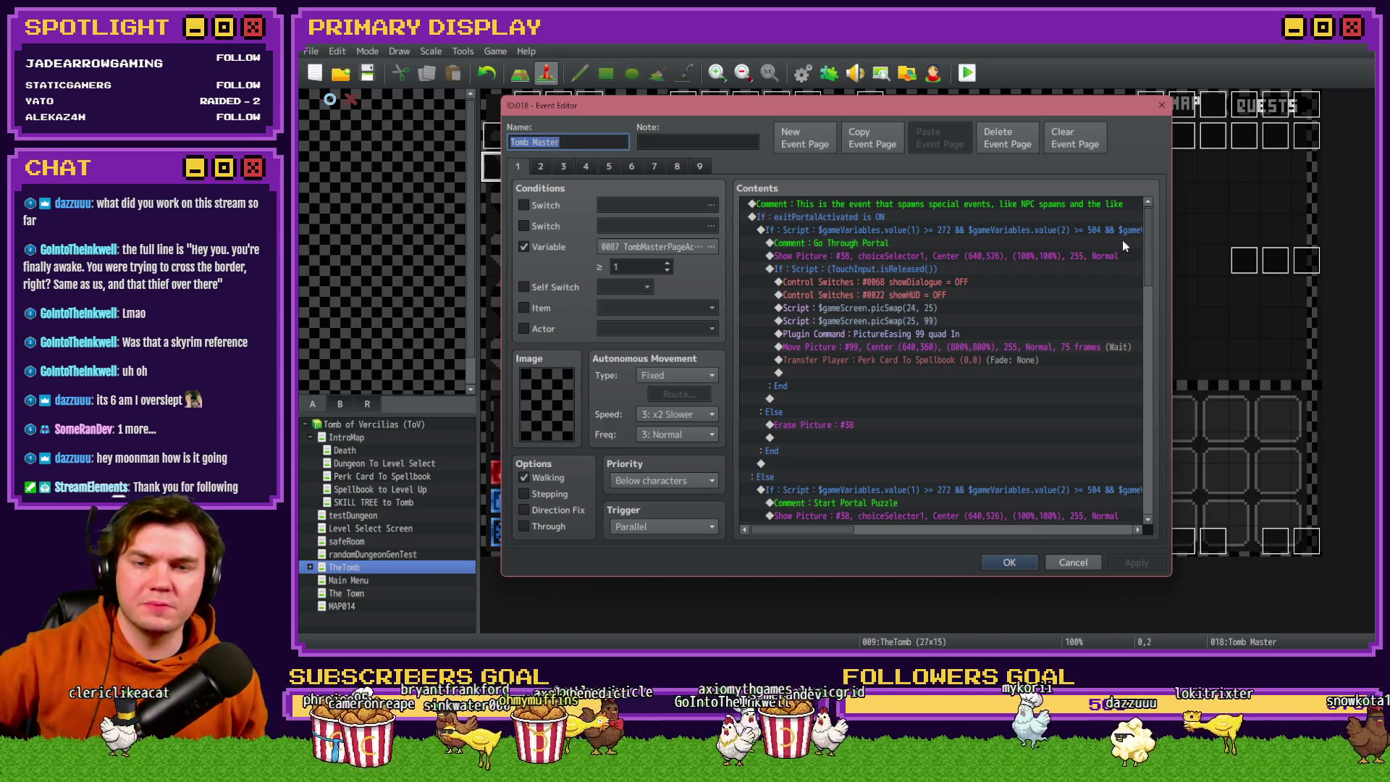
left_click_drag(1149, 219, 1161, 321)
left_click(541, 166)
left_click(564, 166)
mouse_move(1142, 252)
left_mouse_down()
mouse_move(1145, 421)
mouse_move(1103, 472)
left_mouse_up()
left_click(586, 167)
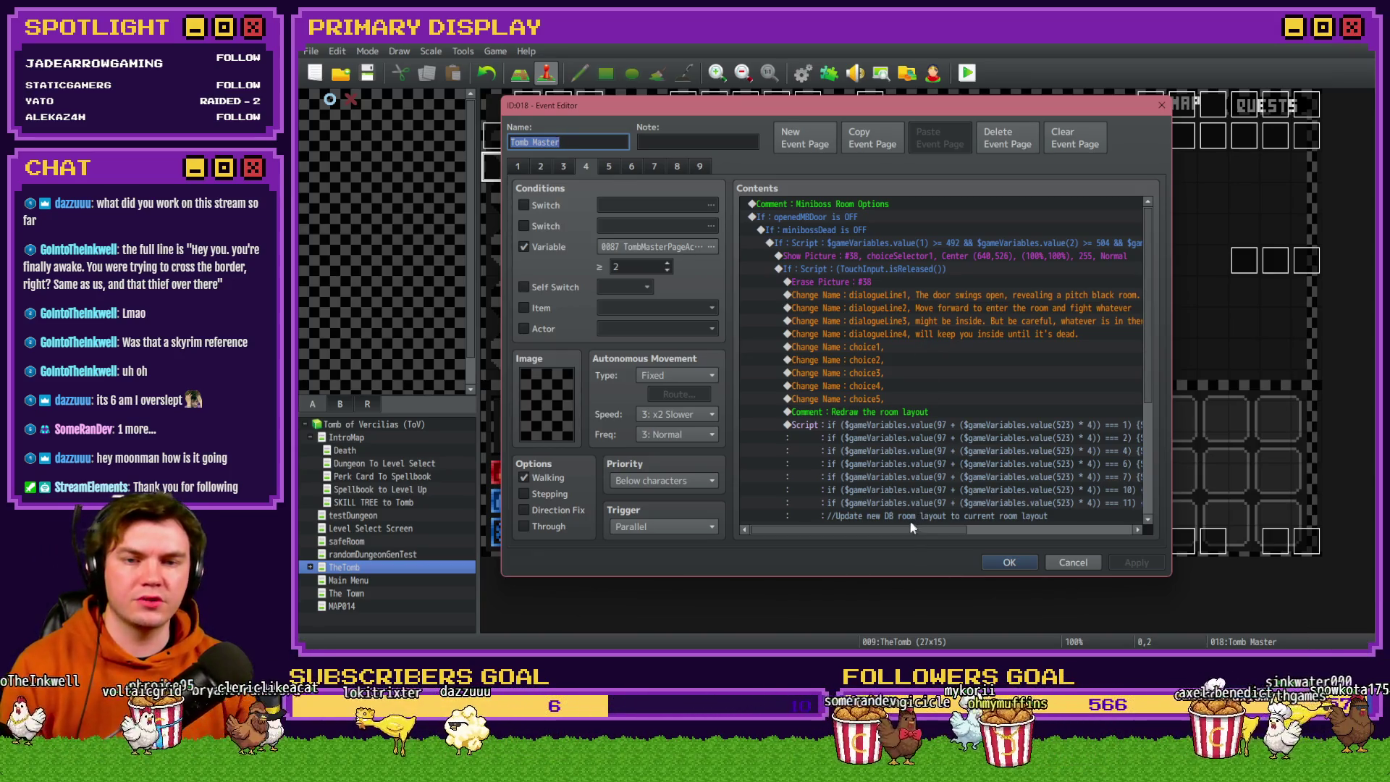
mouse_move(902, 530)
left_mouse_down()
mouse_move(931, 536)
mouse_move(917, 537)
left_mouse_up()
left_click(897, 287)
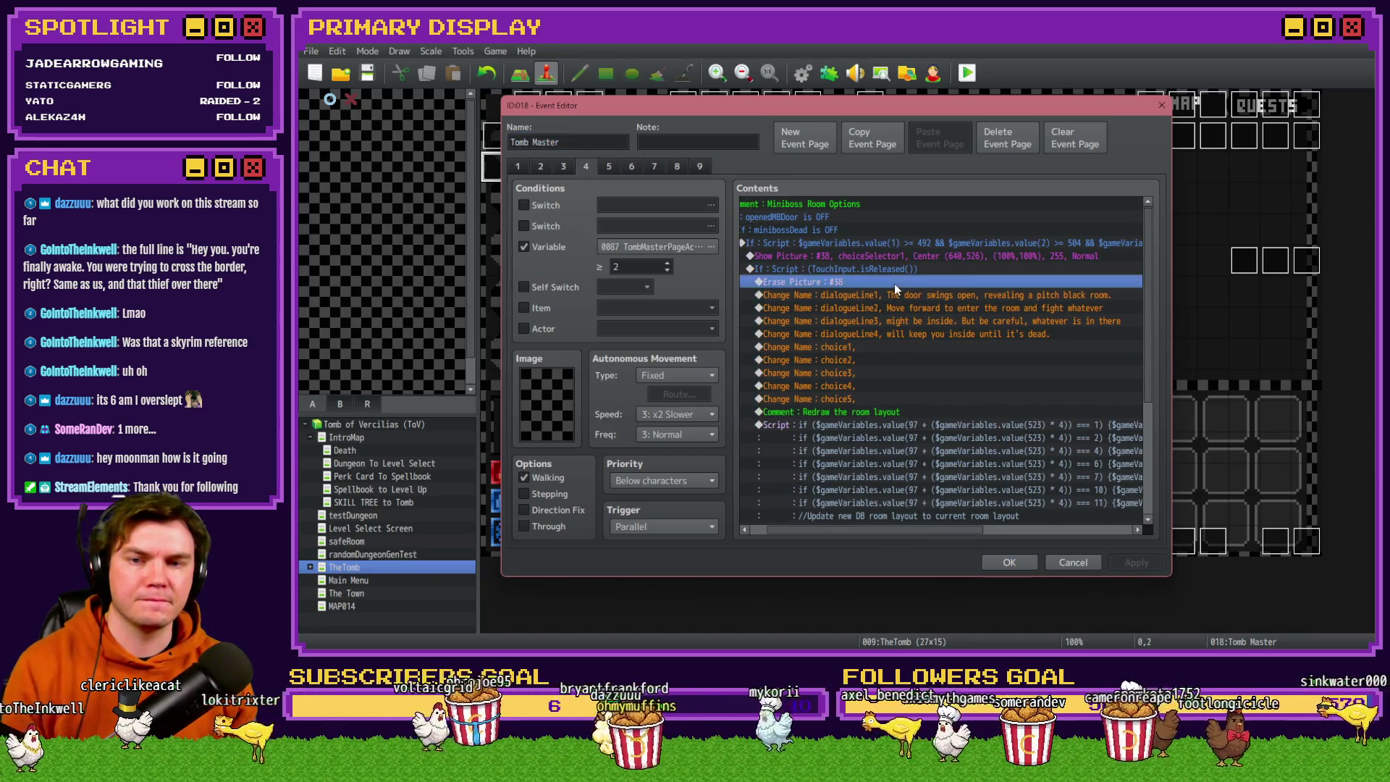
Clear the dialogueLine1 and dialogueLine2 name texts on the Tomb Master's page 4.
double_click(892, 294)
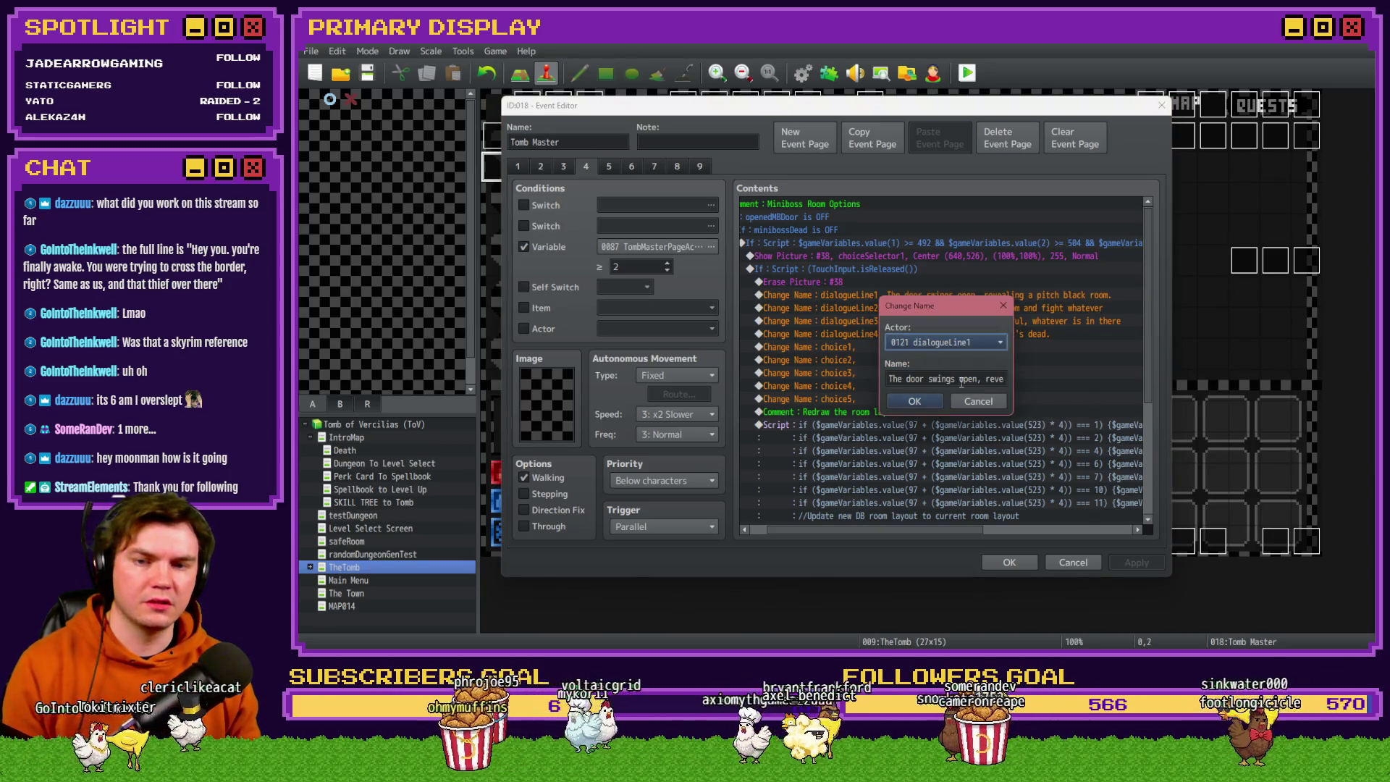
triple_click(961, 379)
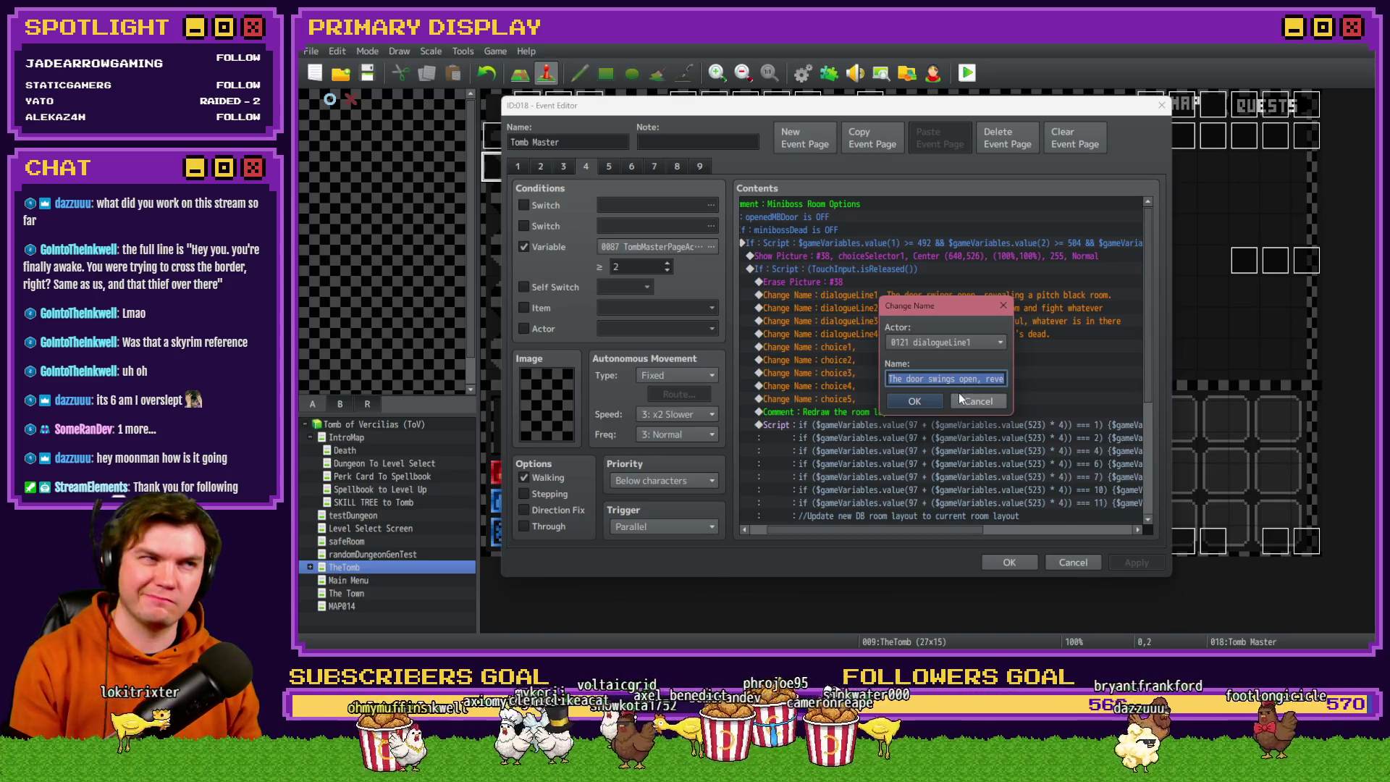
key("BackSpace")
key("Return")
left_click(933, 308)
double_click(933, 309)
key("BackSpace")
key("Return")
left_click(932, 323)
Clear the dialogueLine3 and dialogueLine4 name texts as well.
double_click(932, 323)
key("BackSpace")
key("Return")
double_click(937, 334)
key("BackSpace")
left_click(927, 403)
scroll(906, 387, "down", 5)
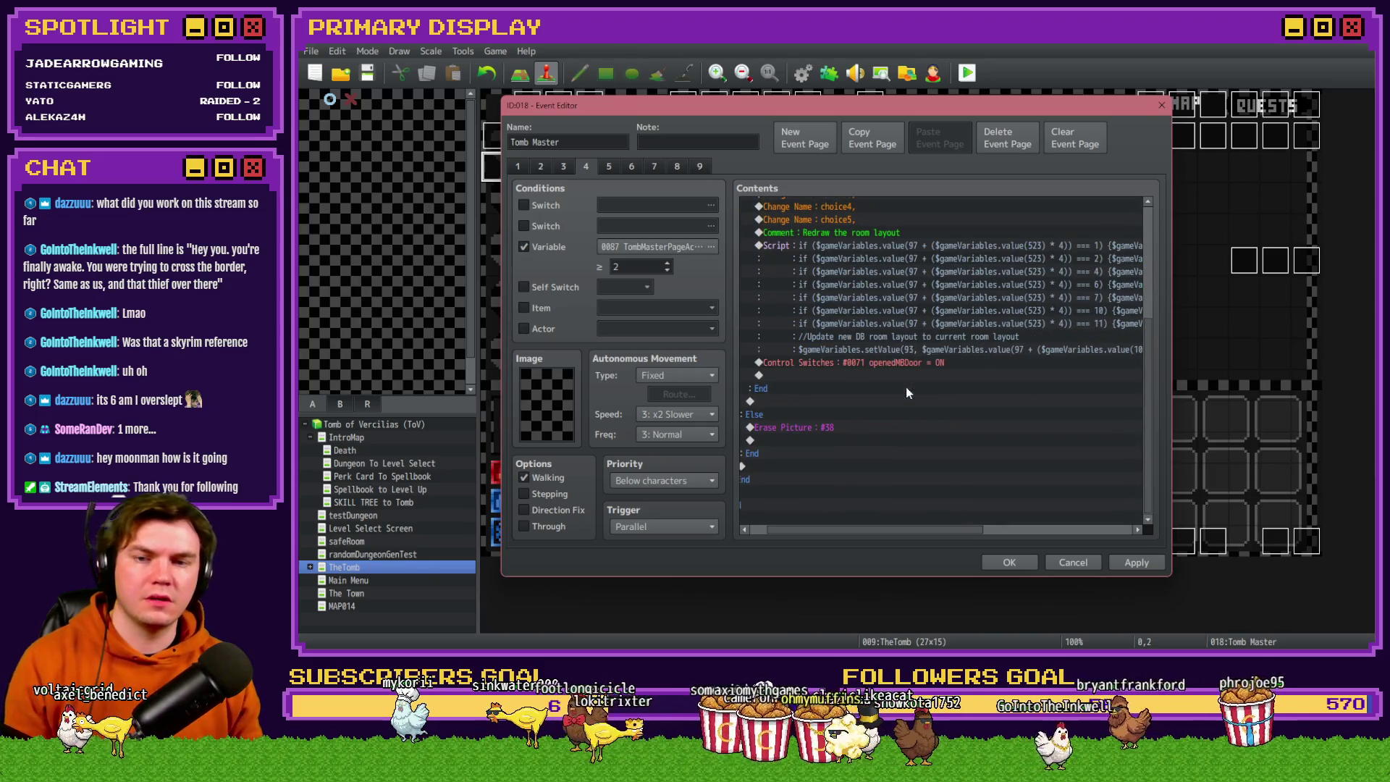
scroll(879, 403, "up", 4)
left_click(868, 289)
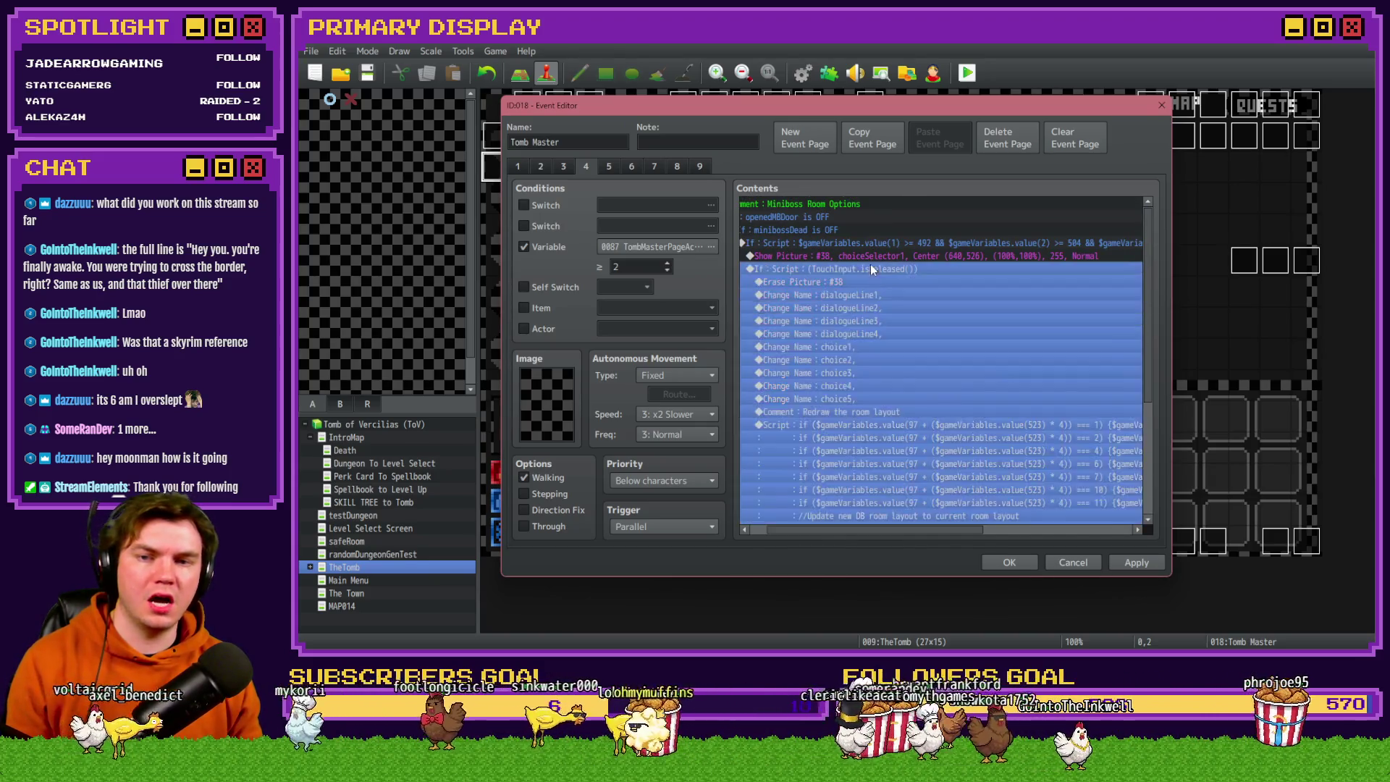
Insert a Control Switches command after Erase Picture and search the switches for 'due'.
left_click(863, 297)
key("Insert")
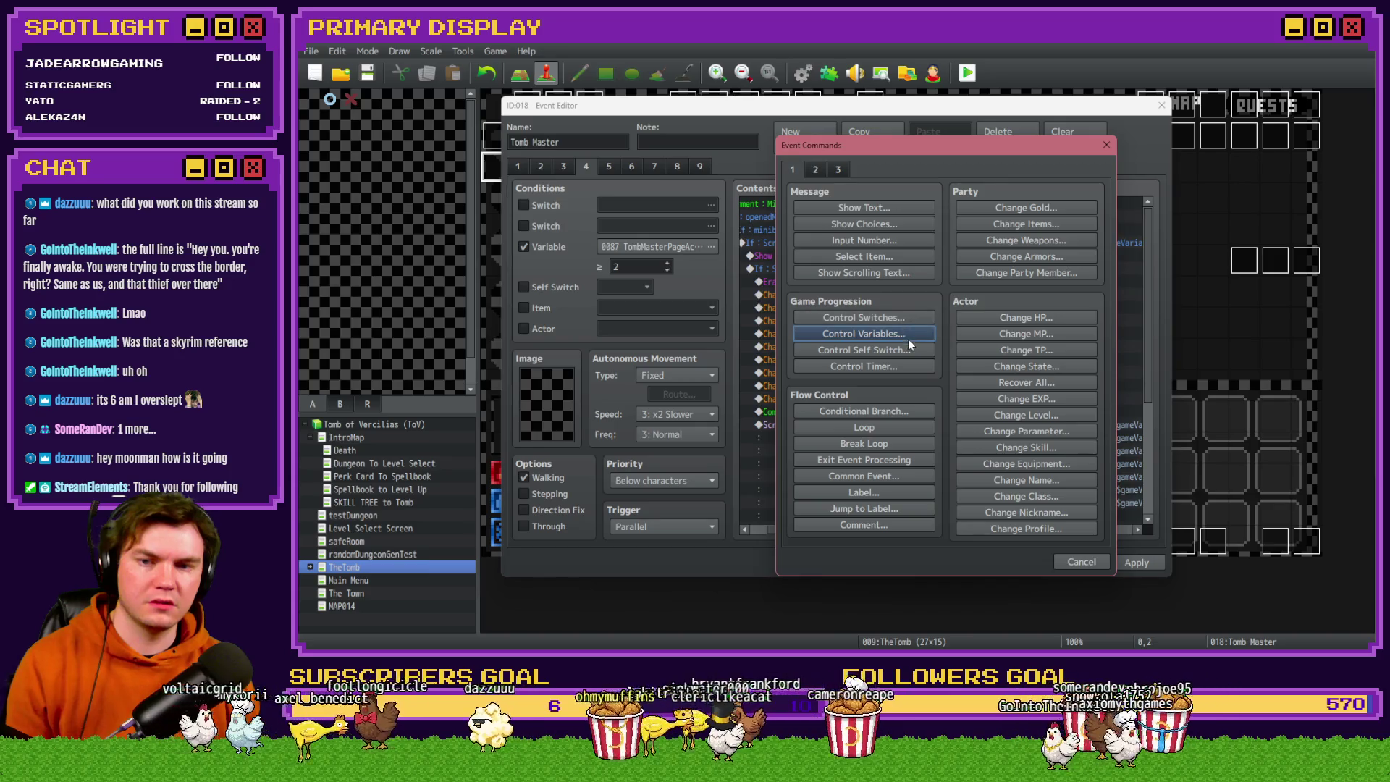
left_click(905, 319)
left_click(1027, 329)
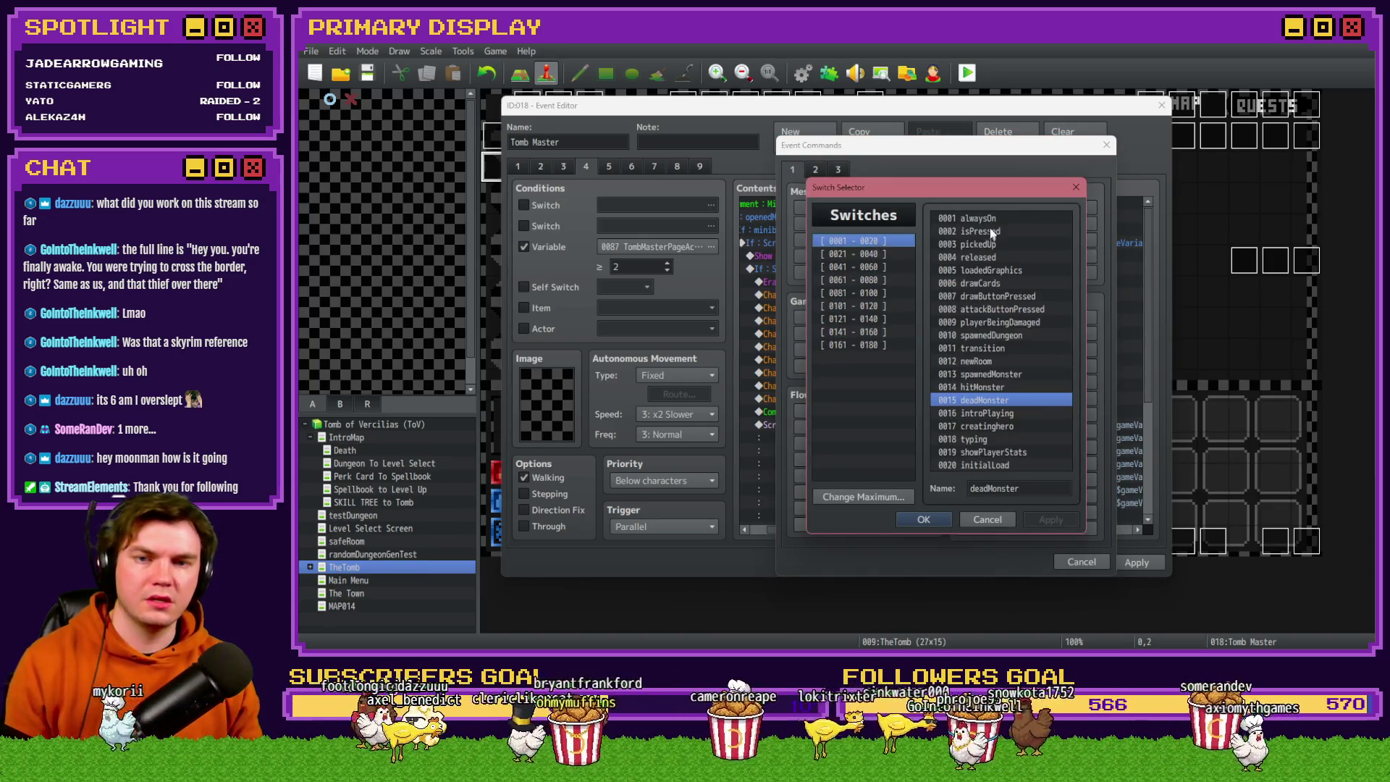
left_click(993, 222)
key("ctrl+f")
type("dialo")
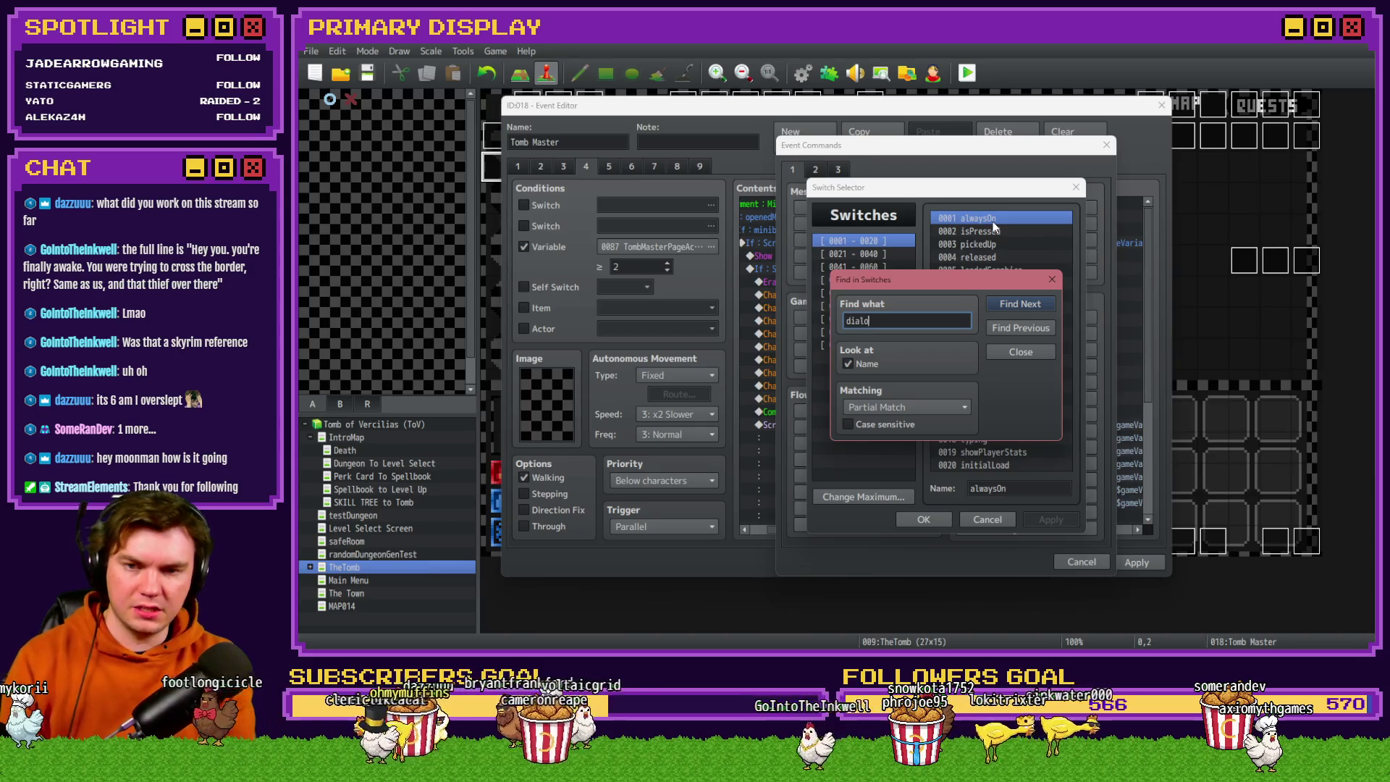
type("gue")
key("Return")
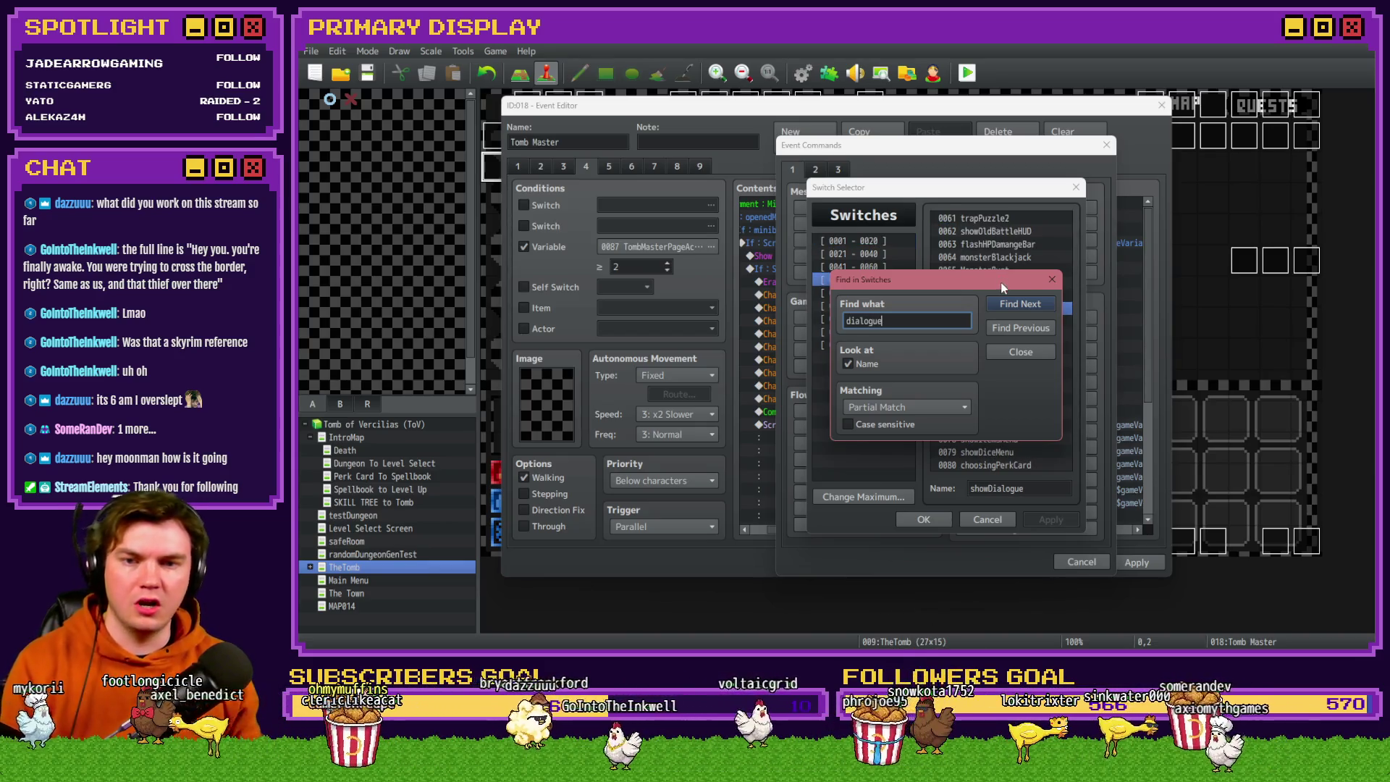
Pick switch 0068 showDialogue, set it OFF, and apply the event changes.
left_click_drag(1001, 281, 832, 251)
left_click(875, 245)
double_click(989, 310)
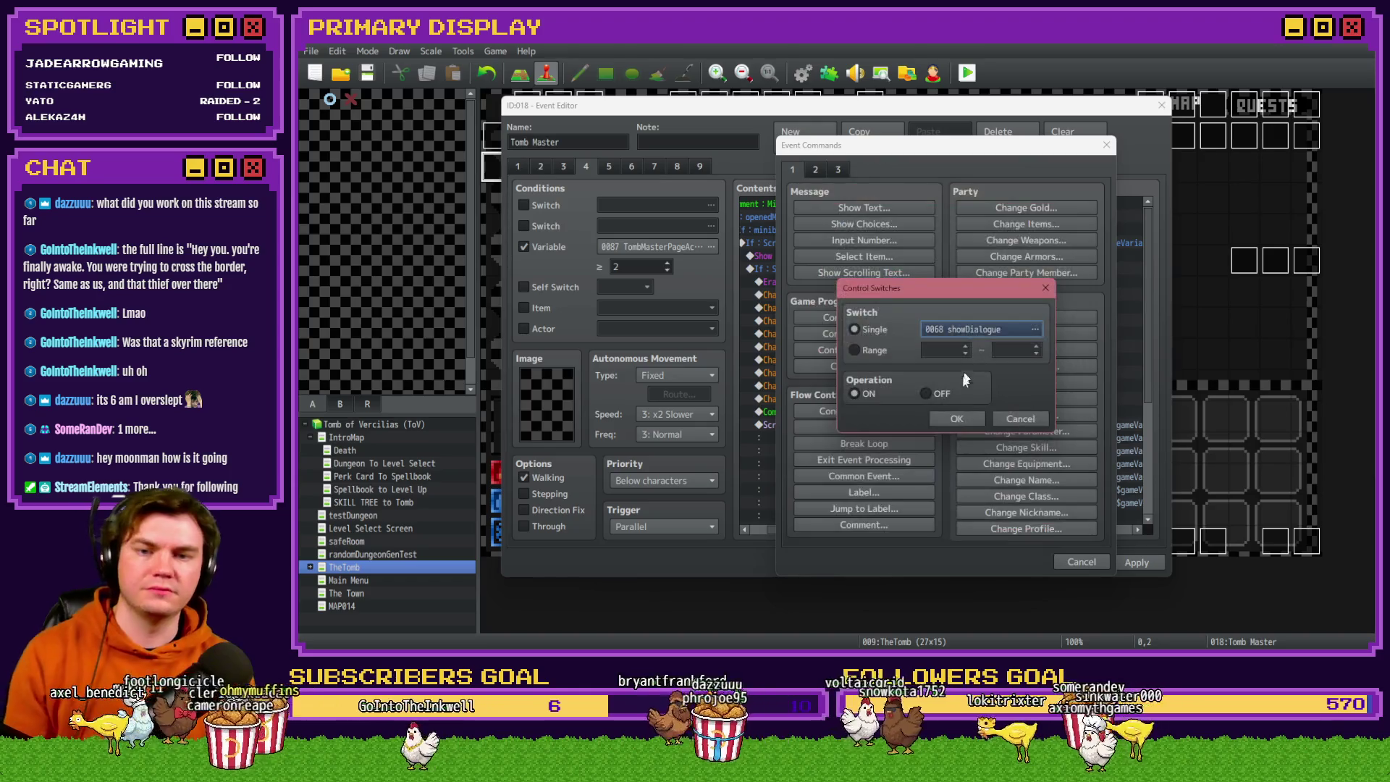
left_click(947, 418)
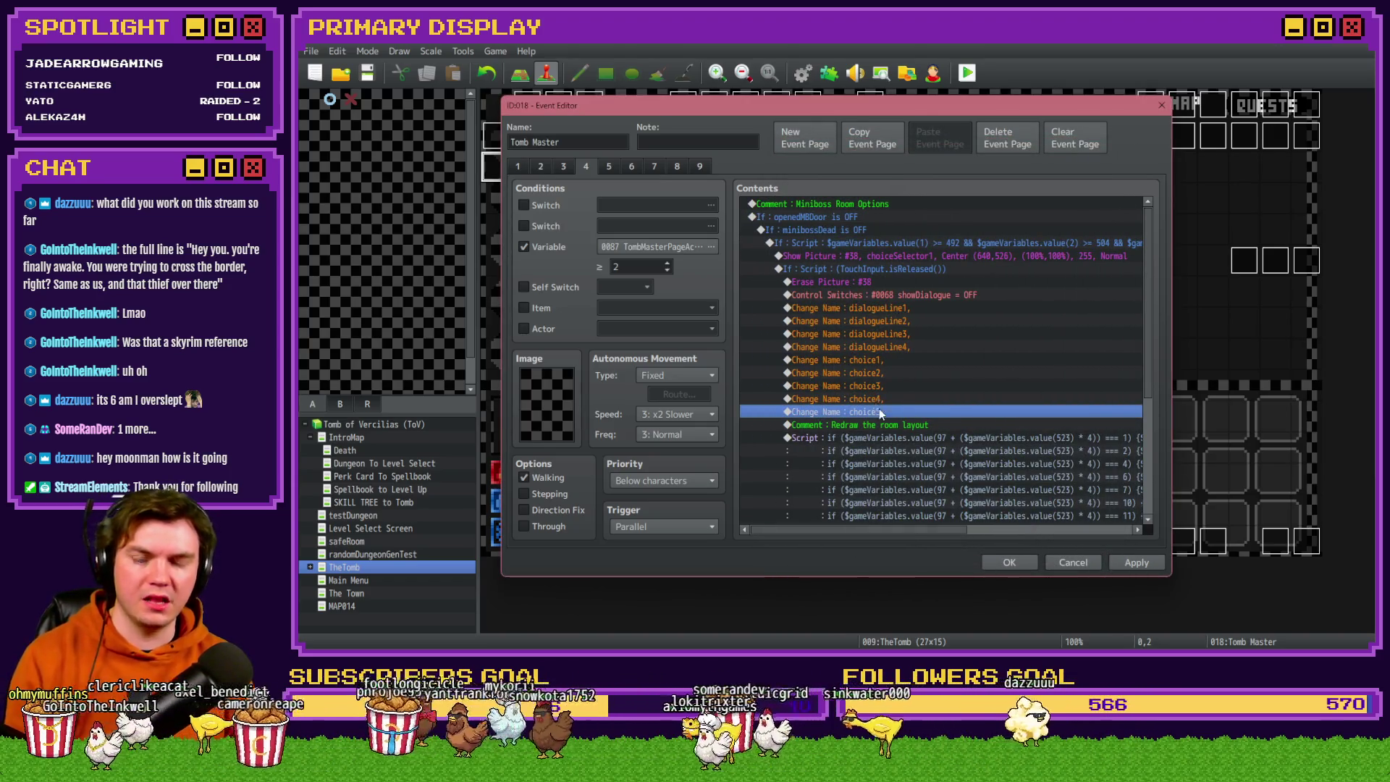
scroll(930, 449, "down", 3)
scroll(905, 371, "down", 3)
scroll(903, 392, "up", 6)
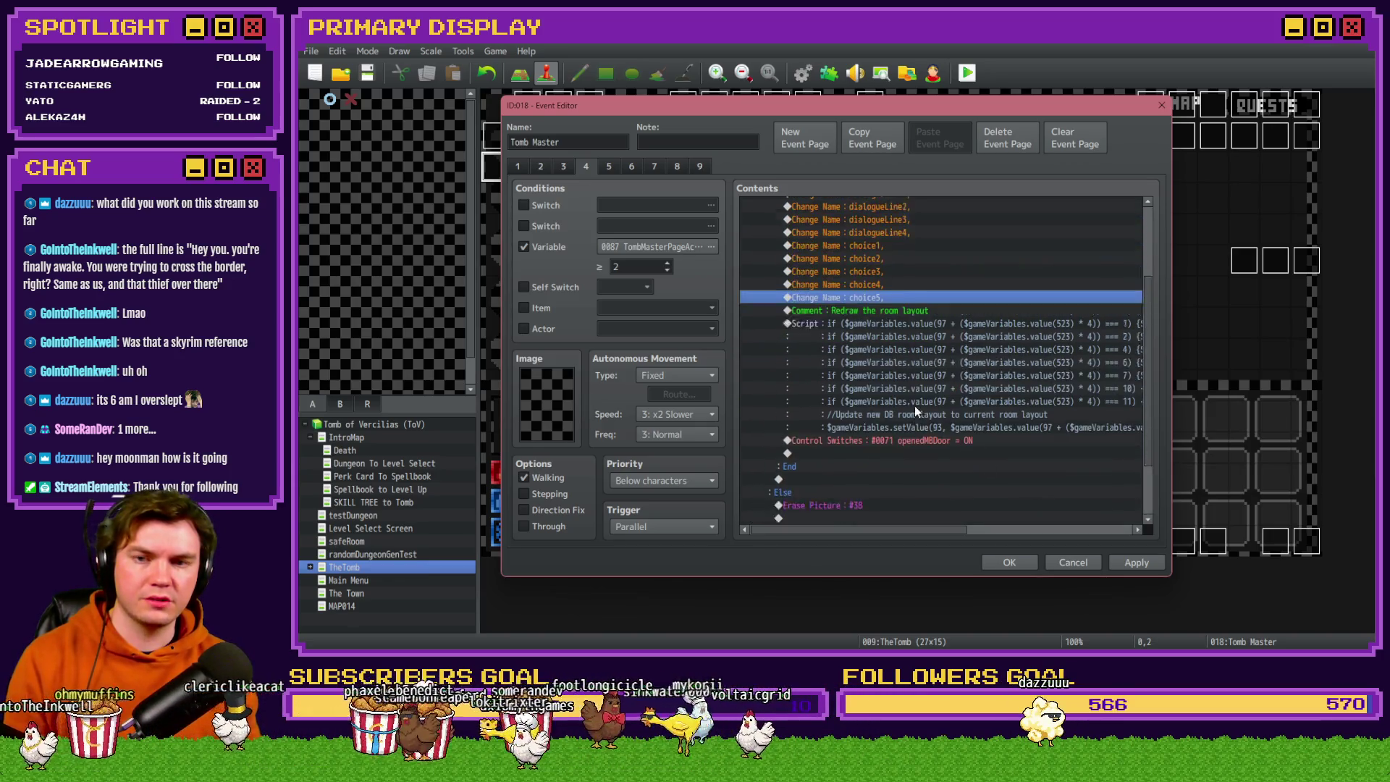
left_click(1134, 564)
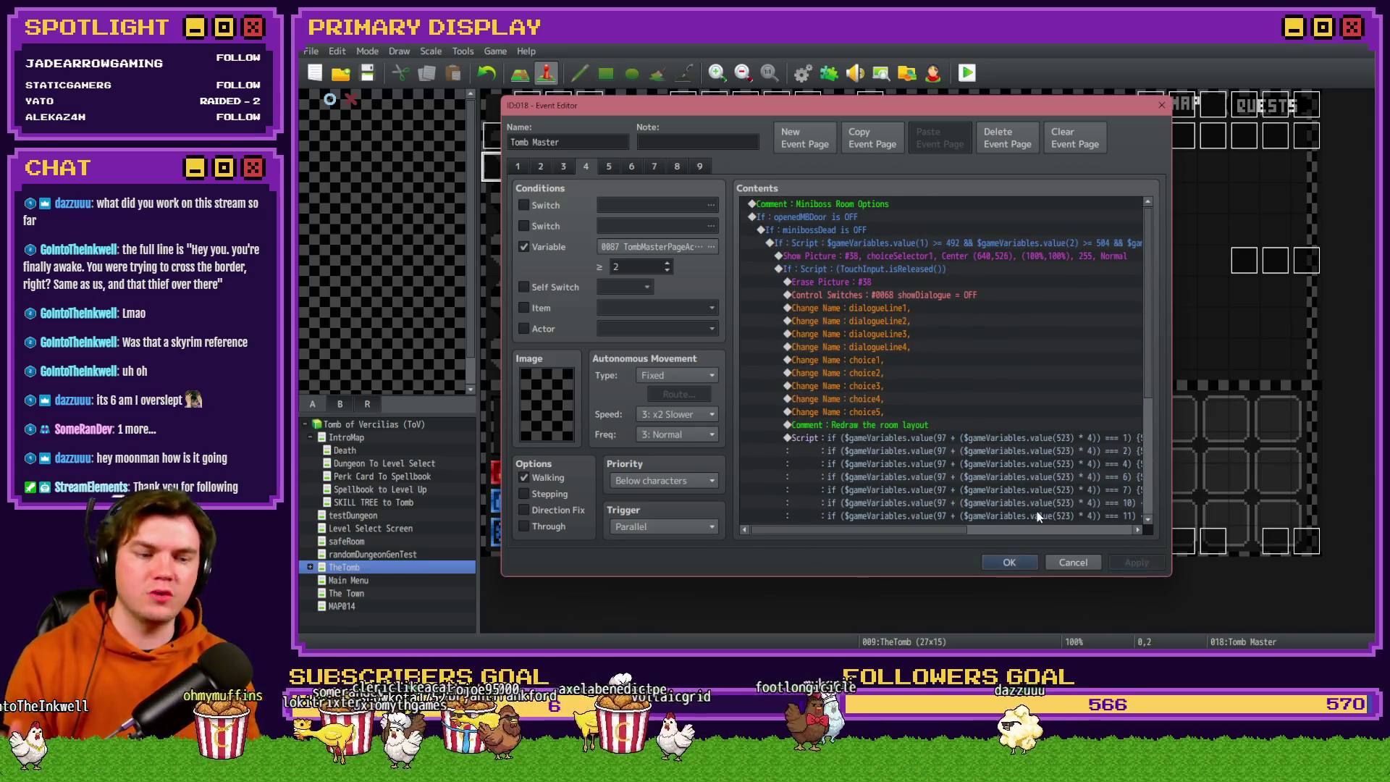
Close the editor, save and start a playtest, taking the potion perk card.
left_click(1008, 563)
left_click(967, 72)
left_click(781, 365)
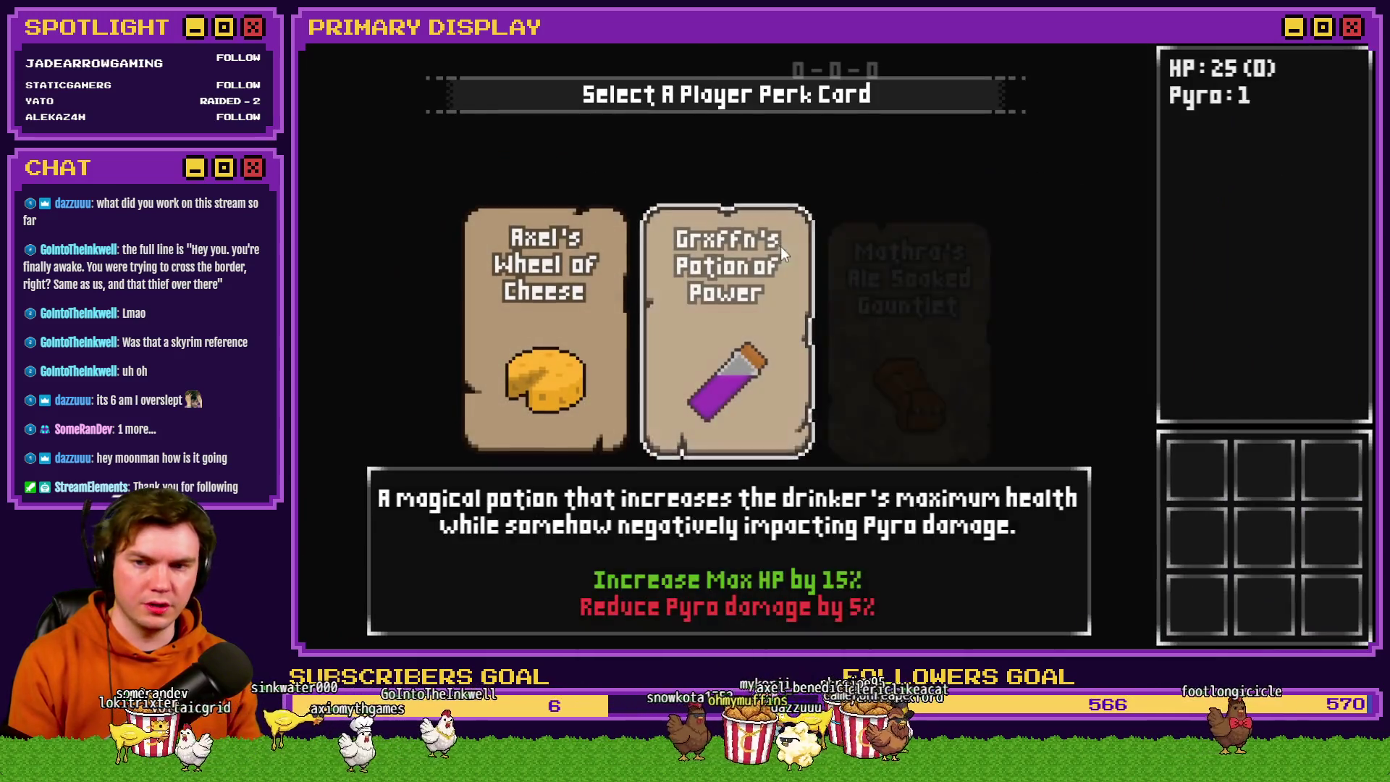
left_click(781, 246)
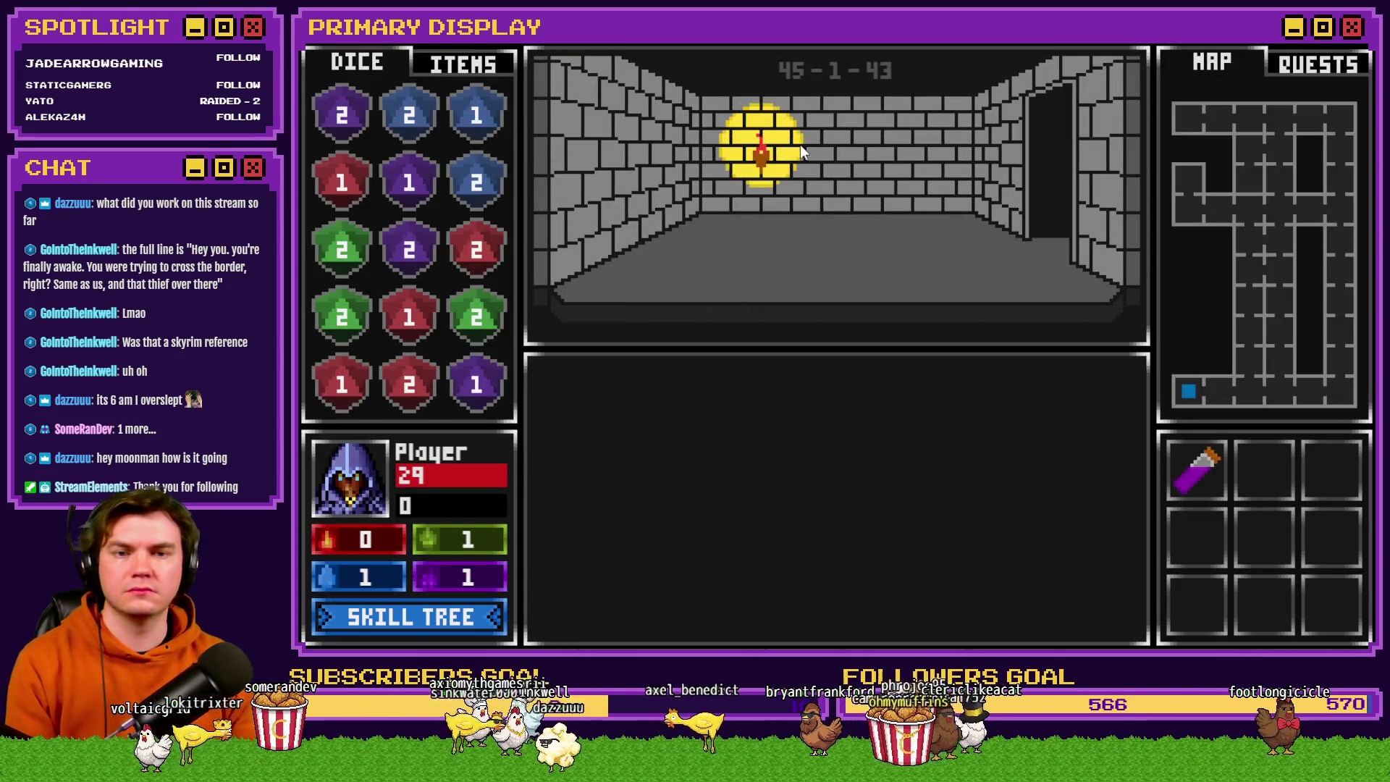
Walk to the wooden door, open it, and play the card hand by drawing then standing.
key("w")
key("w")
key("w")
key("w")
key("w")
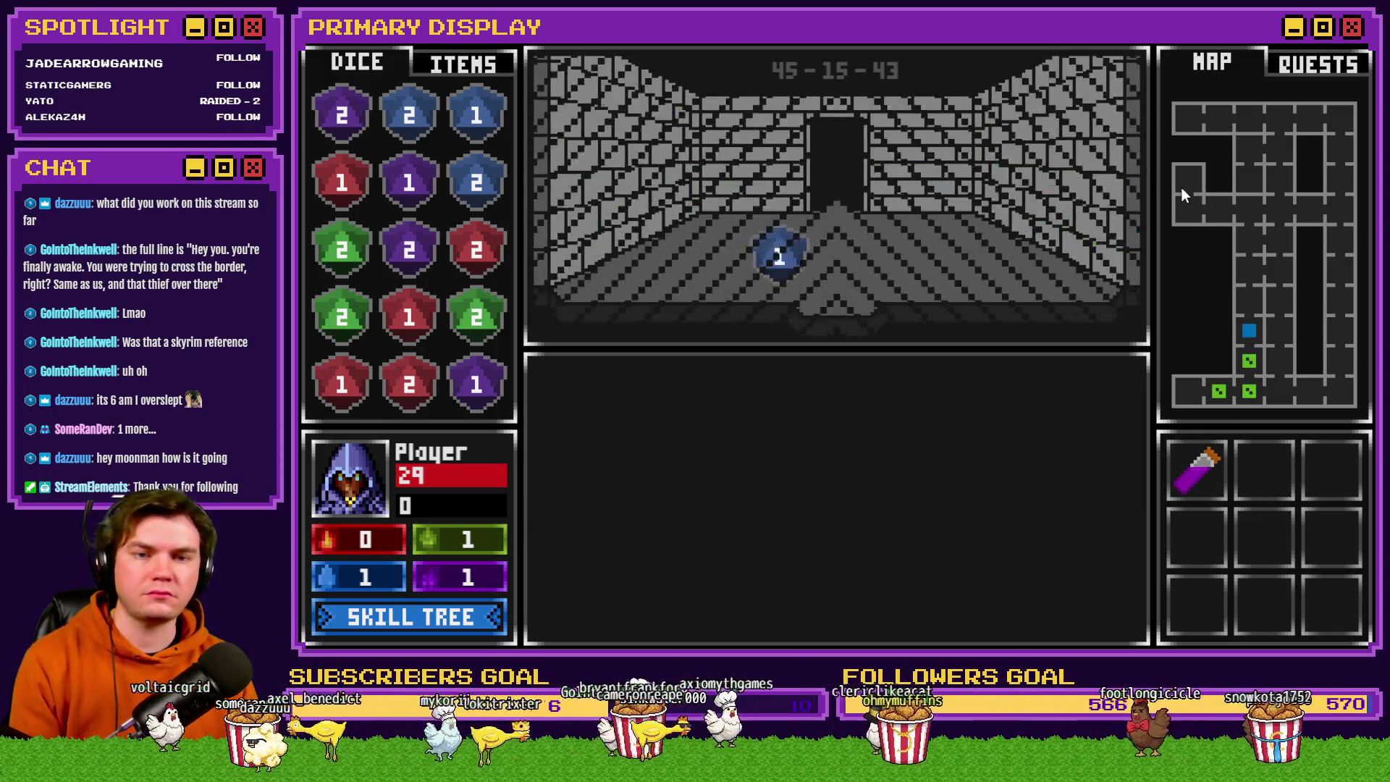
key("w")
key("w")
key("w")
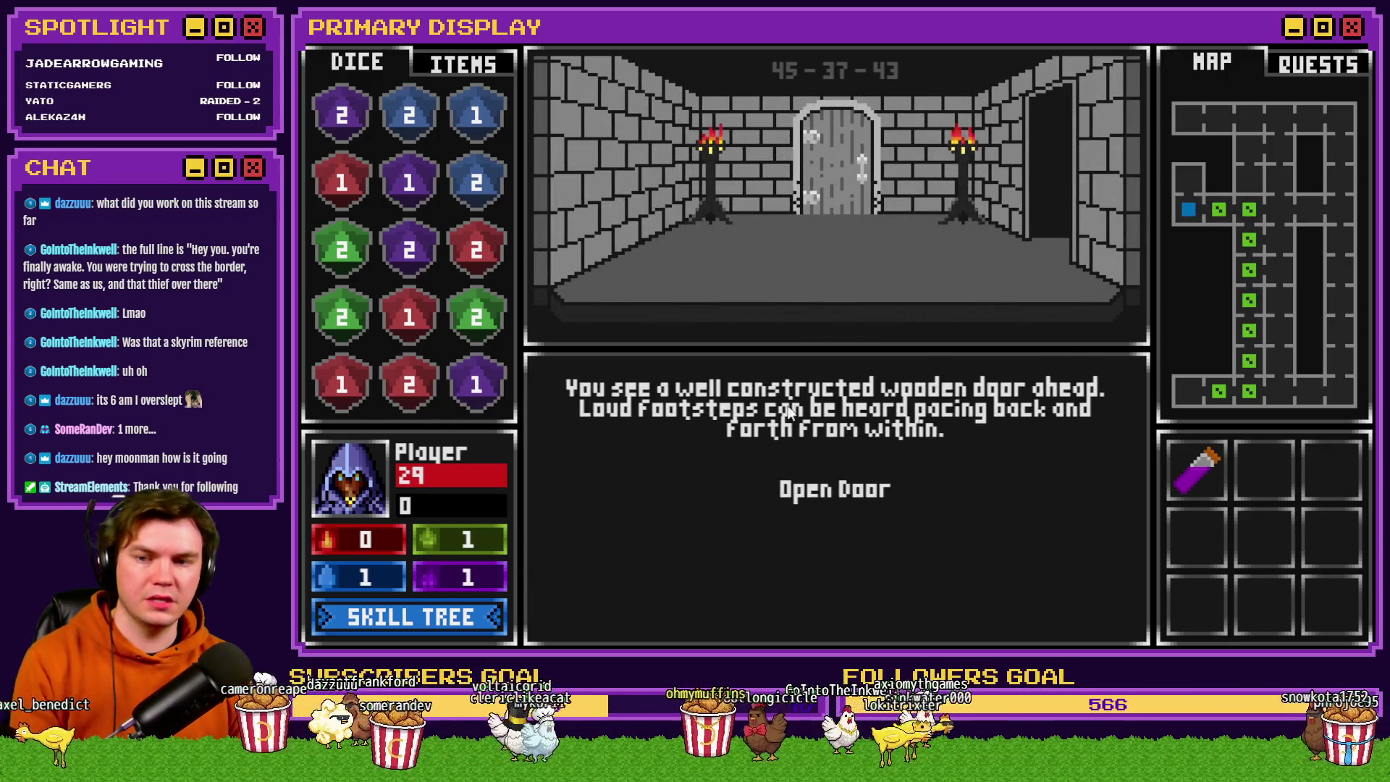
left_click(863, 493)
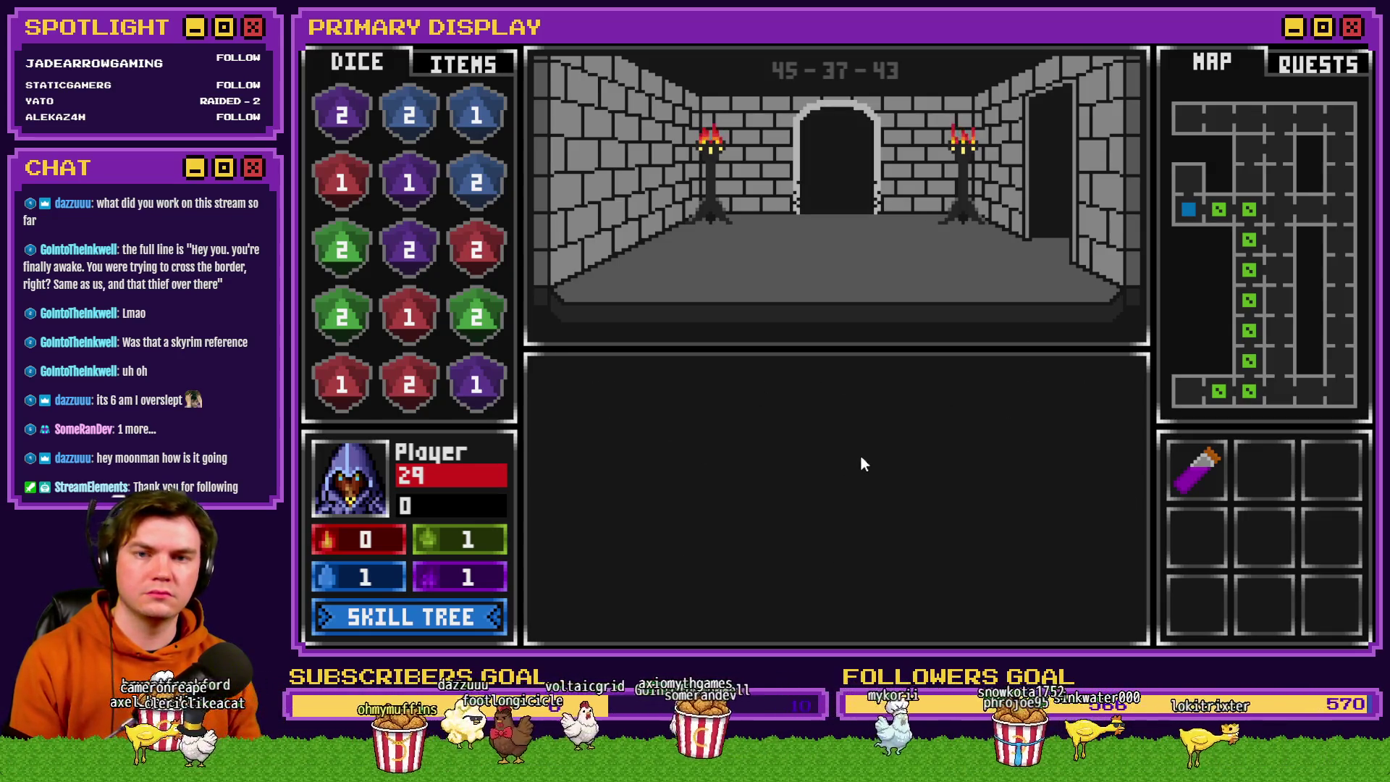
key("w")
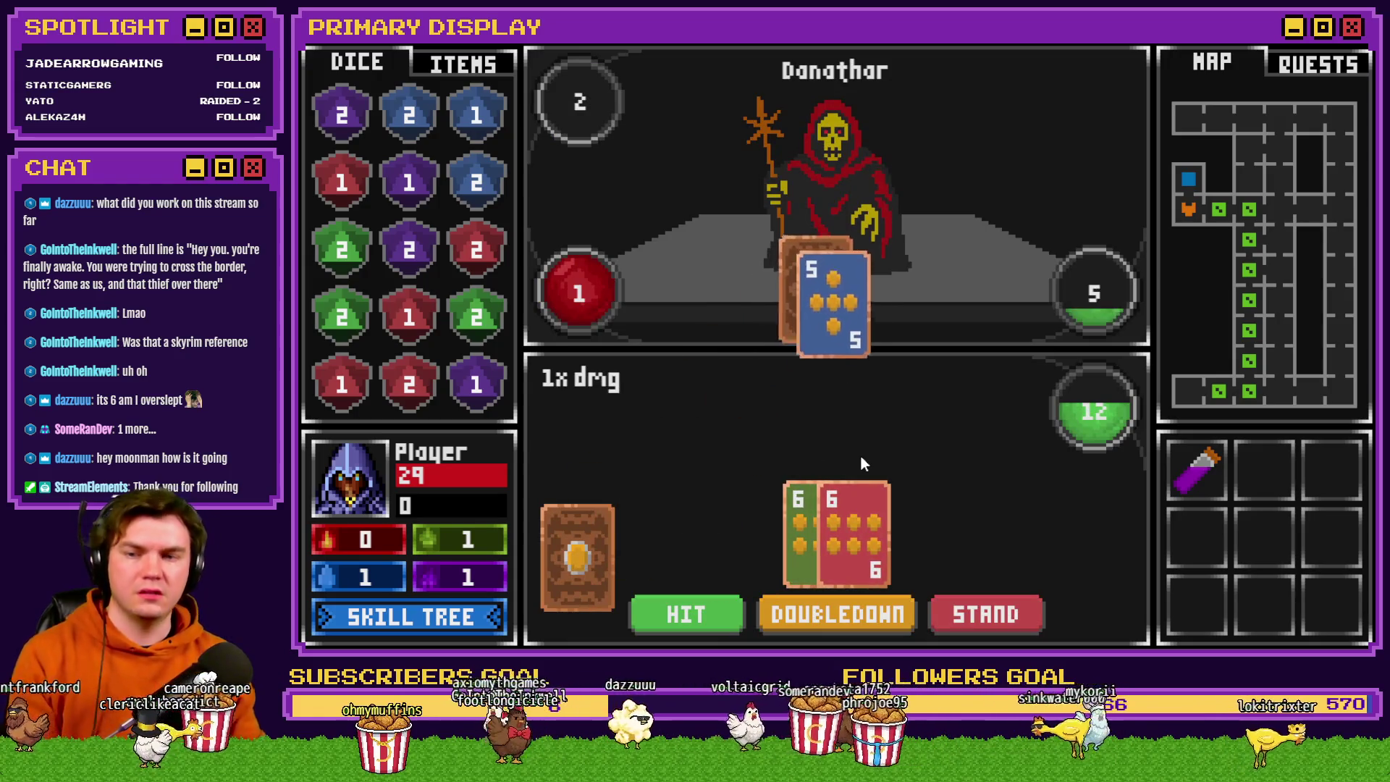
left_click(690, 622)
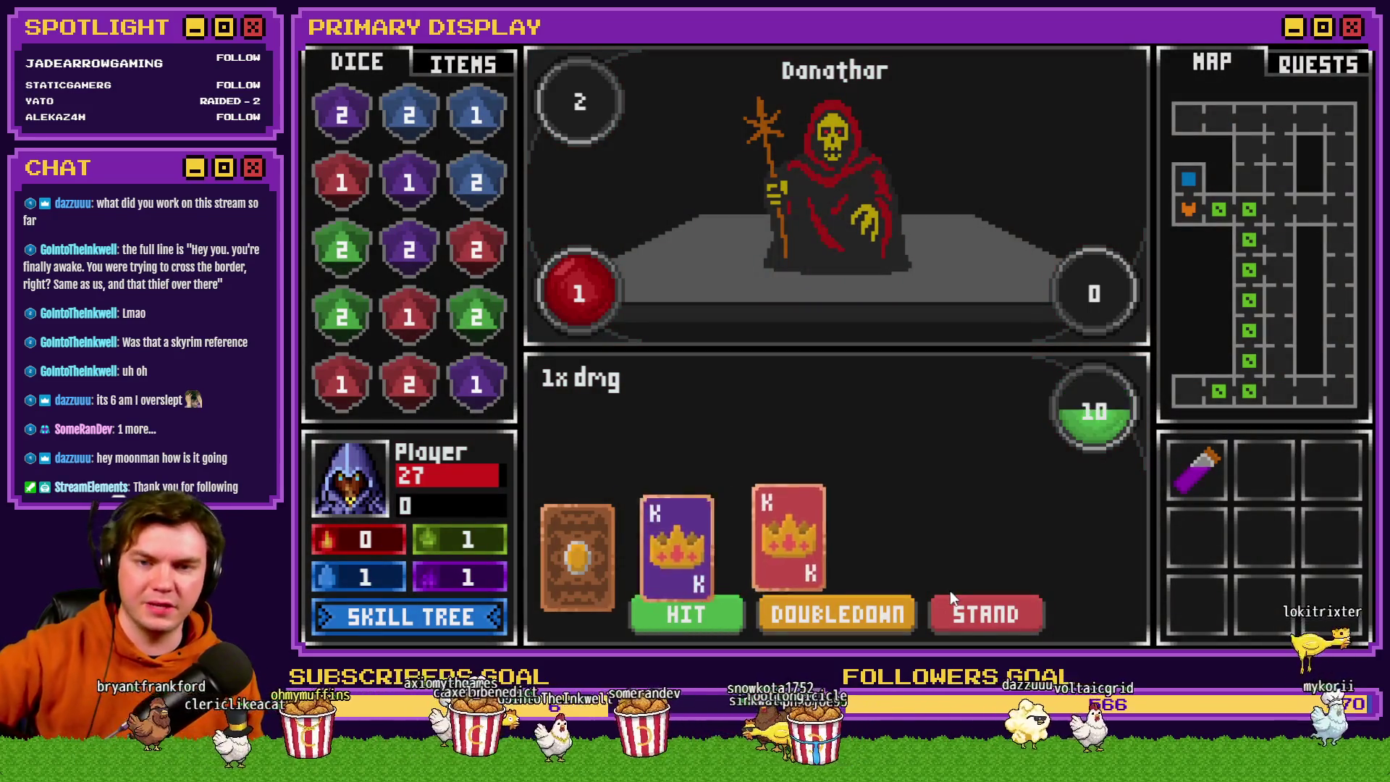
left_click(993, 613)
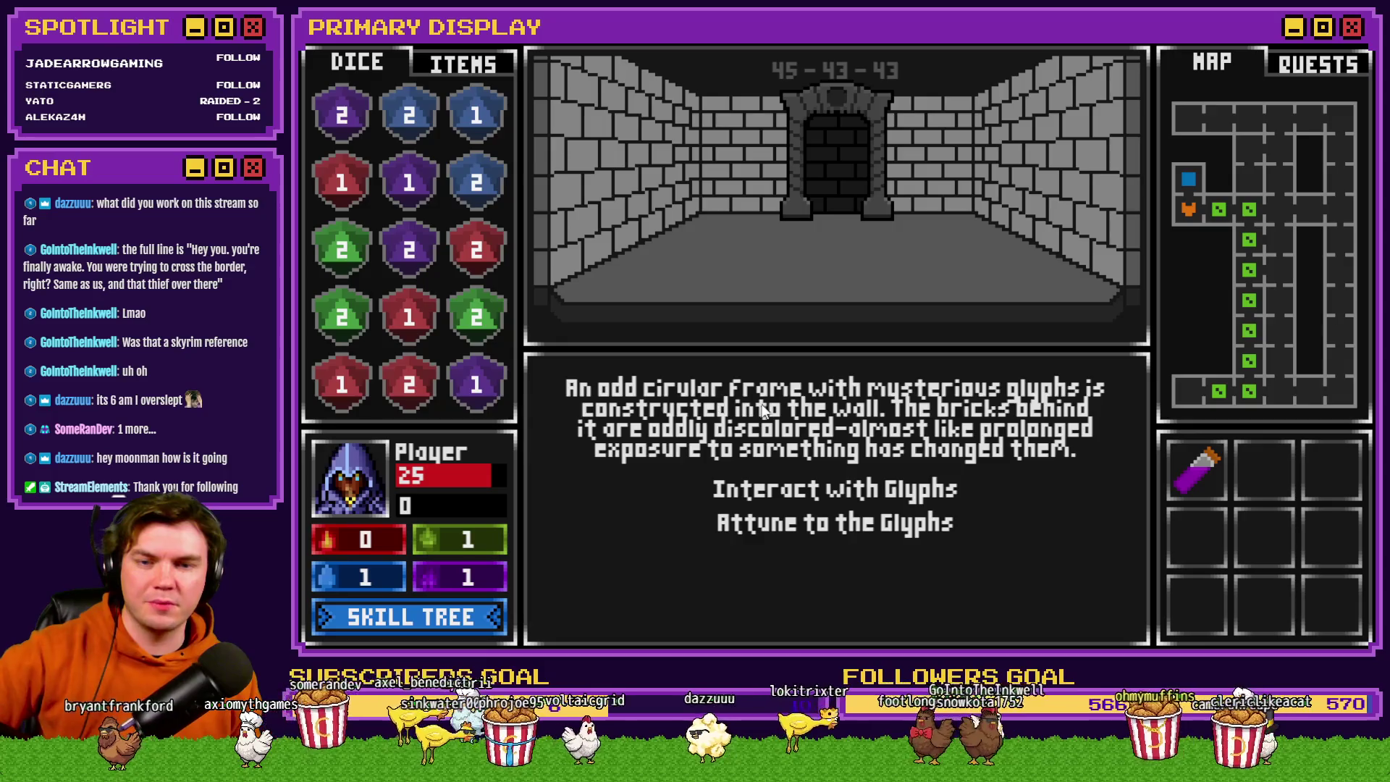
Choose Attune to the Glyphs, then try the stone dials twice.
left_click(919, 522)
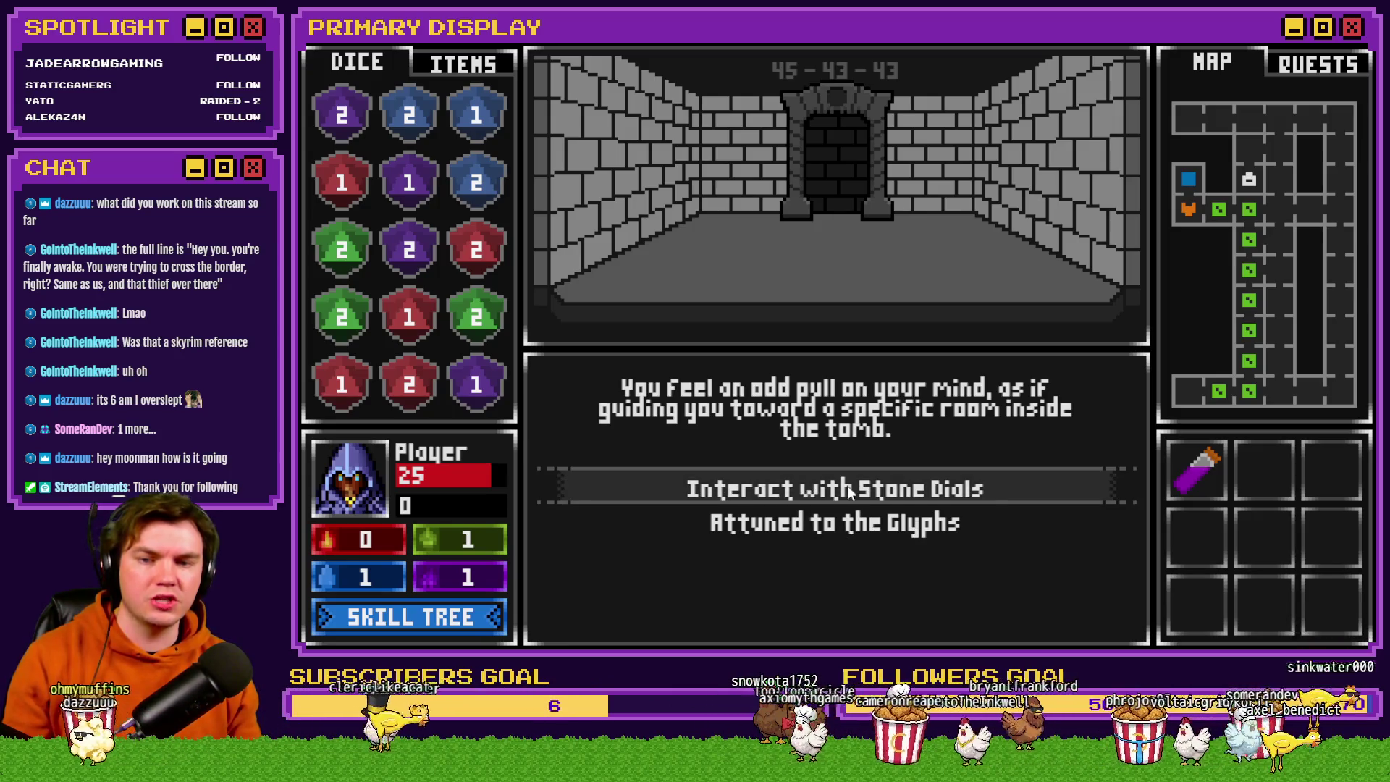
left_click(935, 488)
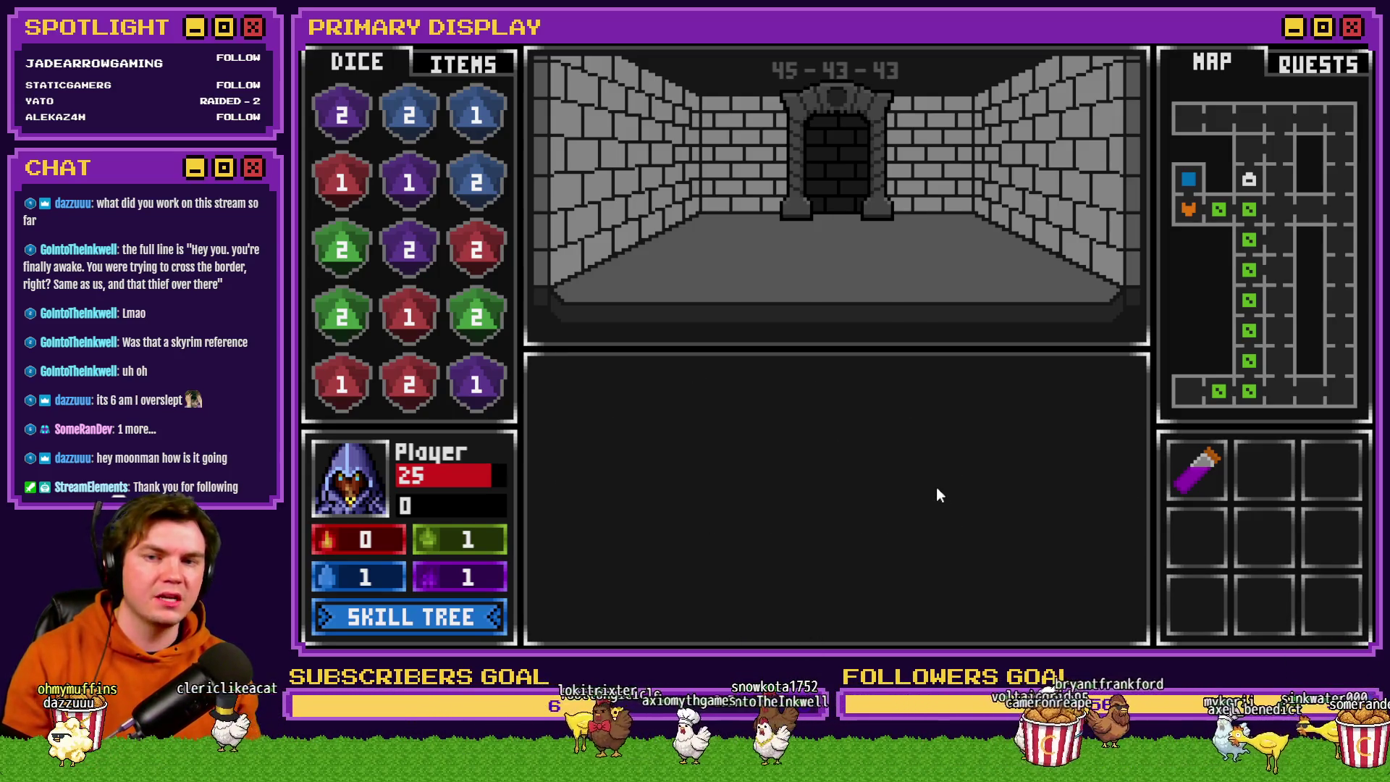
left_click(624, 623)
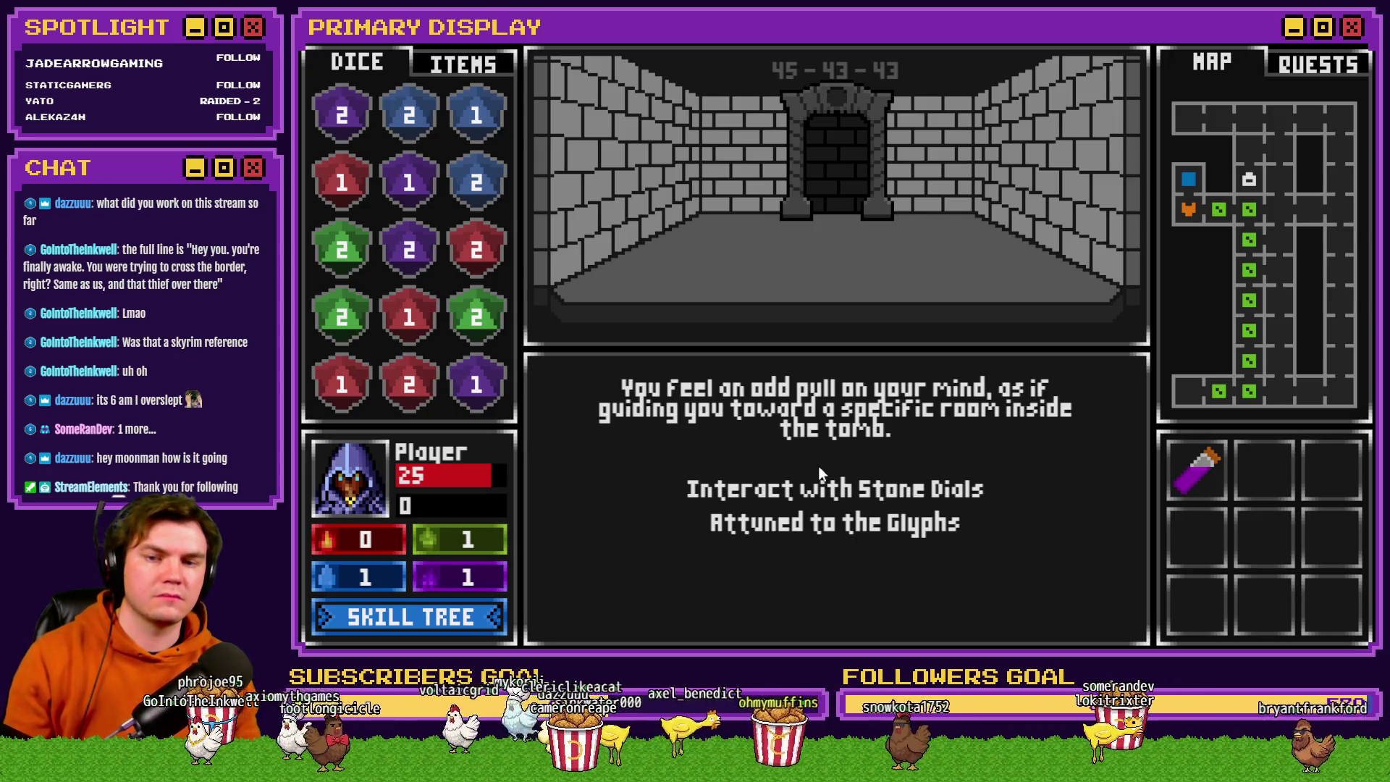
left_click(819, 472)
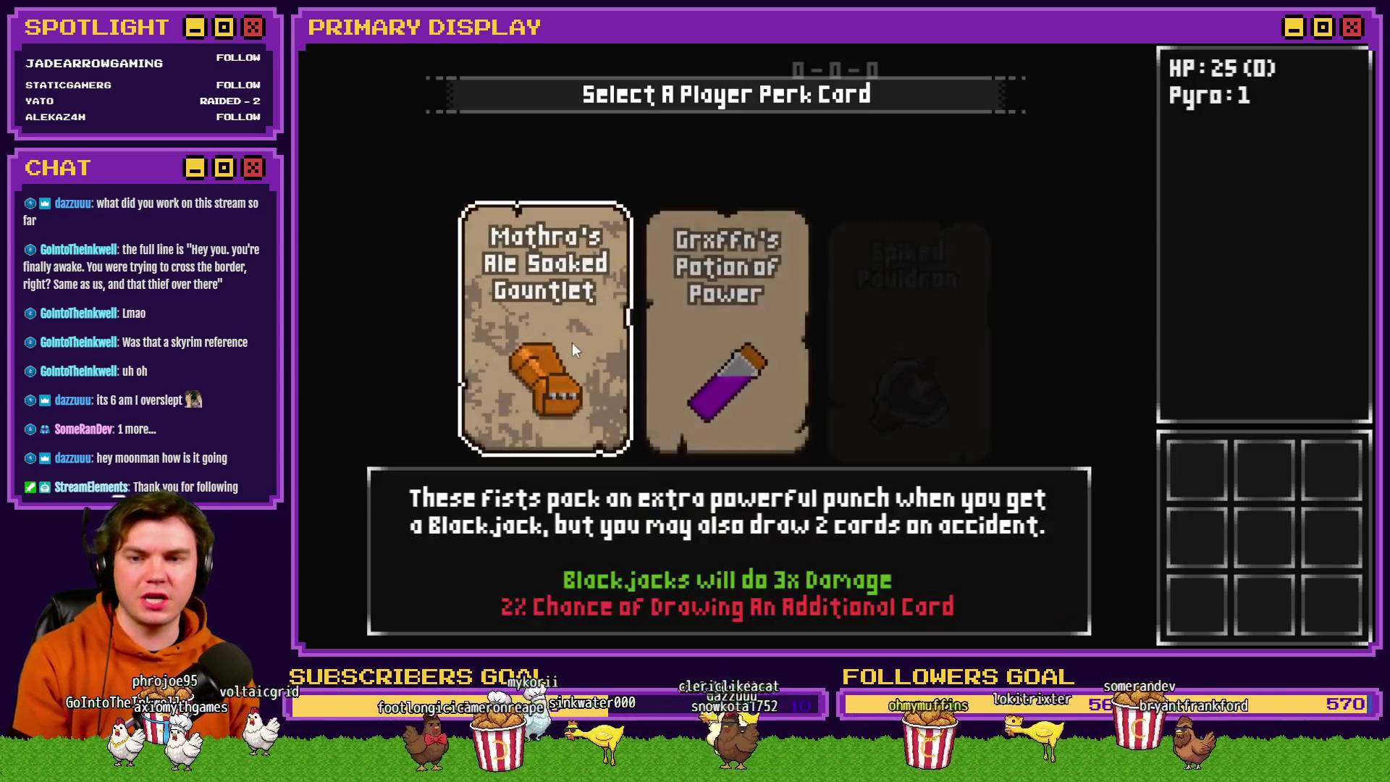
Take the Spiked Pauldron perk card, open the wooden door and draw two cards.
left_click(889, 353)
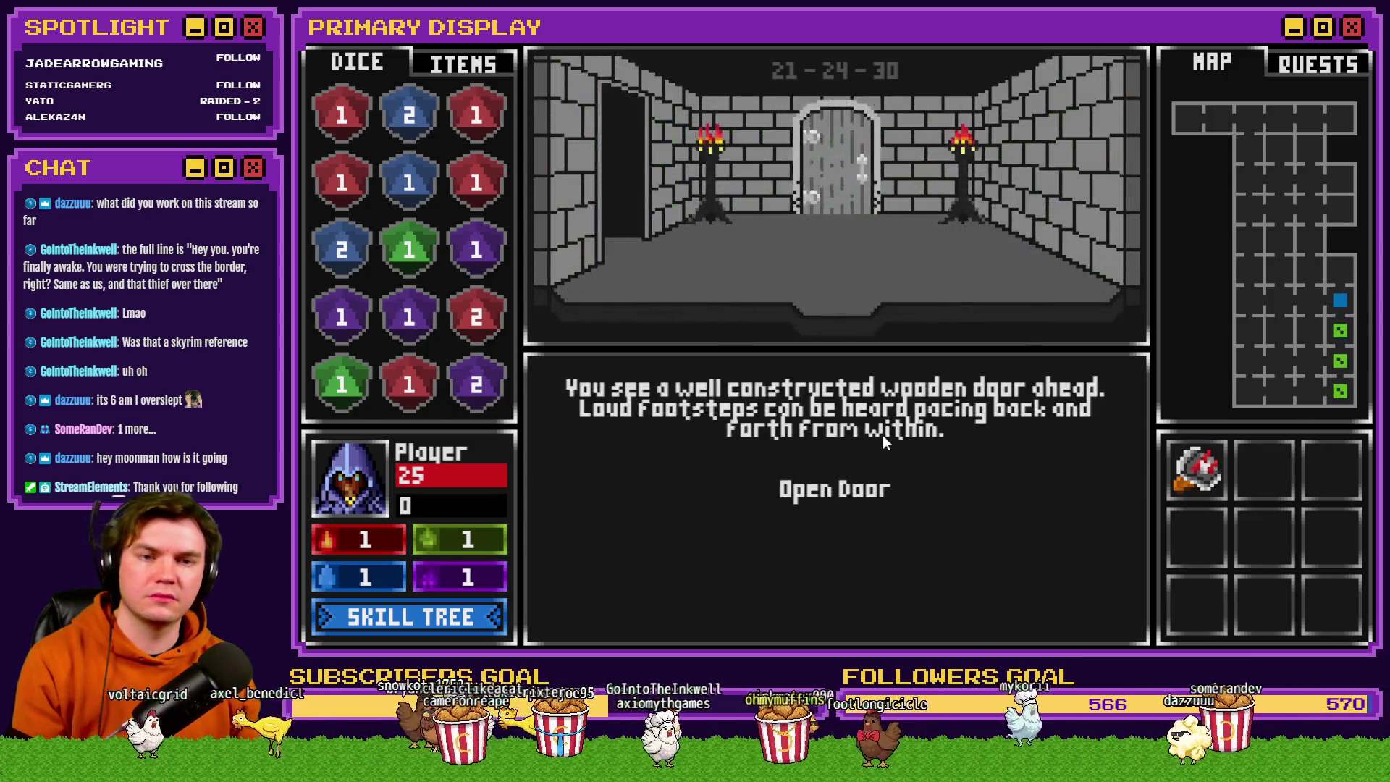
left_click(872, 491)
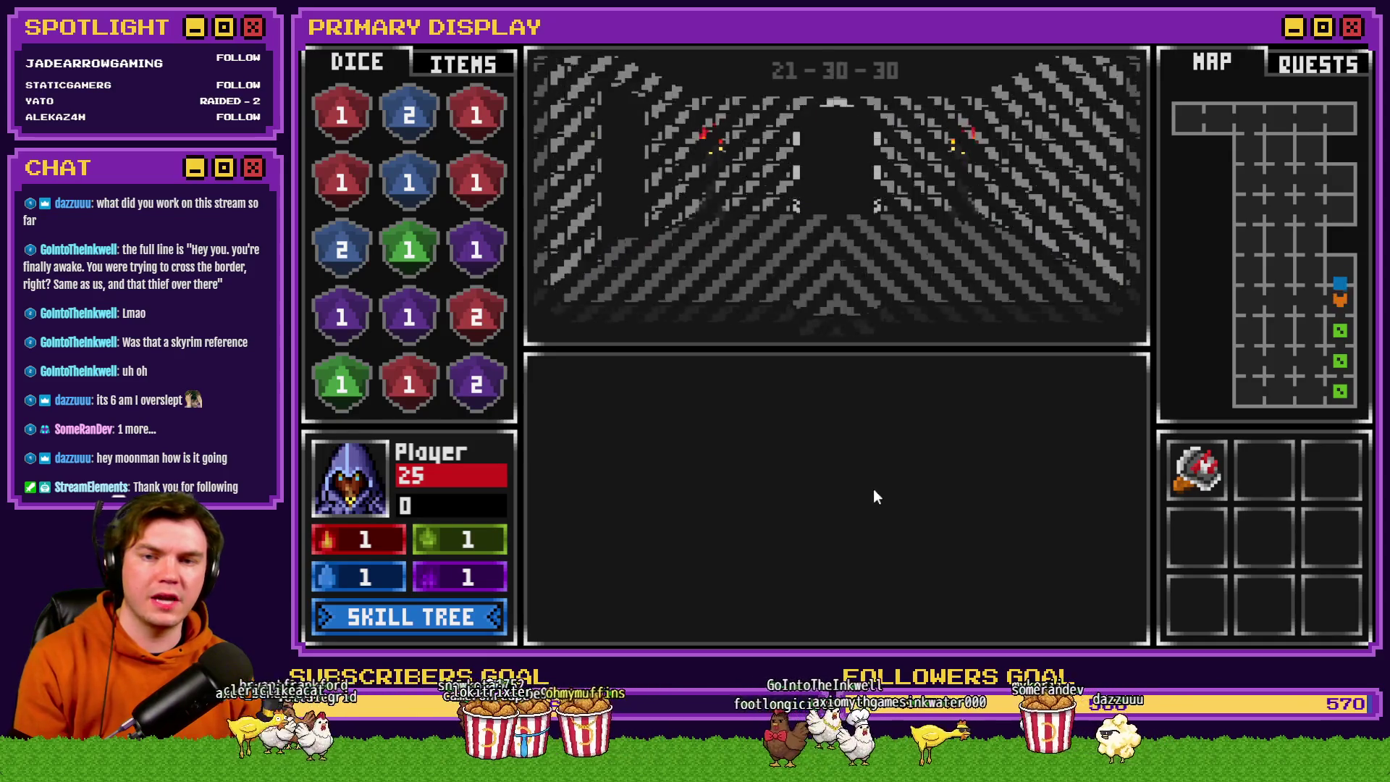
left_click(692, 611)
left_click(692, 611)
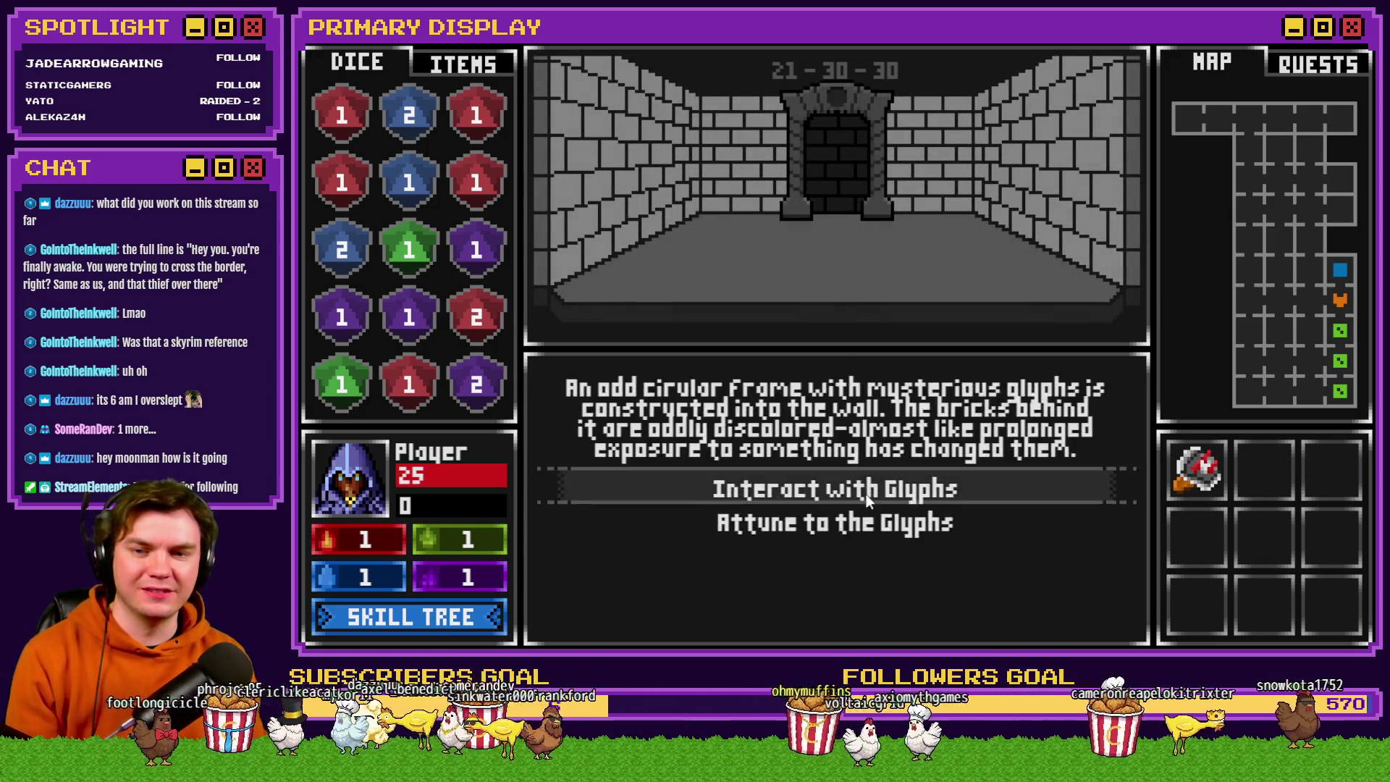
Exit the glyph puzzle, choose Attune to the Glyphs, then leave the playtest.
left_click(863, 494)
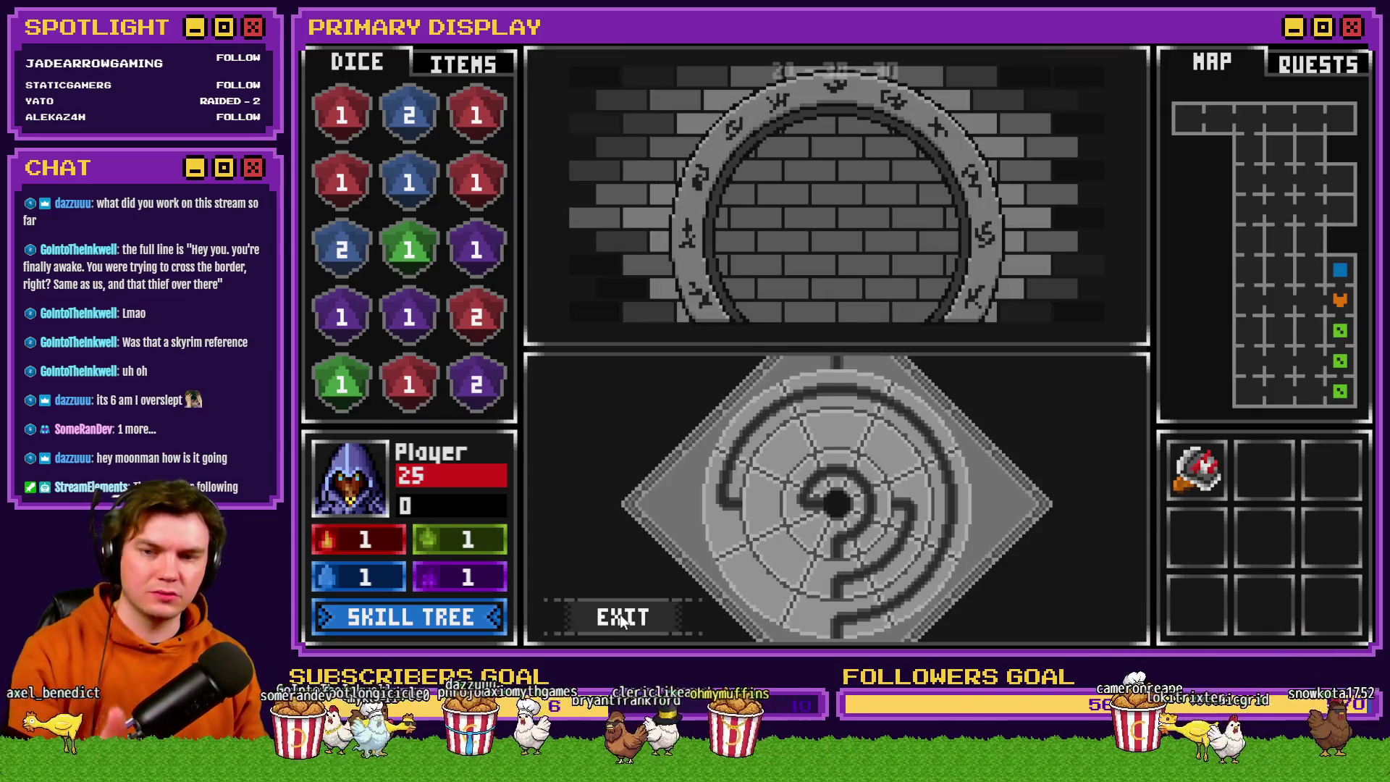
left_click(620, 614)
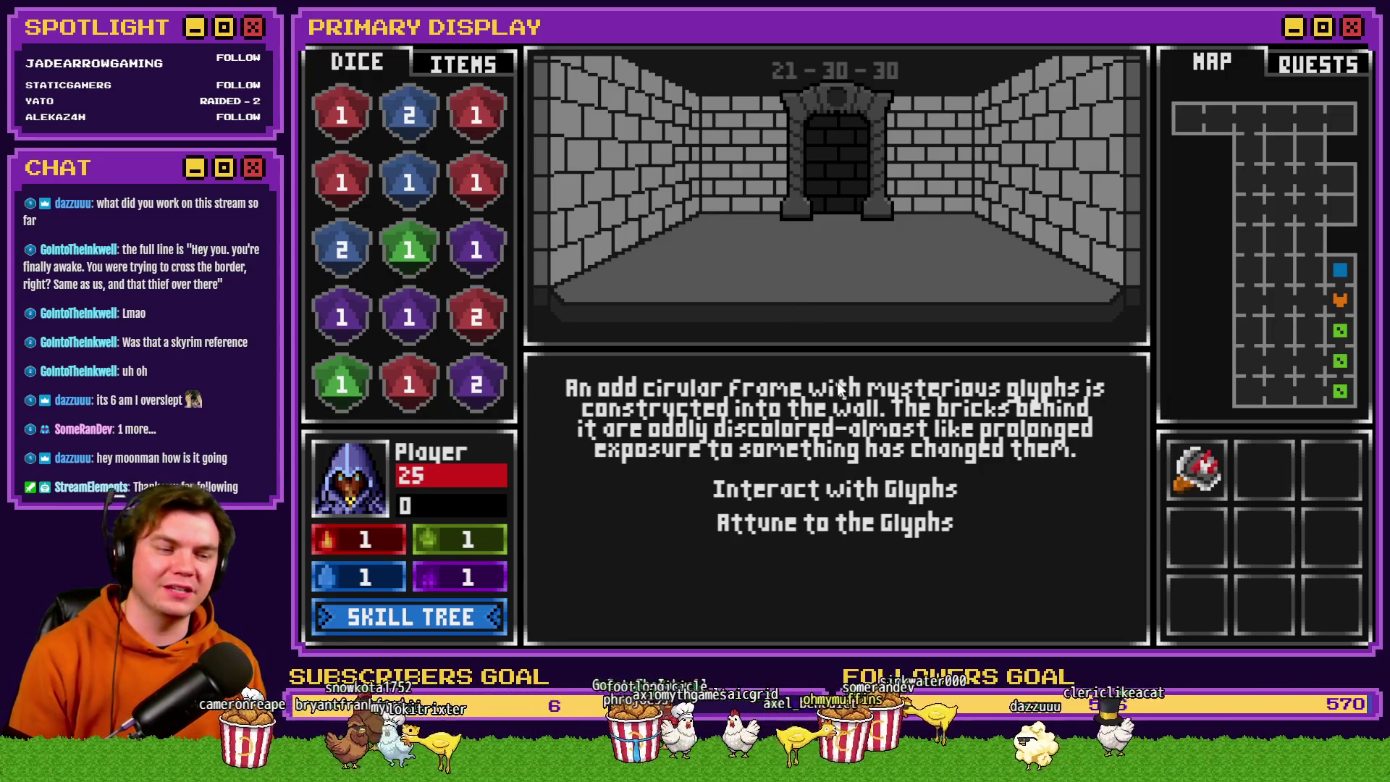
left_click(848, 528)
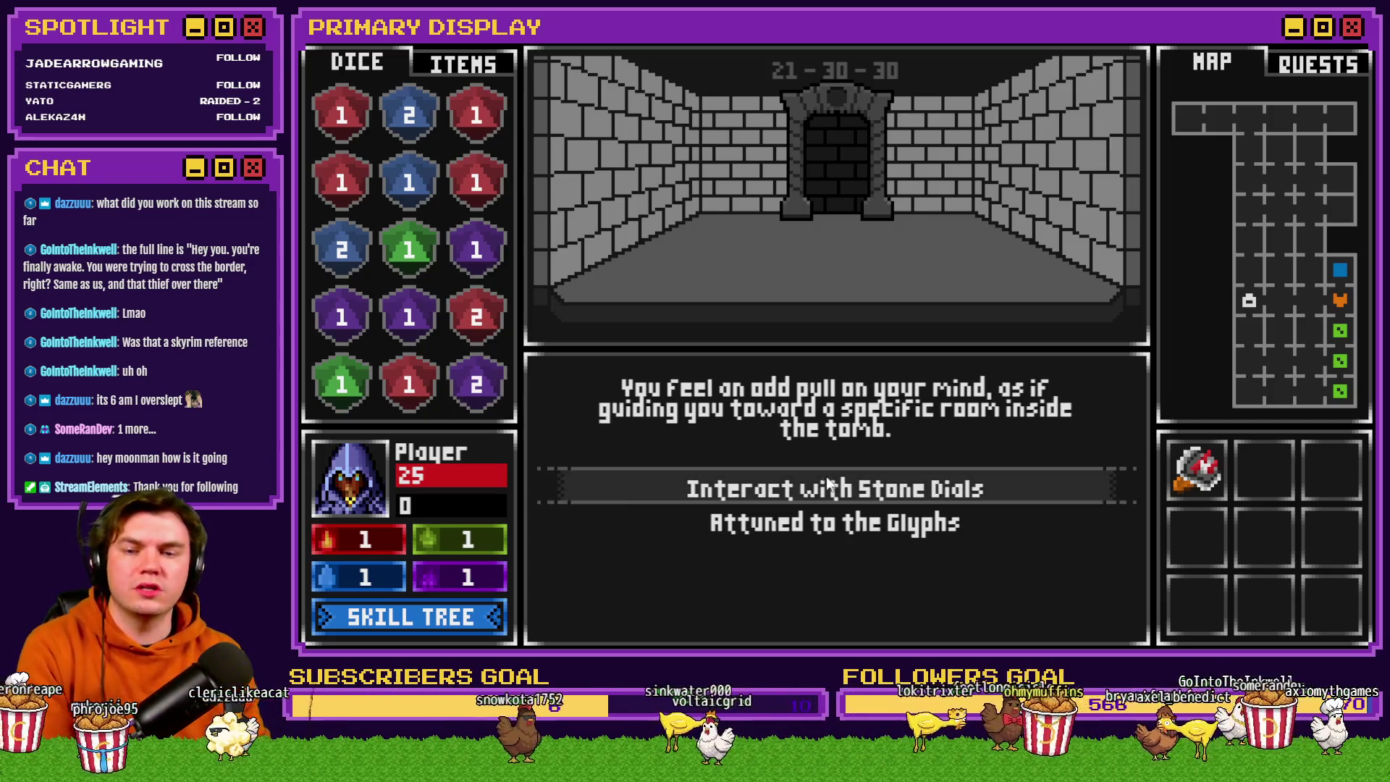
key("alt+Tab")
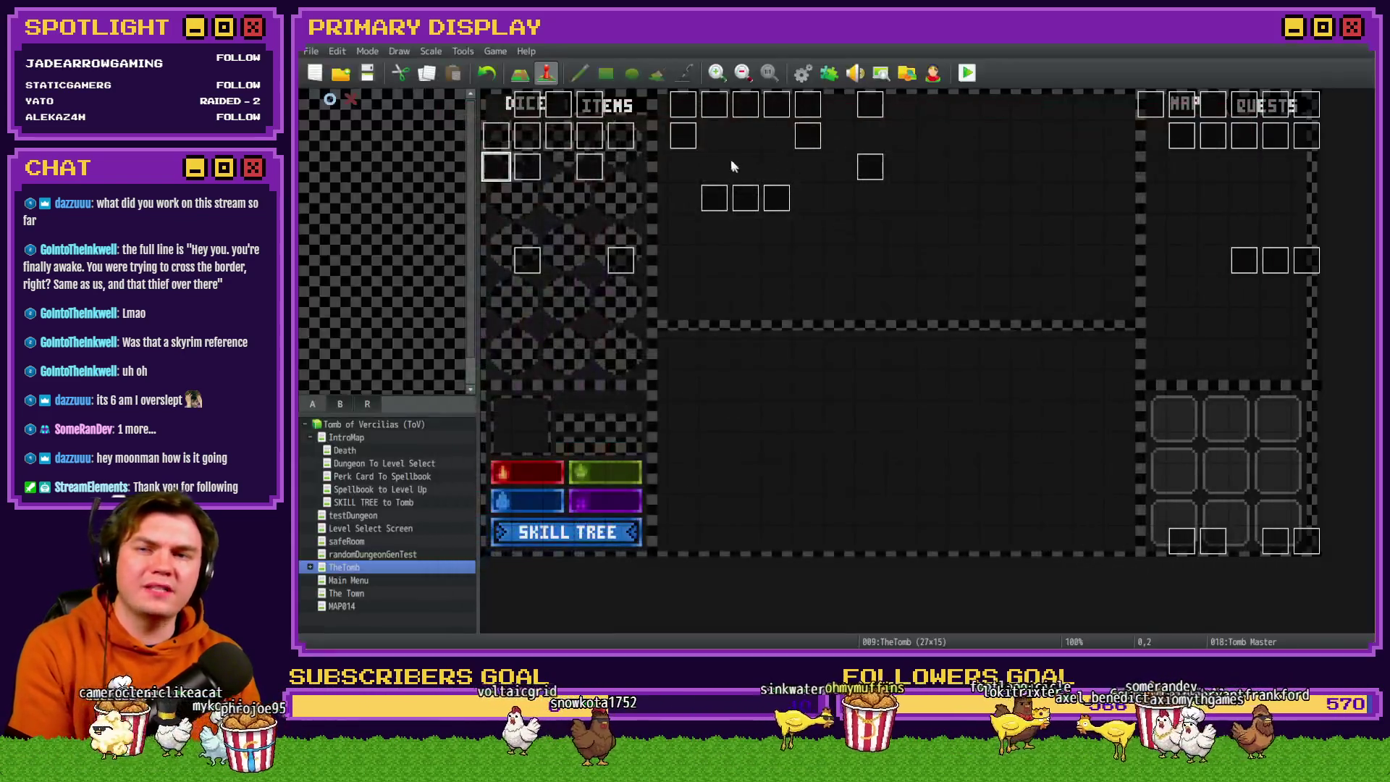
Open the Int/Movement obelisk event at page 4, which holds the glyph dialogue.
double_click(538, 116)
left_click(609, 166)
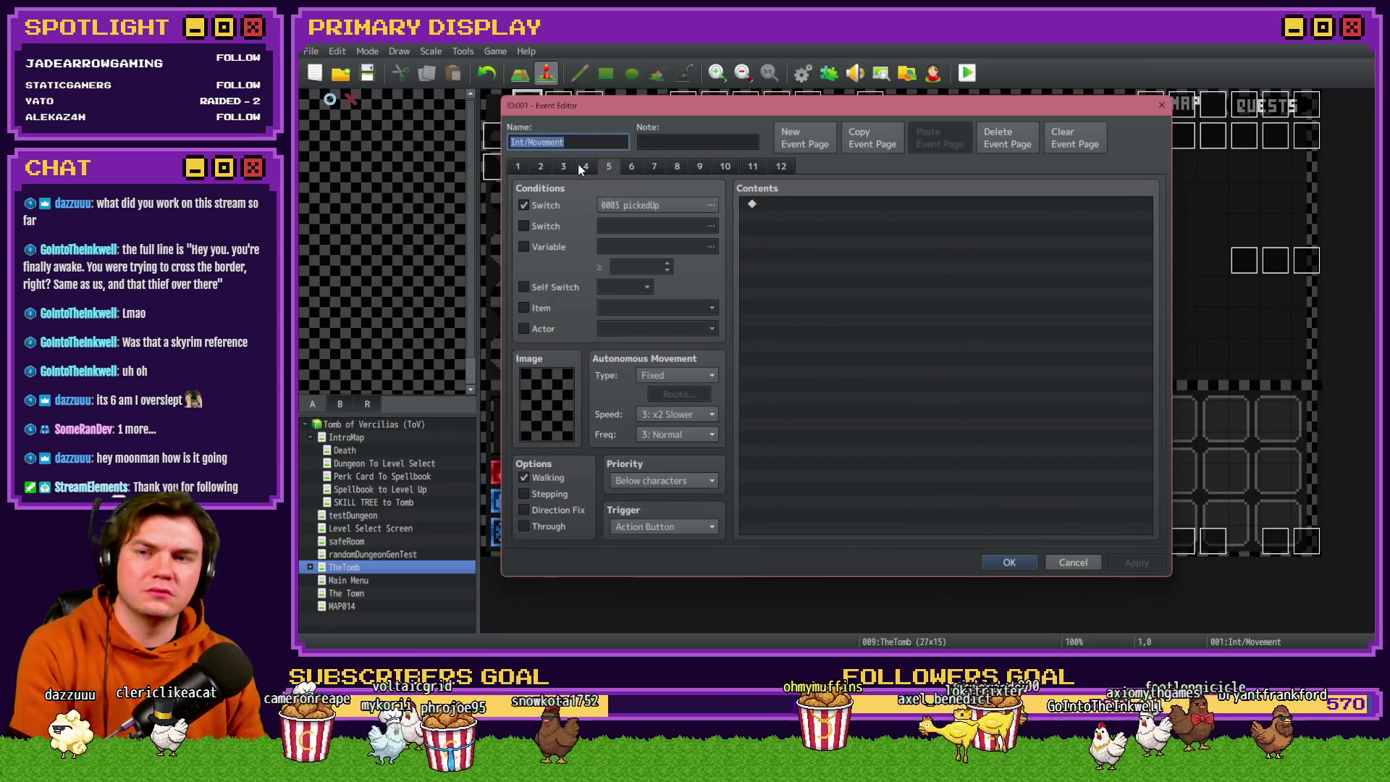
left_click(586, 165)
scroll(923, 387, "down", 3)
scroll(923, 389, "down", 10)
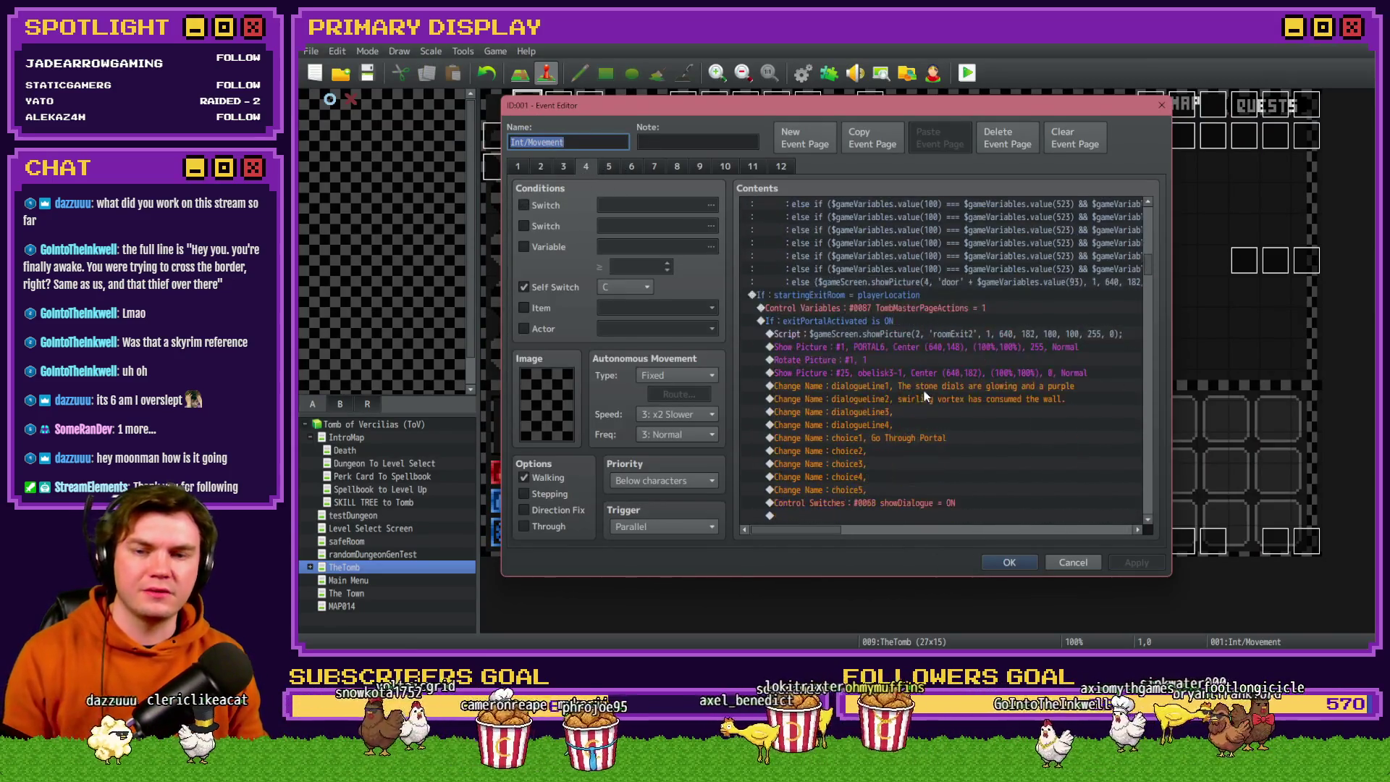
scroll(925, 403, "down", 3)
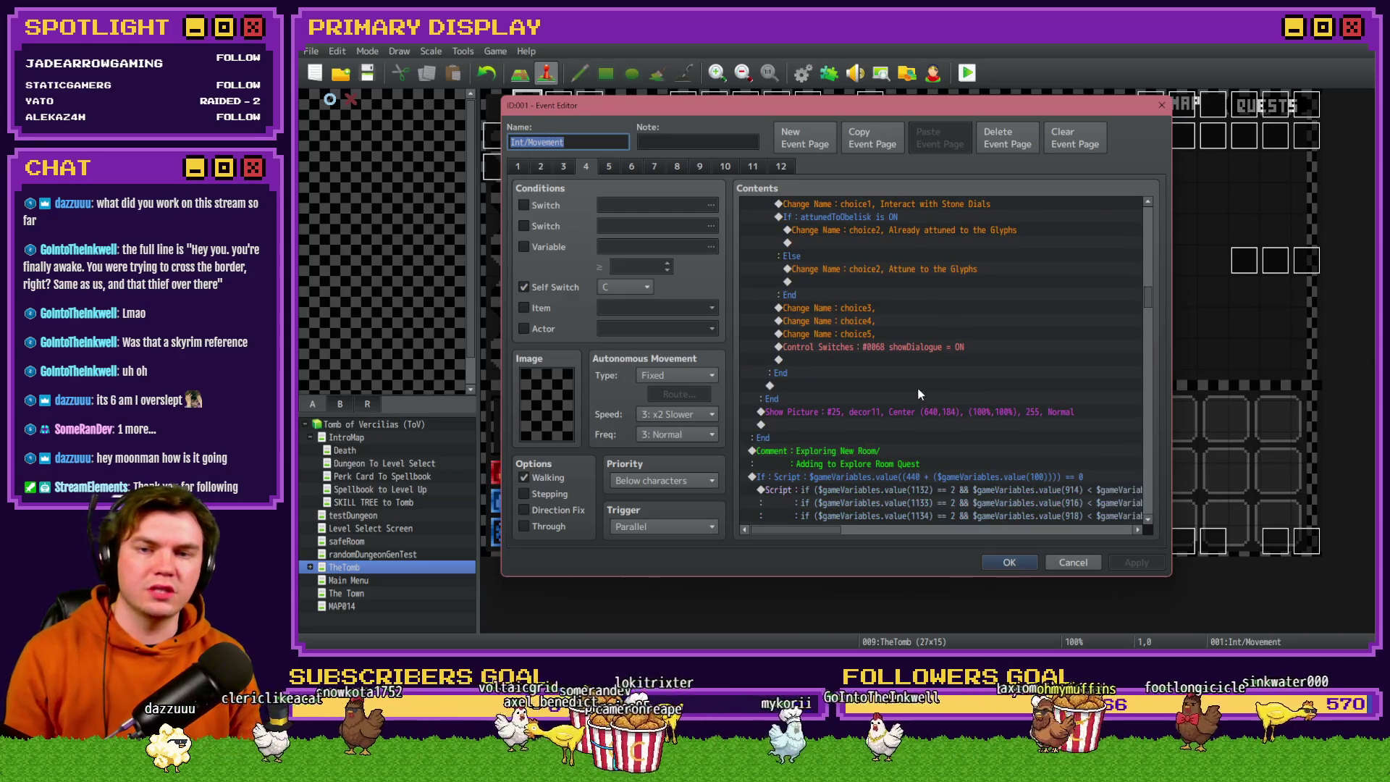
scroll(918, 393, "up", 2)
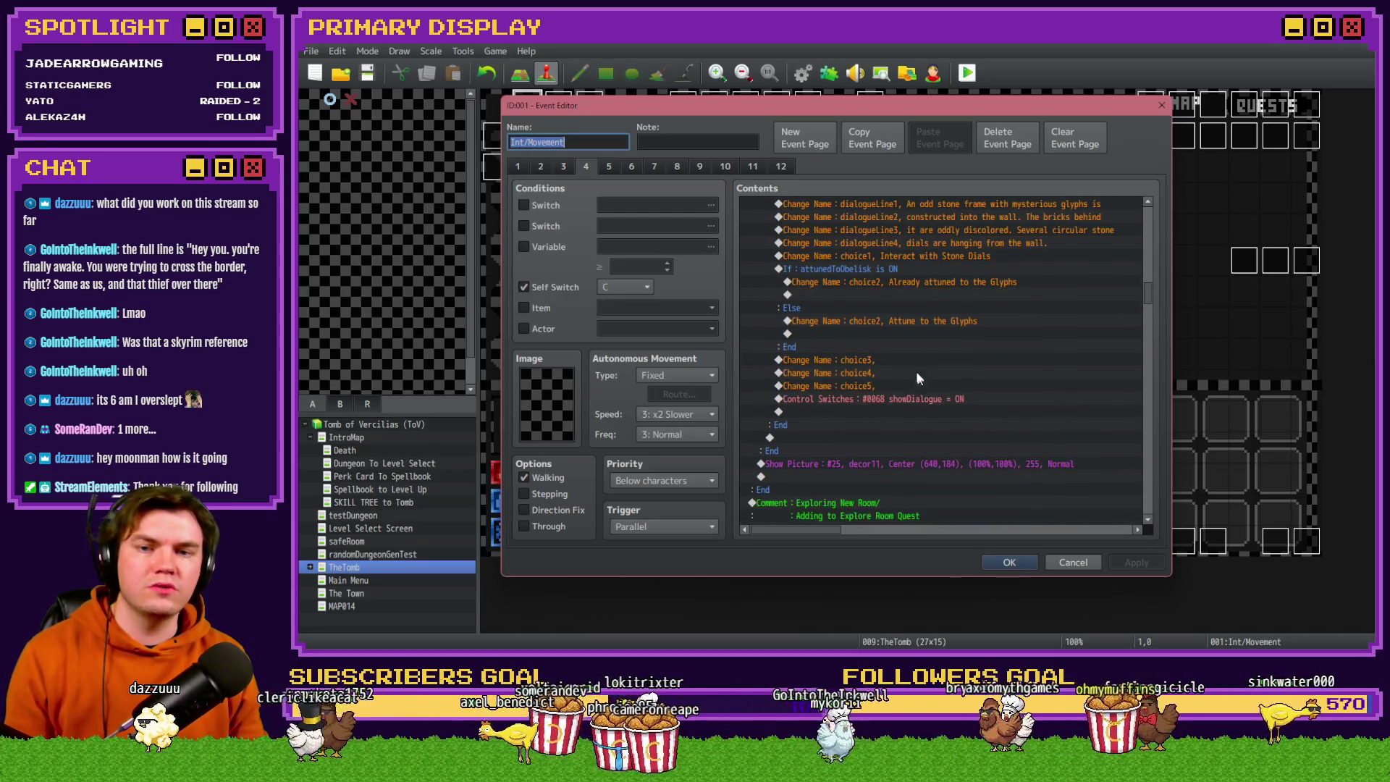
Clear the 'Already attuned to the Glyphs' choice2 name and save the event.
double_click(925, 280)
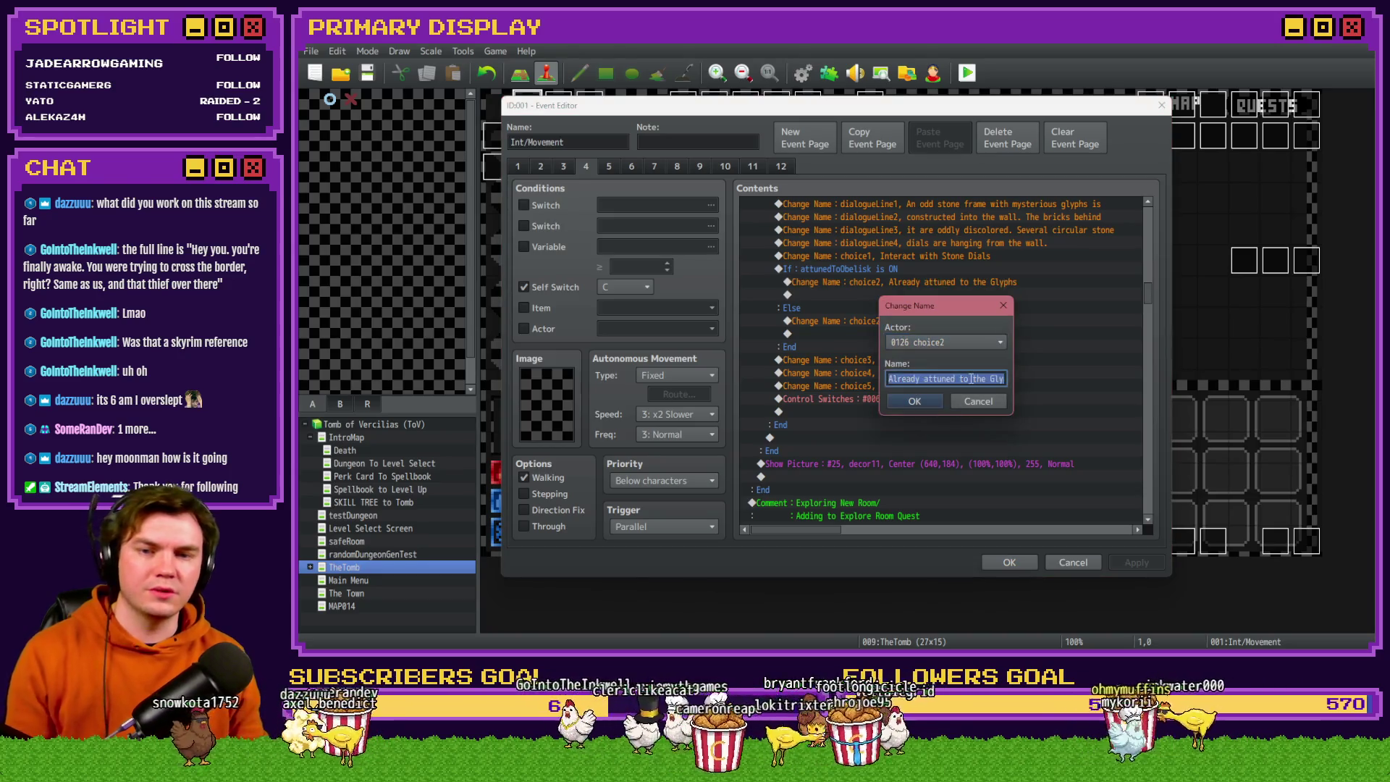
left_click(915, 401)
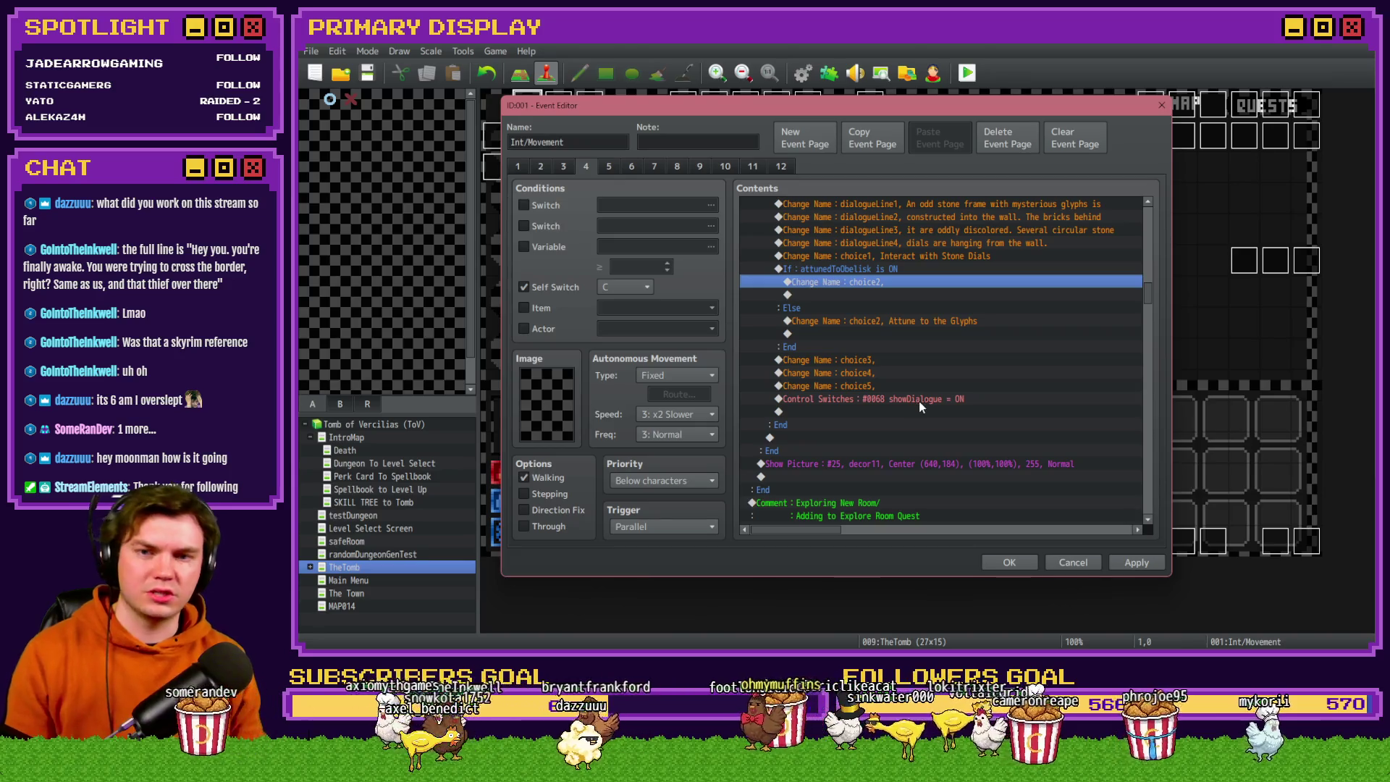
scroll(905, 420, "up", 2)
left_click(1010, 556)
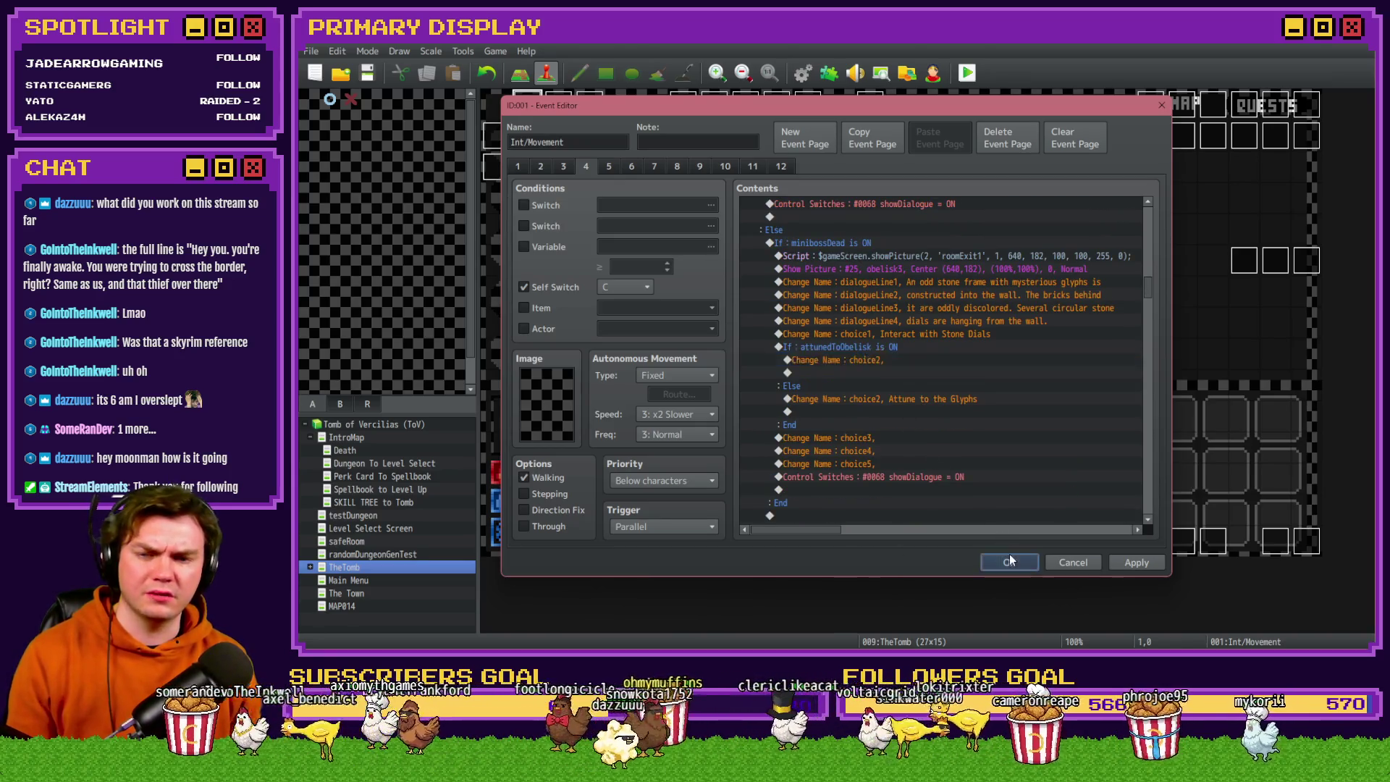
double_click(495, 172)
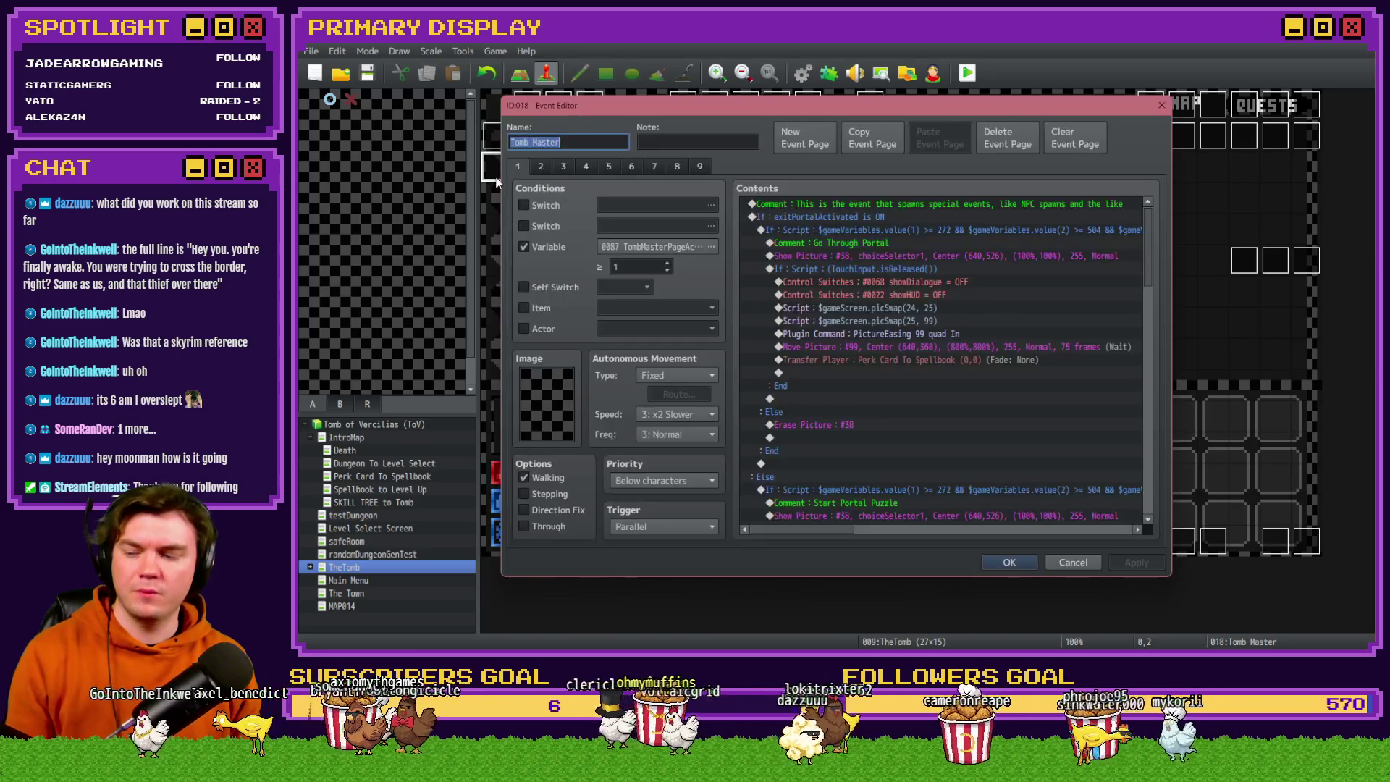
Review the Tomb Master event's pages two through five, then return to page 1.
left_click(540, 168)
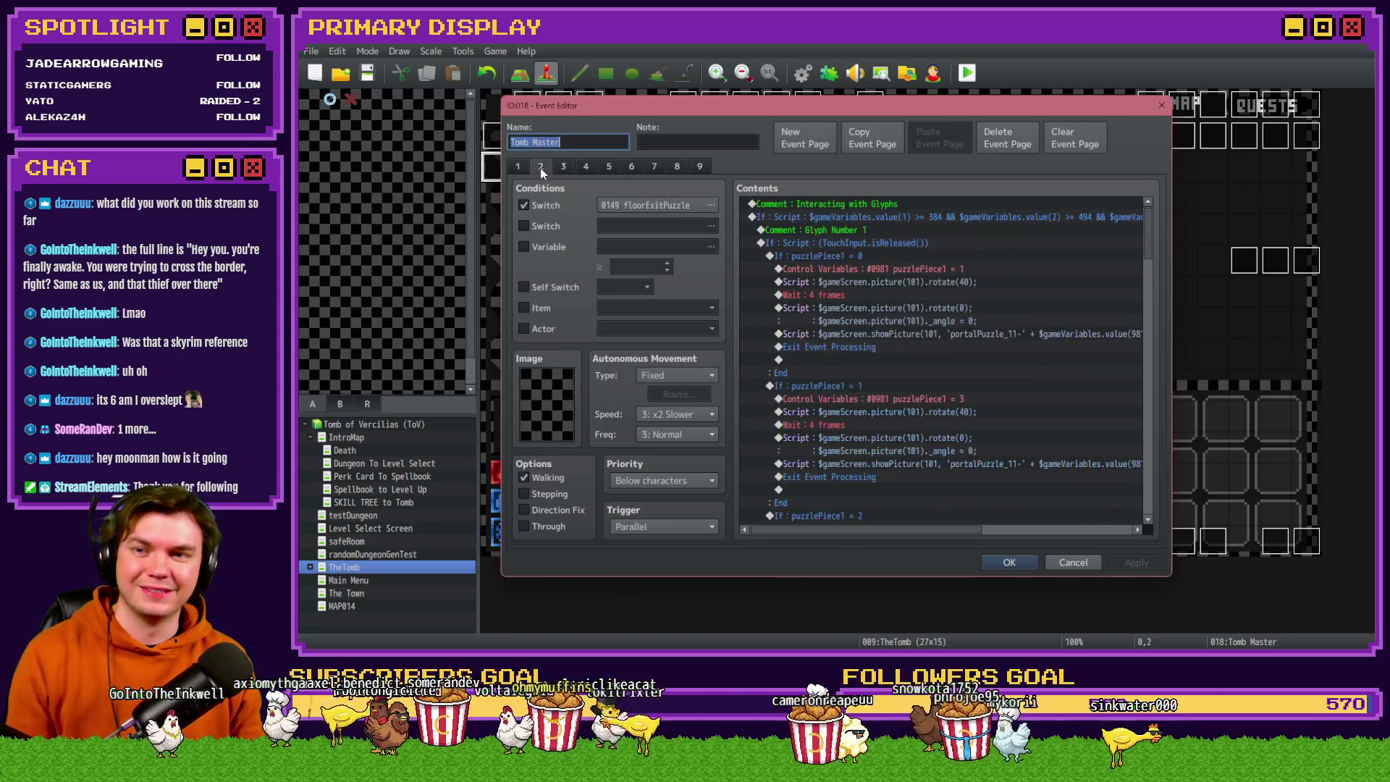
left_click(564, 169)
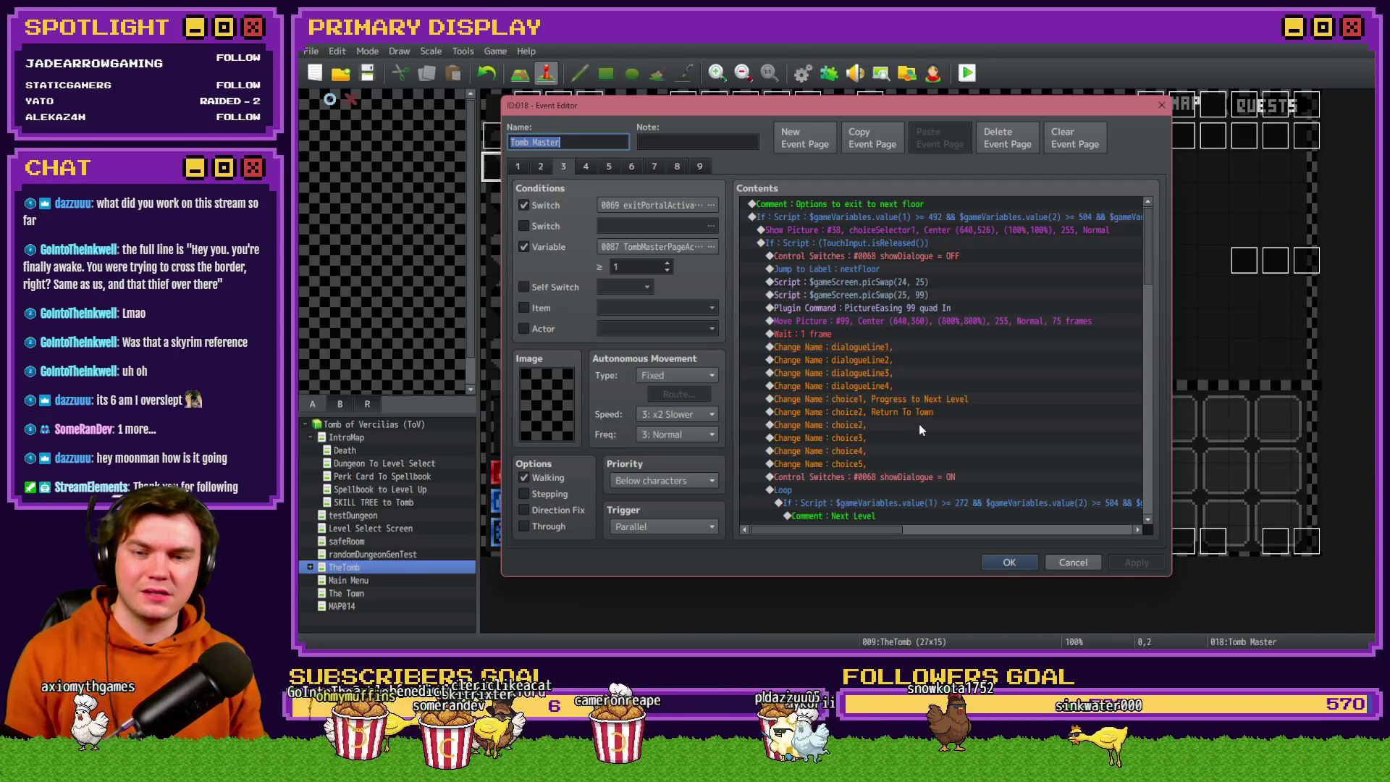
scroll(919, 424, "down", 6)
left_click_drag(1146, 297, 1154, 419)
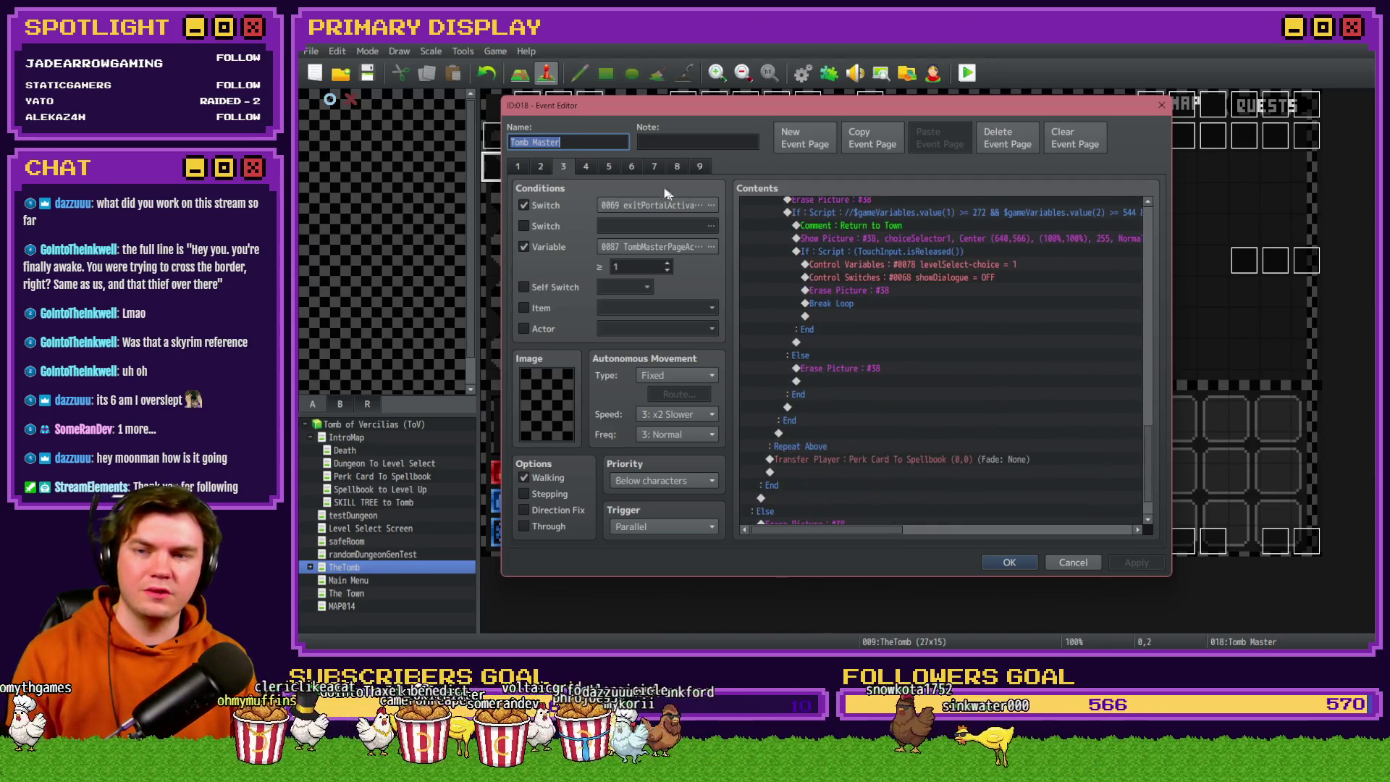
left_click(588, 168)
scroll(966, 402, "down", 5)
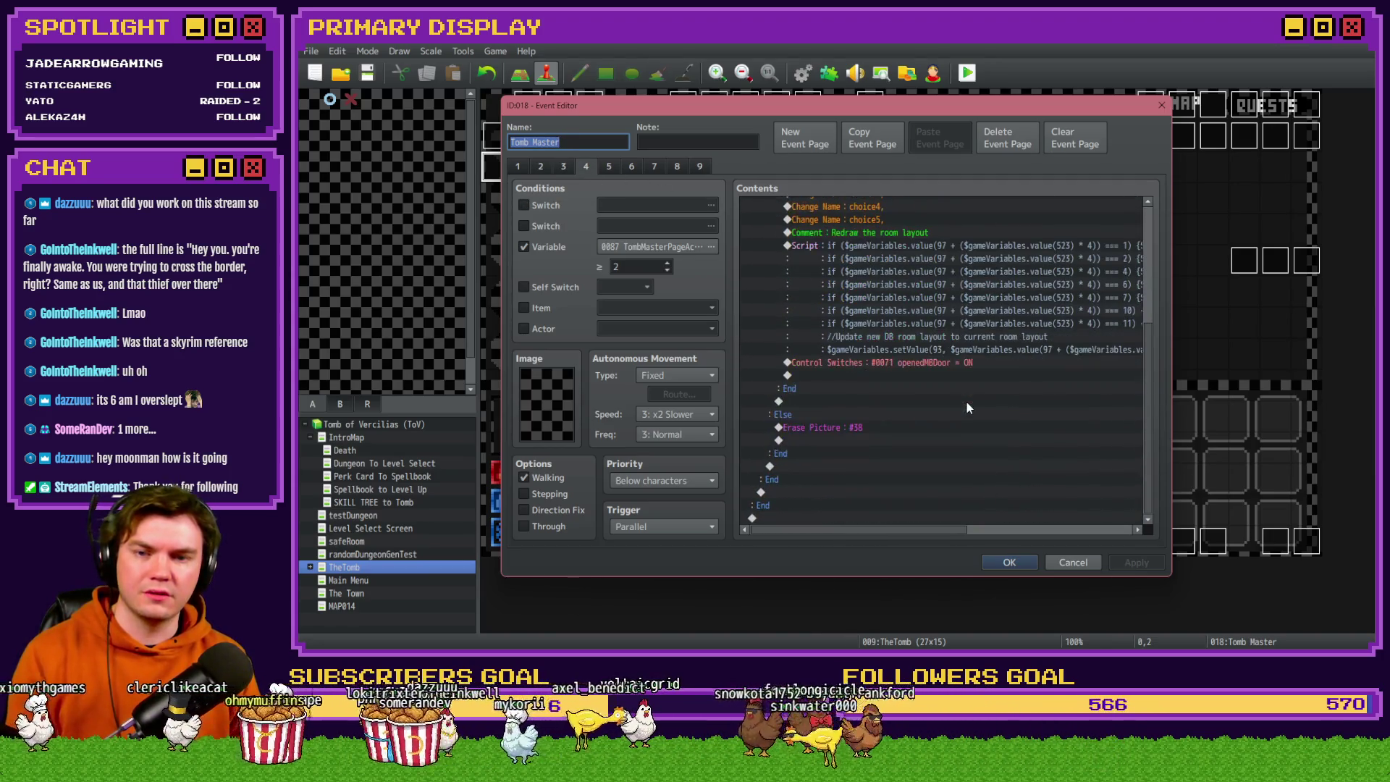
left_click(611, 168)
left_click(518, 166)
scroll(932, 450, "down", 5)
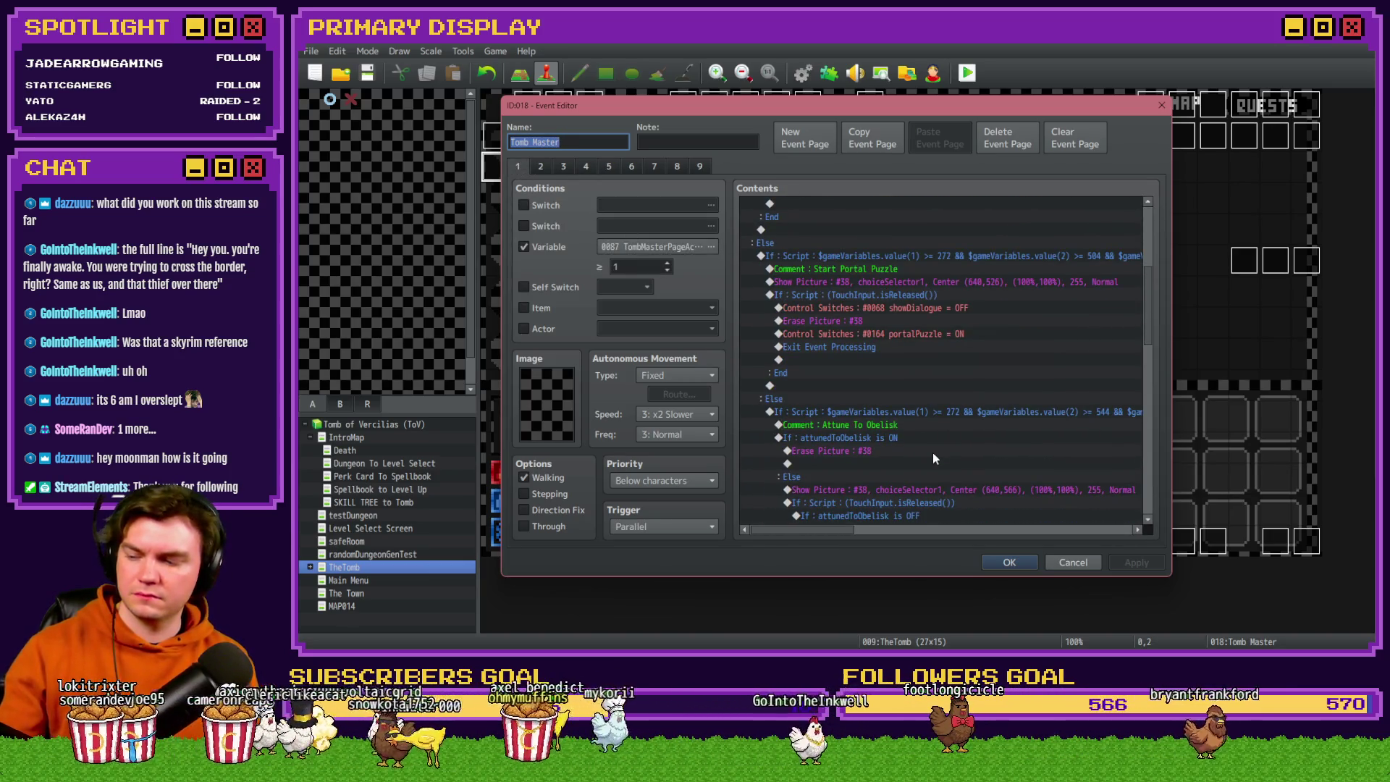
scroll(934, 459, "down", 3)
scroll(932, 454, "down", 3)
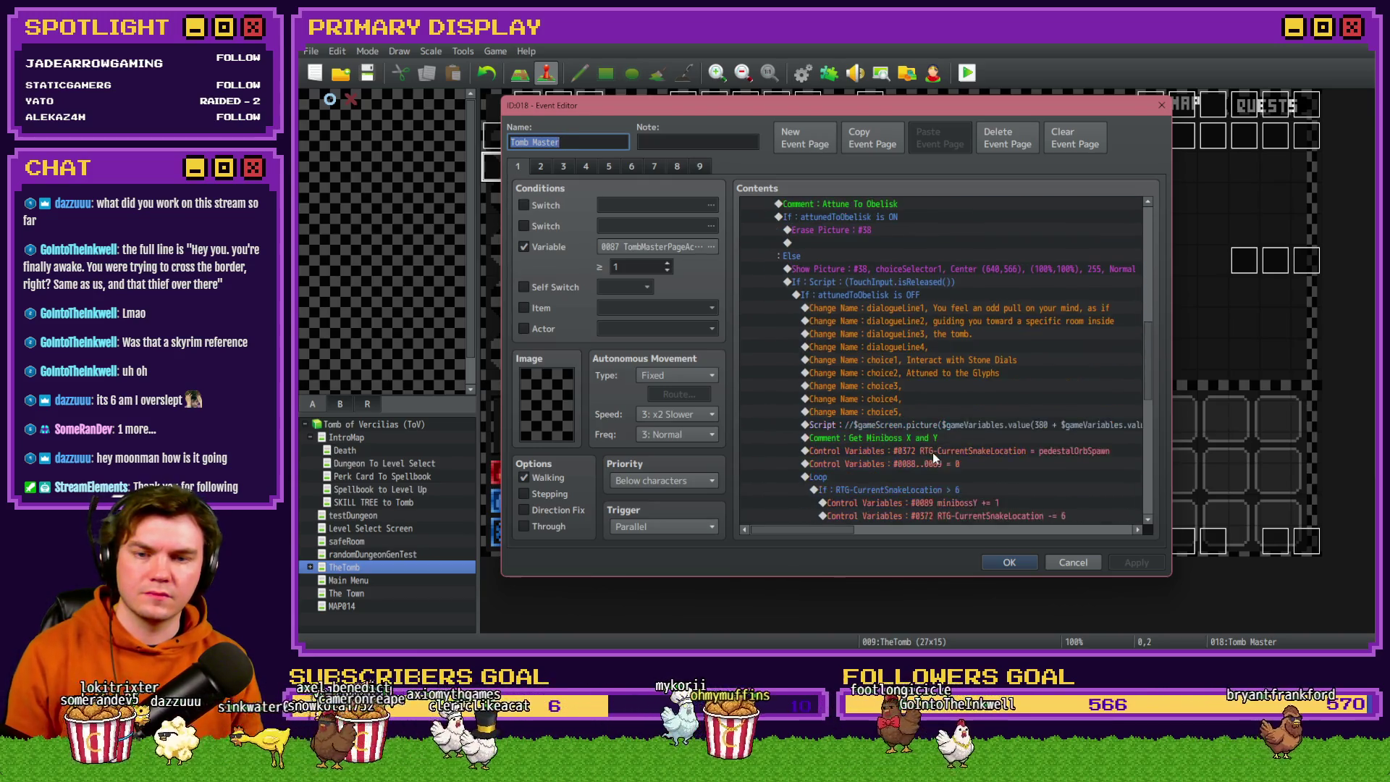
Blank the 'Attuned to the Glyphs' choice2 text, apply it, and start a saved playtest.
left_click(954, 374)
double_click(955, 374)
key("Tab")
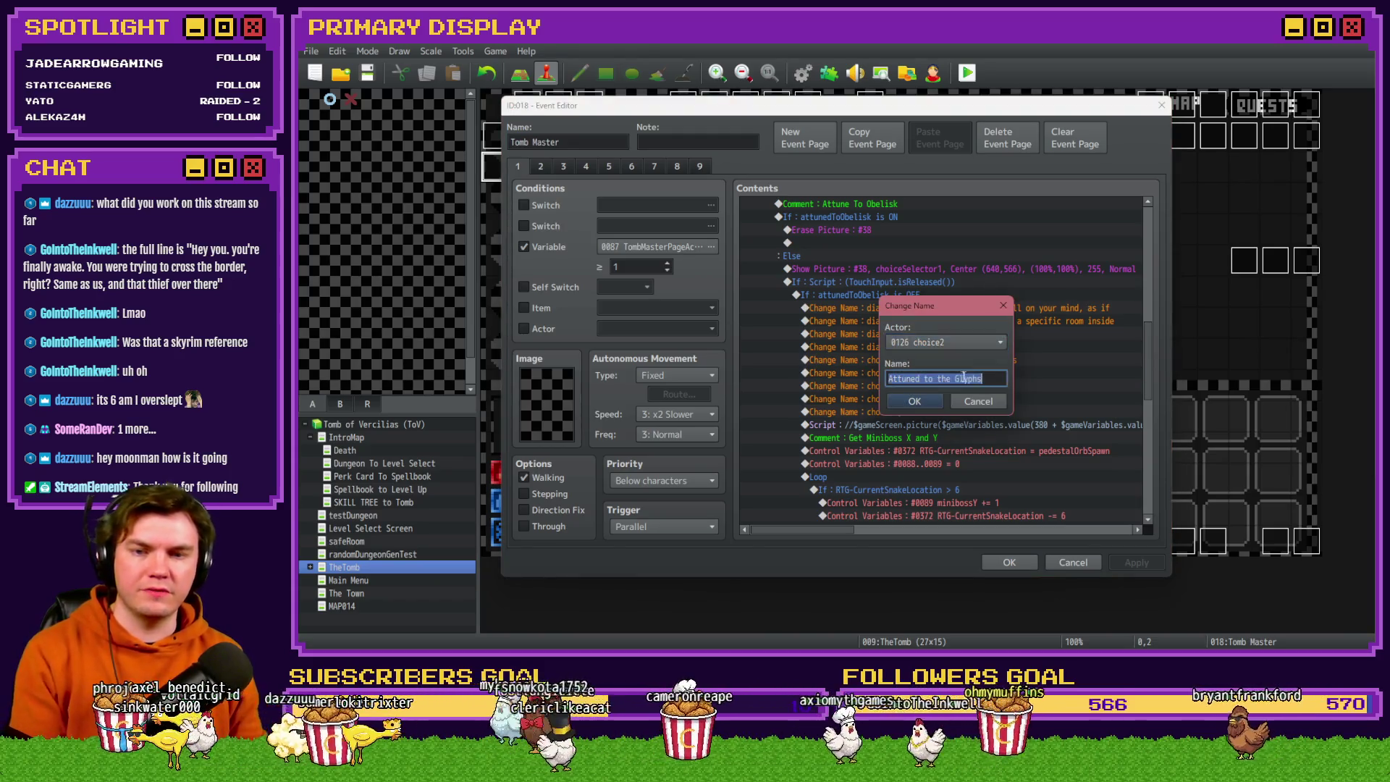
left_click(935, 403)
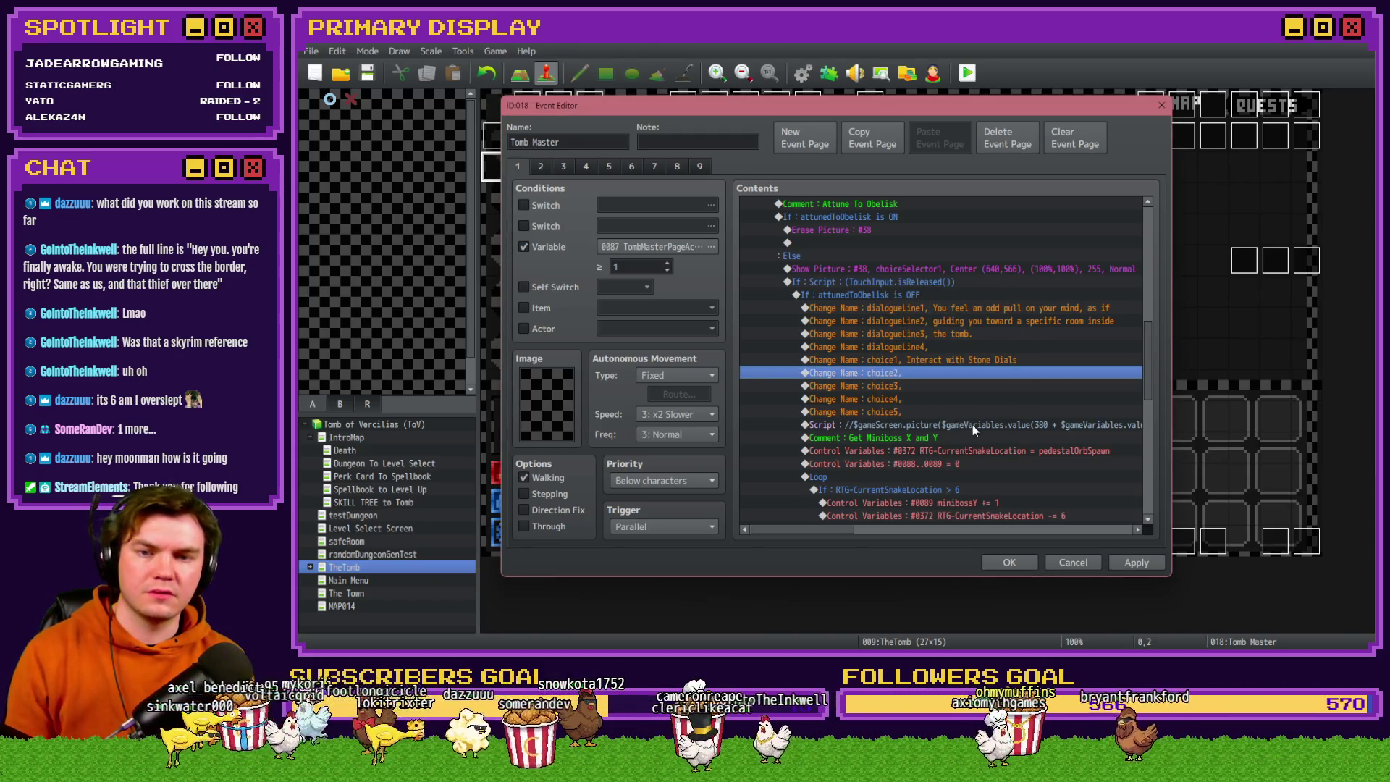
scroll(1031, 469, "down", 10)
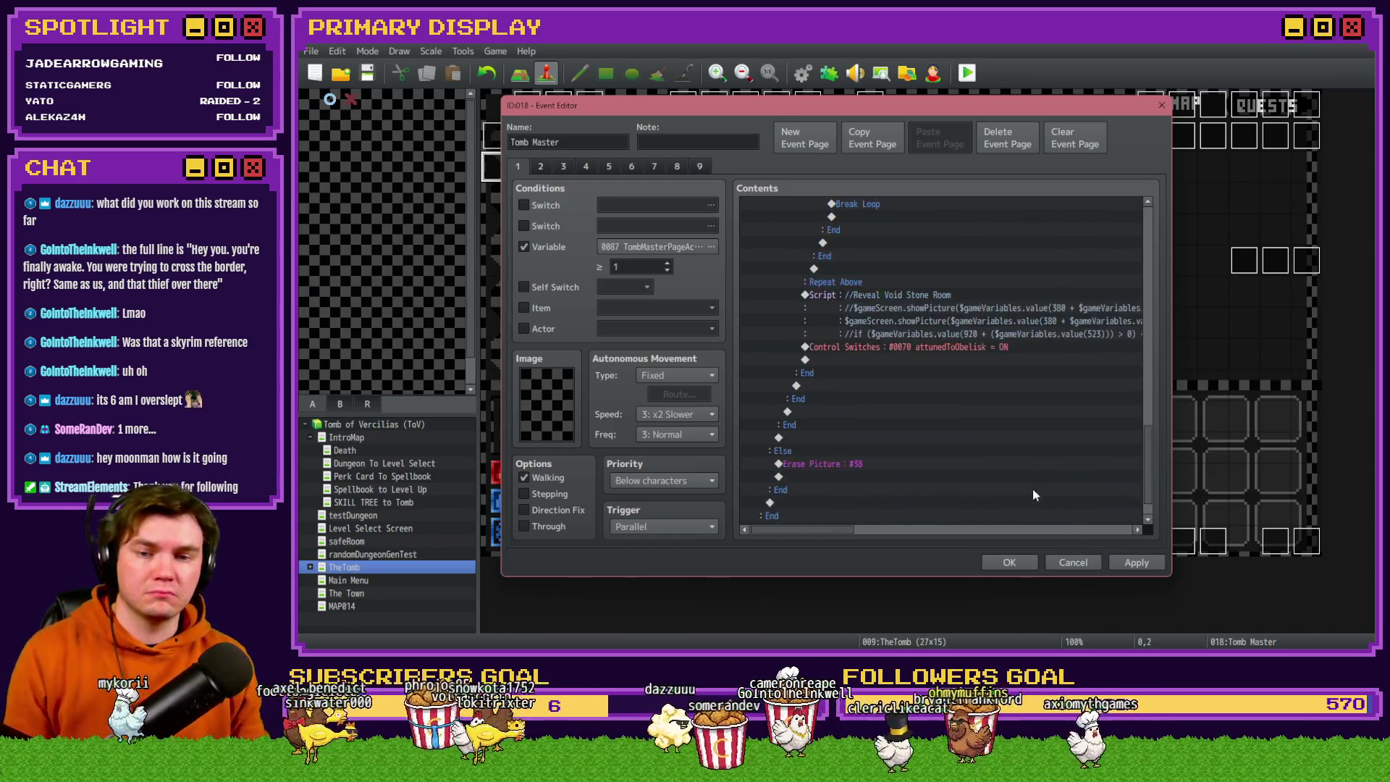
left_click(1136, 563)
left_click(1010, 564)
left_click(968, 73)
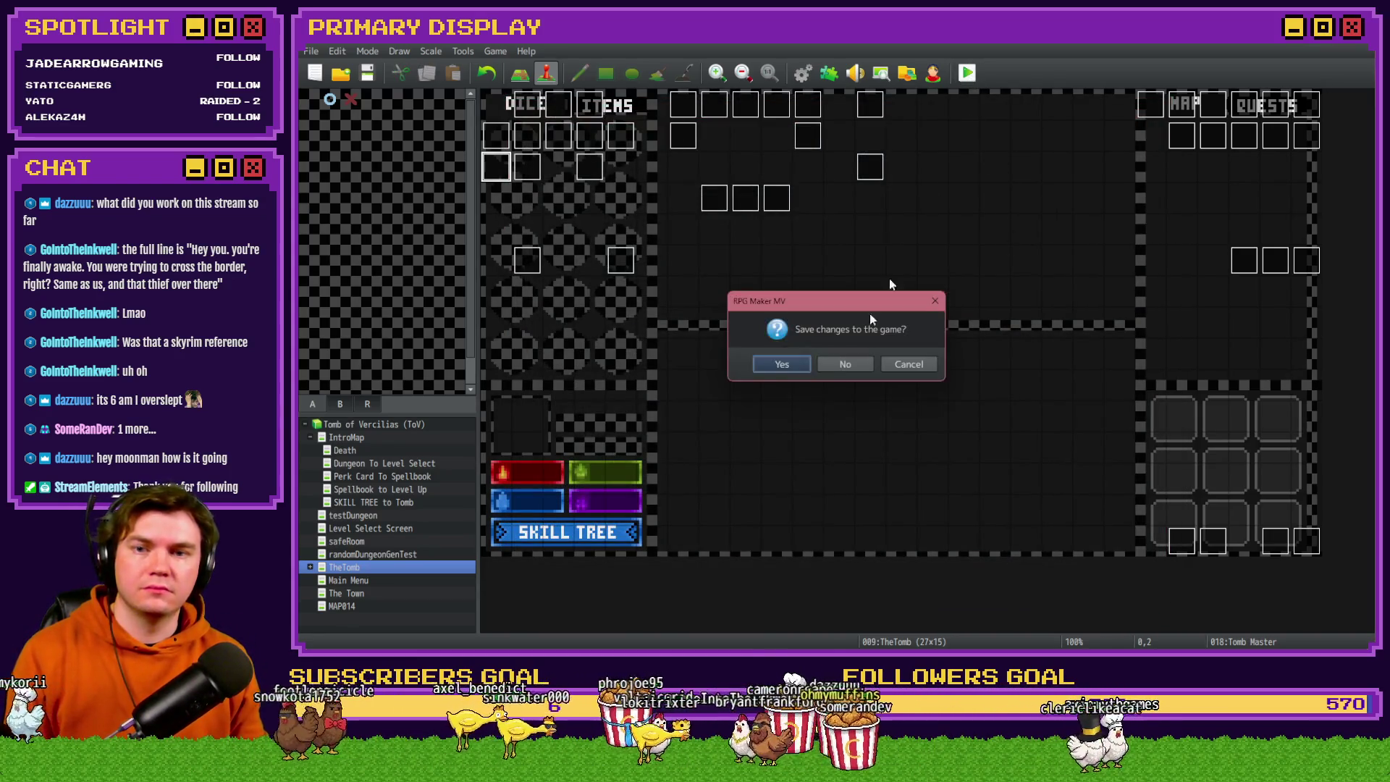
left_click(770, 367)
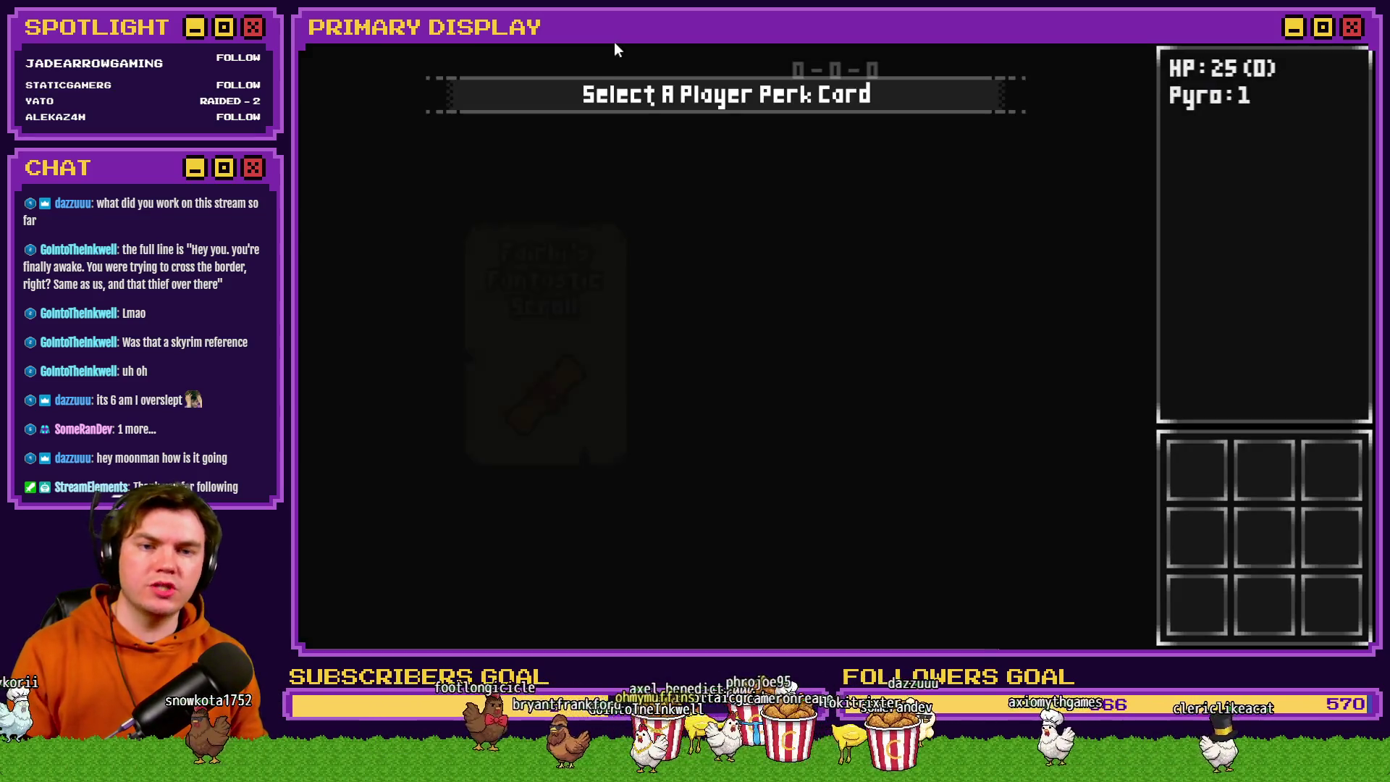
Pick the Spiked Pauldron perk, reach the obelisk, and attune to confirm only 'Interact with Stone Dials' remains.
left_click(759, 304)
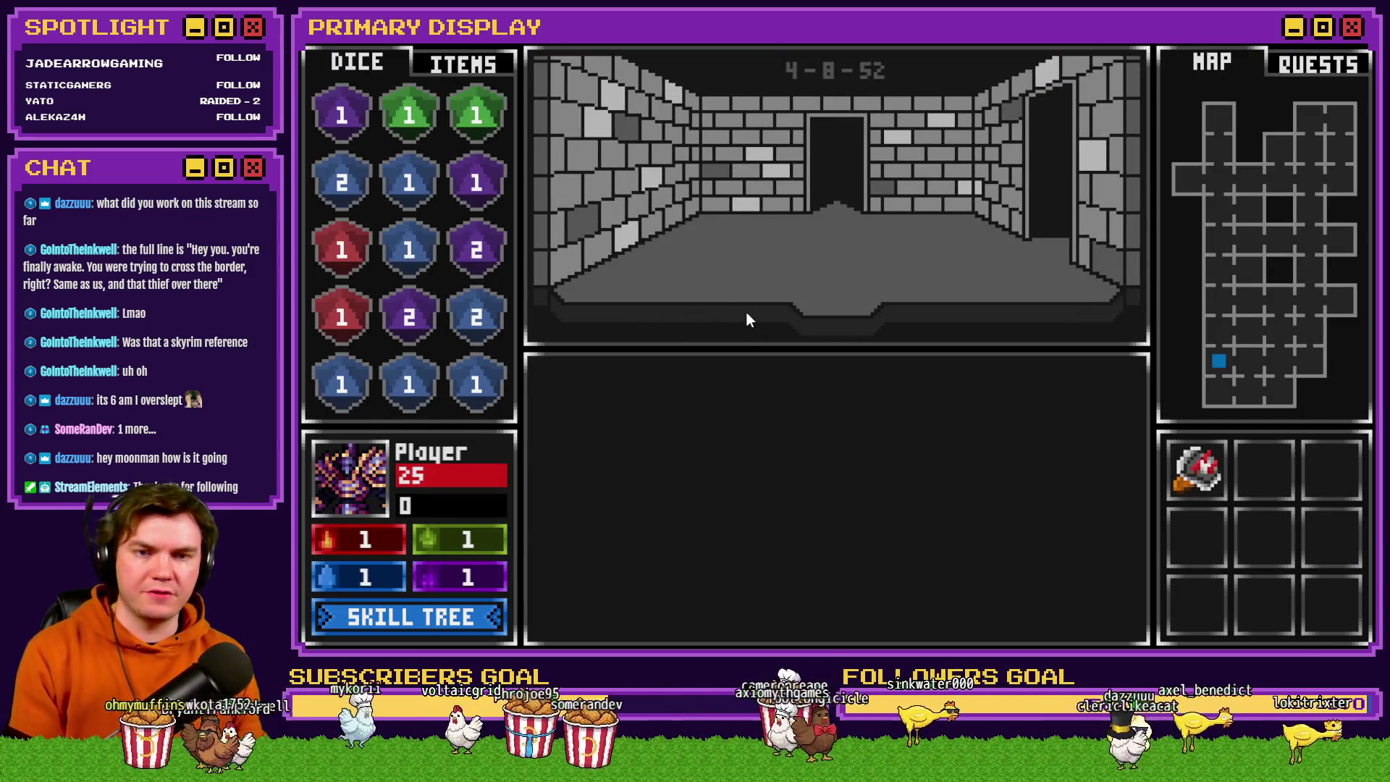
left_click(747, 319)
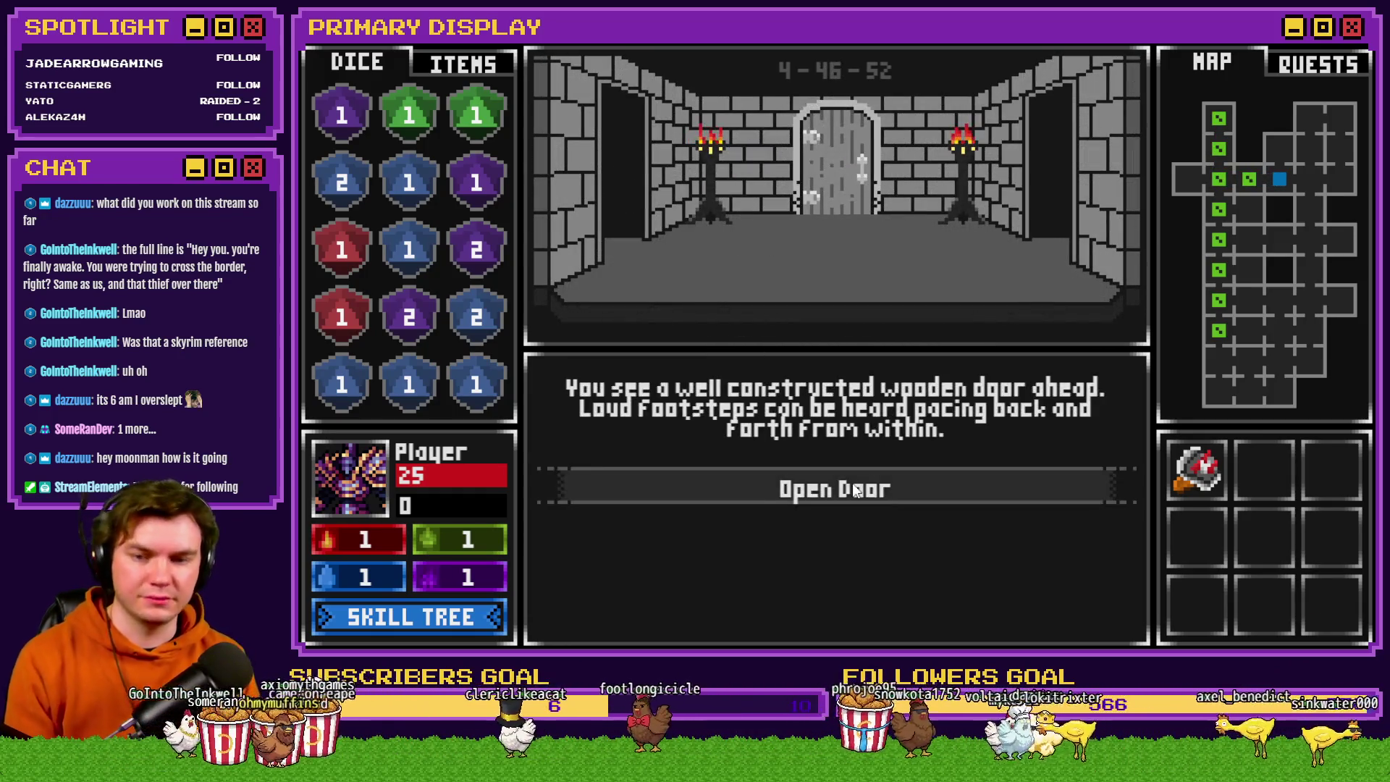
left_click(855, 491)
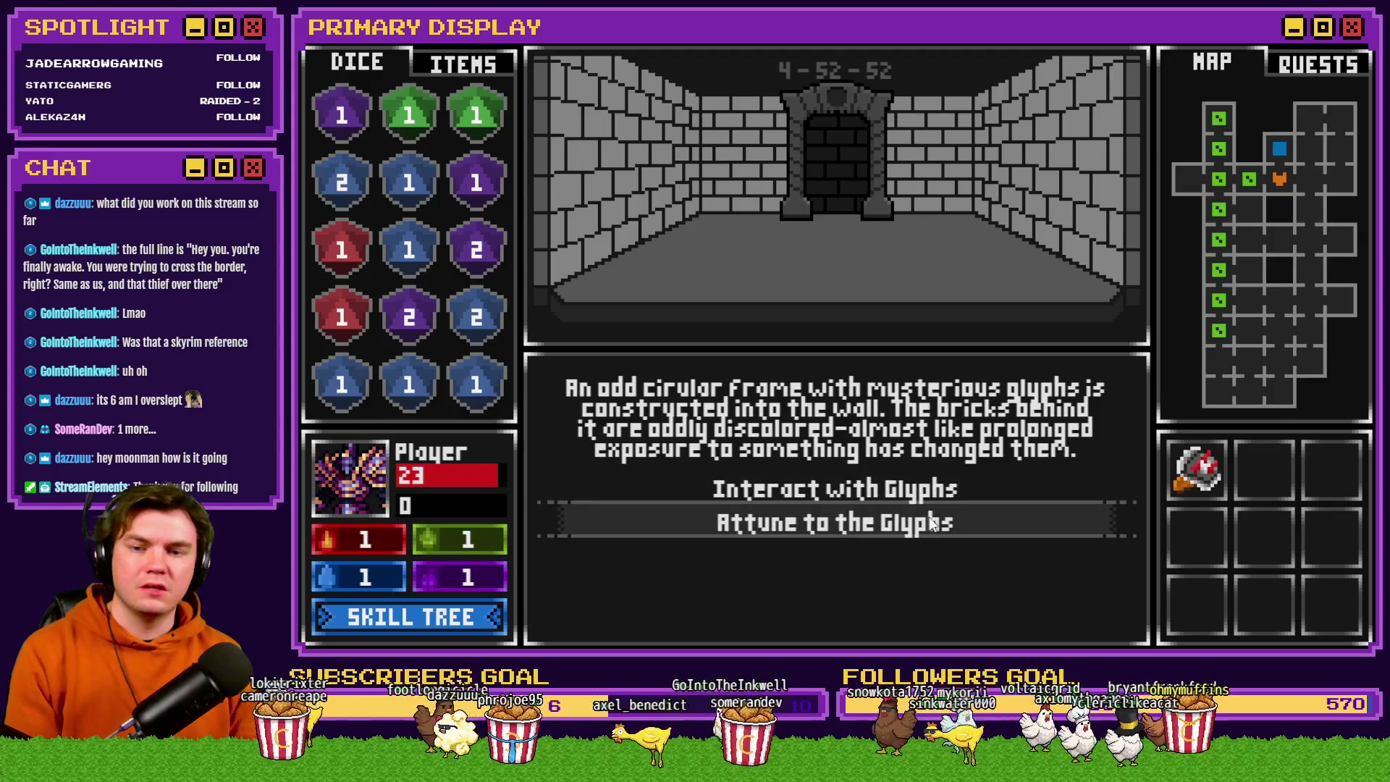
left_click(928, 524)
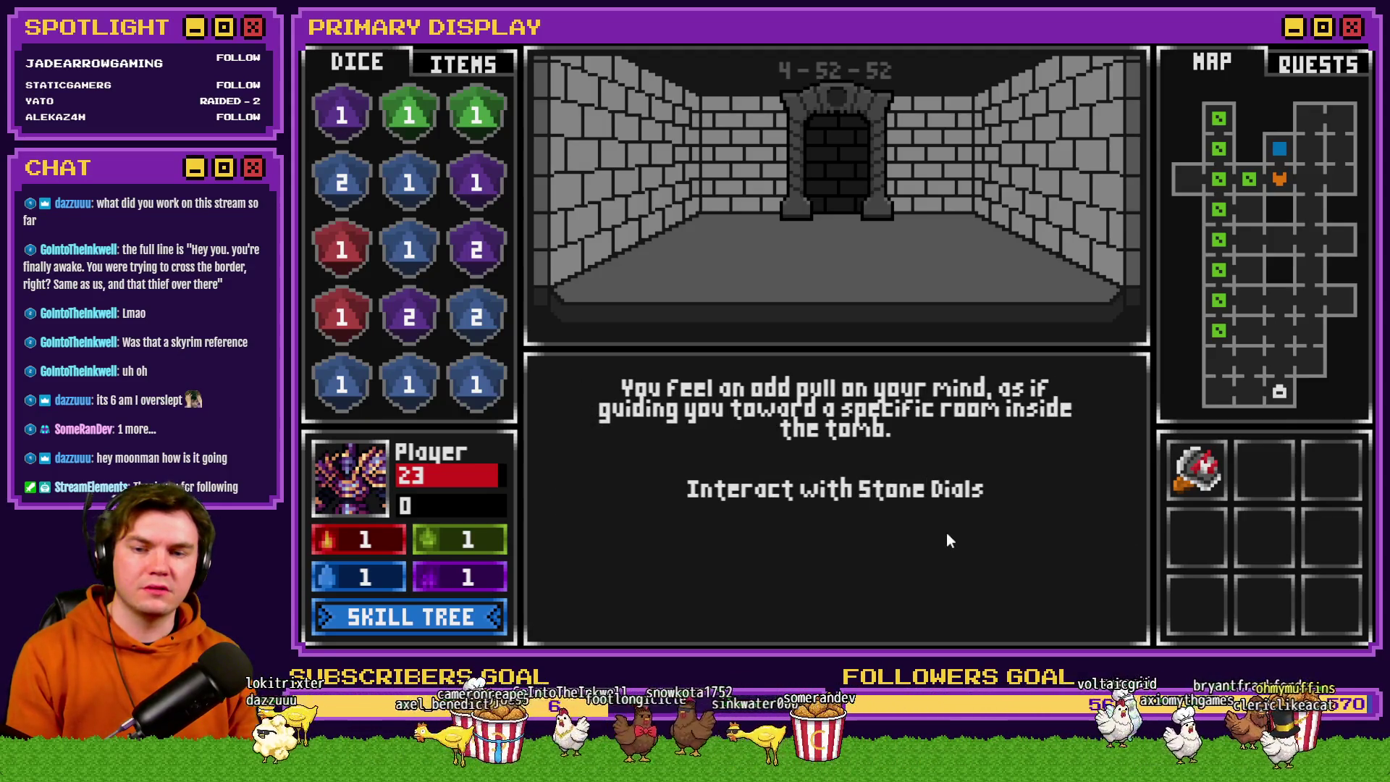
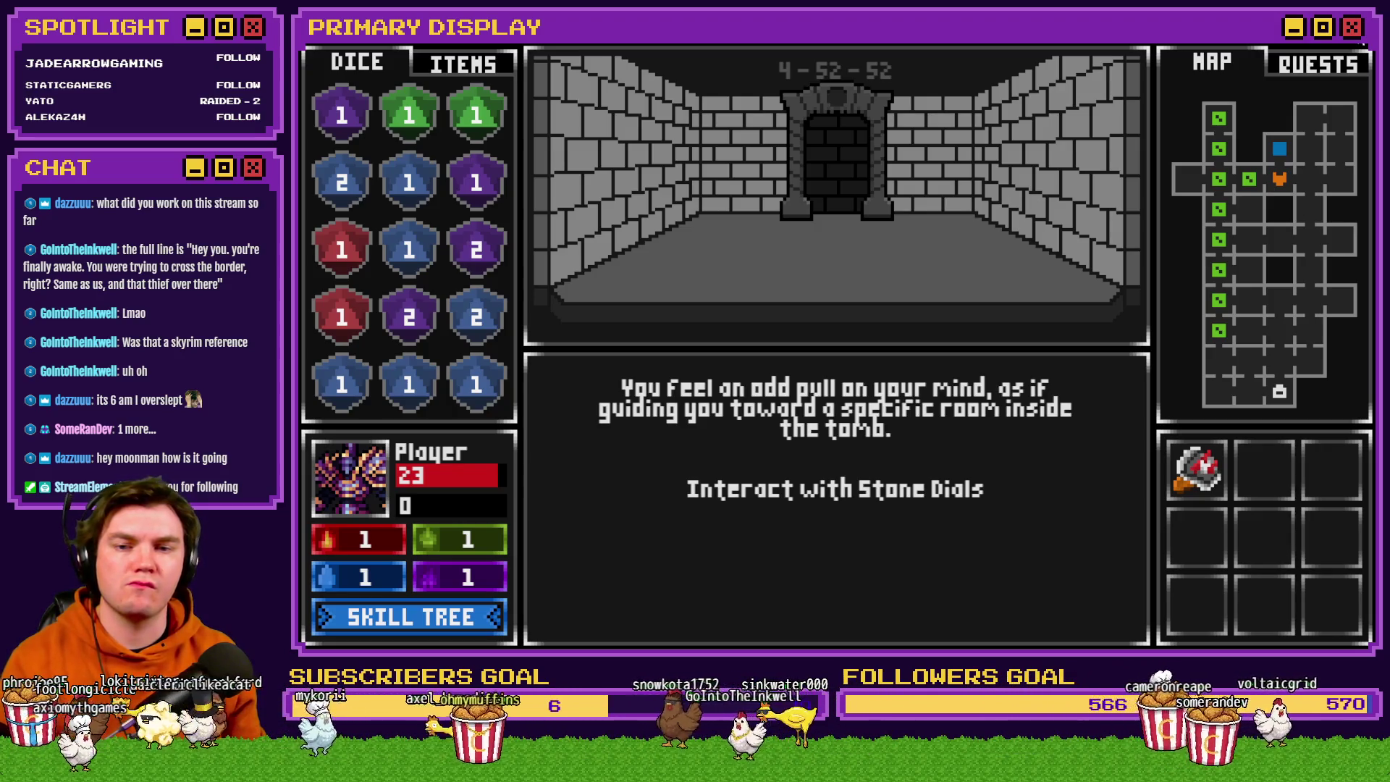
Try and leave the stone dials puzzle, move on, and pick the cheese perk card.
left_click(839, 496)
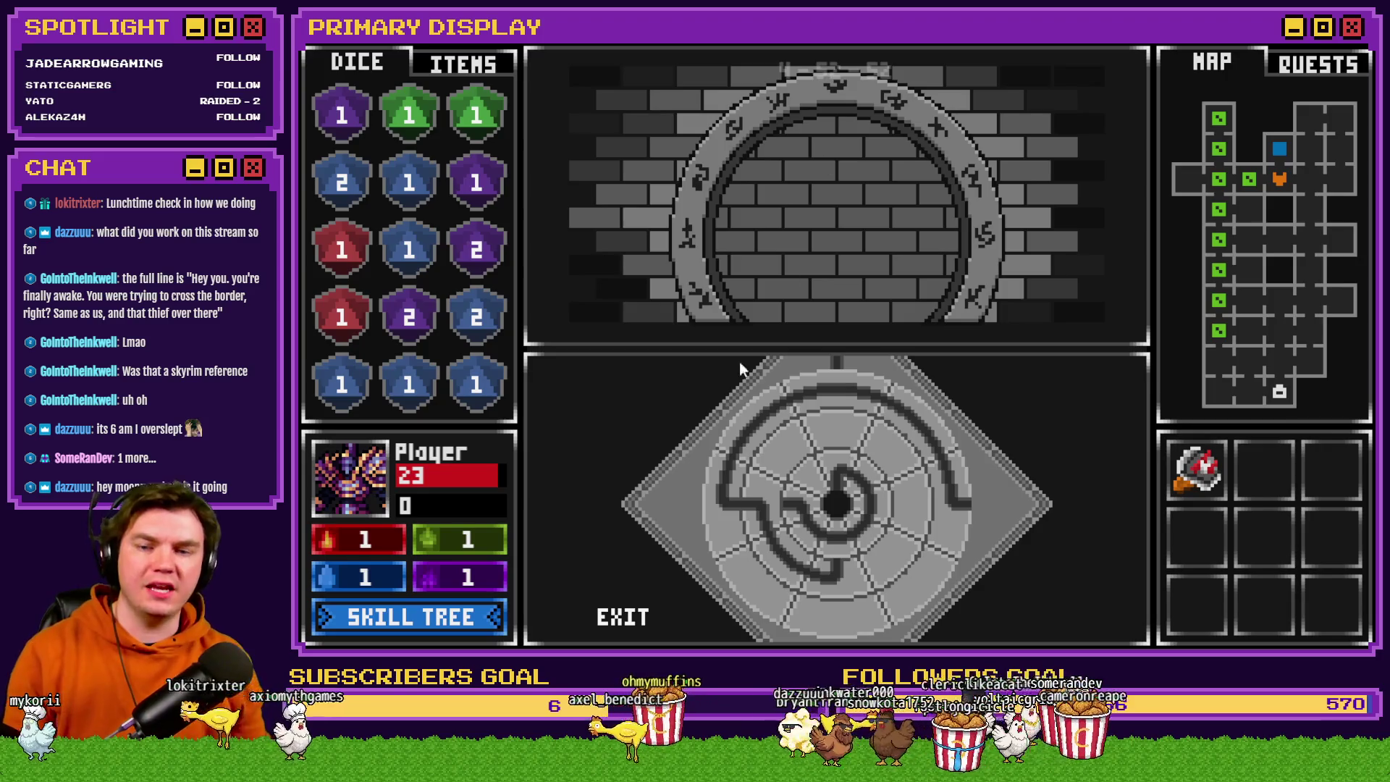
left_click(622, 620)
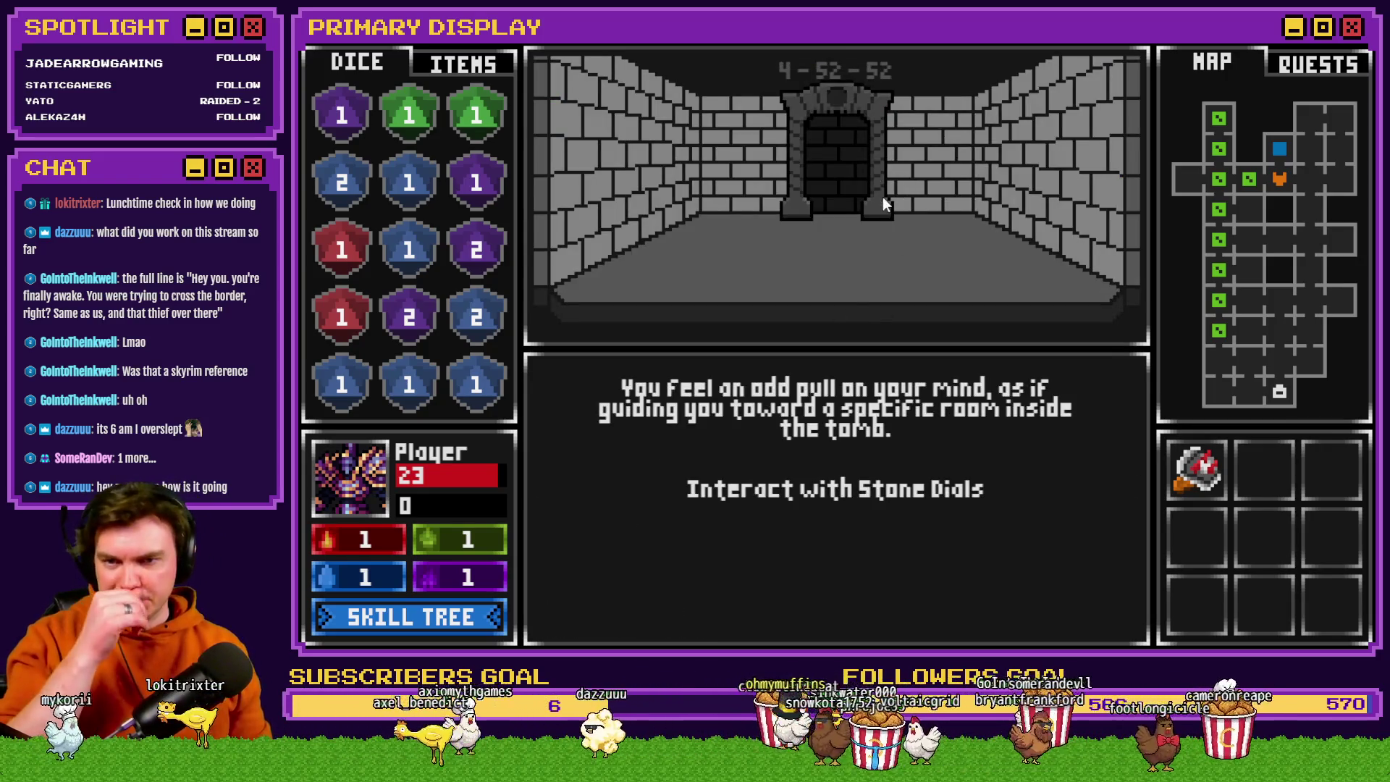
left_click(836, 445)
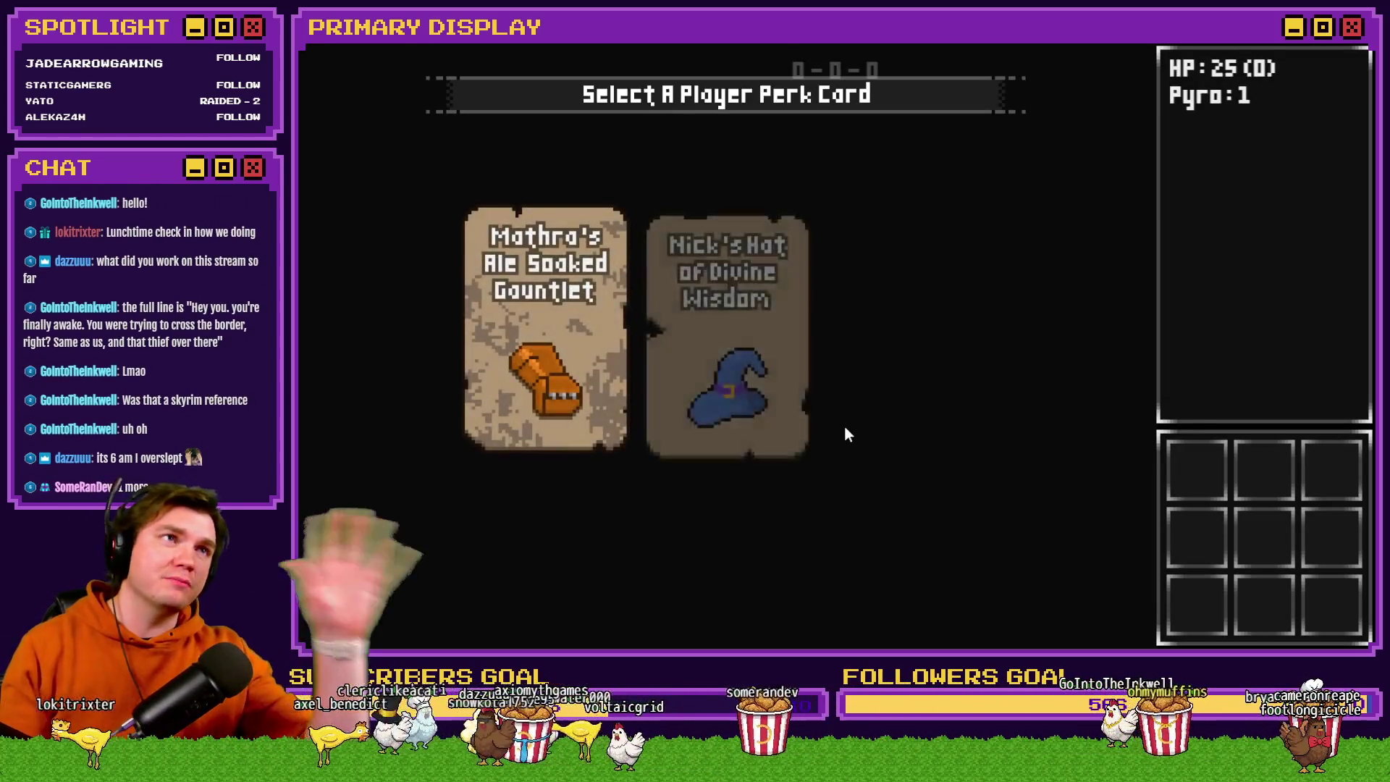
left_click(845, 426)
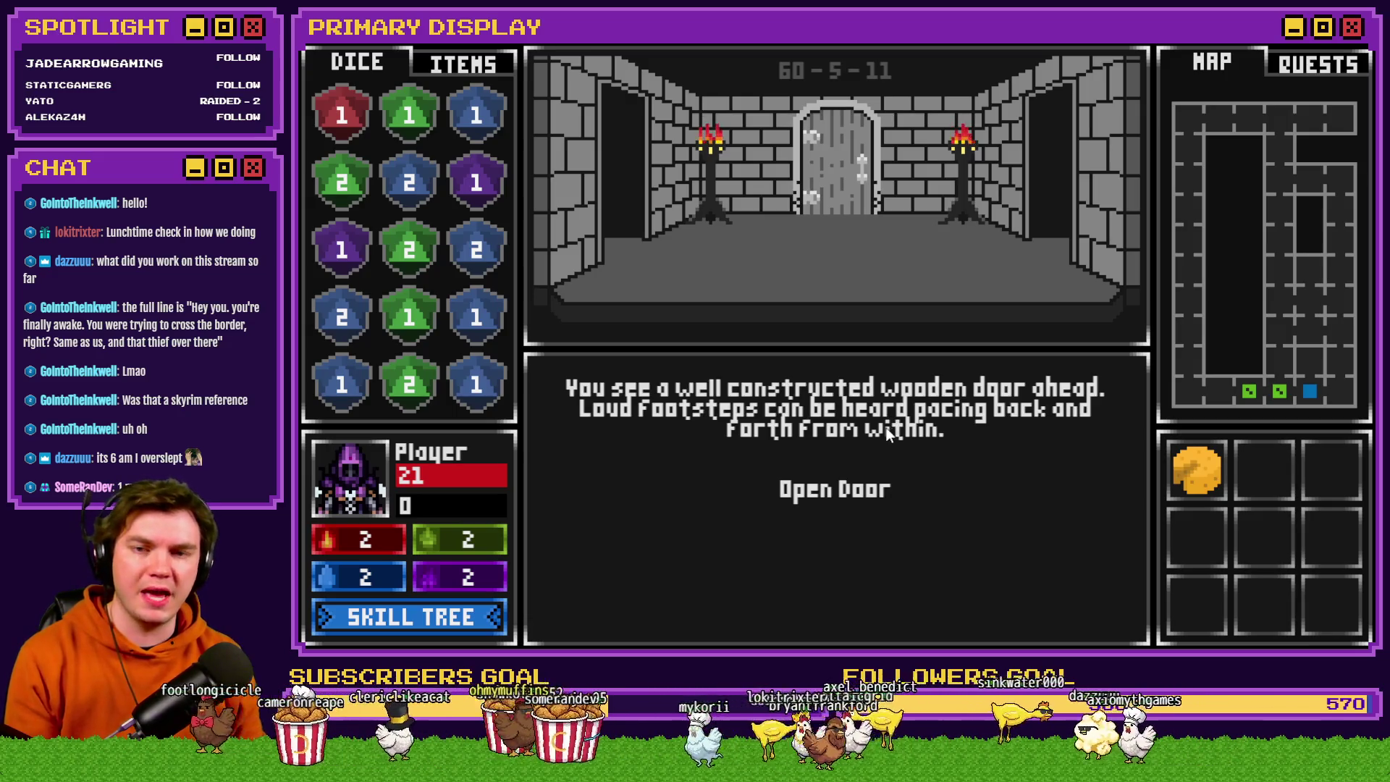
Open the wooden door and play the card fight with Hit, then Stand.
left_click(837, 491)
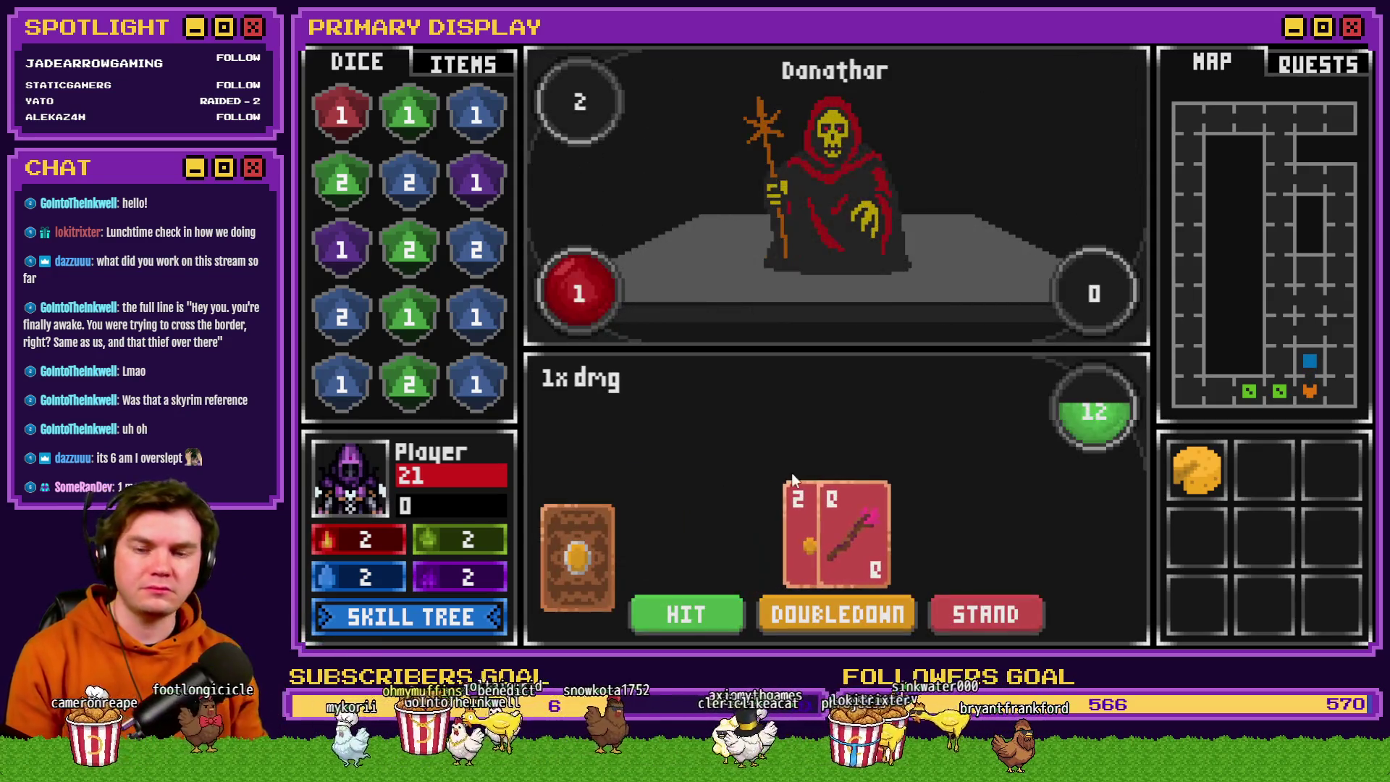
left_click(689, 611)
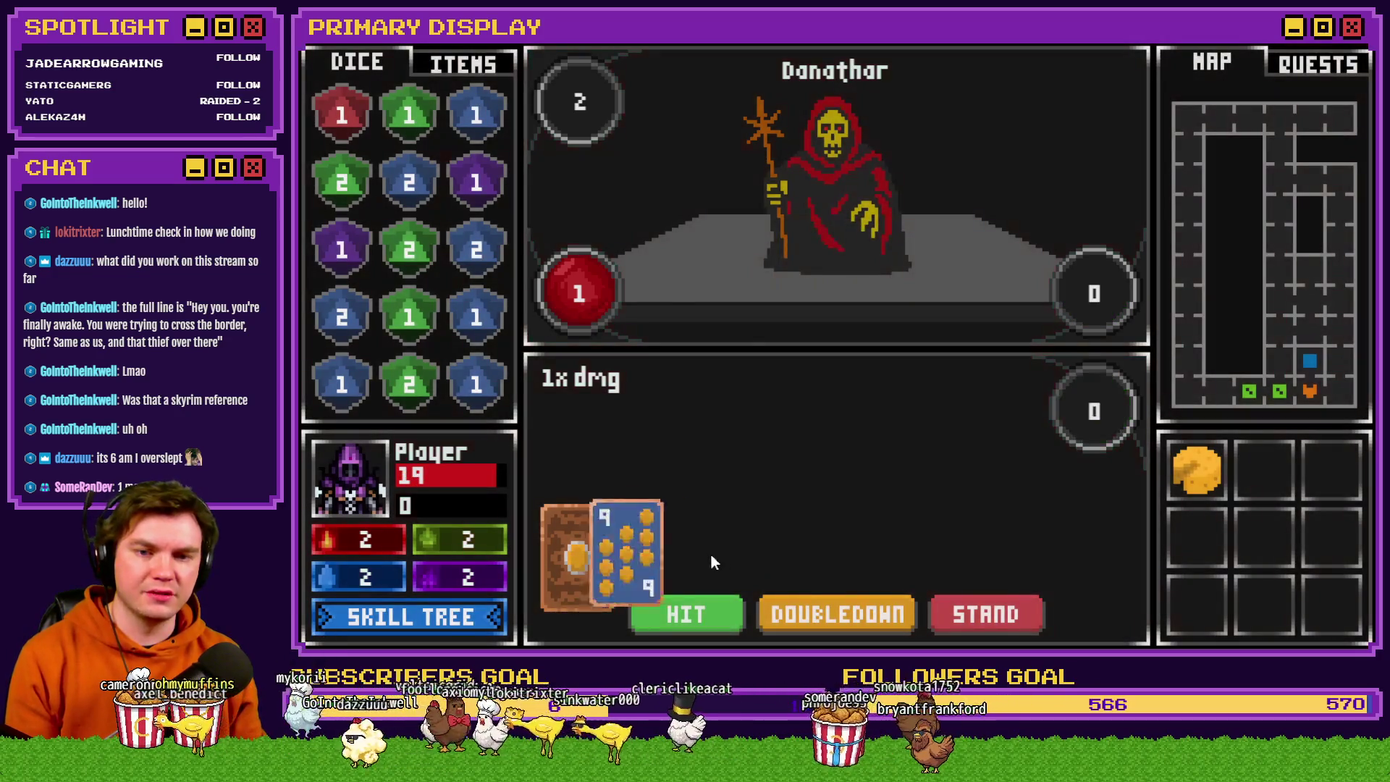
left_click(992, 614)
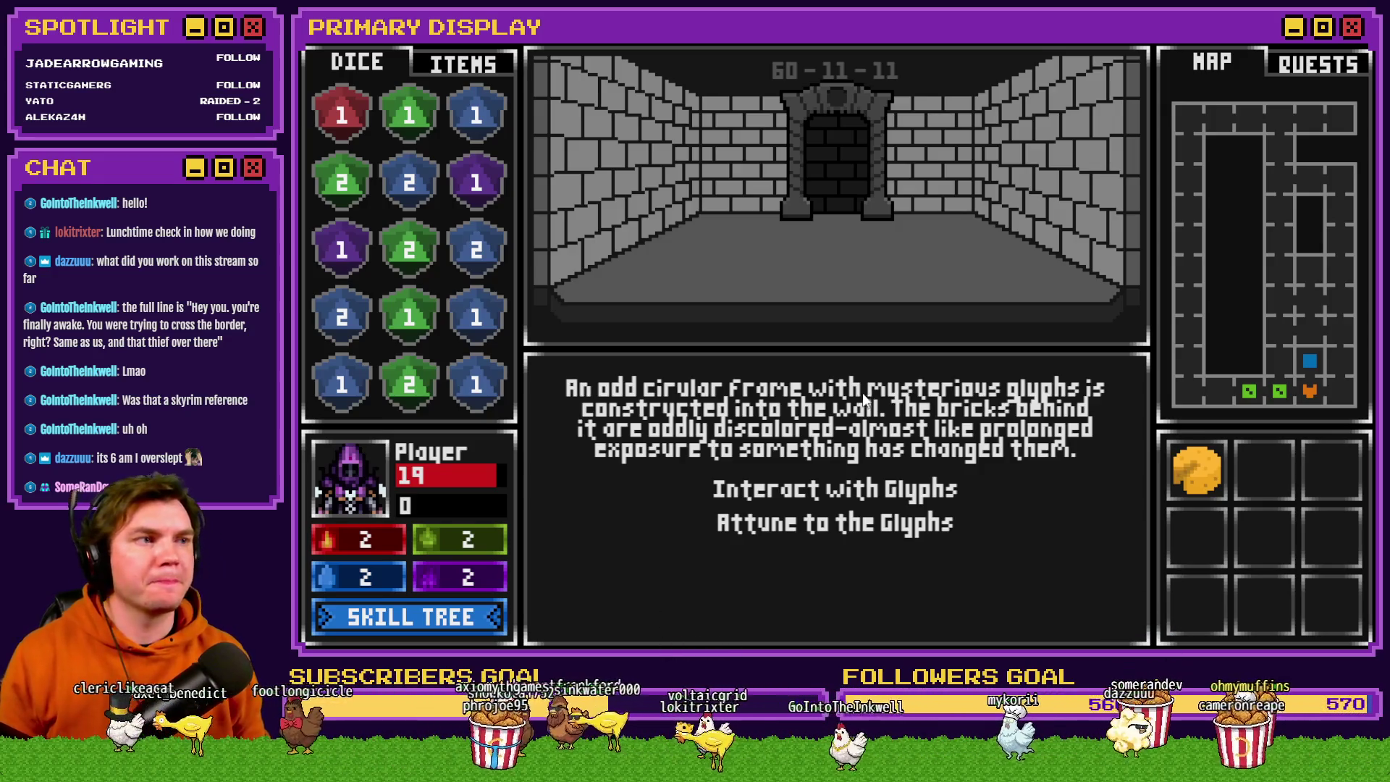
Close the playtest and preview roomExit1.png from the game's pictures folder.
left_click(1362, 45)
key("alt+Tab")
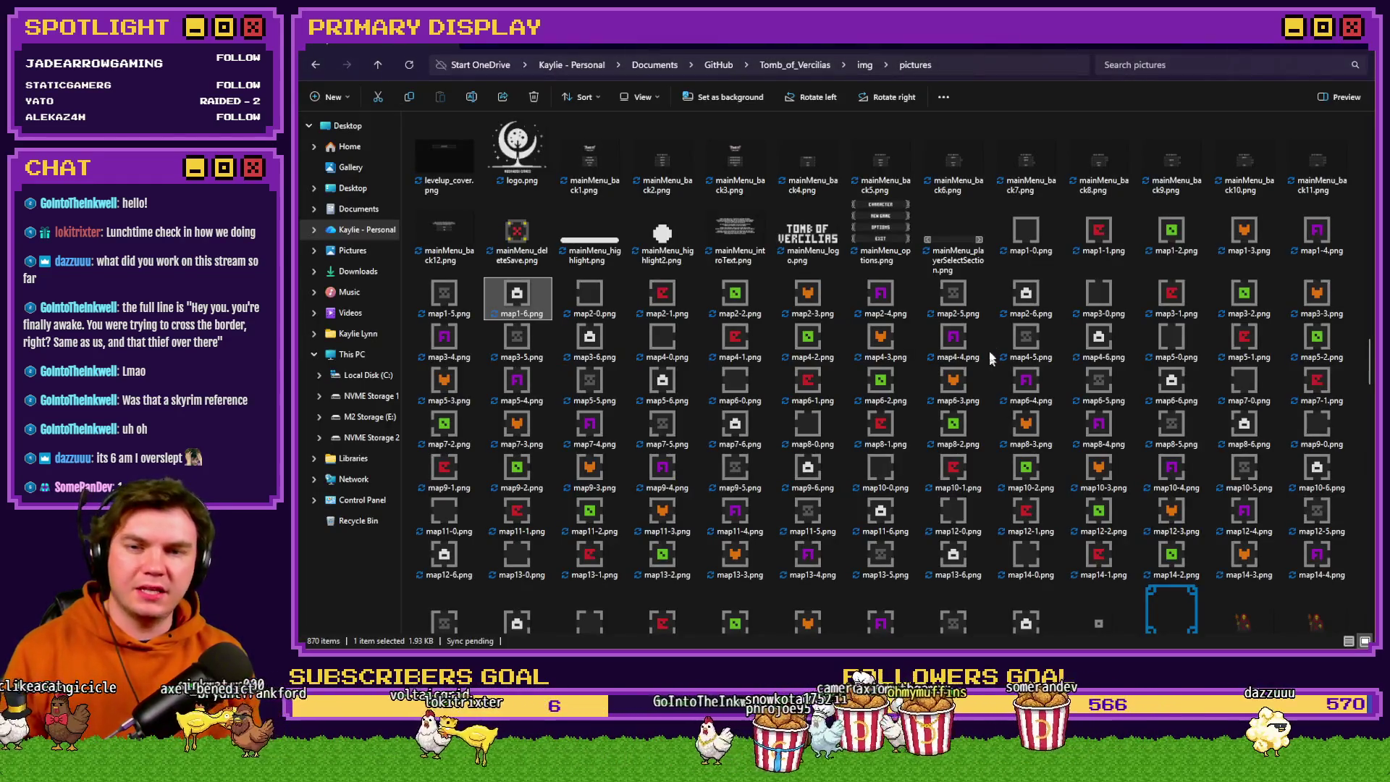
left_click(963, 250)
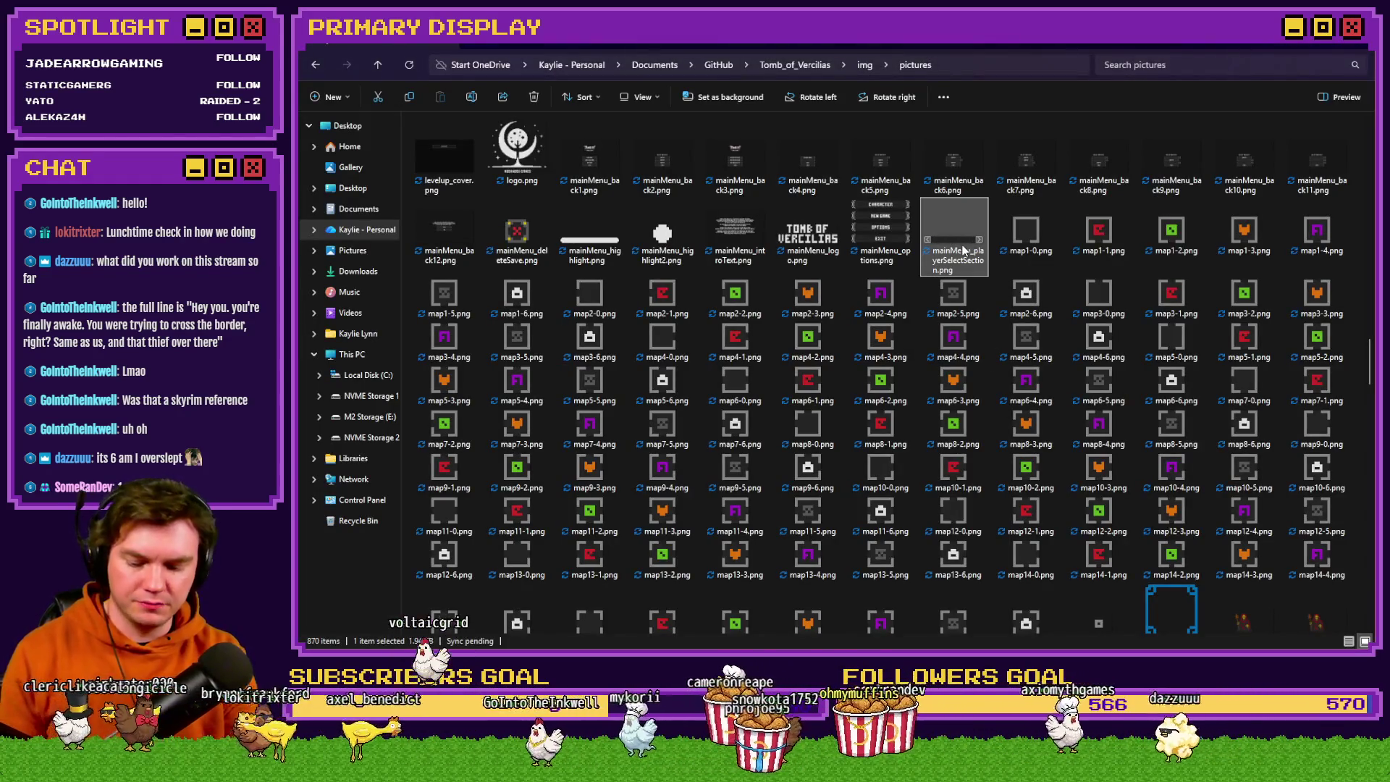
type("room")
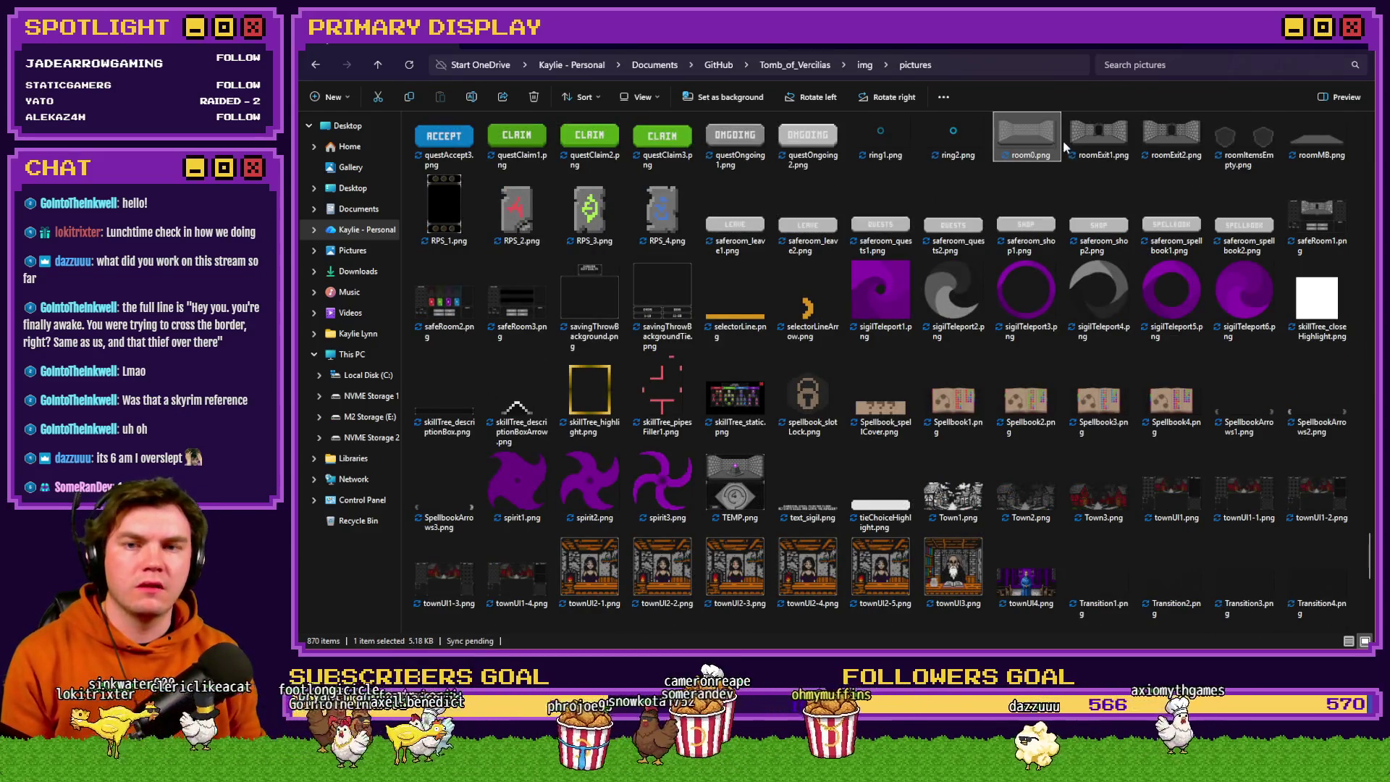
left_click(1097, 138)
key("Return")
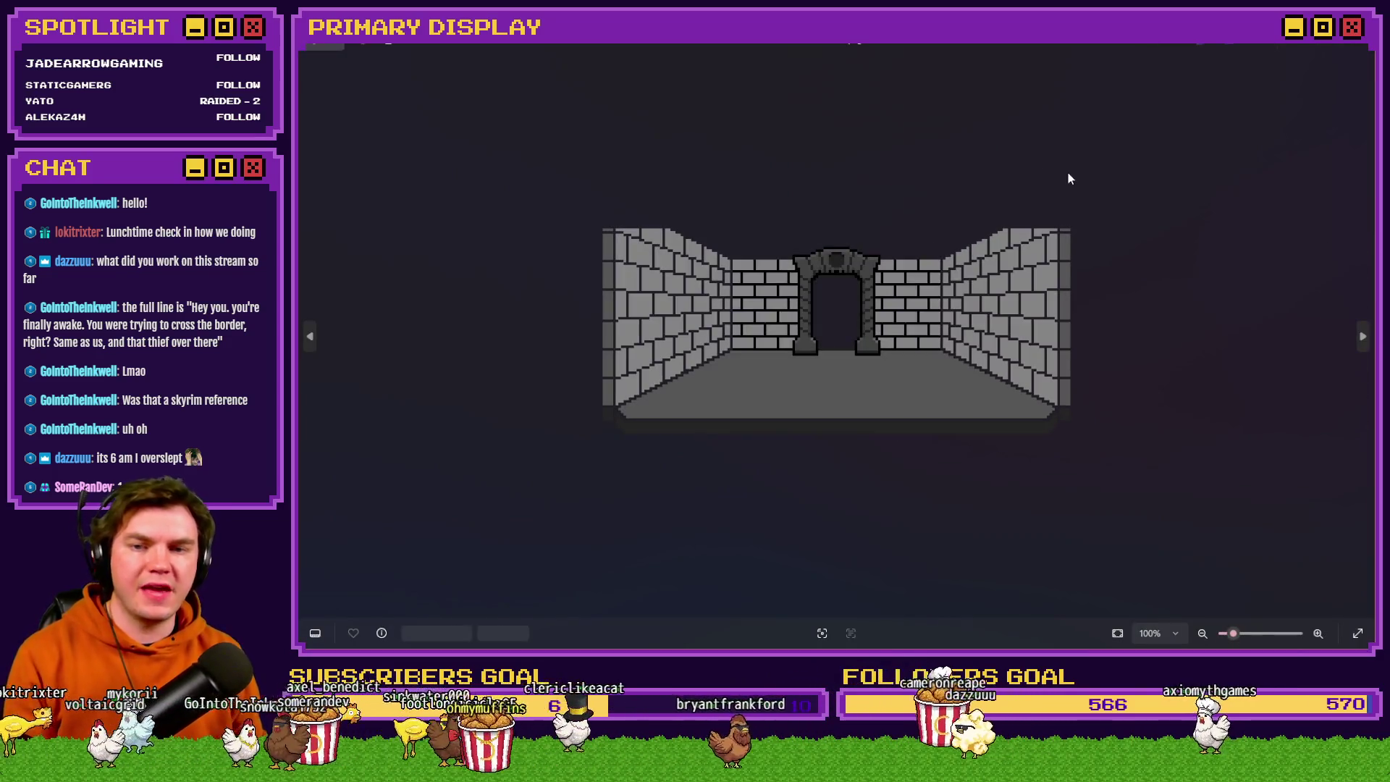
key("Escape")
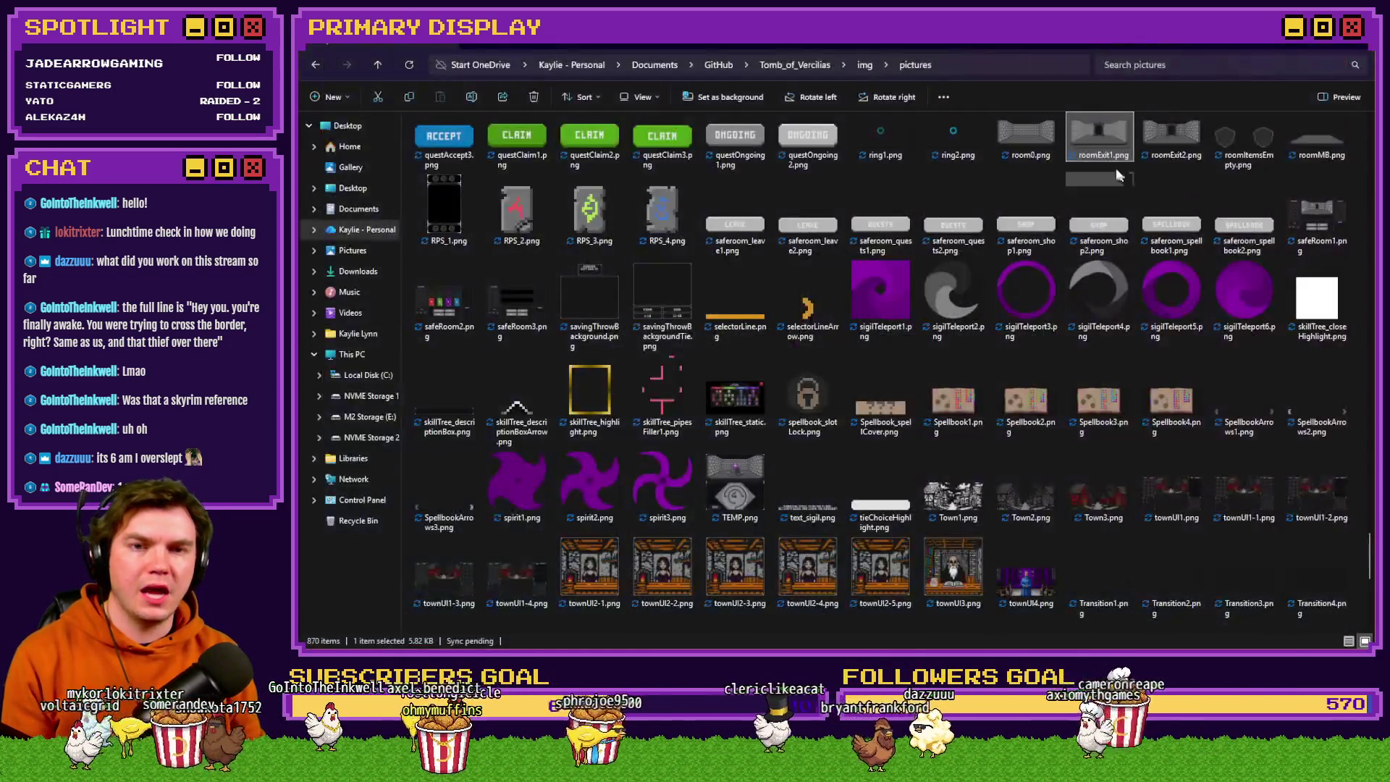
Browse the neighbouring room images and view PORTAL1.png at full size.
key("Right")
key("Right")
key("Right")
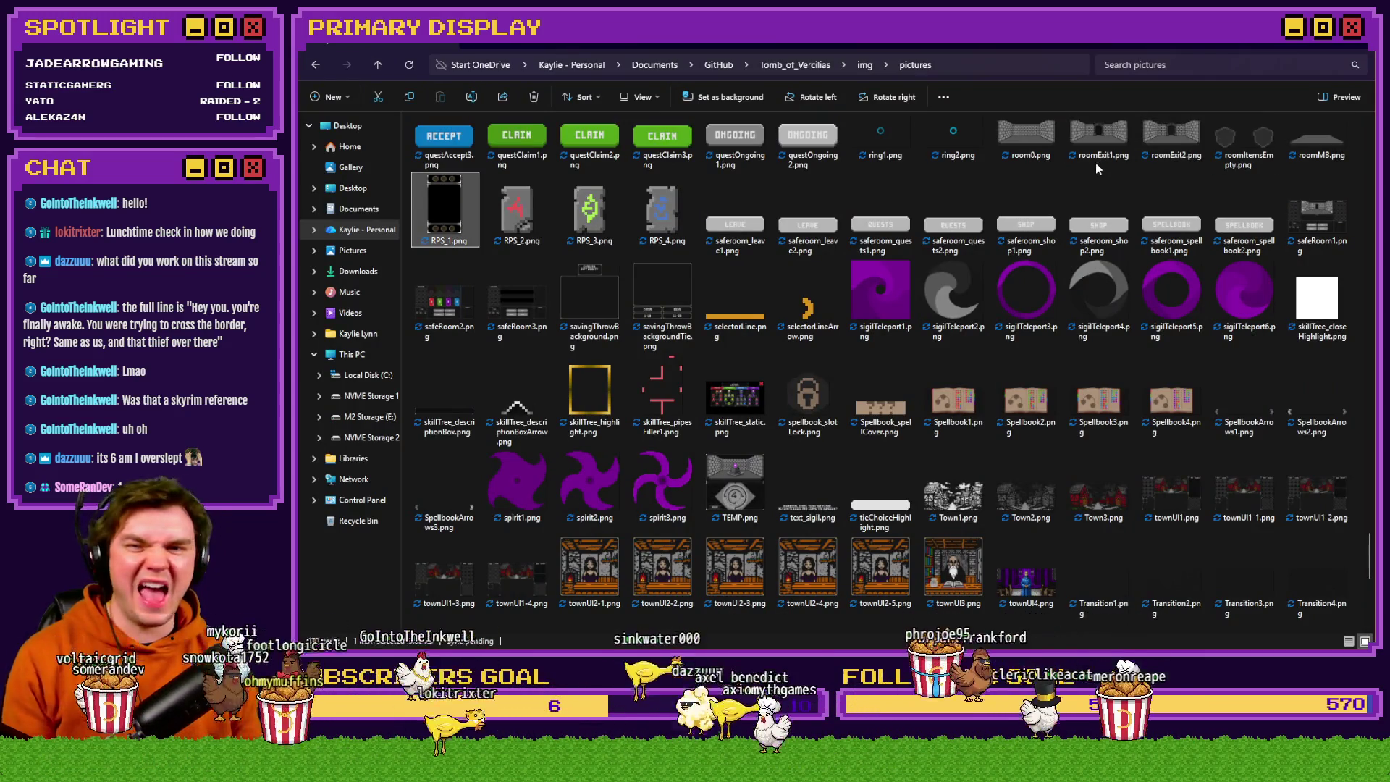
scroll(1064, 289, "down", 3)
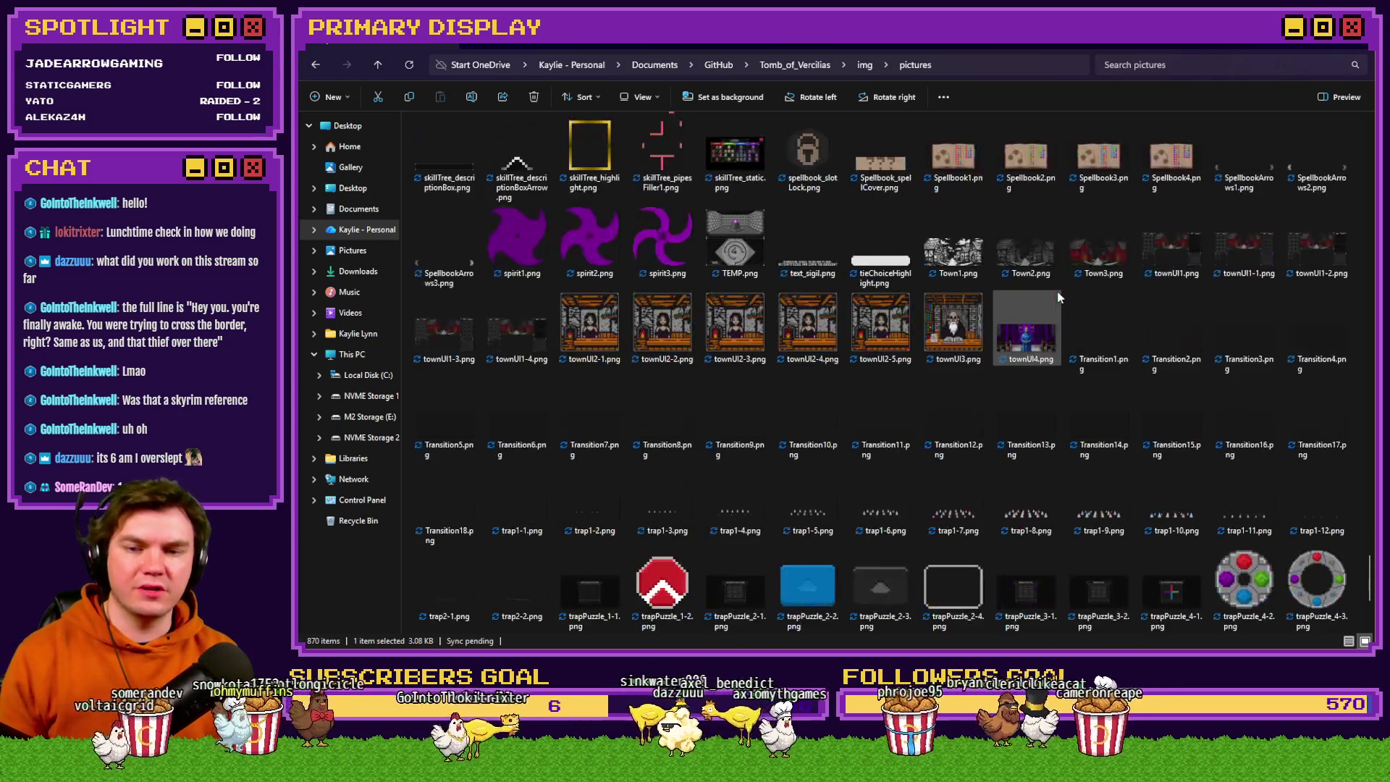
scroll(1104, 358, "down", 3)
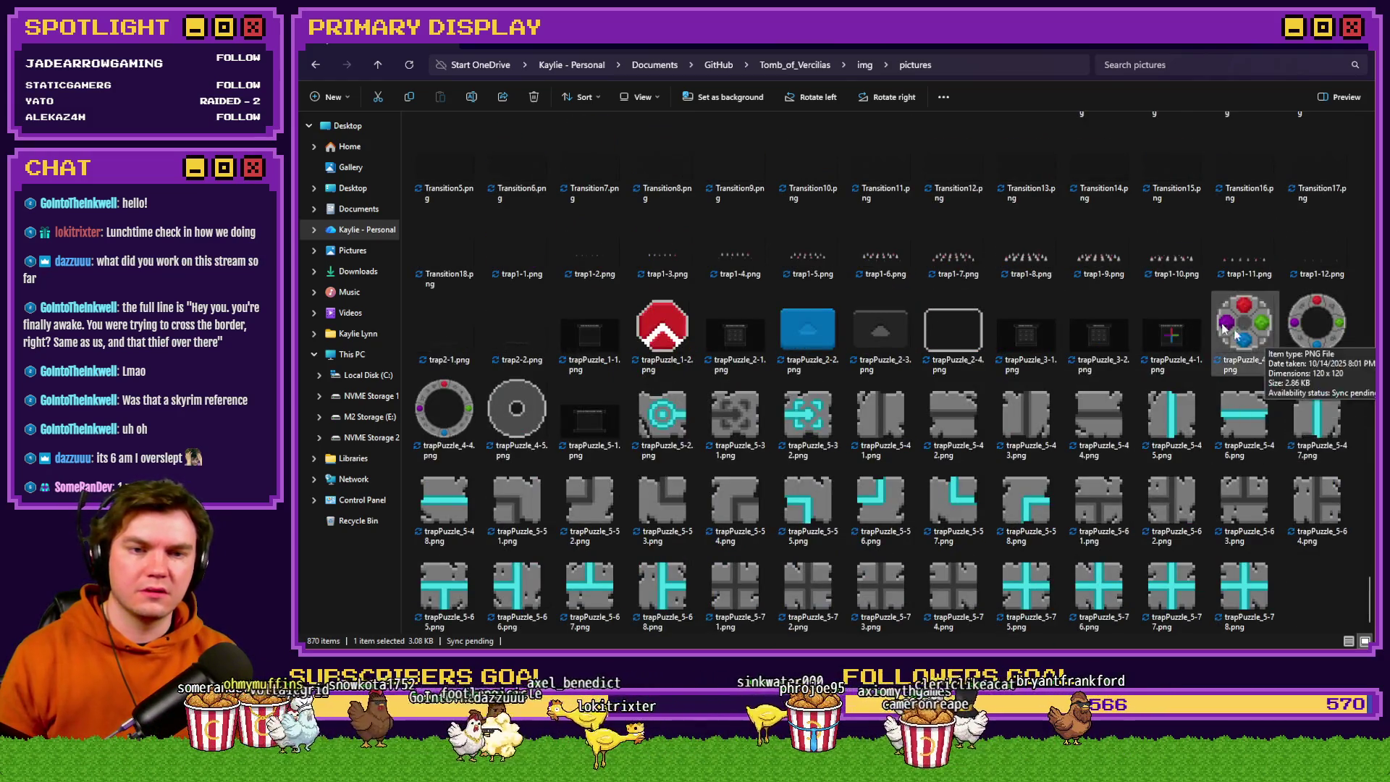
left_click_drag(1369, 601, 1372, 482)
double_click(878, 345)
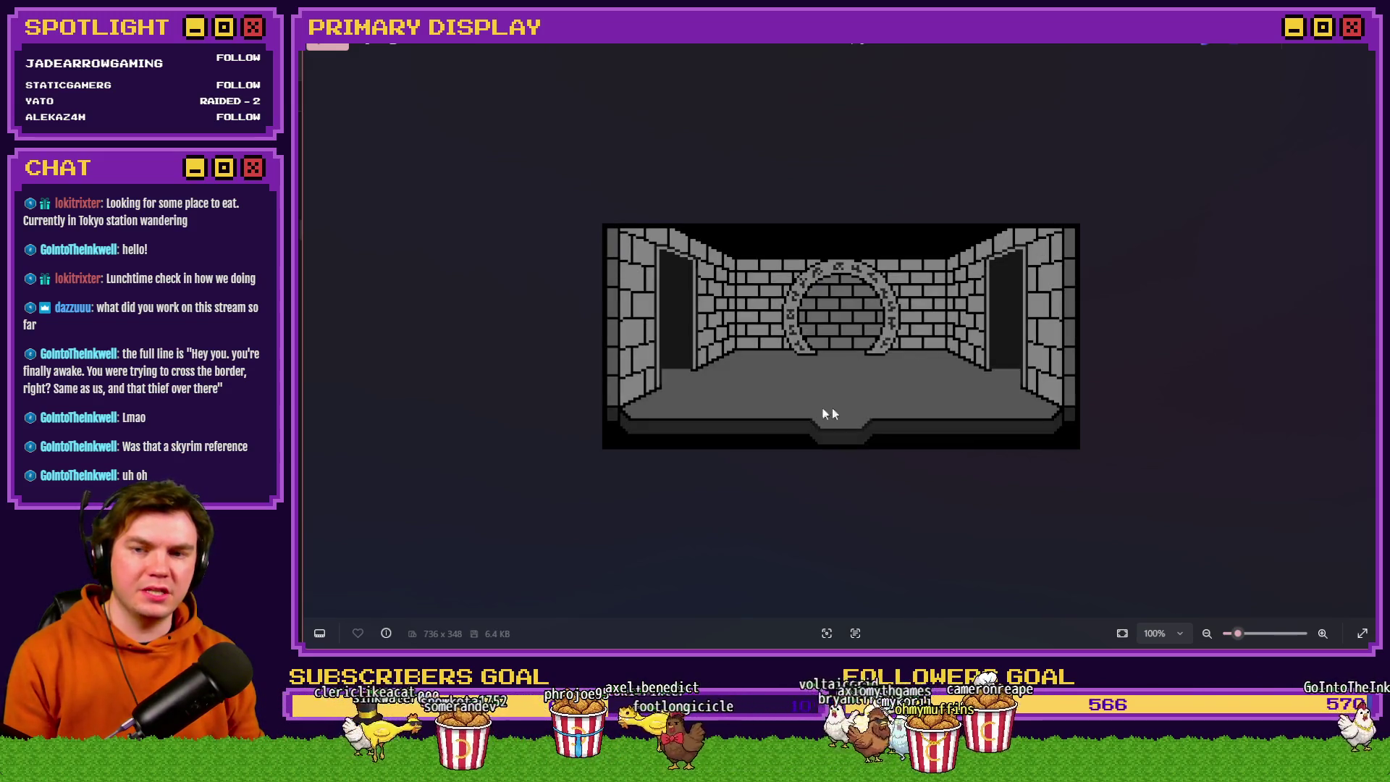
key("alt+Tab")
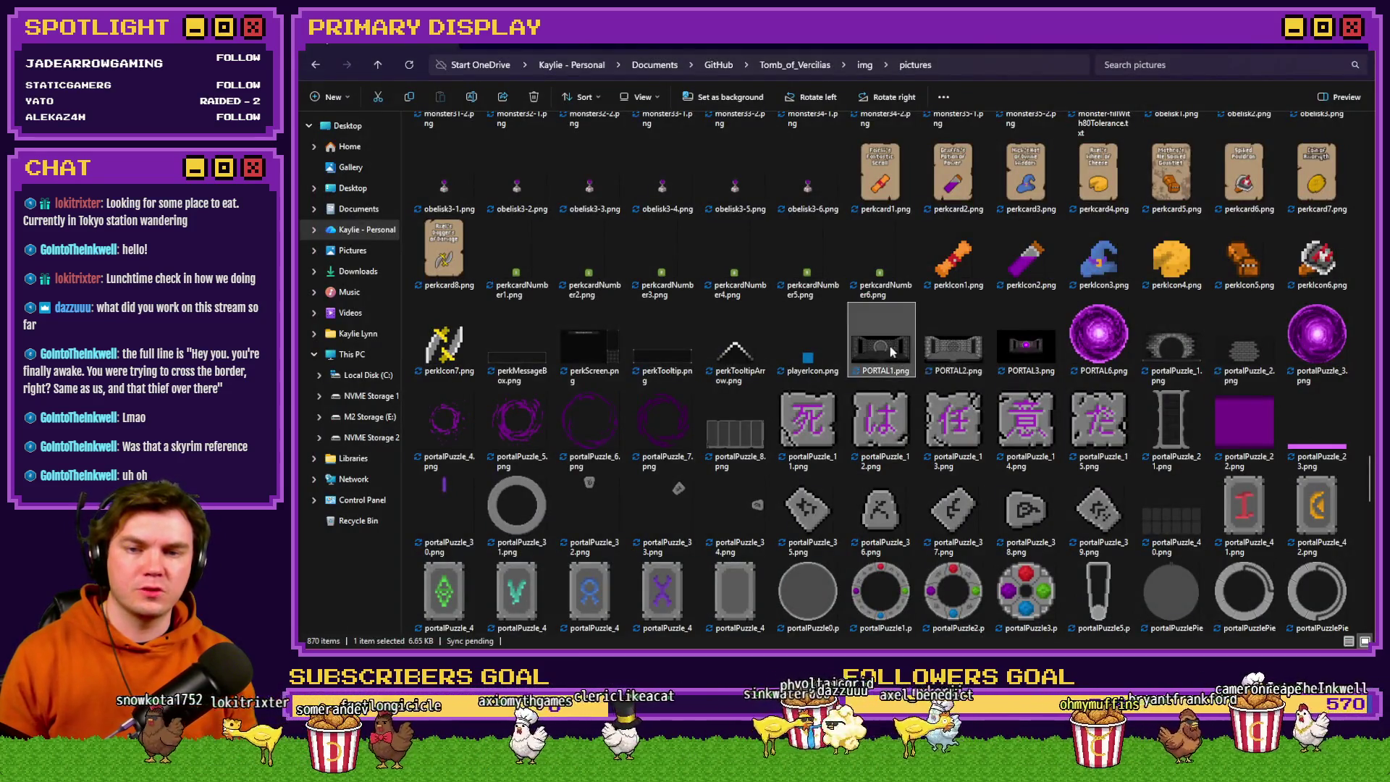
Rename roomExit1.png and roomExit2.png to roomExitOld1.png and roomExitOld2.png.
mouse_move(1371, 493)
left_mouse_down()
mouse_move(1371, 467)
mouse_move(1357, 578)
mouse_move(1368, 488)
left_mouse_up()
left_click(1028, 279)
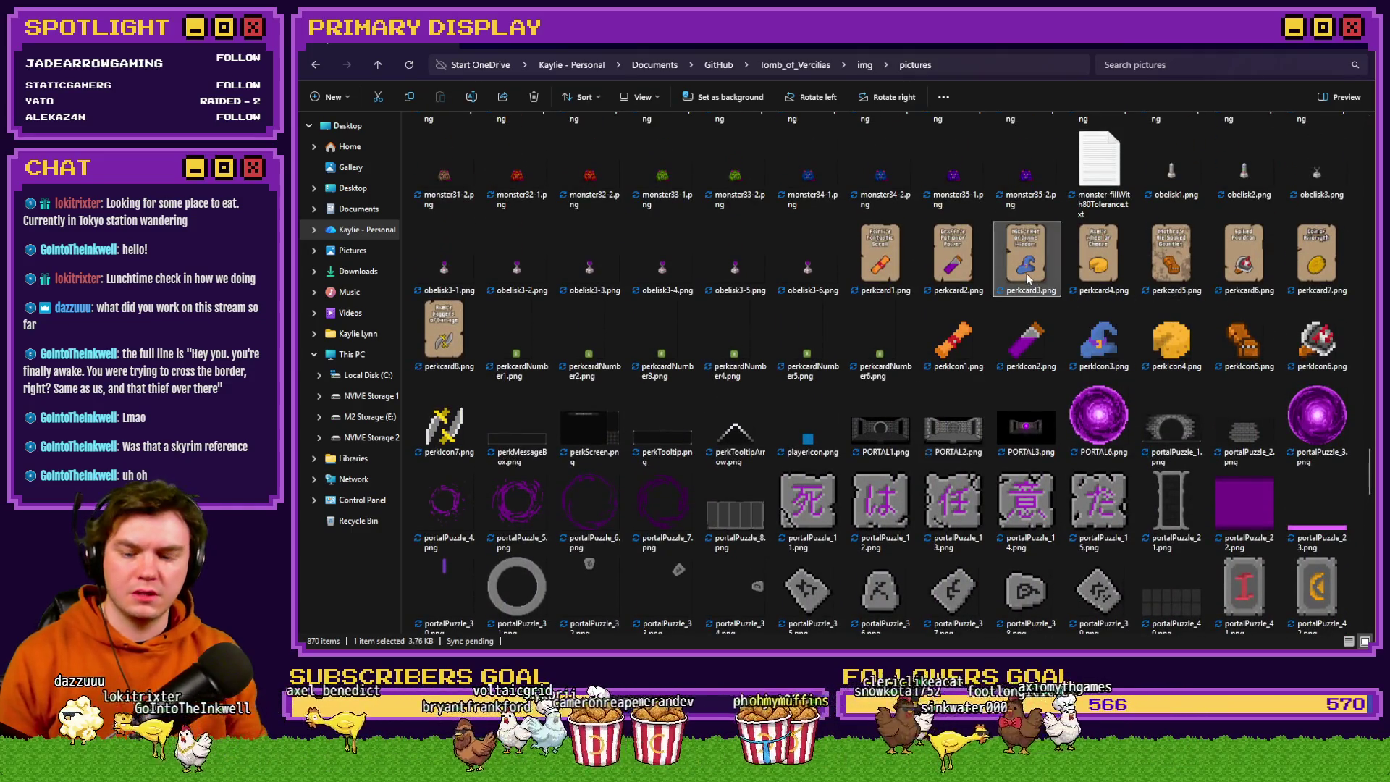
type("room")
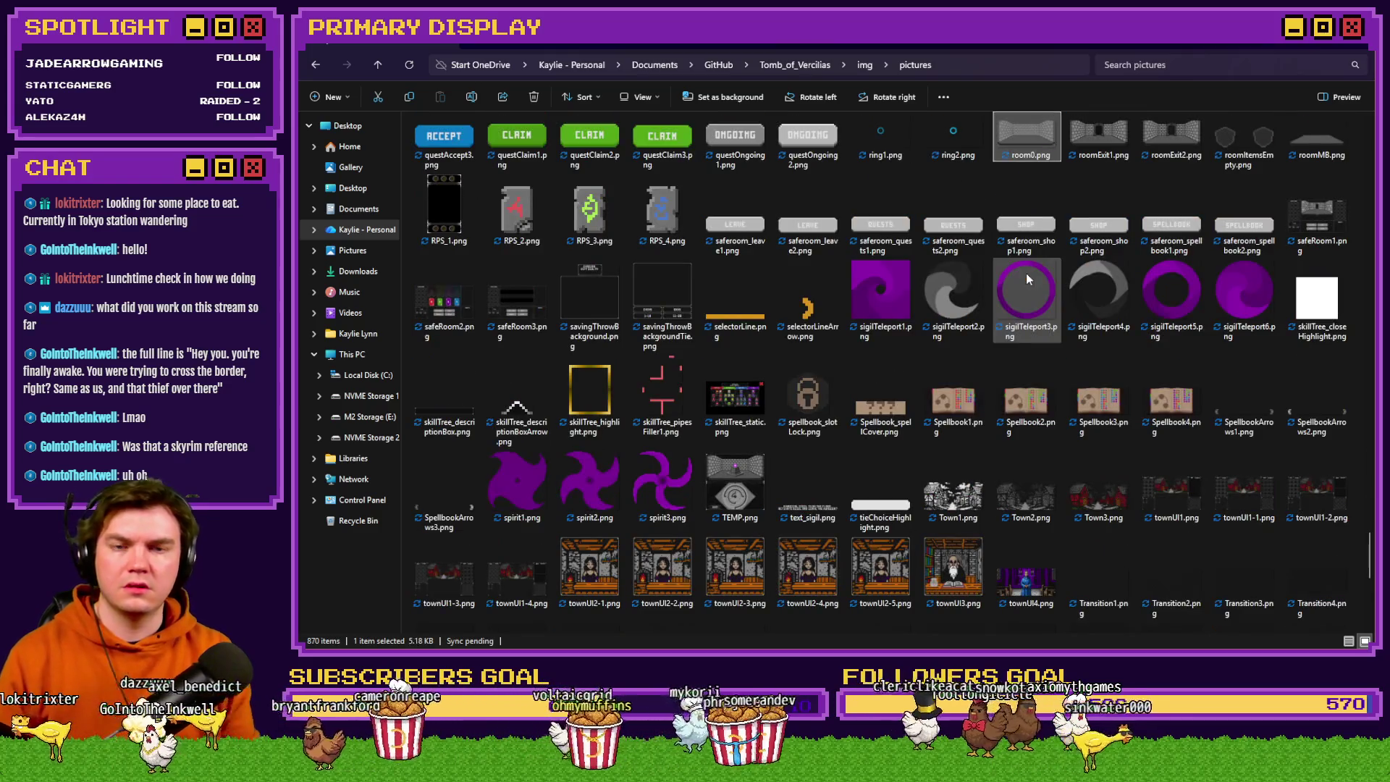
left_click(1097, 142)
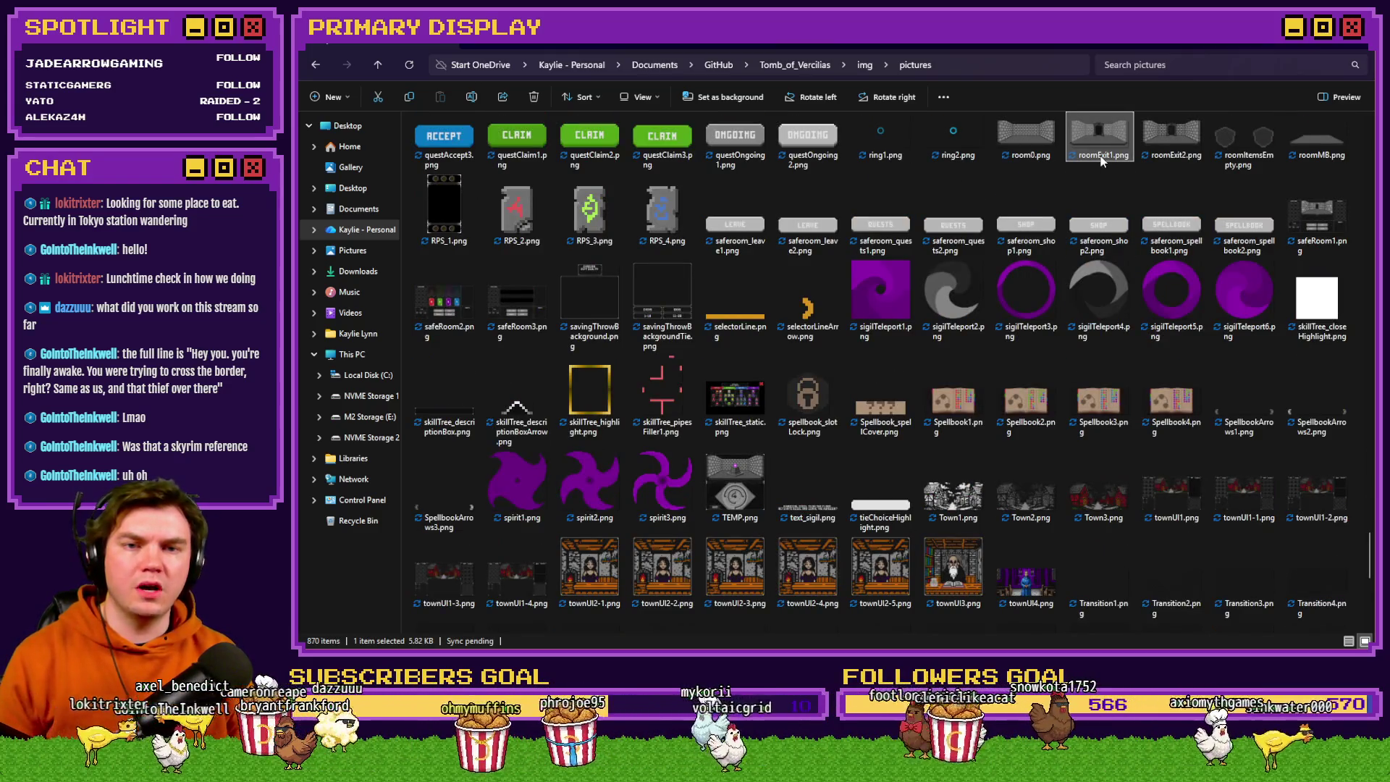
left_click(1102, 156)
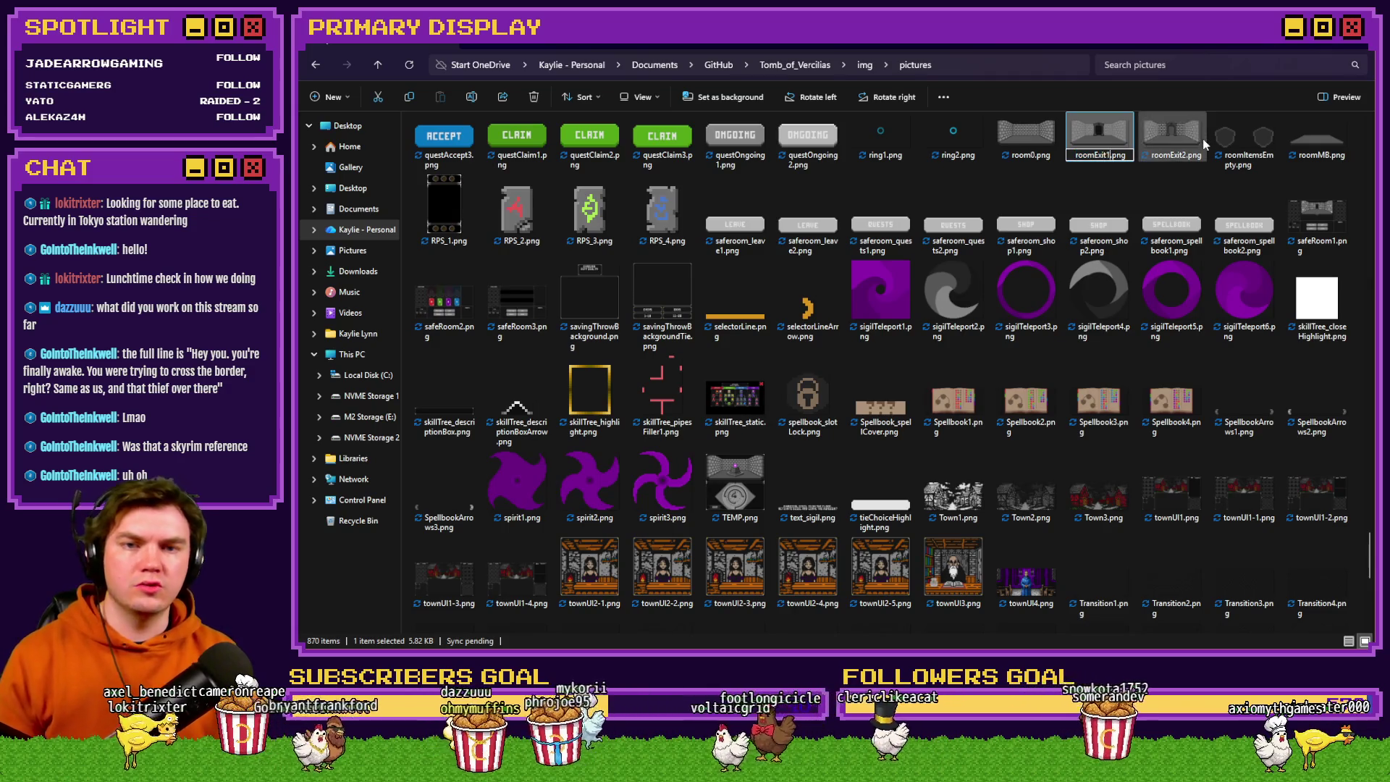
type("Old")
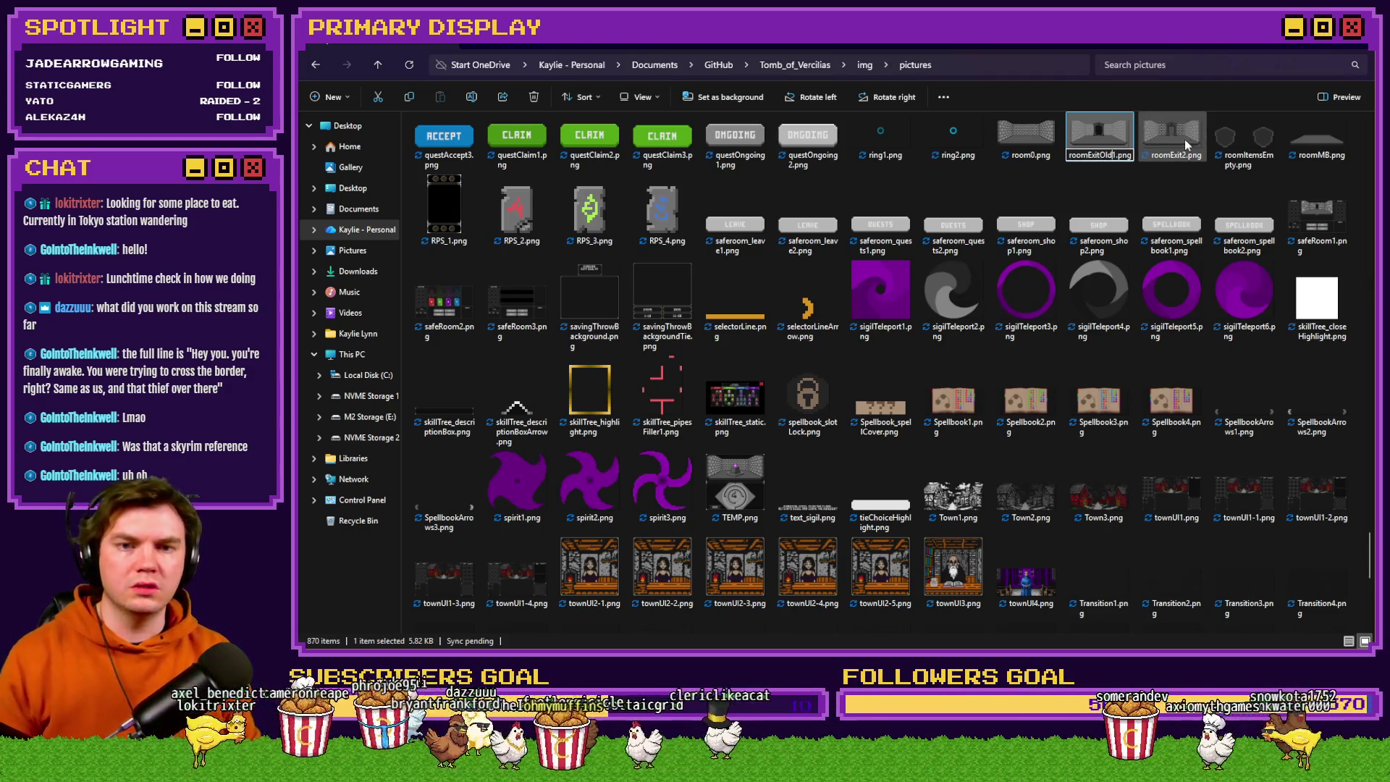
left_click(1185, 140)
left_click(1173, 155)
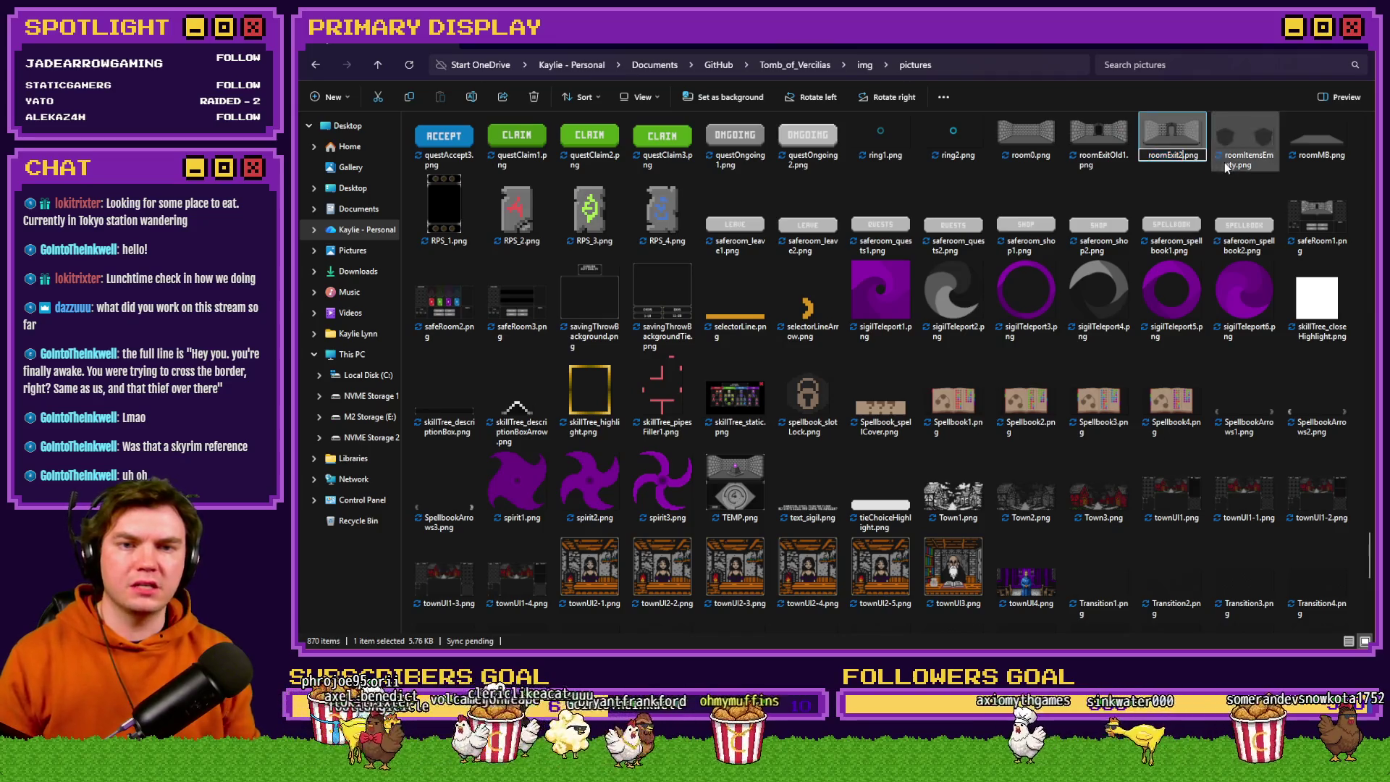
type("Old")
key("Return")
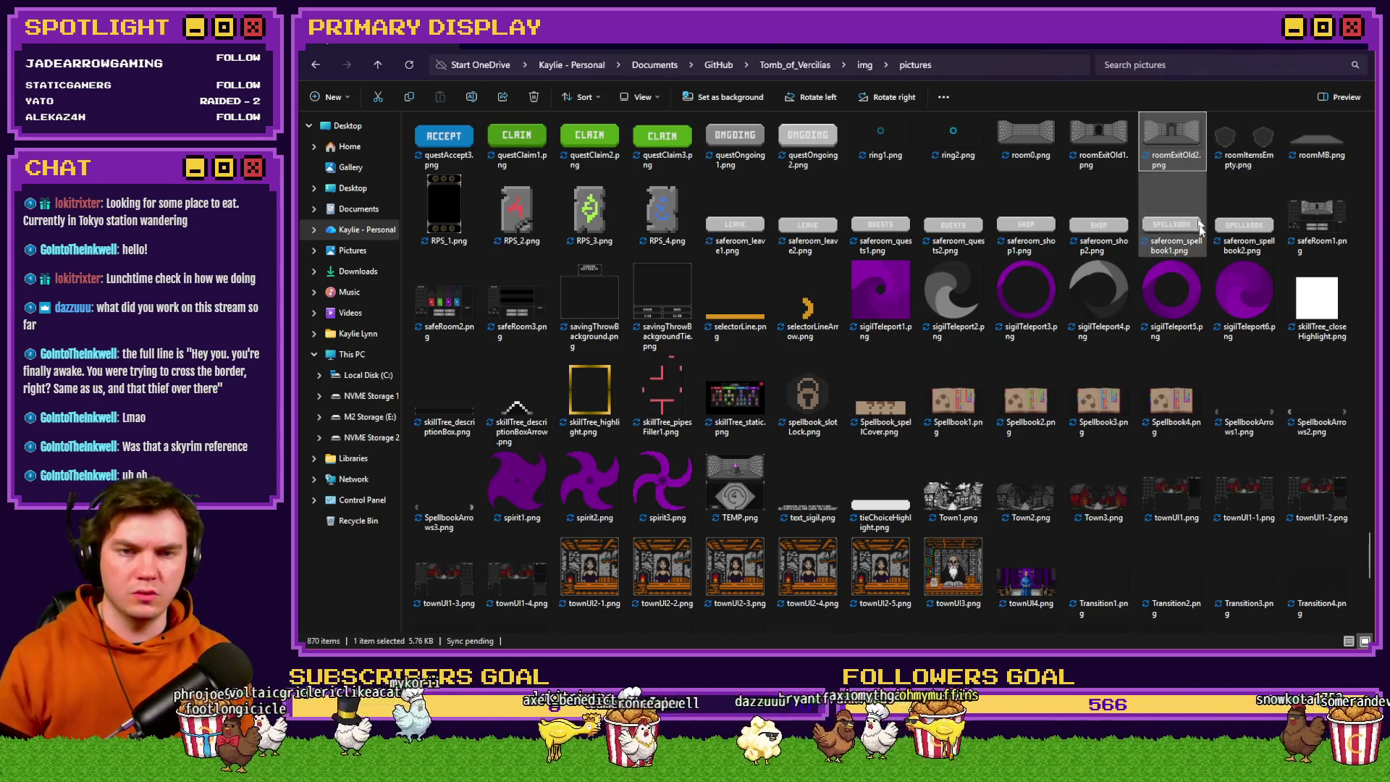
Rename PORTAL2.png to roomExit1.png.
left_click(1101, 153)
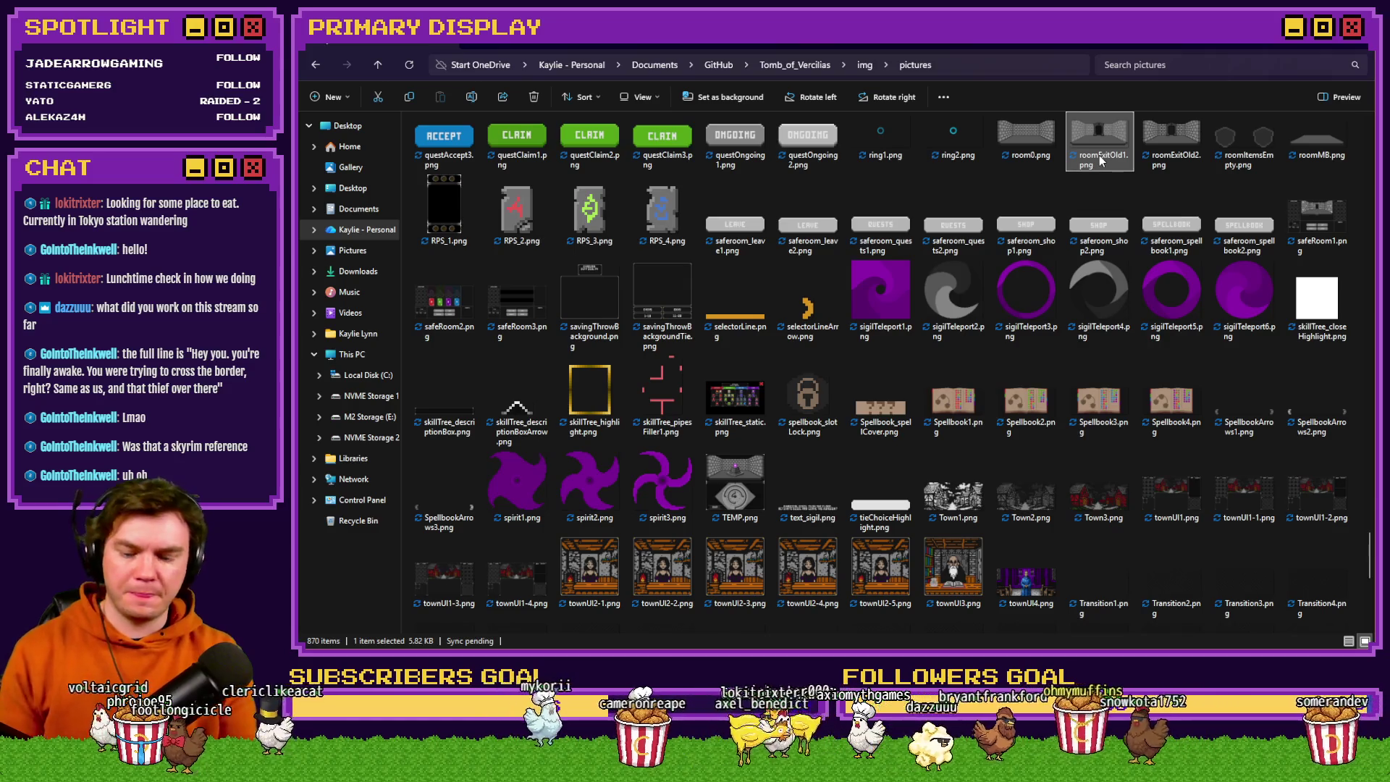
scroll(1100, 159, "up", 10)
left_click(880, 336)
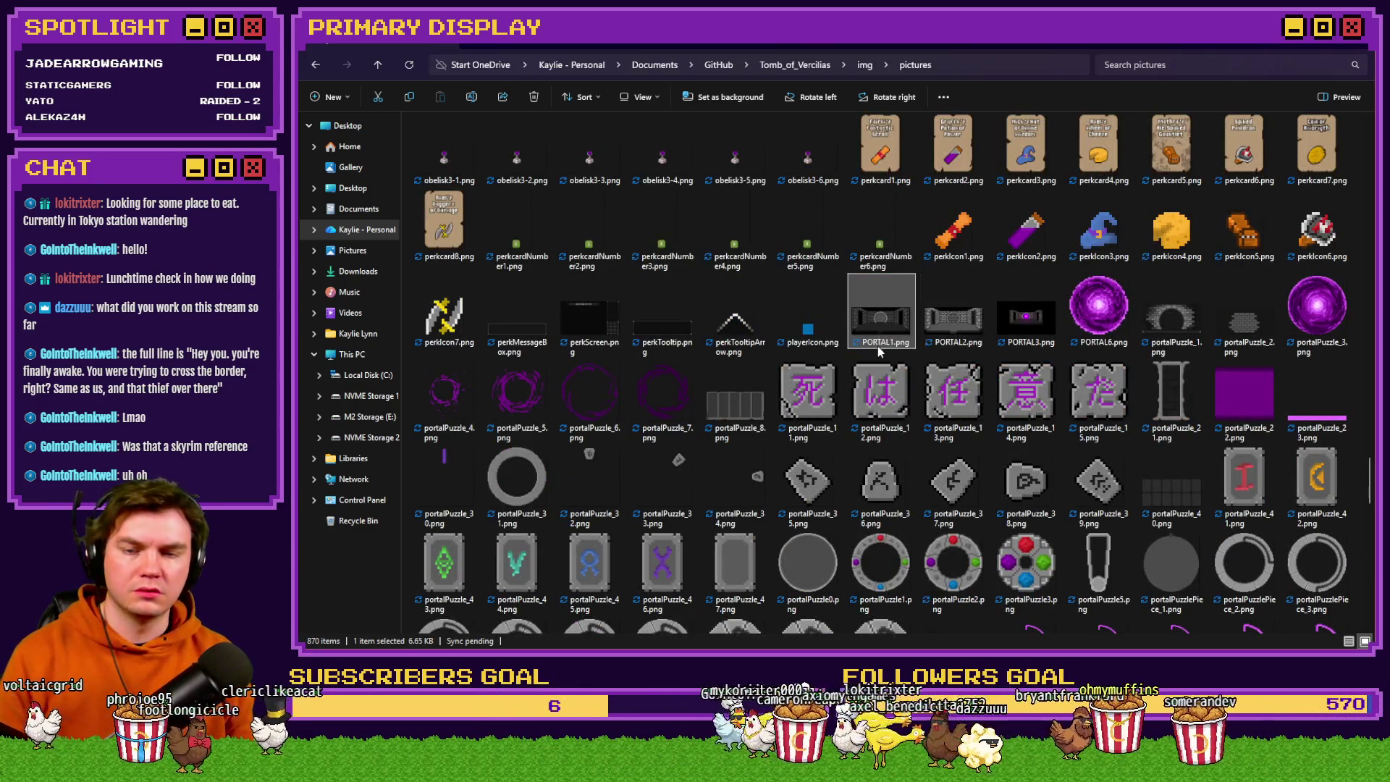
left_click(948, 323)
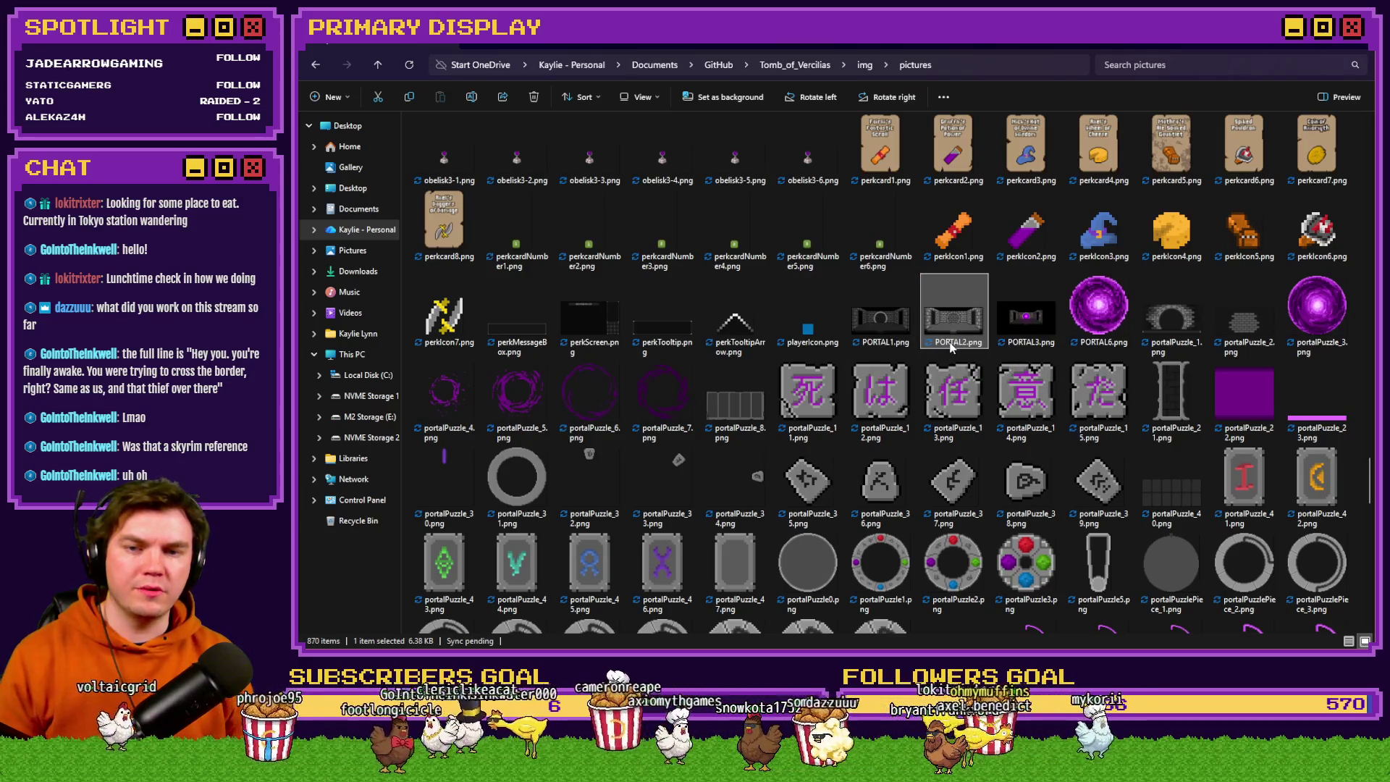
type("roomExit1")
key("Return")
Drag the new roomExit1.png onto Photoshop's tab bar to open it.
left_click(1006, 332)
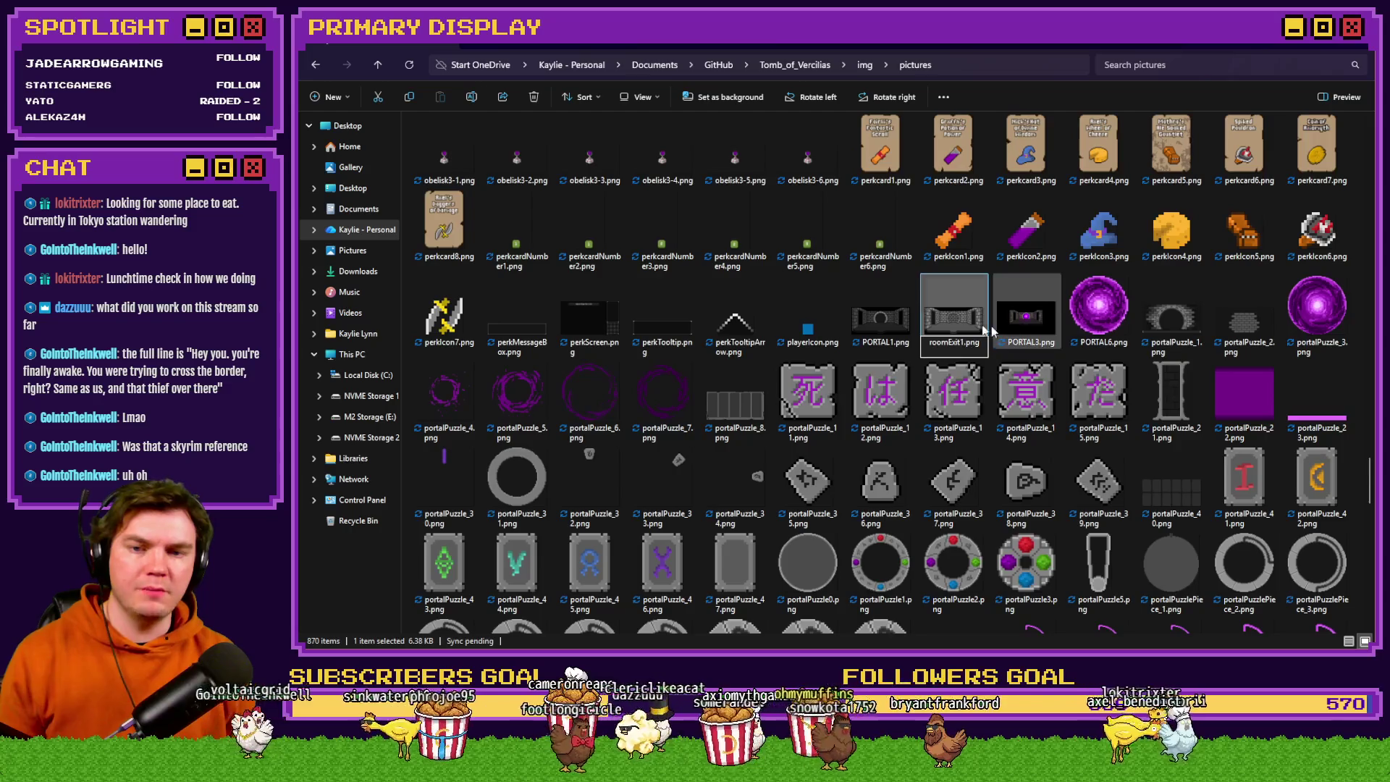
left_click(954, 324)
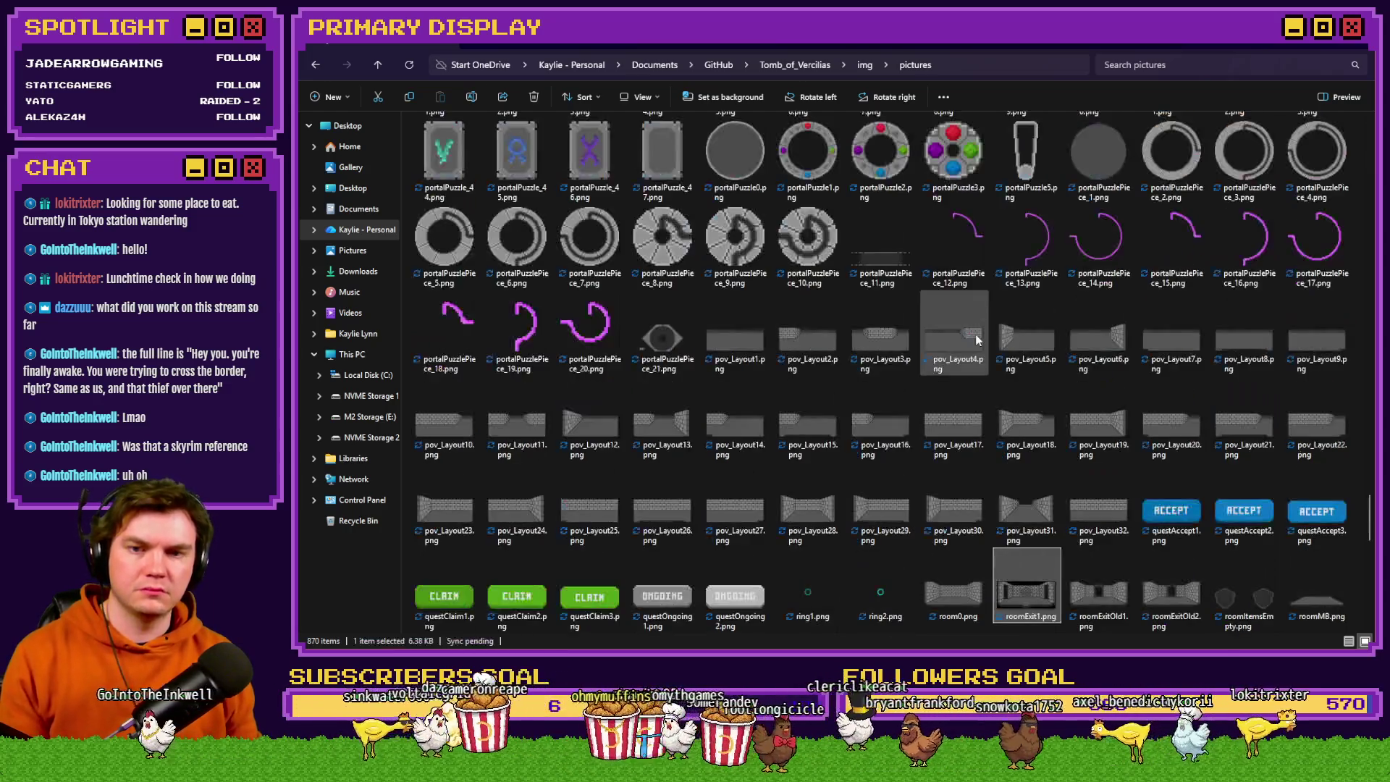
scroll(1097, 448, "down", 3)
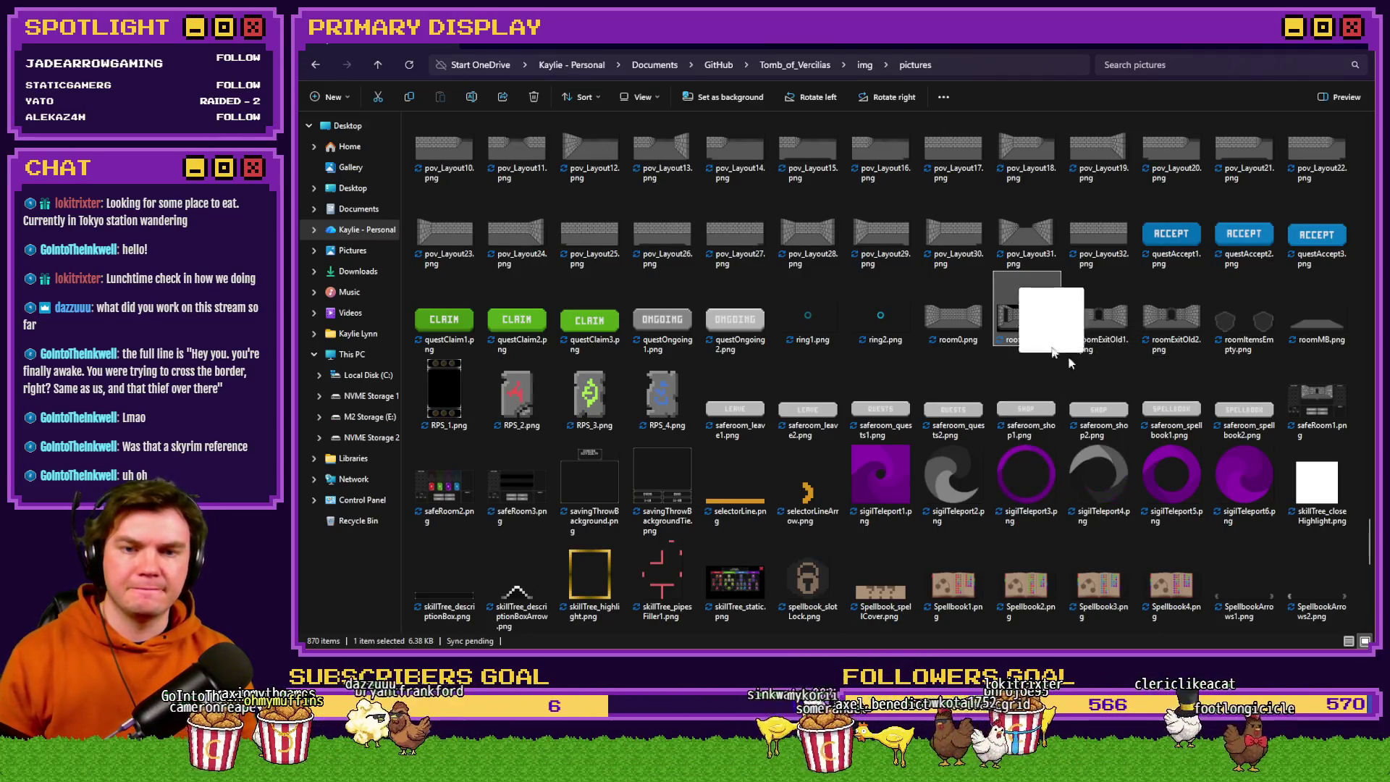
mouse_move(1026, 315)
left_mouse_down()
mouse_move(1028, 648)
mouse_move(1009, 66)
mouse_move(1013, 90)
left_mouse_up()
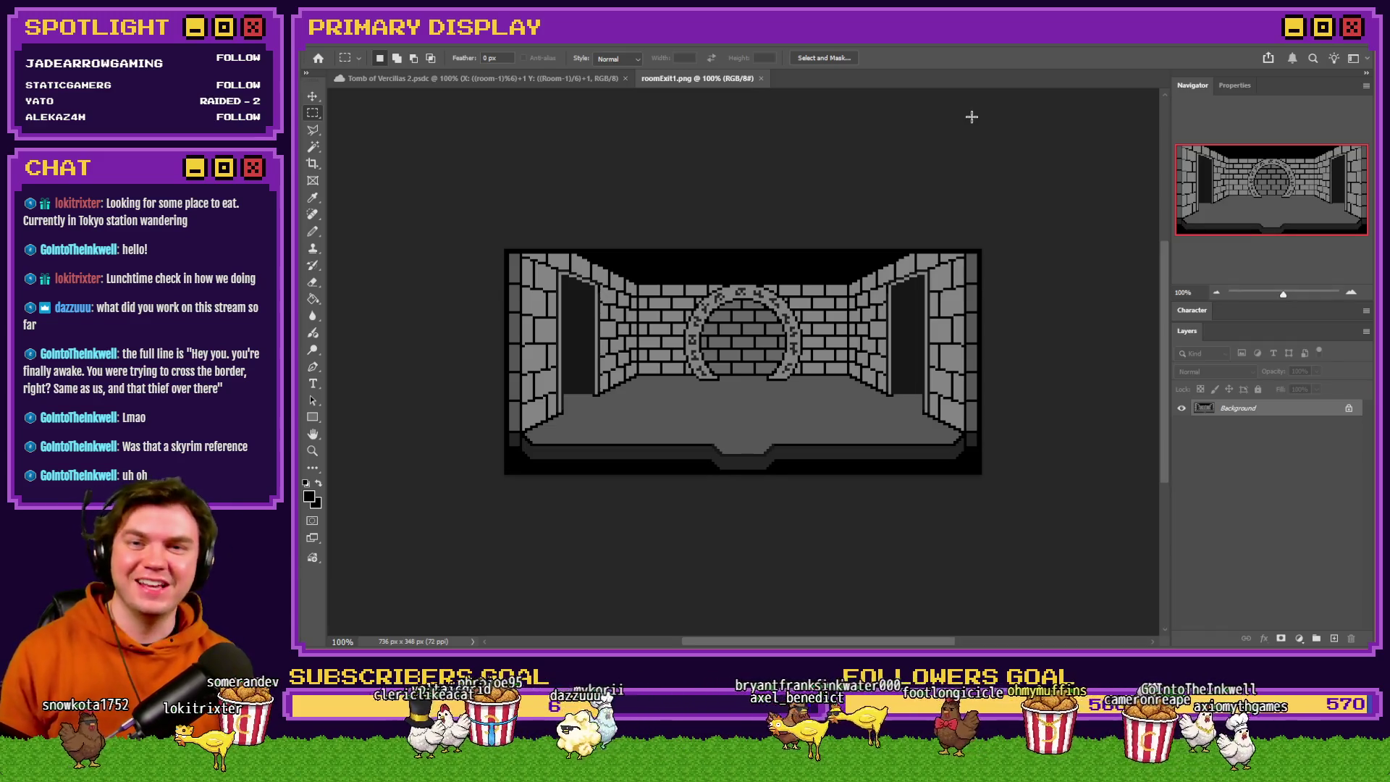
Resize roomExit1.png to 25% (184 × 87 px) with Nearest Neighbor and fit it to the window.
key("ctrl+alt+i")
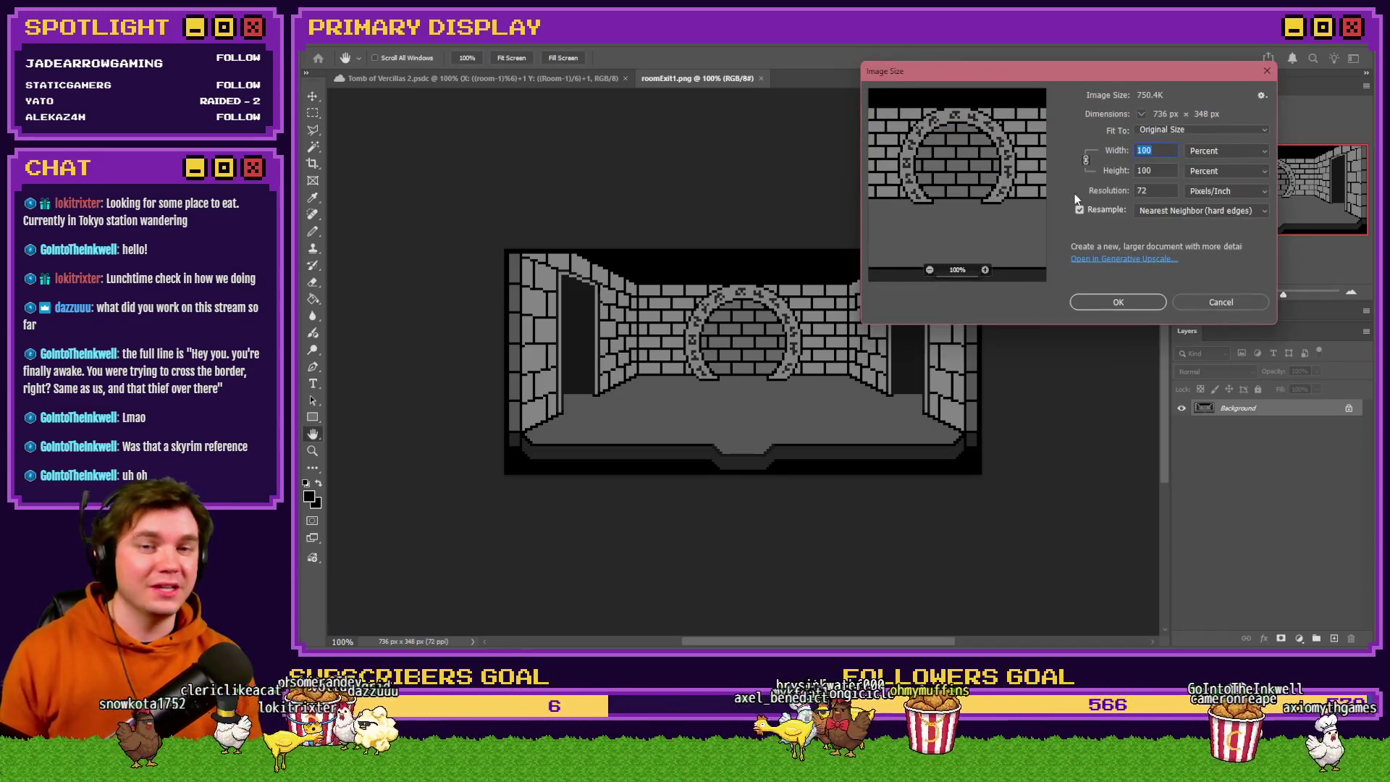
type("25")
key("Return")
key("m")
key("ctrl+0")
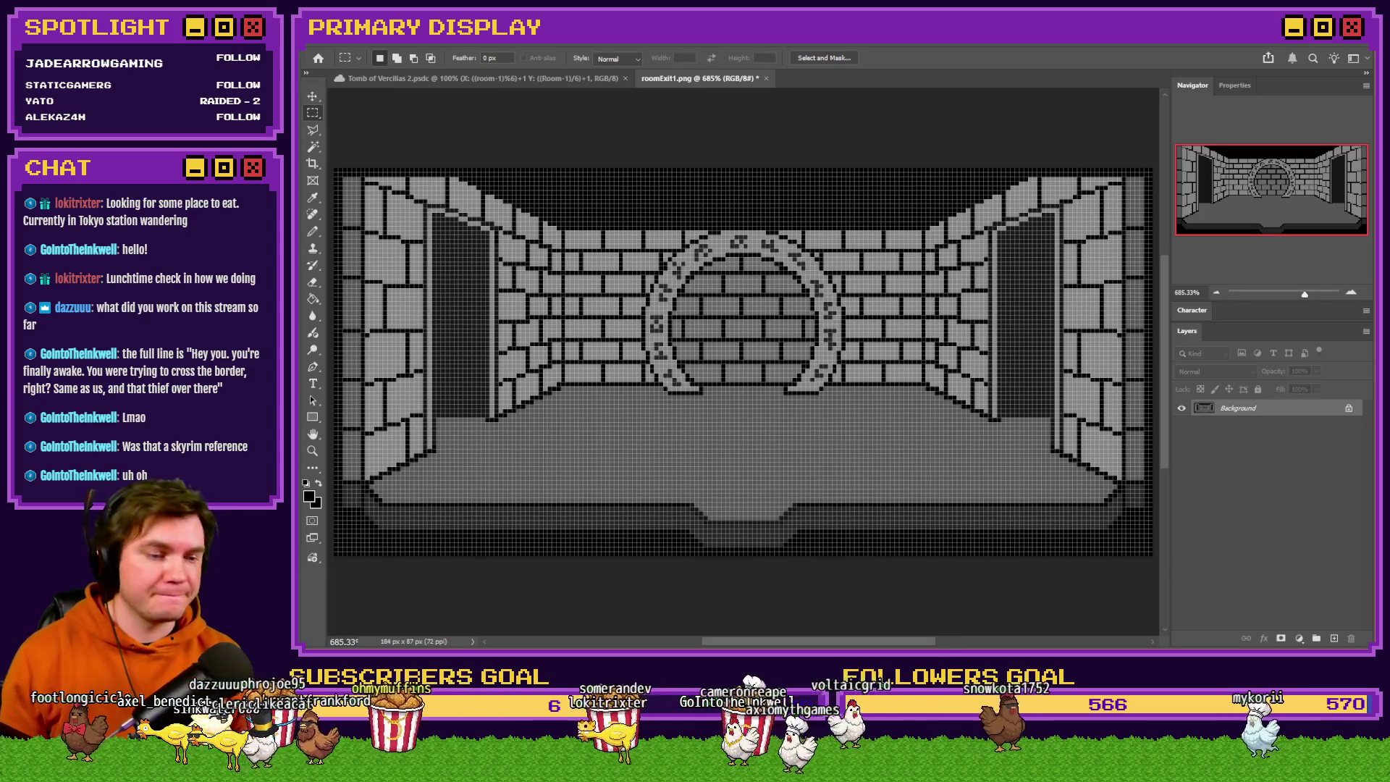
key("alt+Tab")
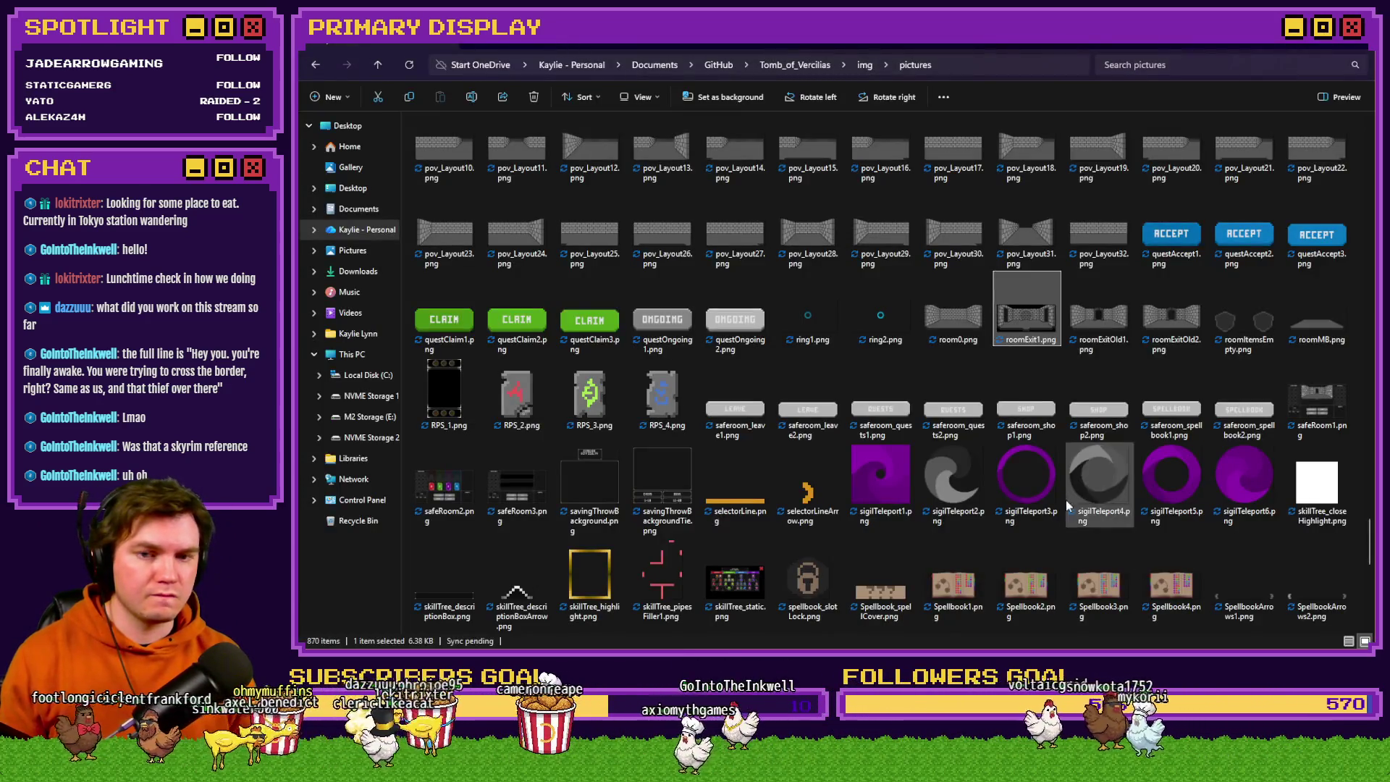
Select room0.png, the empty brick room, and open it in Photoshop.
scroll(1370, 534, "up", 1)
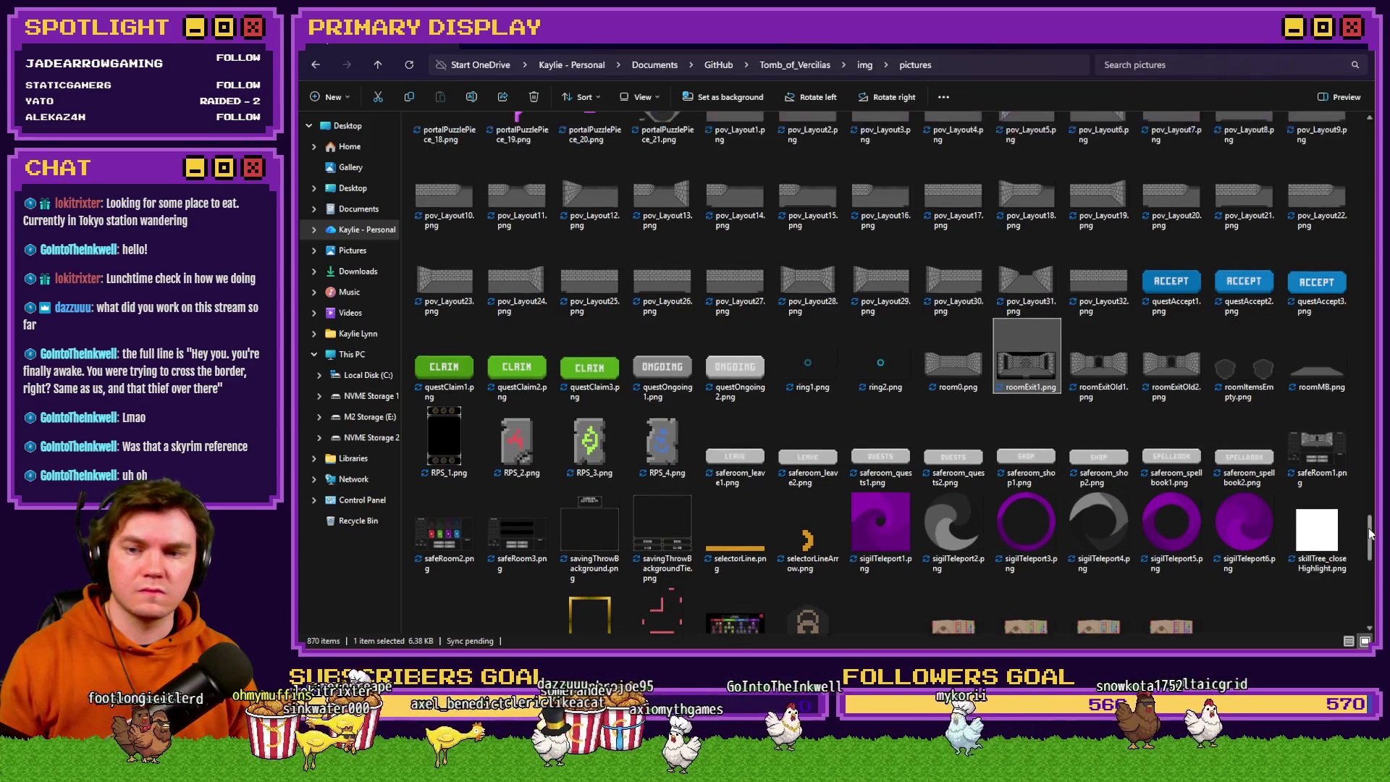
scroll(1371, 534, "up", 1)
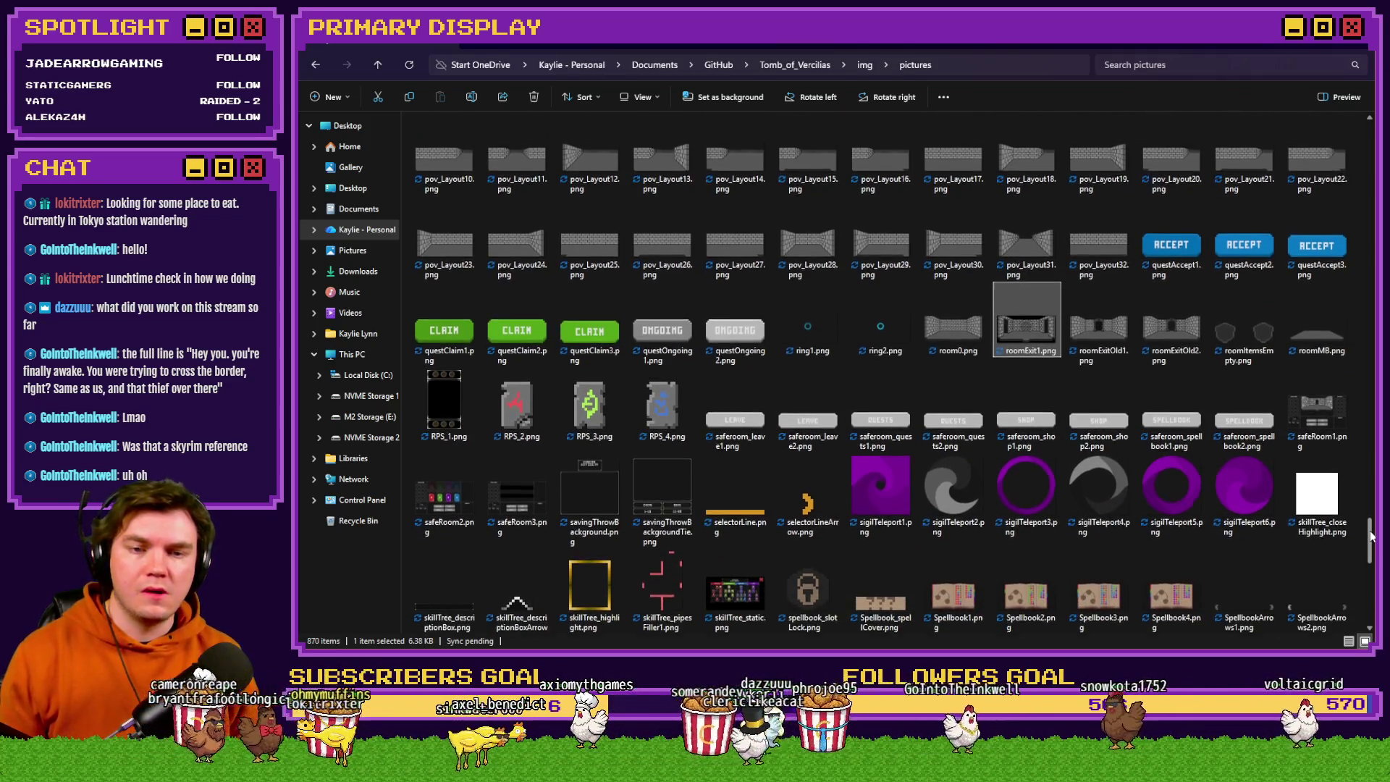
left_click_drag(1371, 533, 1371, 527)
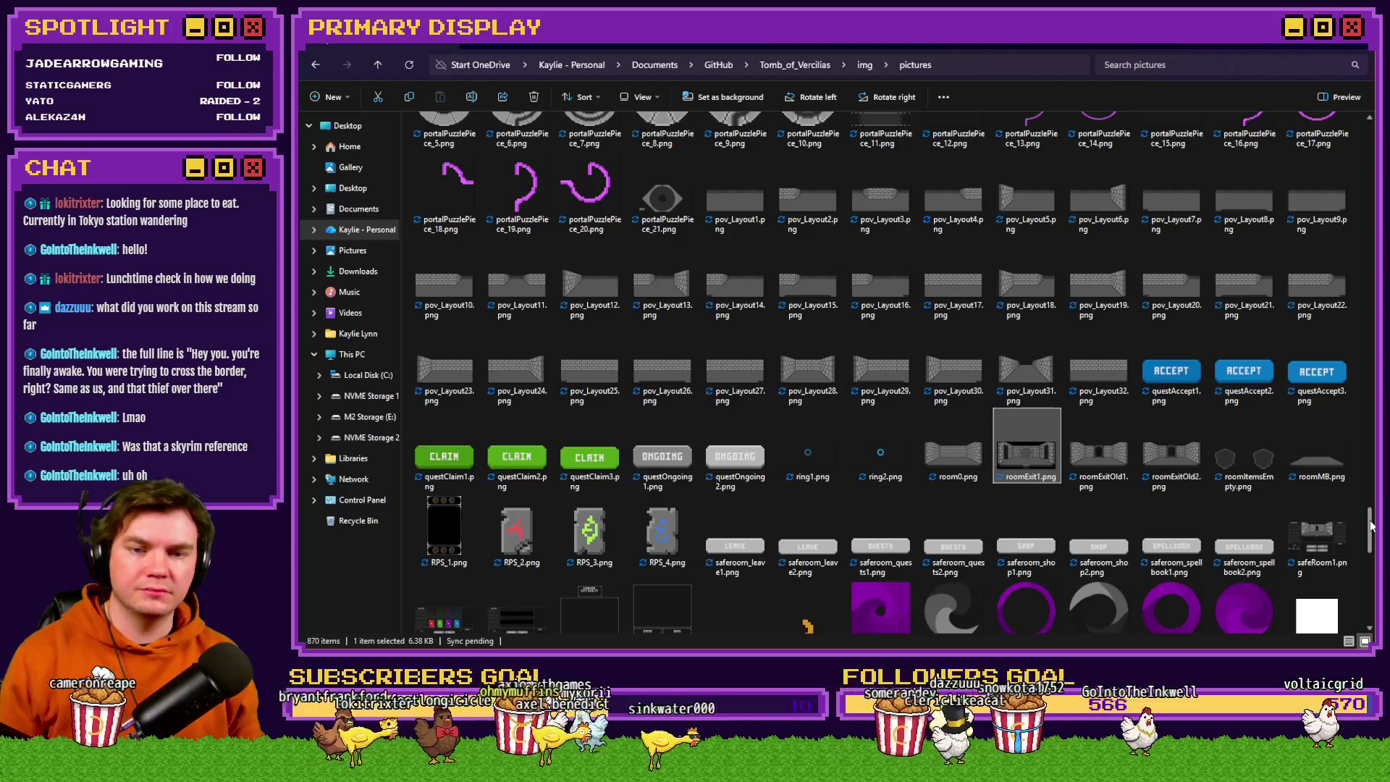
left_click(956, 463)
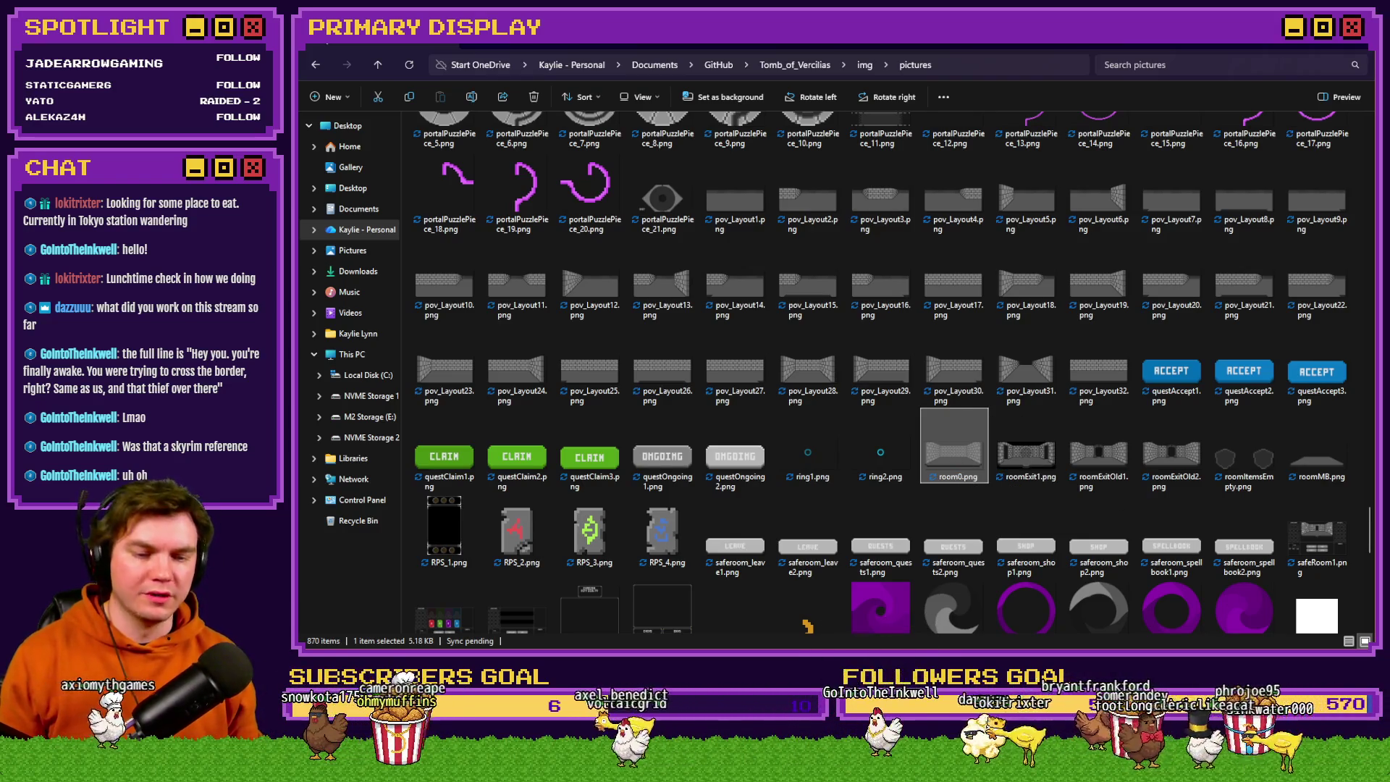
key("Return")
Close roomExit1.png without saving its 25% resize.
left_click(714, 80)
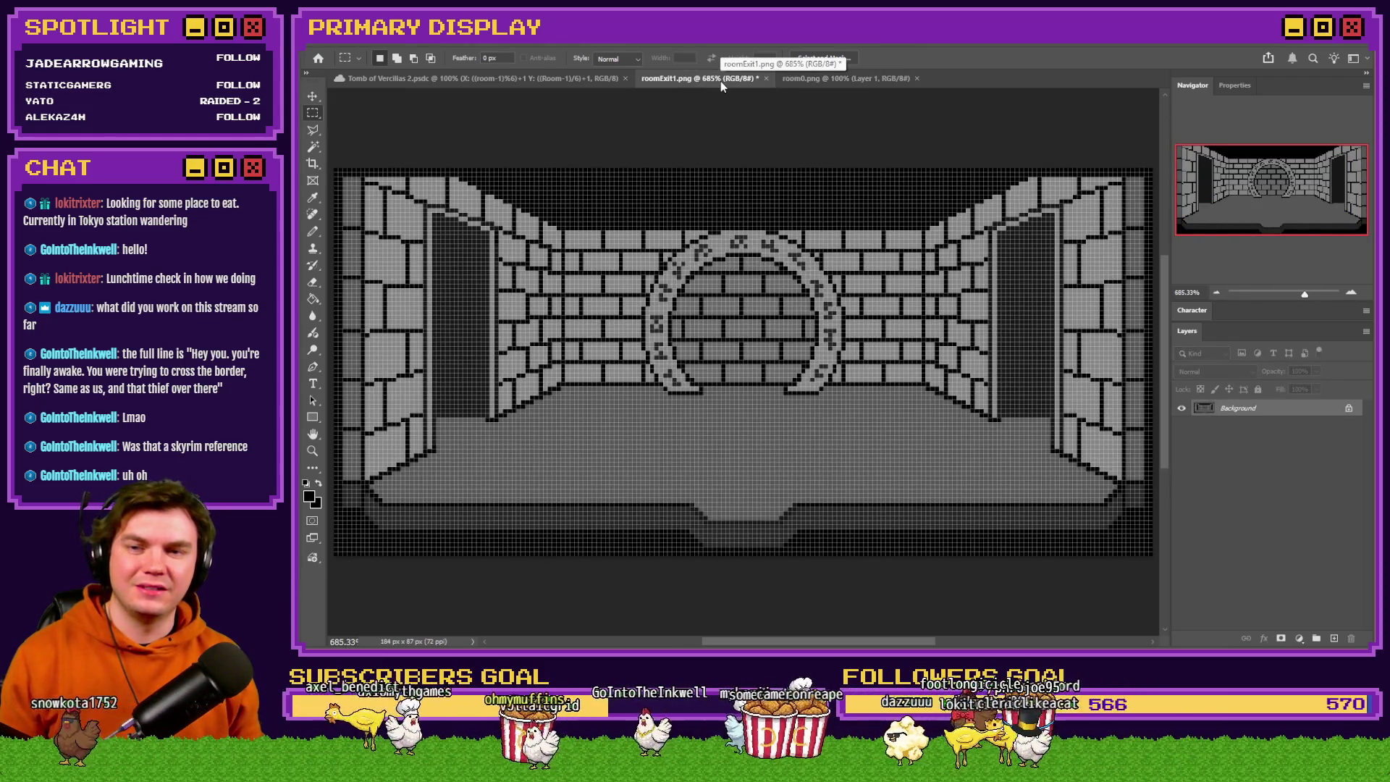
left_click(765, 79)
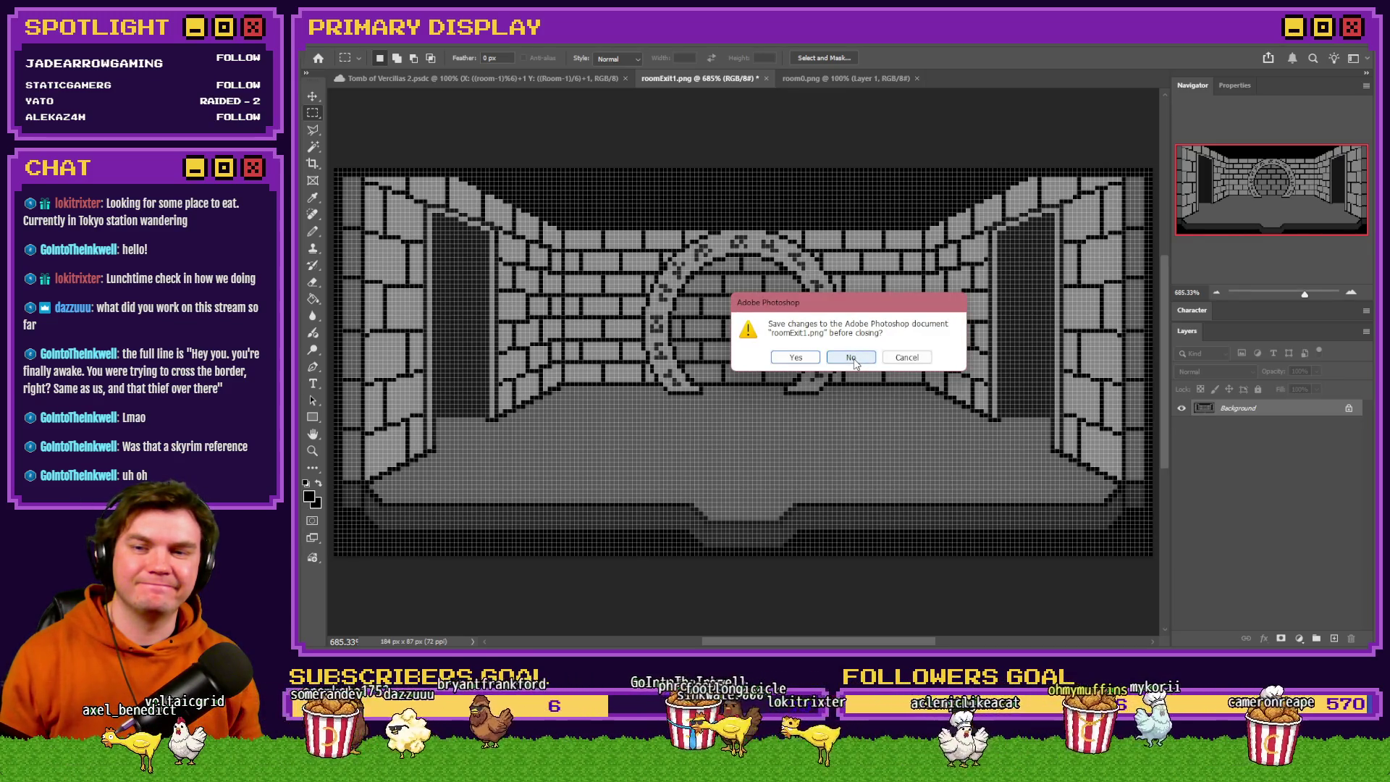
left_click(866, 359)
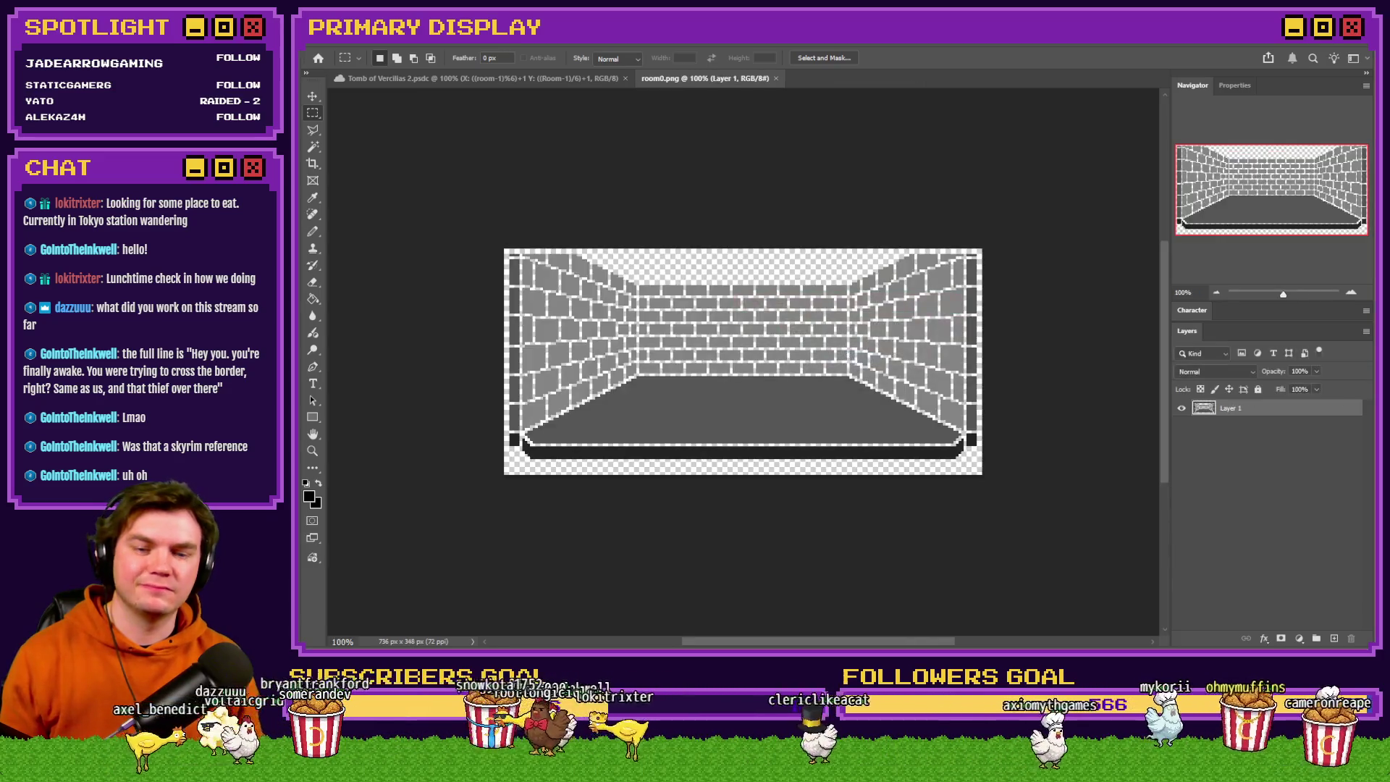
key("alt+Tab")
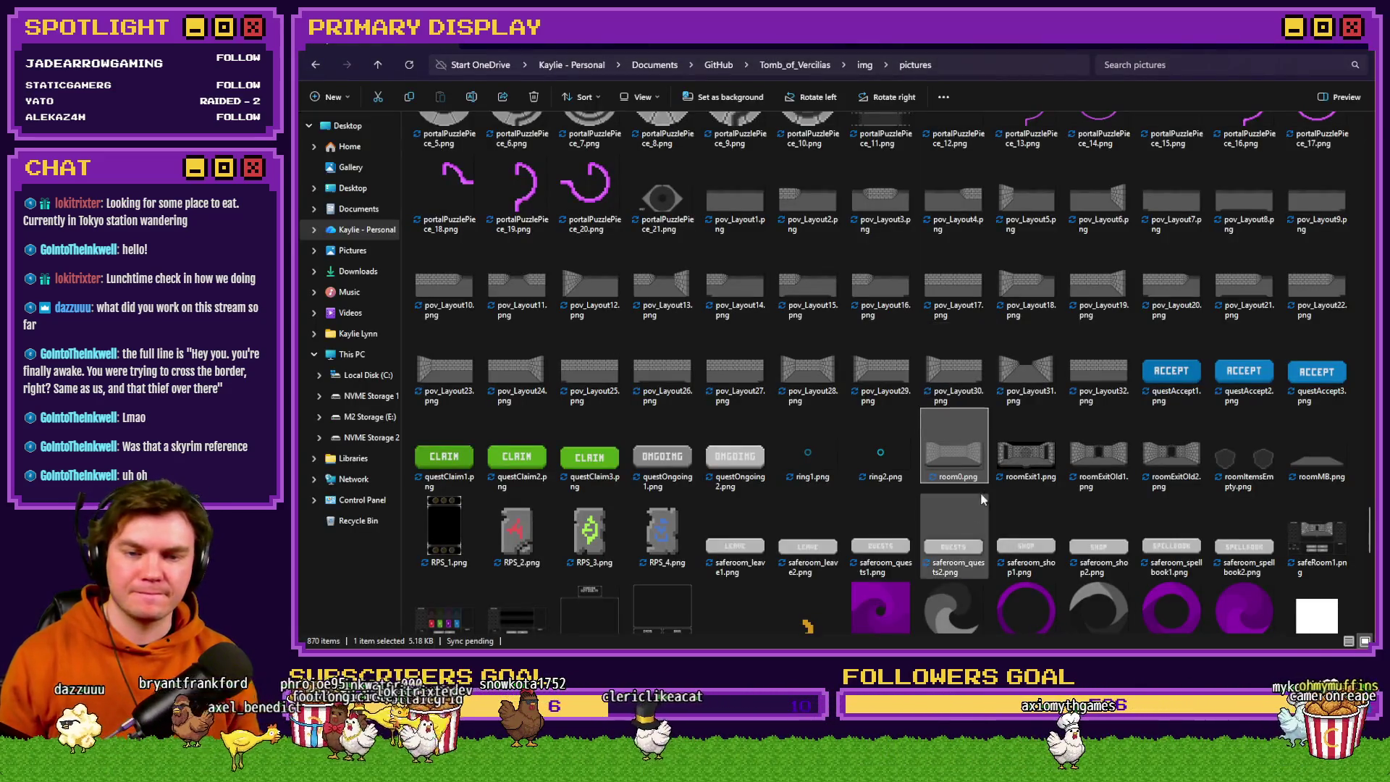
Preview the purple swirl PORTAL6.png at full size in Photos.
scroll(1331, 297, "up", 5)
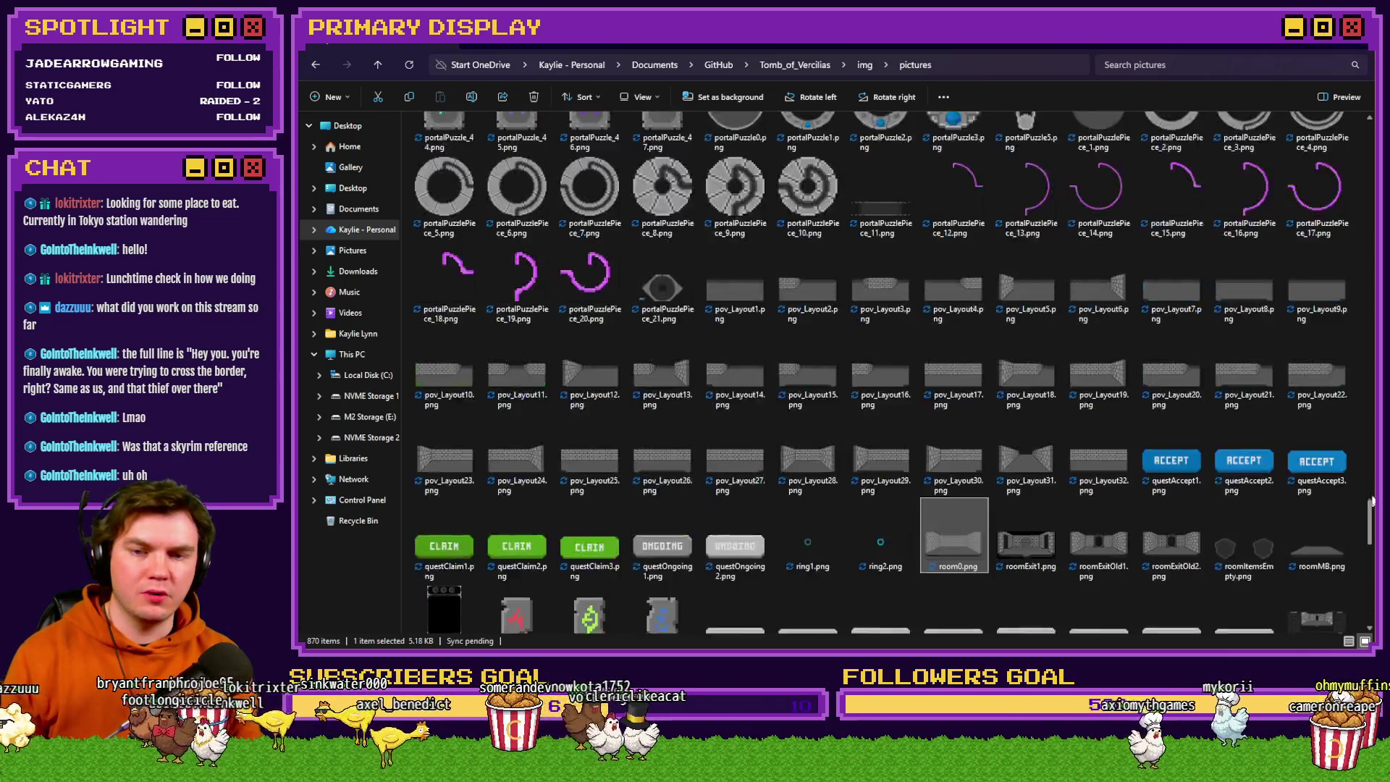
scroll(880, 373, "up", 2)
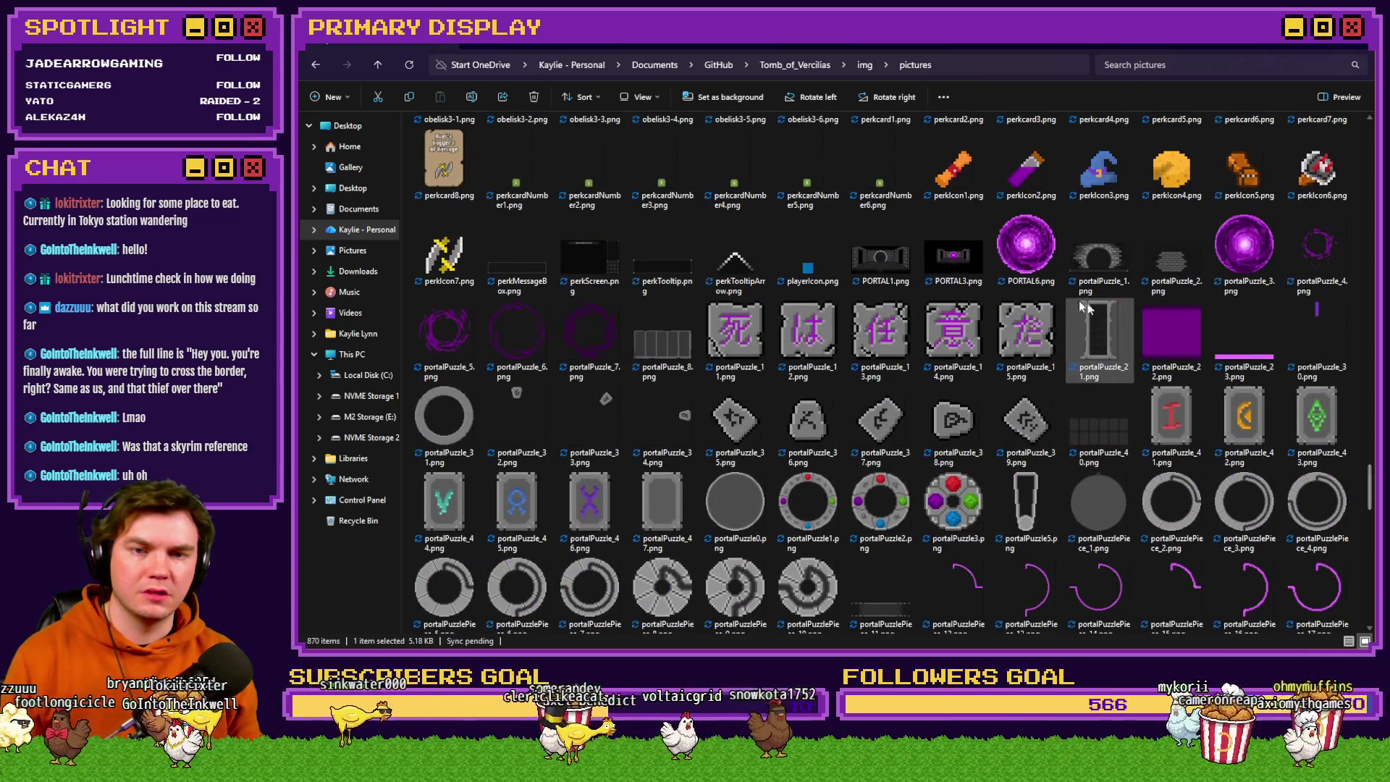
left_click(1048, 259)
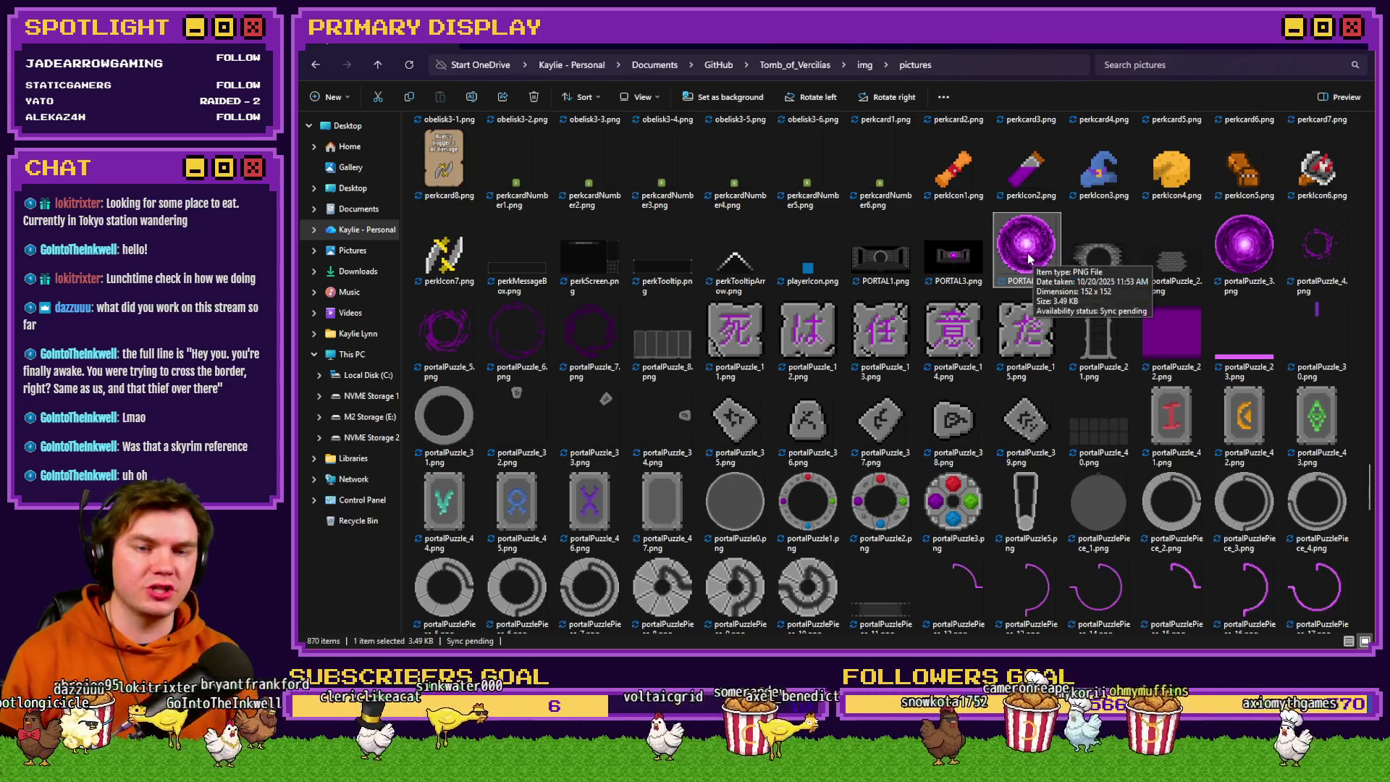
double_click(1035, 255)
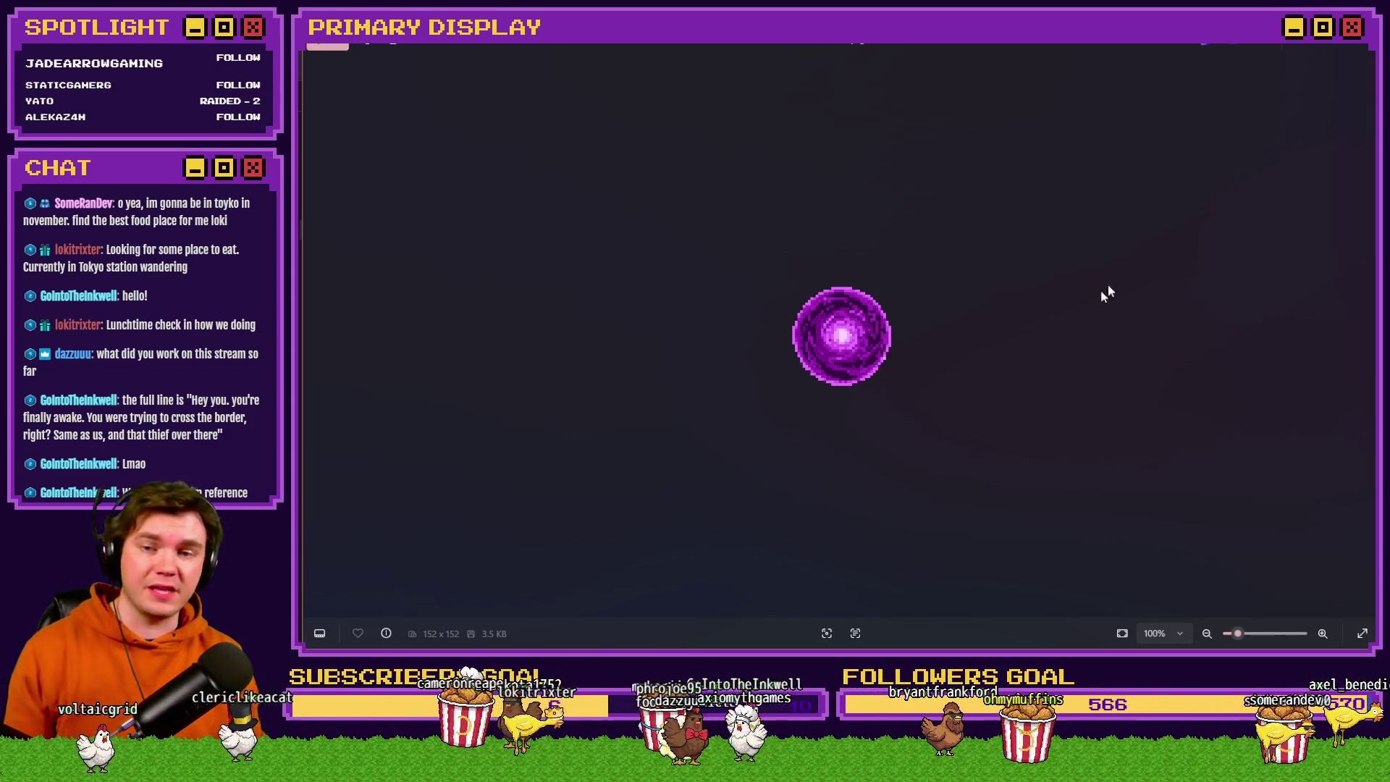
left_click(1367, 50)
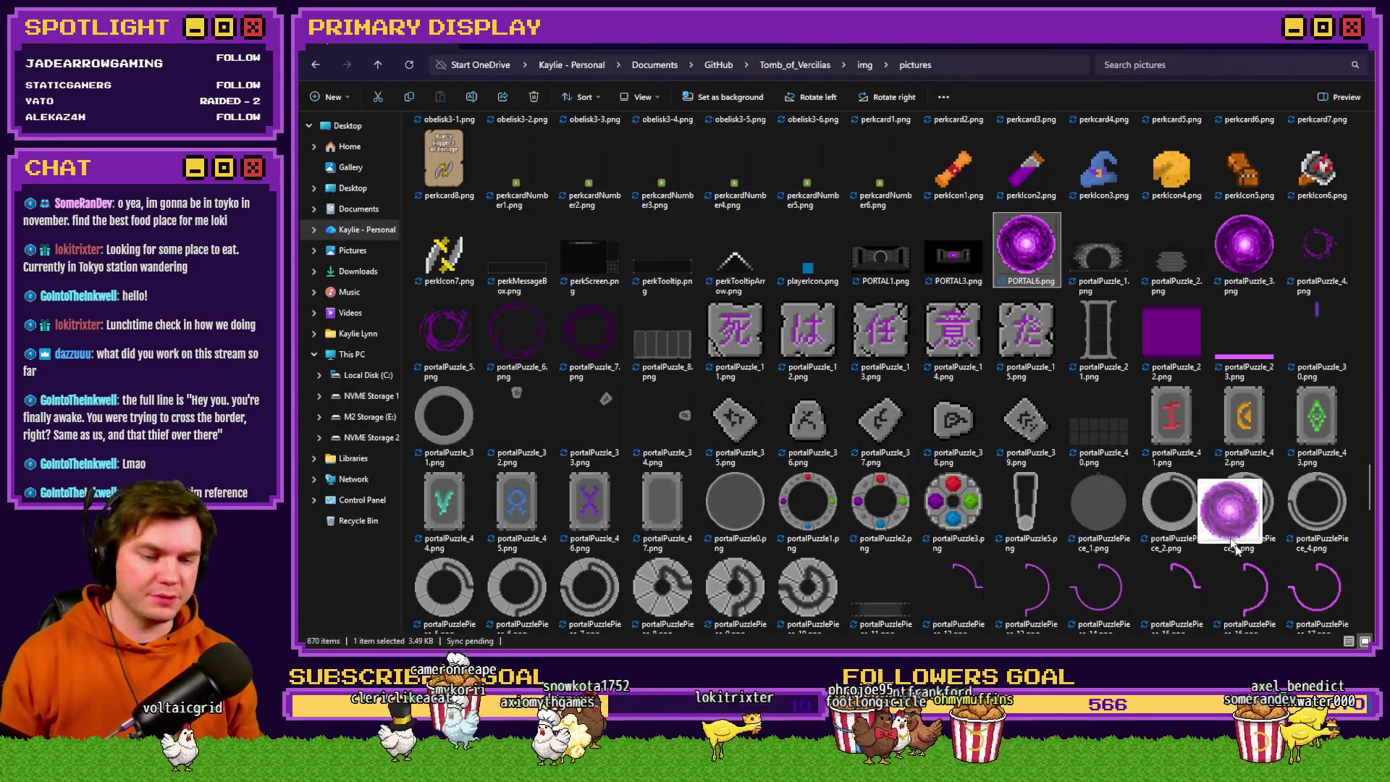
Drag PORTAL6.png into Photoshop as a new document beside room0.png.
key("alt+Tab")
mouse_move(1026, 250)
left_mouse_down()
mouse_move(1043, 217)
mouse_move(923, 72)
mouse_move(938, 78)
left_mouse_up()
scroll(717, 156, "up", 5)
left_click(662, 80)
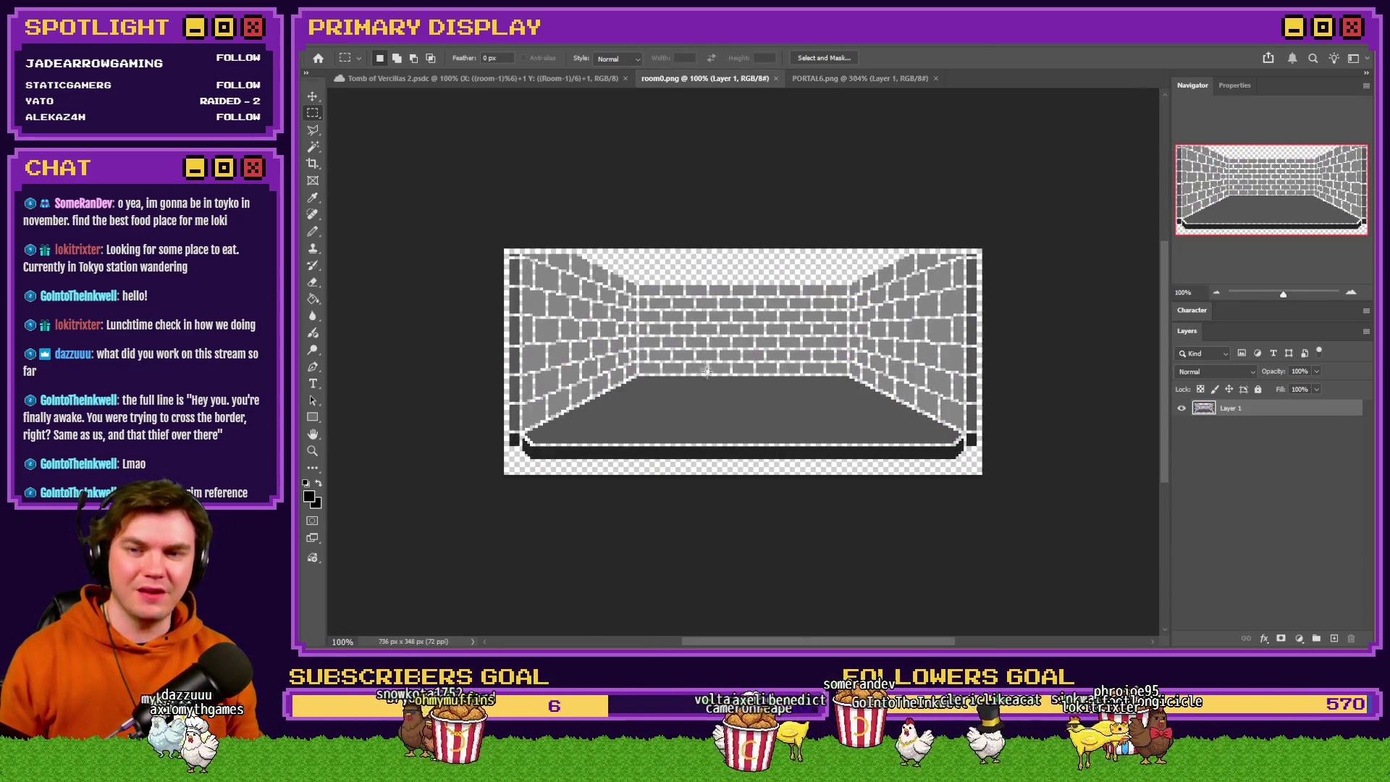
Resize both room0.png and PORTAL6.png to 25% via Image Size.
key("ctrl+0")
key("ctrl+alt+i")
type("25")
key("Return")
left_click(842, 79)
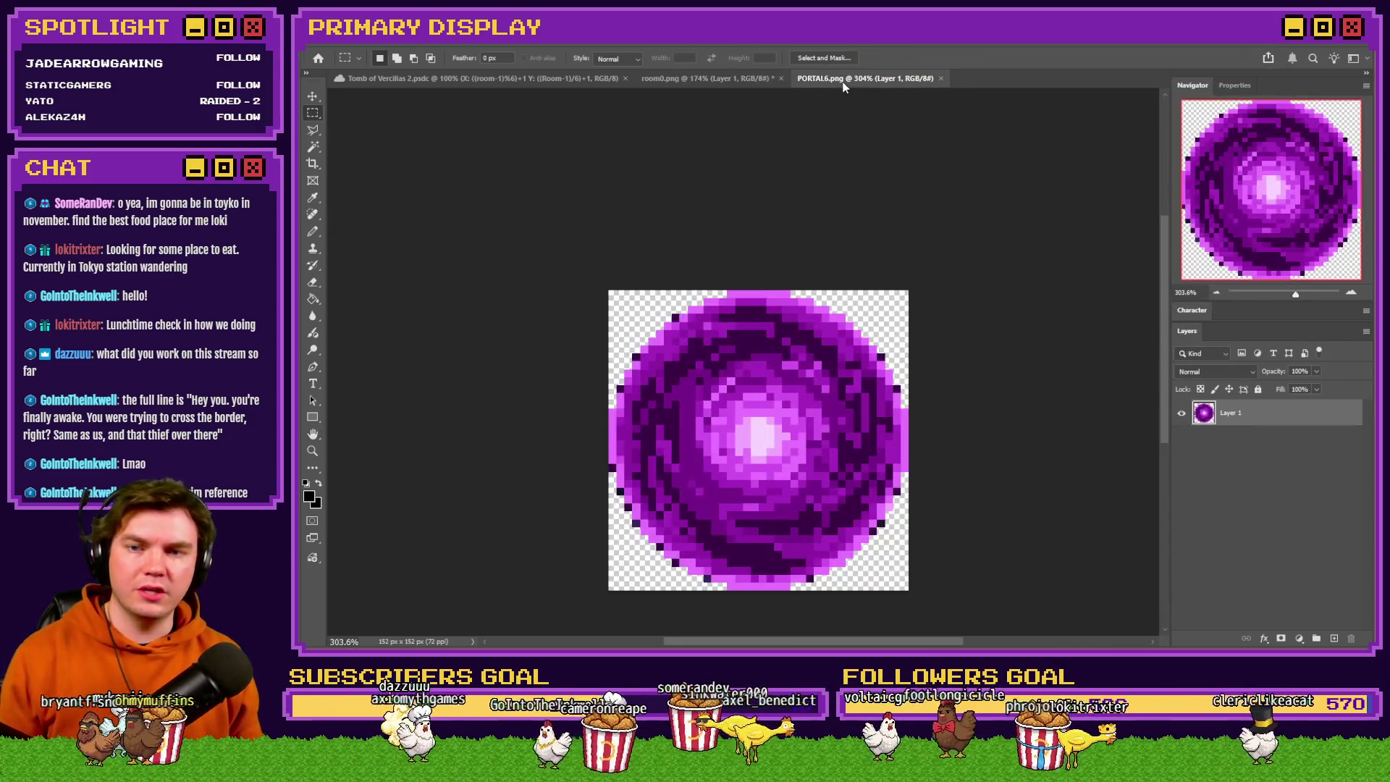
key("ctrl+alt+i")
type("25")
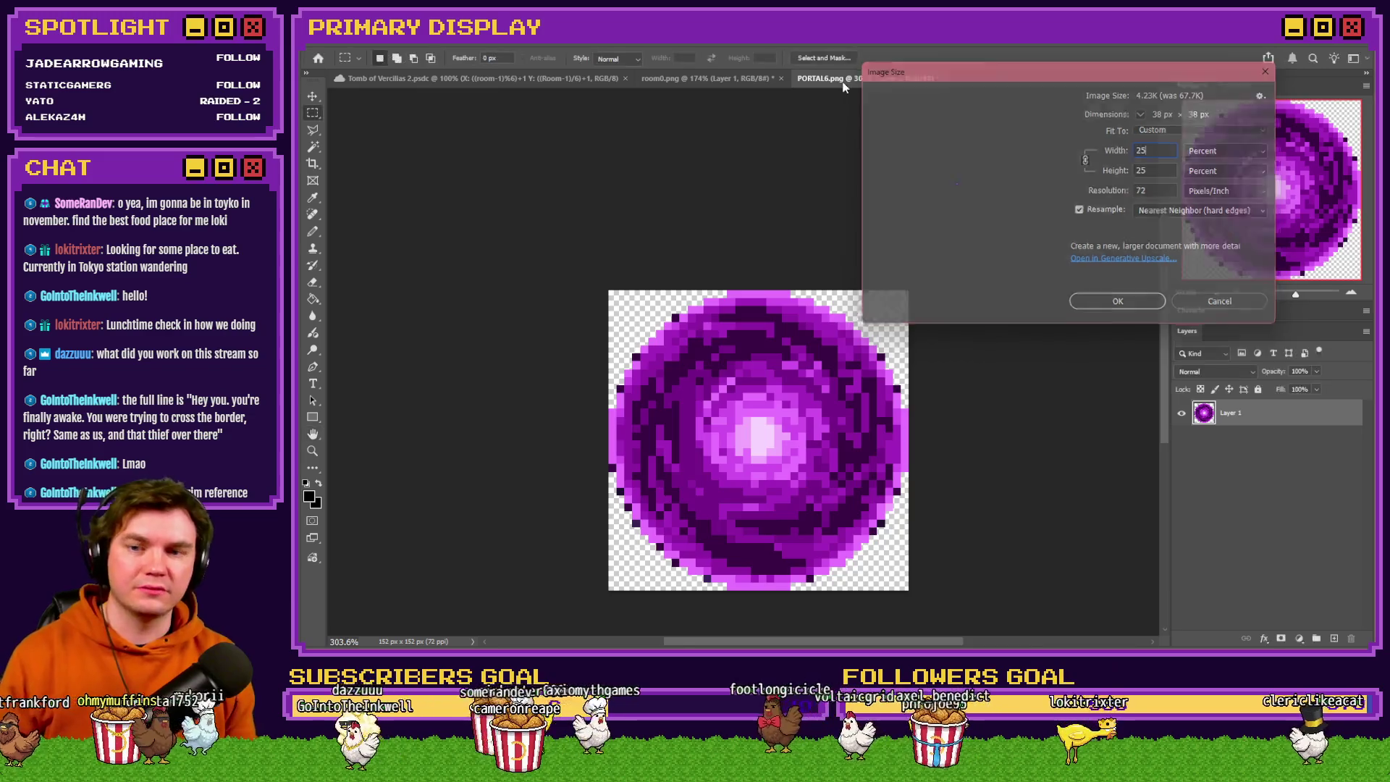
key("Return")
Paste the portal into room0.png and position it over the back wall centre.
left_click(712, 78)
key("ctrl+0")
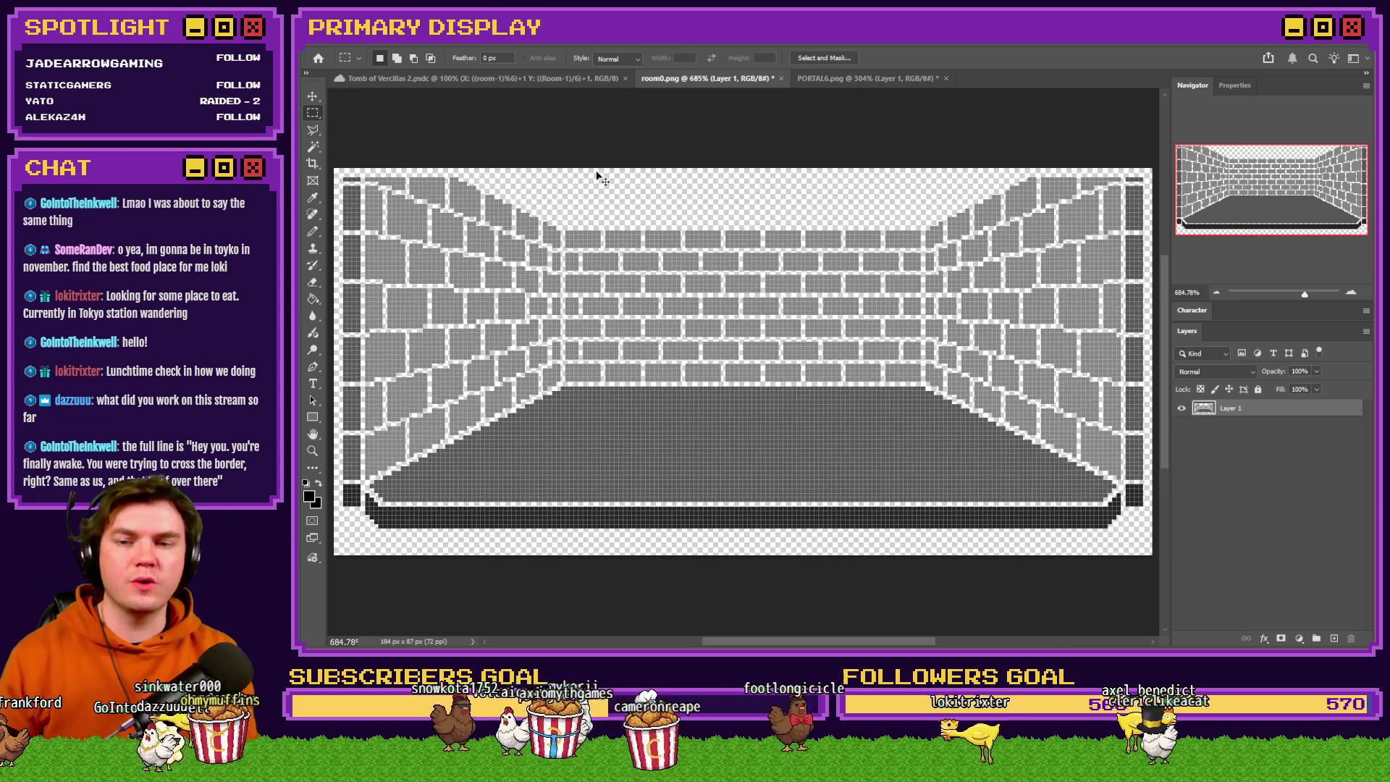
key("ctrl+v")
mouse_move(767, 325)
left_mouse_down()
mouse_move(800, 352)
mouse_move(799, 334)
left_mouse_up()
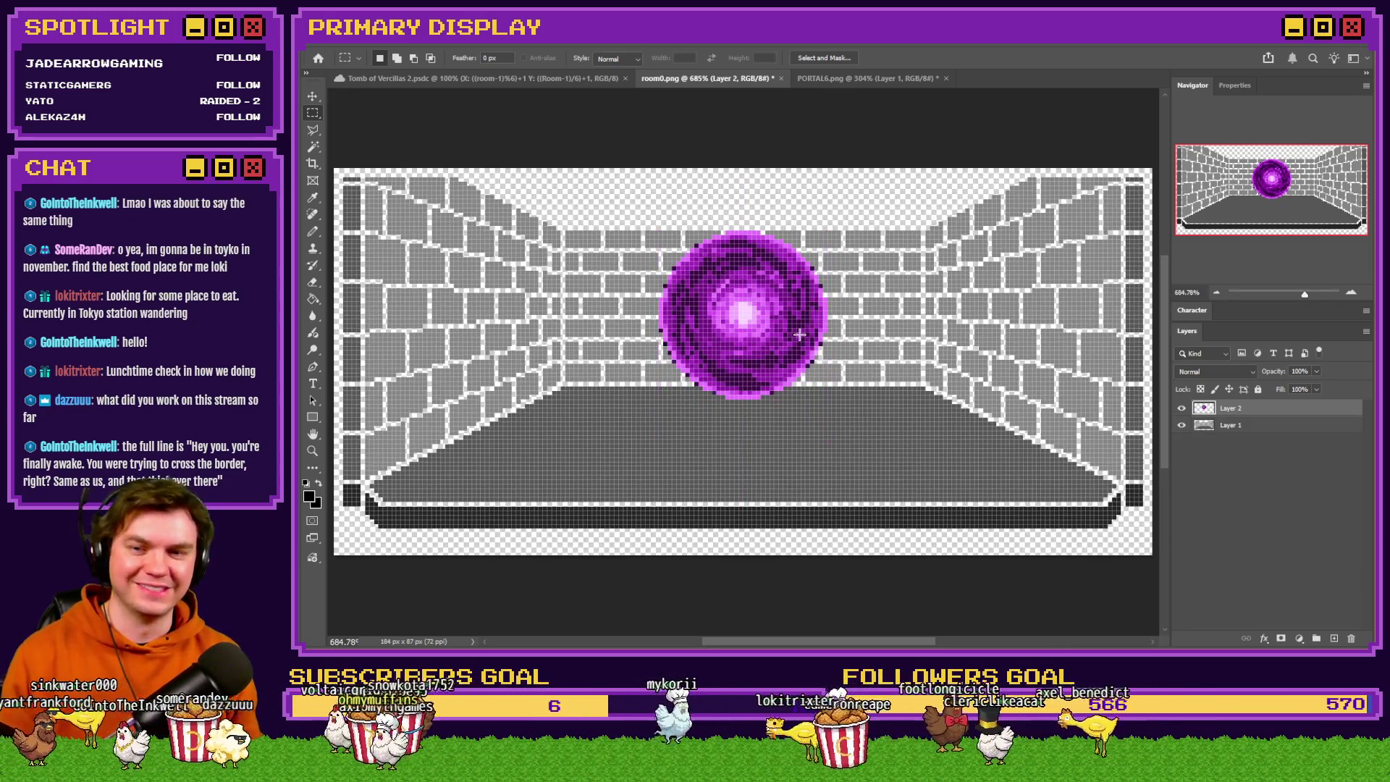
key("Up")
key("Up")
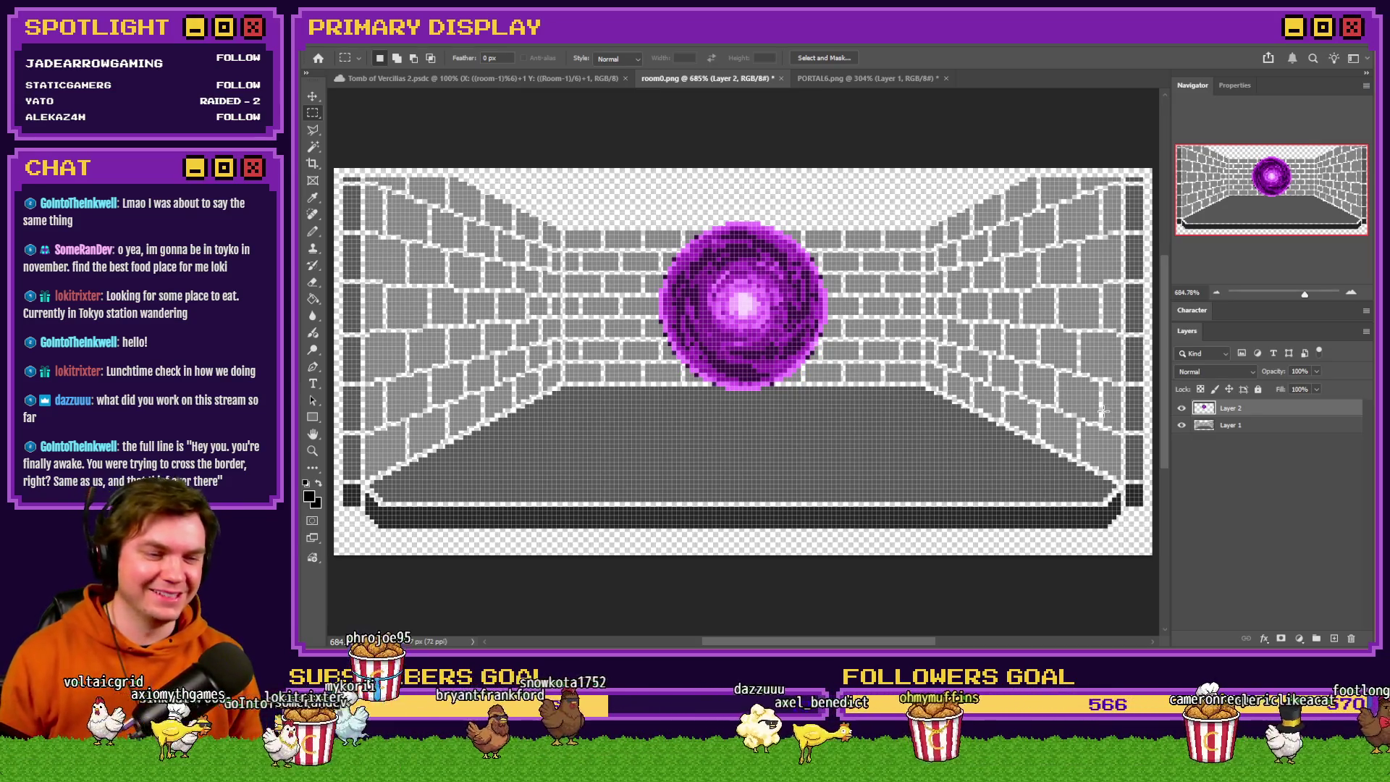
Make Layer 1 active and switch to the Paint Bucket tool.
left_click(1260, 426)
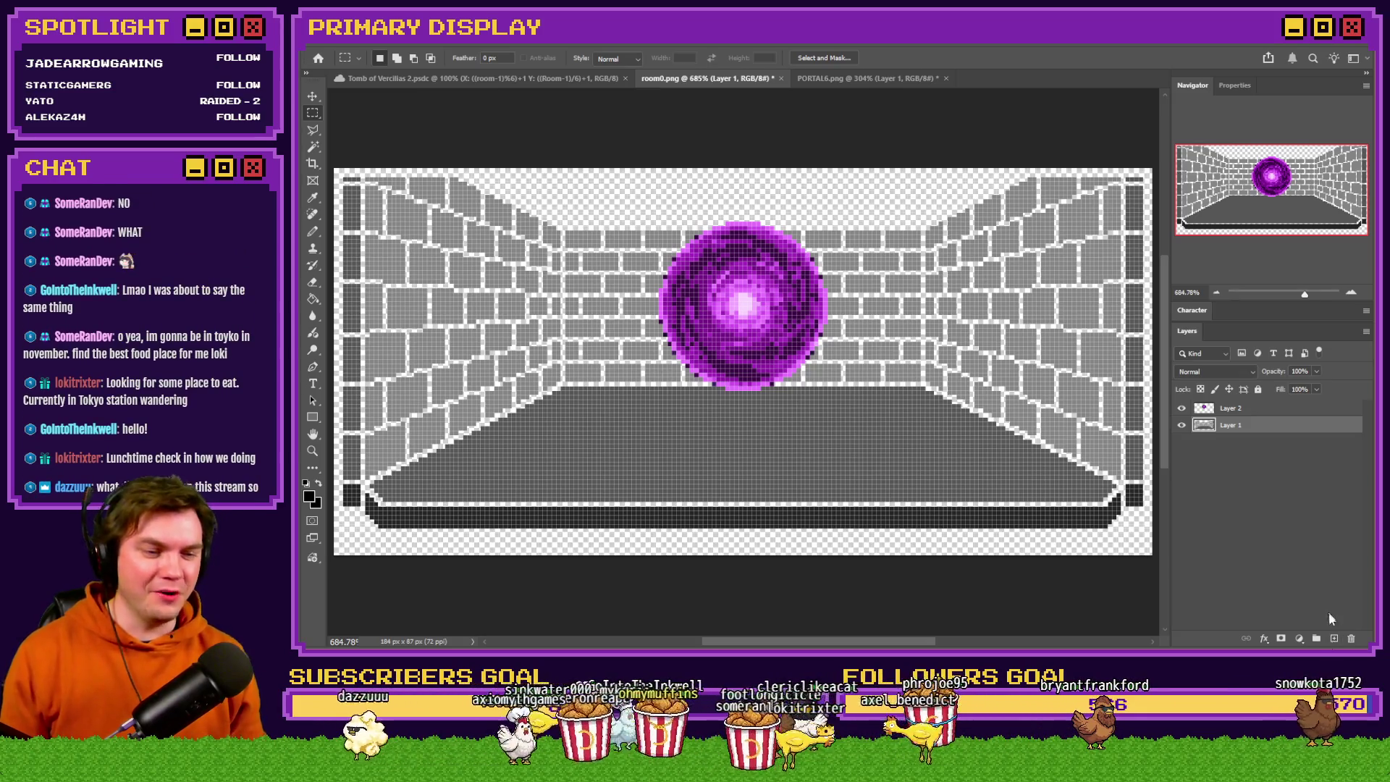
left_click(313, 299)
left_click(840, 78)
left_click(761, 80)
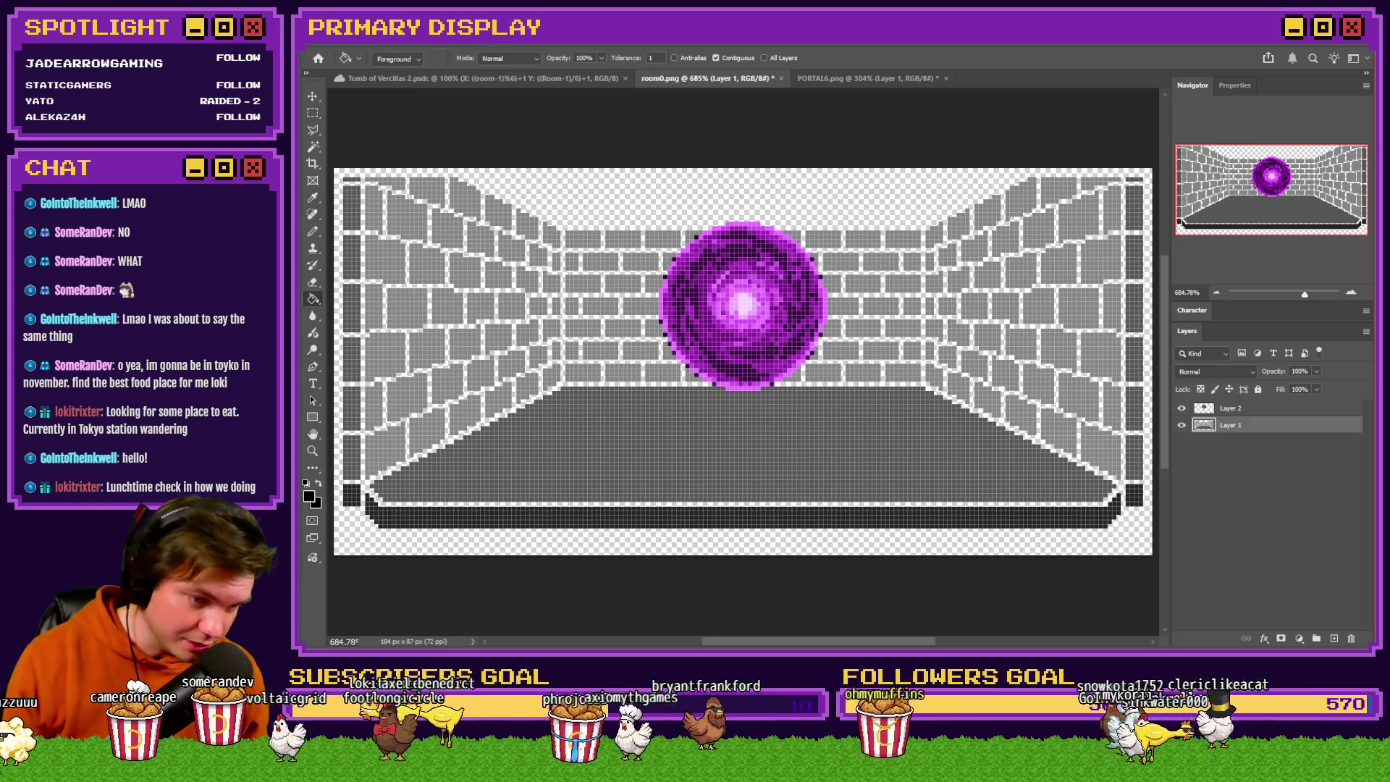
key("alt+Tab")
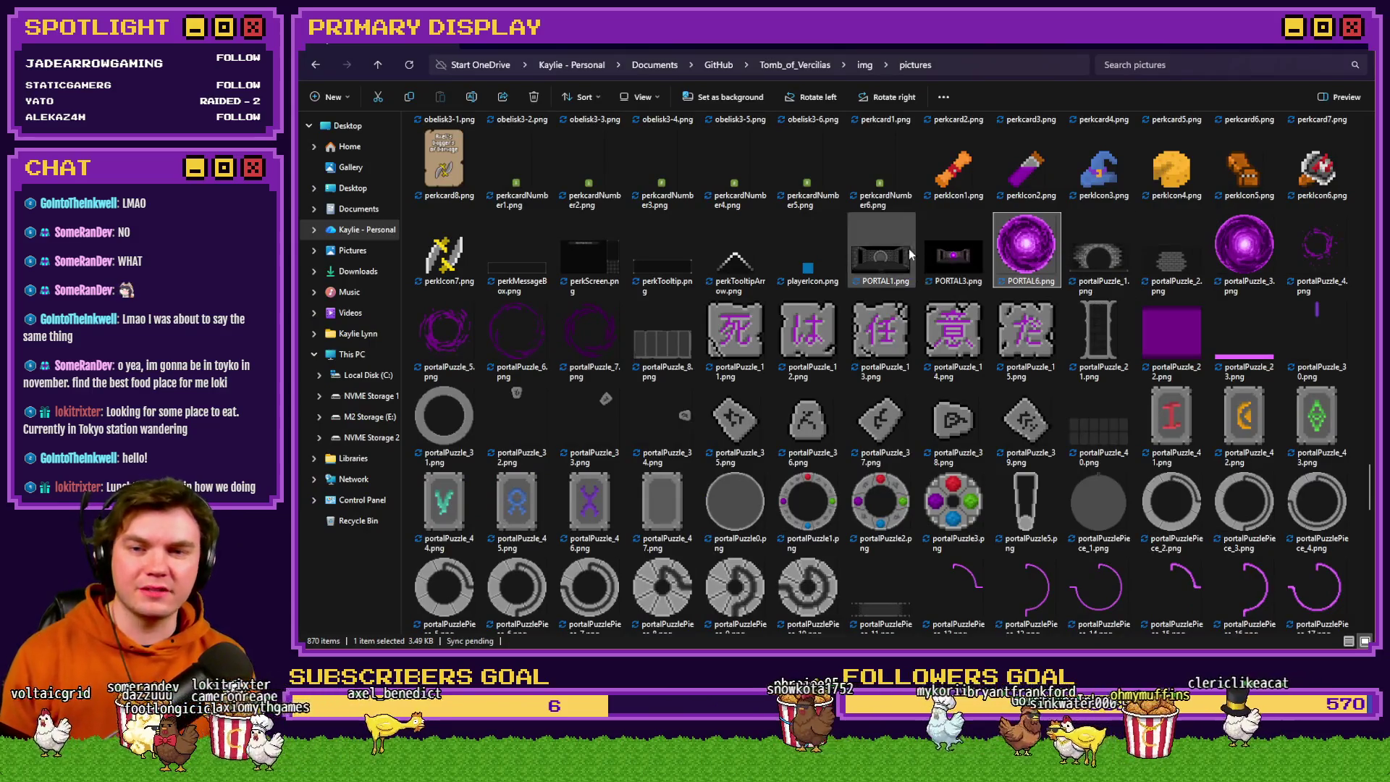
Open roomExit1.png from the pictures folder in Photoshop.
left_click(882, 253)
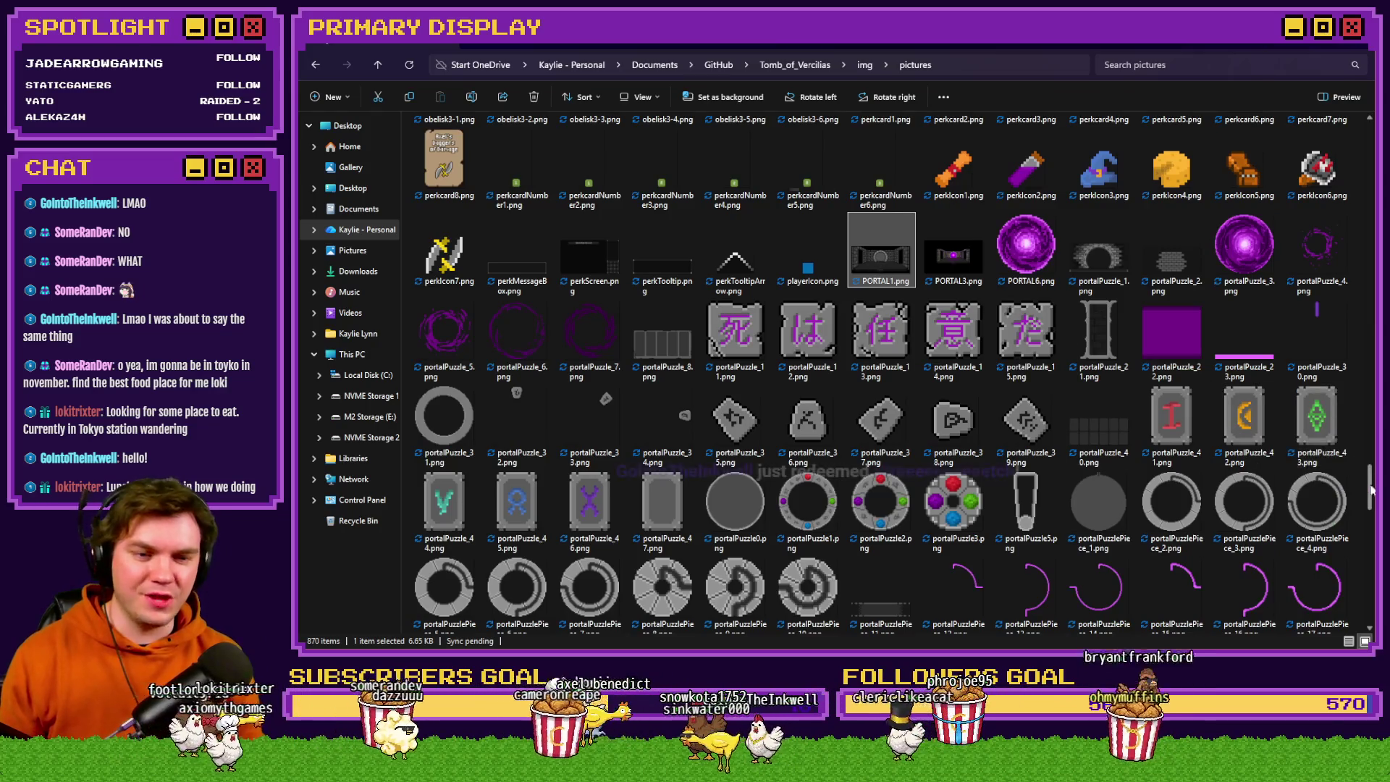
left_click_drag(1368, 490, 1371, 525)
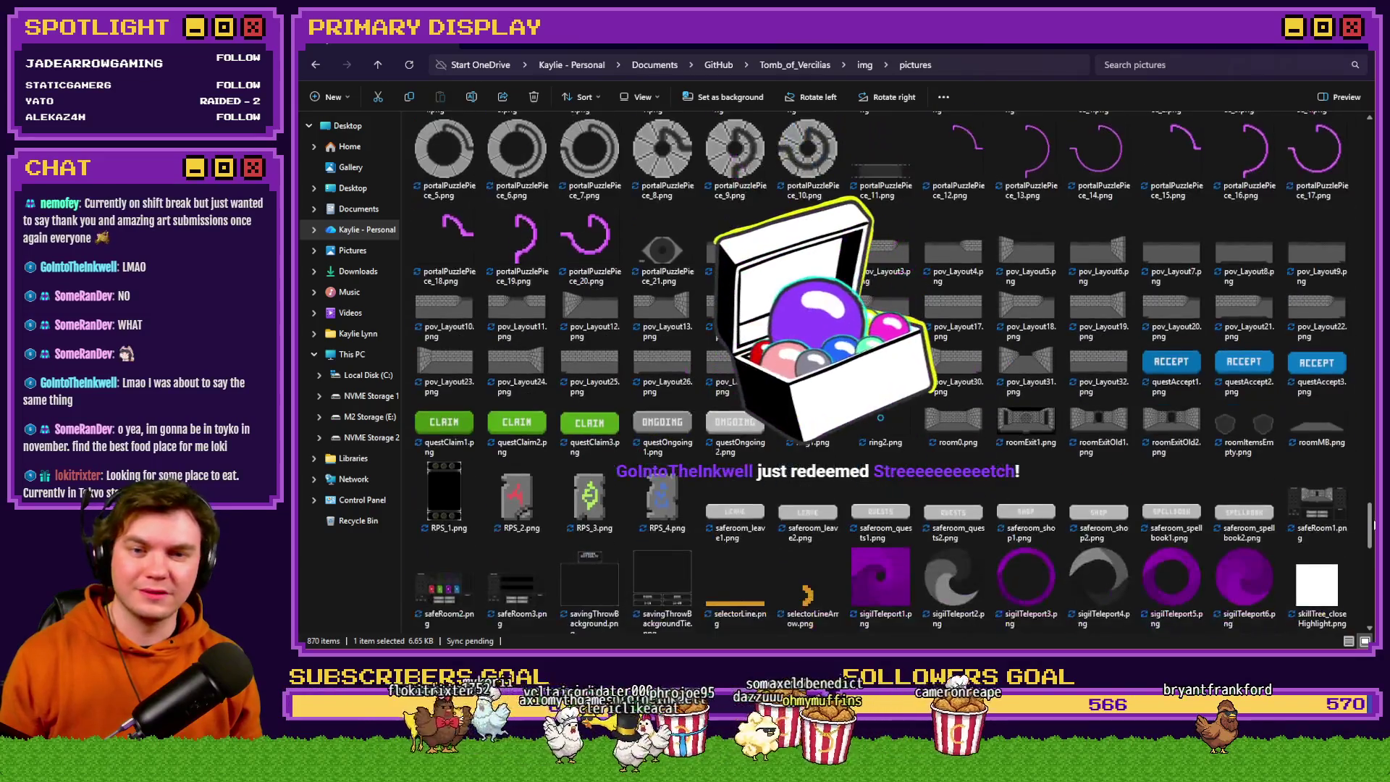
left_click(1032, 433)
double_click(1029, 427)
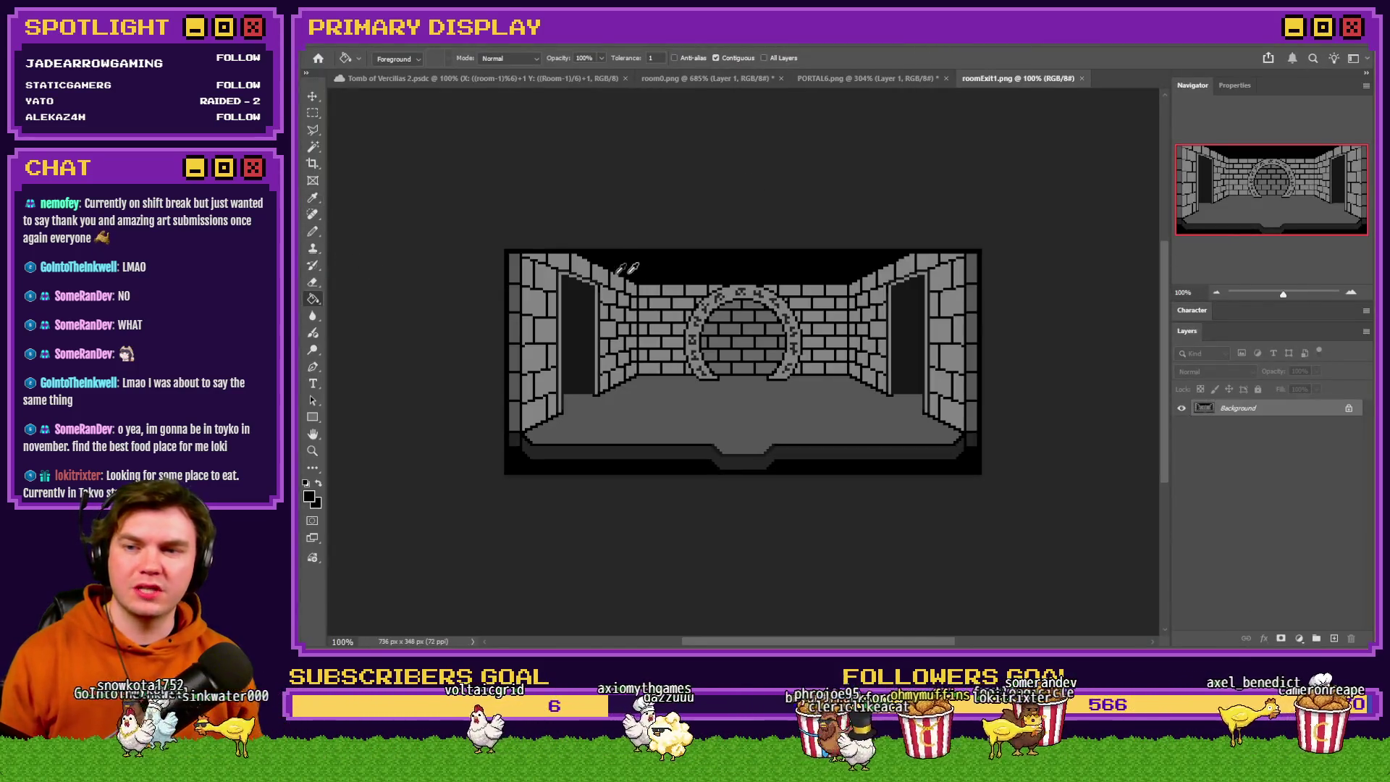
Close roomExit1.png and fill room0's transparent gaps dark with a non-contiguous Paint Bucket.
left_click(1082, 78)
left_click(752, 322)
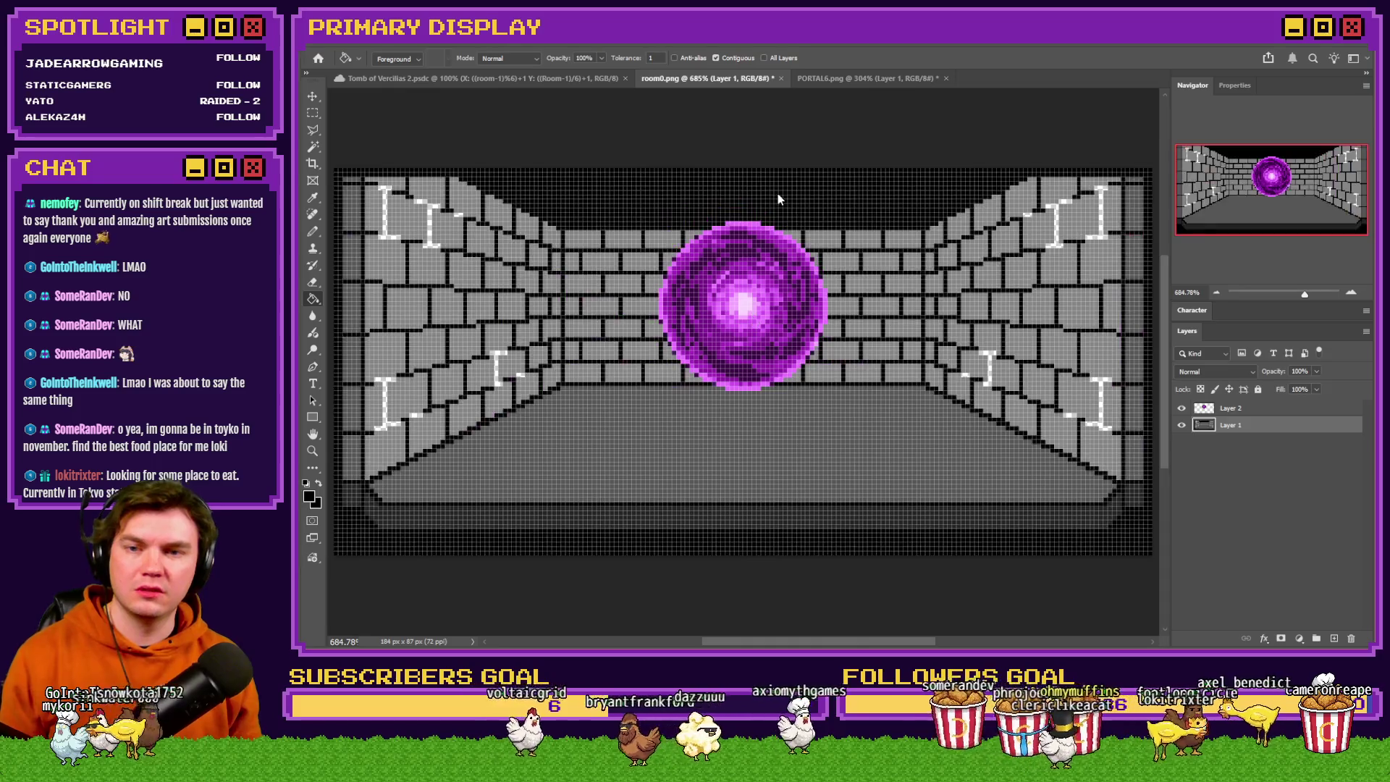
key("ctrl+z")
left_click(715, 58)
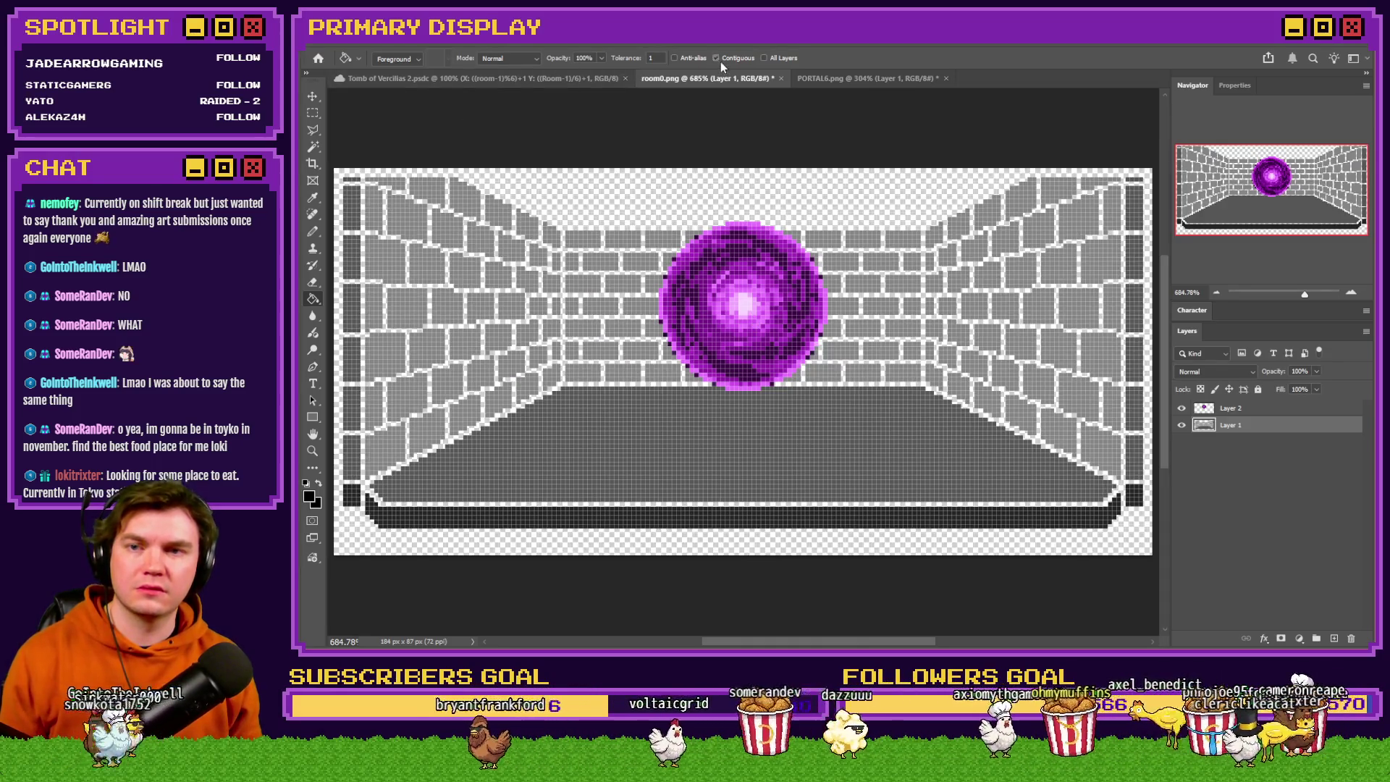
left_click(697, 211)
Switch to the Rectangular Marquee and compare PORTAL6.png before returning to room0.png.
key("m")
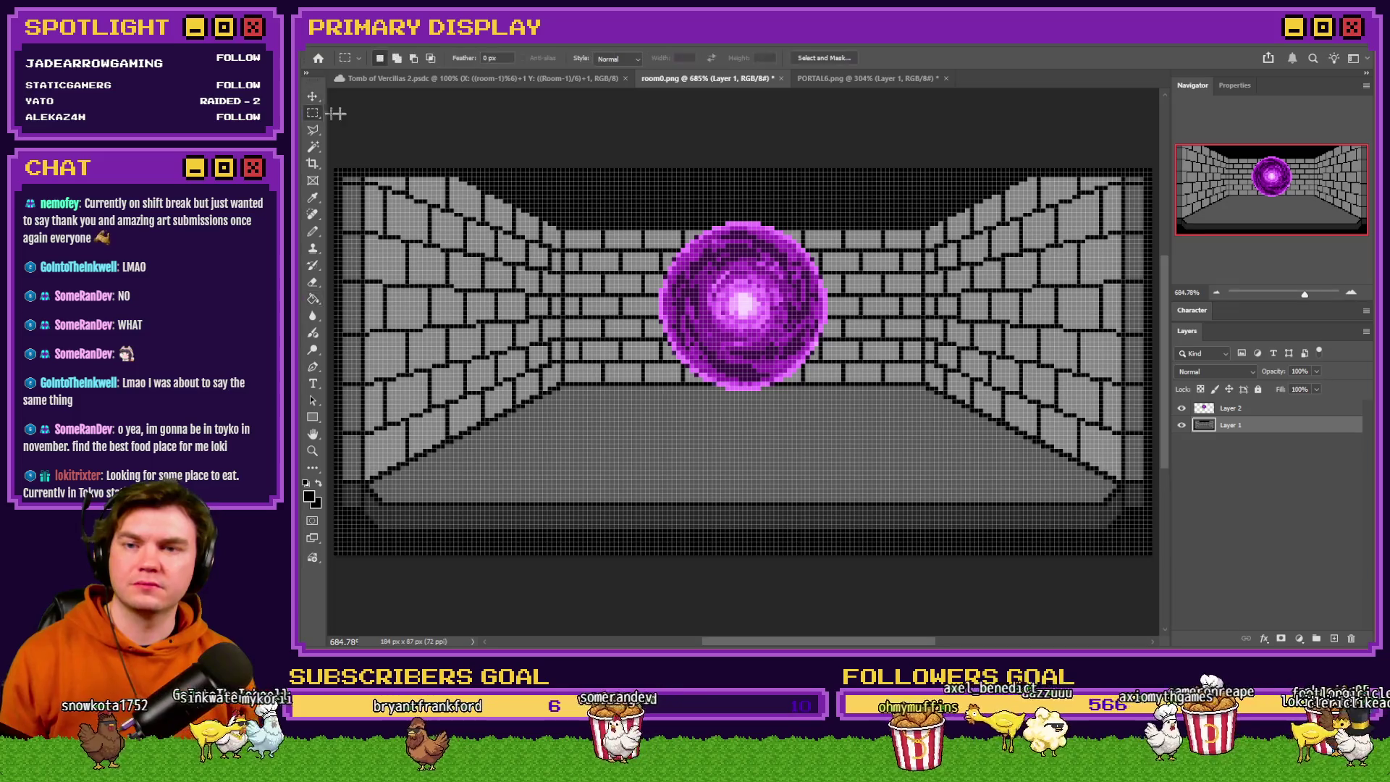
left_click(826, 78)
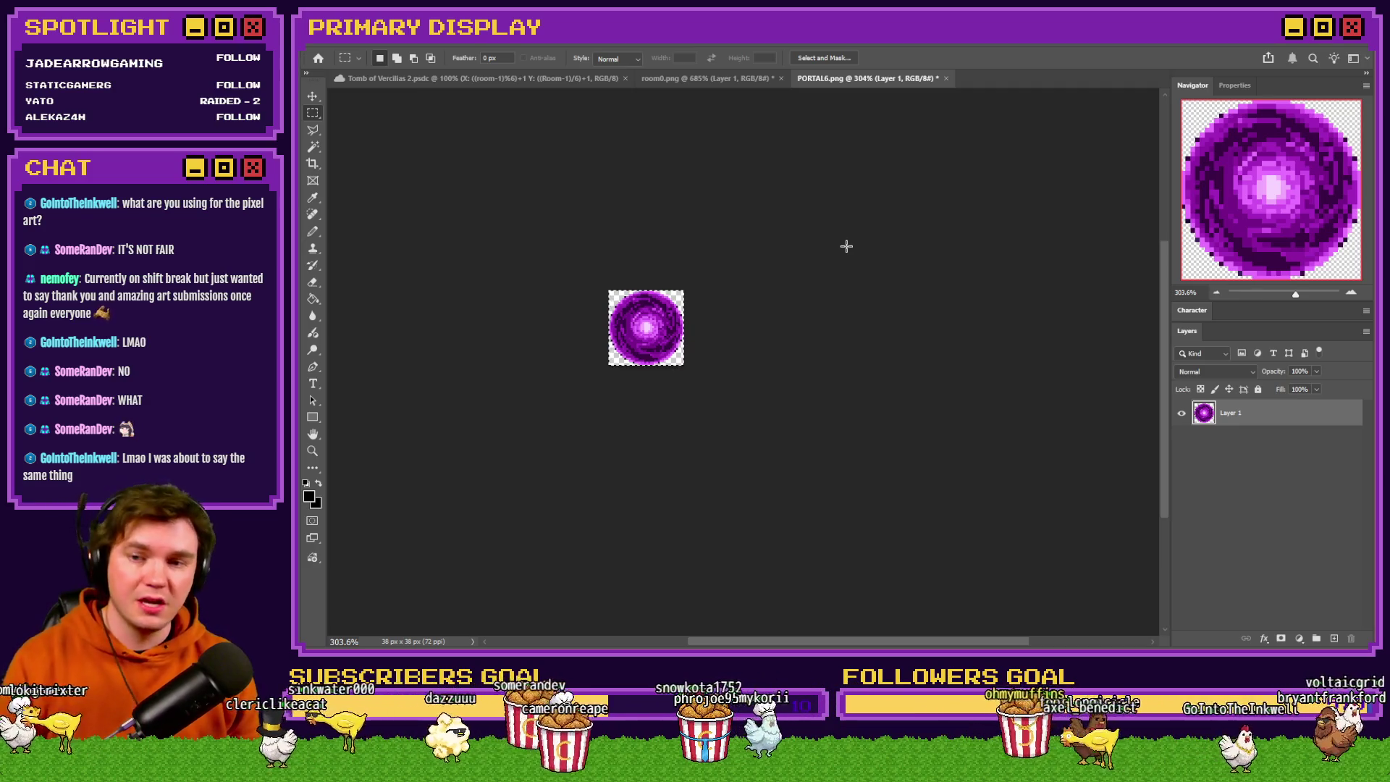
left_click(708, 78)
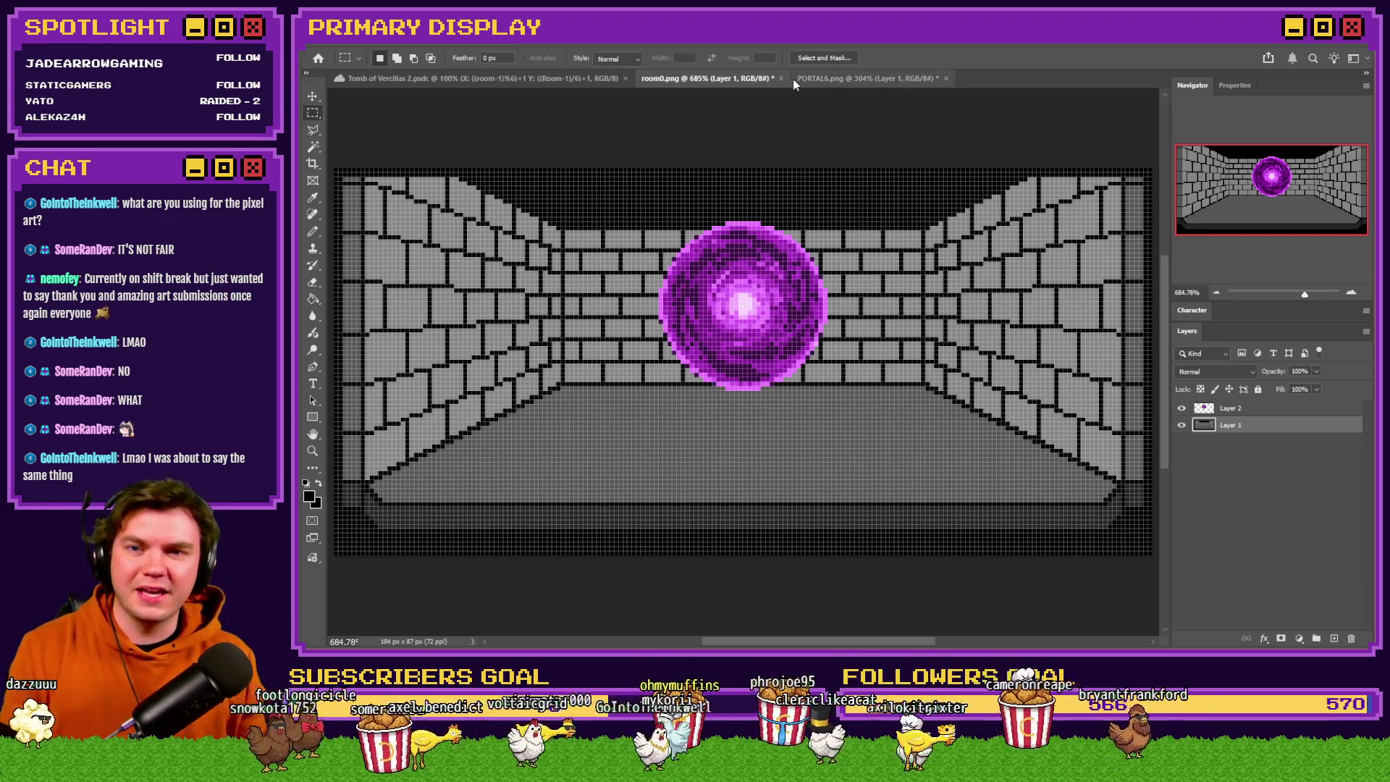
scroll(703, 331, "up", 3)
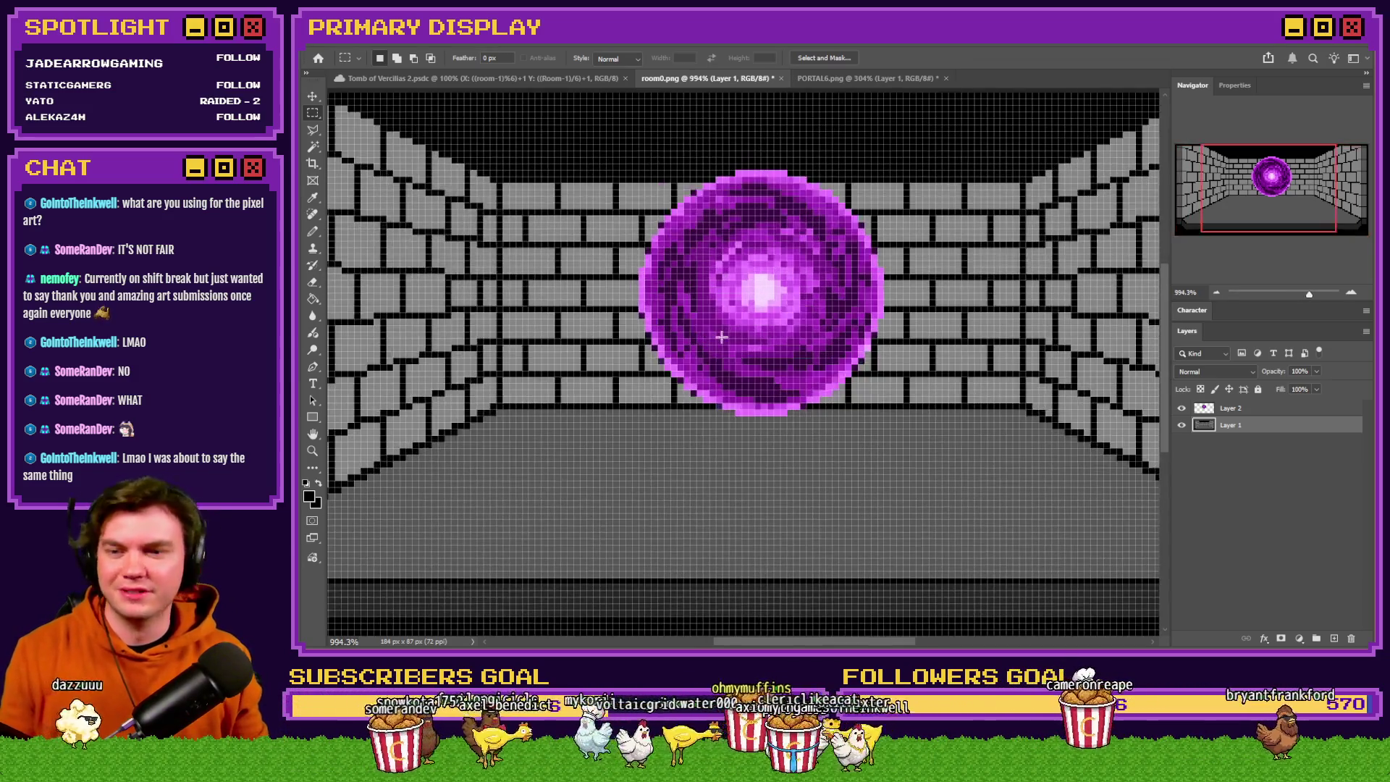
Add a new layer above Layer 2 and name it Portal.
left_click(1240, 410)
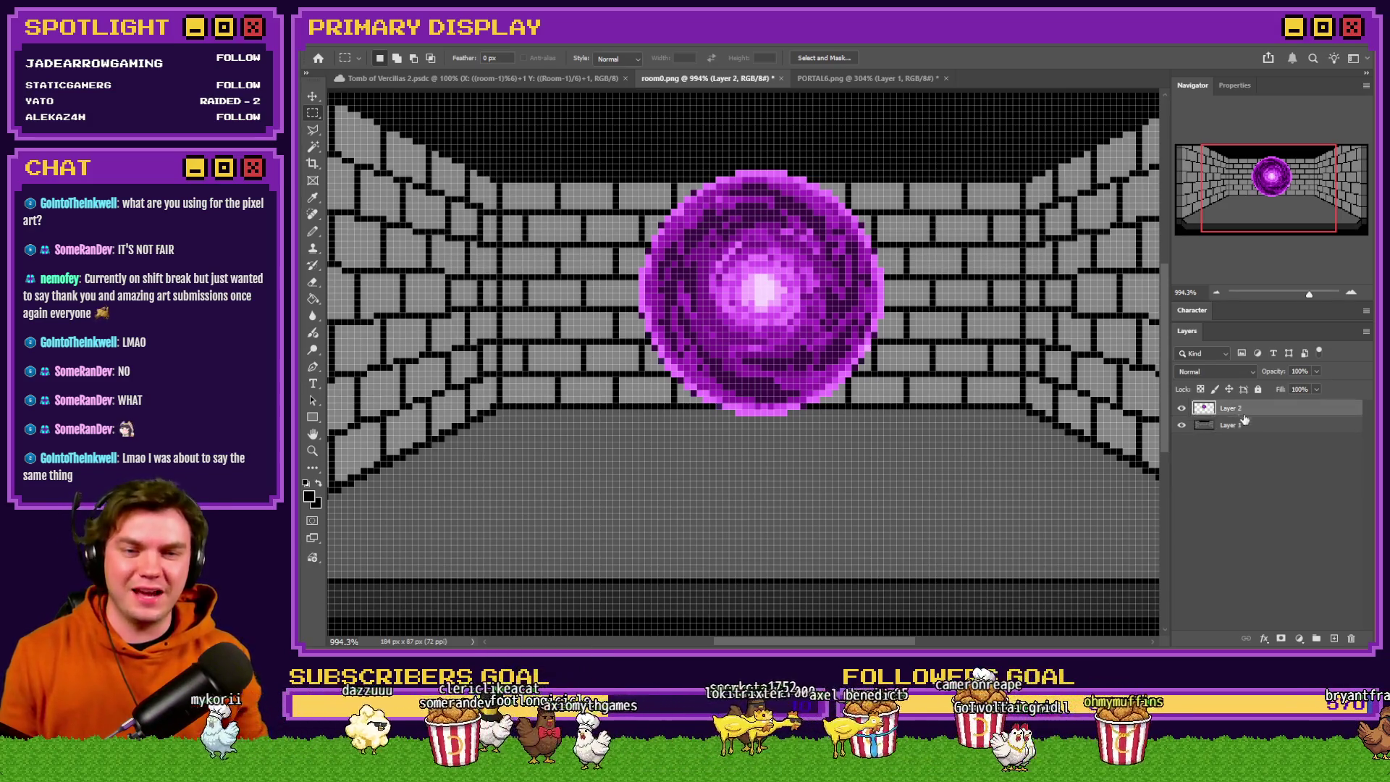
left_click(1333, 638)
double_click(1231, 407)
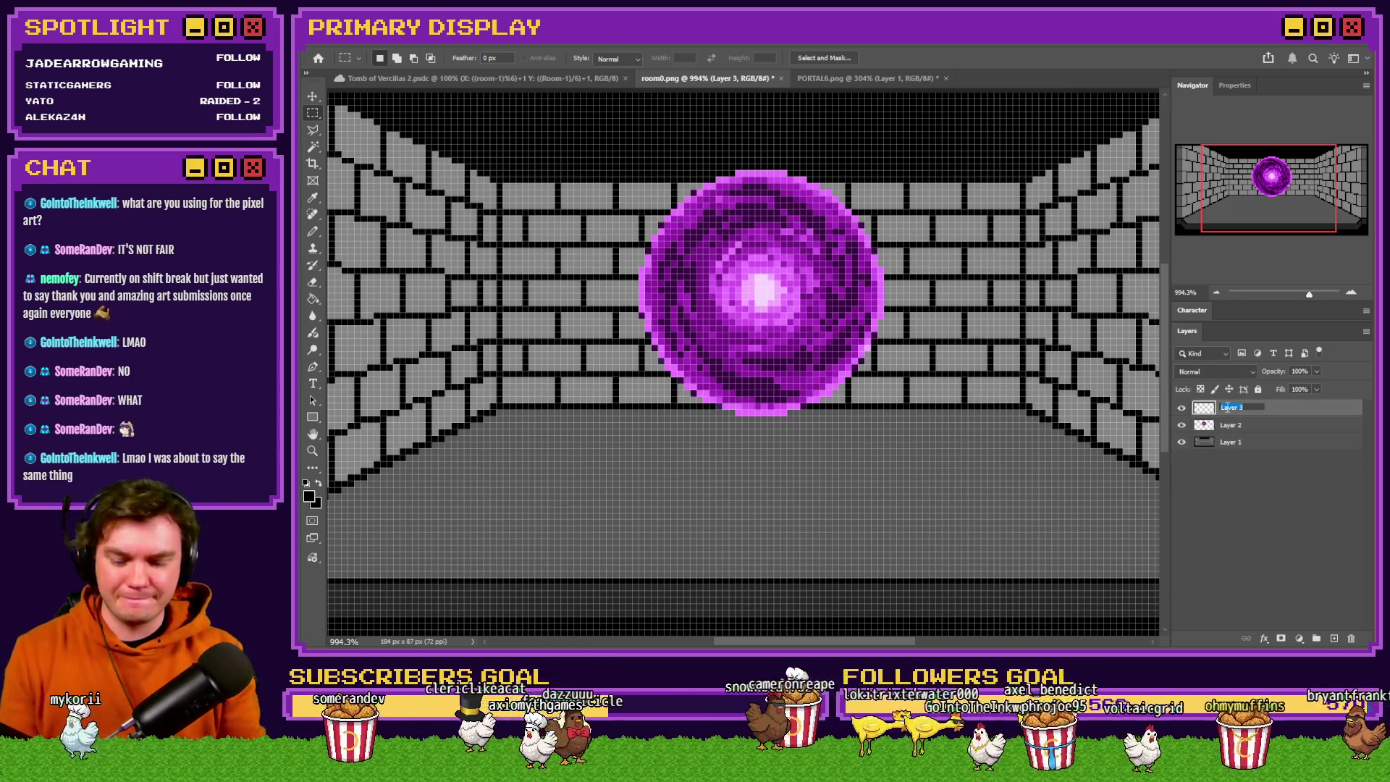
type("Portal")
key("Return")
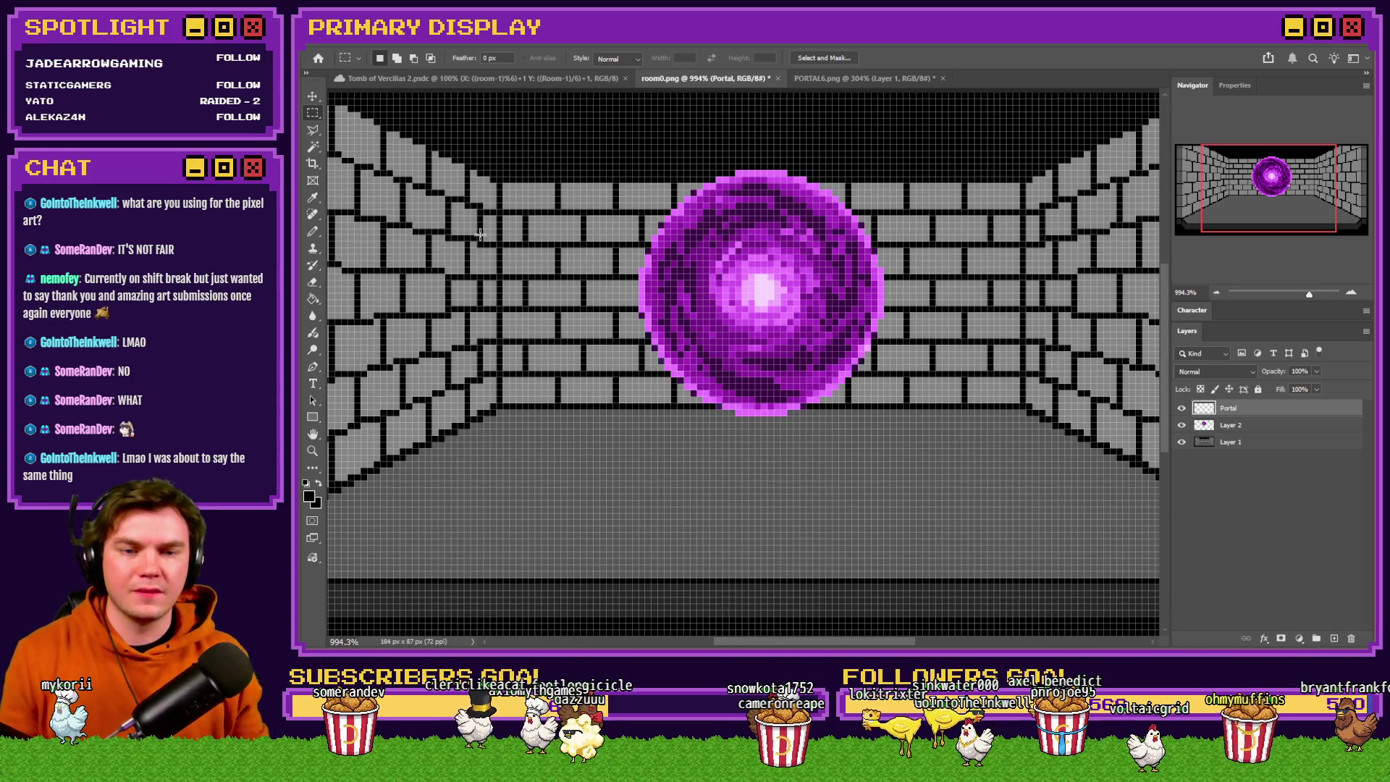
Draw an elliptical selection circle enclosing the whole purple portal.
right_click(313, 112)
left_click(372, 128)
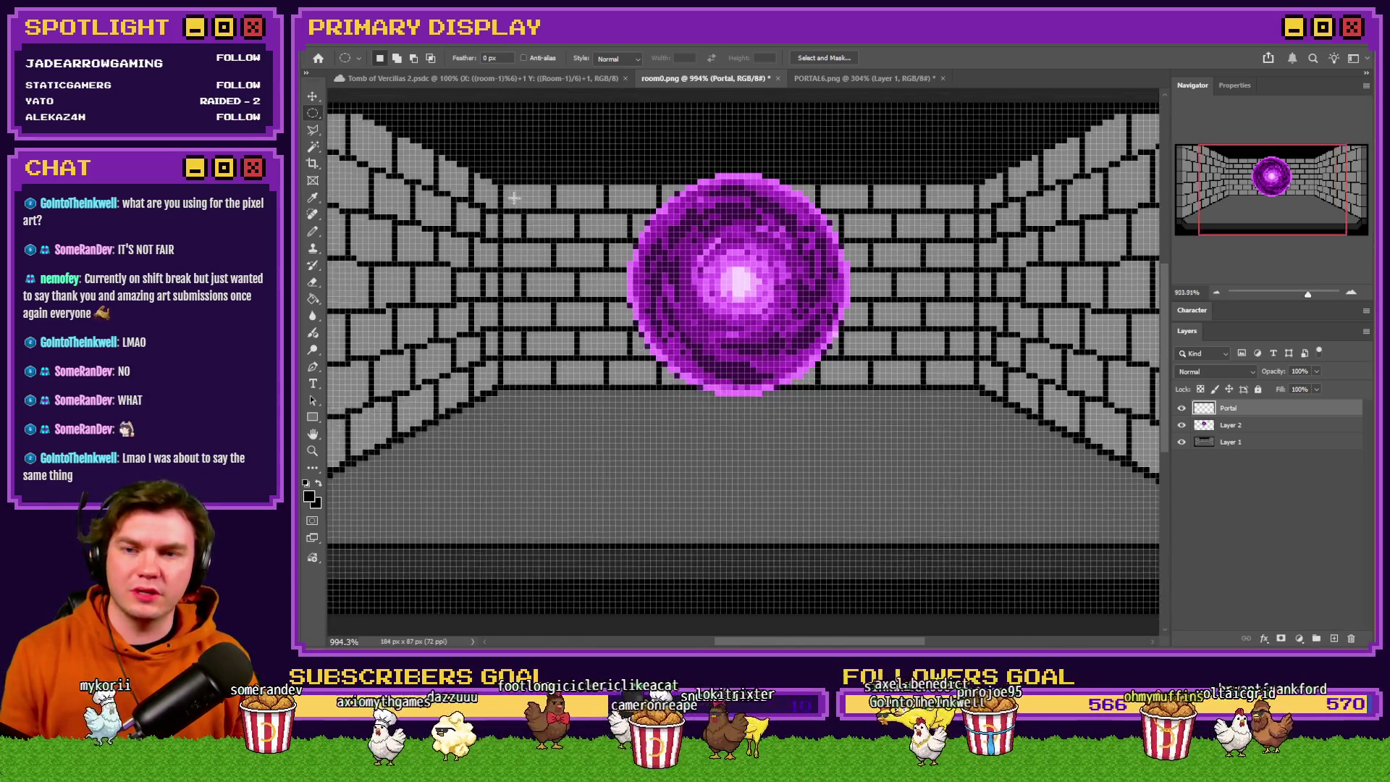
scroll(708, 162, "up", 2)
mouse_move(579, 182)
left_mouse_down()
mouse_move(787, 363)
mouse_move(865, 492)
left_mouse_up()
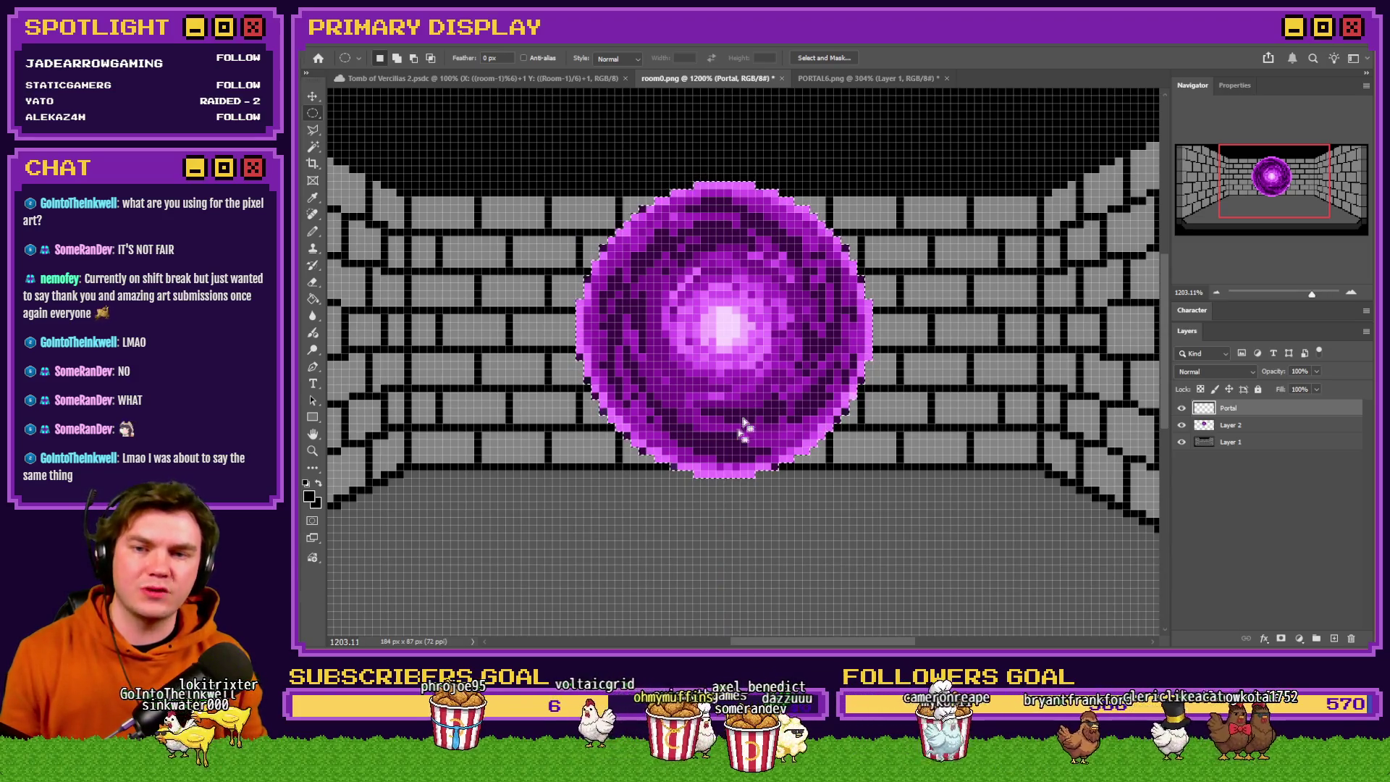
mouse_move(601, 190)
left_mouse_down()
mouse_move(874, 454)
mouse_move(884, 462)
mouse_move(902, 438)
left_mouse_up()
left_click_drag(717, 360, 729, 362)
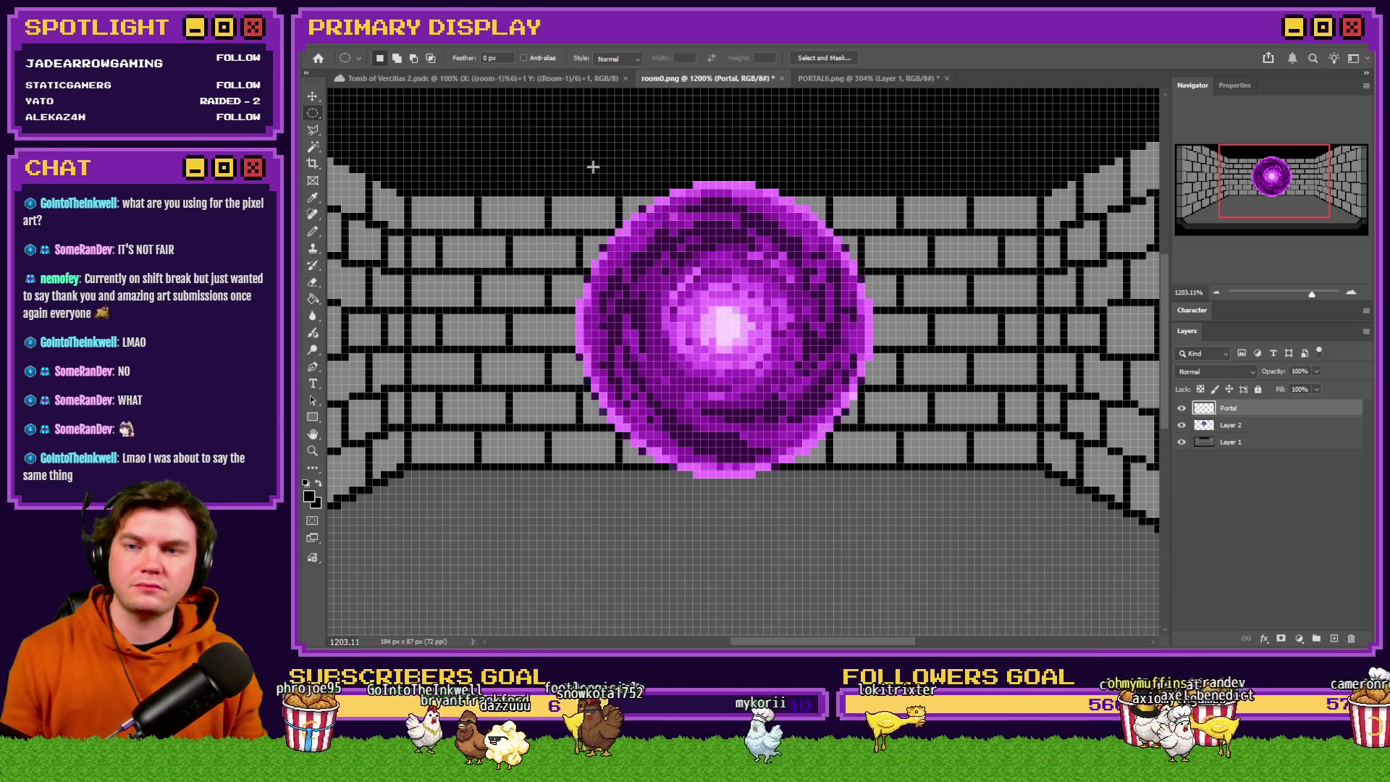
left_click_drag(562, 152, 950, 554)
mouse_move(815, 435)
left_mouse_down()
mouse_move(789, 430)
mouse_move(788, 485)
mouse_move(790, 382)
mouse_move(780, 418)
left_mouse_up()
Fill the circular selection with dark gray on the Portal layer and deselect.
key("g")
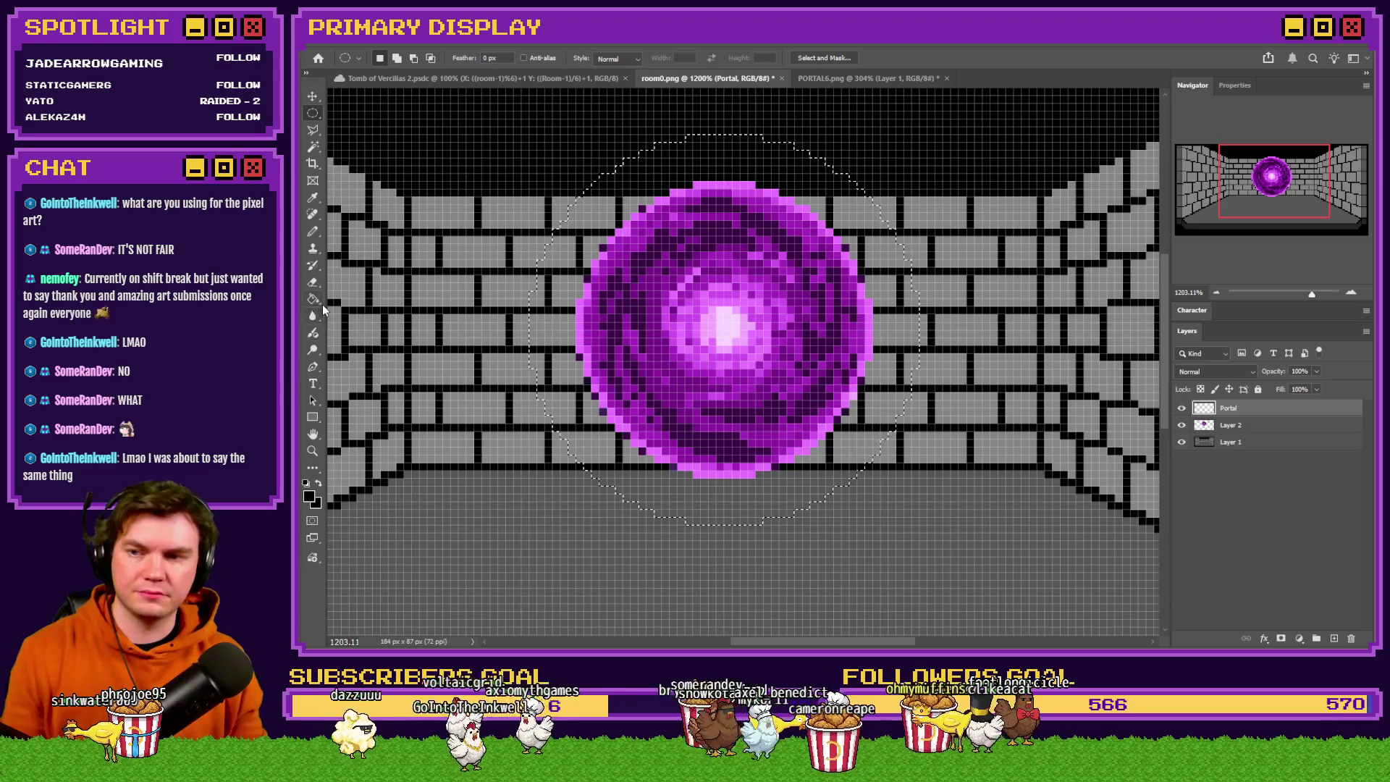
left_click(562, 320)
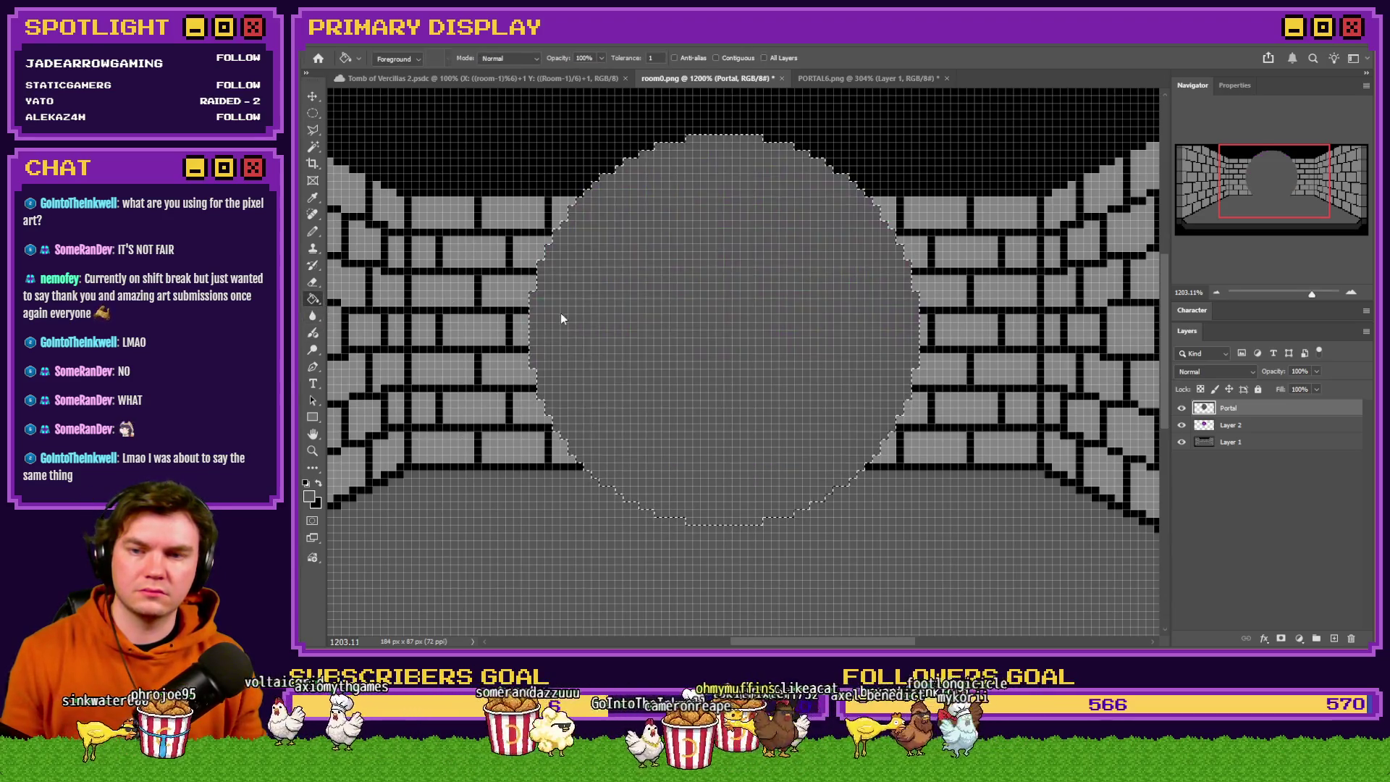
key("ctrl+d")
Try filling the portal circle with black, then undo back to gray.
key("m")
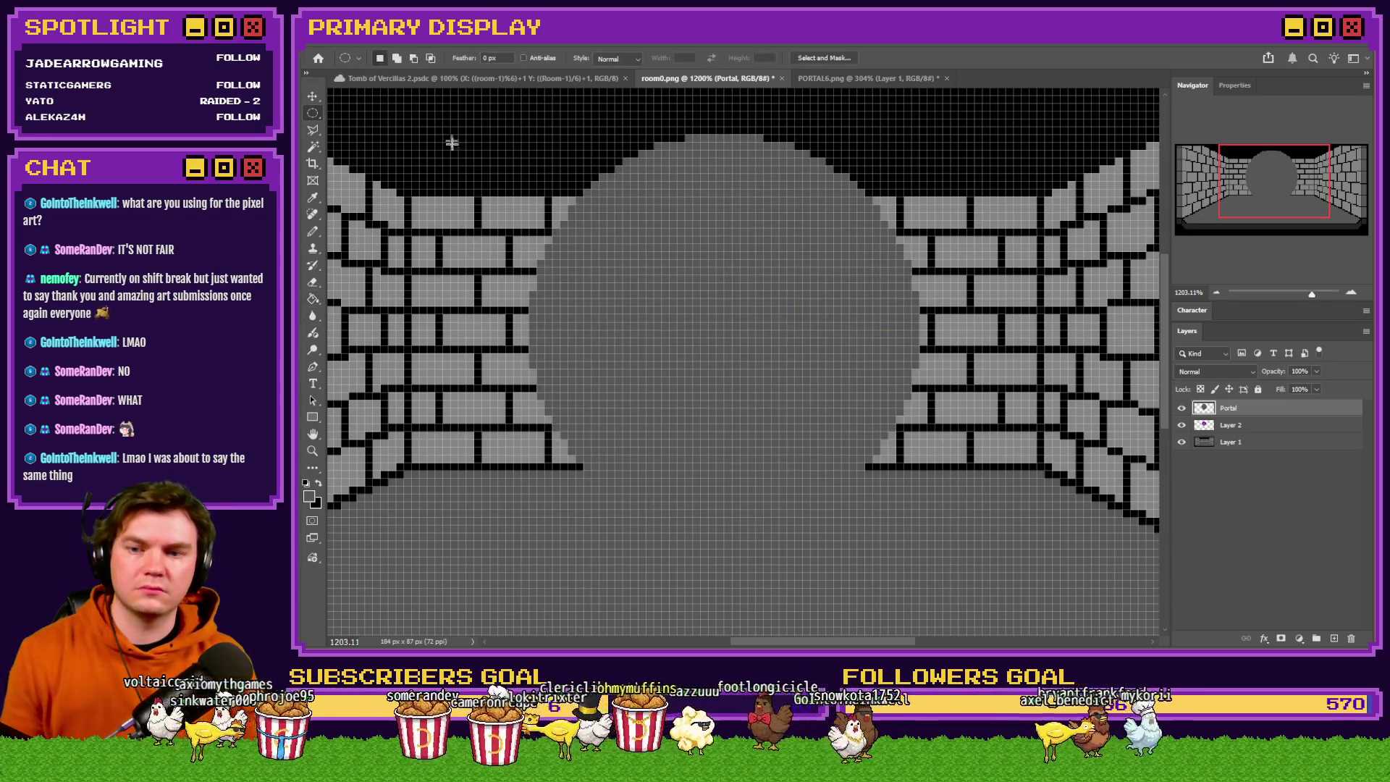
key("ctrl+0")
scroll(634, 342, "up", 3)
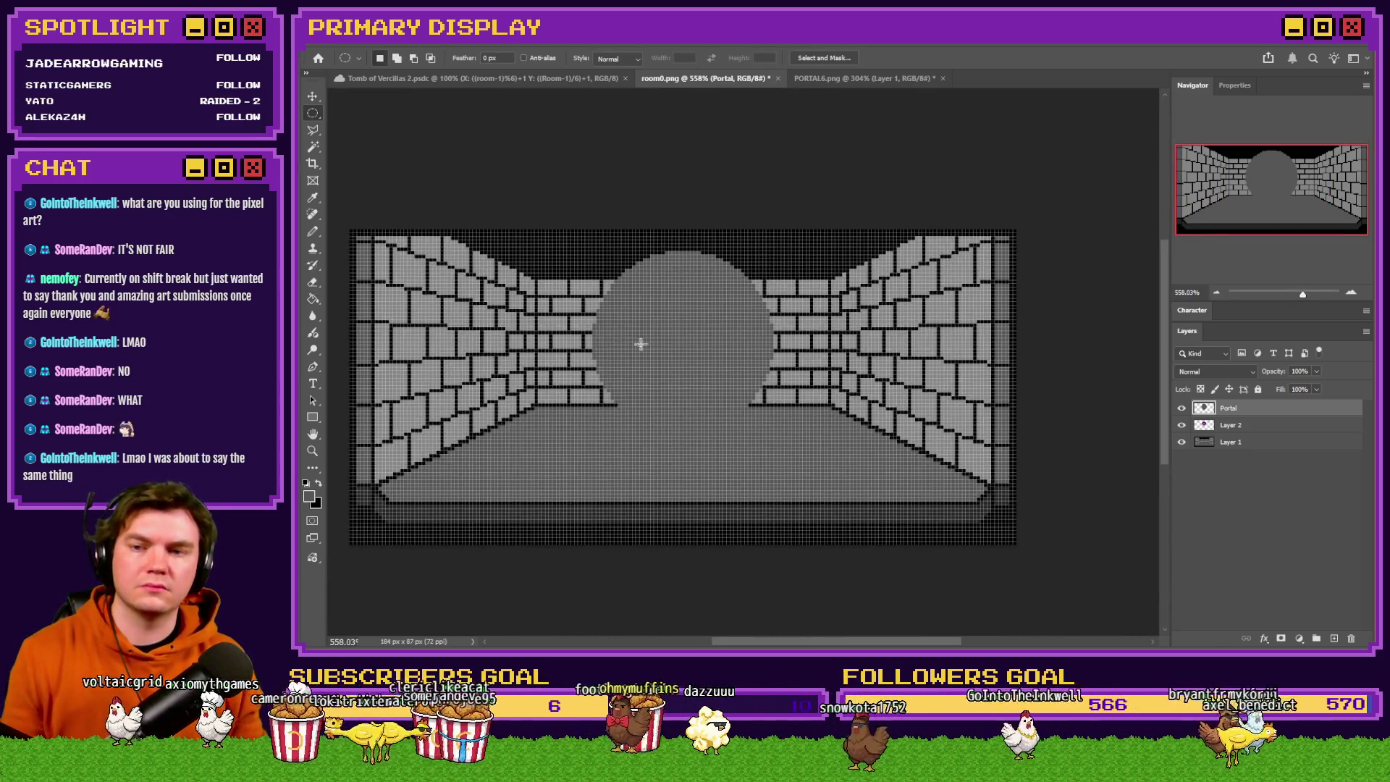
scroll(662, 376, "down", 2)
scroll(704, 280, "up", 1)
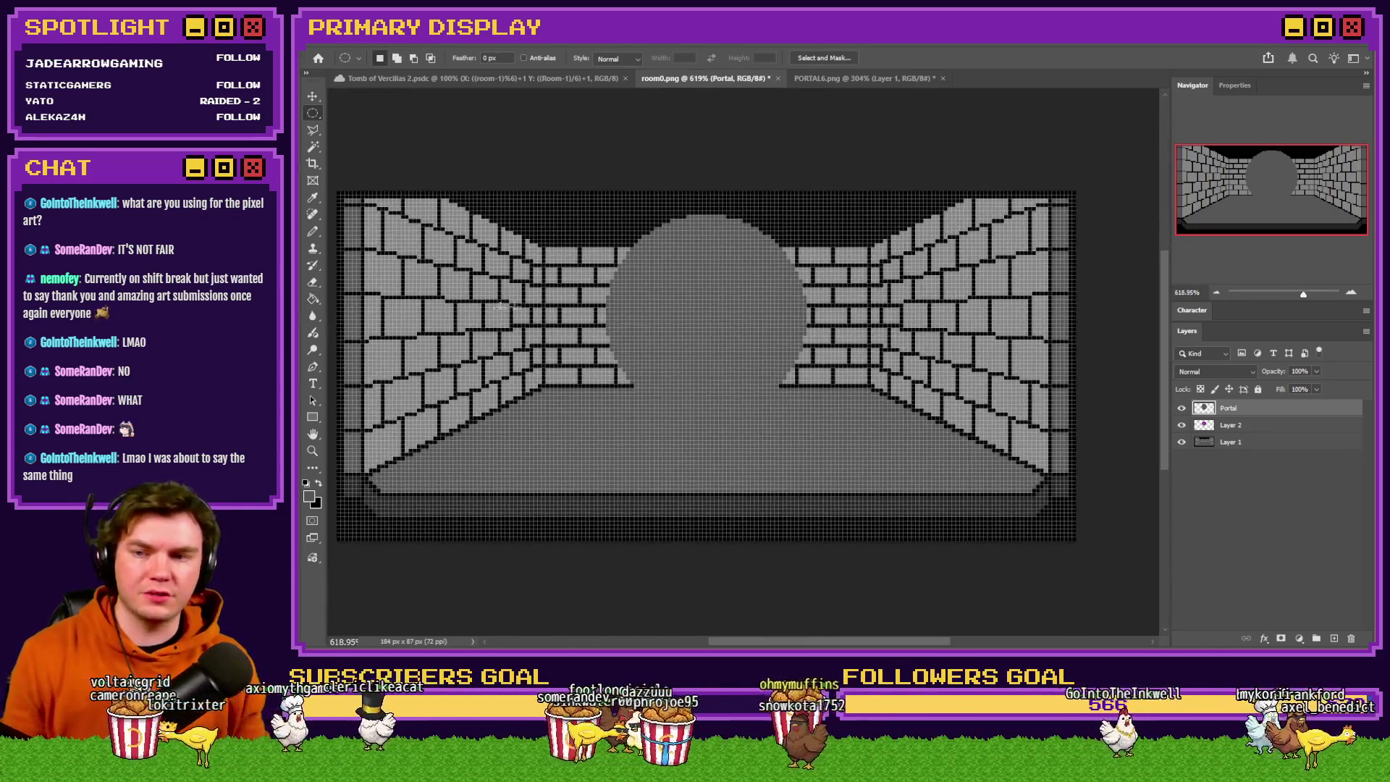
key("g")
left_click(701, 319)
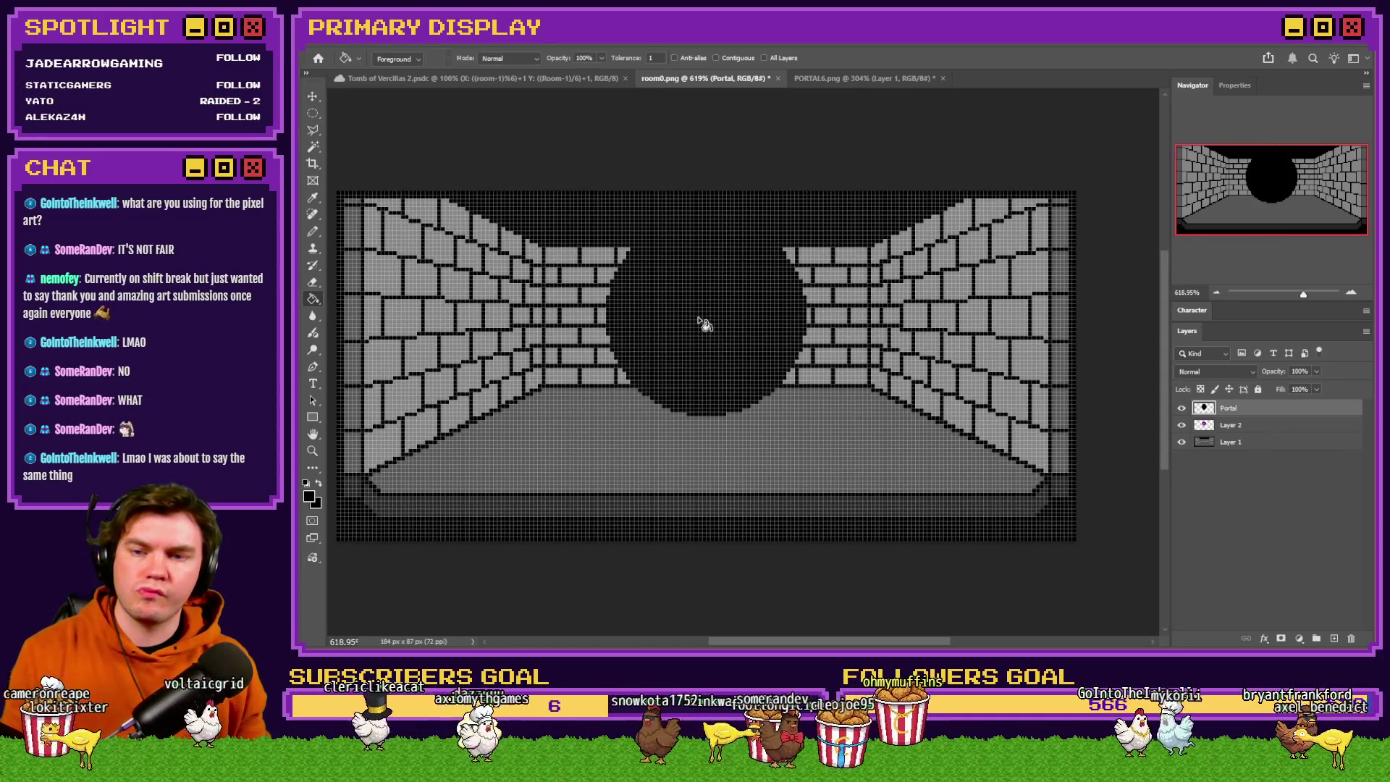
scroll(655, 521, "up", 3)
scroll(666, 584, "down", 2)
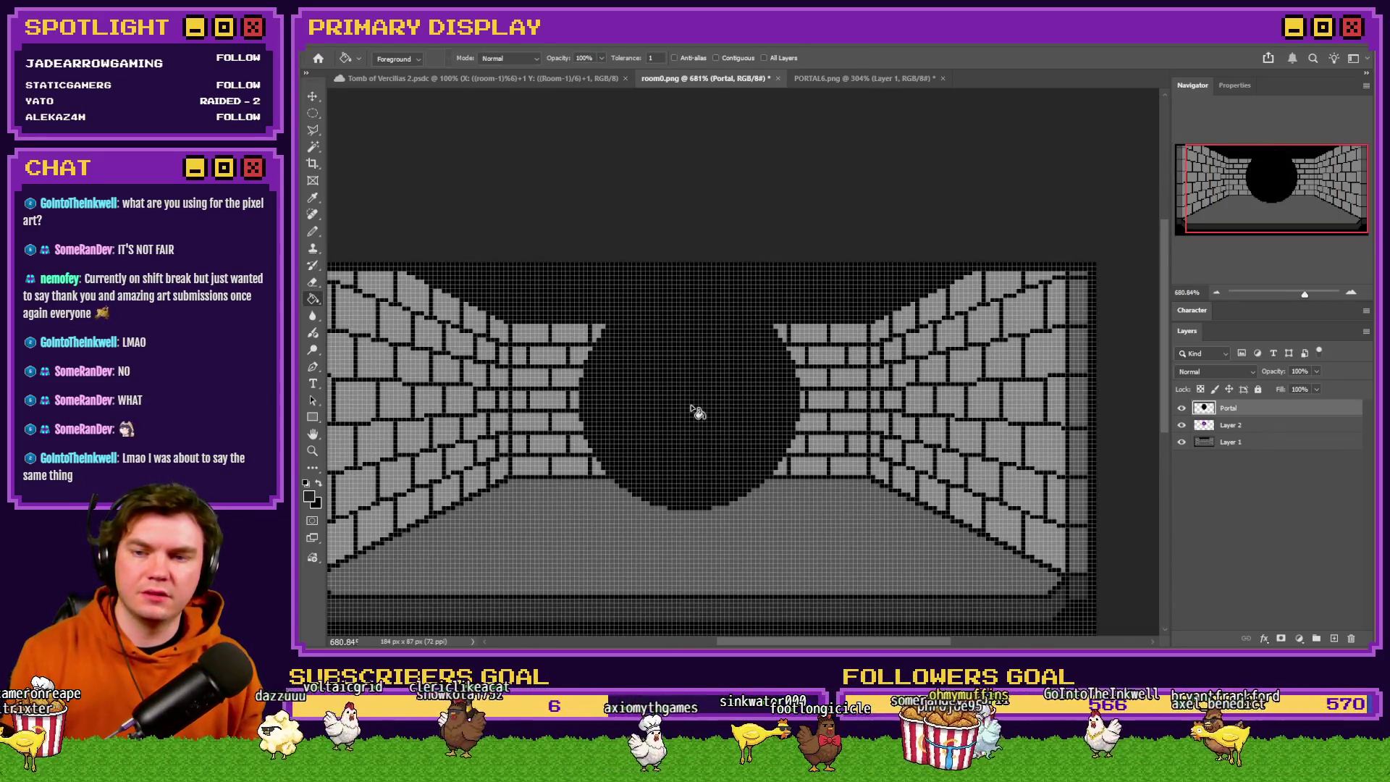
key("ctrl+z")
scroll(707, 416, "up", 4)
Toggle the Portal layer to compare with the purple portal, then begin a smaller inner circle.
left_click(311, 113)
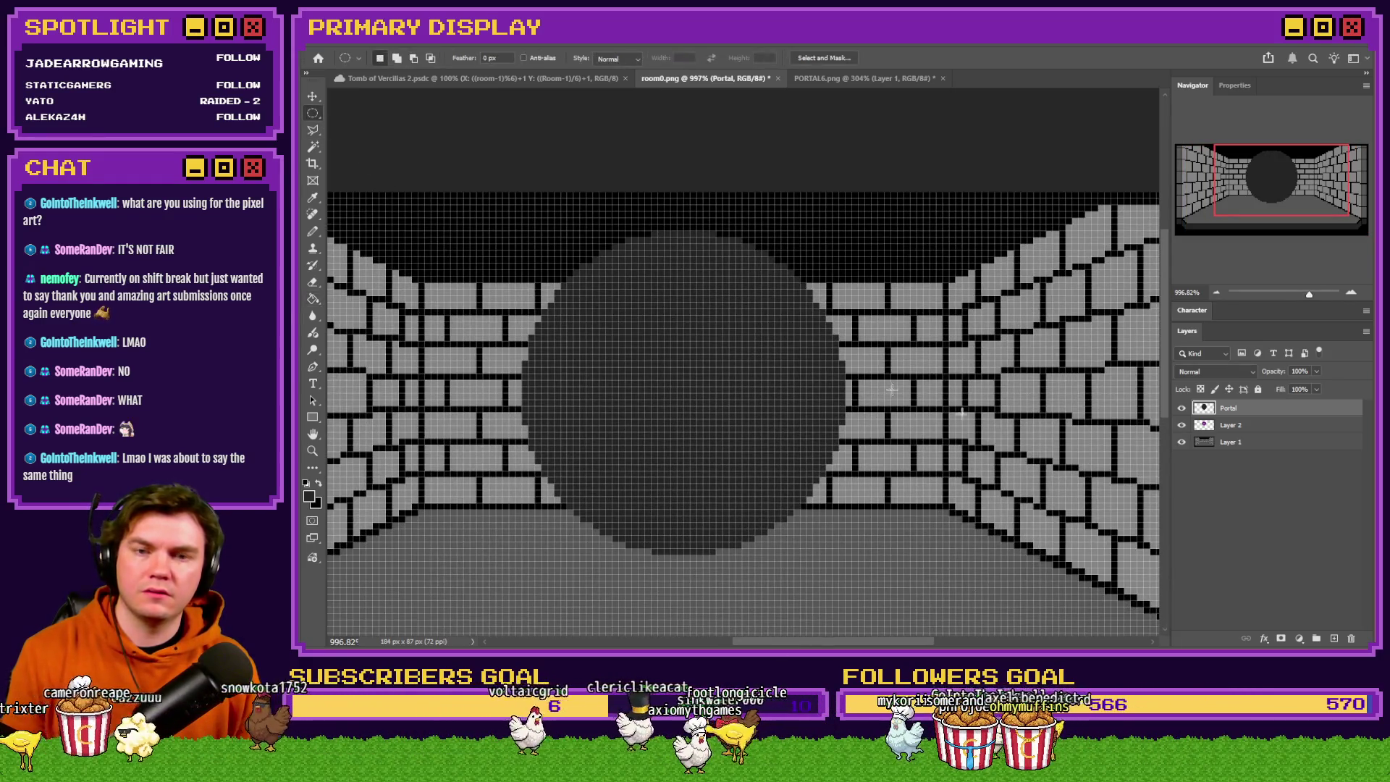
left_click(1182, 409)
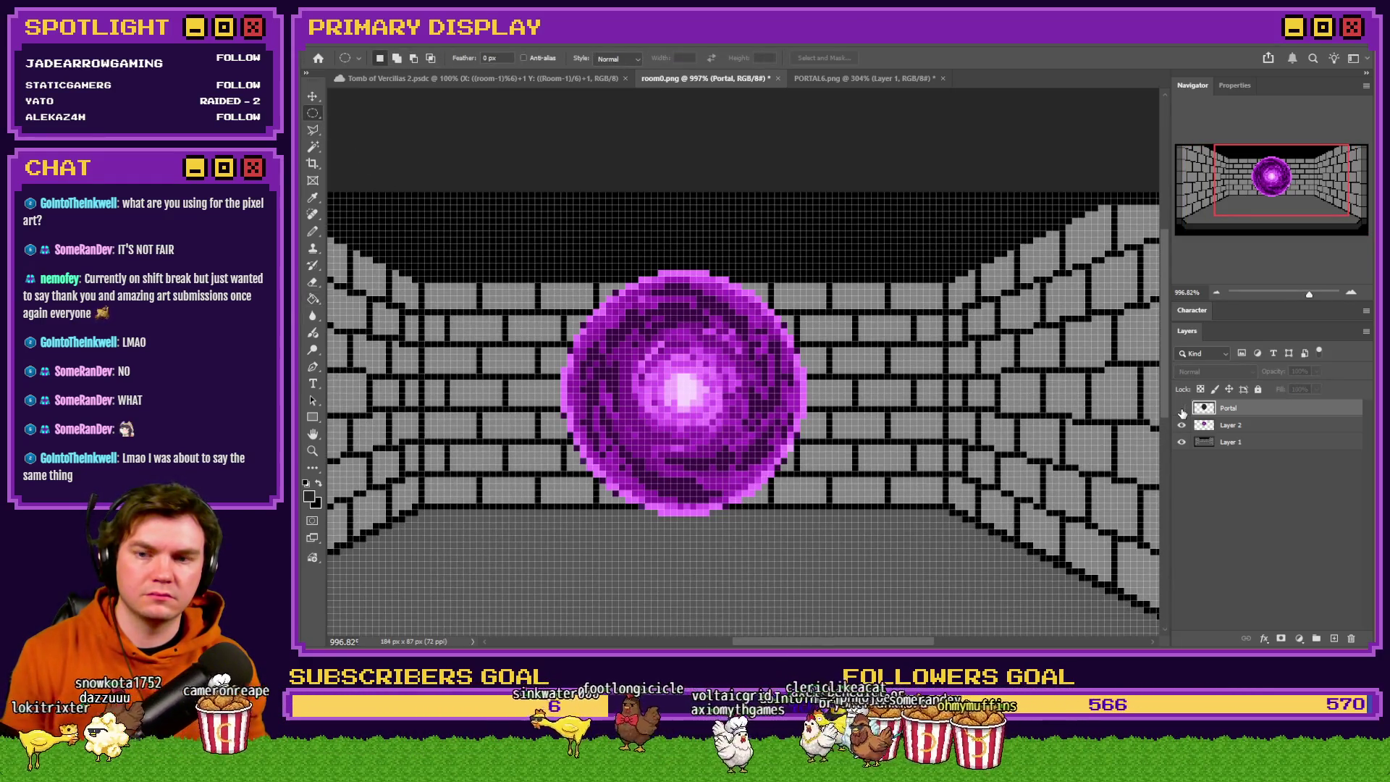
left_click(1182, 409)
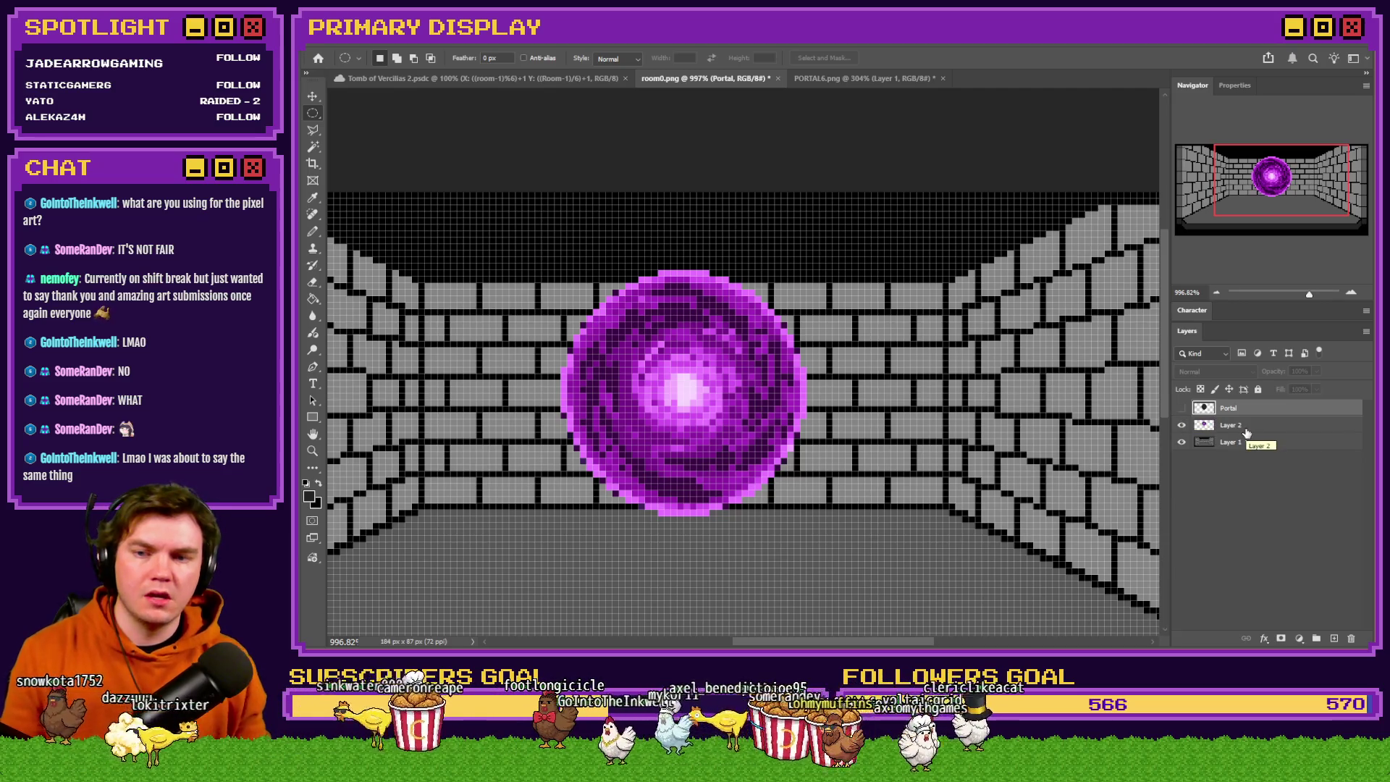
left_click(1247, 433)
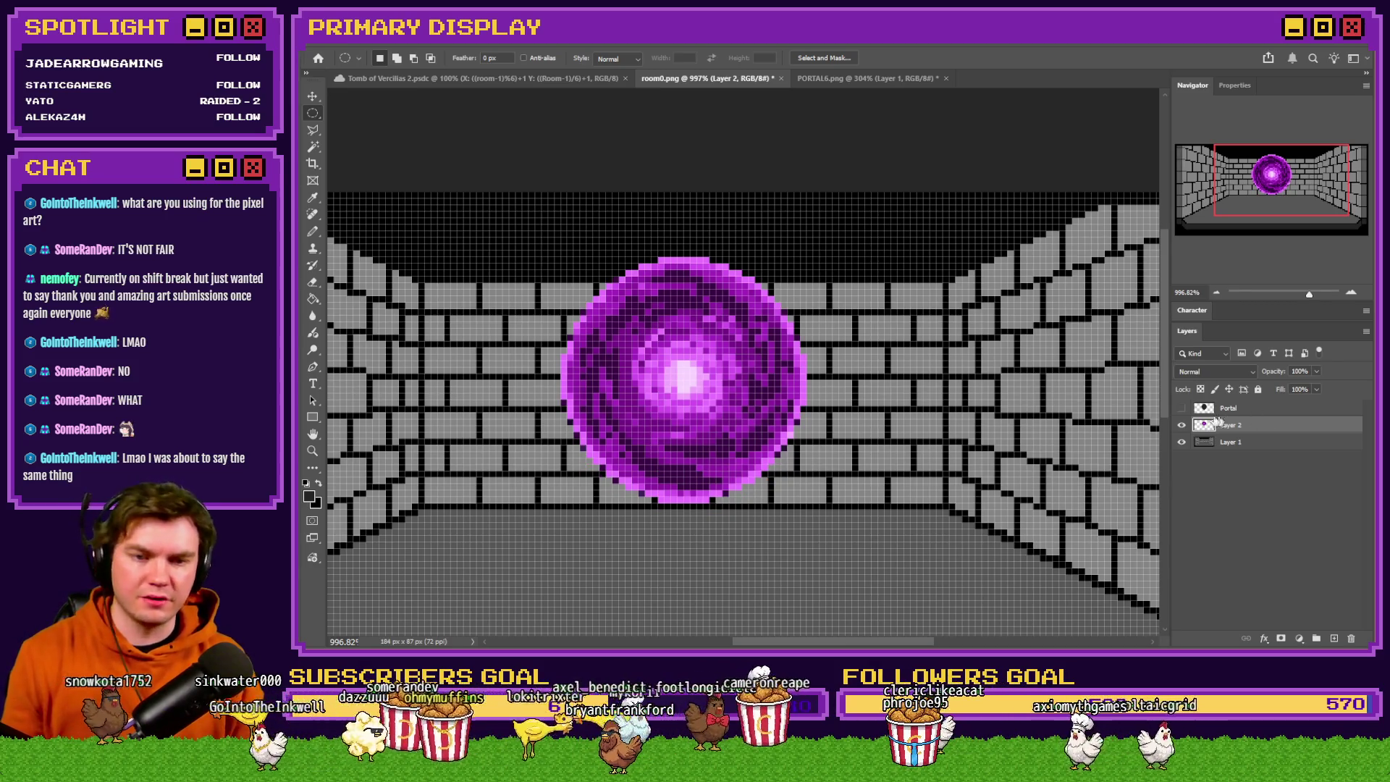
left_click(1182, 409)
left_click(1219, 410)
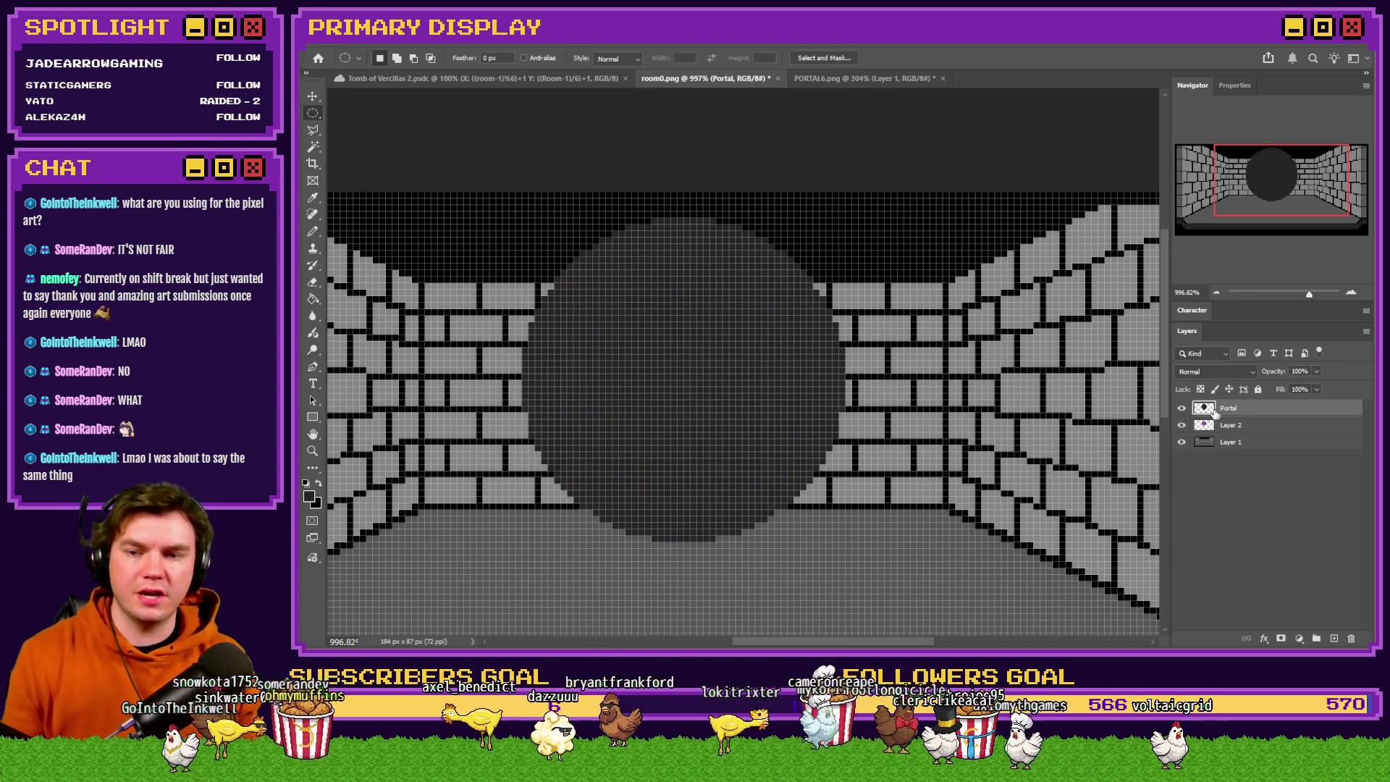
mouse_move(472, 222)
left_mouse_down()
mouse_move(773, 469)
mouse_move(727, 475)
left_mouse_up()
Centre a smaller circle selection inside the gray disc, then deselect.
left_click_drag(664, 387, 758, 424)
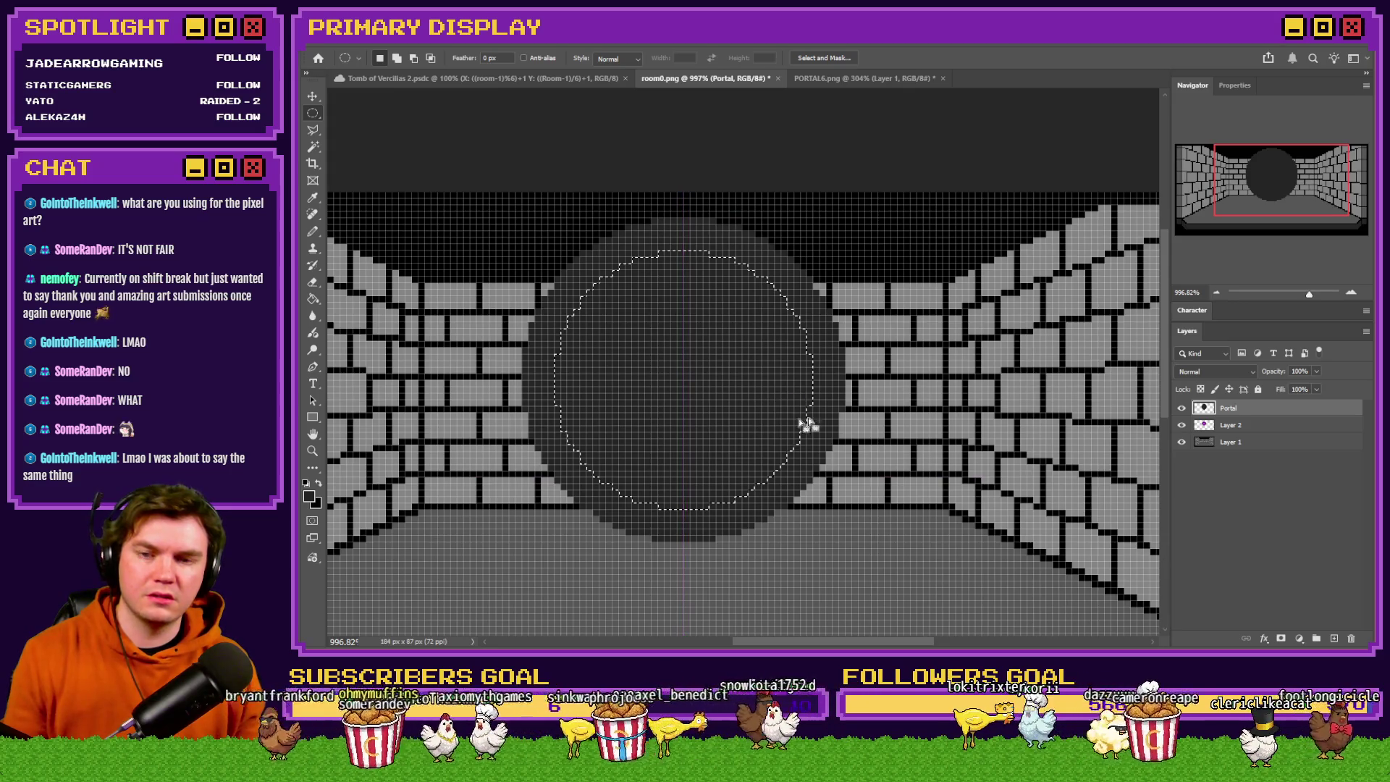
mouse_move(627, 286)
left_mouse_down()
mouse_move(844, 428)
mouse_move(904, 512)
left_mouse_up()
mouse_move(778, 439)
left_mouse_down()
mouse_move(719, 413)
mouse_move(717, 443)
mouse_move(710, 366)
mouse_move(707, 411)
left_mouse_up()
key("ctrl+d")
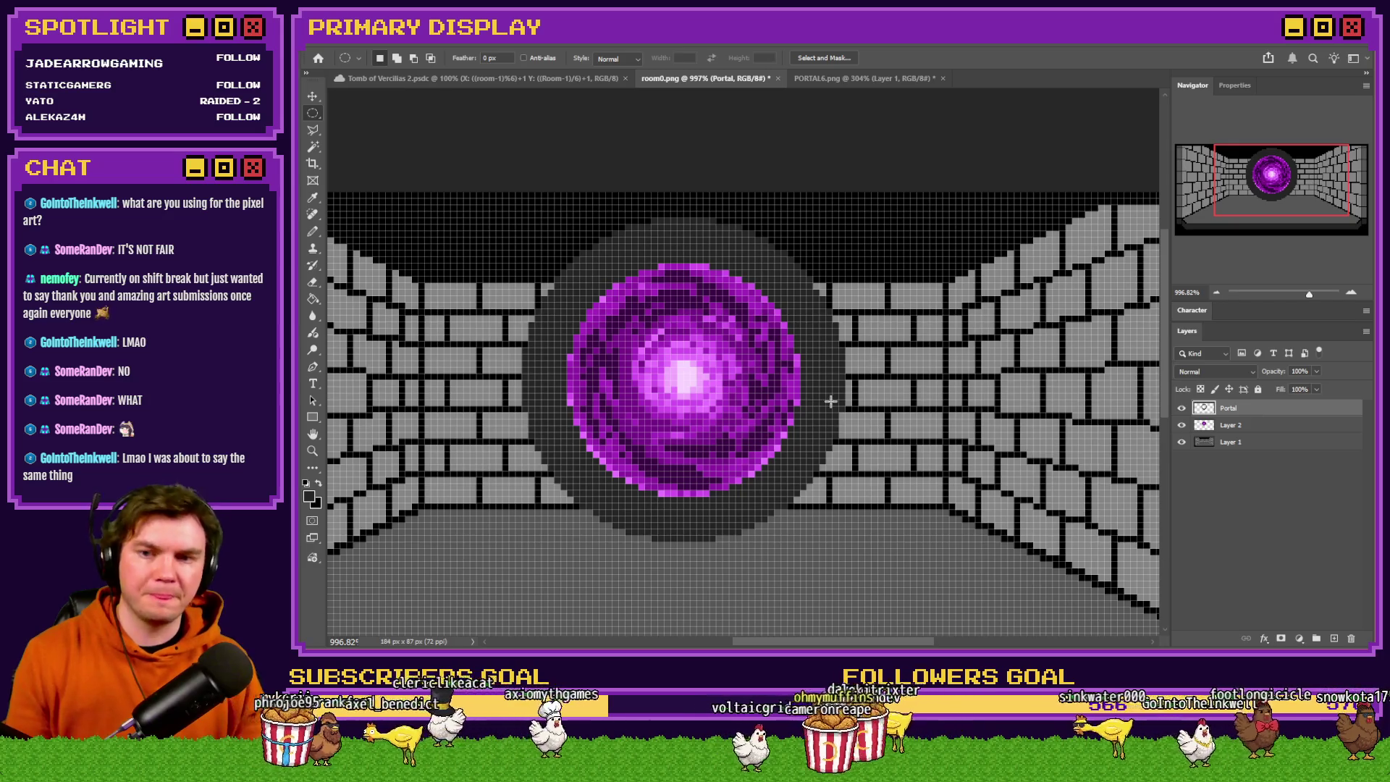
Fill the dark grey ring light grey and bring up the Tomb of Vercilias 2 document.
scroll(583, 407, "up", 2)
scroll(584, 408, "up", 2)
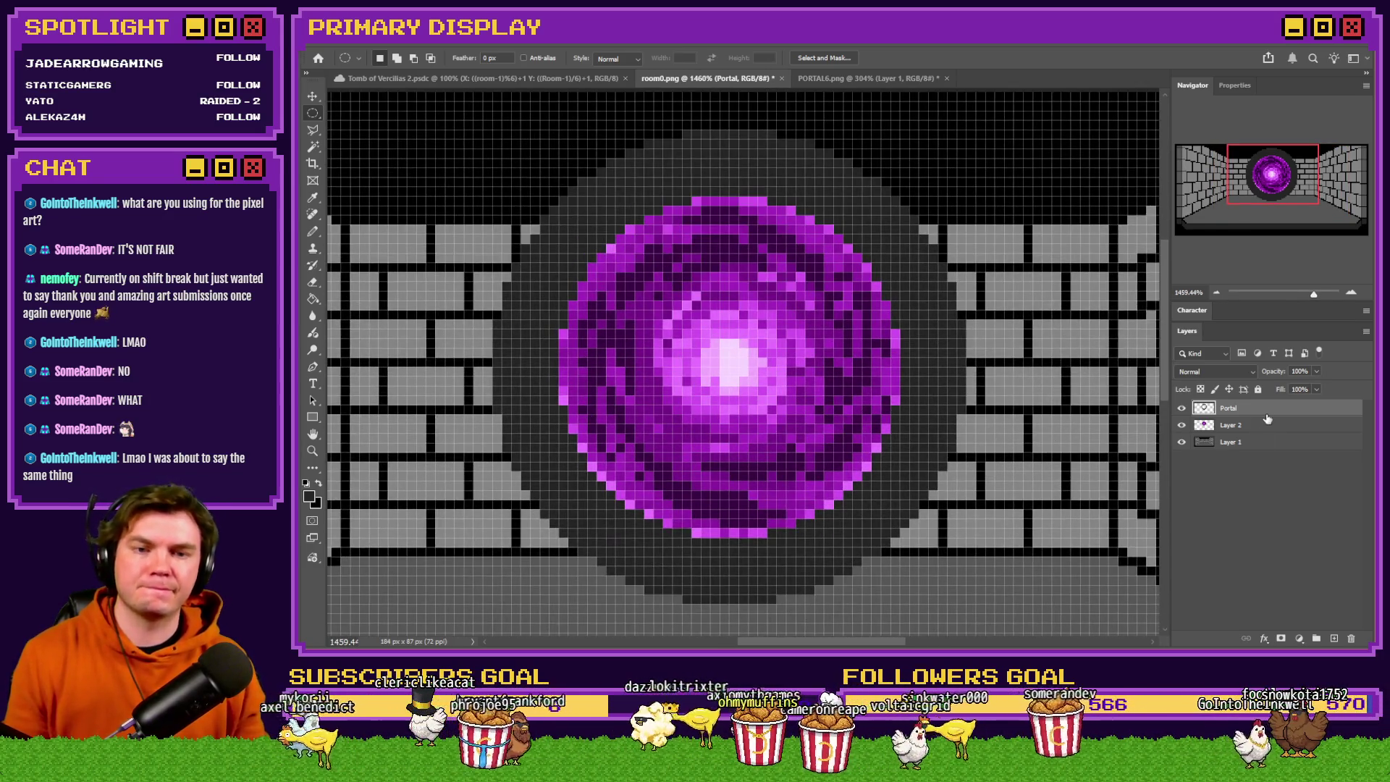
left_click(314, 300)
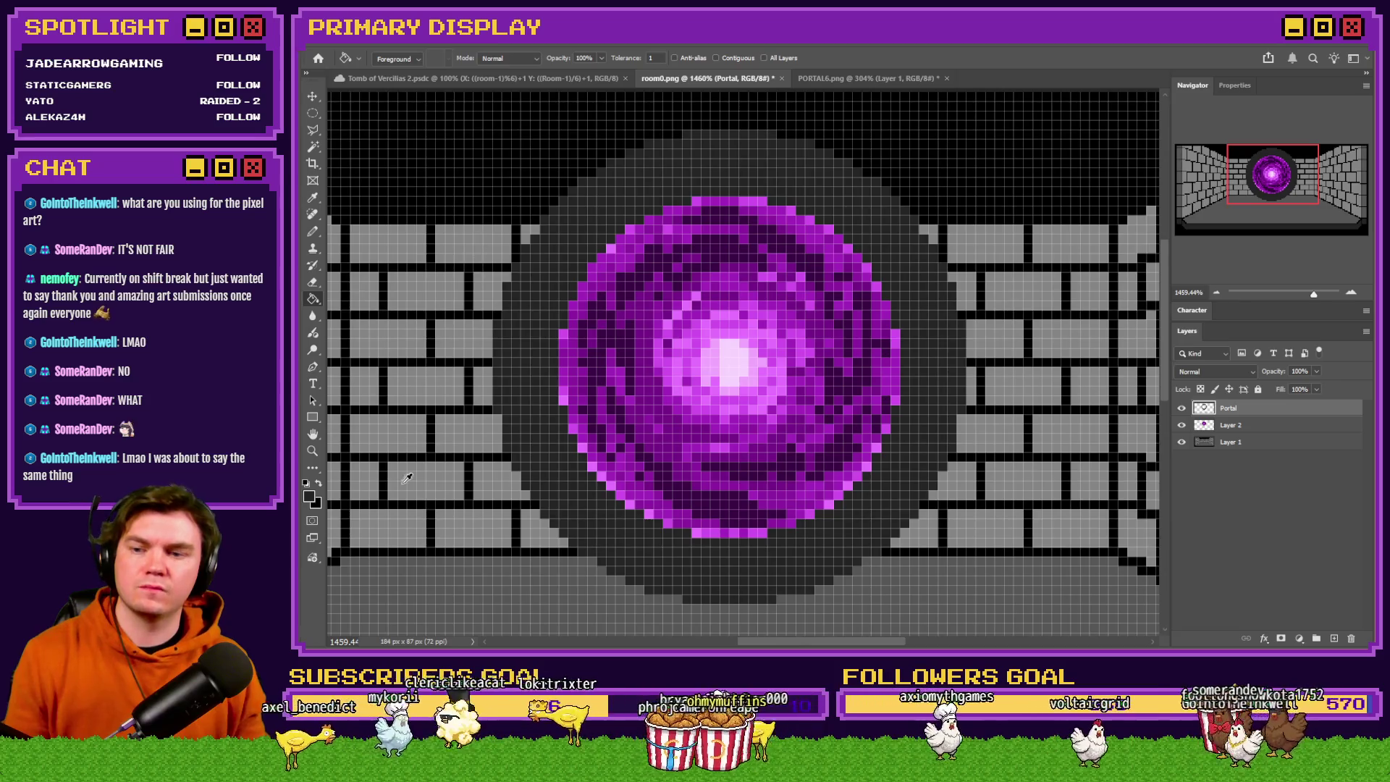
left_click(545, 411)
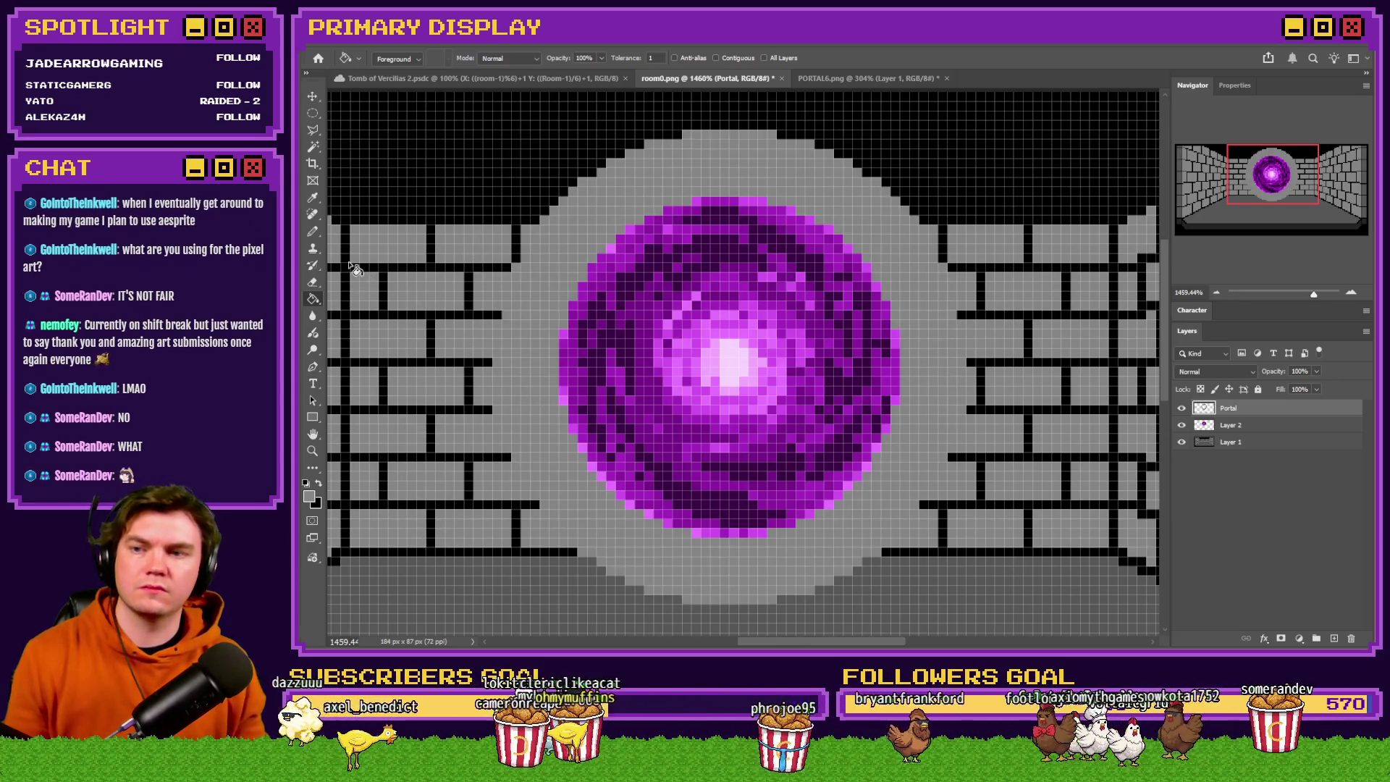
scroll(355, 268, "down", 4)
left_click(507, 80)
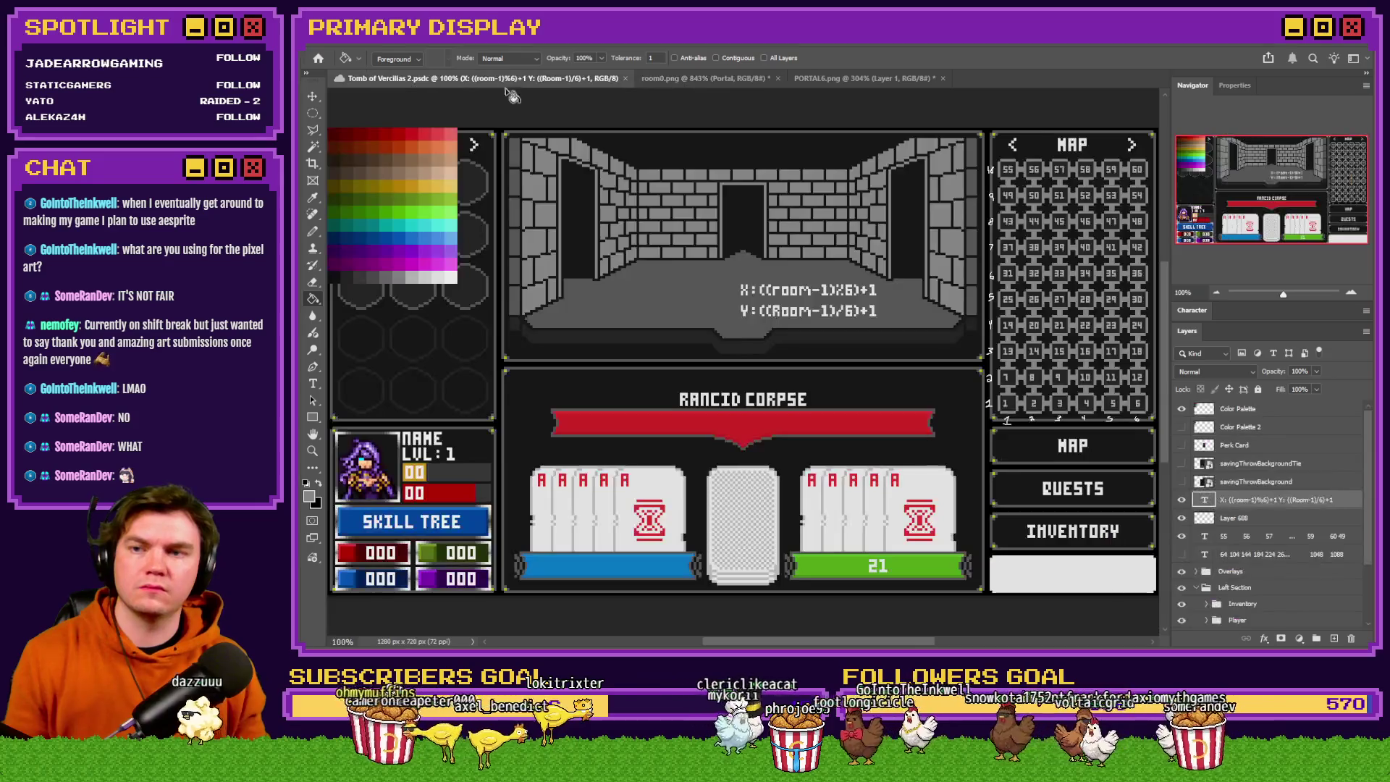
Sample two greys from the Tomb of Vercilias 2 colour palette, ending back on room0.png.
left_click_drag(389, 276, 402, 276)
left_click(699, 78)
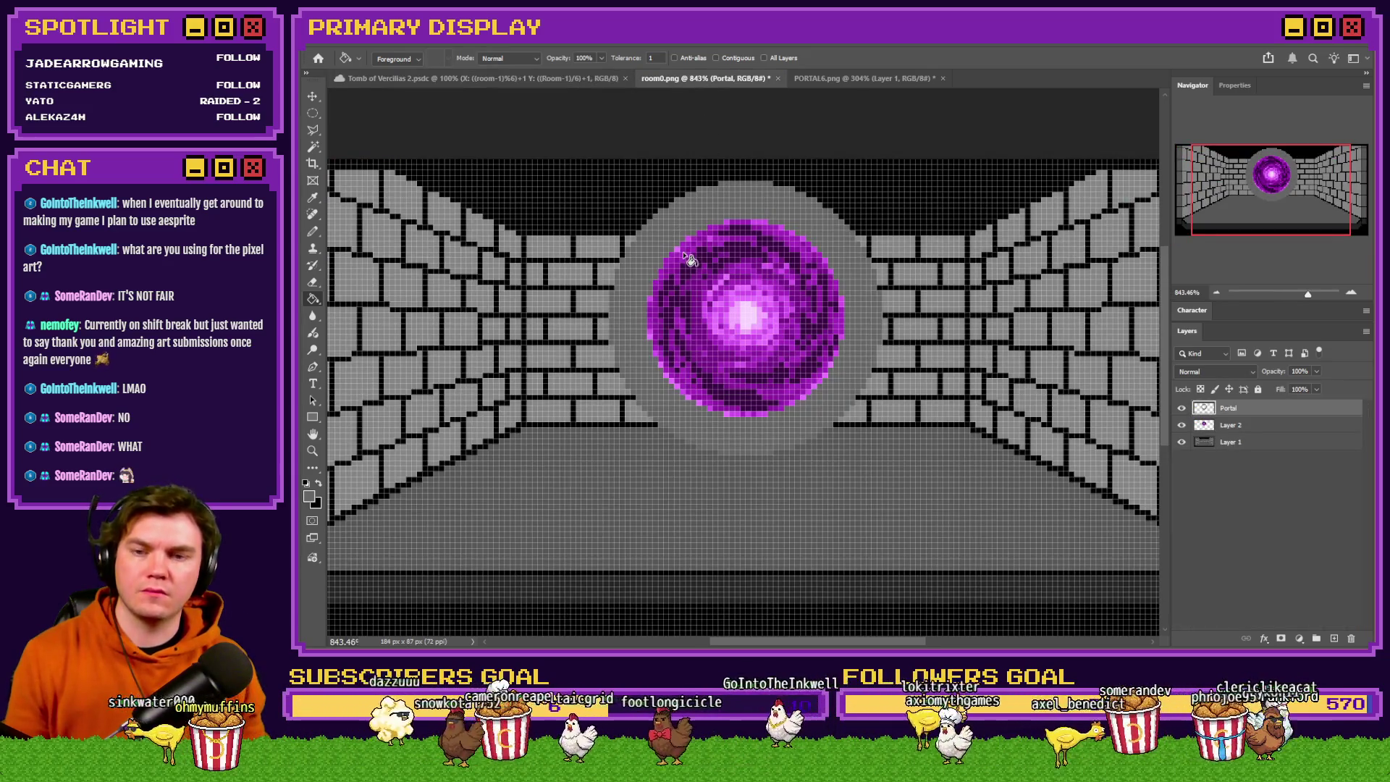
scroll(798, 338, "up", 3)
scroll(798, 338, "down", 2)
left_click(540, 78)
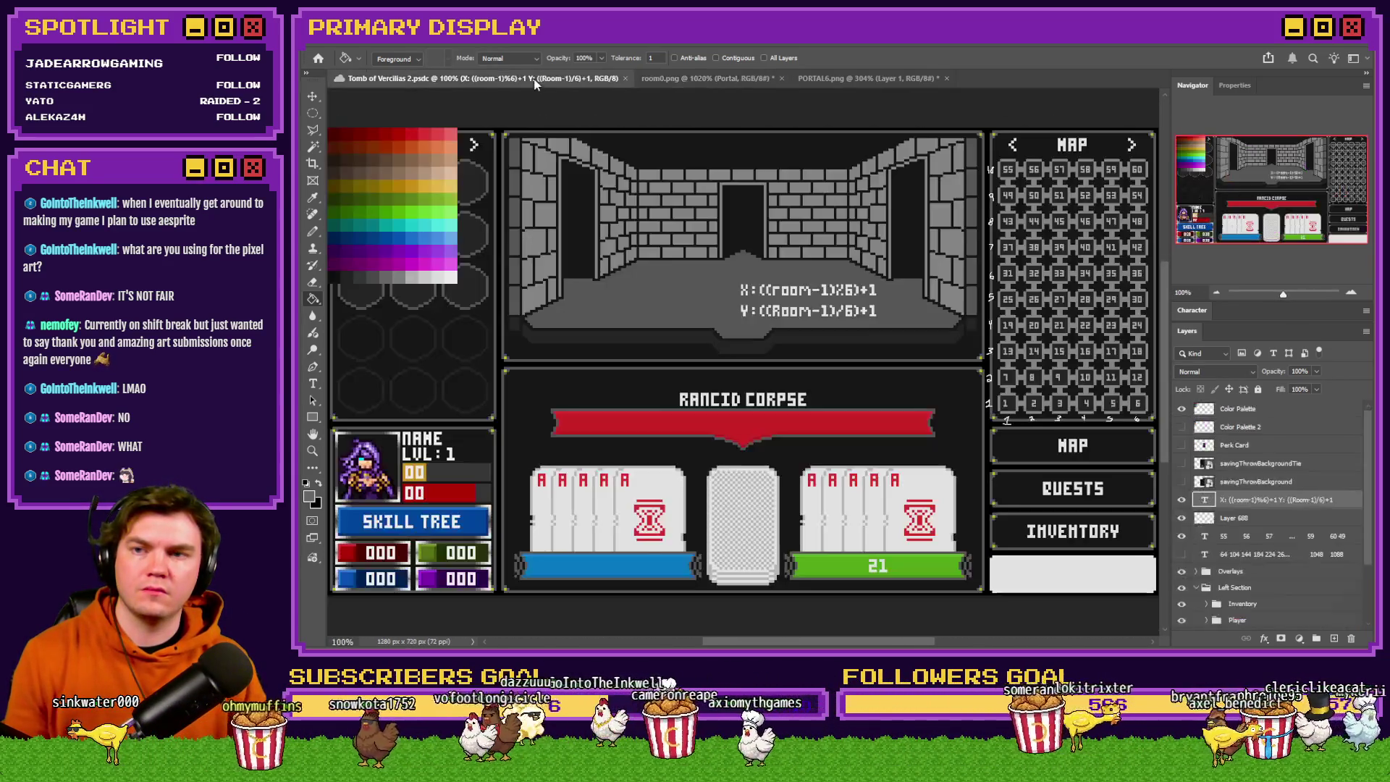
left_click_drag(409, 276, 410, 275)
left_click(707, 78)
scroll(773, 197, "up", 1)
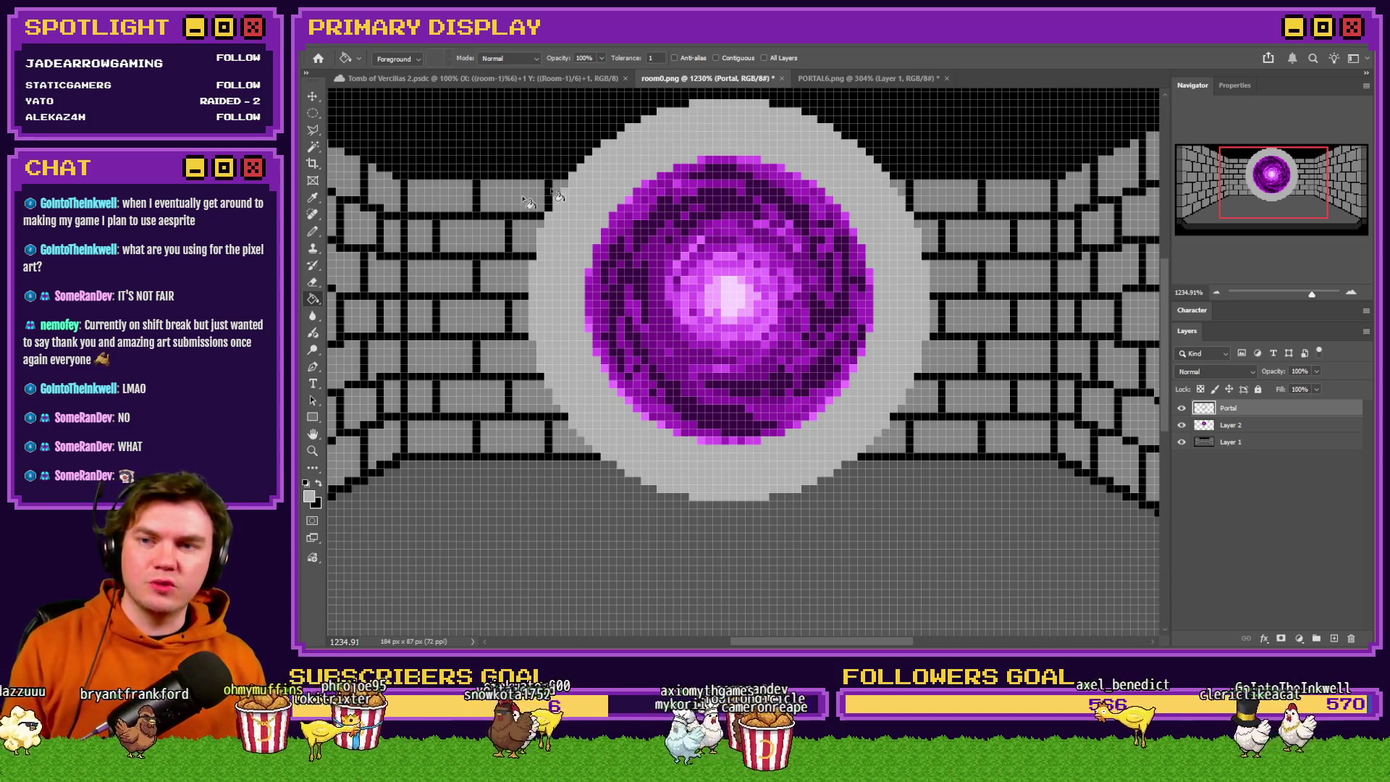
Delete the ring's bottom part overlapping the floor with a rectangular selection.
scroll(568, 252, "down", 3)
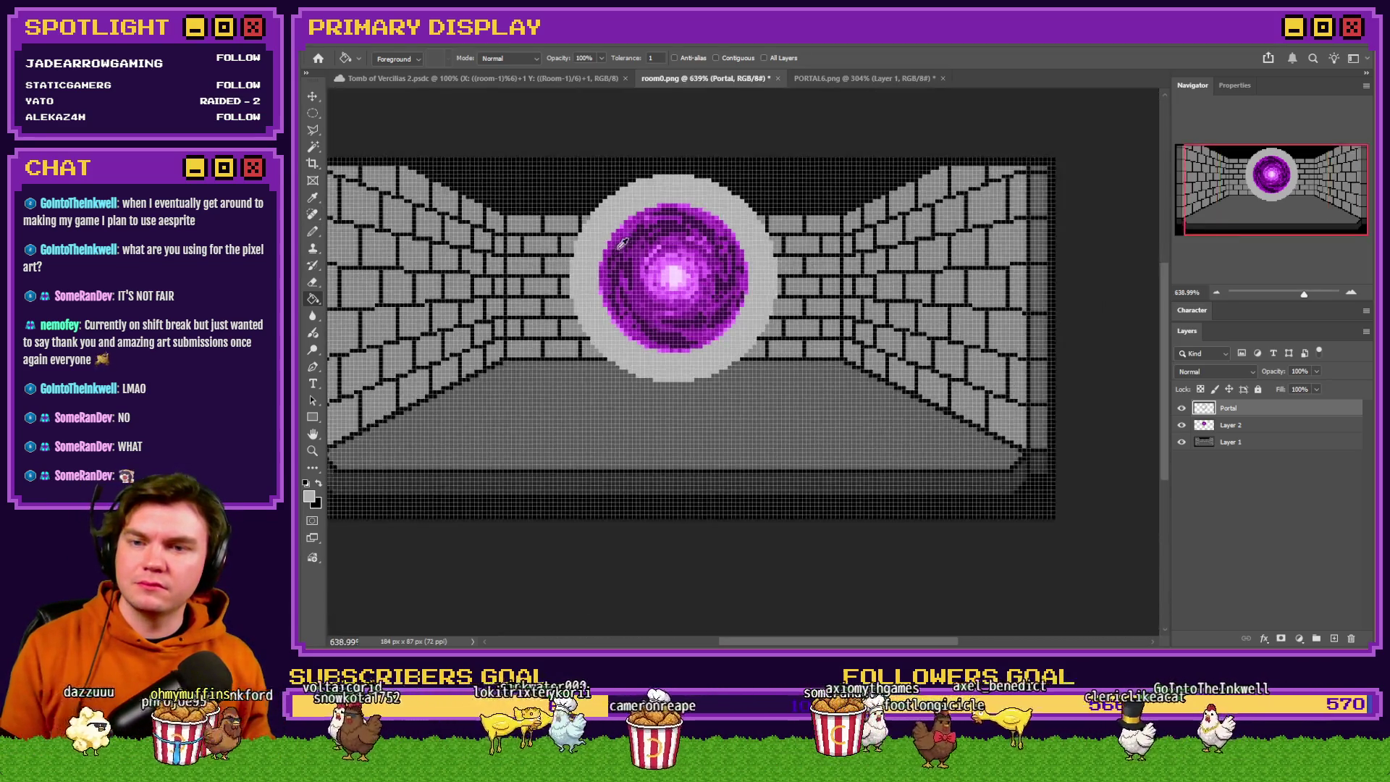
scroll(619, 230, "up", 2)
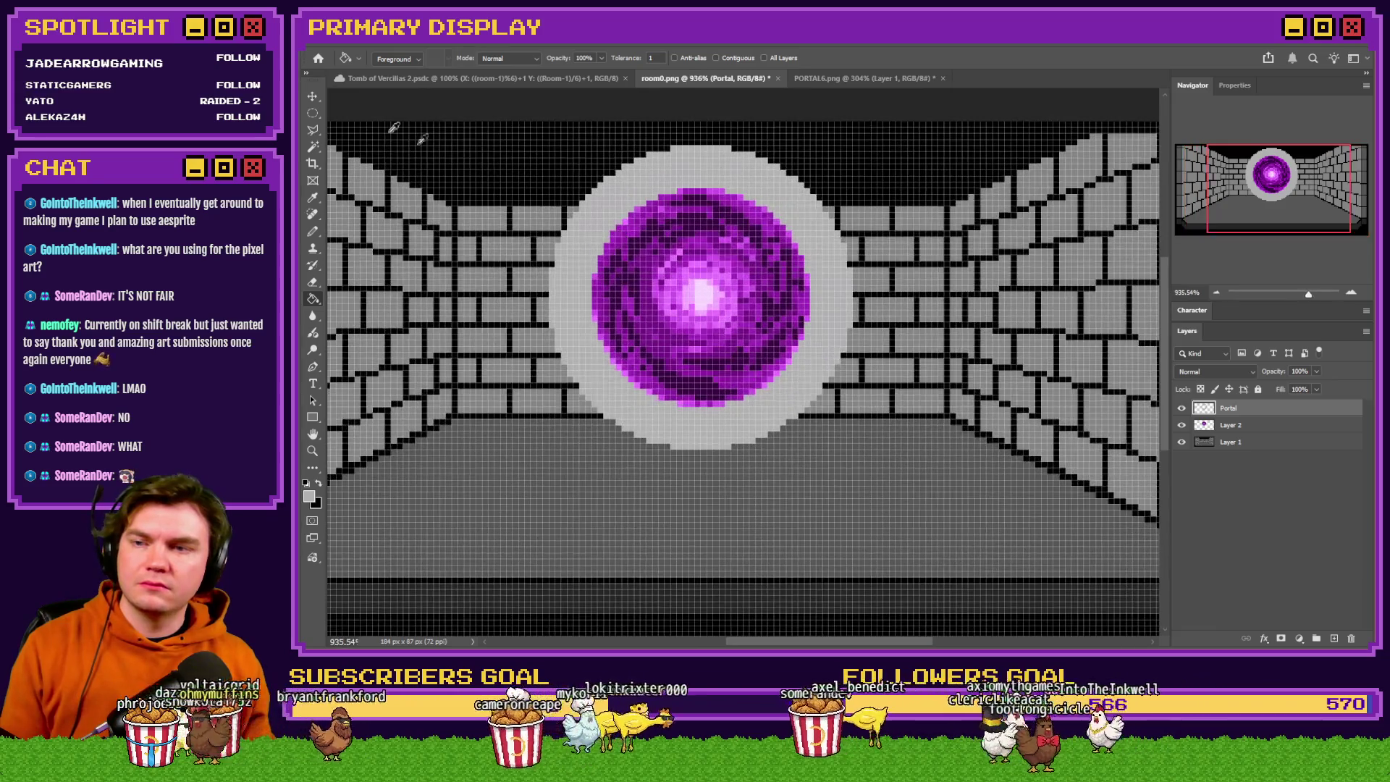
right_click(313, 113)
left_click(362, 112)
scroll(793, 455, "up", 2)
mouse_move(907, 537)
left_mouse_down()
mouse_move(720, 471)
mouse_move(433, 418)
left_mouse_up()
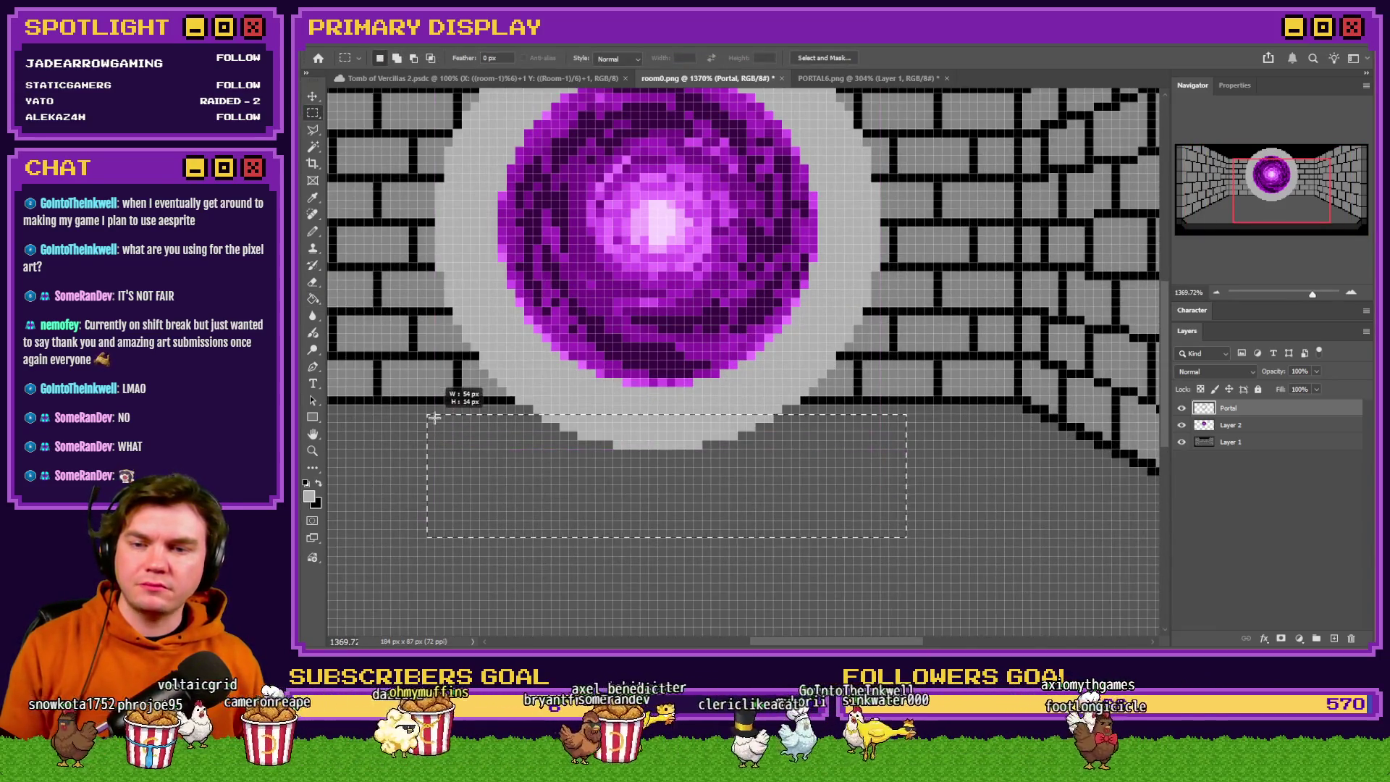
key("Delete")
key("ctrl+d")
Hide the purple portal and fill the ring's inner hole with black.
scroll(669, 468, "up", 3)
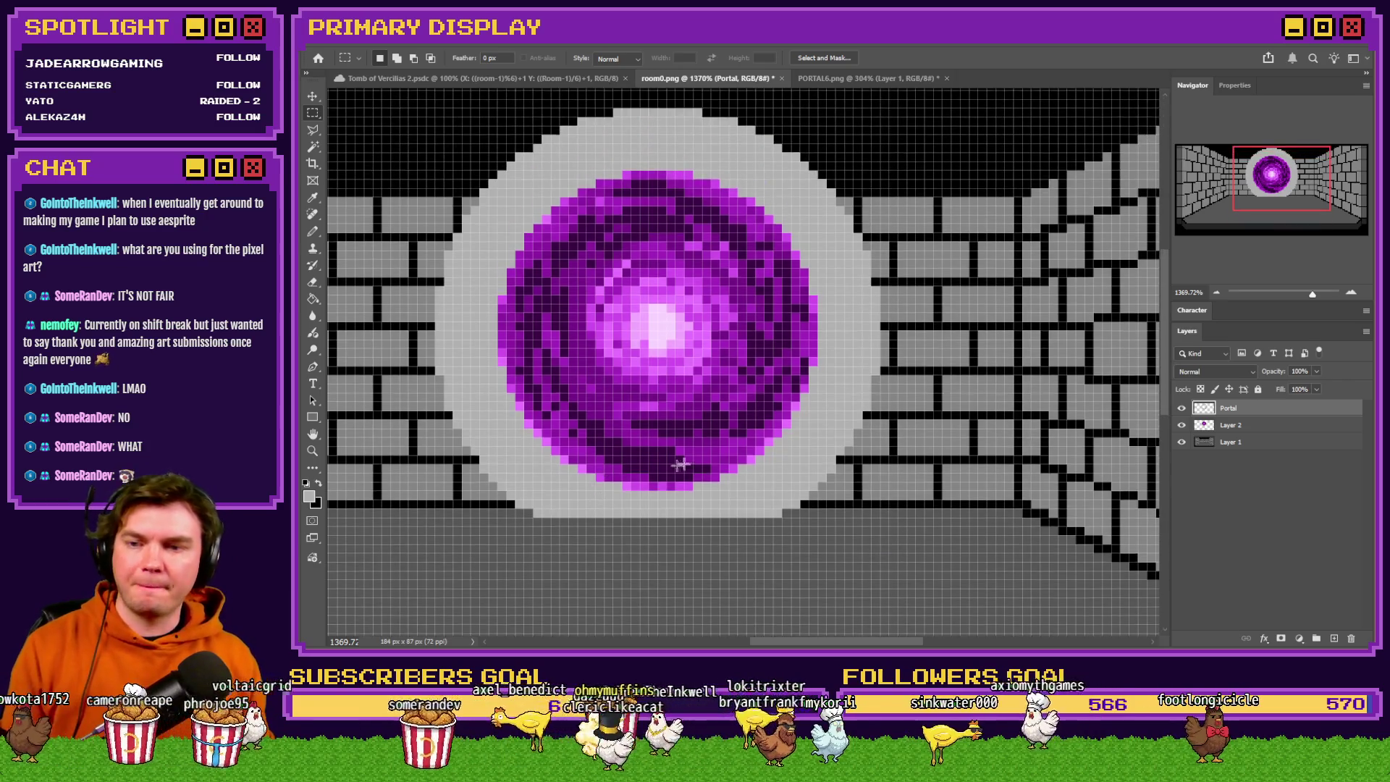
scroll(605, 433, "down", 1)
scroll(604, 435, "up", 3)
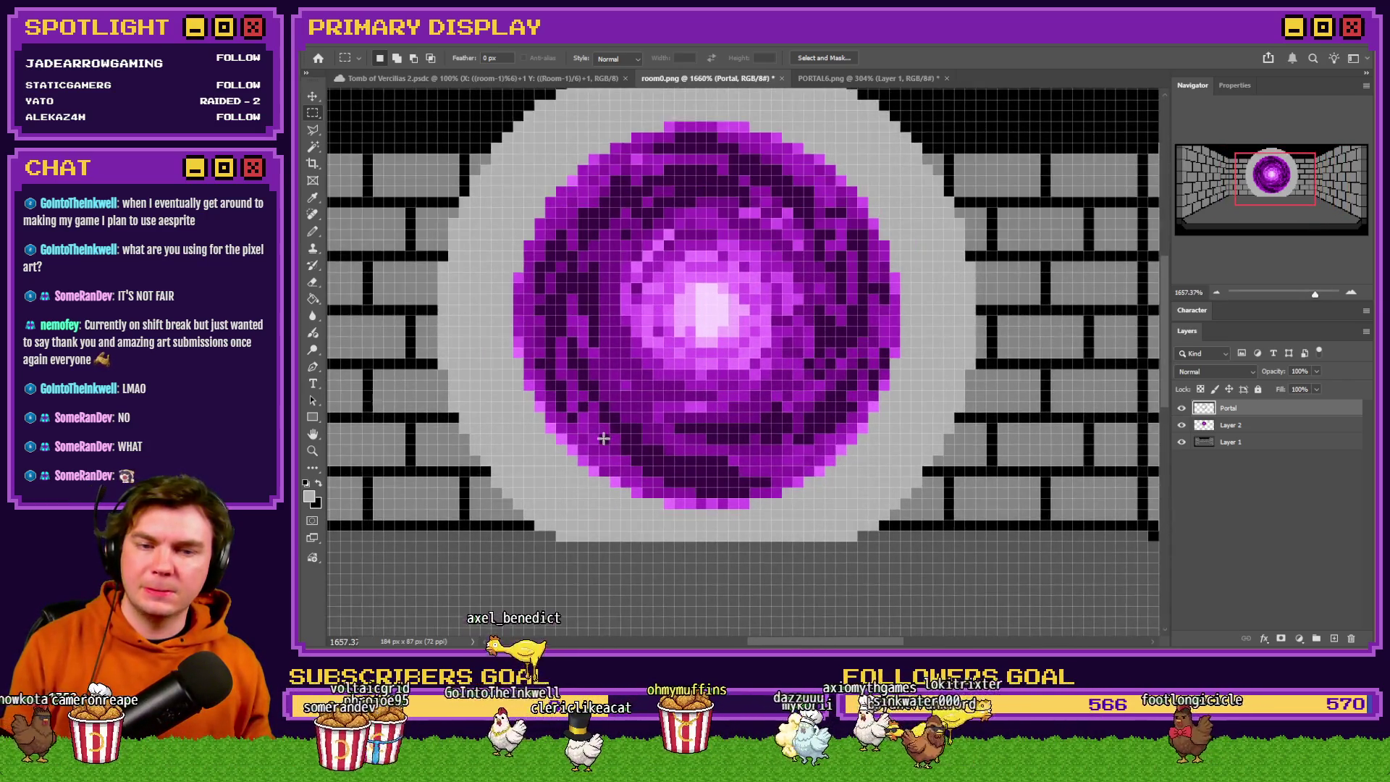
left_click(1183, 426)
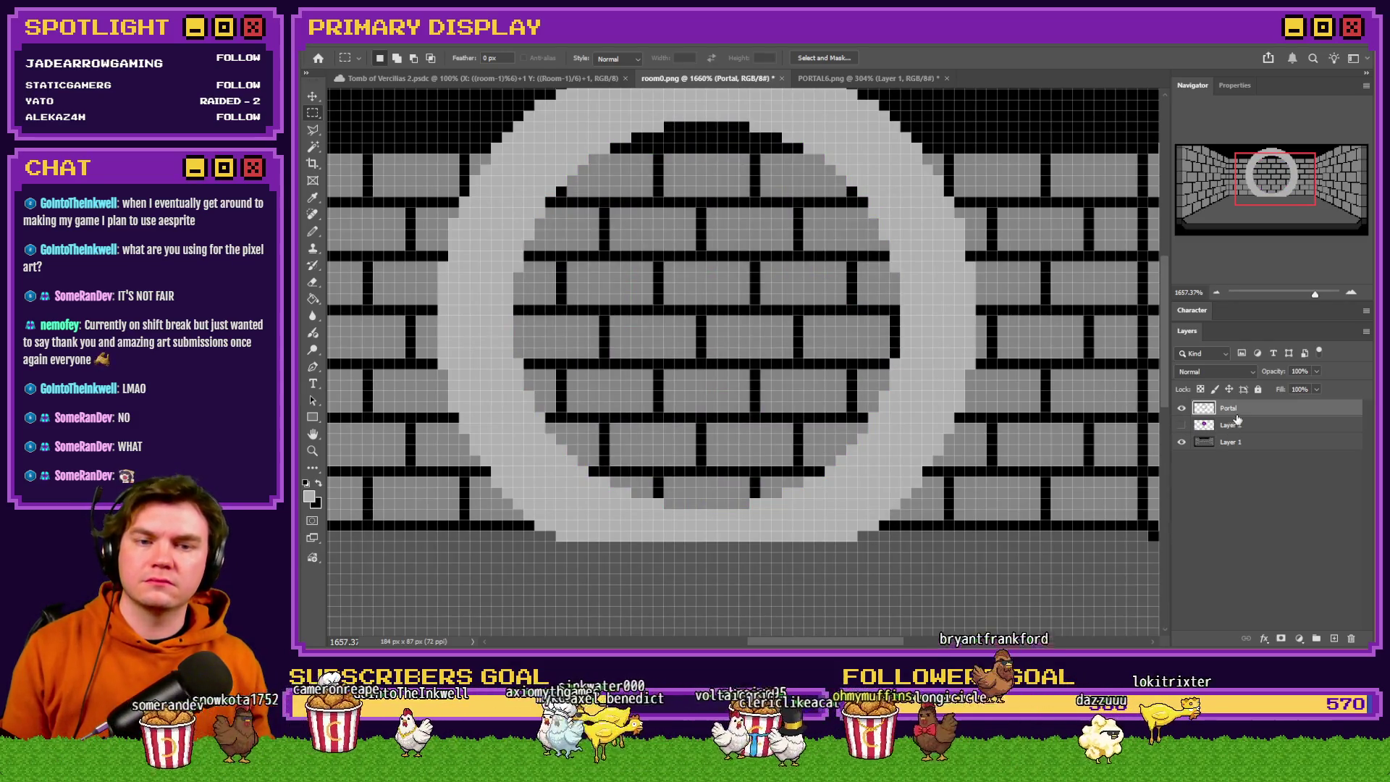
left_click(310, 148)
left_click(741, 143)
left_click(313, 299)
key("x")
left_click(609, 219)
left_click(313, 113)
key("ctrl+d")
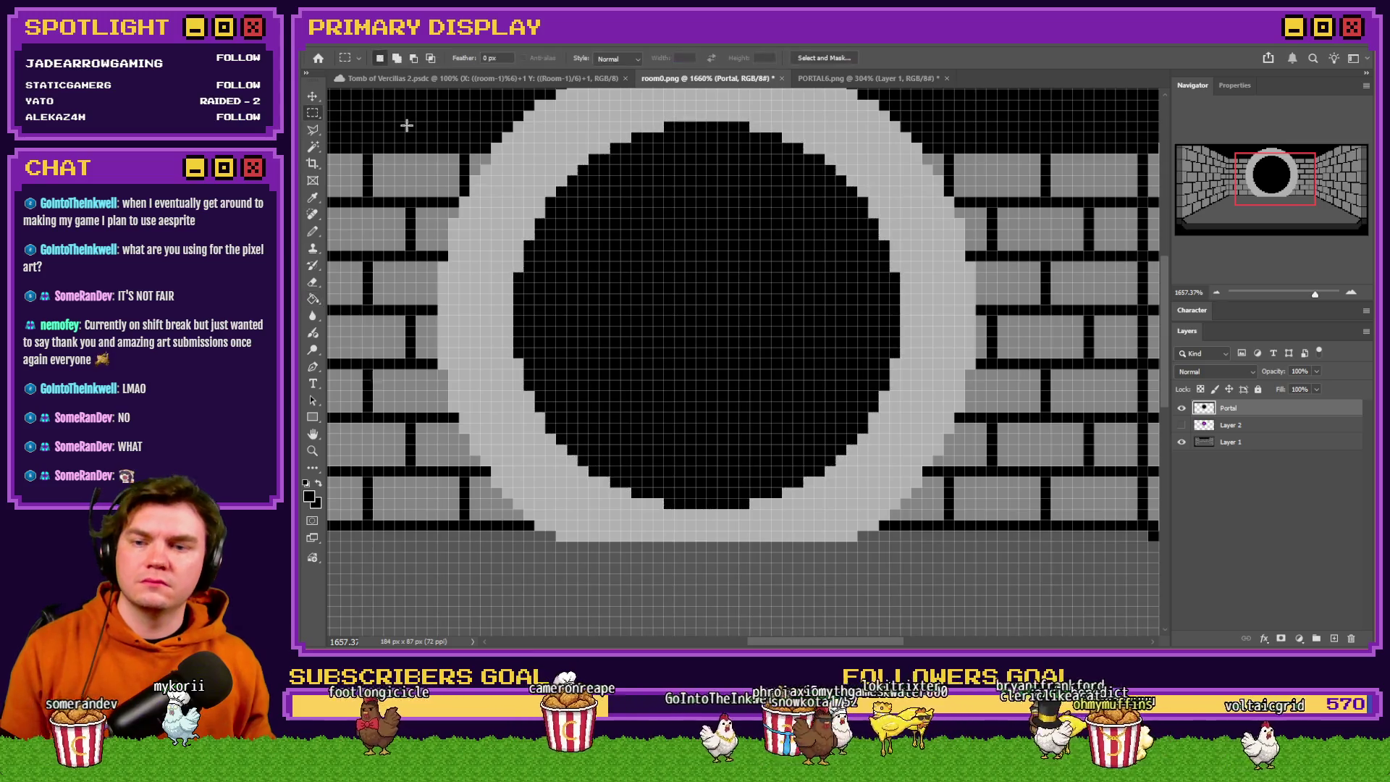
Nudge both layers down 3 pixels, then portal up 2 and ring up 1 to align.
scroll(689, 328, "down", 5)
scroll(630, 313, "up", 3)
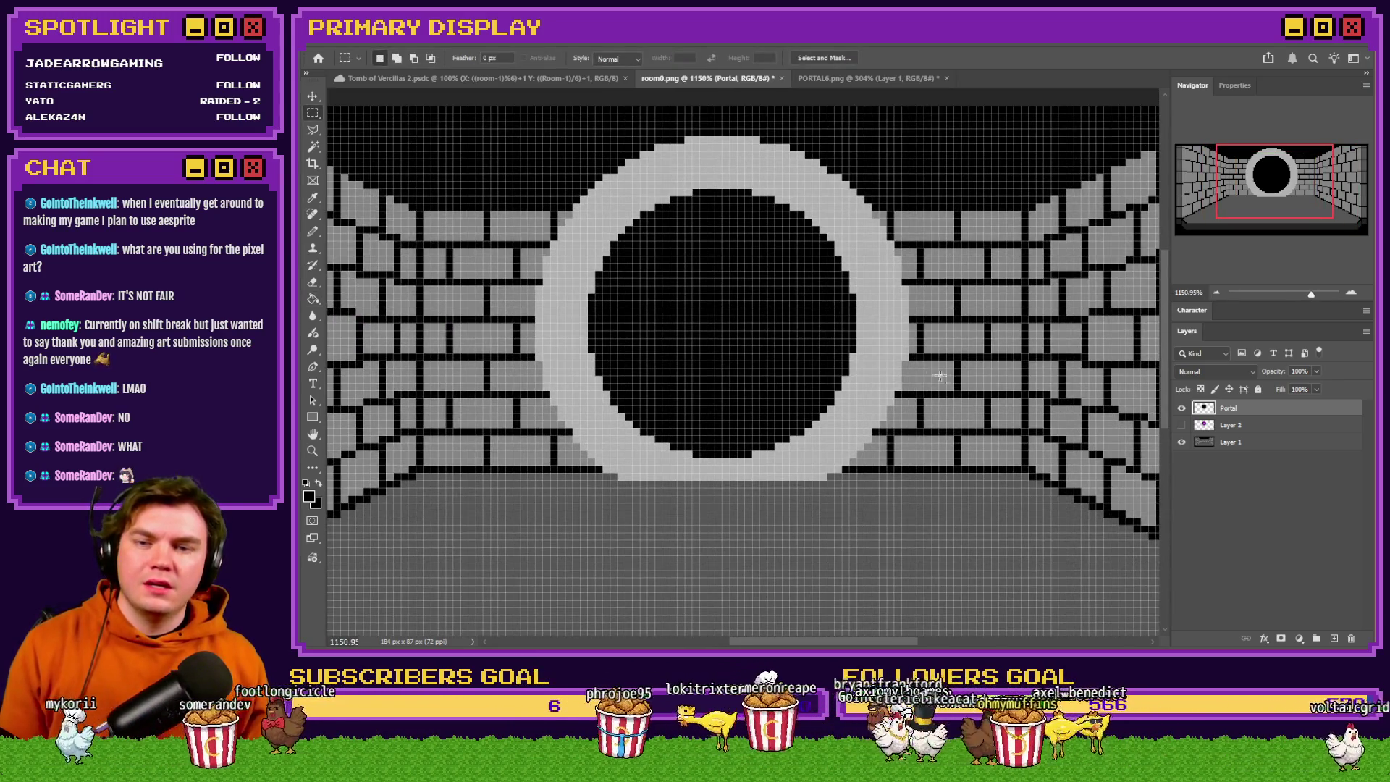
left_click(1190, 429)
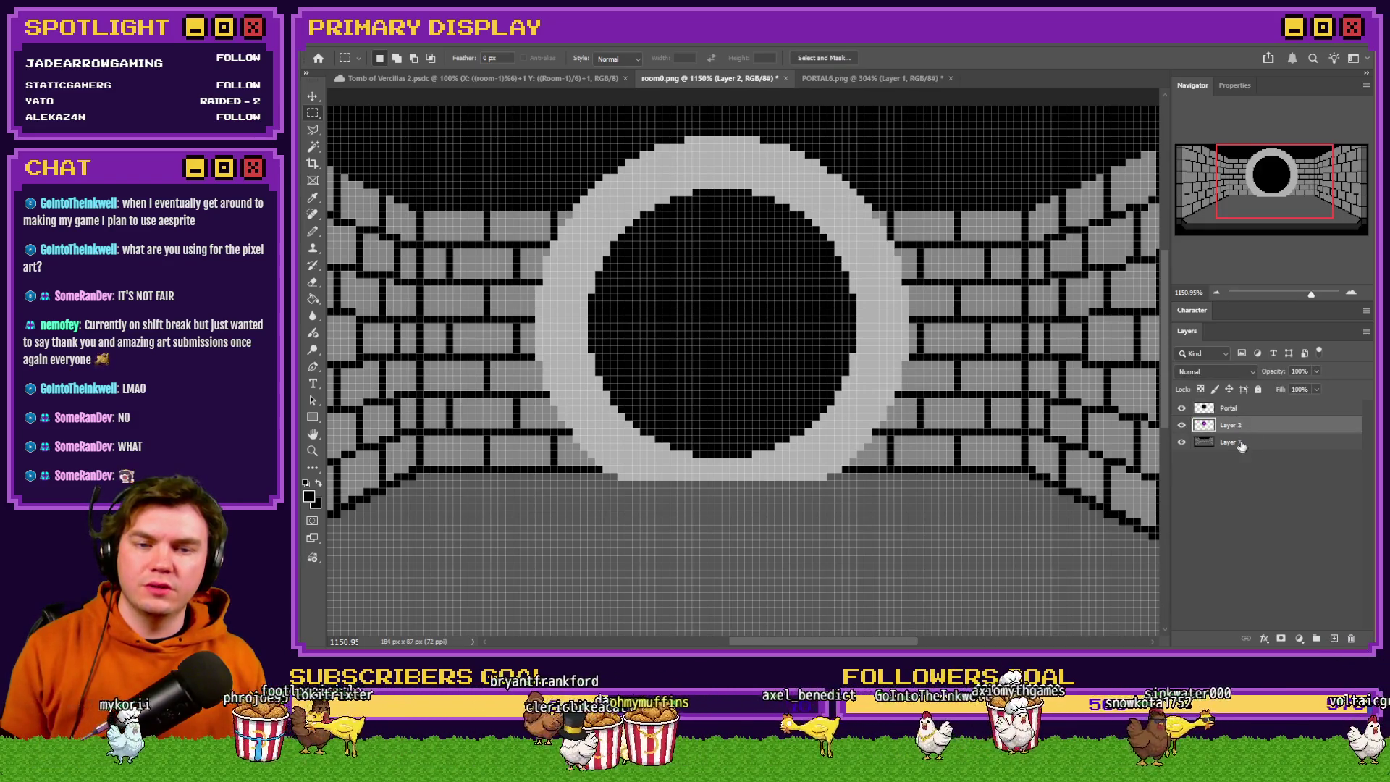
left_click(1259, 411, "shift")
key("ctrl+Down")
key("ctrl+Down")
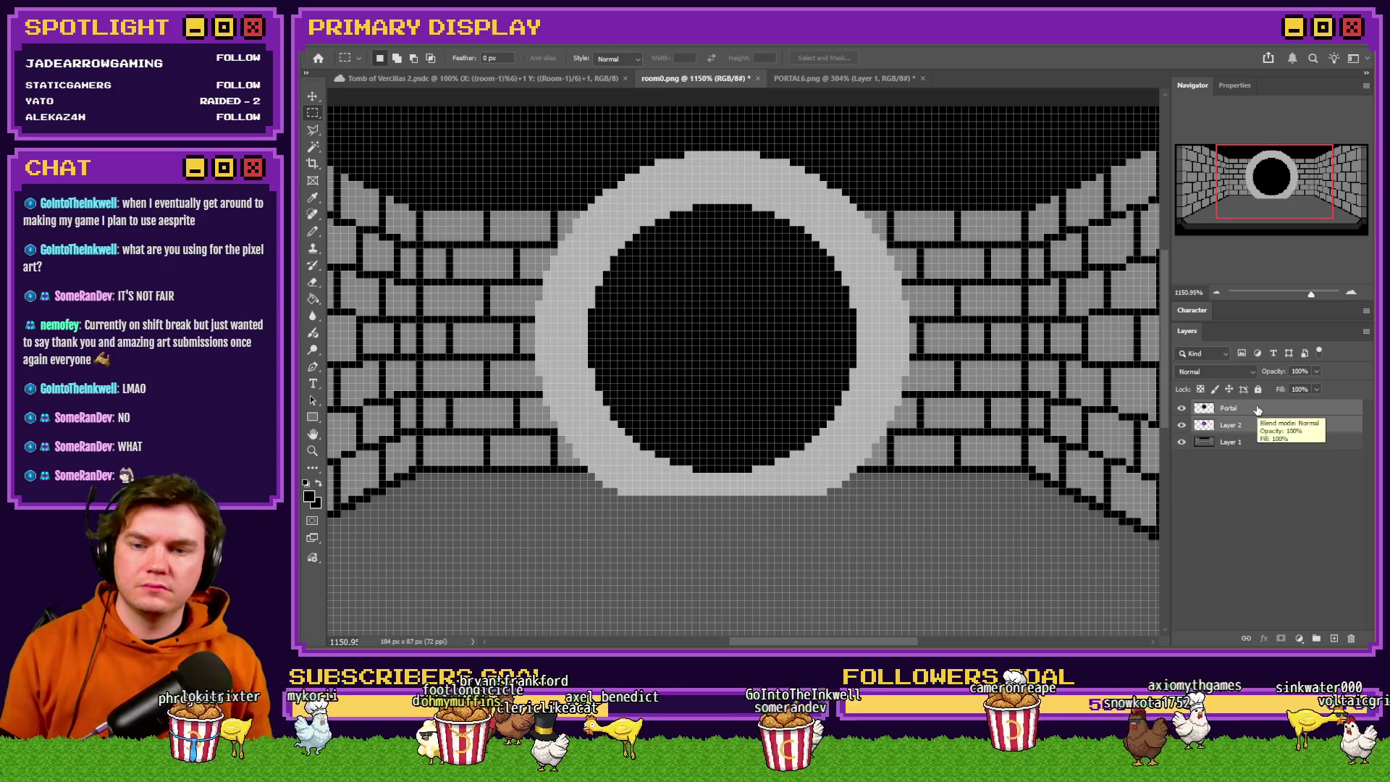
key("ctrl+Down")
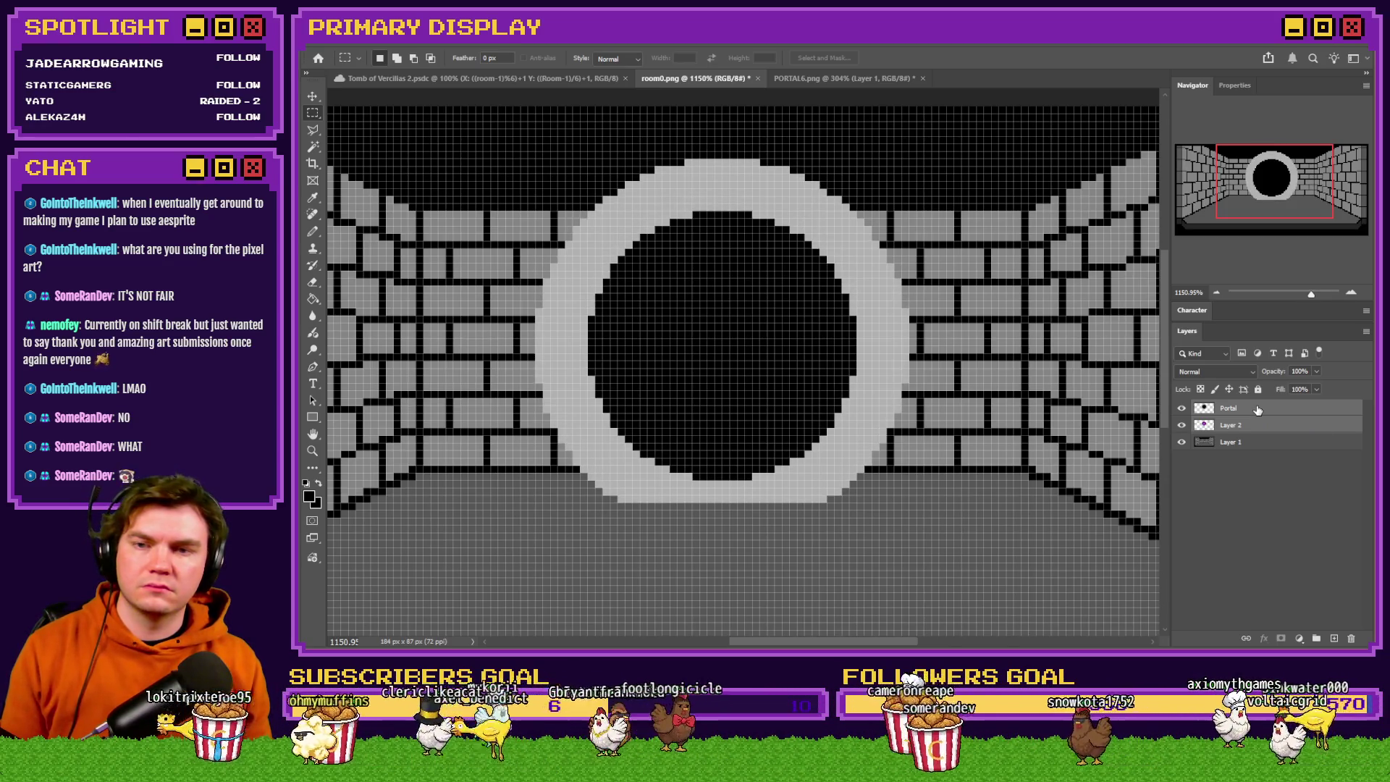
key("ctrl+Down")
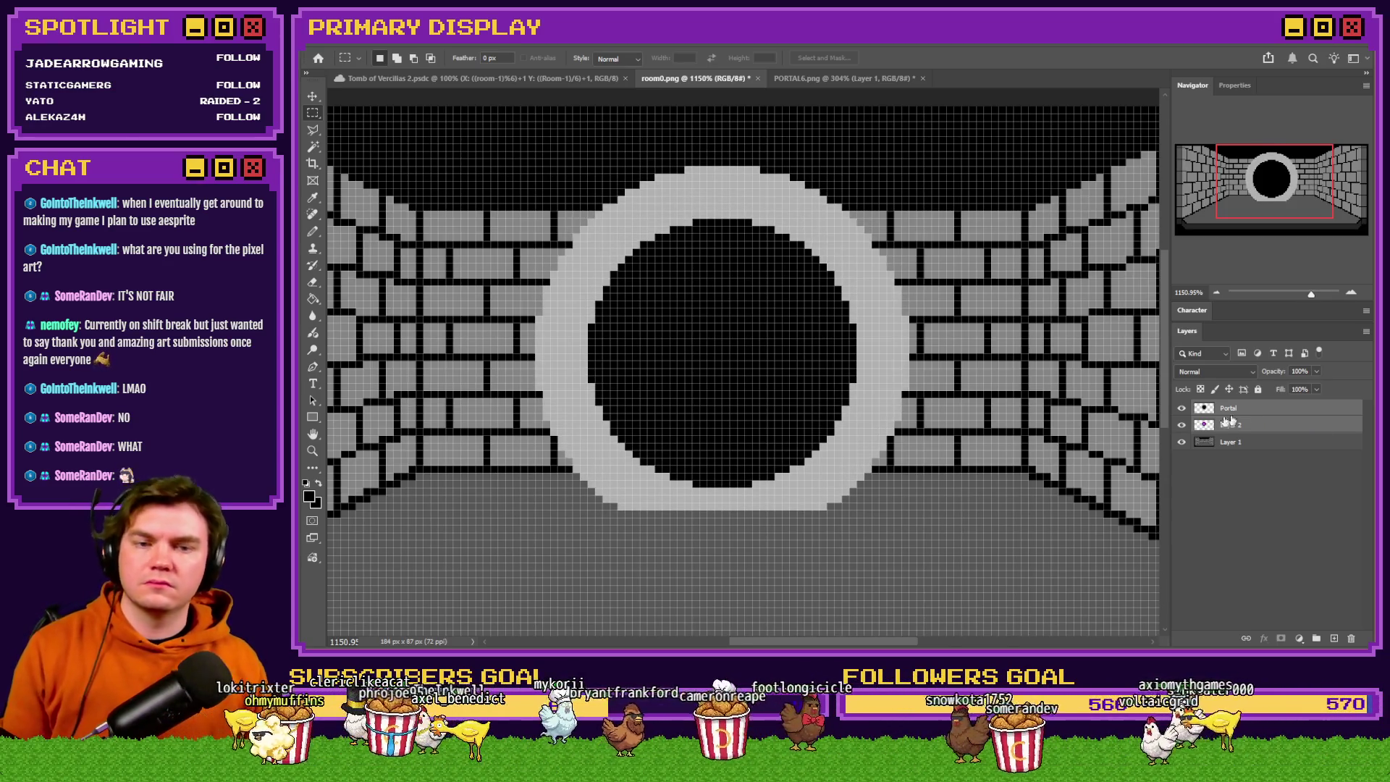
left_click(1182, 410)
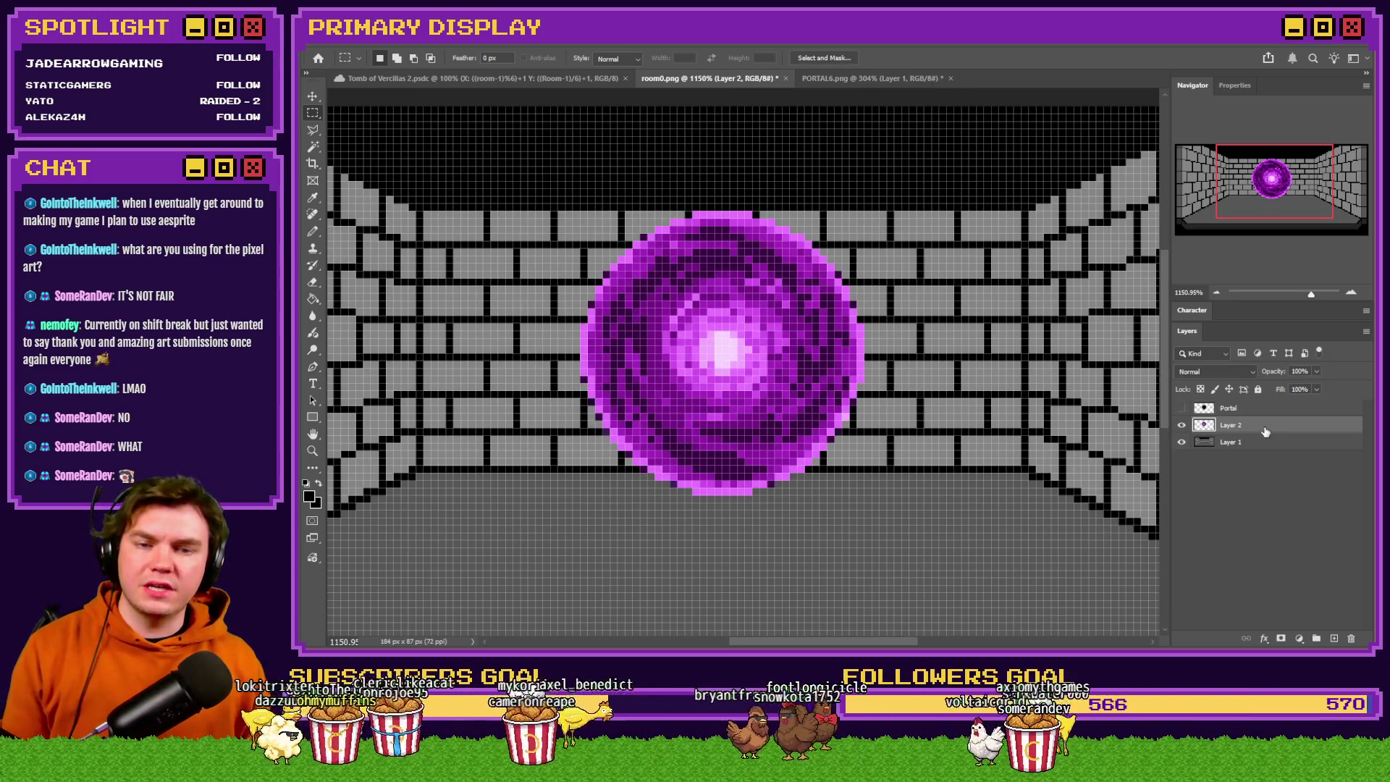
key("ctrl+Up")
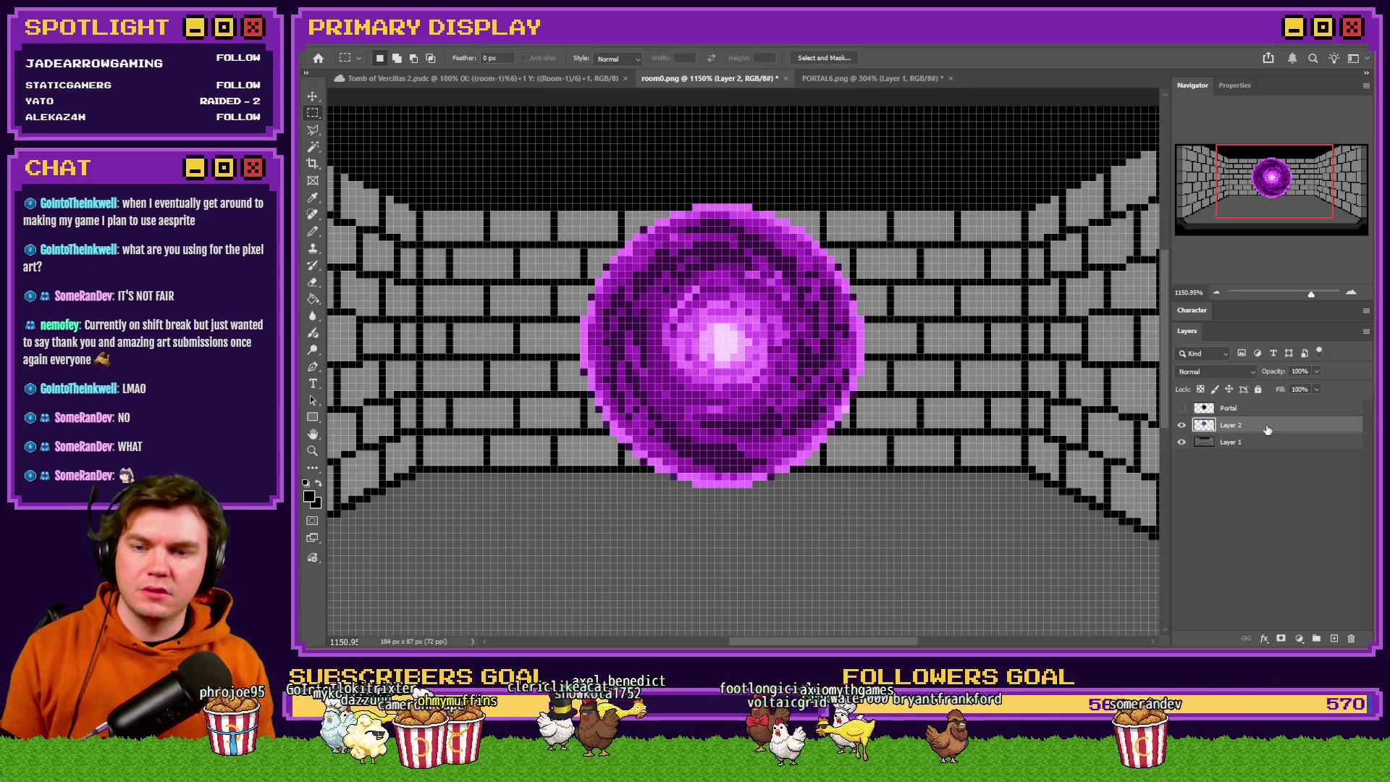
key("ctrl+Up")
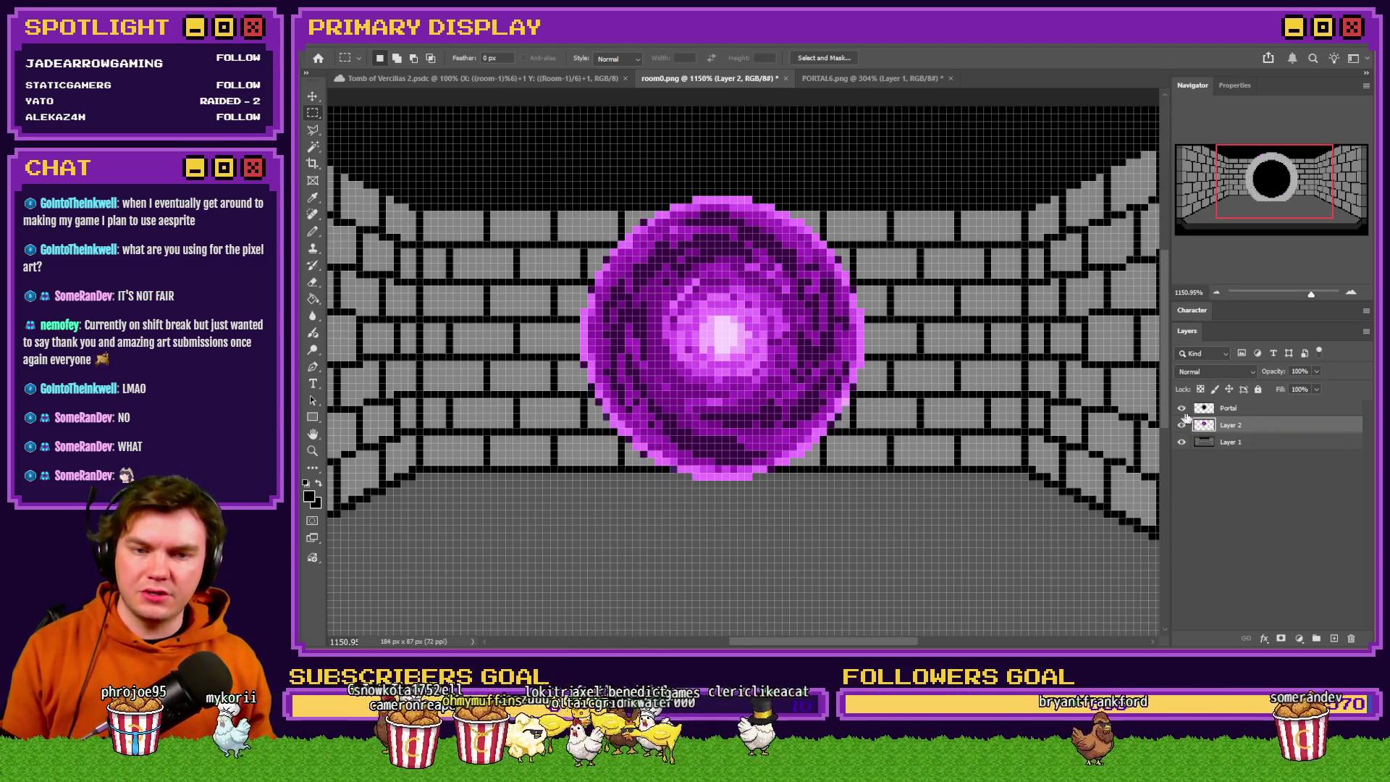
left_click(1183, 408)
left_click(1229, 410)
key("ctrl+Up")
key("ctrl+Up")
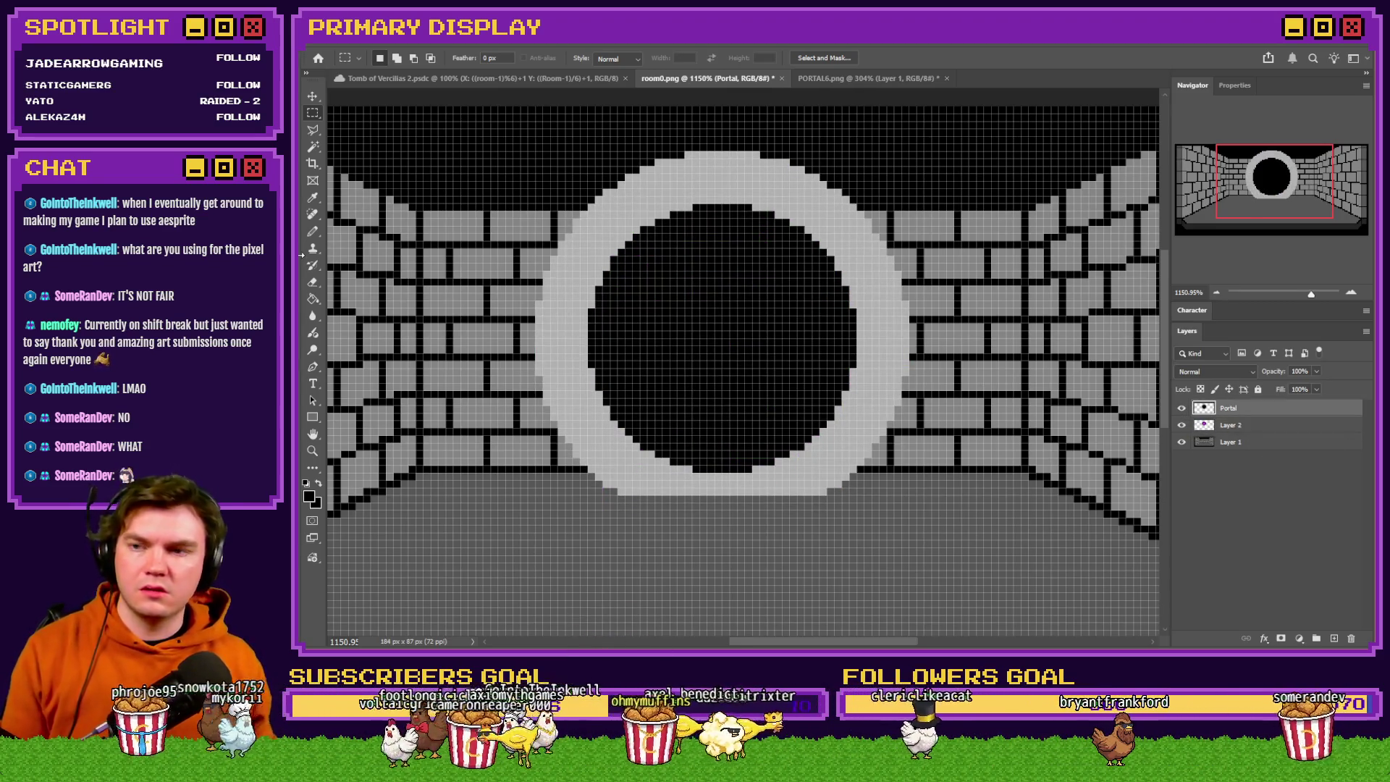
Select the black disc inside the ring by colour and delete it to reveal the portal.
left_click(313, 147)
left_click(636, 274)
key("Delete")
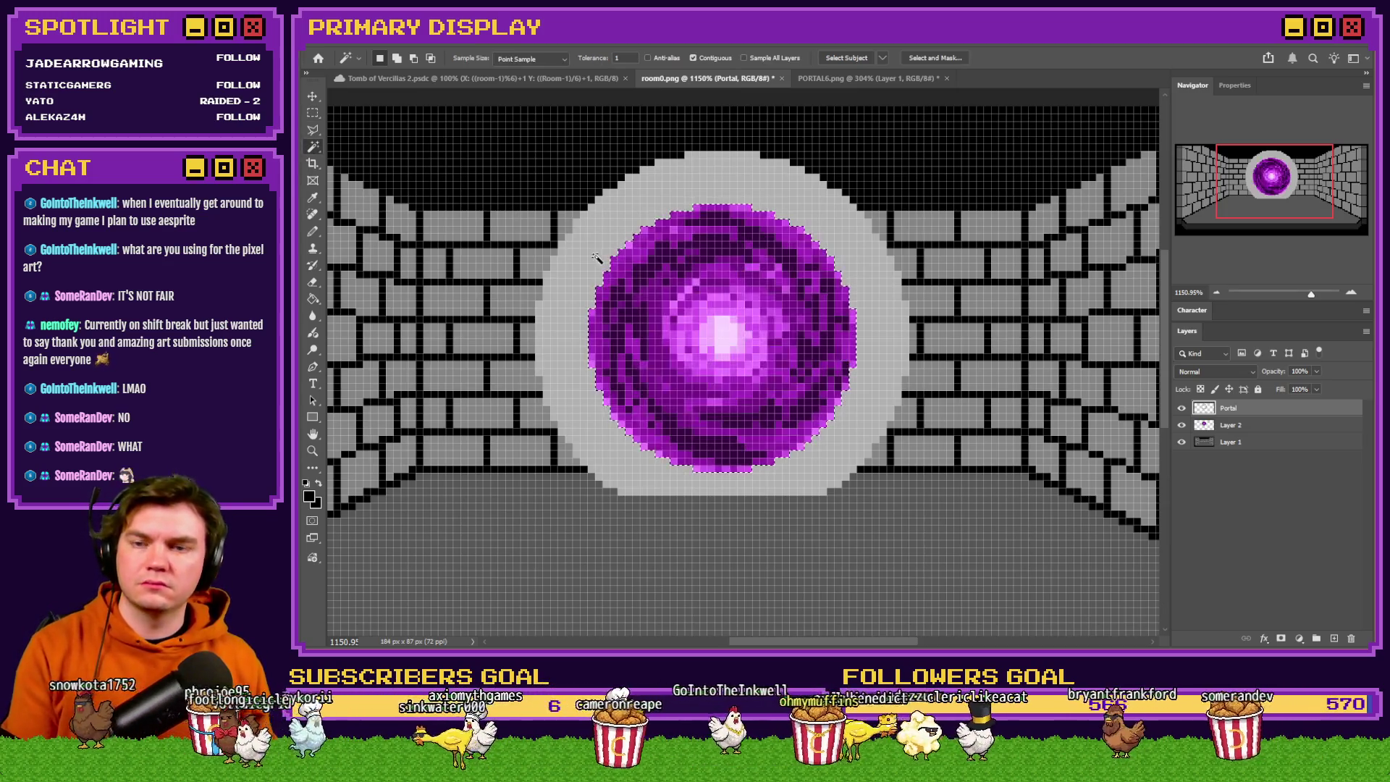
key("m")
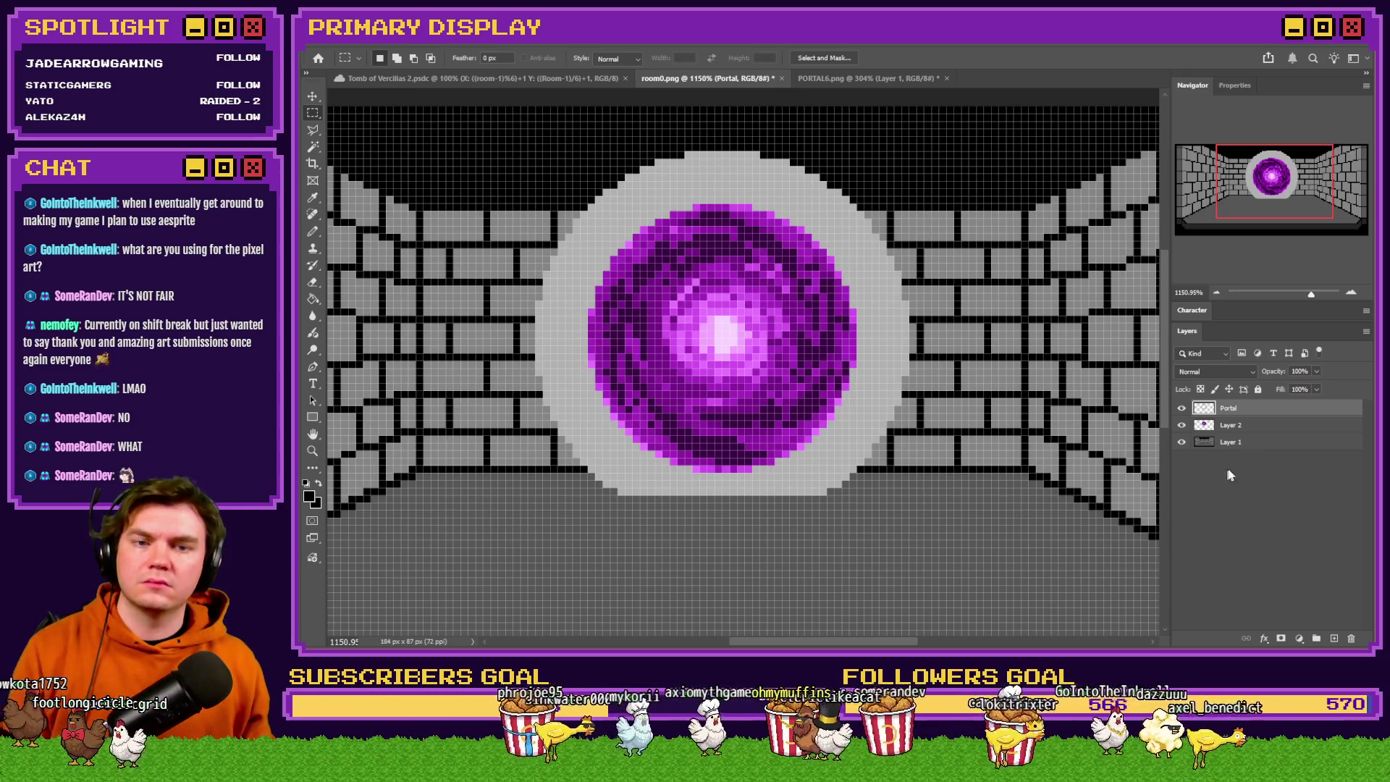
left_click(313, 231)
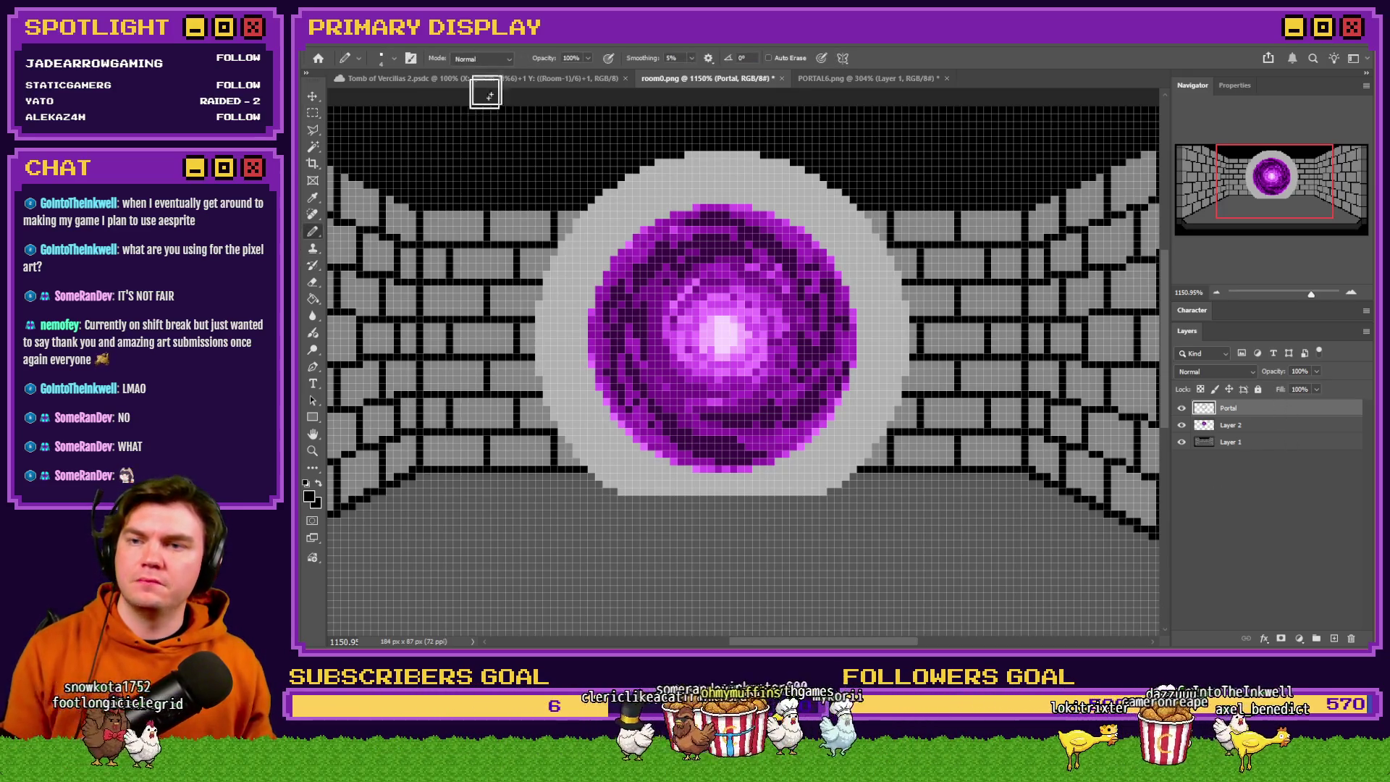
Set the brush to the 1-pixel square preset.
left_click(478, 78)
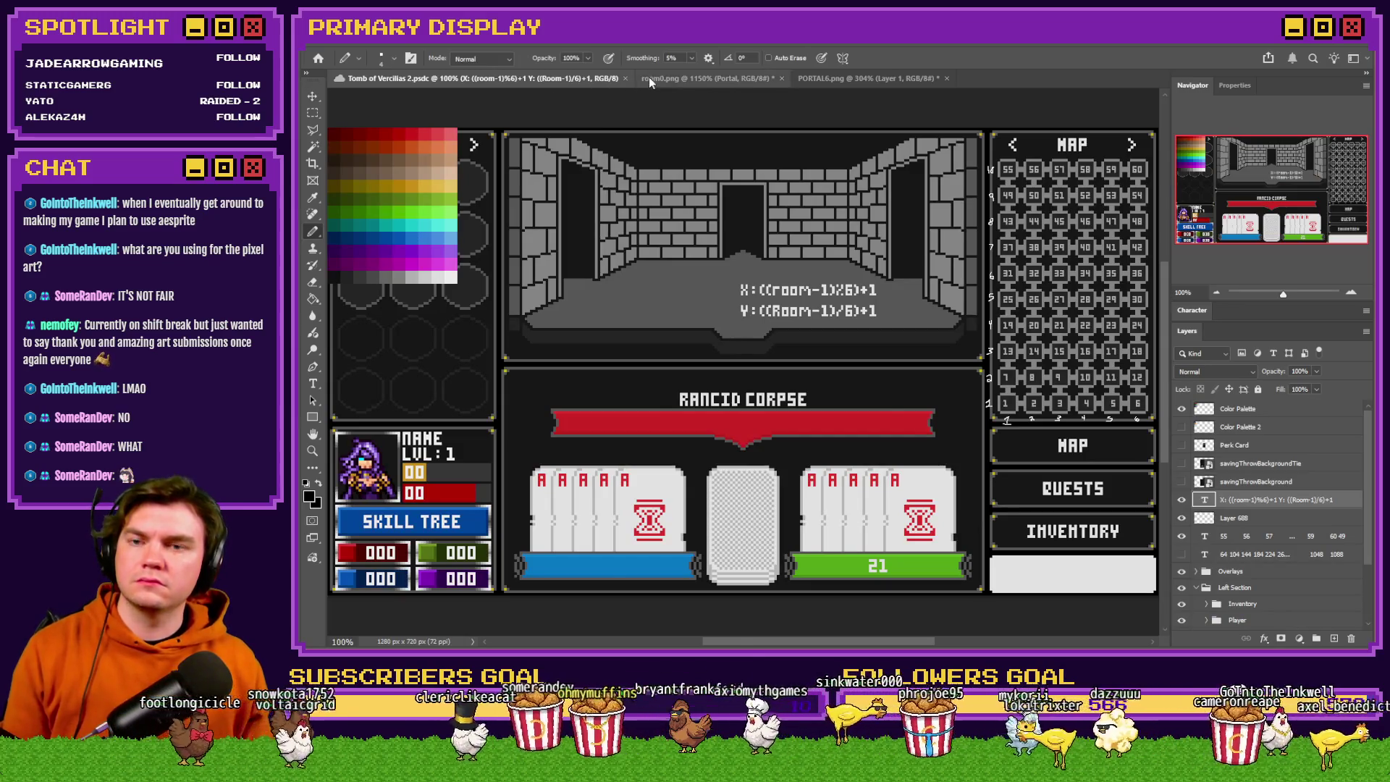
left_click(670, 78)
right_click(513, 162)
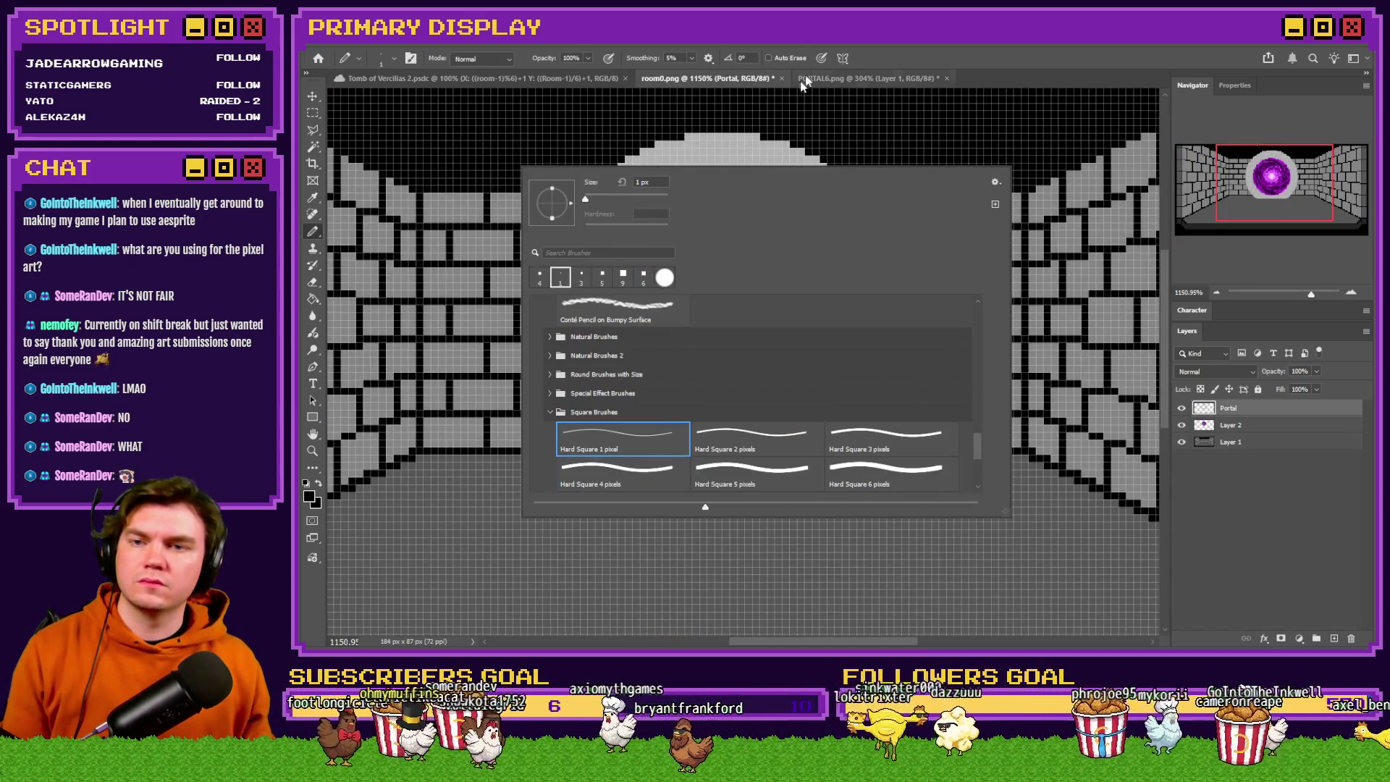
left_click(618, 438)
left_click(790, 114)
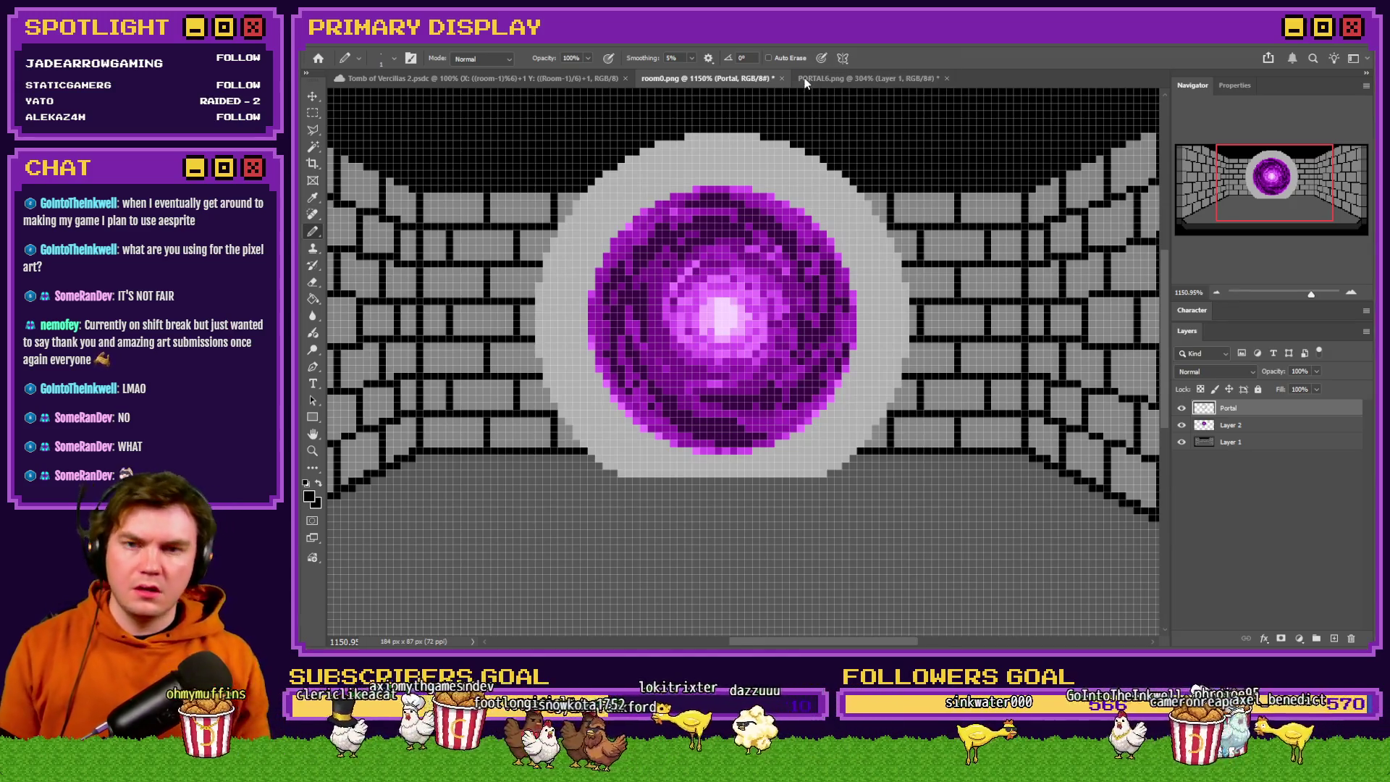
Copy the ToV_Monsters_Collection Color Palette layer into room0.png, placed lower left below the portal.
key("alt+Tab")
key("alt+Tab")
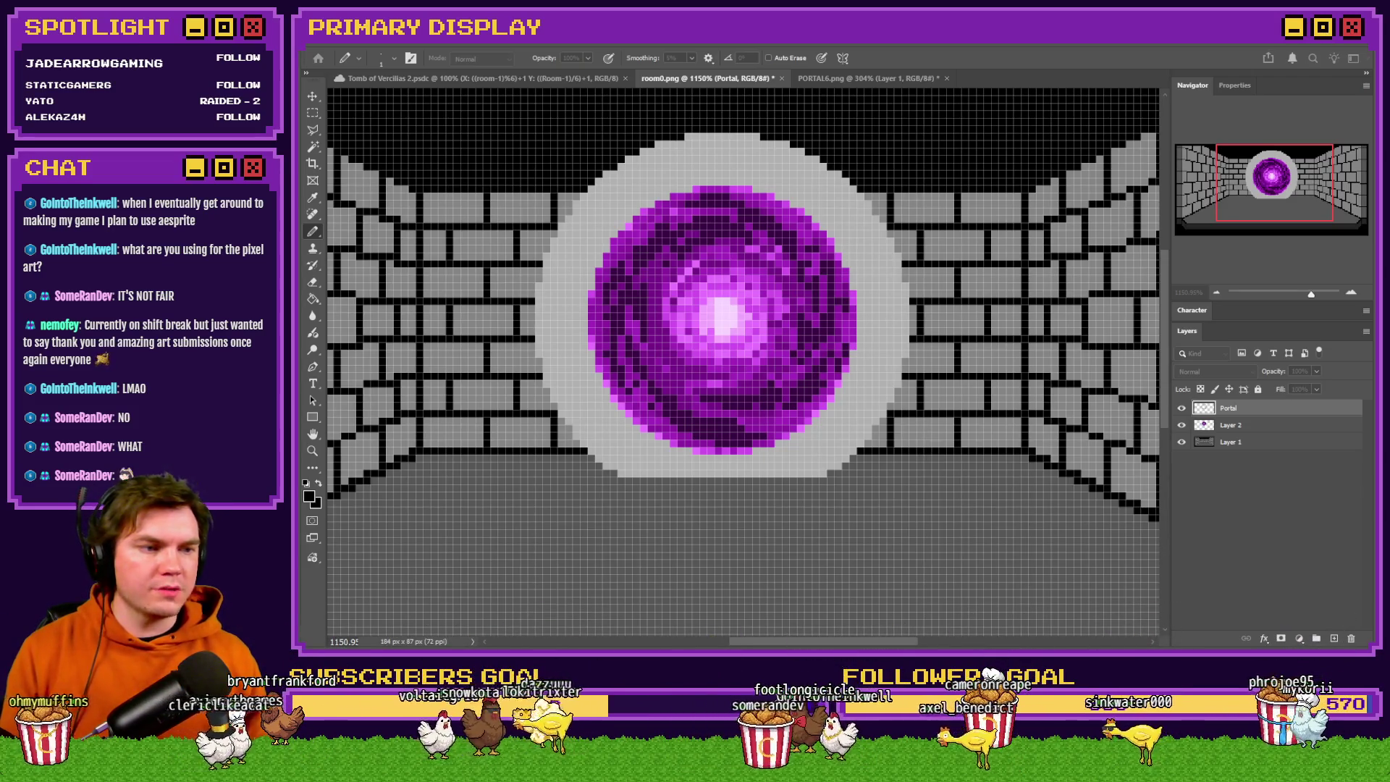
left_click(1090, 317)
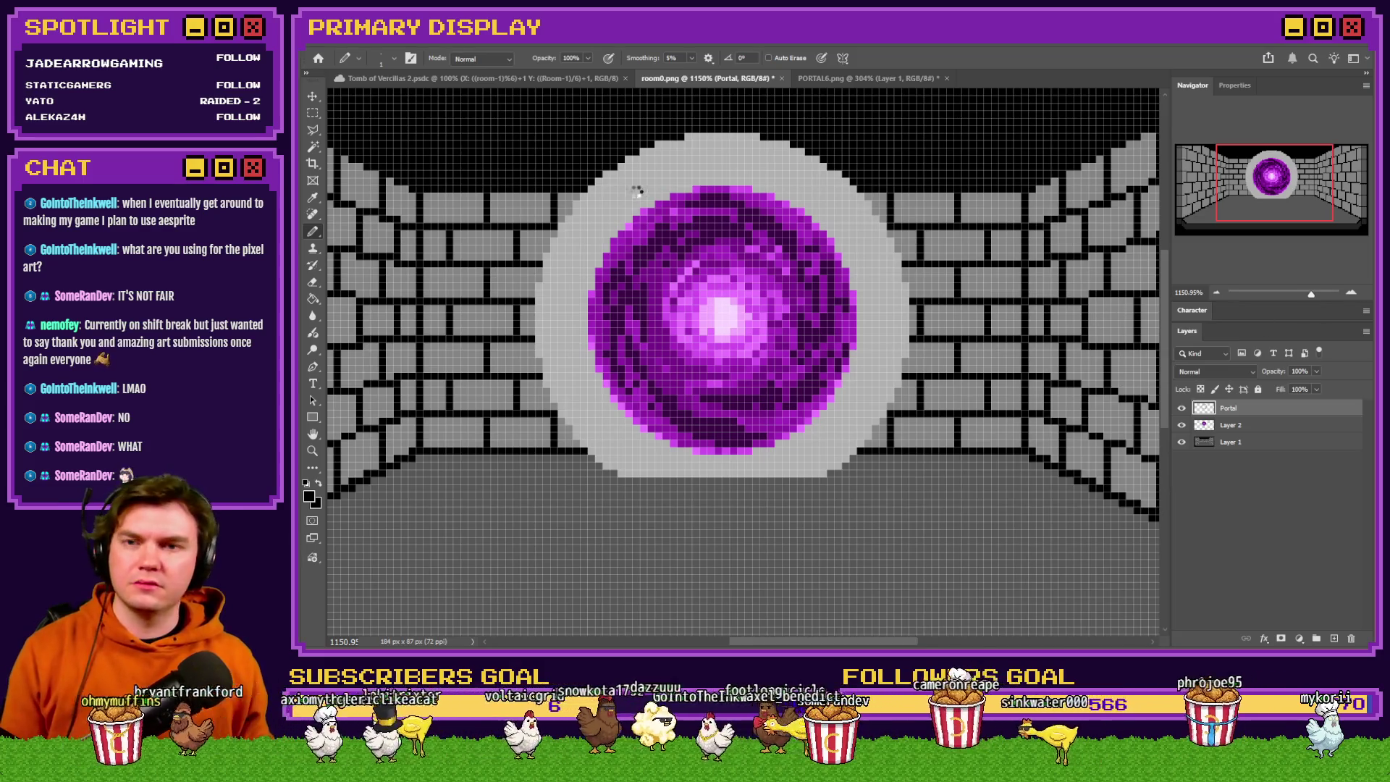
scroll(639, 191, "up", 5)
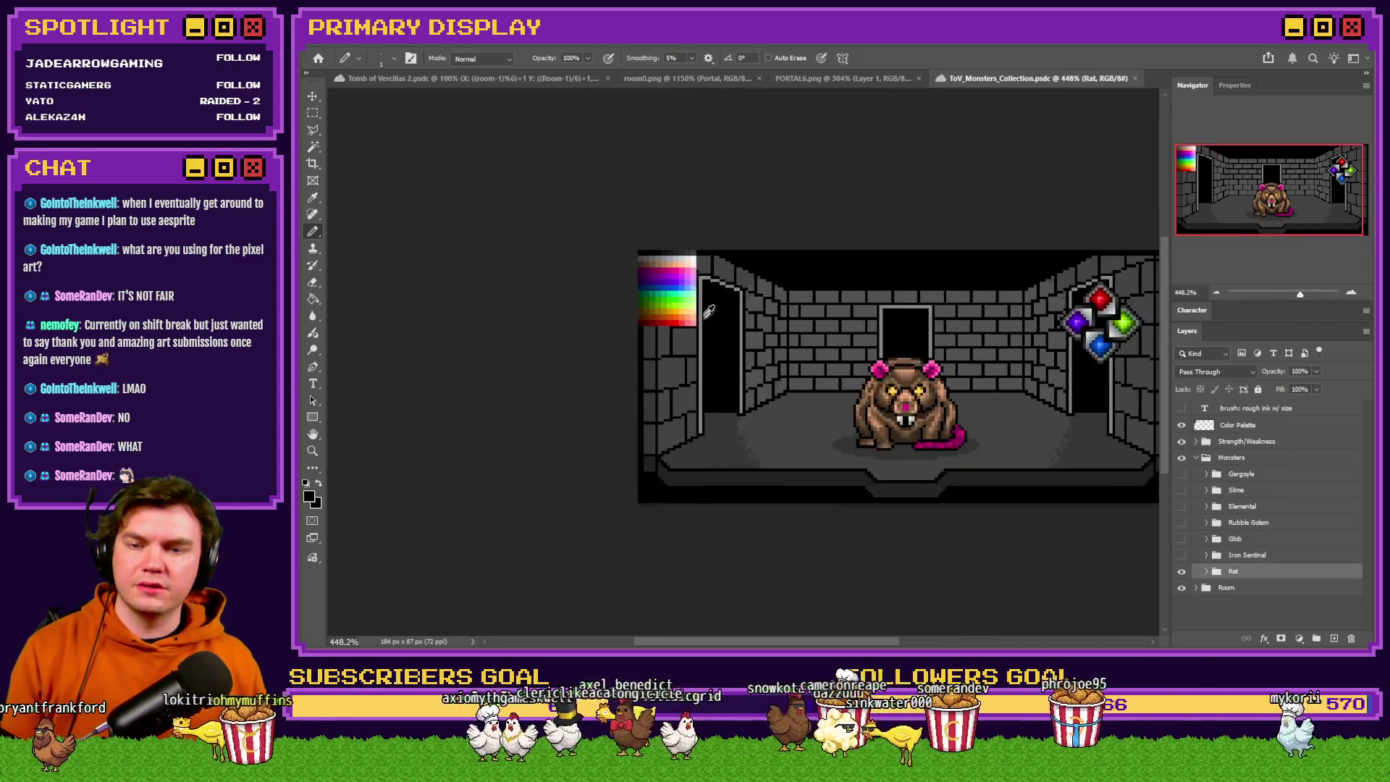
left_click(313, 114)
scroll(708, 268, "up", 1)
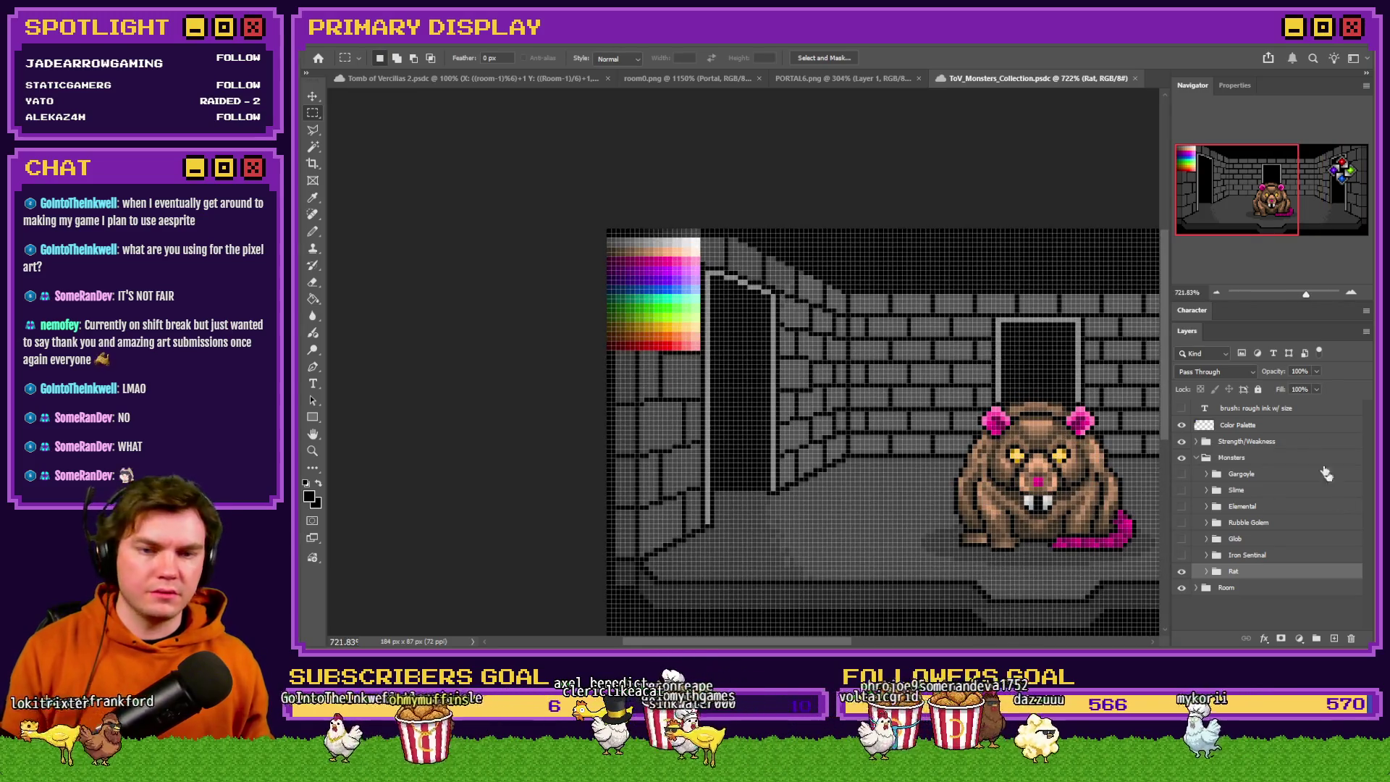
left_click(1270, 432)
left_click(733, 80)
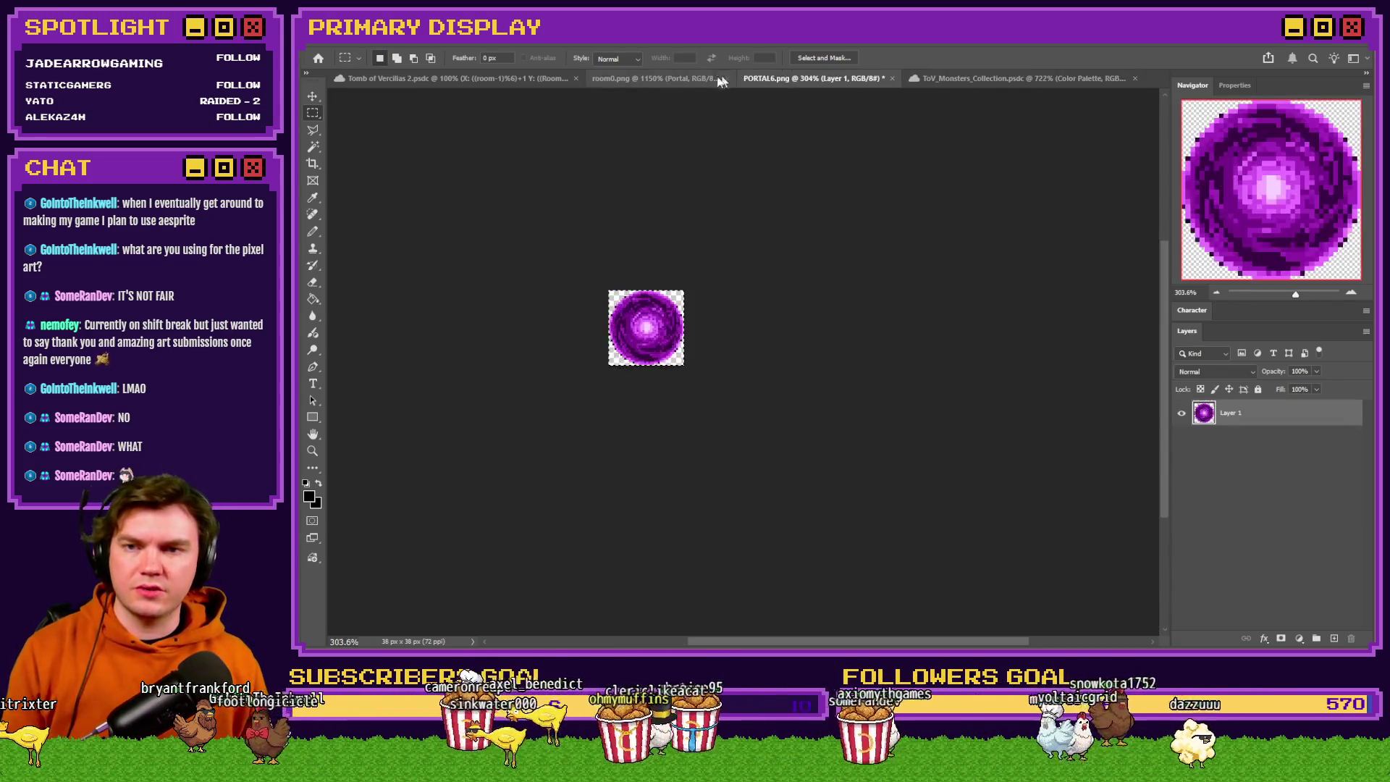
scroll(878, 276, "down", 3)
scroll(809, 327, "up", 2)
mouse_move(809, 327)
left_mouse_down()
mouse_move(580, 265)
mouse_move(630, 465)
left_mouse_up()
scroll(815, 375, "up", 3)
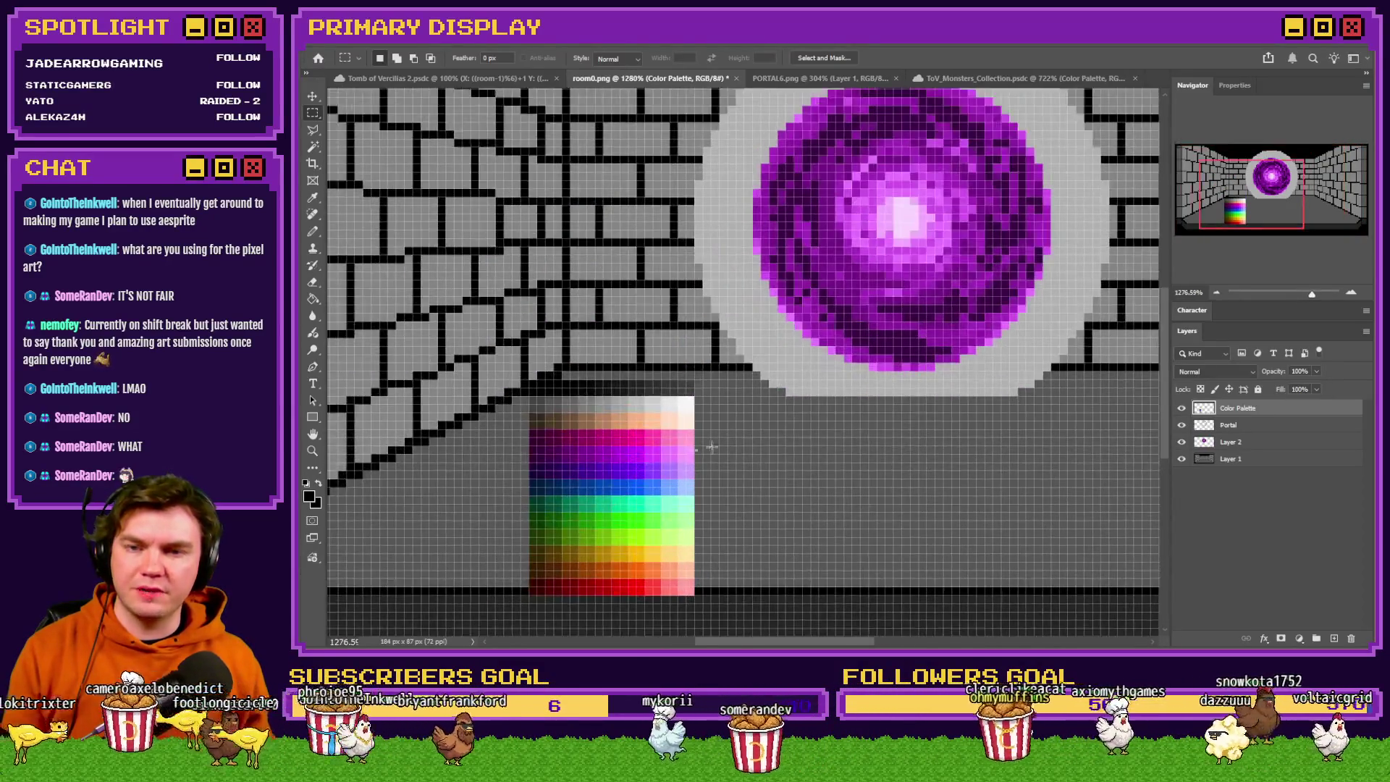
Undo a canvas-wide fill with a sampled palette grey and make the Portal layer active.
key("g")
left_click(548, 324, "alt")
left_click_drag(531, 454, 481, 458)
left_click(616, 355)
key("ctrl+z")
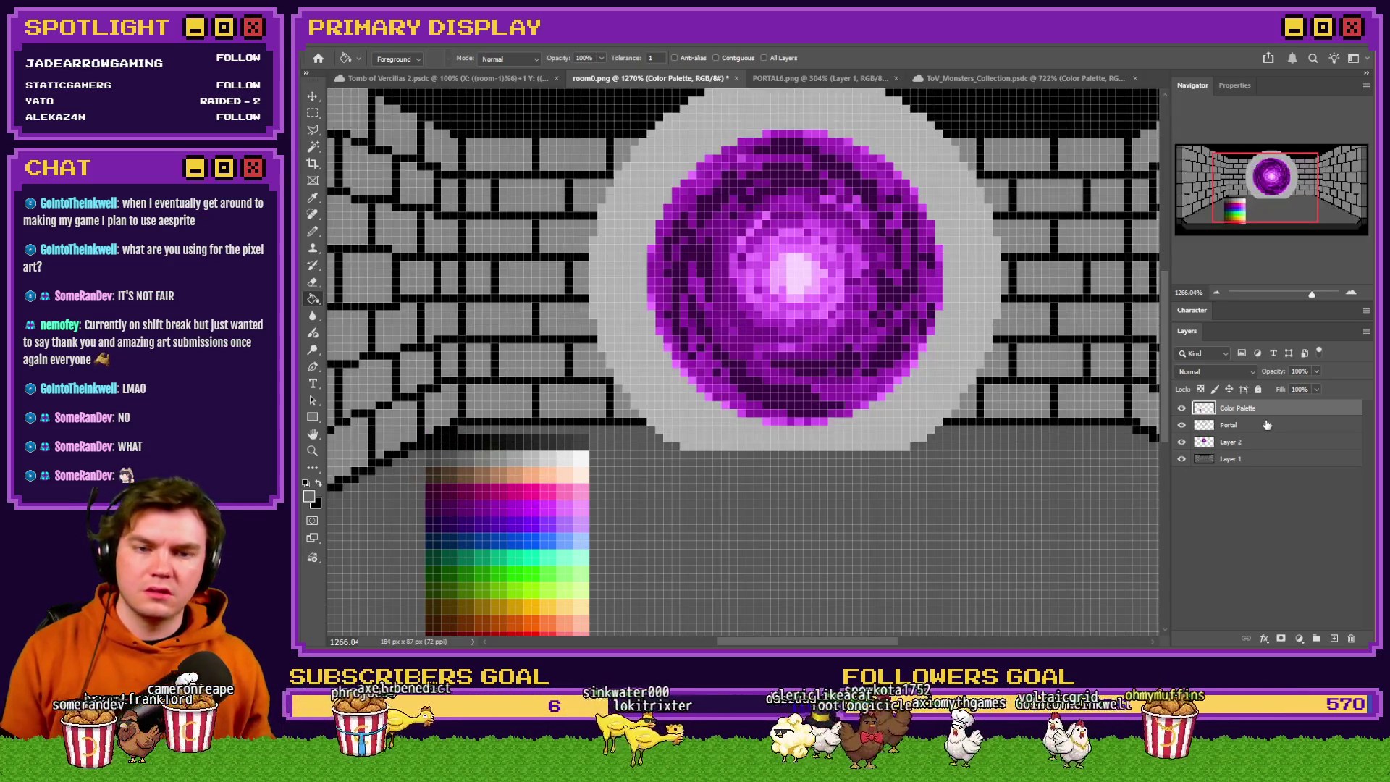
left_click(1267, 425)
key("ctrl+z")
Fill the ring around the portal with a darker grey sampled from the palette.
scroll(607, 391, "down", 2)
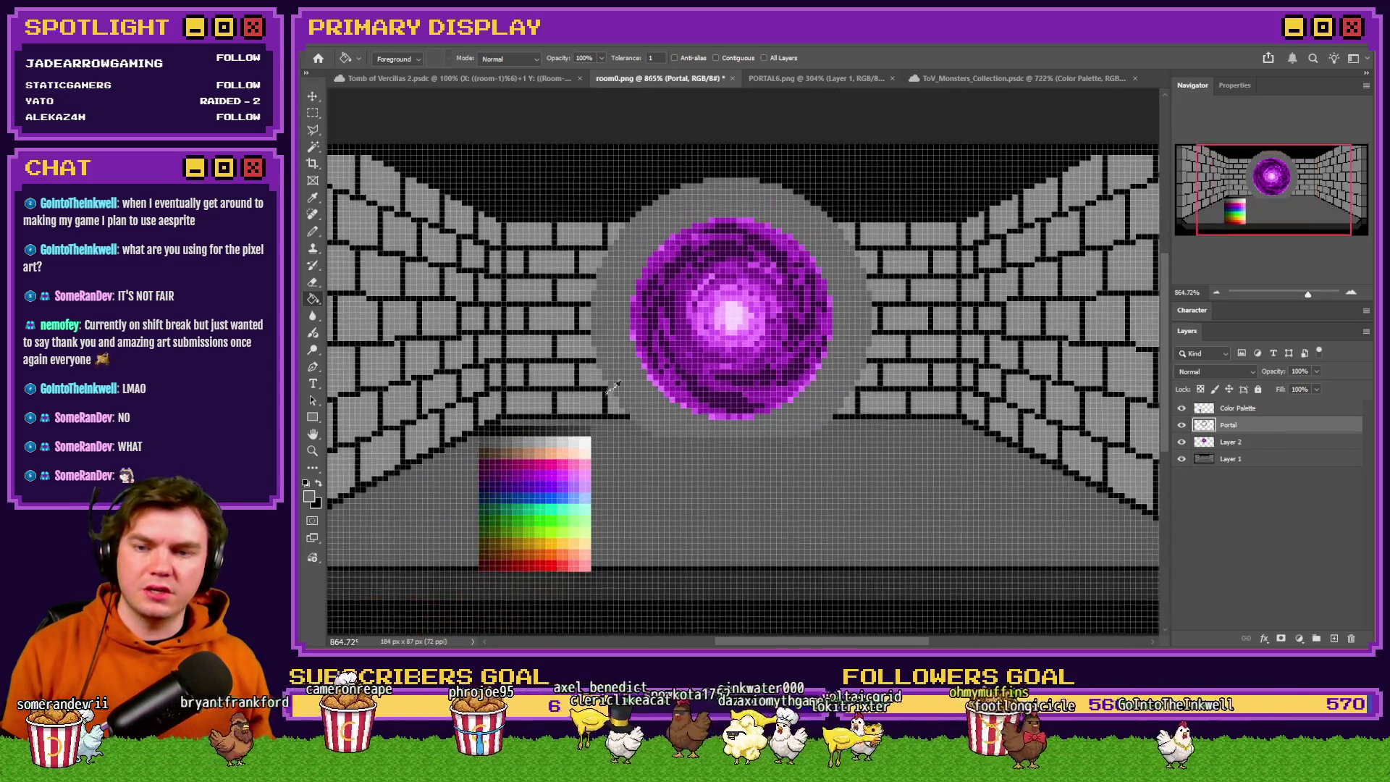
scroll(624, 376, "up", 2)
left_click_drag(471, 458, 451, 465)
left_click(621, 346)
left_click(601, 342)
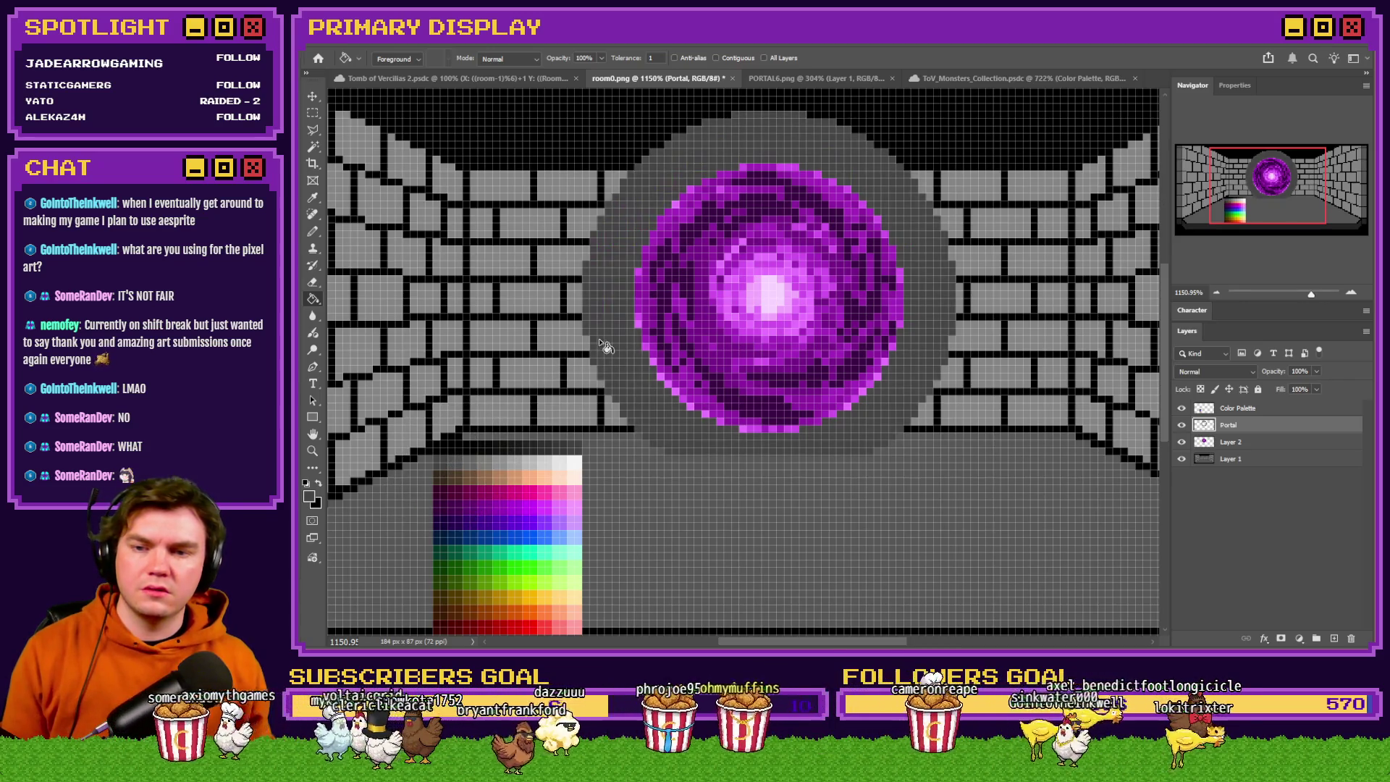
left_click_drag(570, 465, 572, 452)
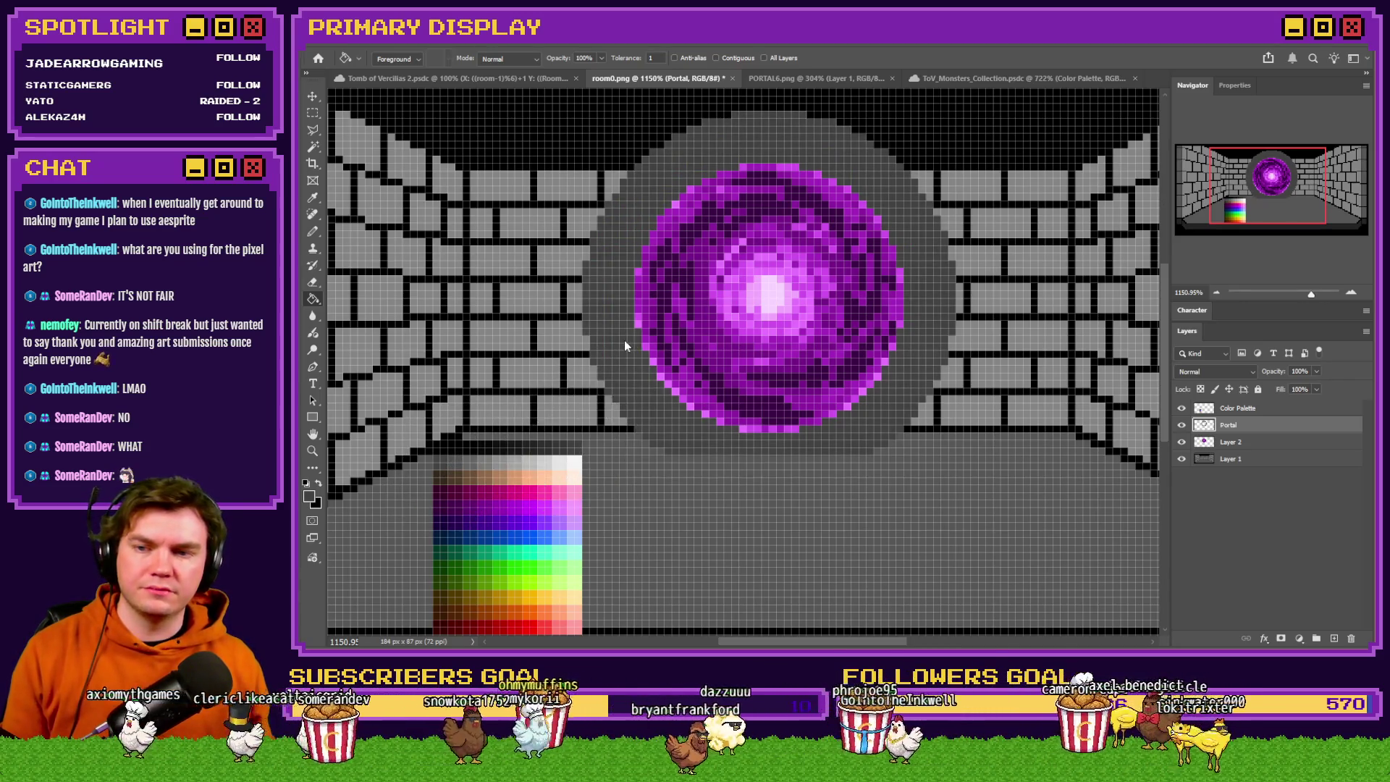
scroll(648, 311, "up", 1)
scroll(636, 392, "up", 1)
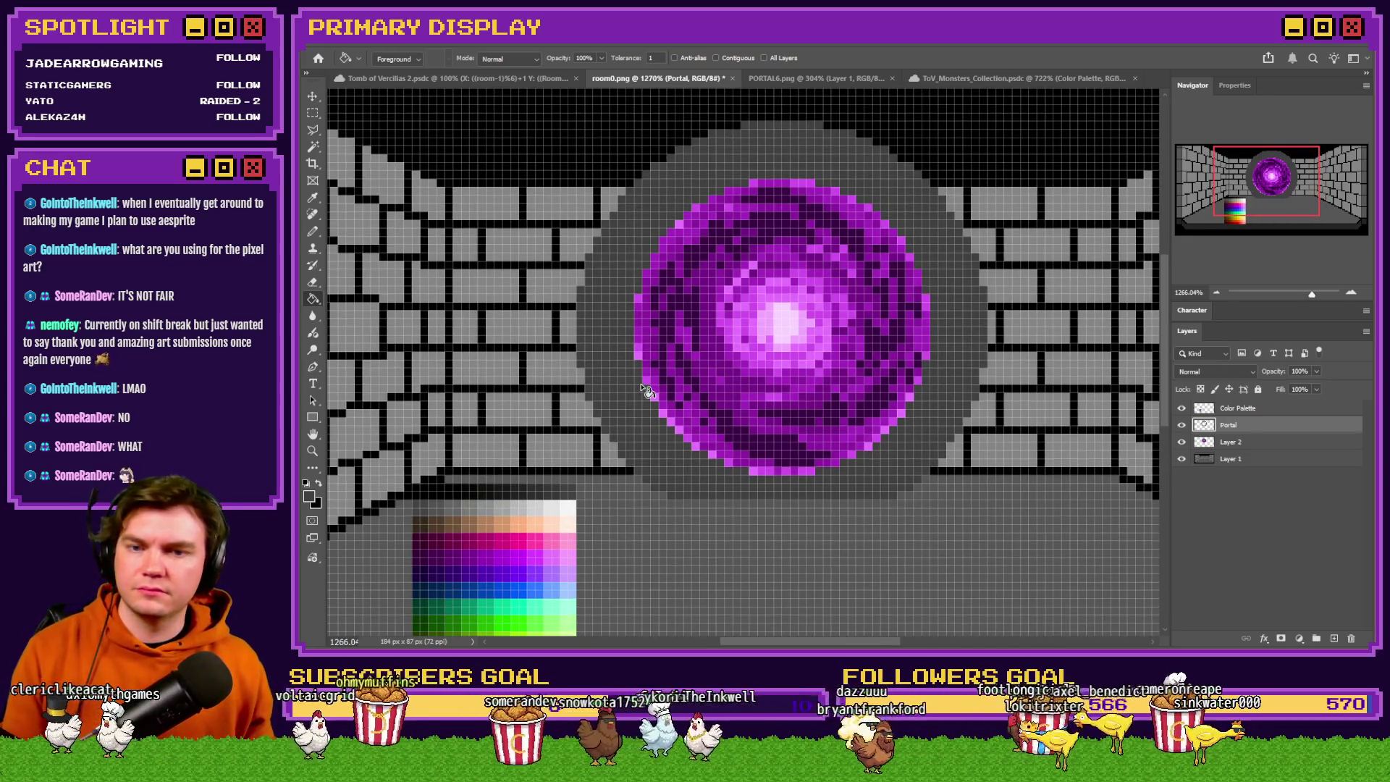
left_click(312, 113)
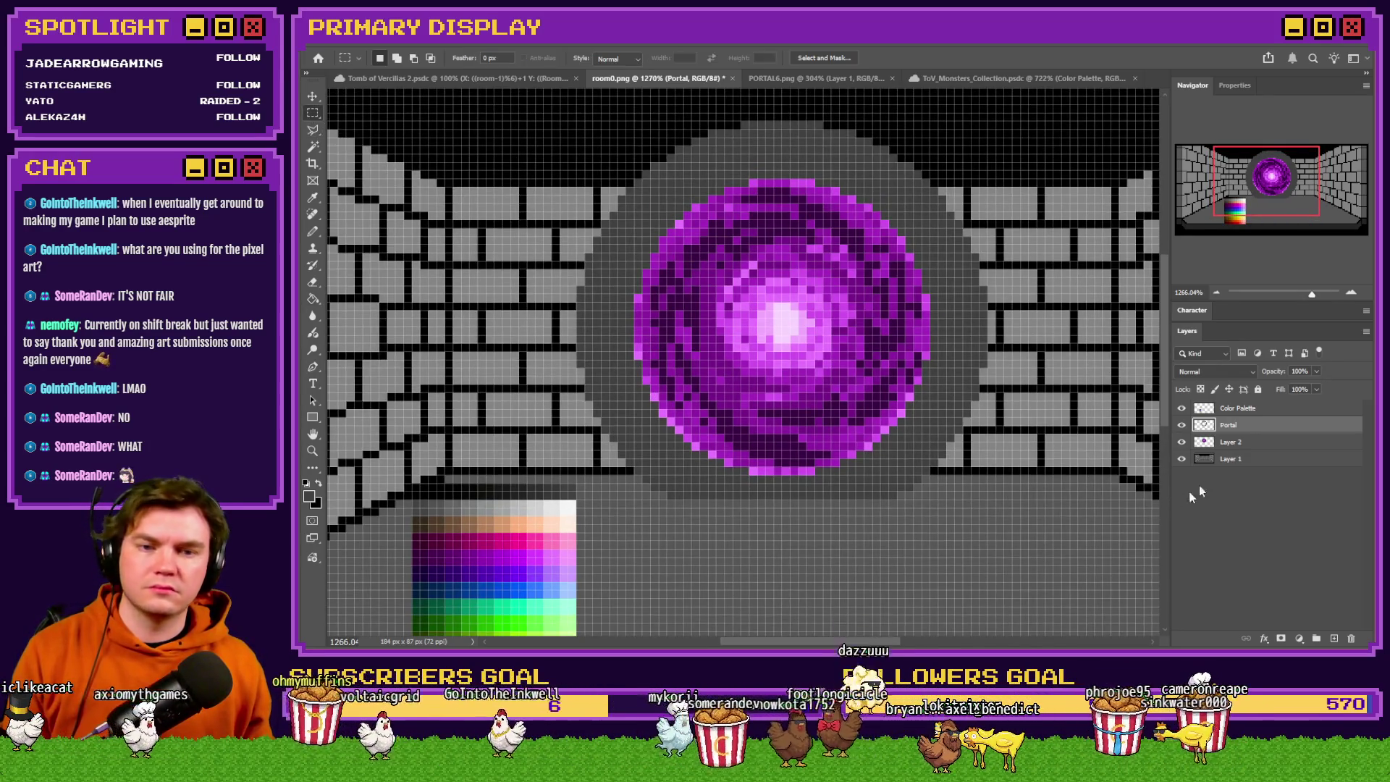
Cancel a stray rectangular selection and ready the 1-pixel brush.
left_click_drag(1020, 582, 582, 483)
left_click(582, 484)
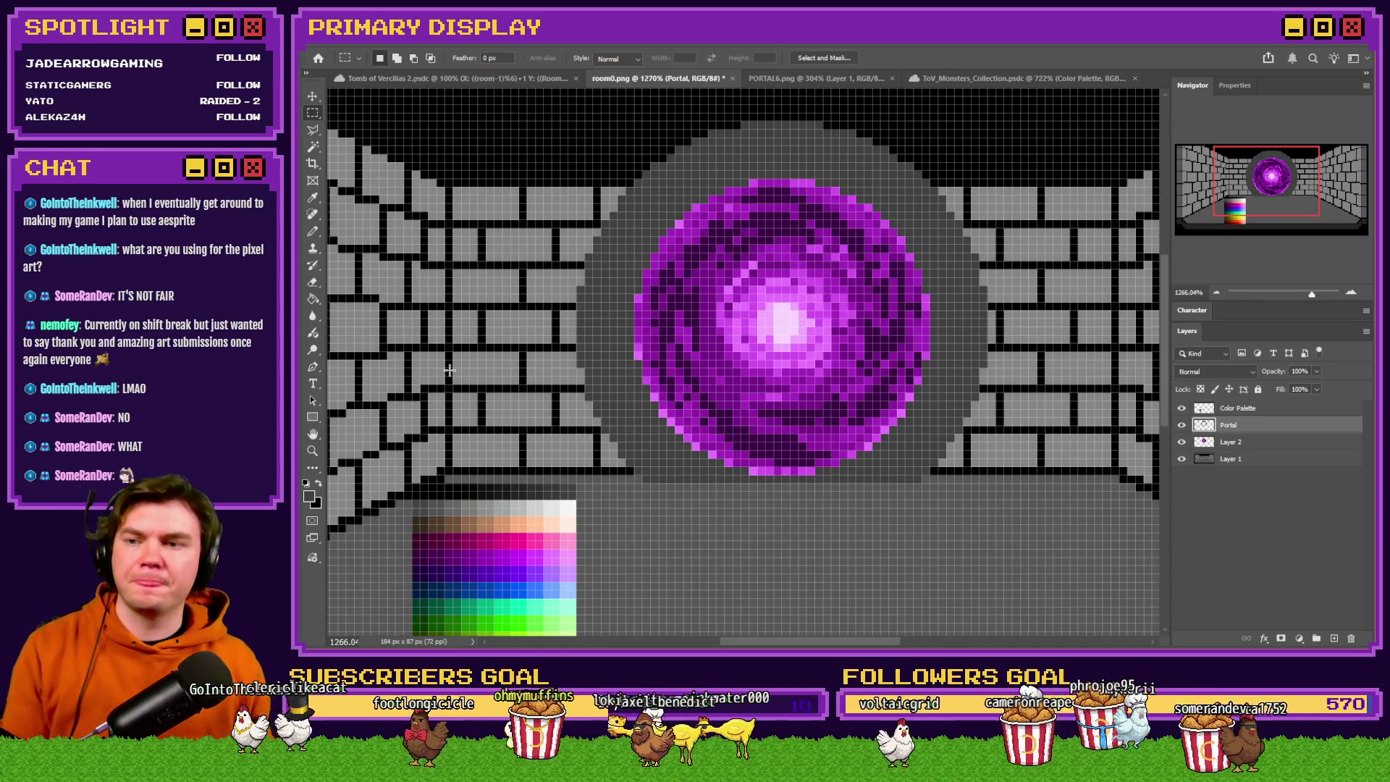
key("b")
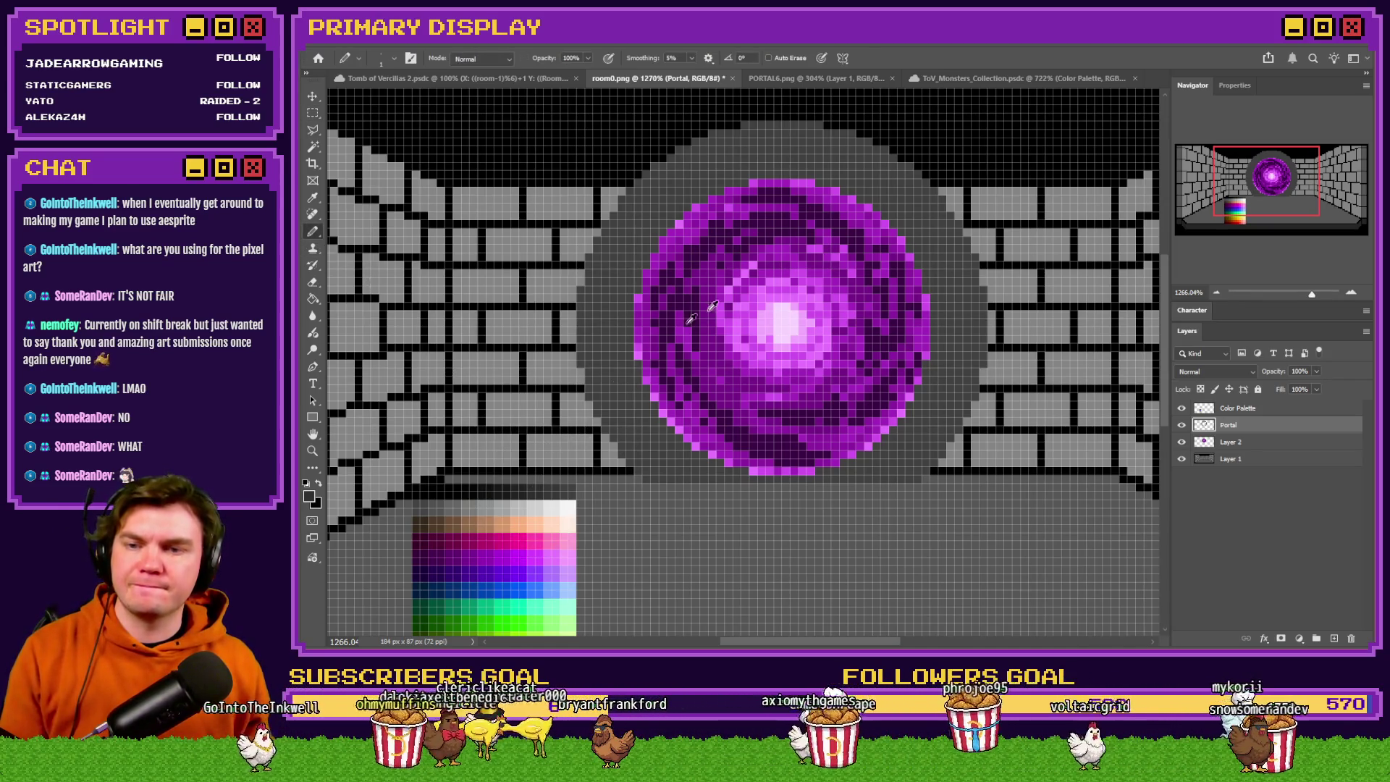
scroll(834, 231, "up", 1)
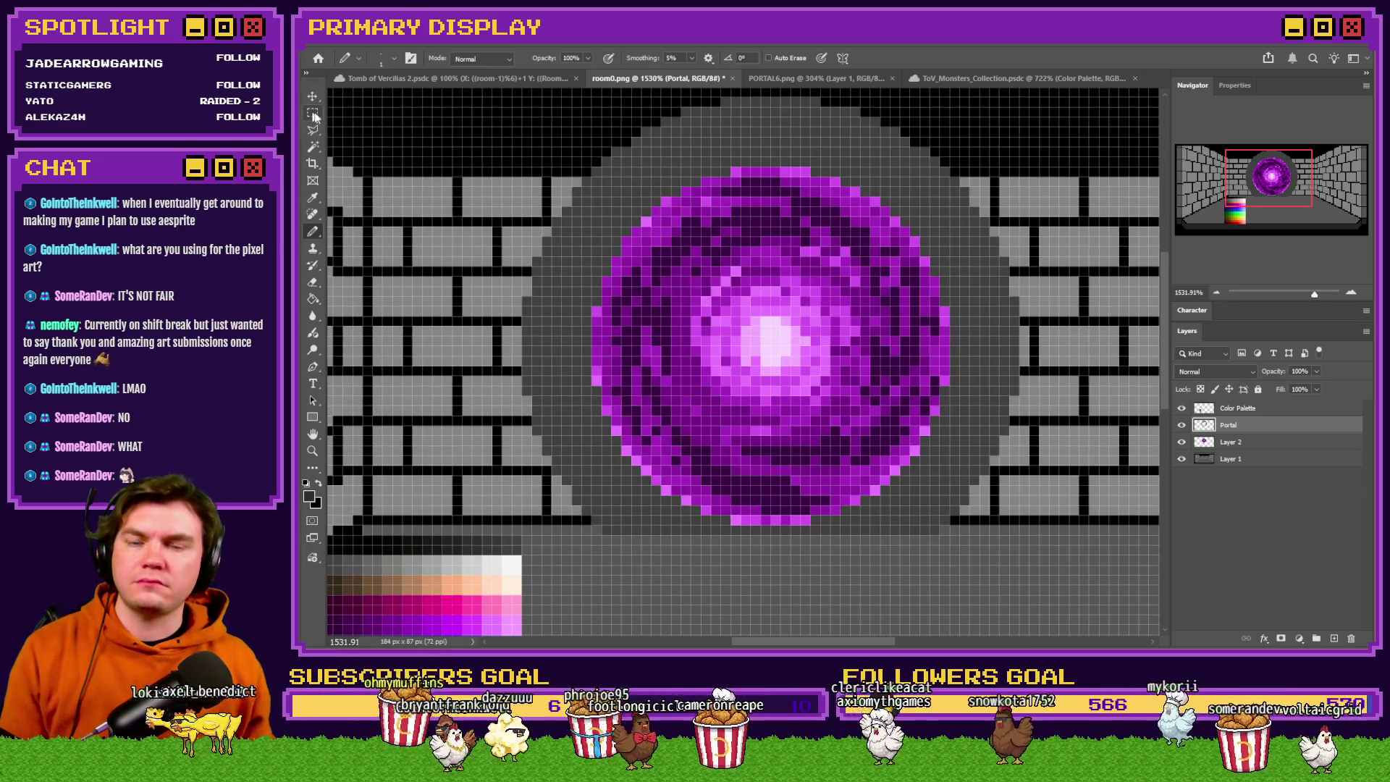
Hide Layer 2's purple portal and add an empty Layer 3 above Layer 1.
left_click(1182, 442)
left_click(1258, 444)
left_click(1258, 458)
left_click(1335, 638)
left_click(1253, 407)
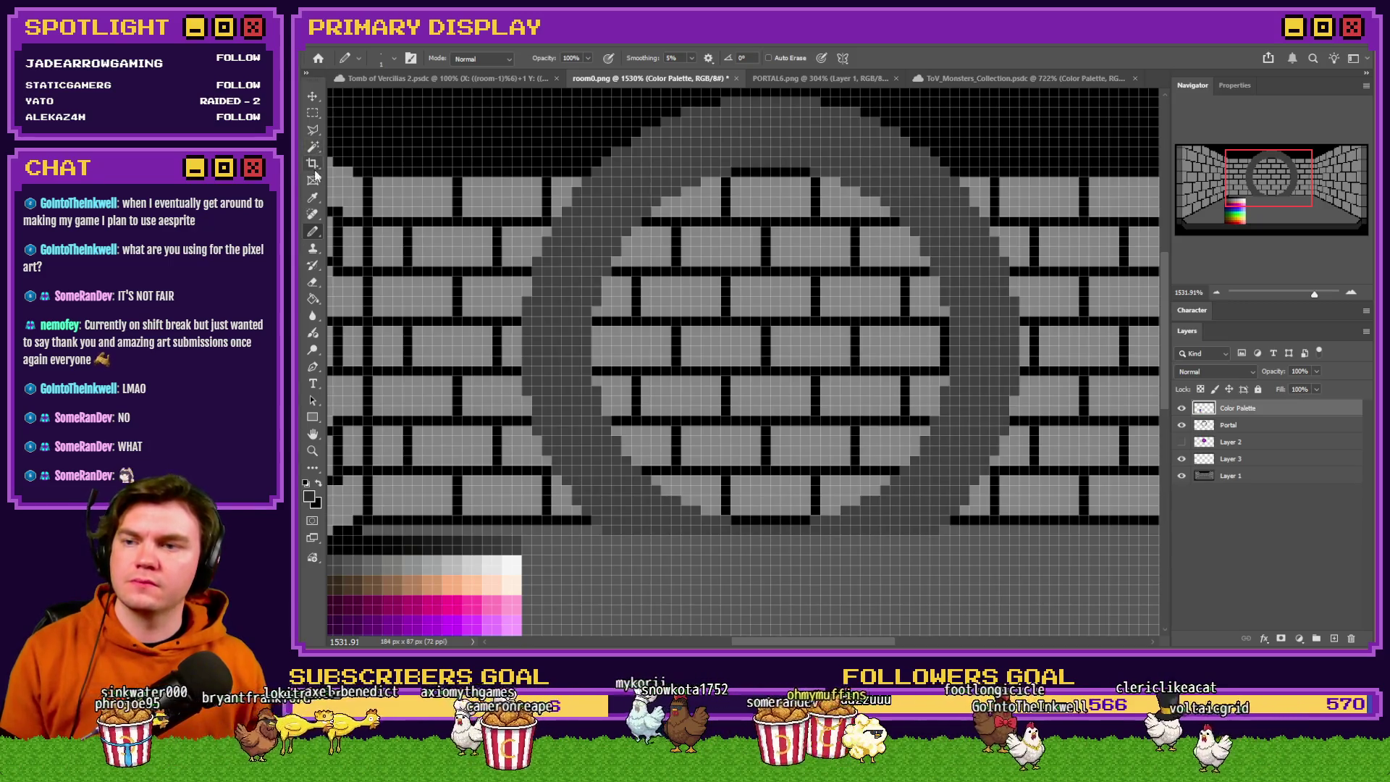
Magic Wand the bricks inside the ring and fill them black on Layer 3.
left_click(313, 146)
left_click(1240, 425)
left_click(801, 310)
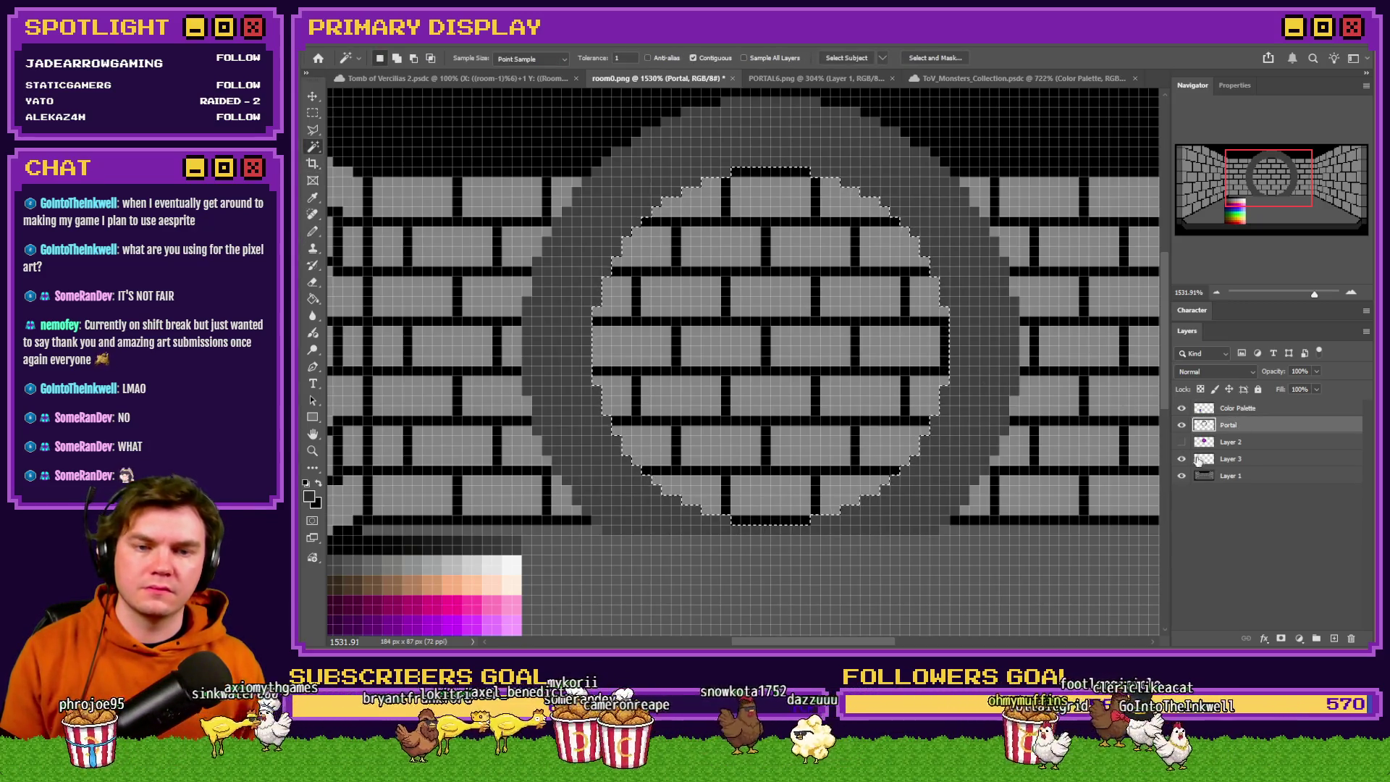
left_click(1231, 458)
left_click(313, 299)
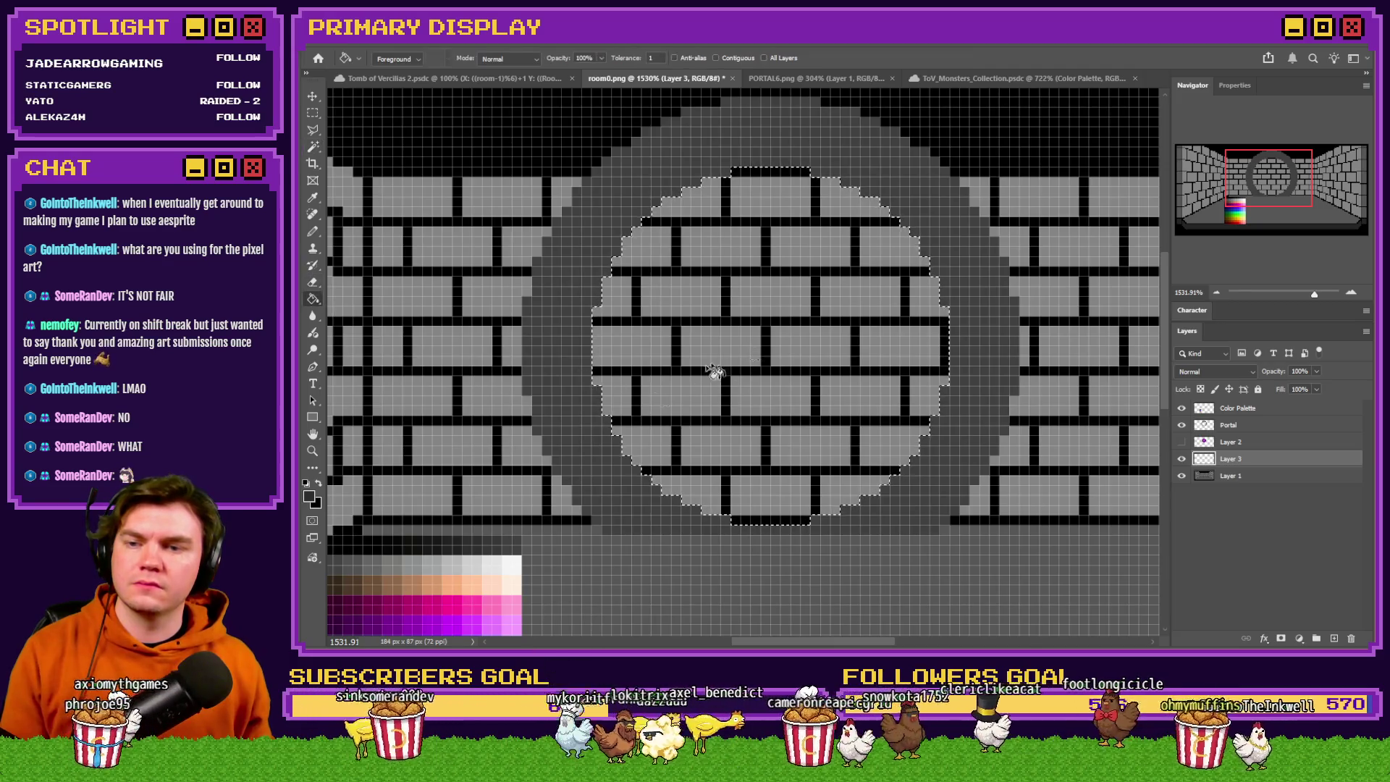
left_click(771, 340)
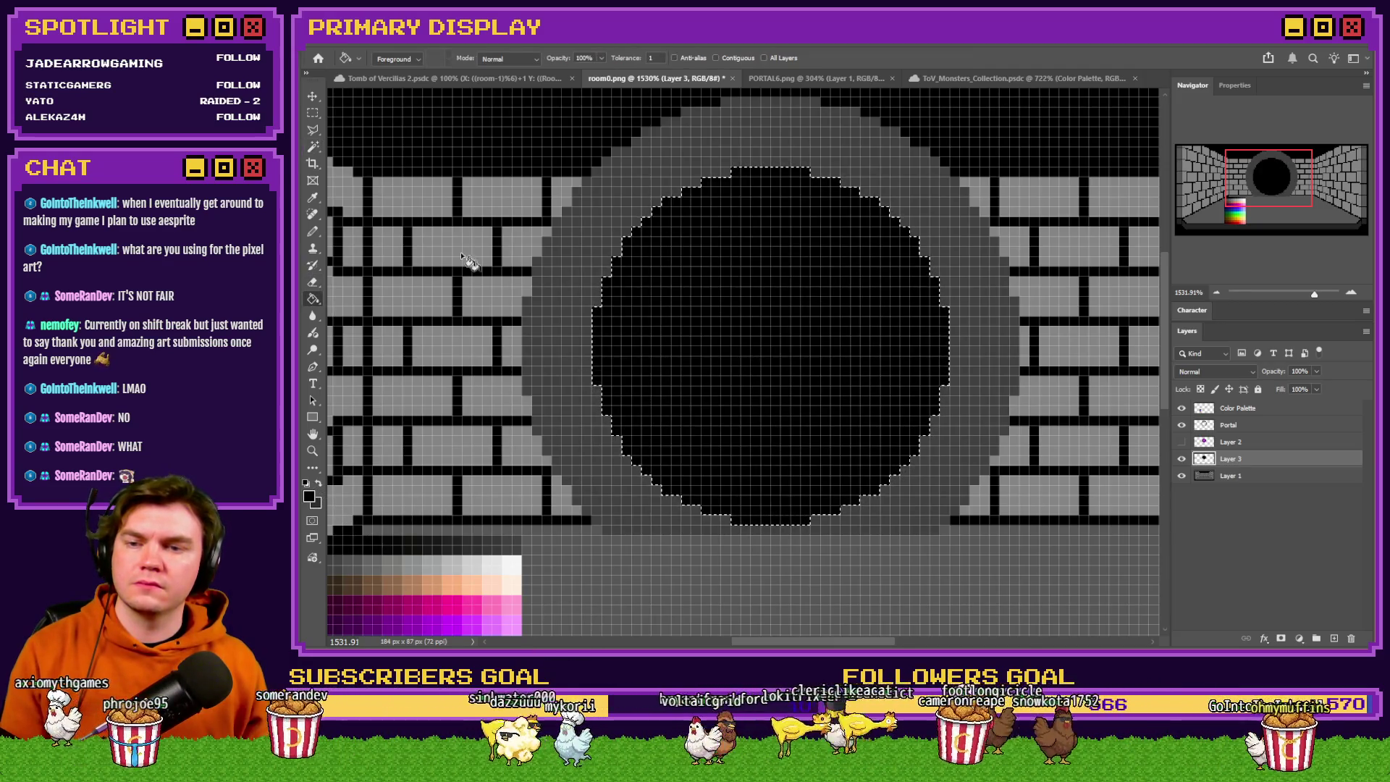
left_click(313, 112)
Make the Portal layer active and sample a colour from the palette.
left_click(394, 118)
left_click(1232, 426)
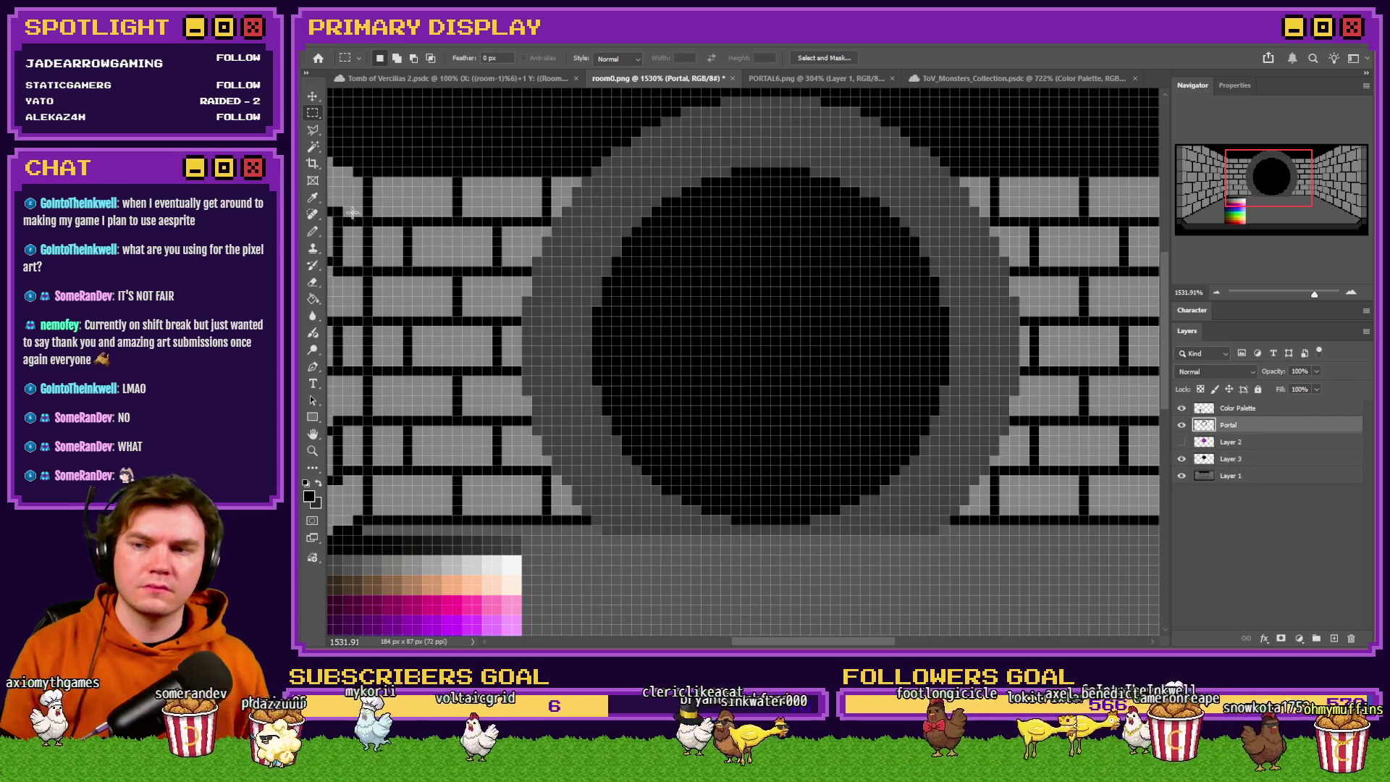
key("b")
scroll(725, 258, "down", 1)
scroll(725, 258, "up", 1)
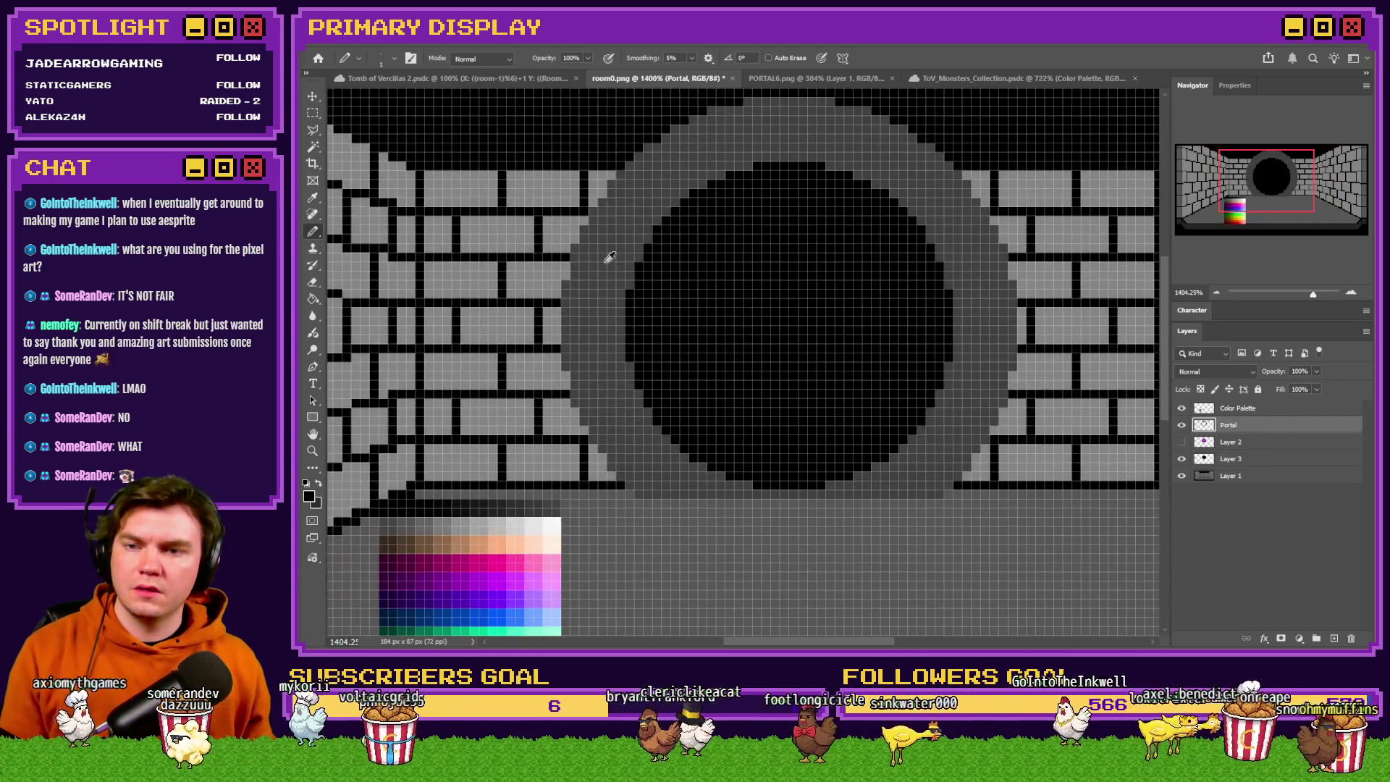
left_click(510, 507, "alt")
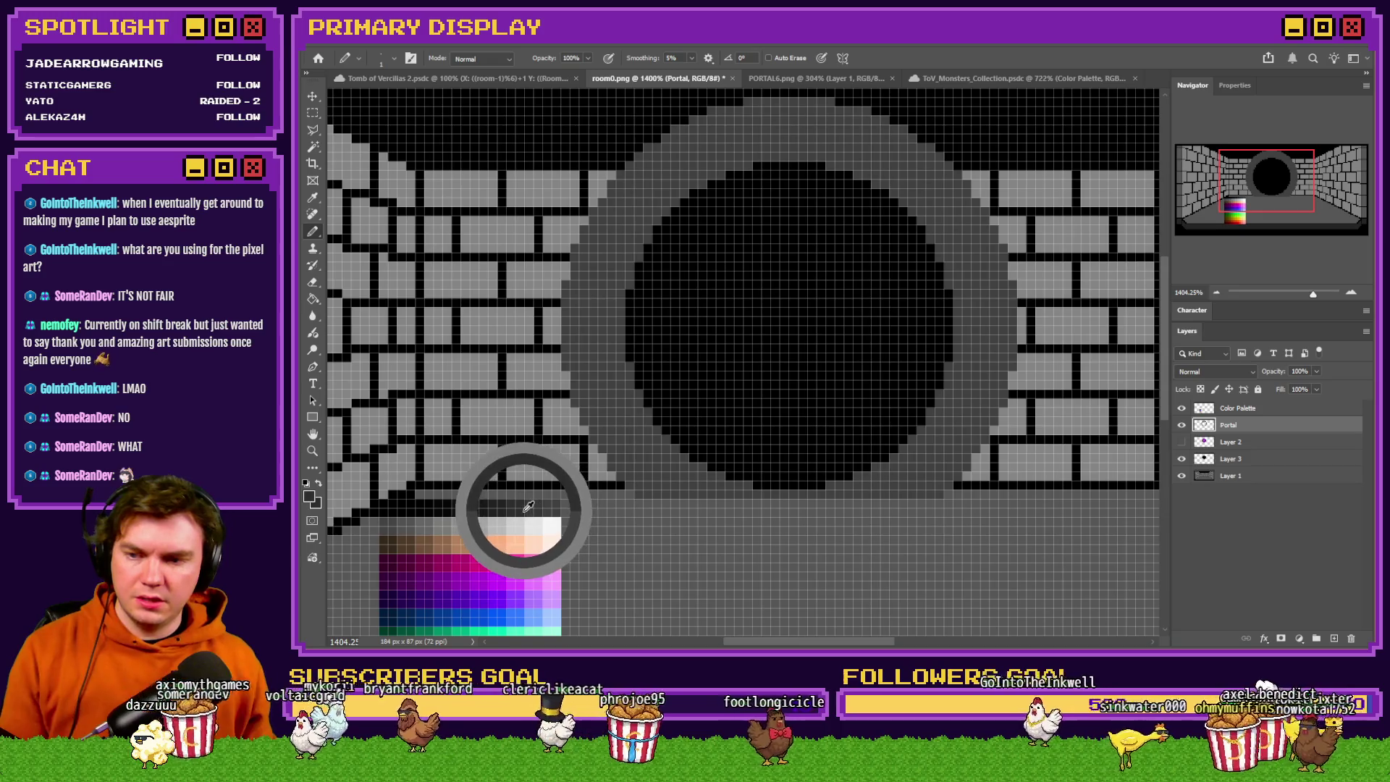
scroll(911, 244, "up", 1)
scroll(911, 244, "up", 2)
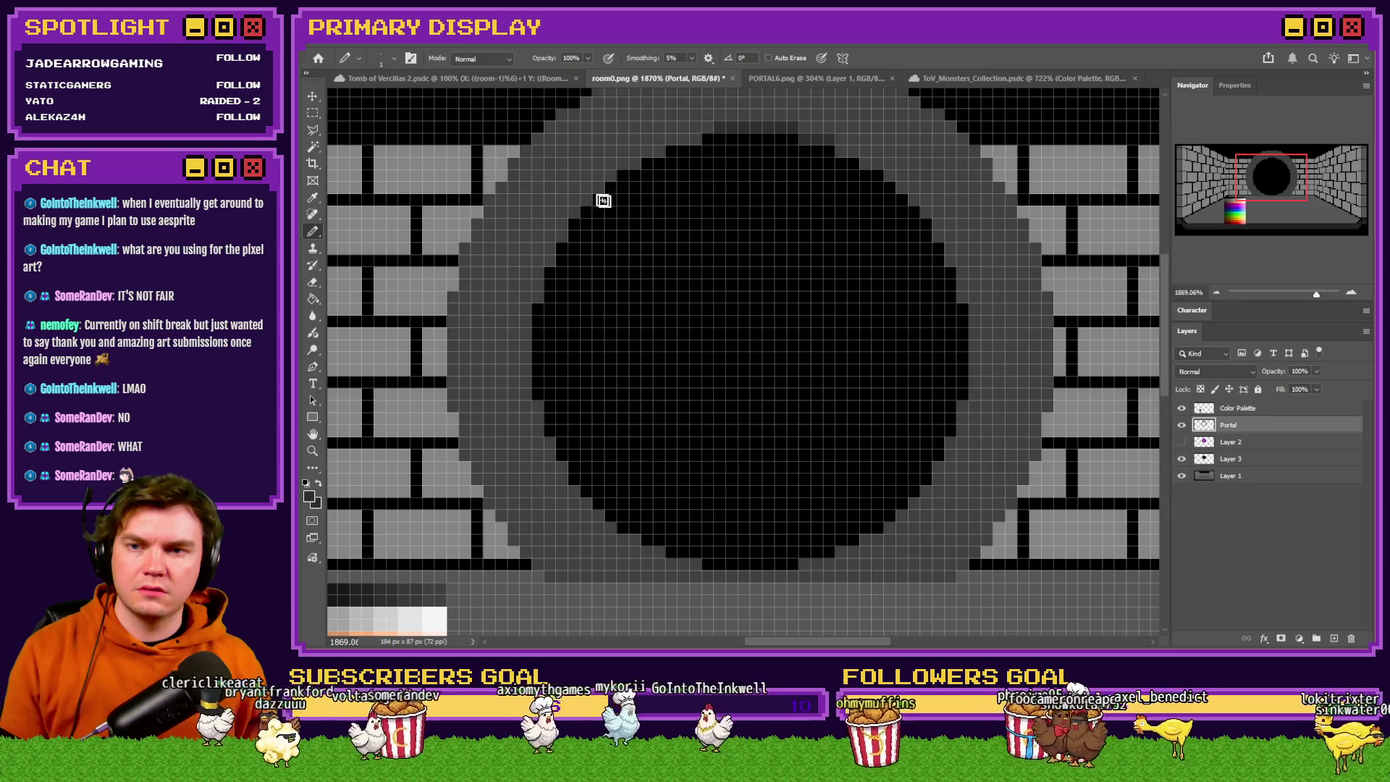
Draw an elliptical selection over the black hole, nudged up one pixel.
right_click(312, 113)
left_click(384, 126)
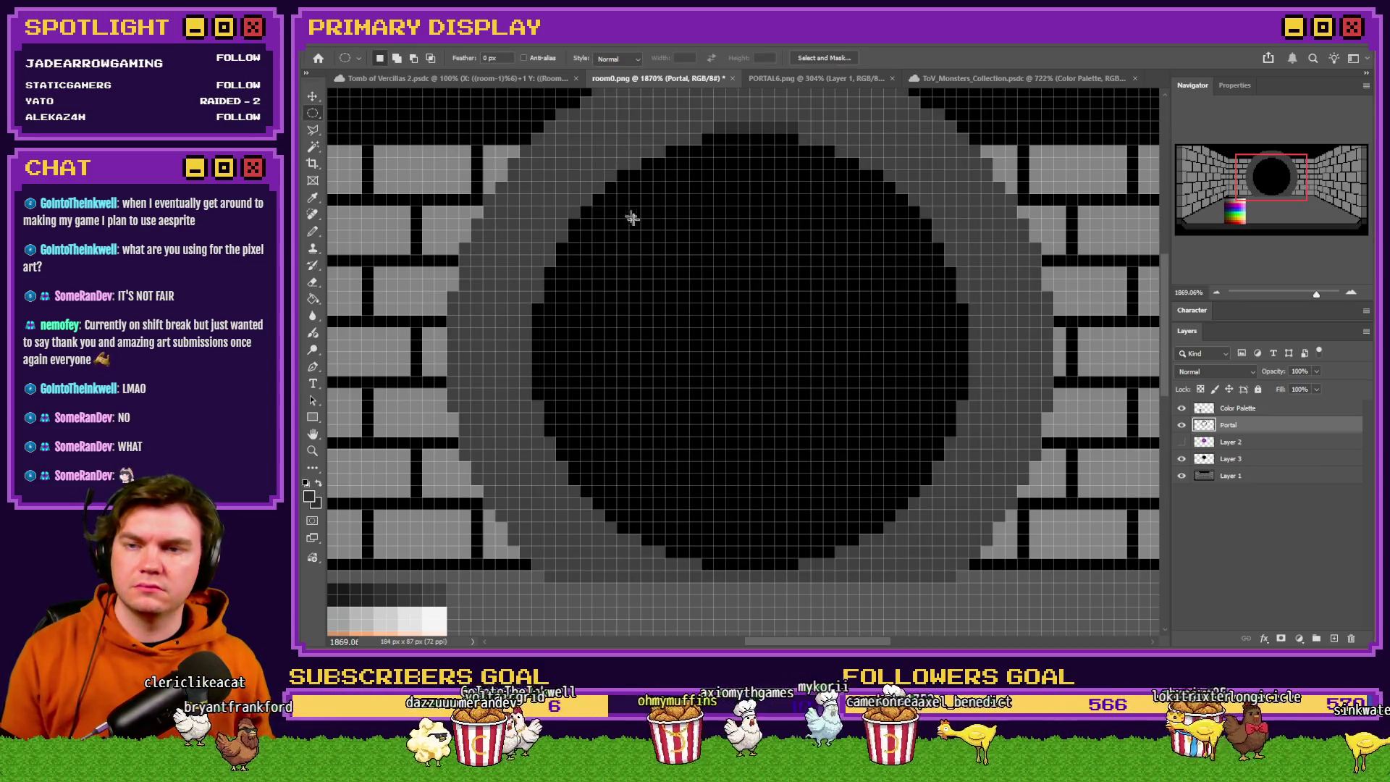
scroll(627, 211, "down", 4)
mouse_move(559, 172)
left_mouse_down()
mouse_move(867, 389)
mouse_move(916, 483)
left_mouse_up()
left_click_drag(789, 417, 789, 408)
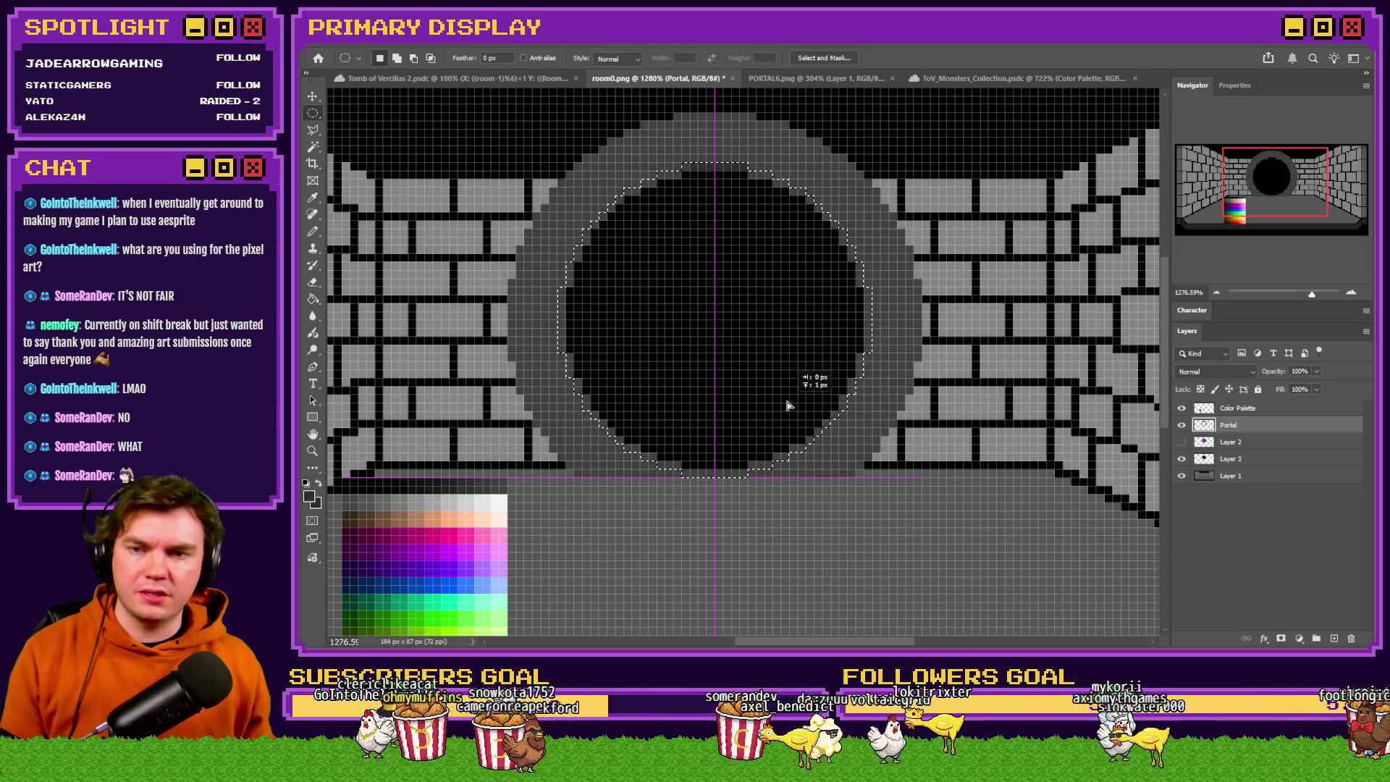
key("g")
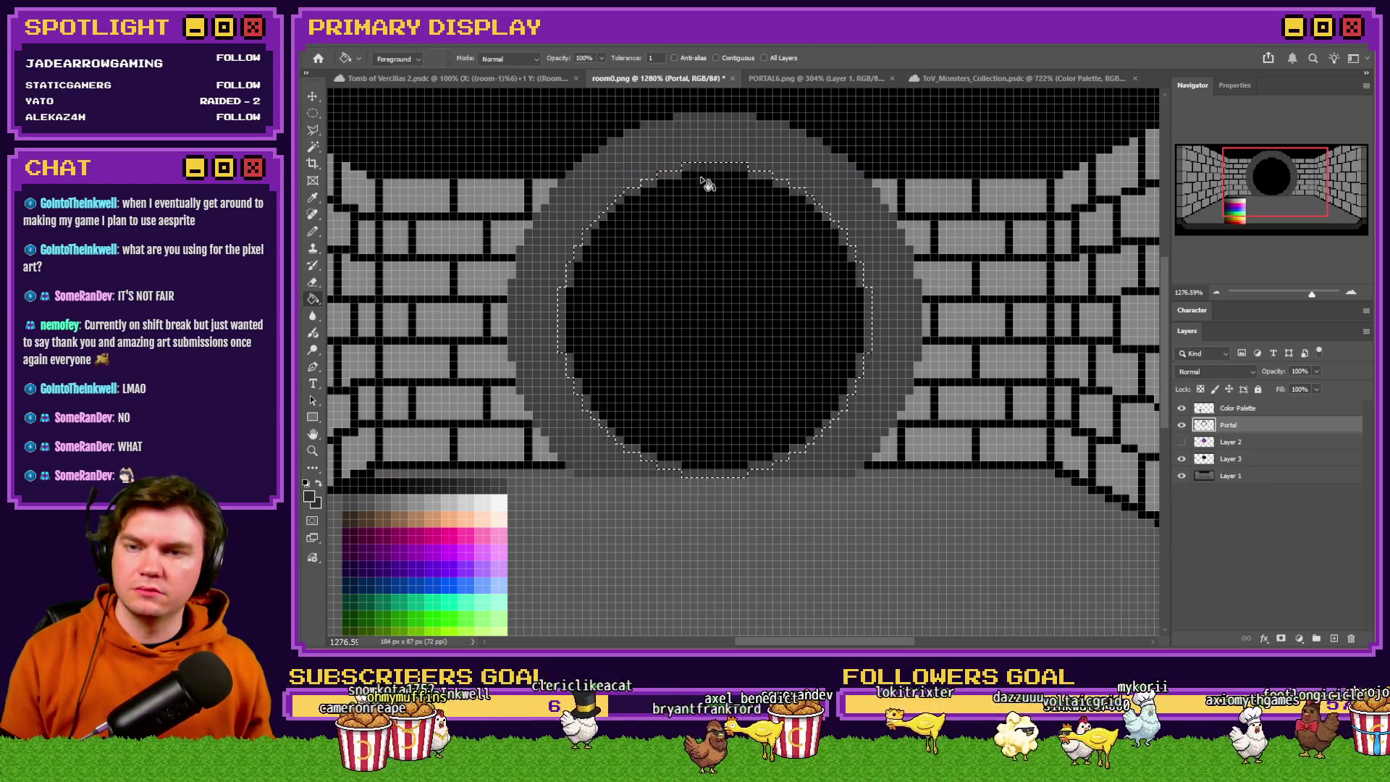
key("m")
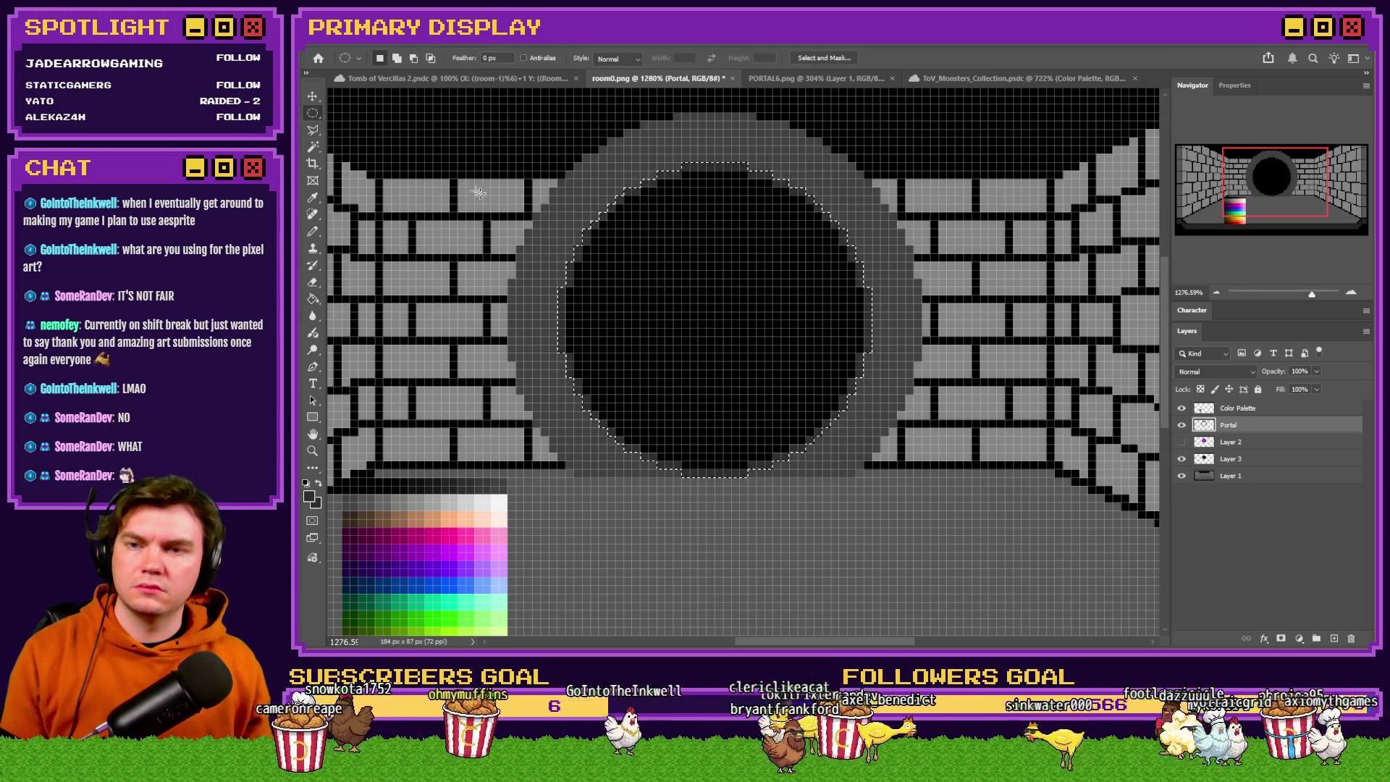
Fill a larger centred circle around the whole ring with a lighter palette grey.
mouse_move(509, 118)
left_mouse_down()
mouse_move(862, 443)
mouse_move(916, 516)
left_mouse_up()
left_click_drag(840, 456, 856, 414)
key("g")
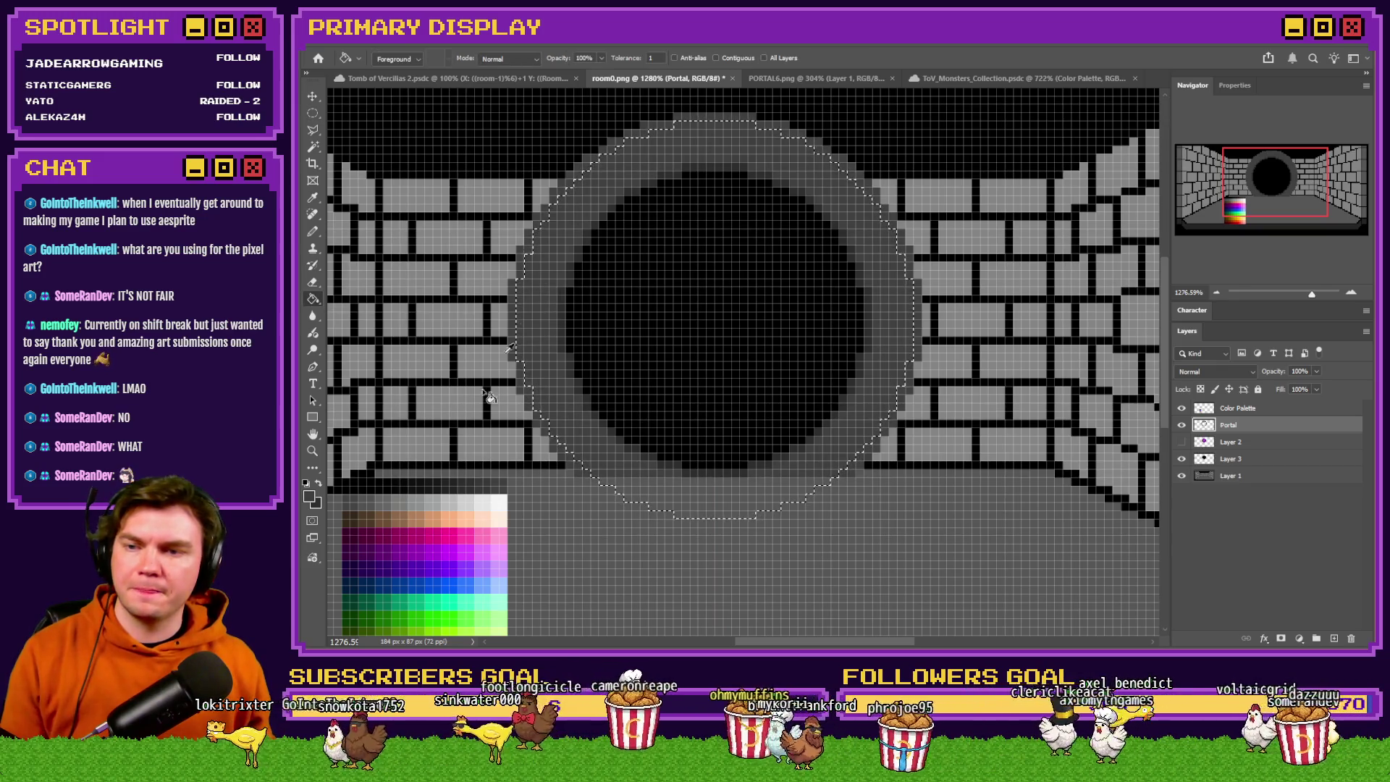
left_click_drag(489, 483, 360, 496)
left_click(555, 403)
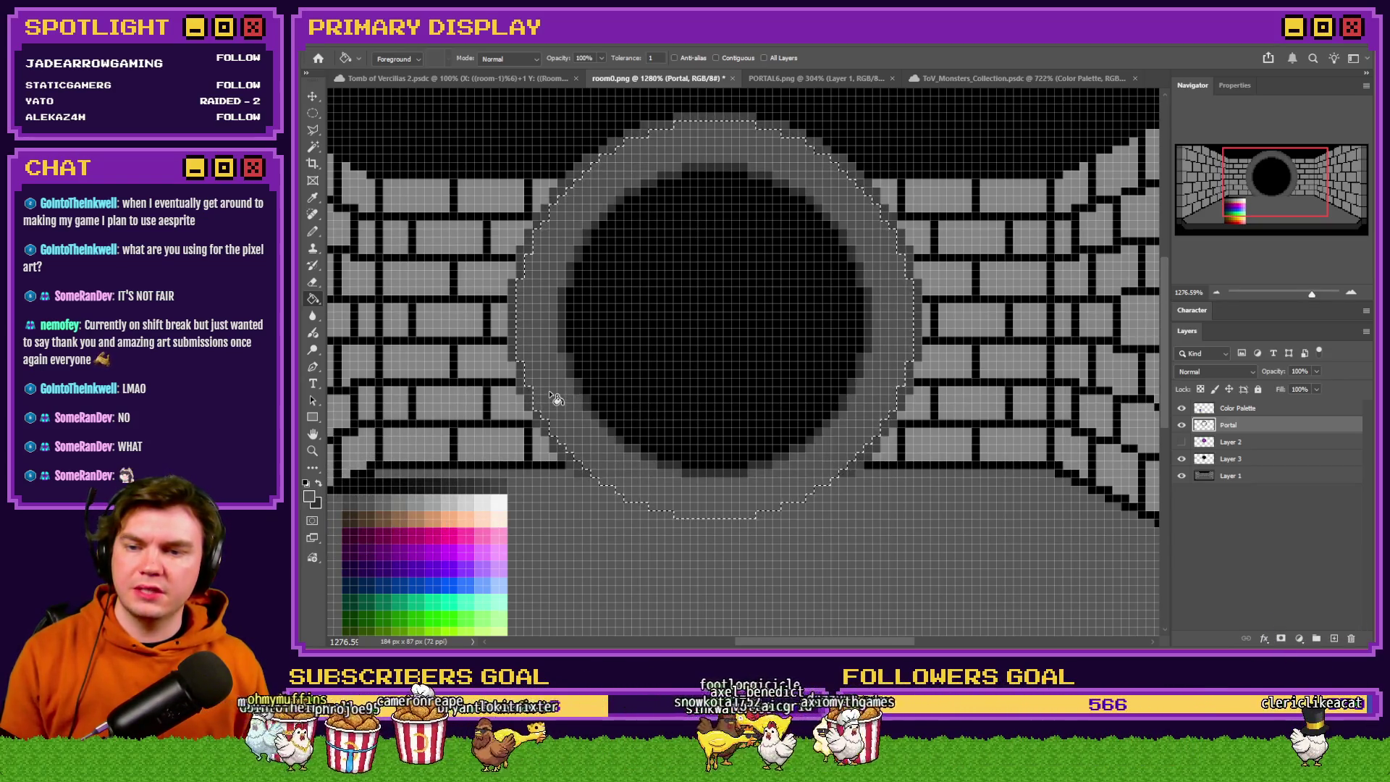
left_click(313, 113)
key("ctrl+d")
scroll(633, 355, "down", 5)
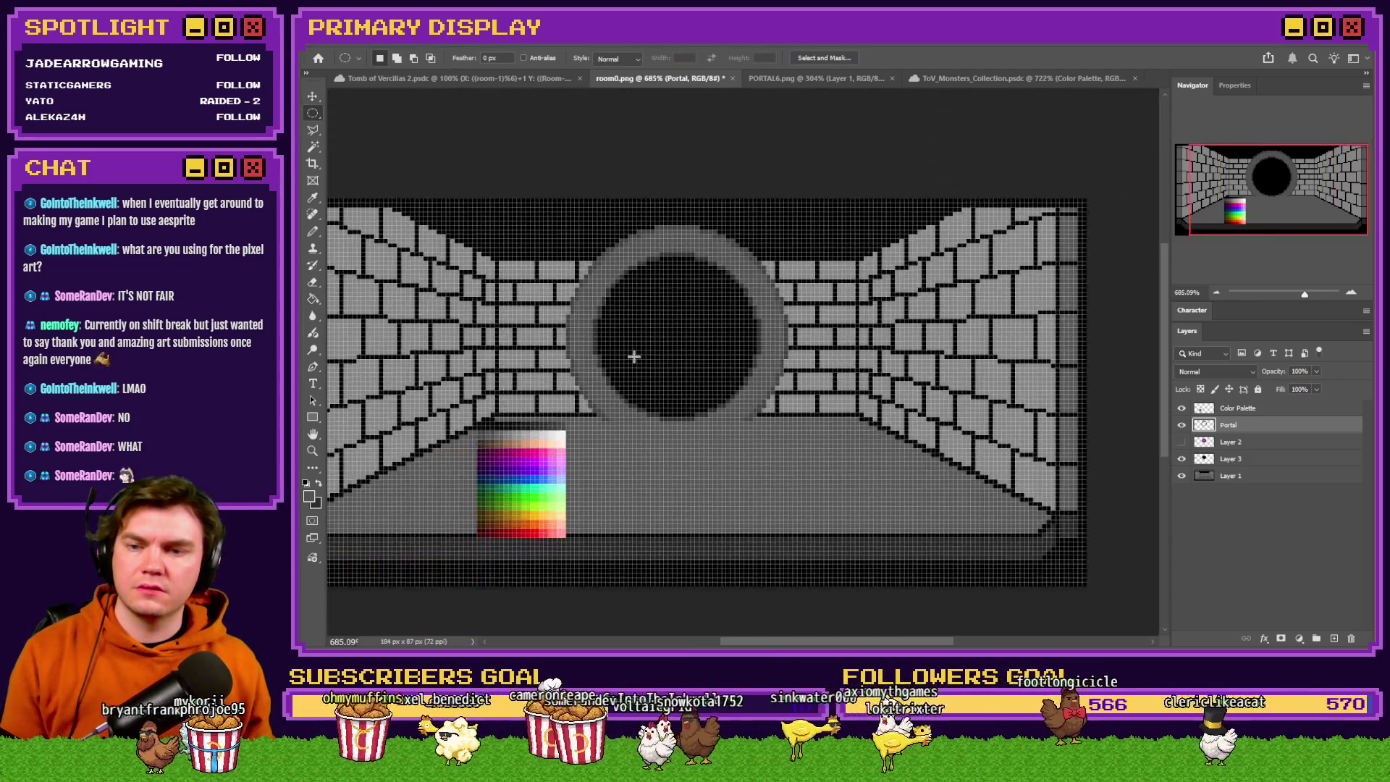
Zoom in and draw darker grey Pencil pixels along the top of the portal ring.
scroll(635, 356, "up", 4)
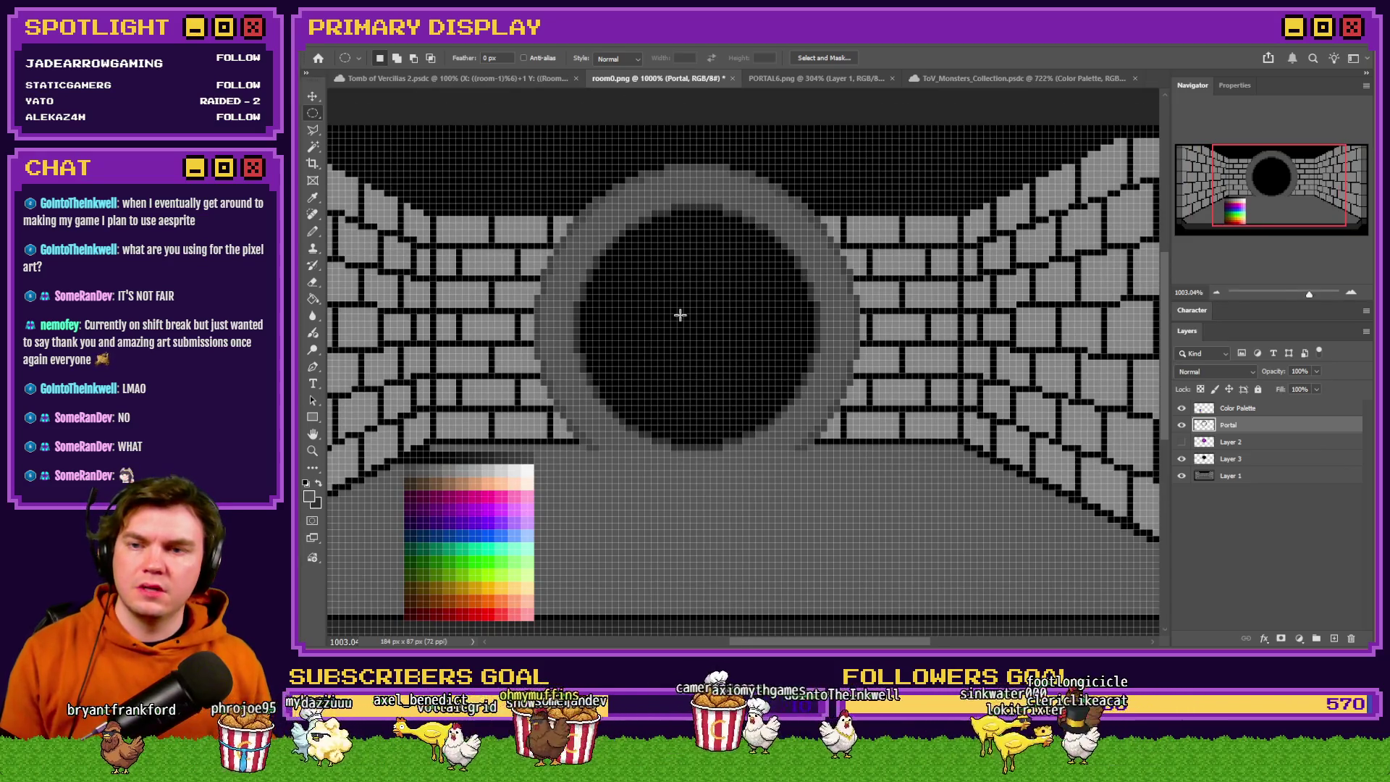
scroll(680, 311, "up", 2)
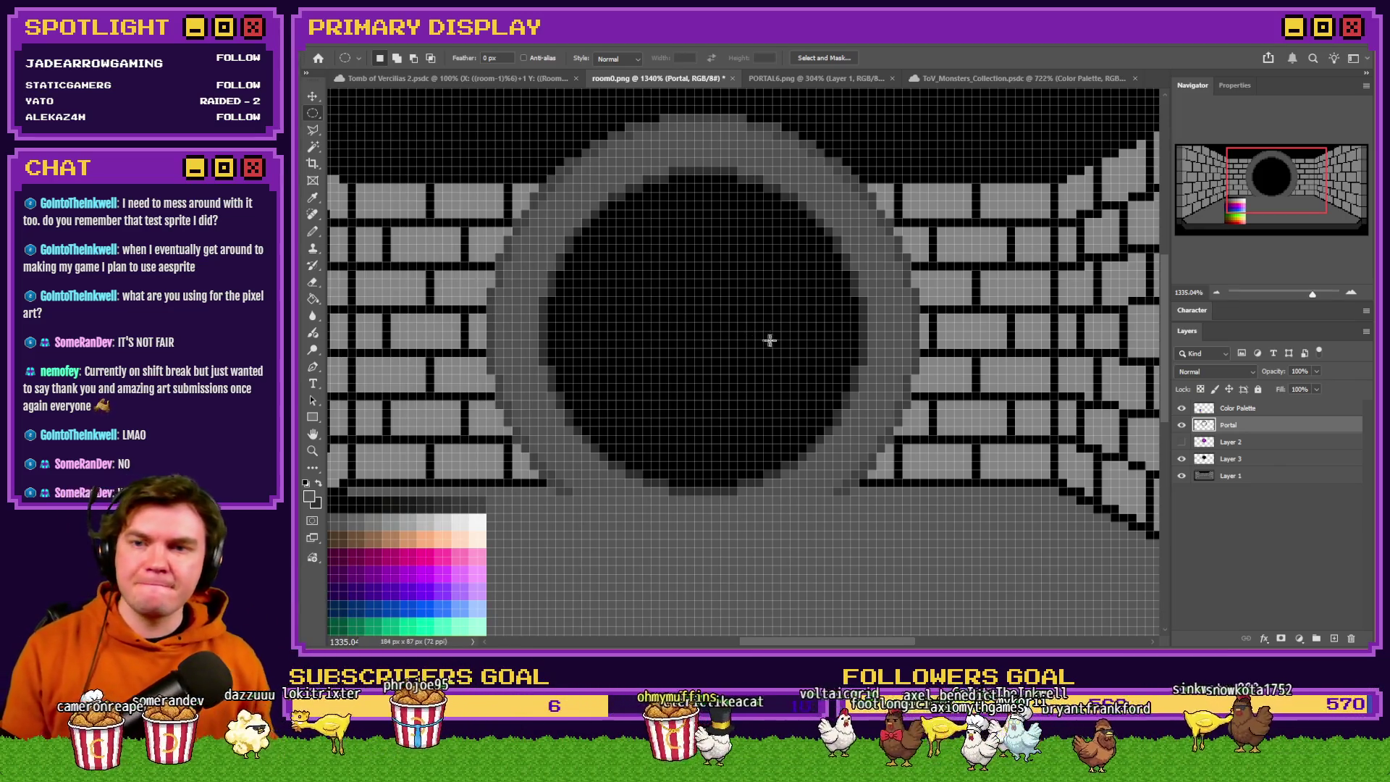
scroll(724, 290, "down", 2)
scroll(658, 249, "up", 3)
left_click(313, 233)
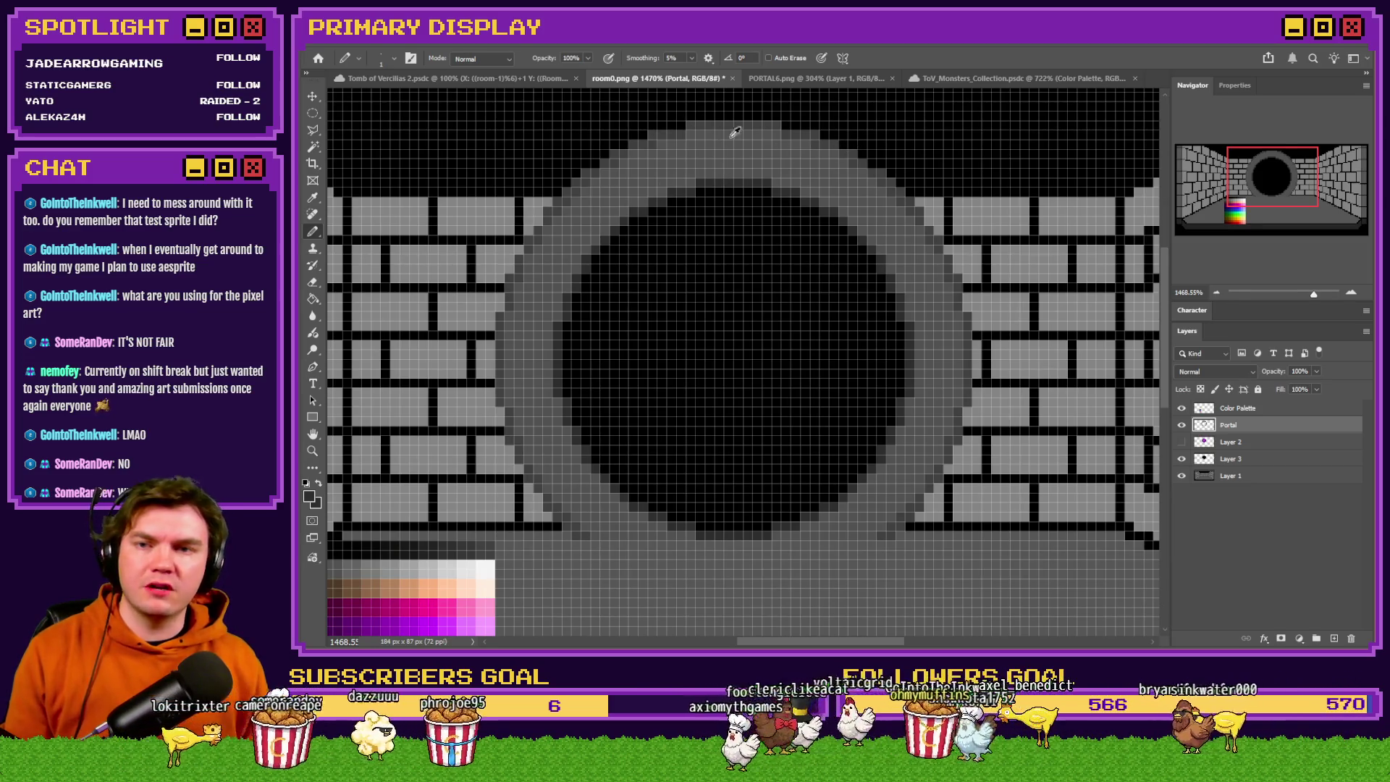
scroll(746, 133, "up", 5)
scroll(591, 174, "up", 2)
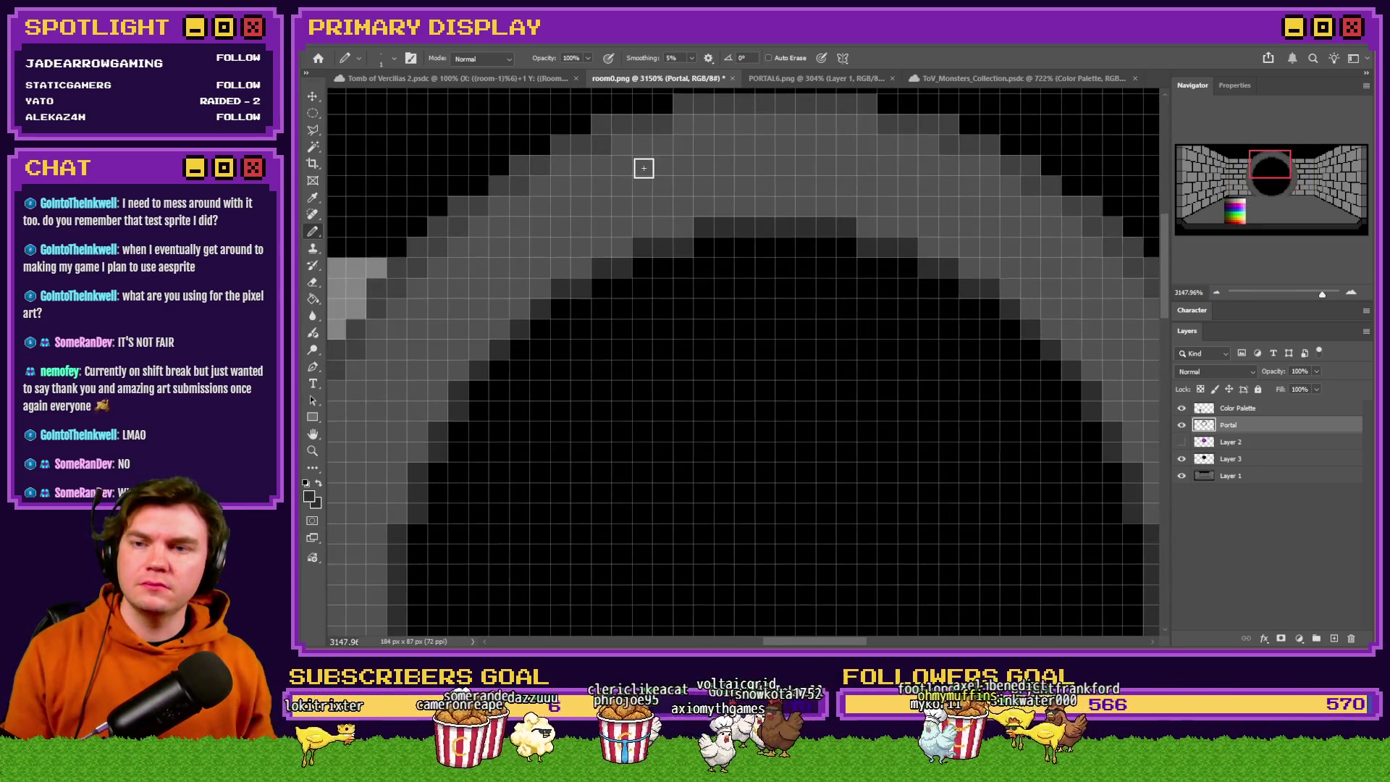
left_click_drag(613, 169, 637, 208)
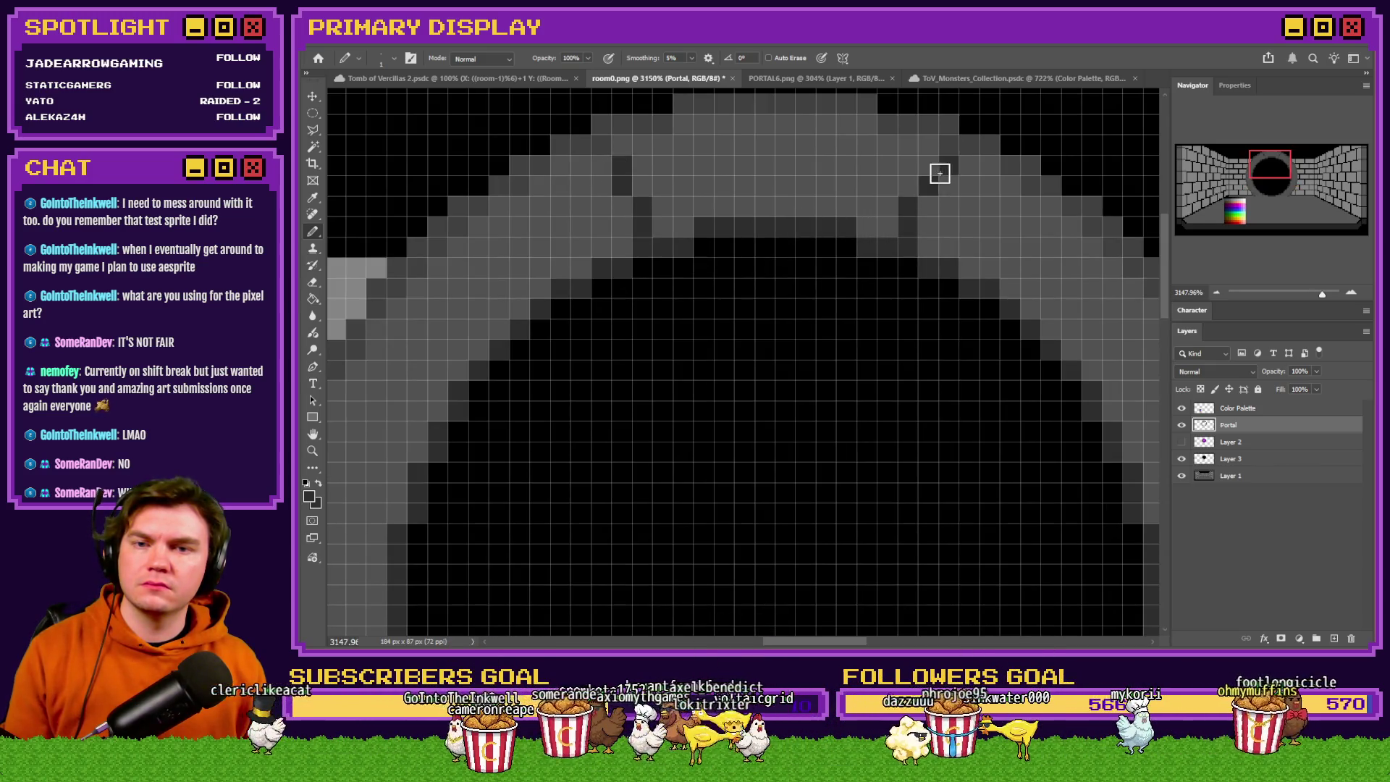
Zoom around to inspect the shaded ring, then bring up the selection shape choices.
scroll(721, 229, "down", 3)
scroll(720, 232, "up", 3)
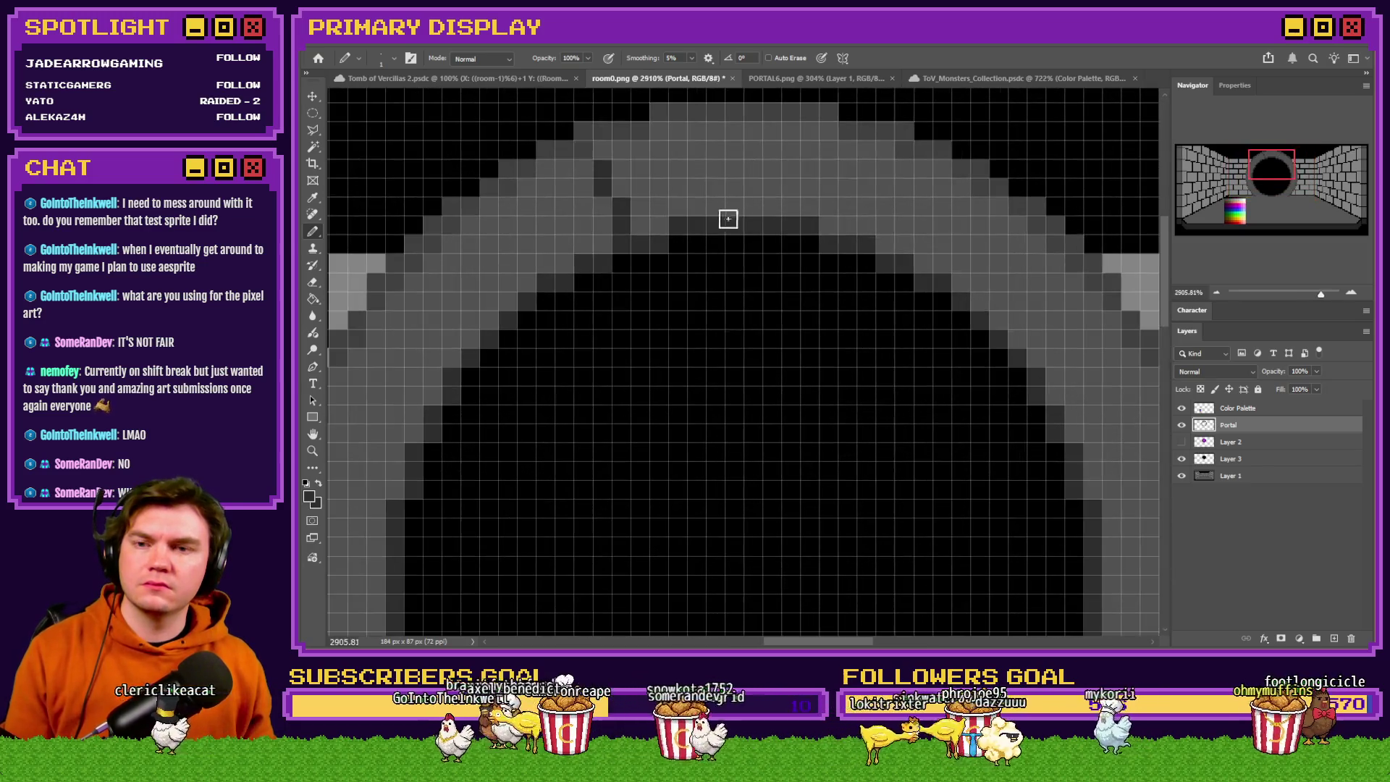
scroll(605, 210, "up", 2)
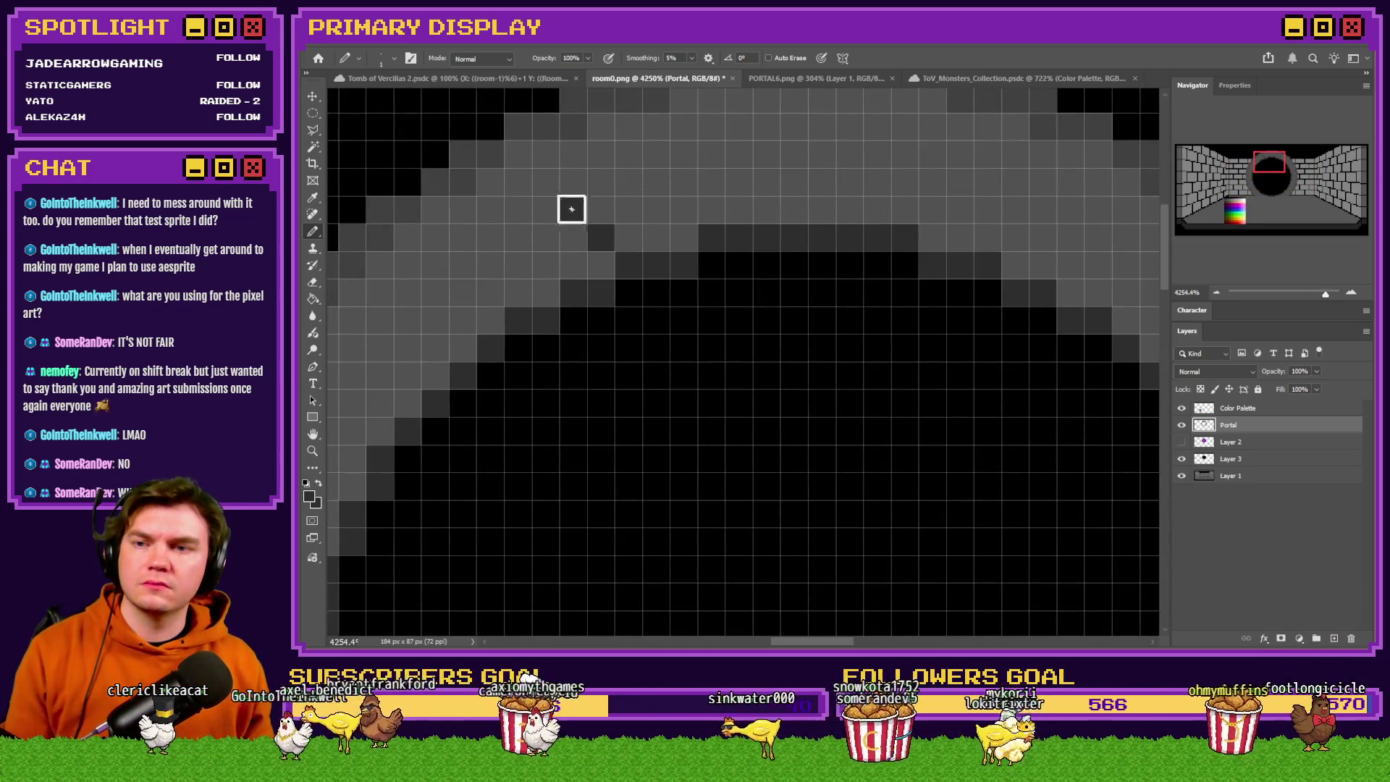
scroll(519, 167, "down", 2)
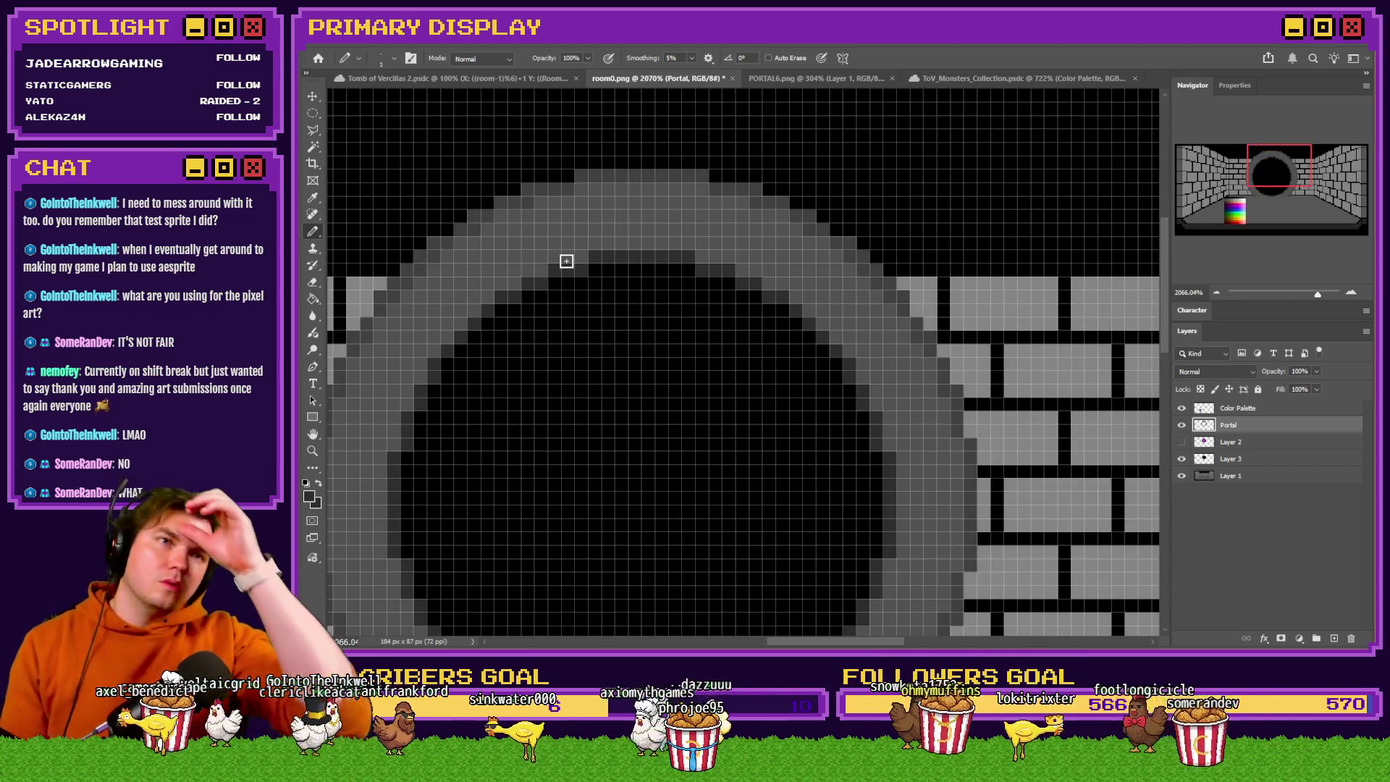
scroll(566, 261, "down", 3)
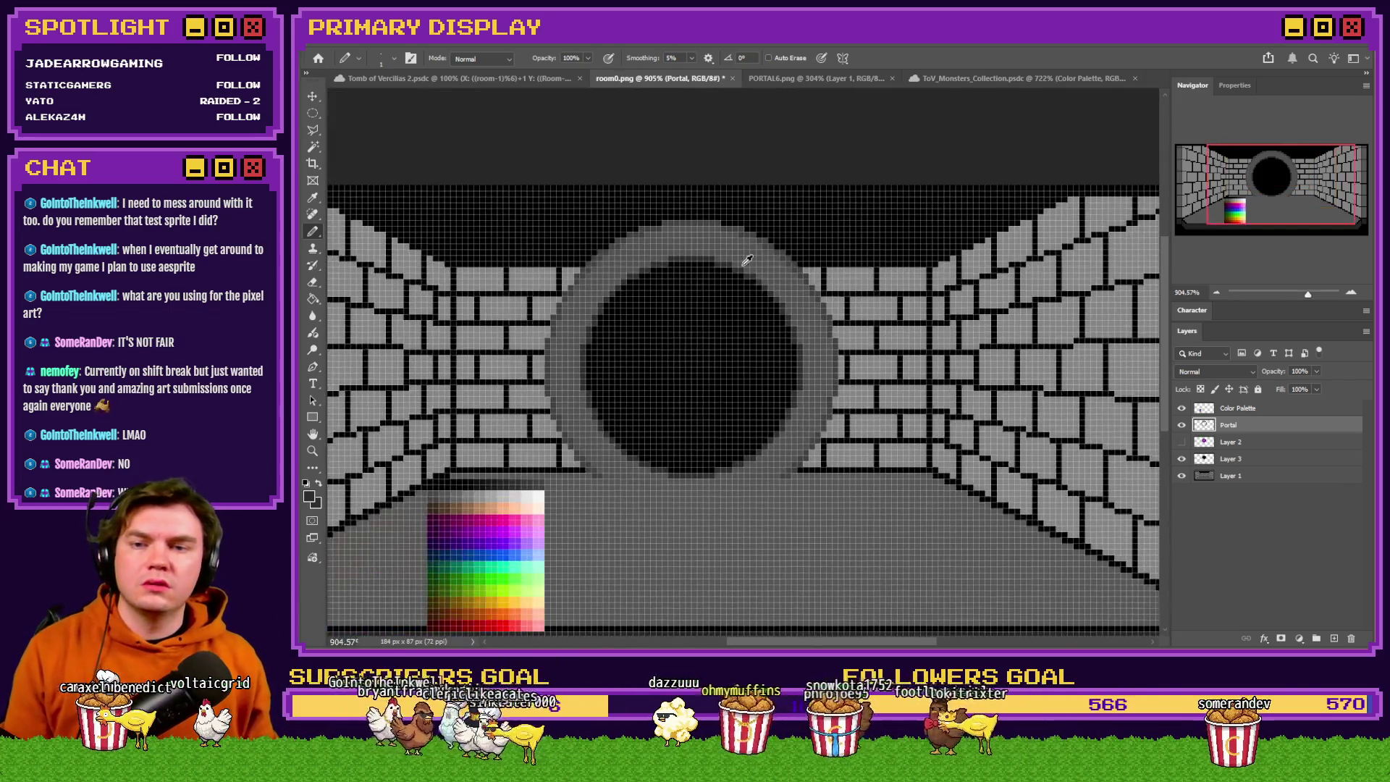
scroll(745, 302, "up", 1)
left_click(313, 113)
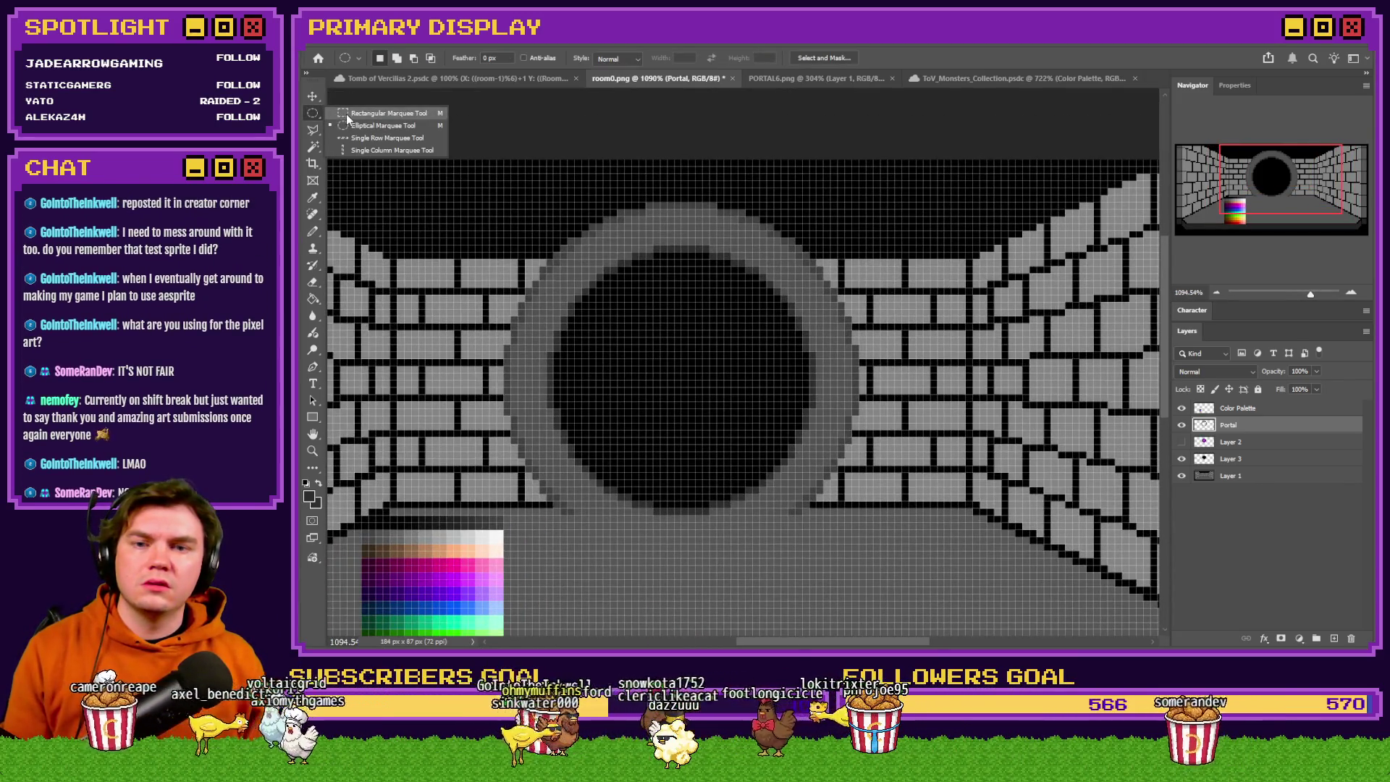
Erase the old portal circle and hide Layer 3, keeping the brick room visible.
left_click(368, 122)
left_click_drag(923, 165, 433, 569)
key("Delete")
key("ctrl+d")
left_click(1183, 461)
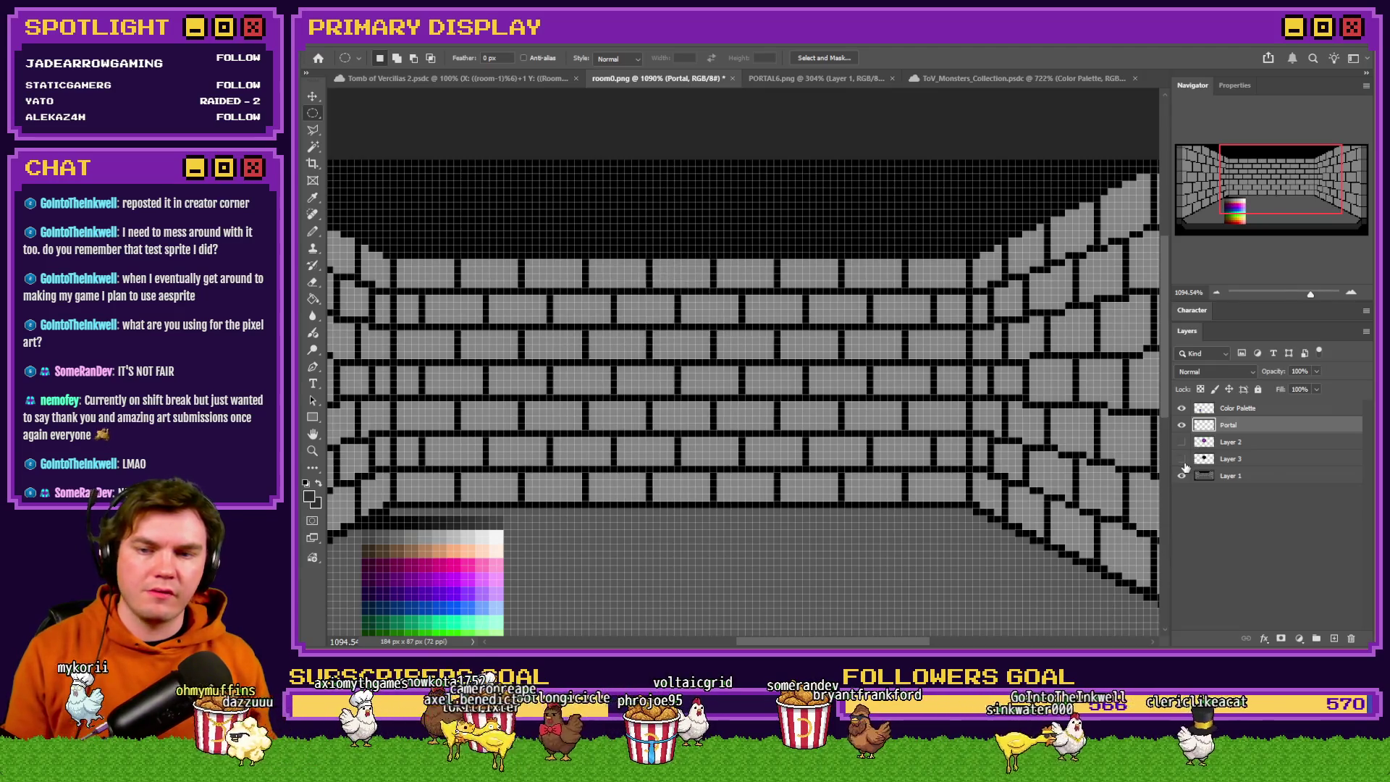
left_click(1182, 476)
left_click(1182, 476)
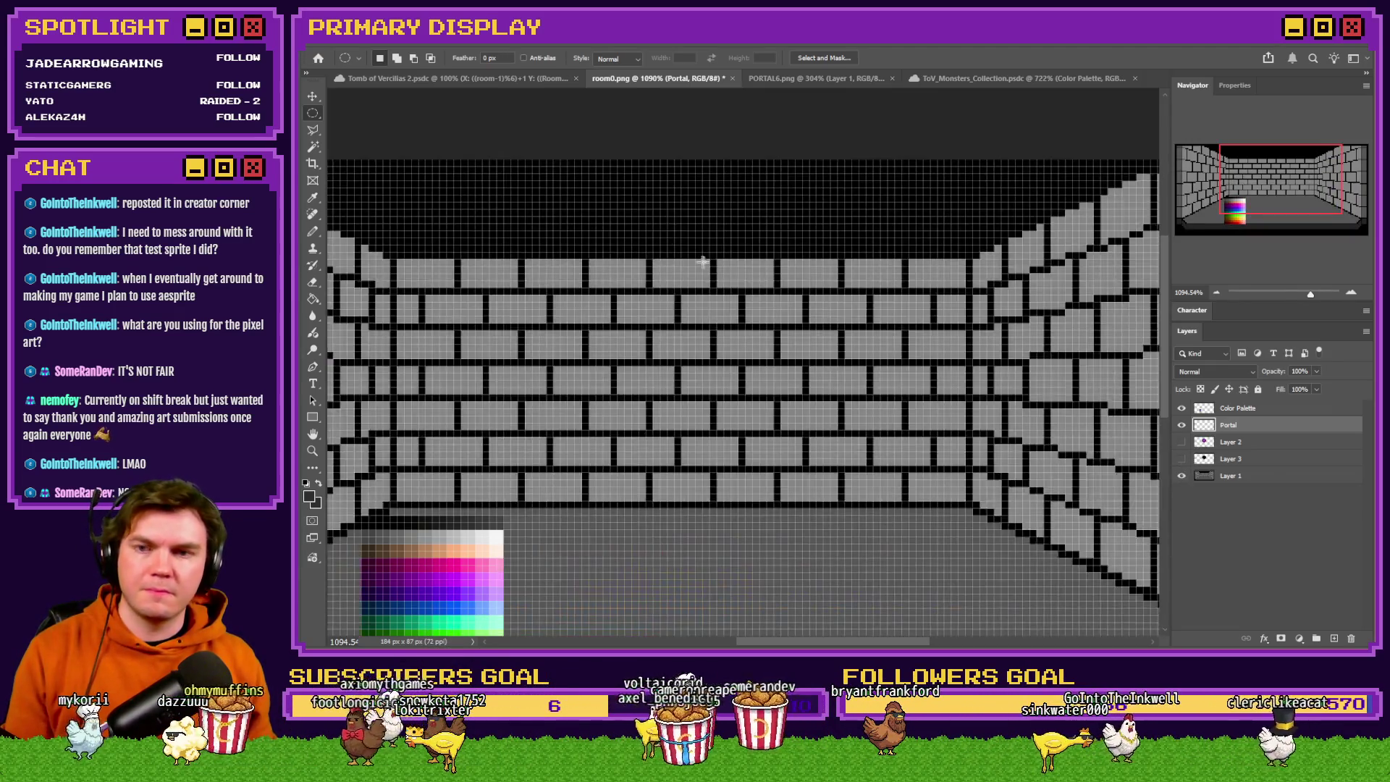
scroll(706, 270, "down", 2)
scroll(706, 270, "up", 1)
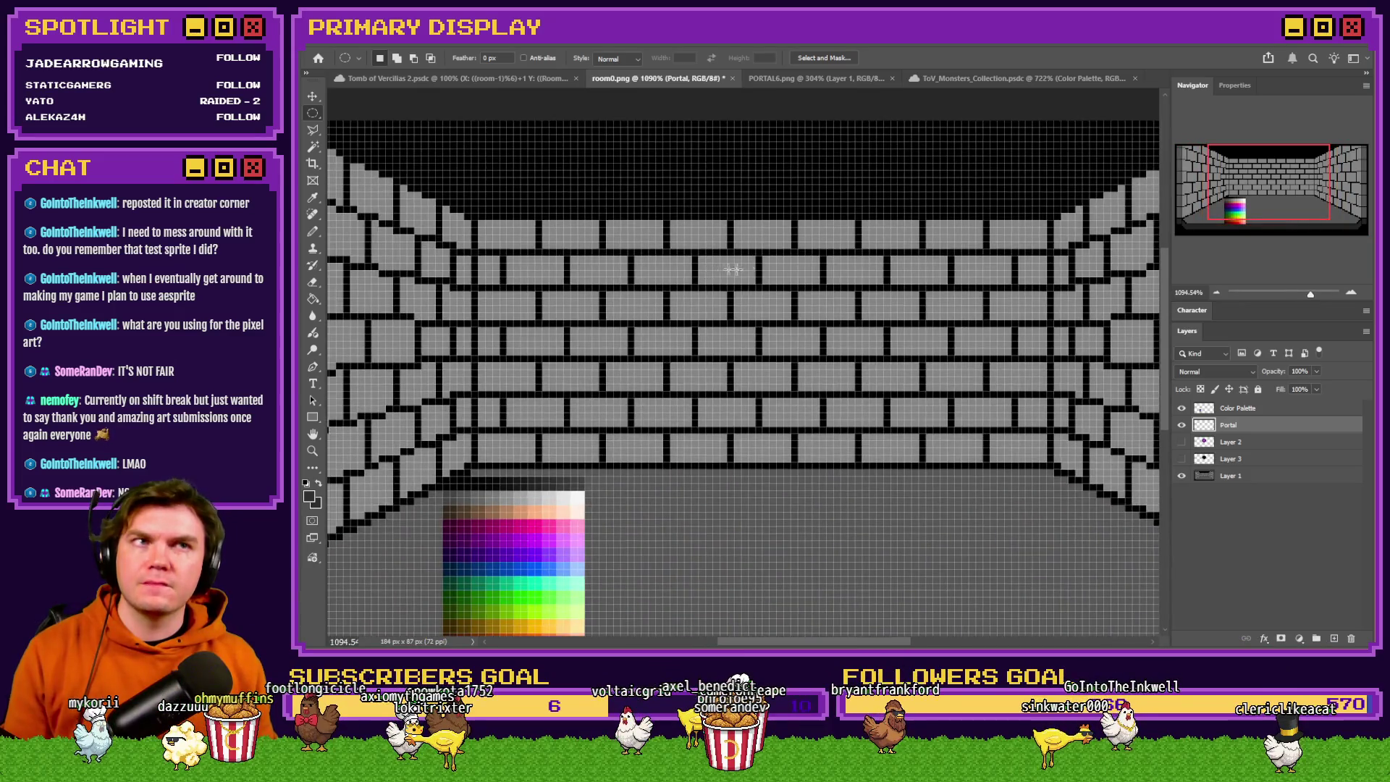
Fill a 35 px circle over the bricks with dark grey, then hide that layer.
mouse_move(887, 195)
left_mouse_down()
mouse_move(643, 461)
mouse_move(563, 523)
mouse_move(580, 505)
left_mouse_up()
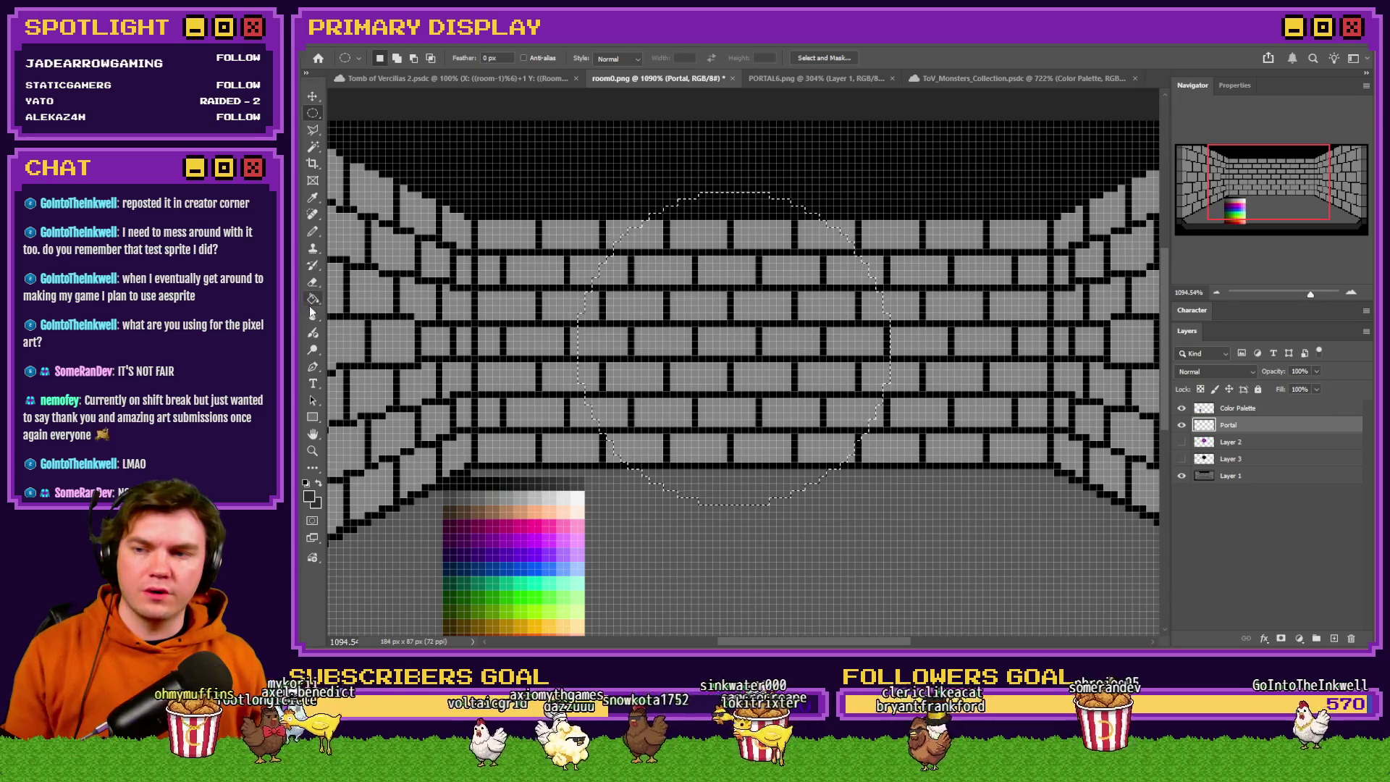
left_click(313, 300)
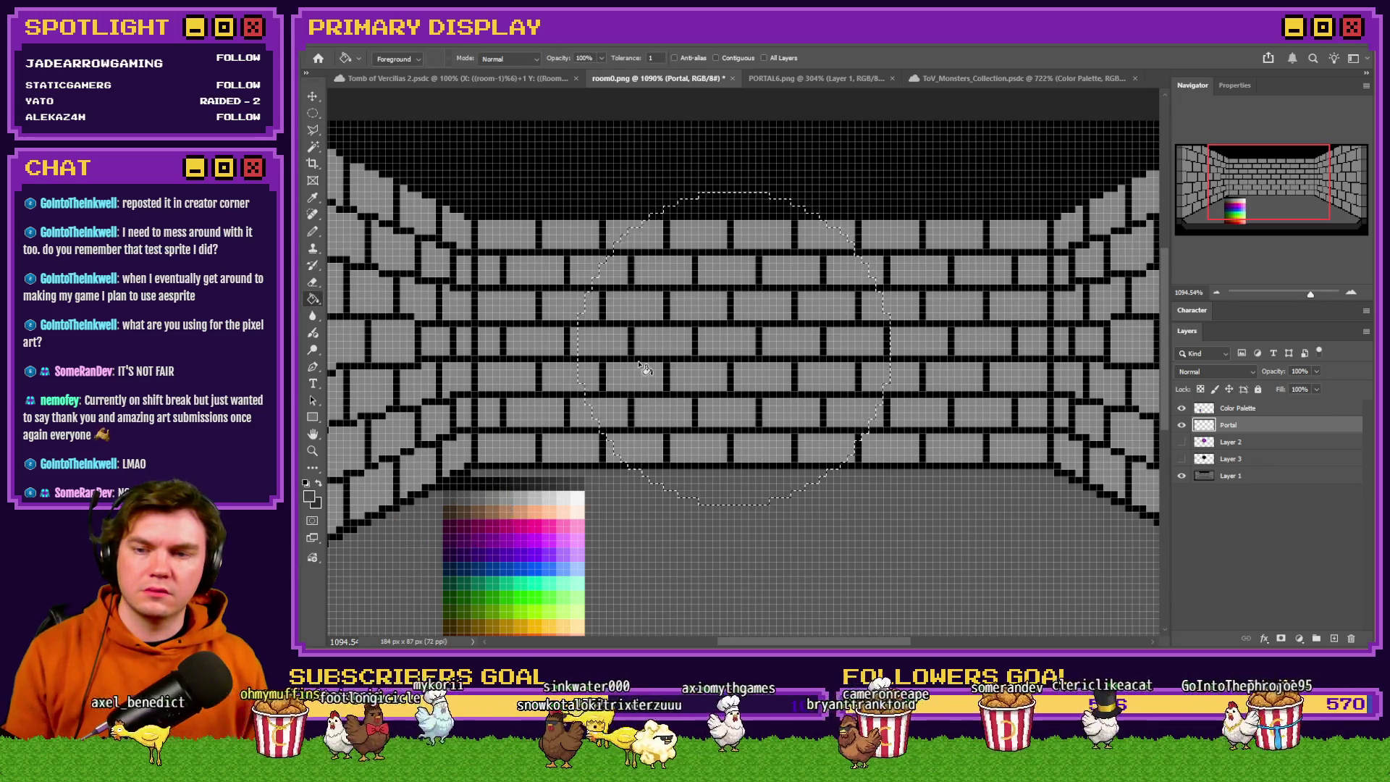
left_click(641, 371)
key("m")
left_click(525, 207)
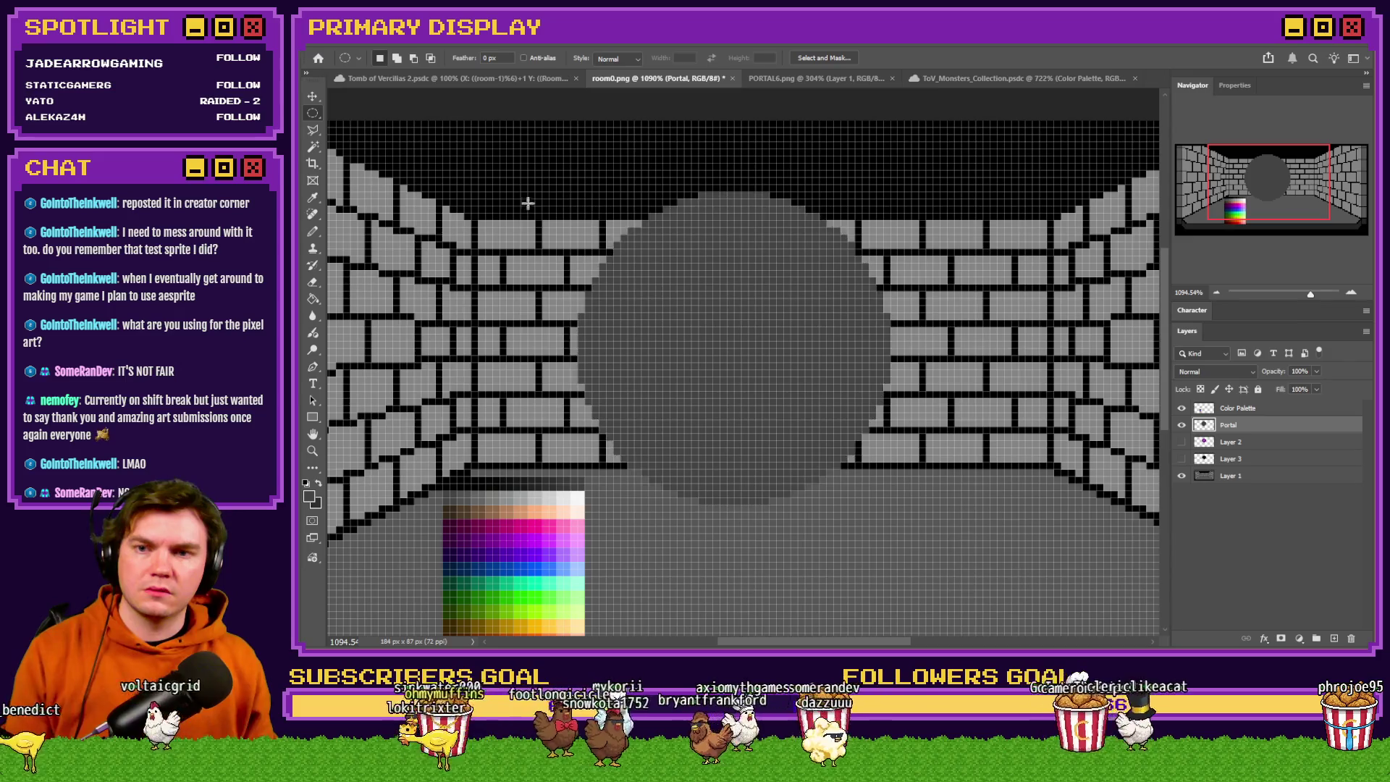
mouse_move(873, 196)
left_mouse_down()
mouse_move(615, 376)
mouse_move(601, 426)
left_mouse_up()
key("ctrl+d")
left_click(1182, 426)
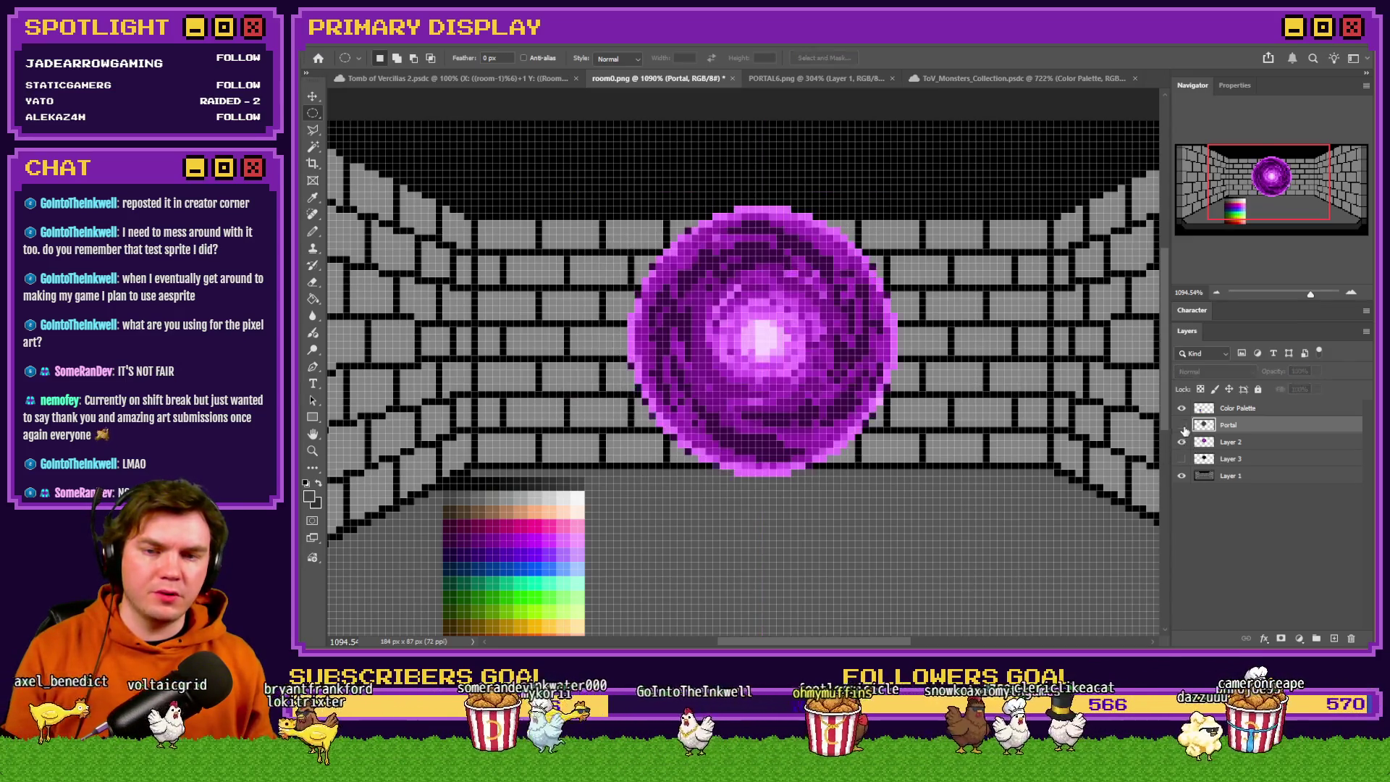
Show the grey circle layer and delete its centre to leave a ring.
mouse_move(830, 285)
left_mouse_down()
mouse_move(869, 427)
mouse_move(836, 470)
left_mouse_up()
key("ctrl+d")
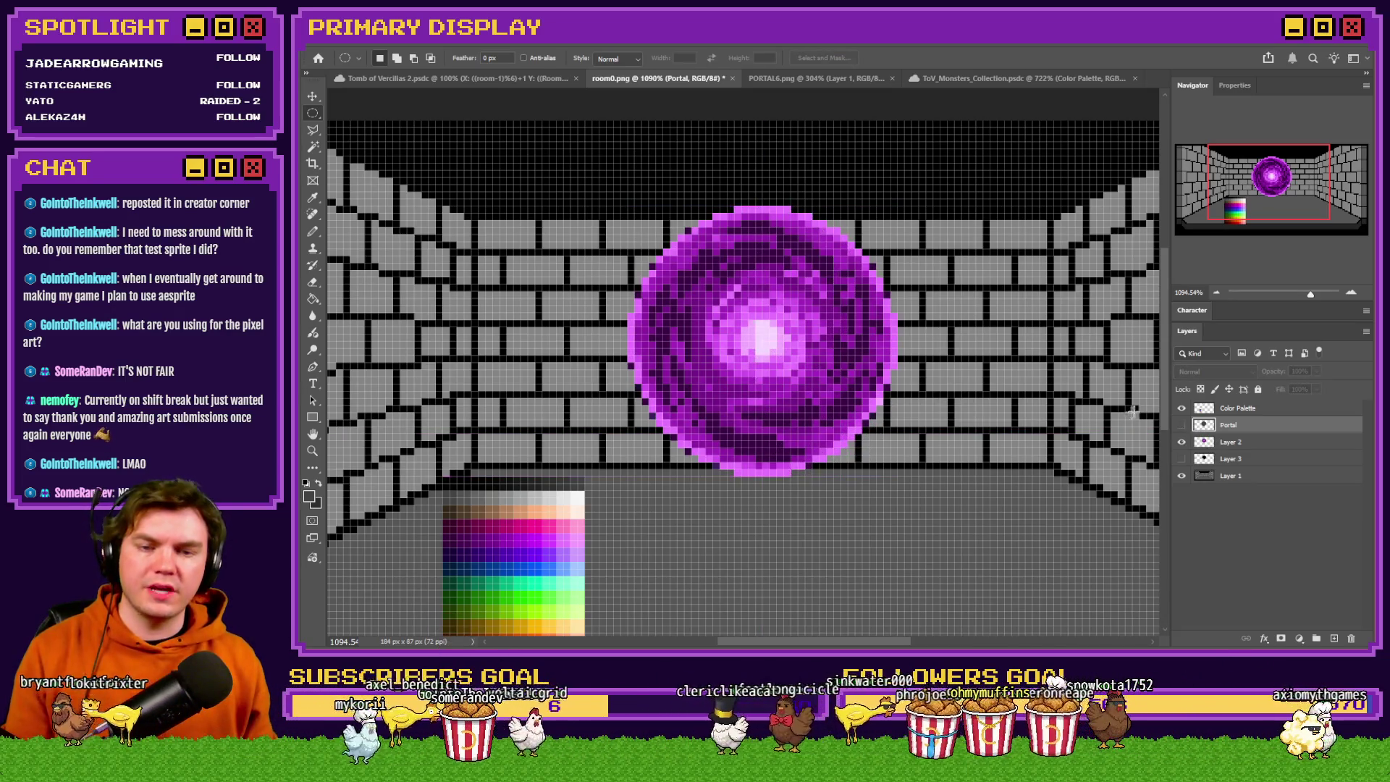
left_click(1182, 427)
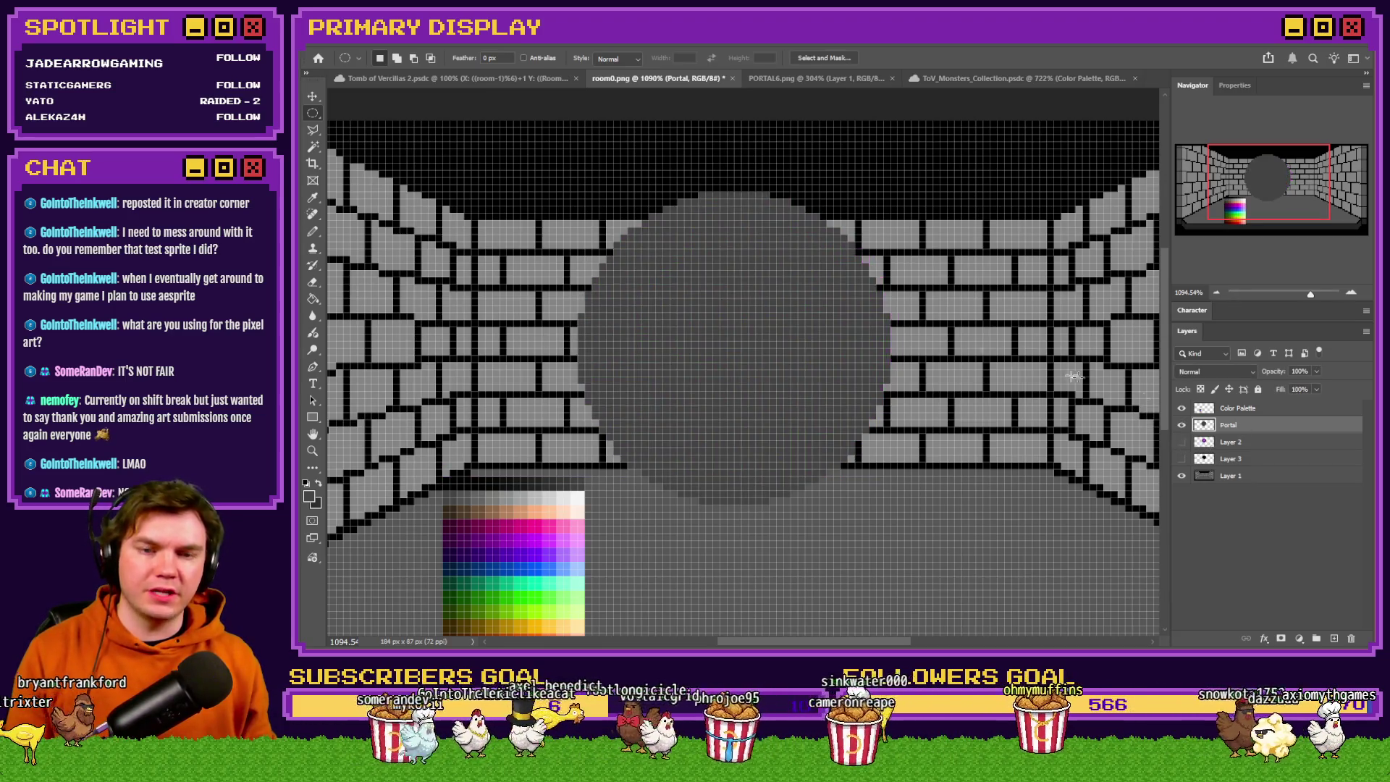
mouse_move(821, 258)
left_mouse_down()
mouse_move(608, 444)
mouse_move(587, 444)
mouse_move(618, 444)
mouse_move(714, 371)
mouse_move(691, 362)
mouse_move(704, 343)
mouse_move(694, 395)
mouse_move(699, 363)
left_mouse_up()
key("Delete")
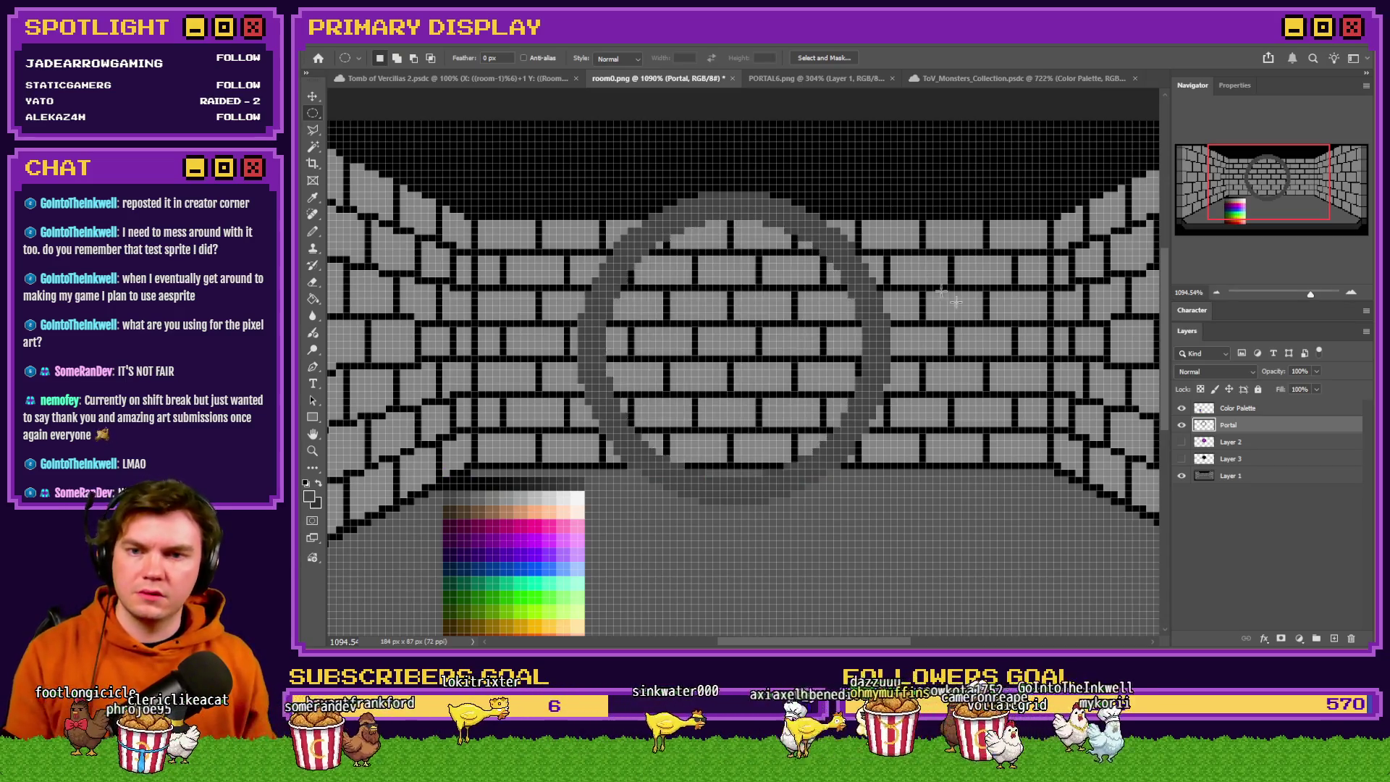
Rename the layer Portal 1, nudge the ring right, and toggle the purple portal's visibility.
type(" 1")
key("Return")
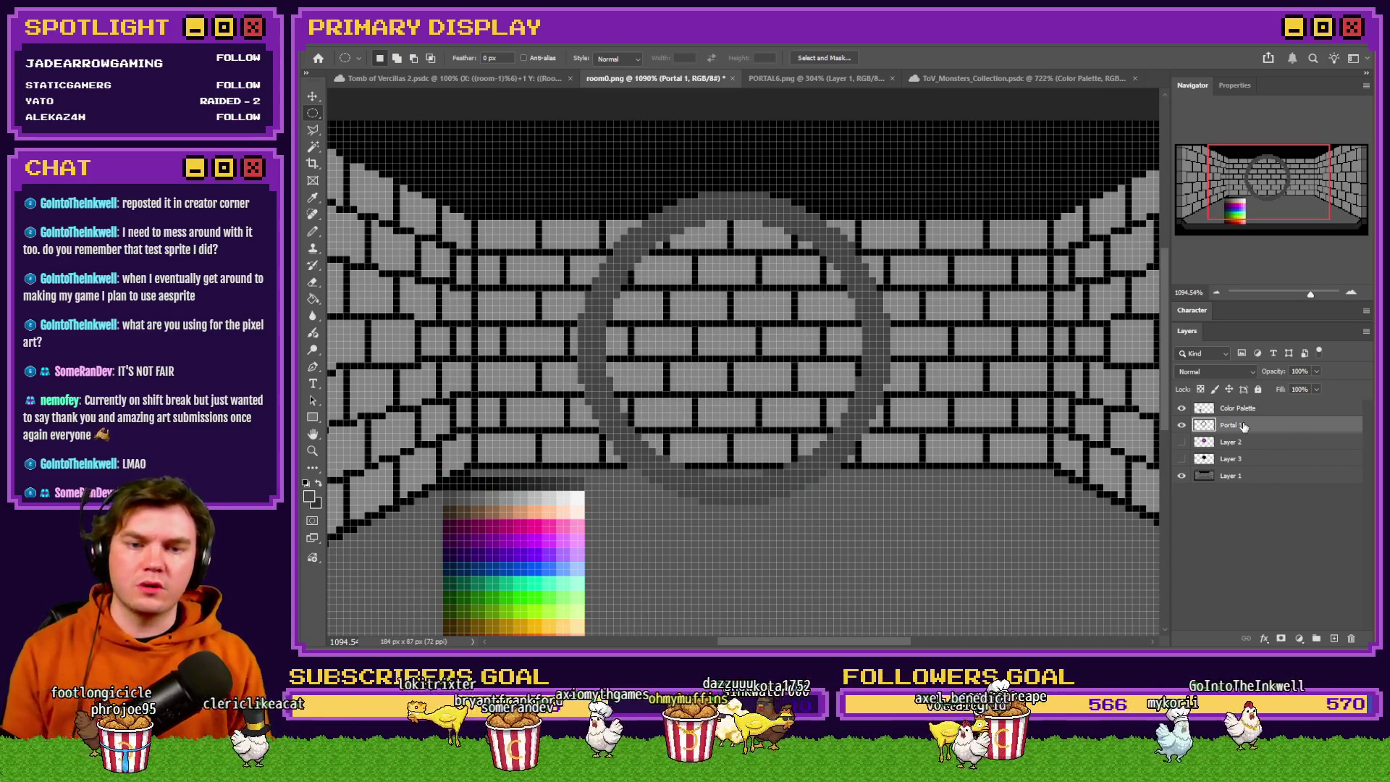
key("ctrl+Right")
key("ctrl+Right")
key("ctrl+Right")
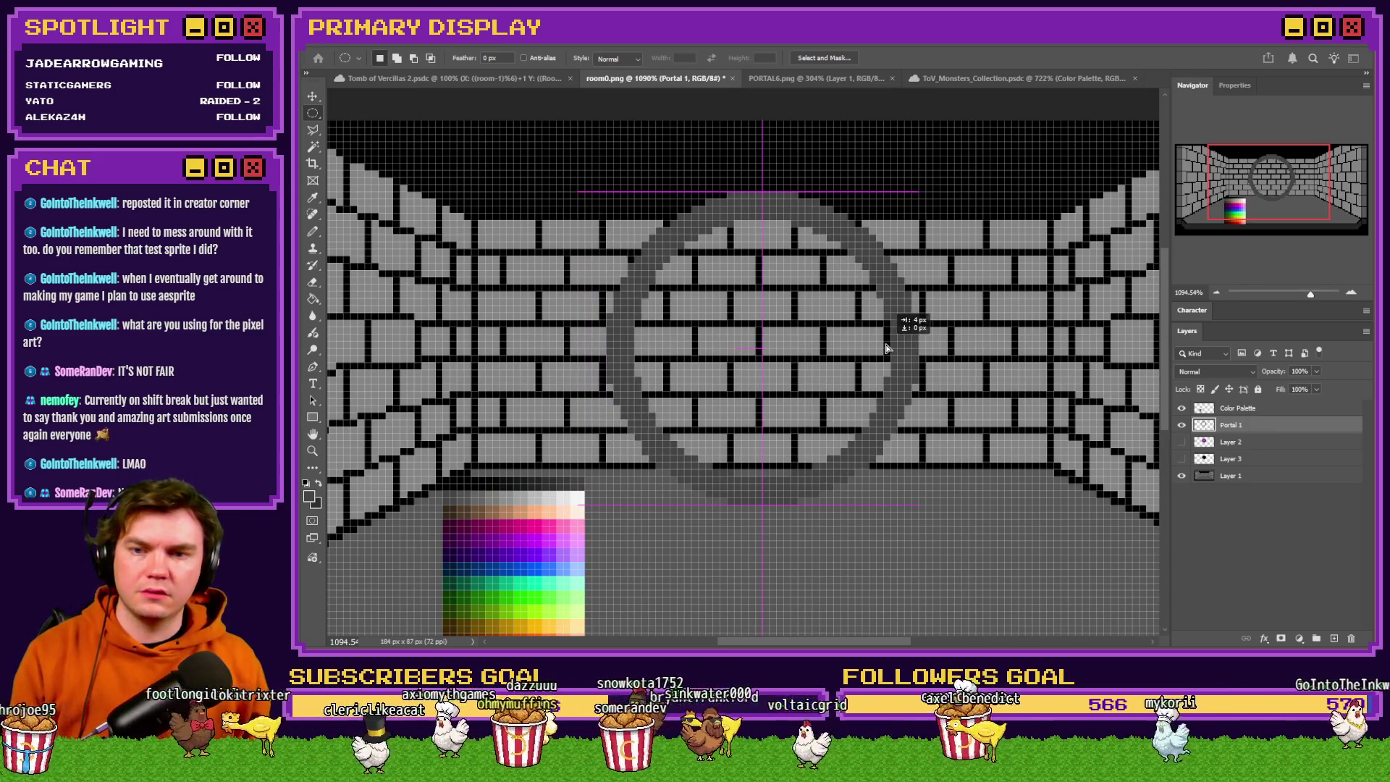
left_click(1183, 444)
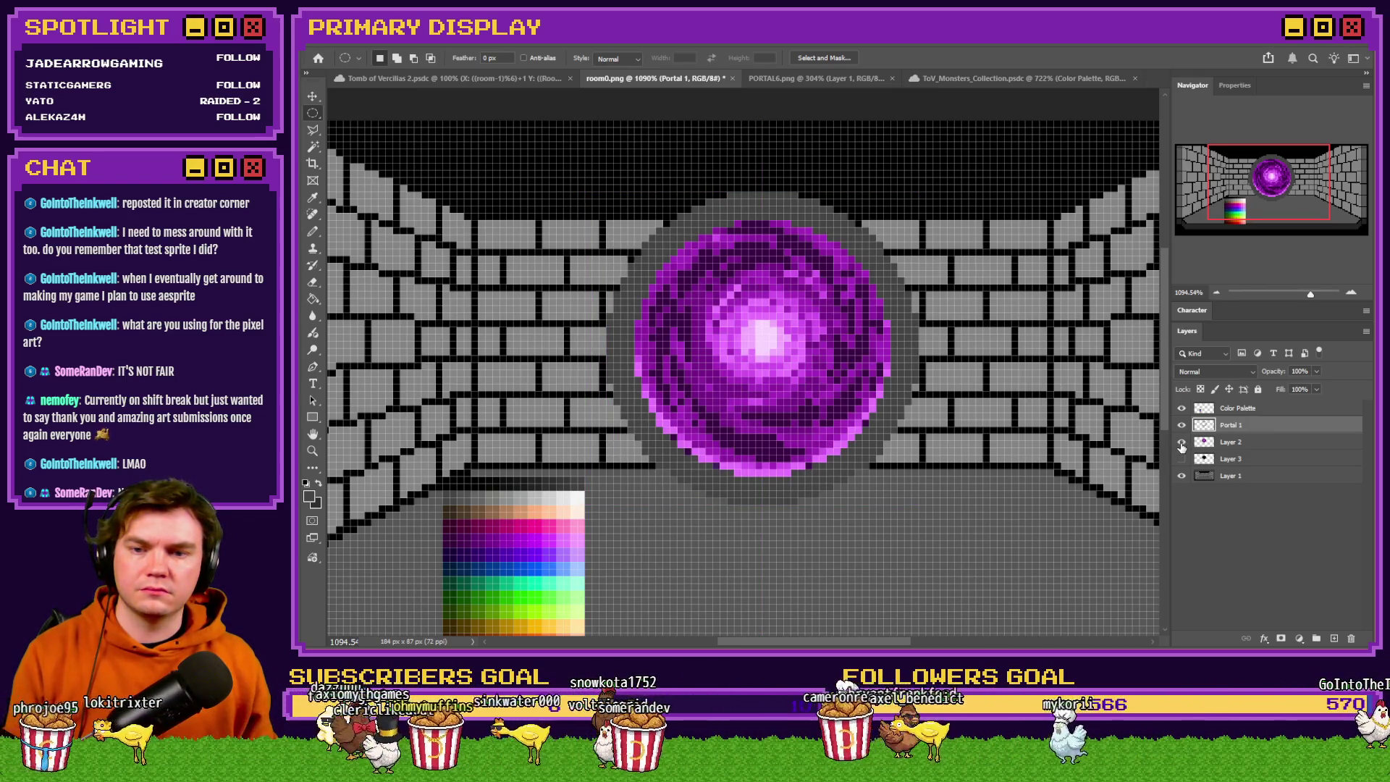
left_click(1183, 443)
Free Transform Layer 2's purple portal to about 62.84°, then switch to Discord's art channel.
left_click(1182, 443)
left_click(1224, 441)
right_click(815, 276)
left_click(840, 391)
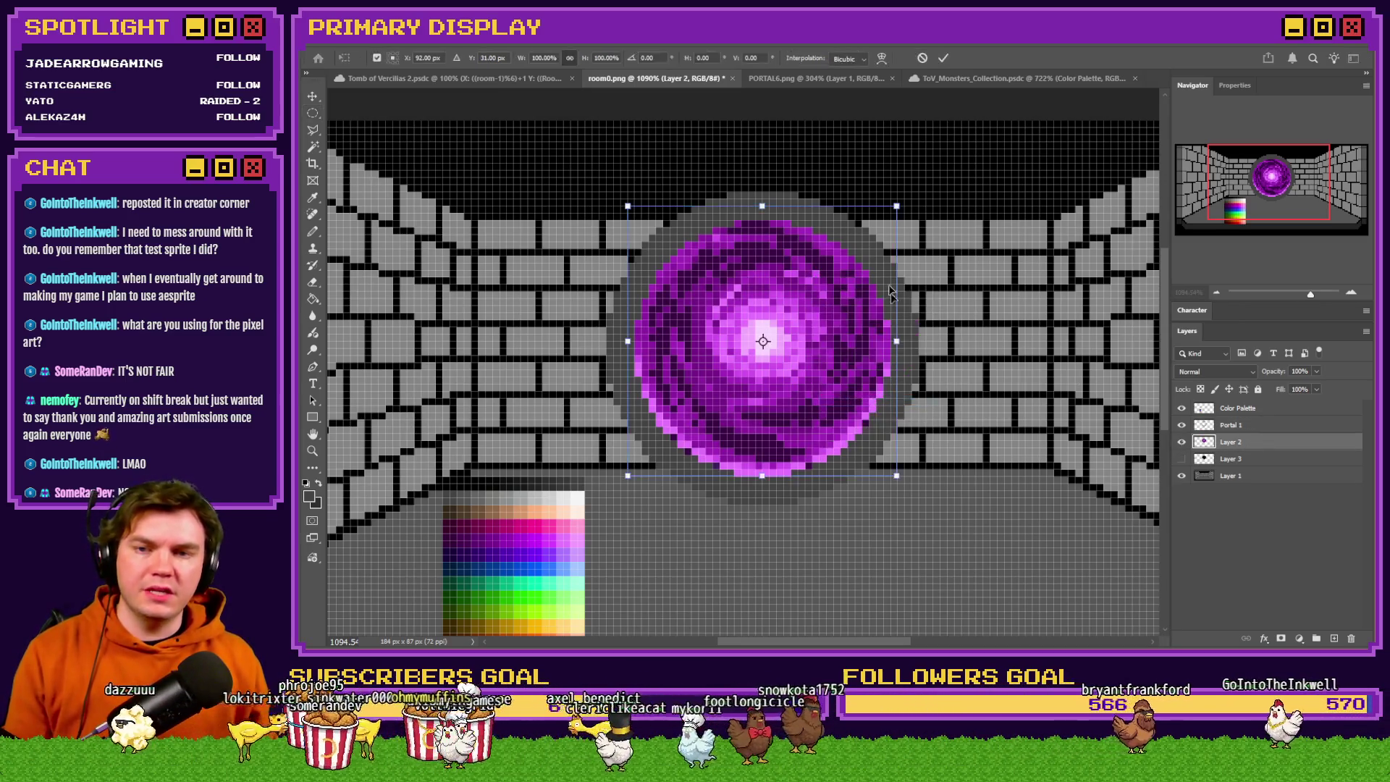
mouse_move(920, 186)
left_mouse_down()
mouse_move(959, 239)
mouse_move(983, 315)
mouse_move(948, 408)
mouse_move(890, 492)
mouse_move(761, 521)
mouse_move(652, 493)
mouse_move(583, 400)
mouse_move(630, 192)
mouse_move(884, 192)
mouse_move(938, 340)
mouse_move(869, 496)
mouse_move(500, 355)
mouse_move(815, 162)
mouse_move(914, 281)
left_mouse_up()
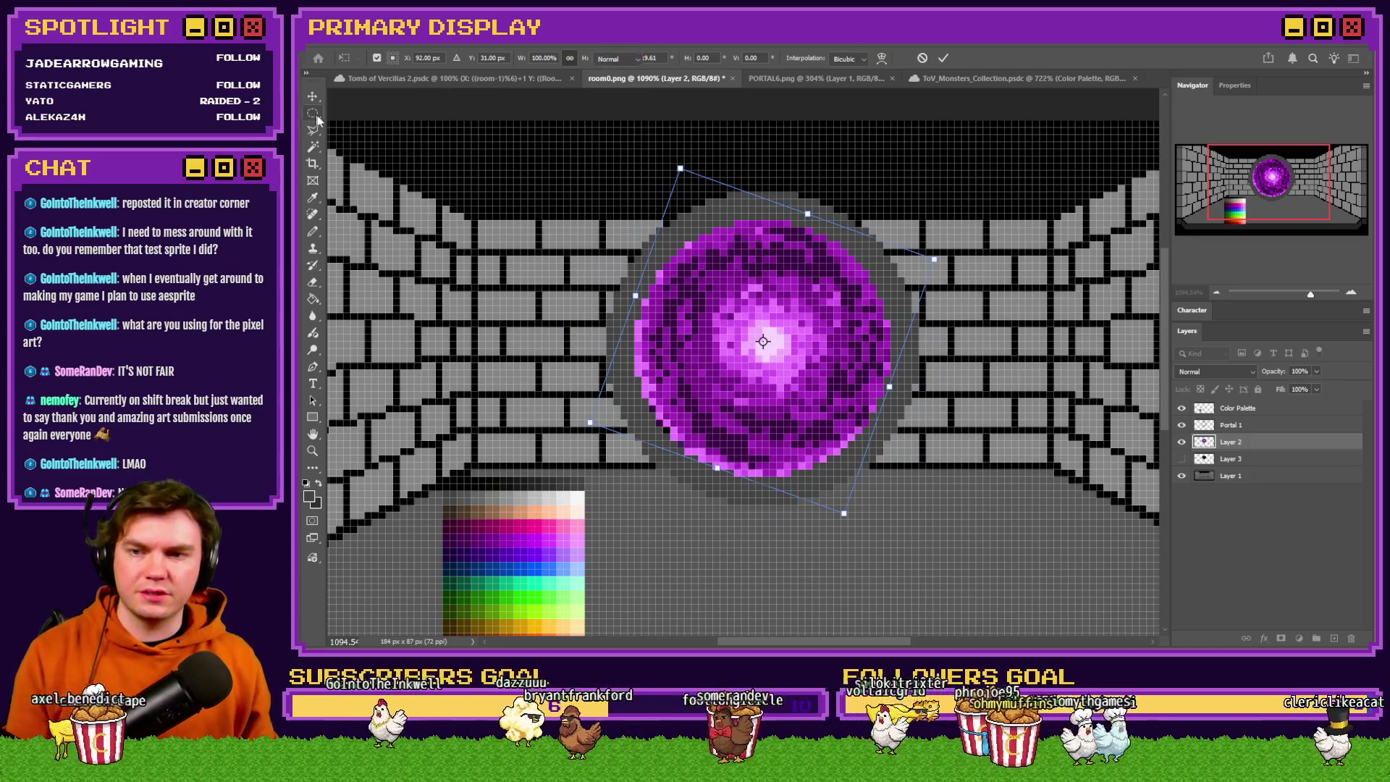
left_click(314, 115)
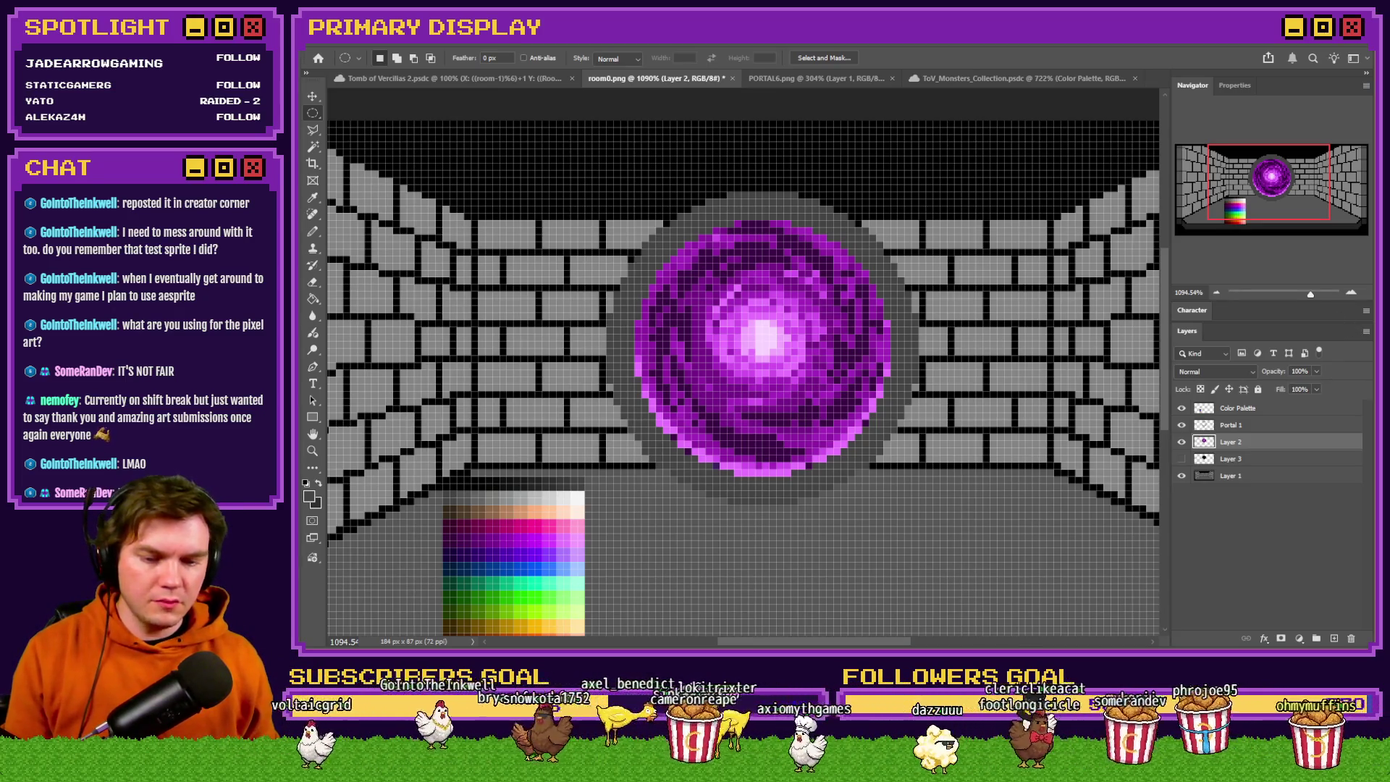
key("alt+Tab")
key("ctrl+Tab")
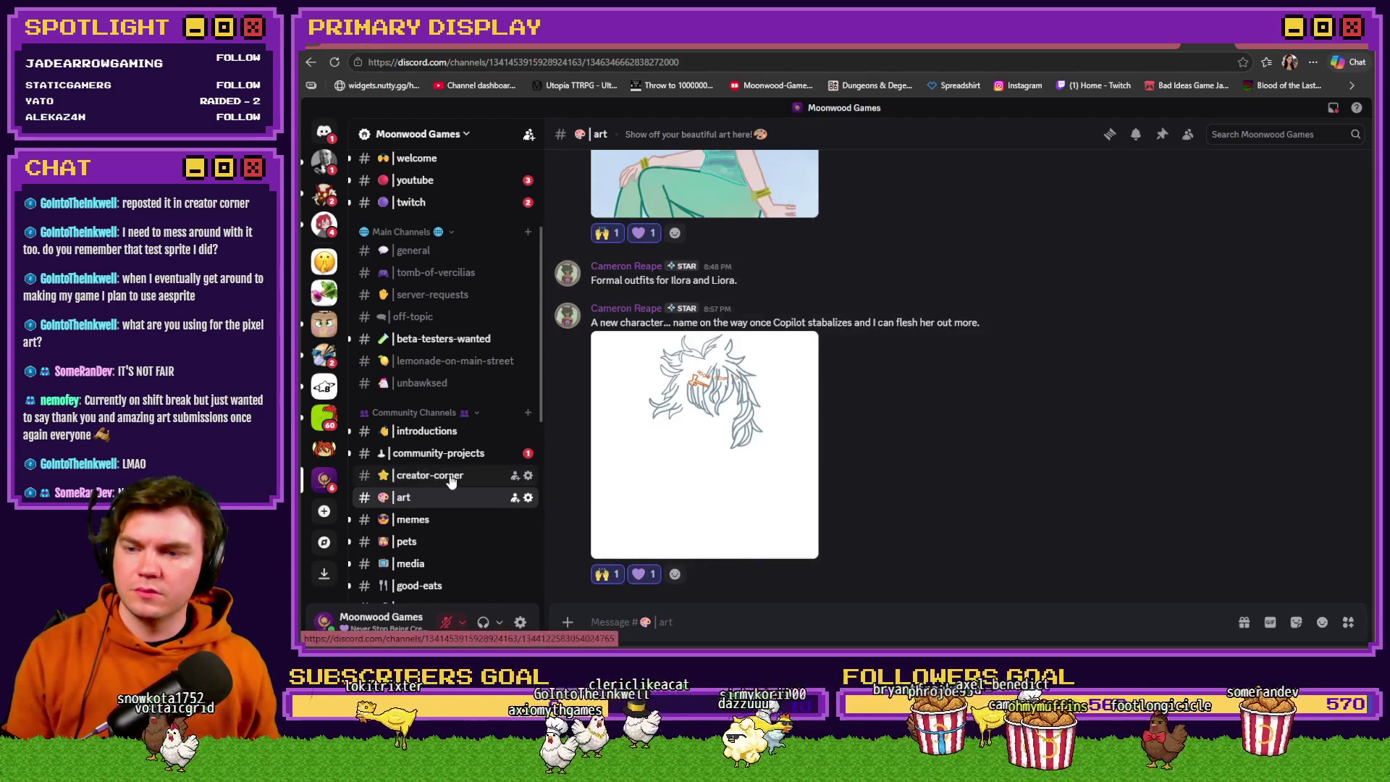
In the creator-corner channel, view the shared drawing full size and close it.
left_click(495, 475)
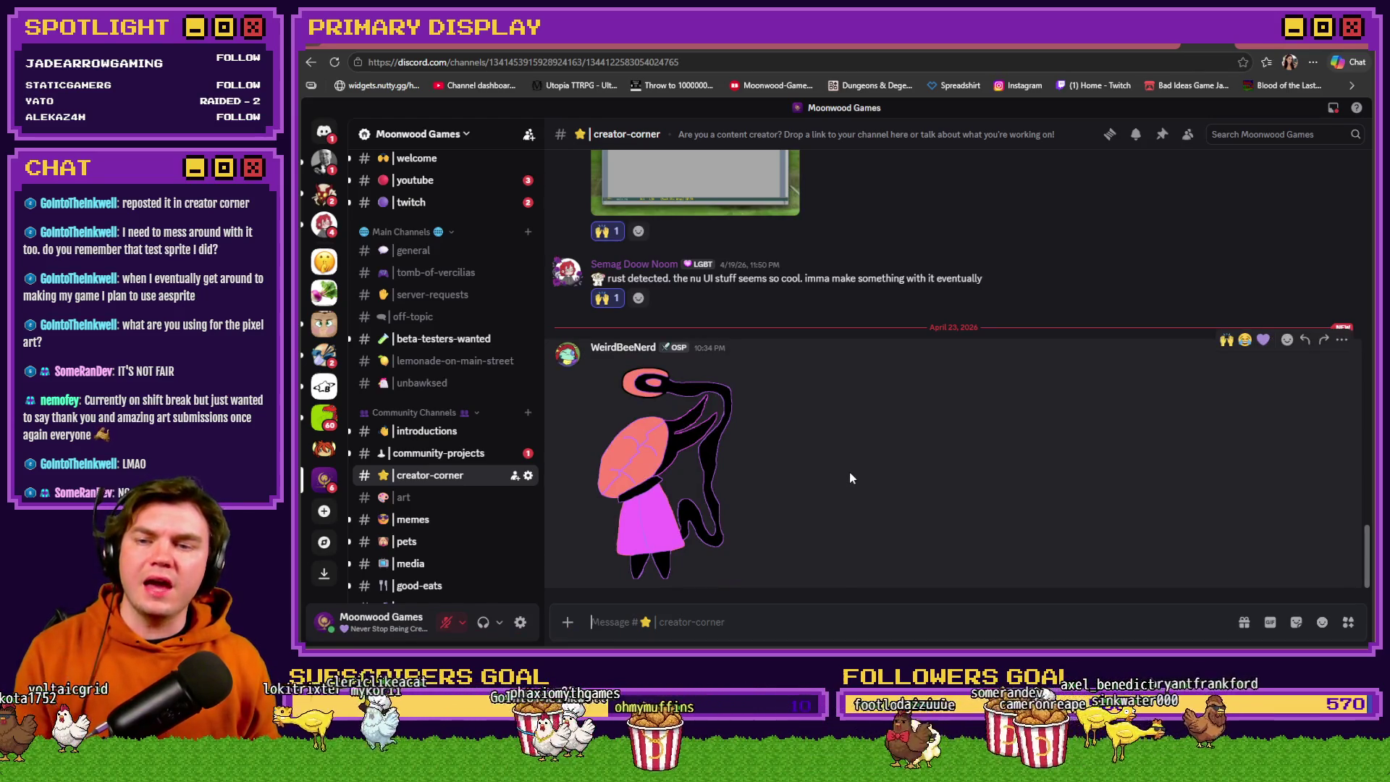
left_click(671, 489)
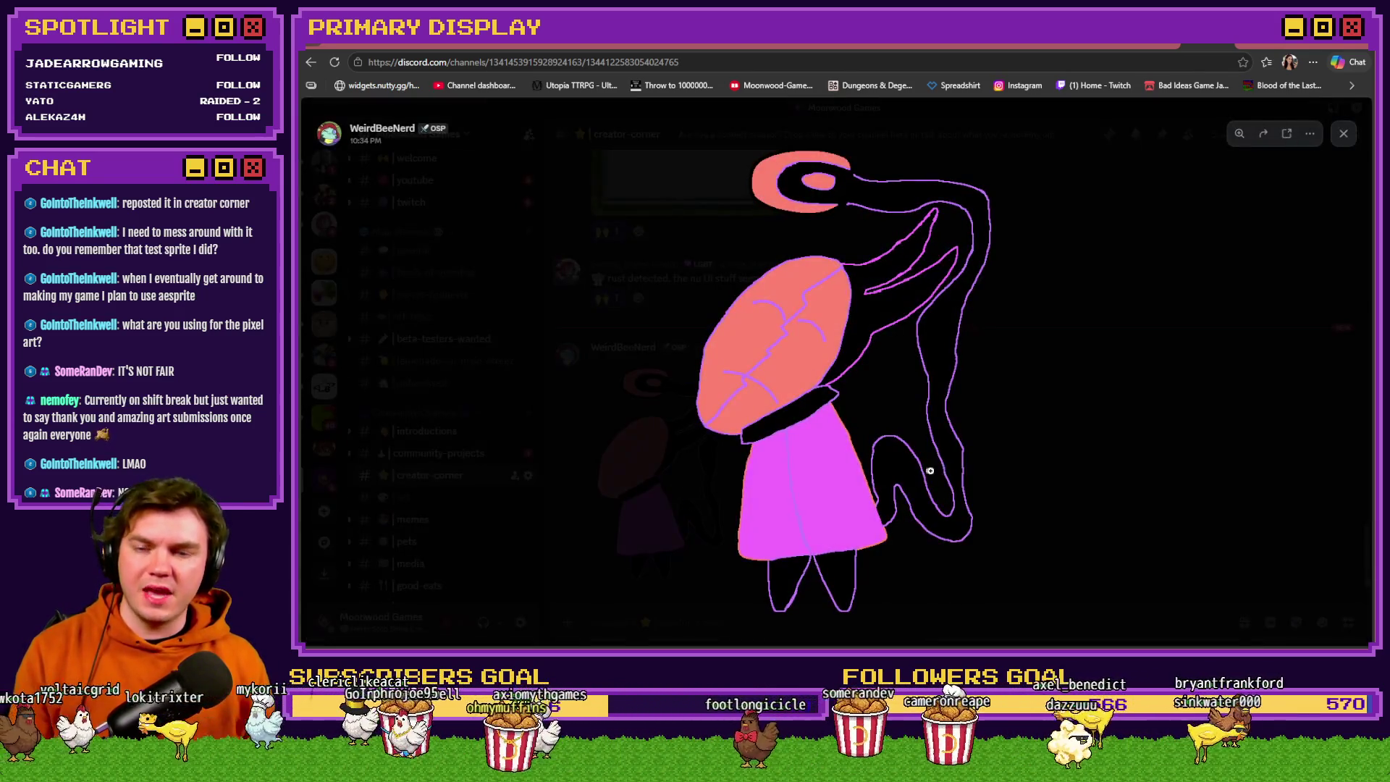
left_click(1037, 429)
scroll(953, 501, "up", 3)
scroll(951, 500, "up", 5)
scroll(948, 497, "down", 8)
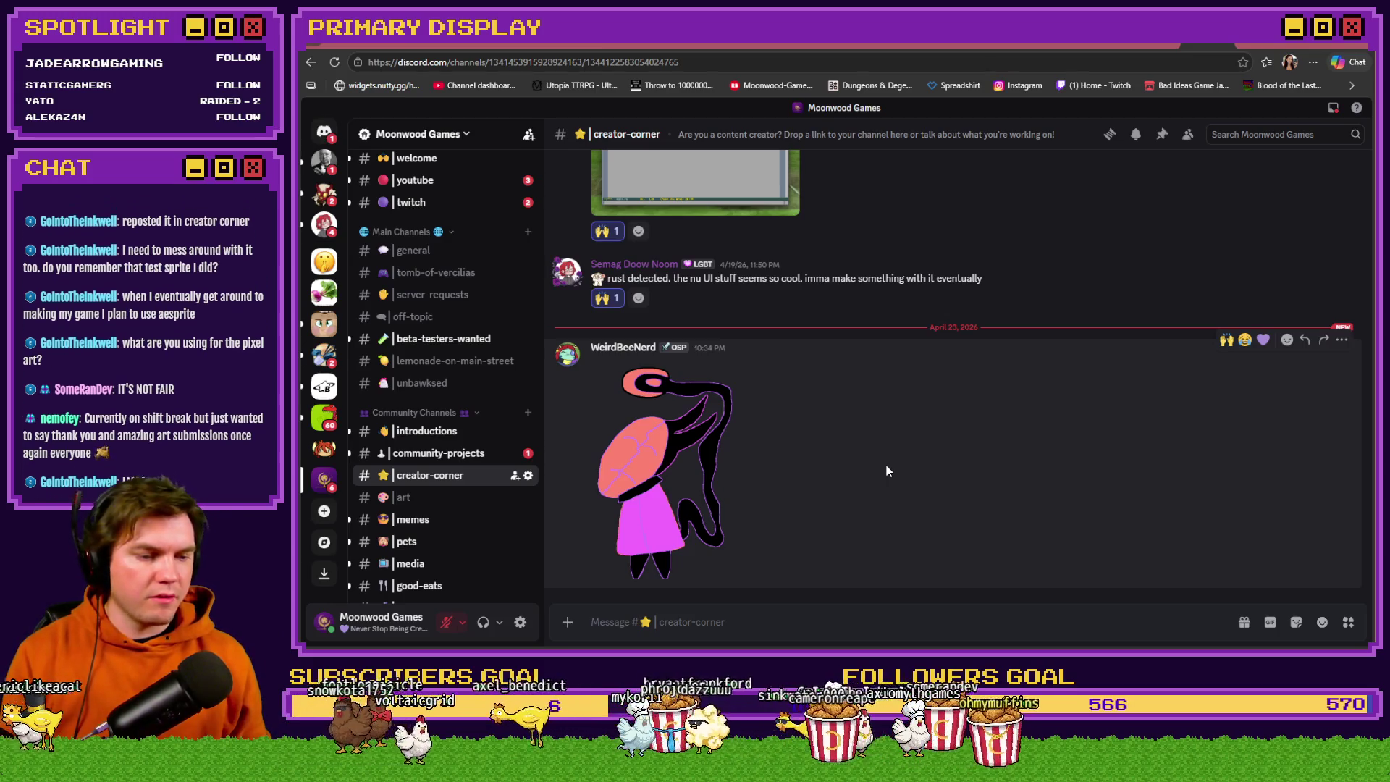
View the drawing full size again, then return to the portal artwork in Photoshop.
left_click(696, 475)
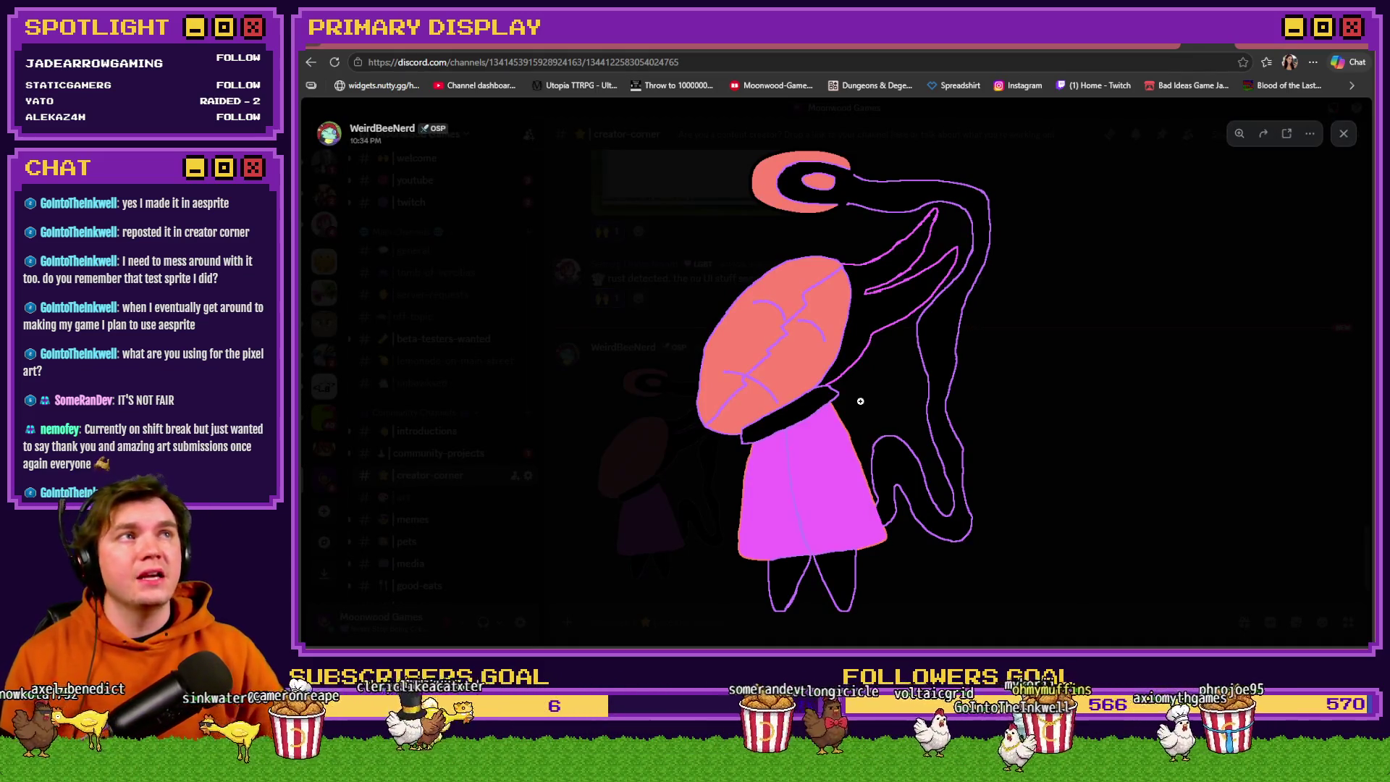
left_click(1166, 369)
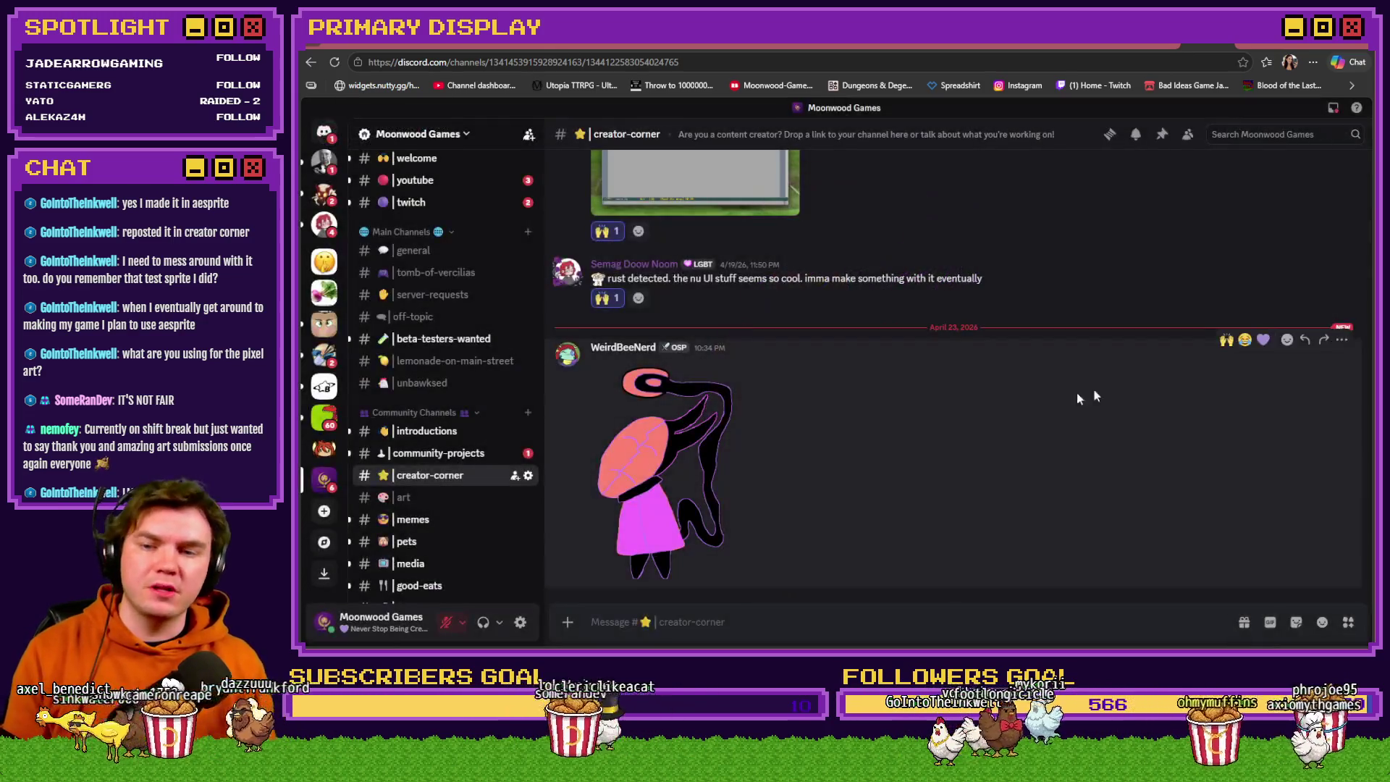
key("alt+Tab")
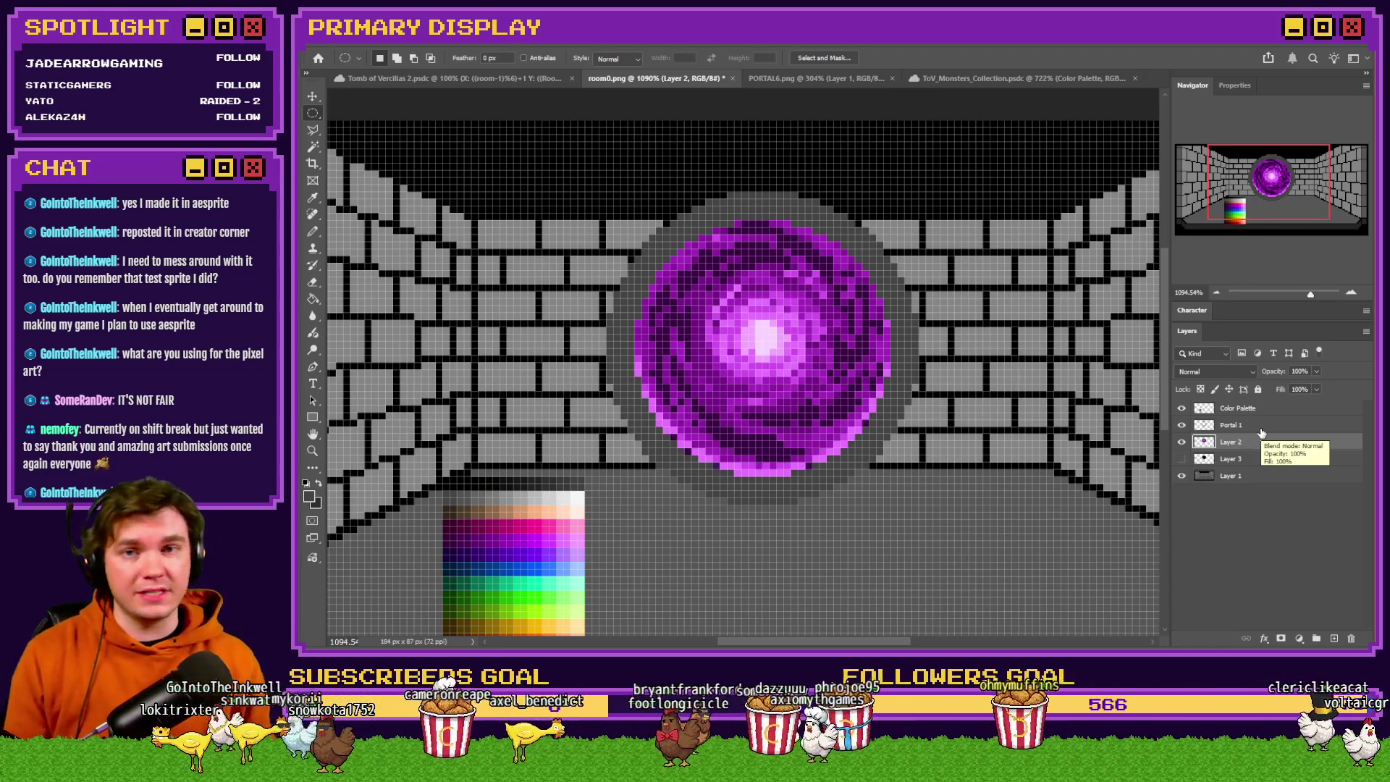
key("alt+Tab")
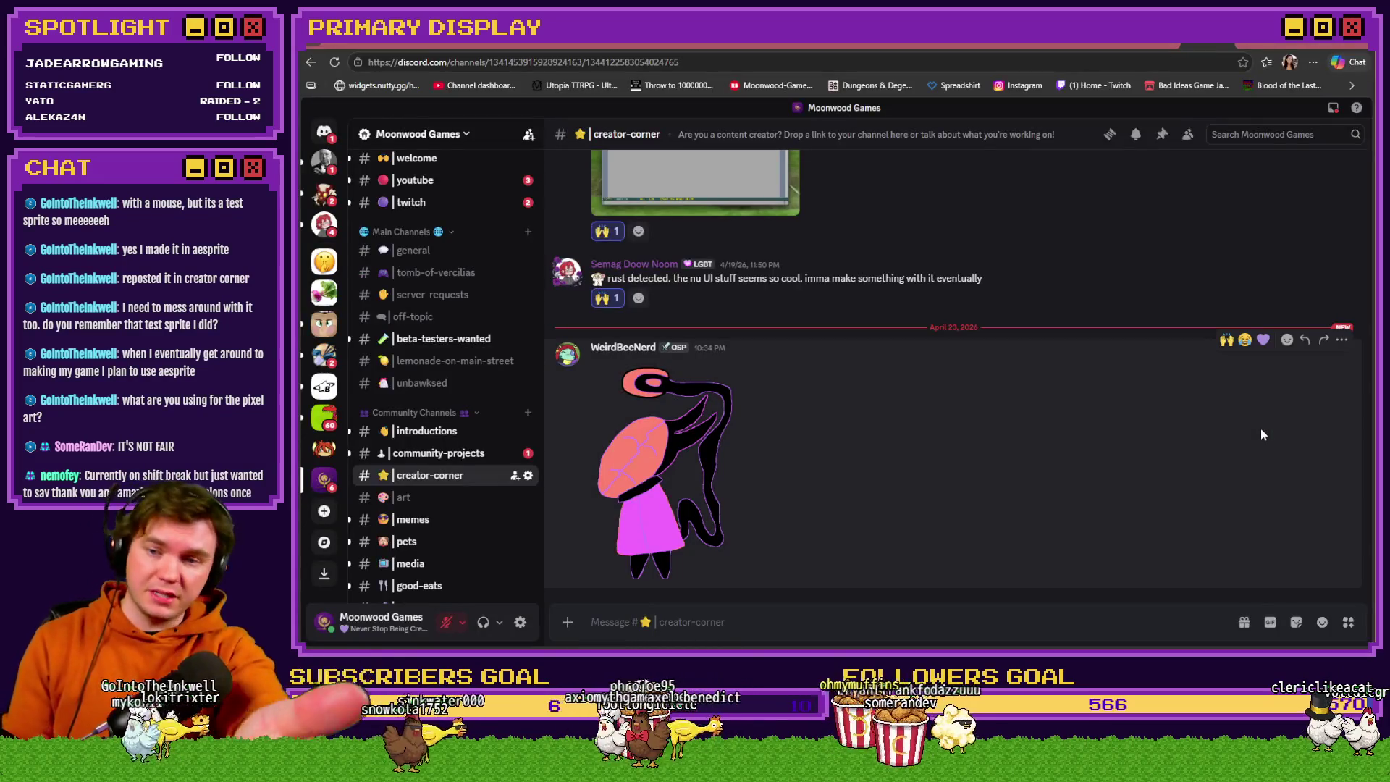
key("alt+Tab")
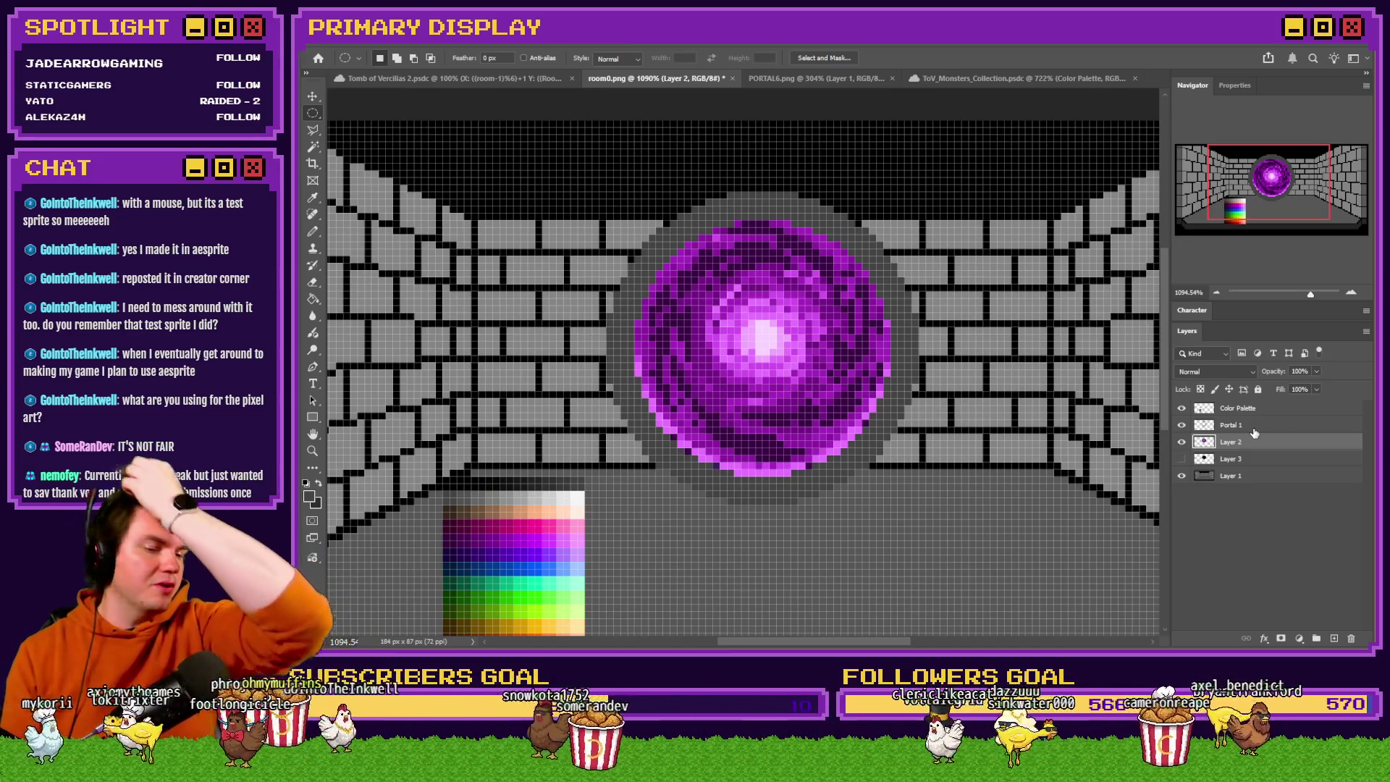
On Portal 1, select a circle around the whole portal and sample a palette grey.
left_click(1262, 425)
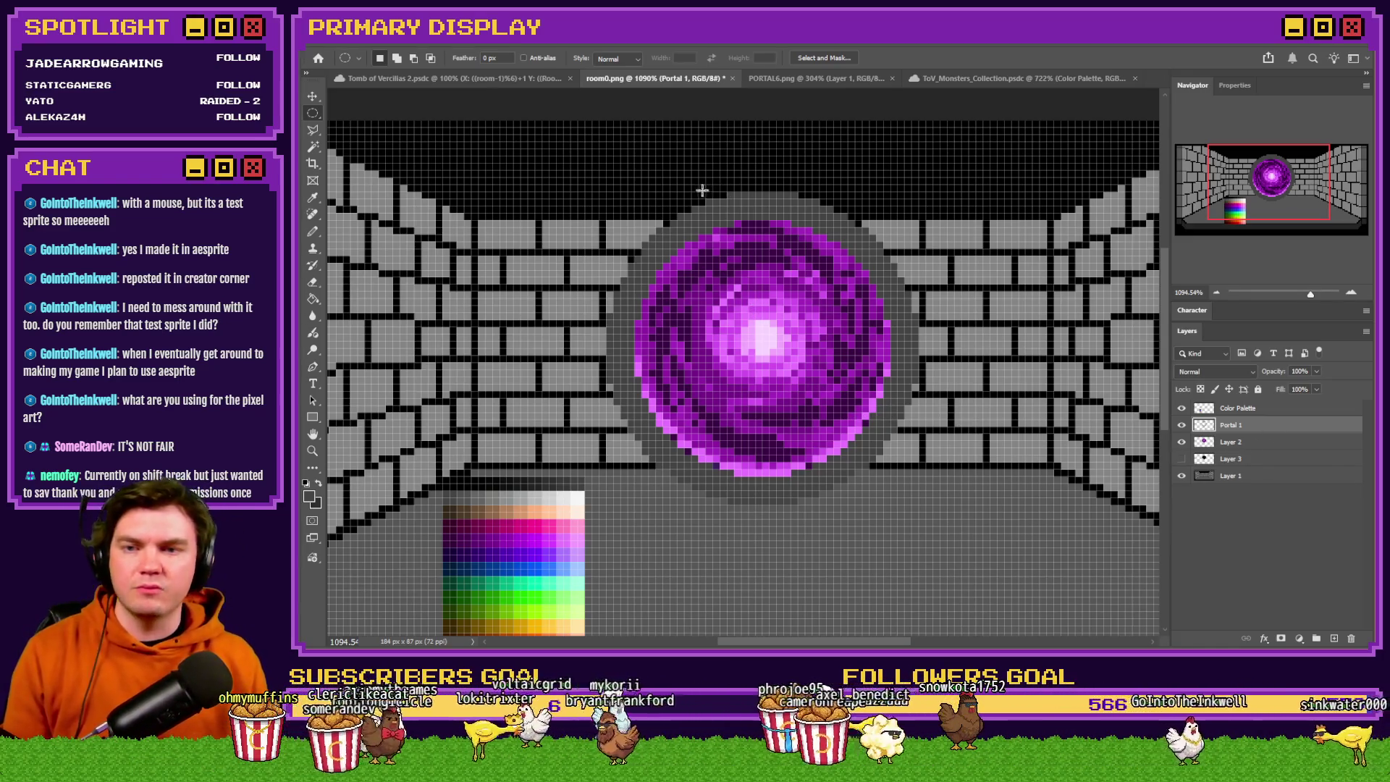
mouse_move(601, 185)
left_mouse_down()
mouse_move(905, 409)
mouse_move(1006, 515)
left_mouse_up()
key("Up")
key("Left")
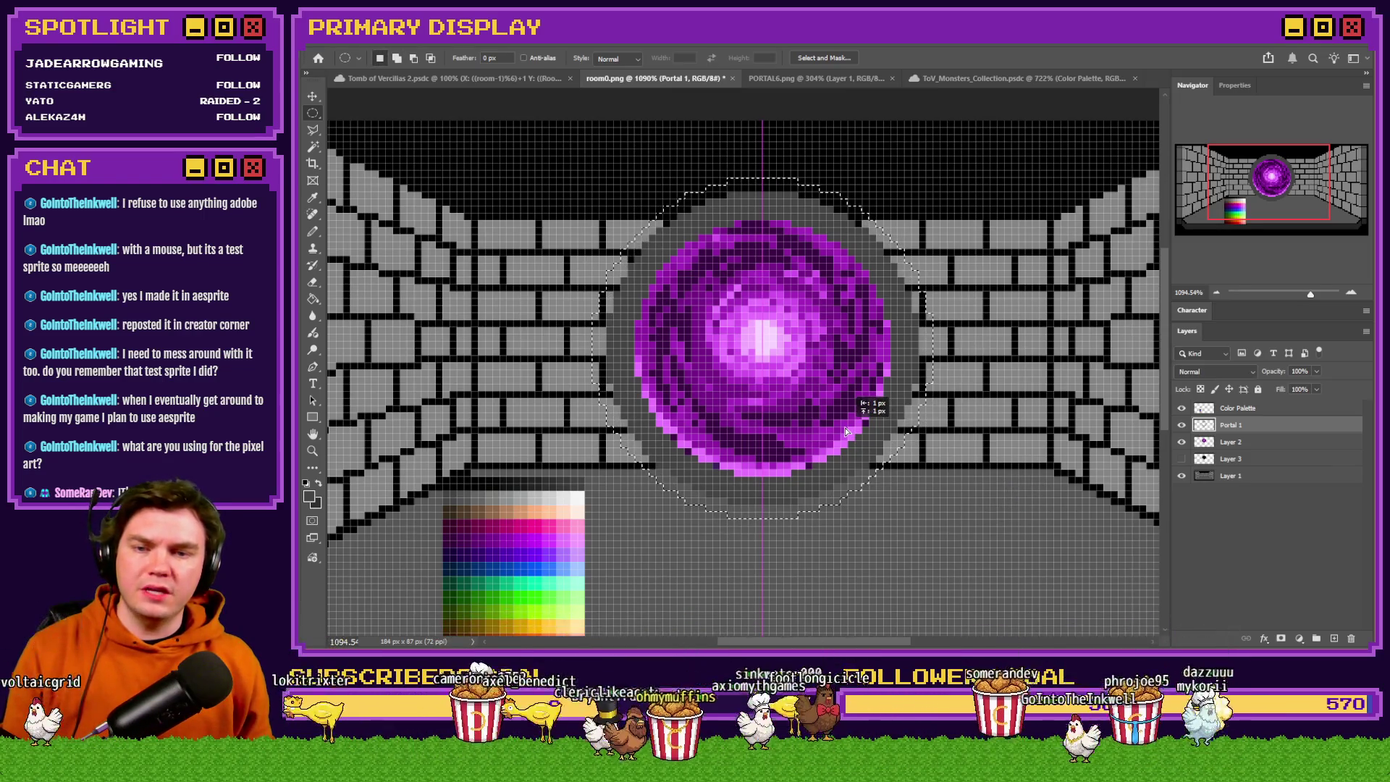
left_click(313, 298)
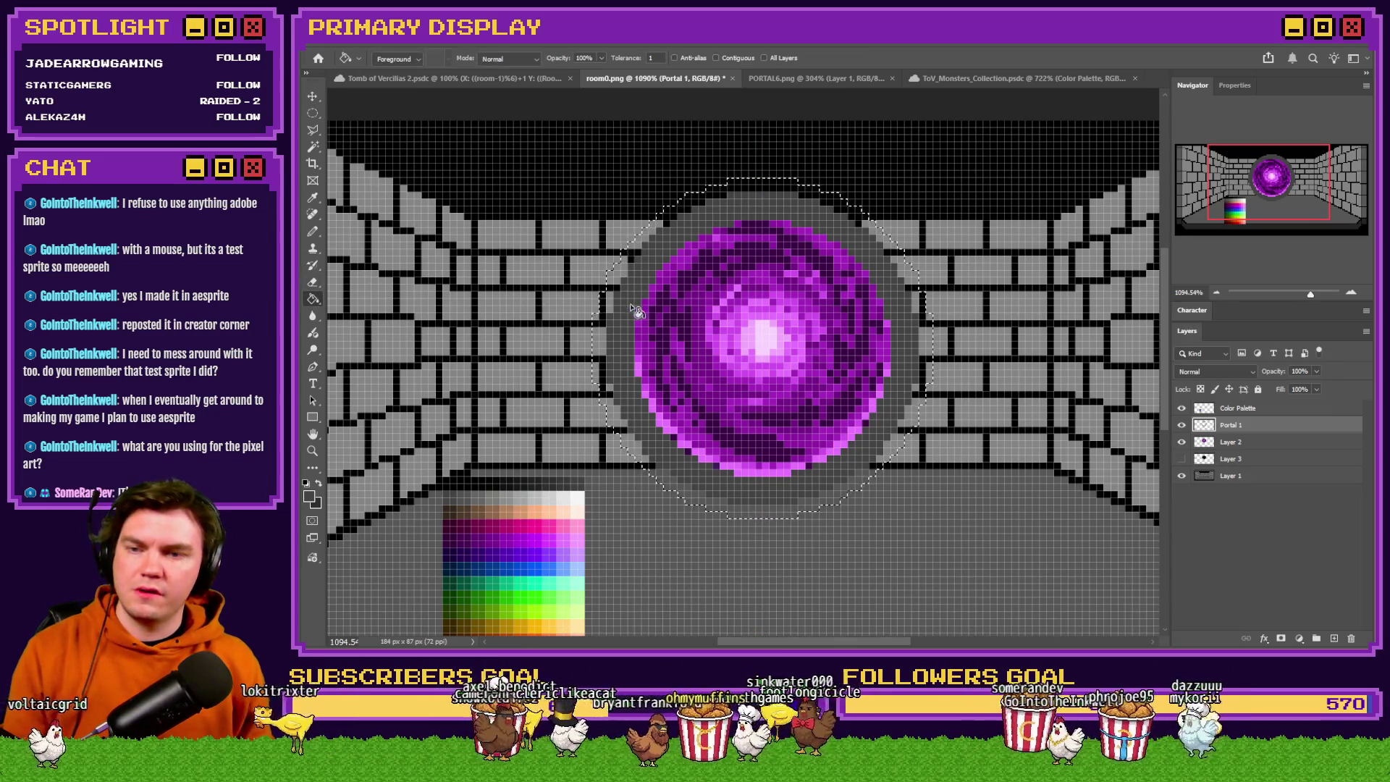
left_click(460, 497, "alt")
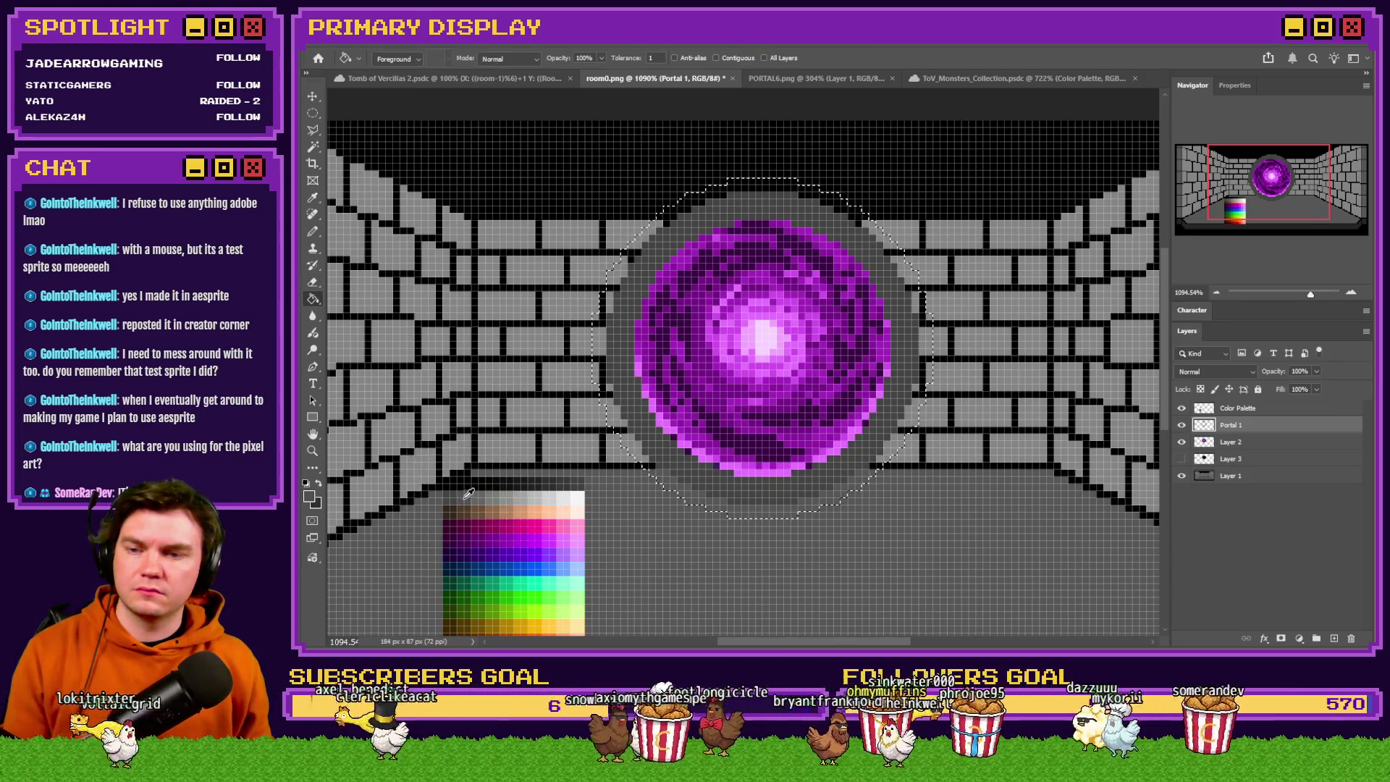
Create a new layer named Portal 2 and fill the circular selection with flat grey.
key("ctrl+shift+alt+n")
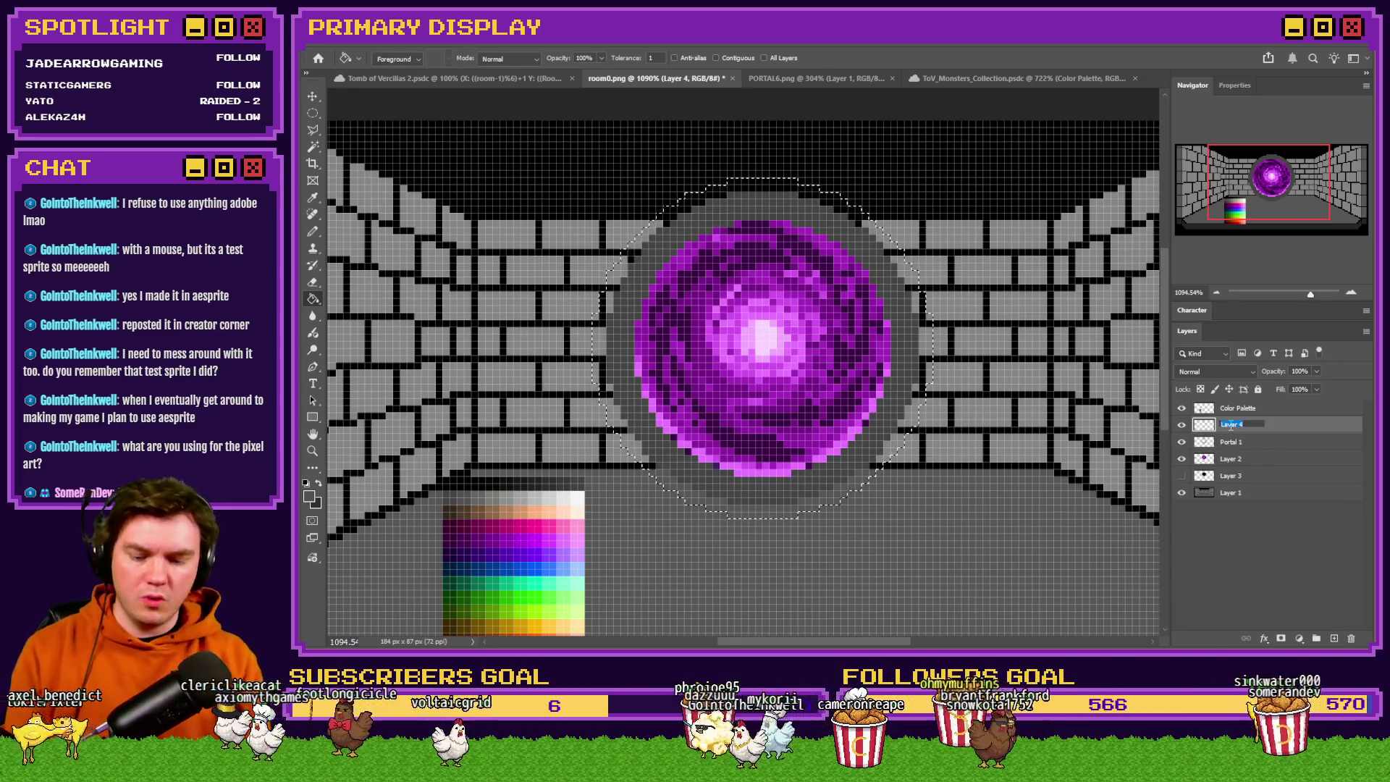
type("Portal 2")
key("Return")
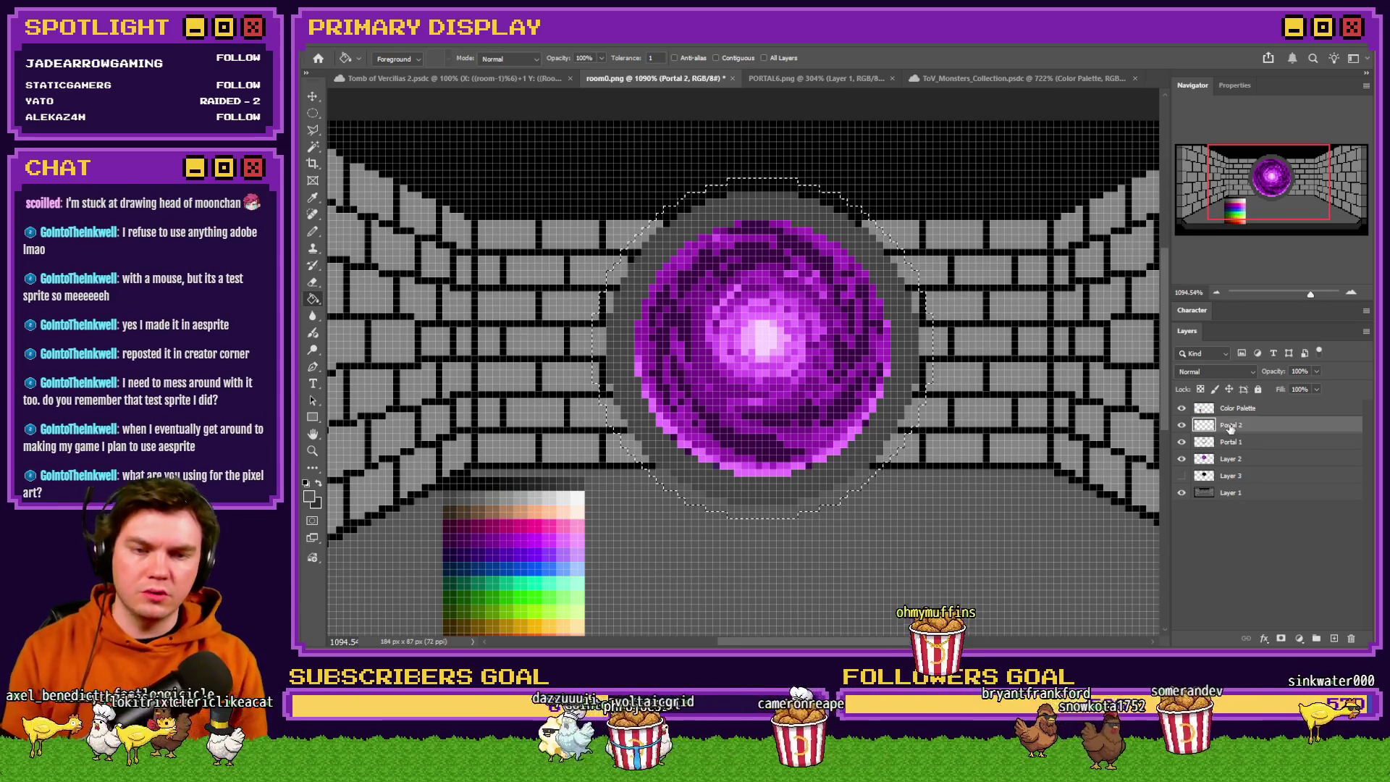
left_click(769, 202)
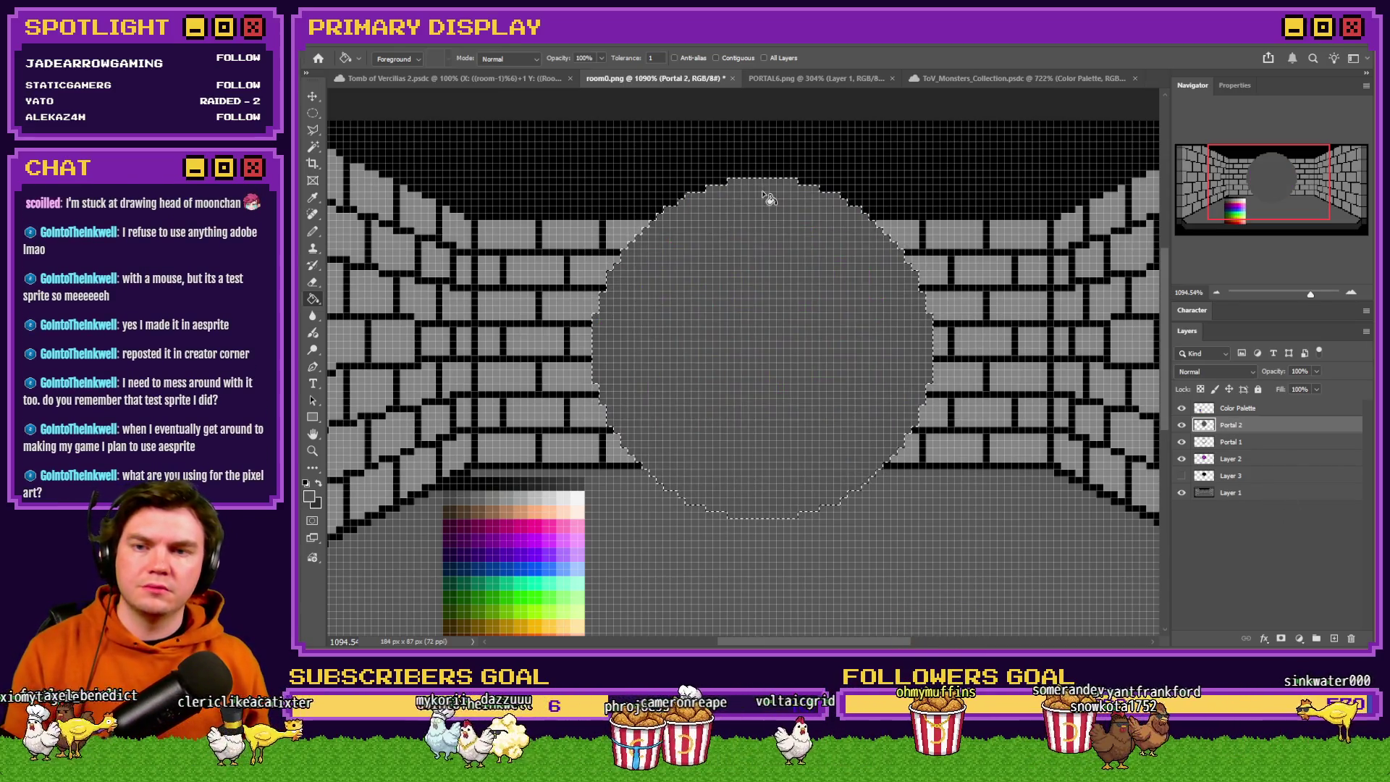
Clear a smaller centred circle over the portal, then hide Portal 2 to compare.
left_click(312, 113)
left_click_drag(602, 206, 847, 476)
left_click_drag(772, 378, 813, 403)
key("ctrl+v")
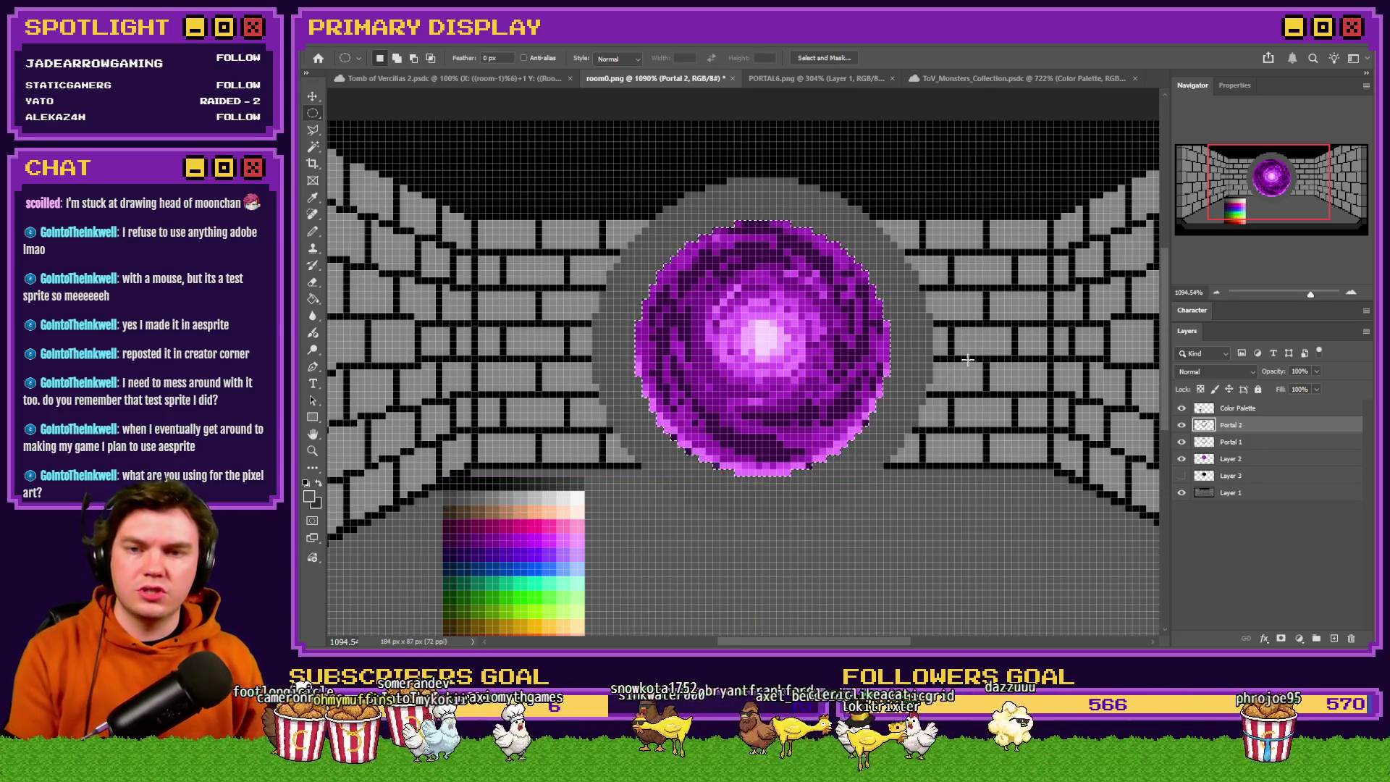
left_click(1181, 426)
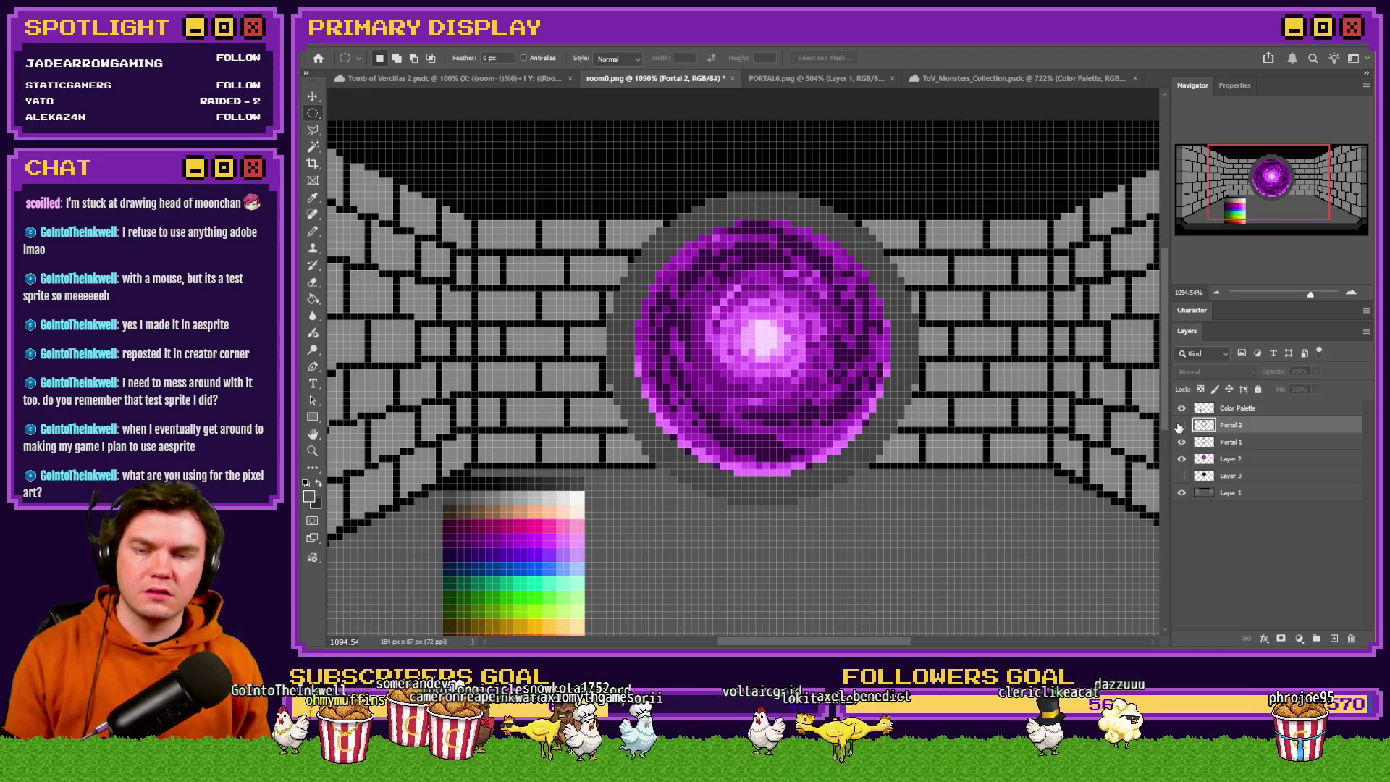
Show Portal 2 again and hide the purple portal layer.
left_click(1181, 426)
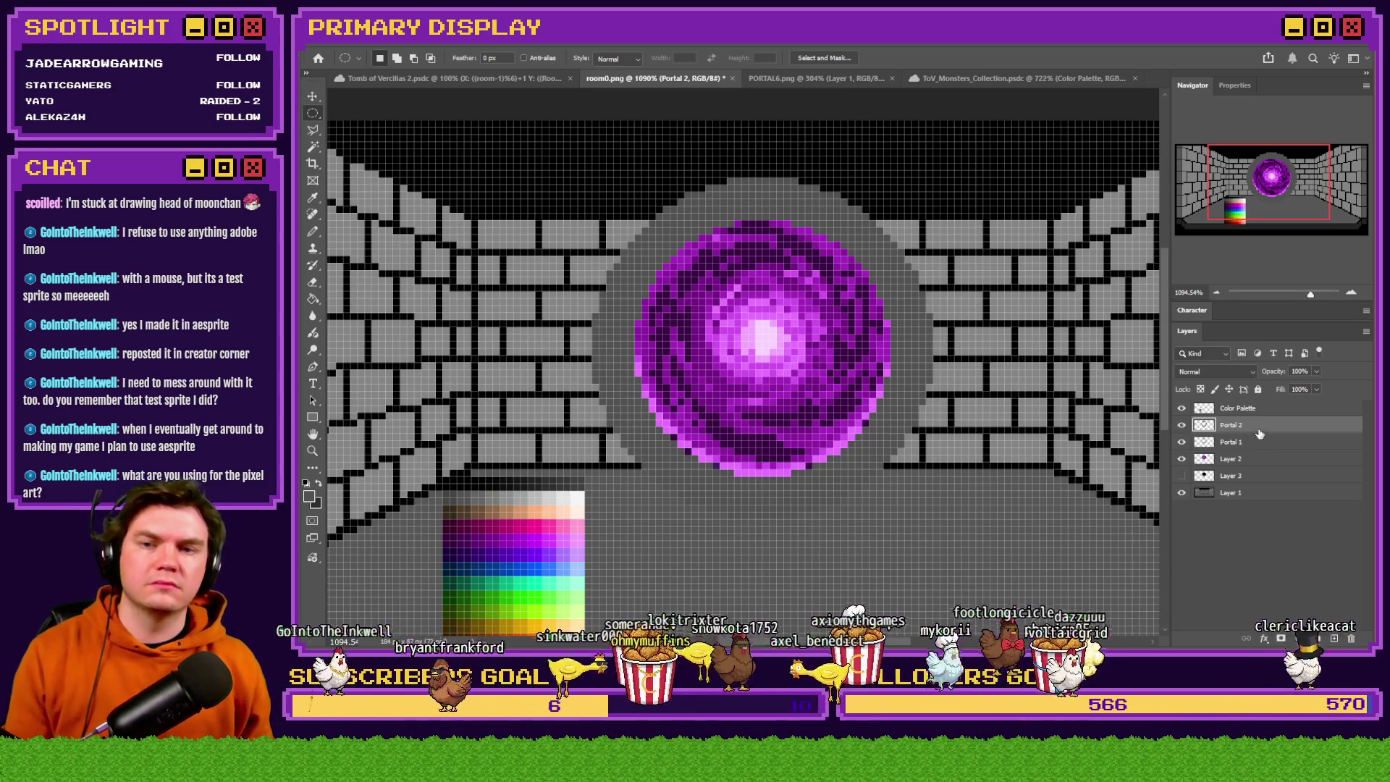
left_click(314, 115)
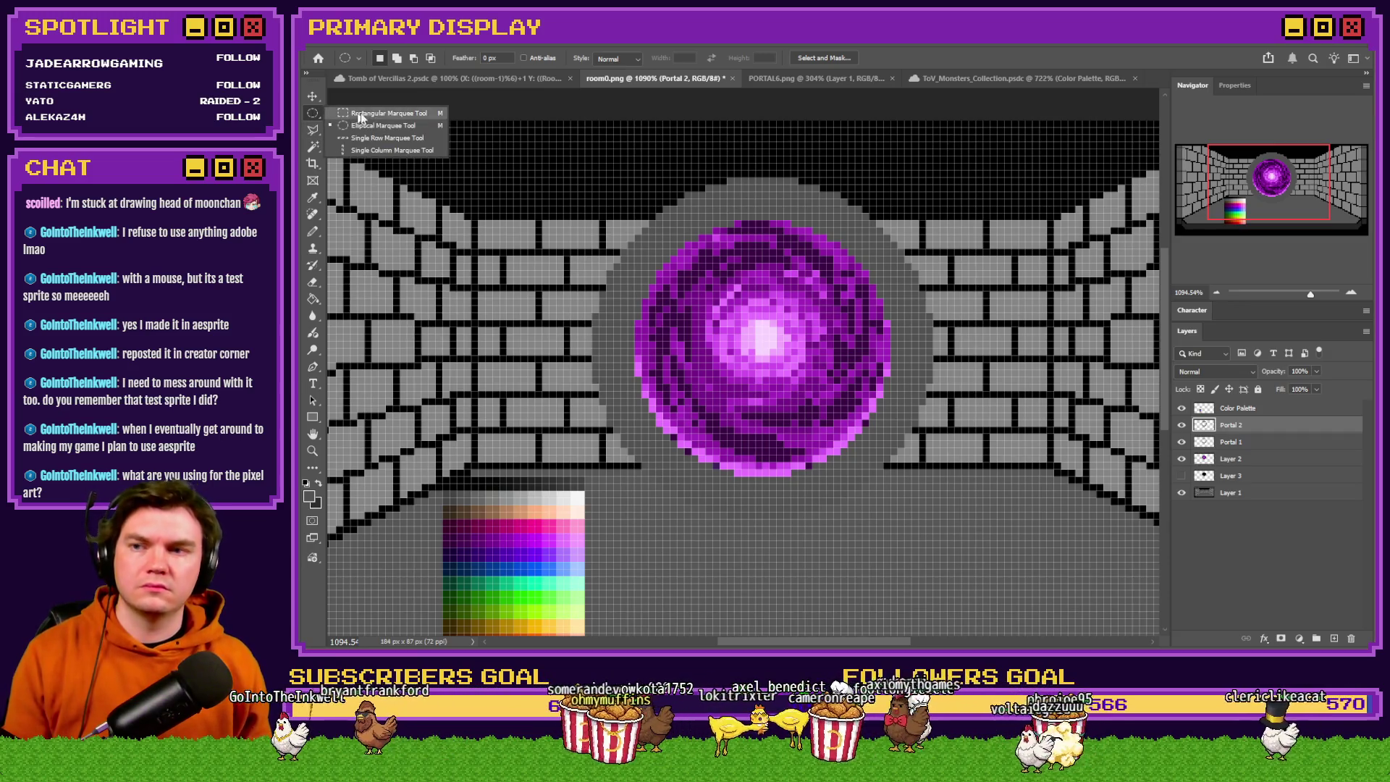
left_click(315, 118)
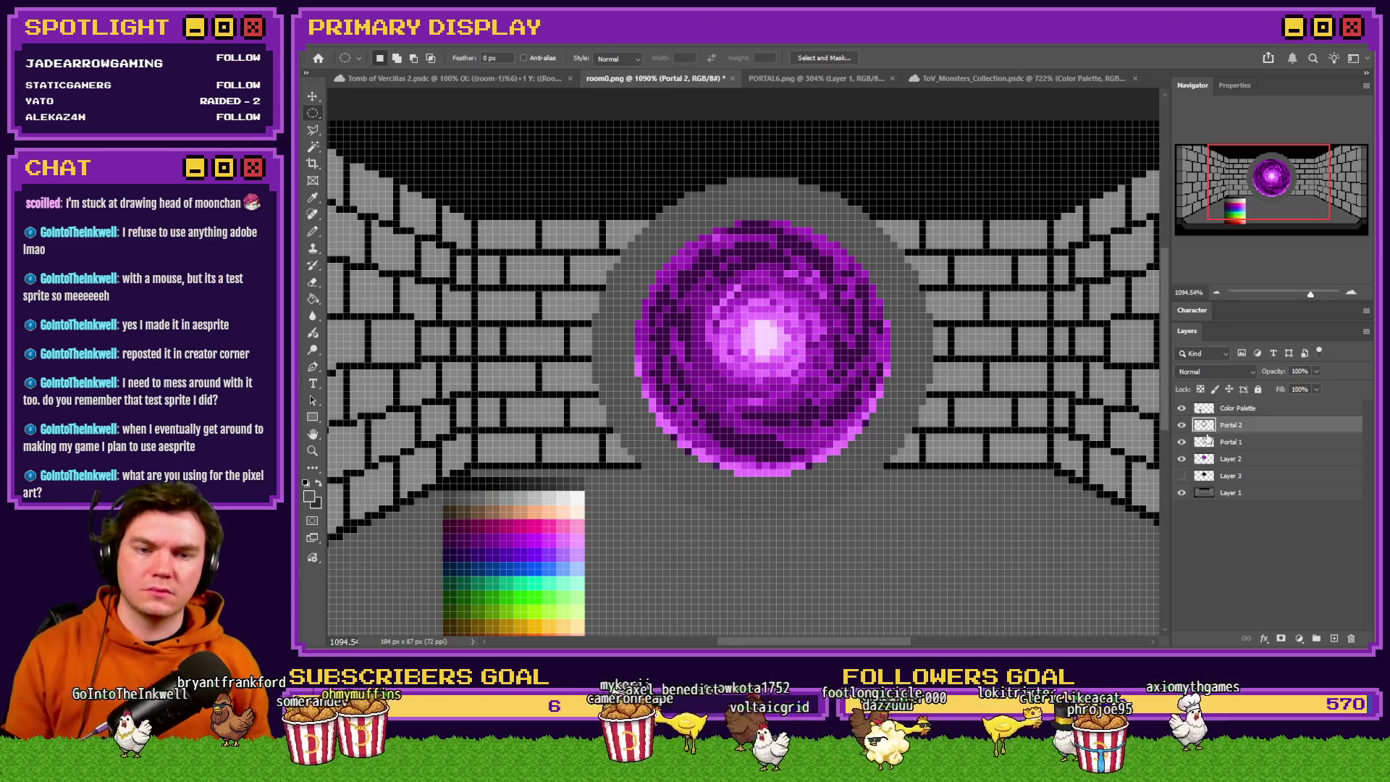
left_click(1184, 459)
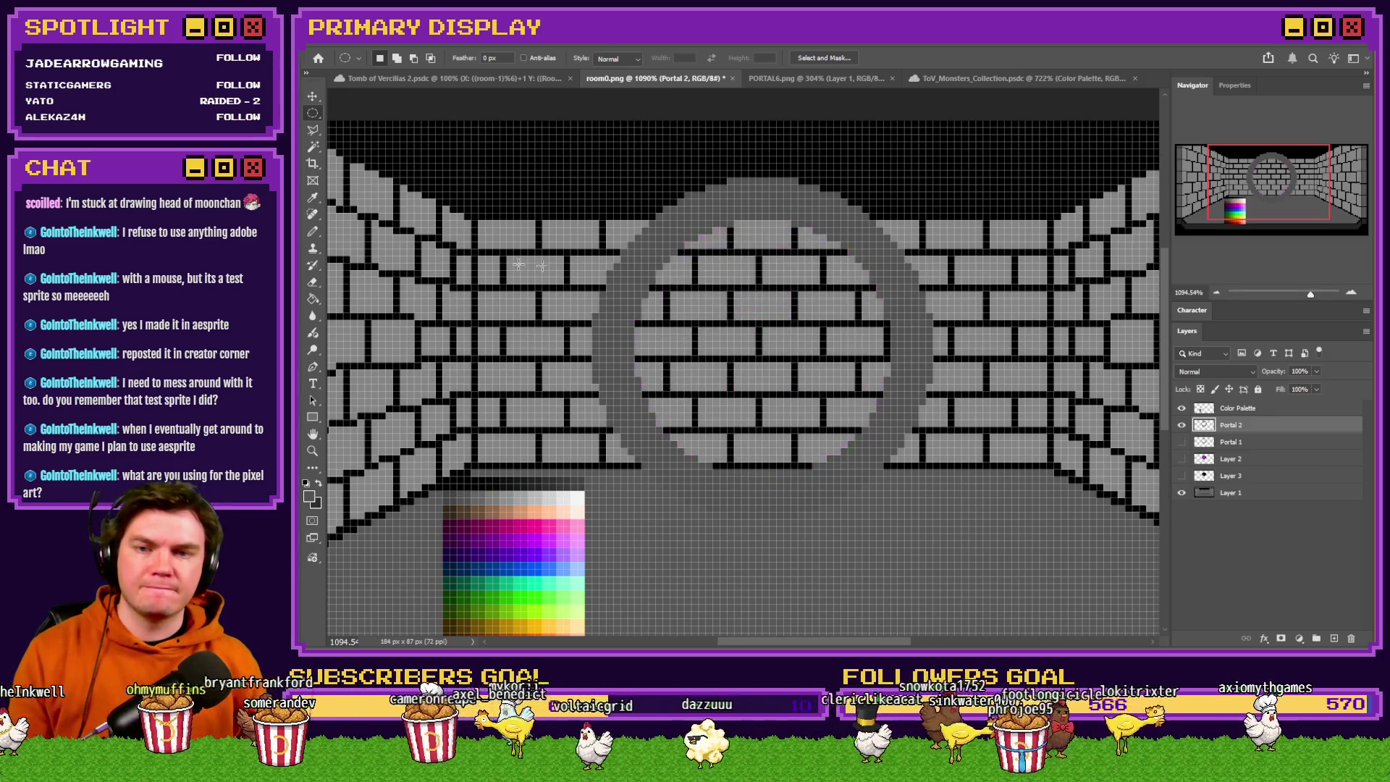
Erase stray pixels at the ring's top-left edge and along the upper-left arch.
left_click(313, 283)
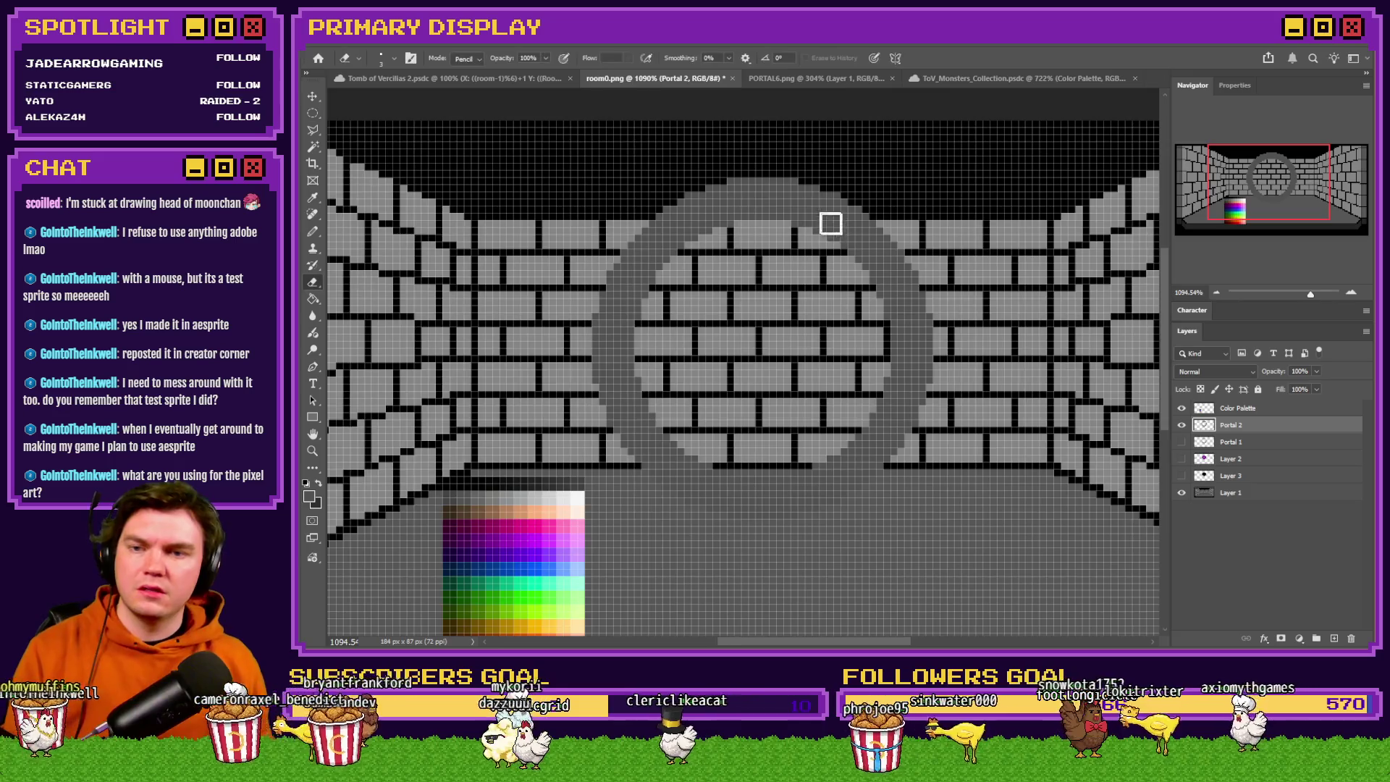
scroll(832, 227, "up", 5)
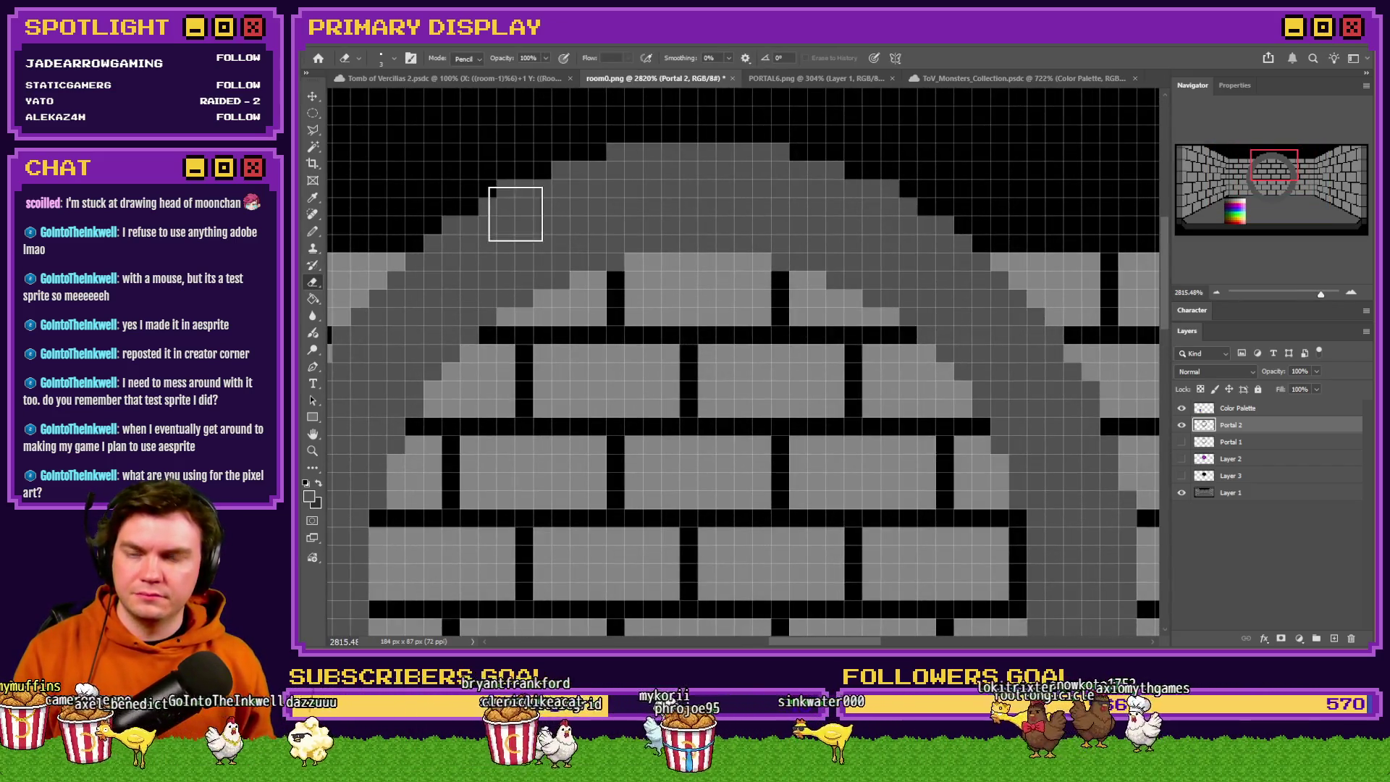
left_click_drag(521, 207, 540, 234)
left_click(541, 239)
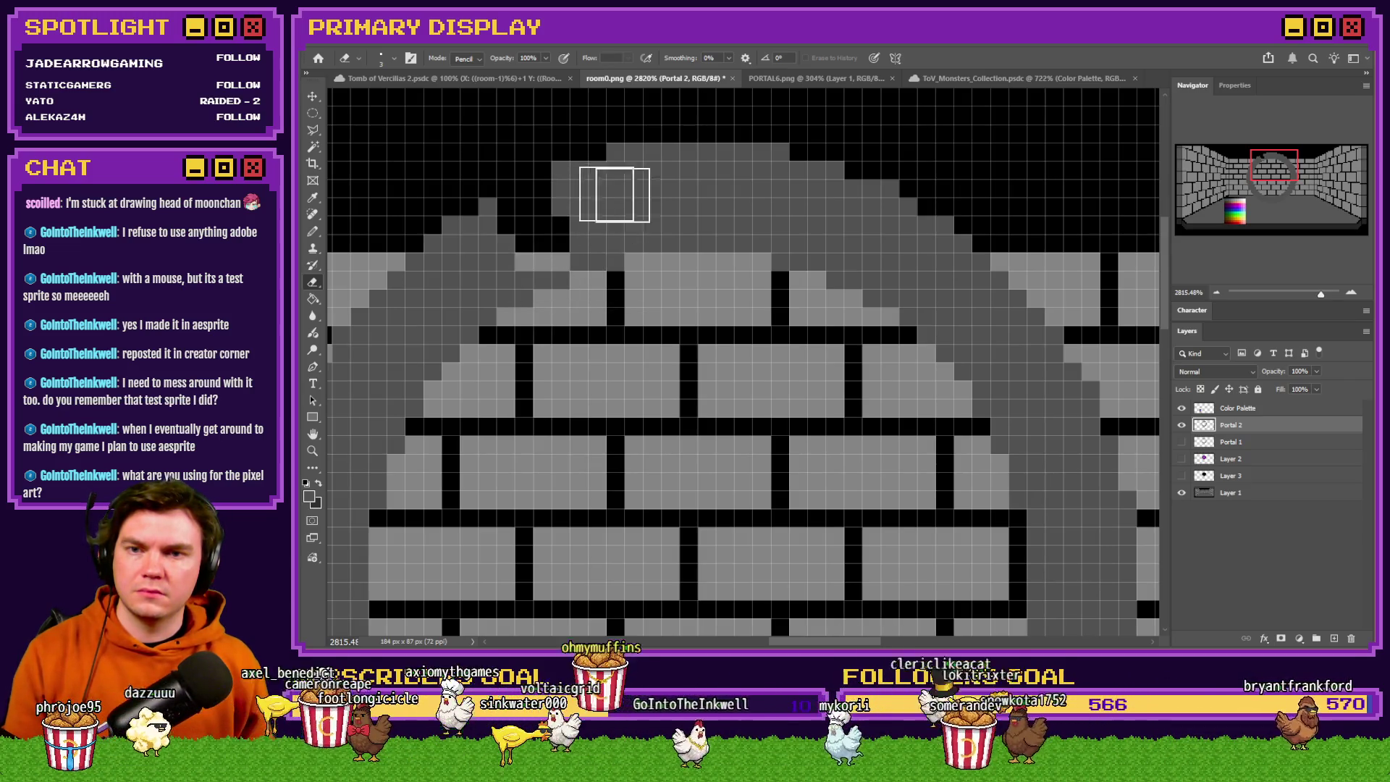
left_click_drag(875, 208, 822, 307)
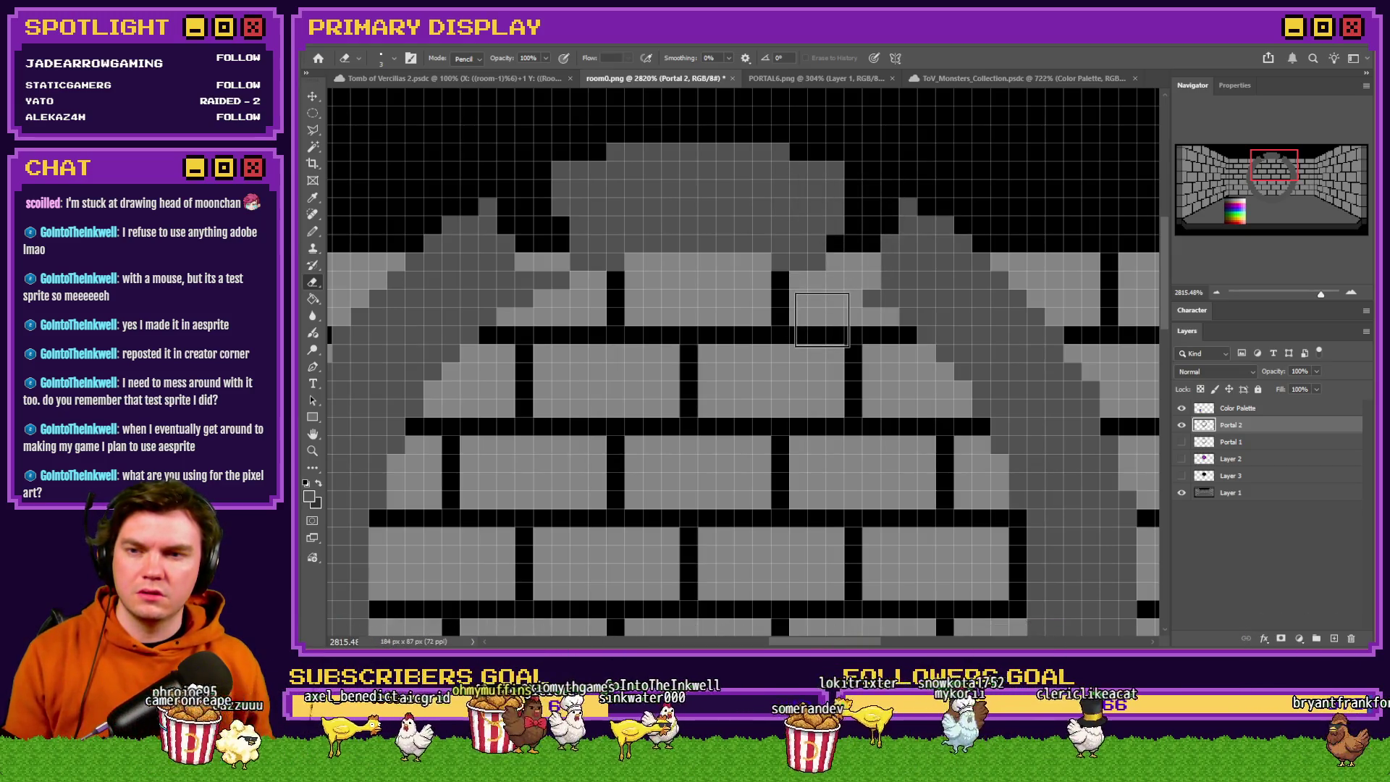
Show Portal 1 and erase the ring's bottom and right outer pixels with a Hard Square 12 px brush.
left_click(1183, 443)
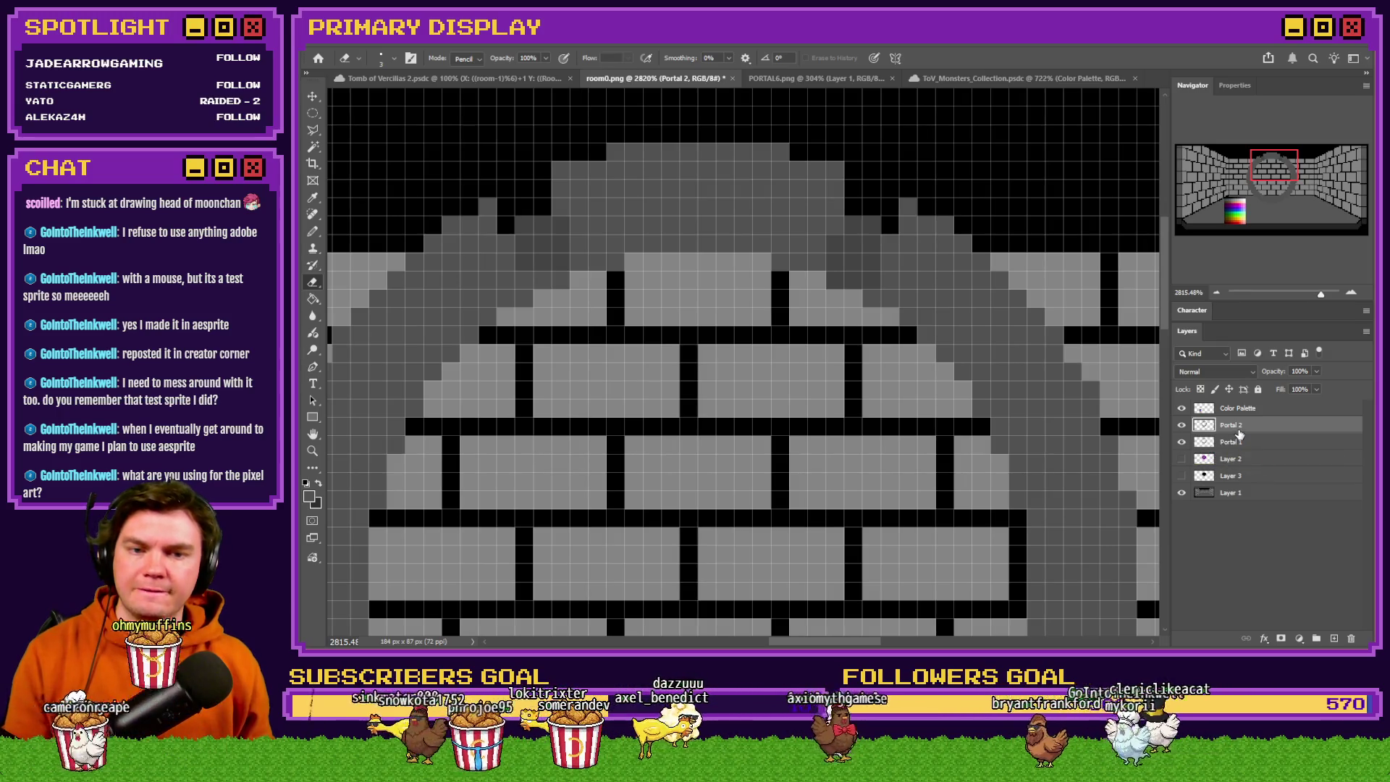
scroll(767, 310, "down", 3)
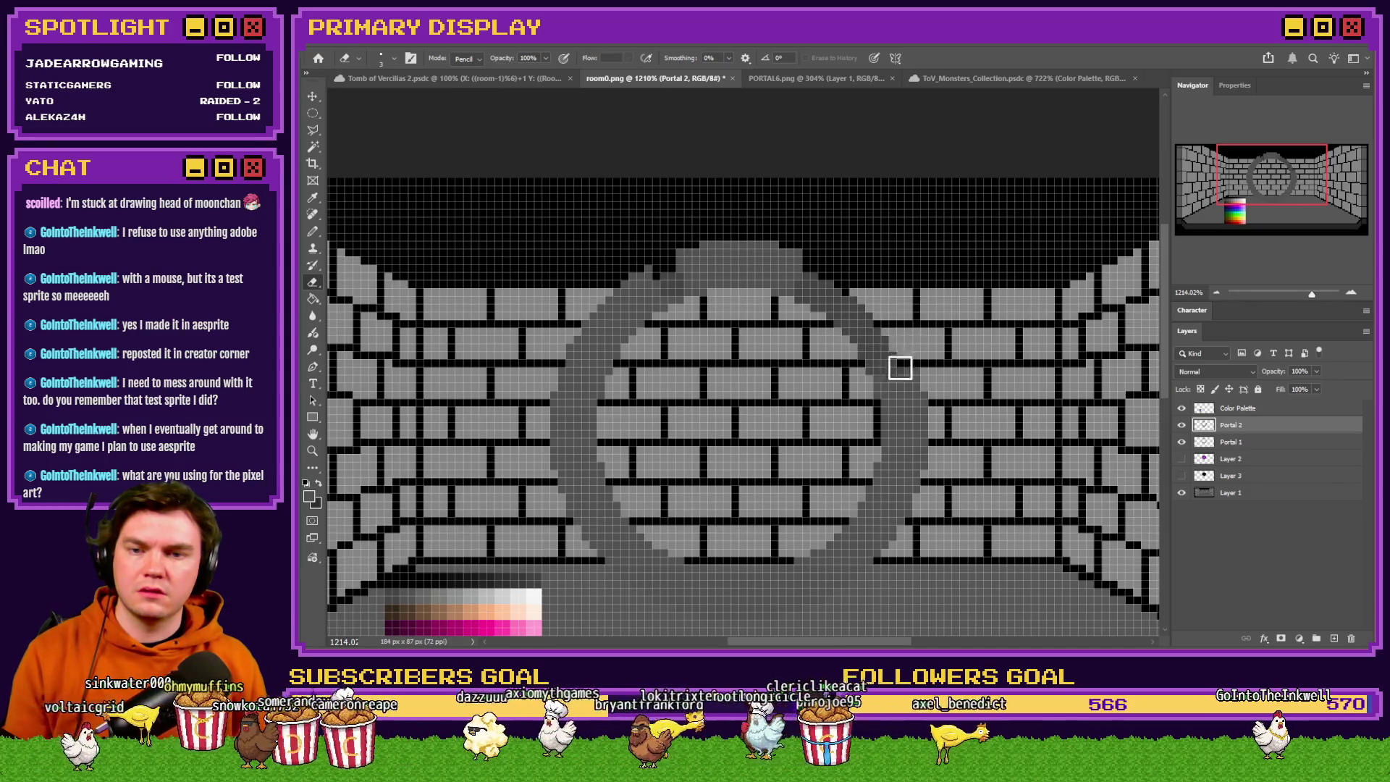
right_click(903, 366)
scroll(1072, 550, "down", 3)
left_click(1212, 544)
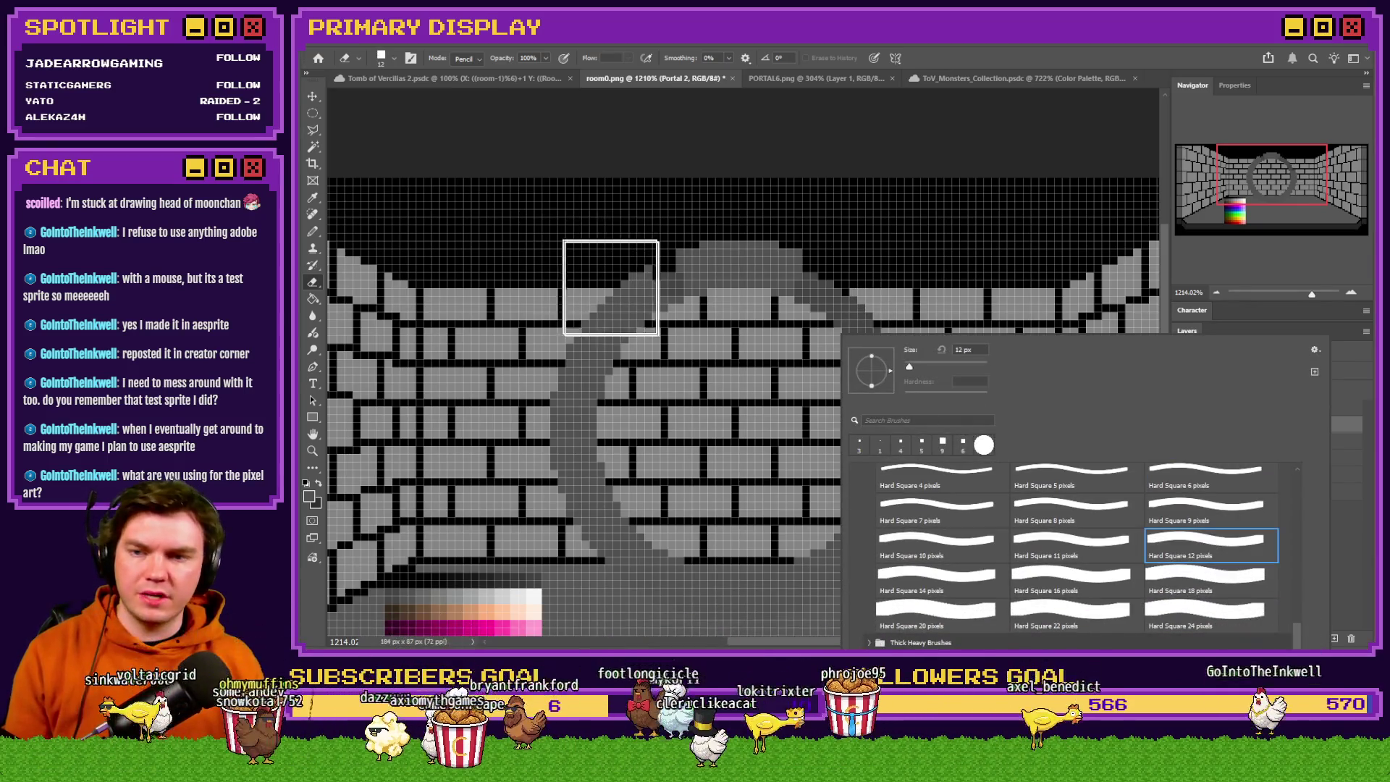
left_click(605, 308)
mouse_move(648, 569)
left_mouse_down()
mouse_move(775, 580)
mouse_move(890, 506)
mouse_move(879, 376)
left_mouse_up()
Copy the selected top arc of the ring onto a new Portal 2 copy layer.
key("m")
scroll(775, 319, "up", 5)
scroll(693, 305, "down", 4)
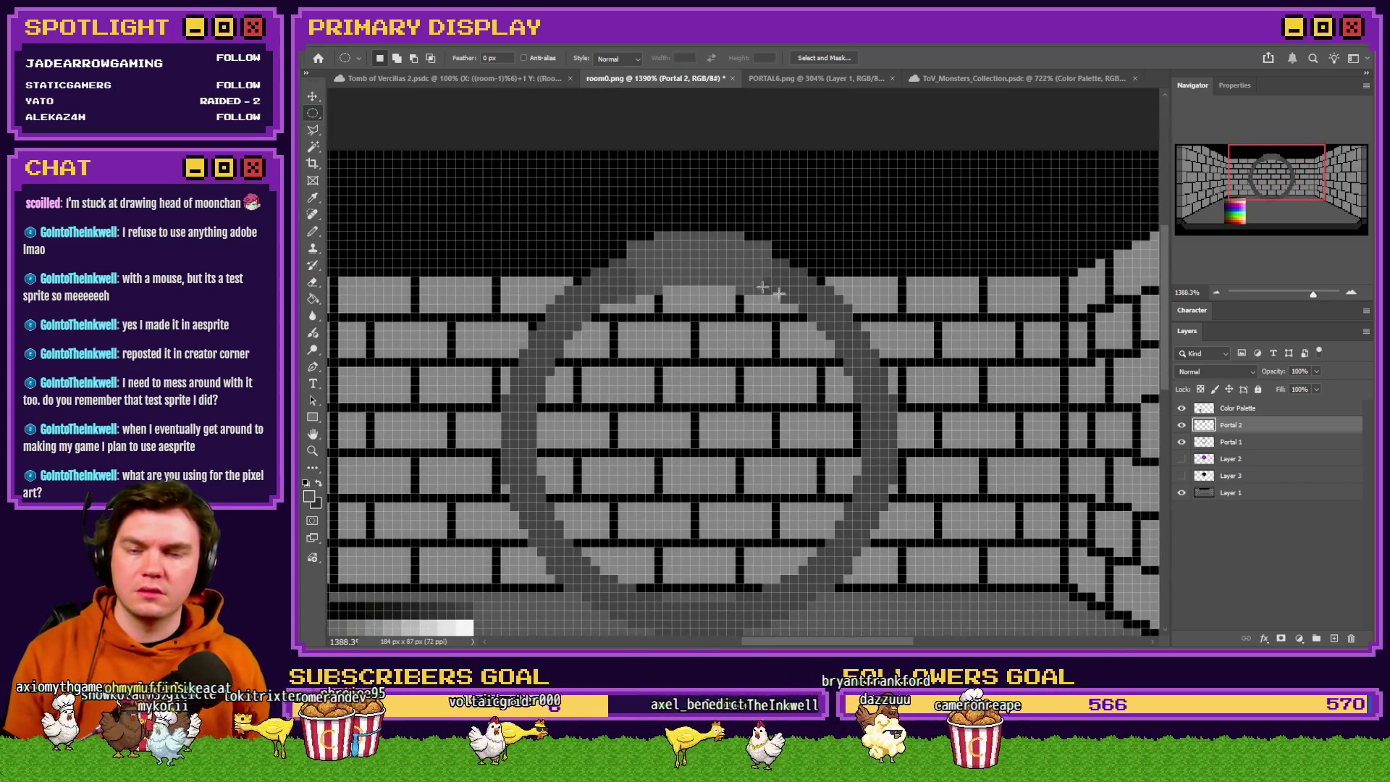
key("ctrl+j")
Flip the copied arch piece vertically, shift it down the ring, and try a slight rotation.
right_click(766, 268)
left_click(826, 394)
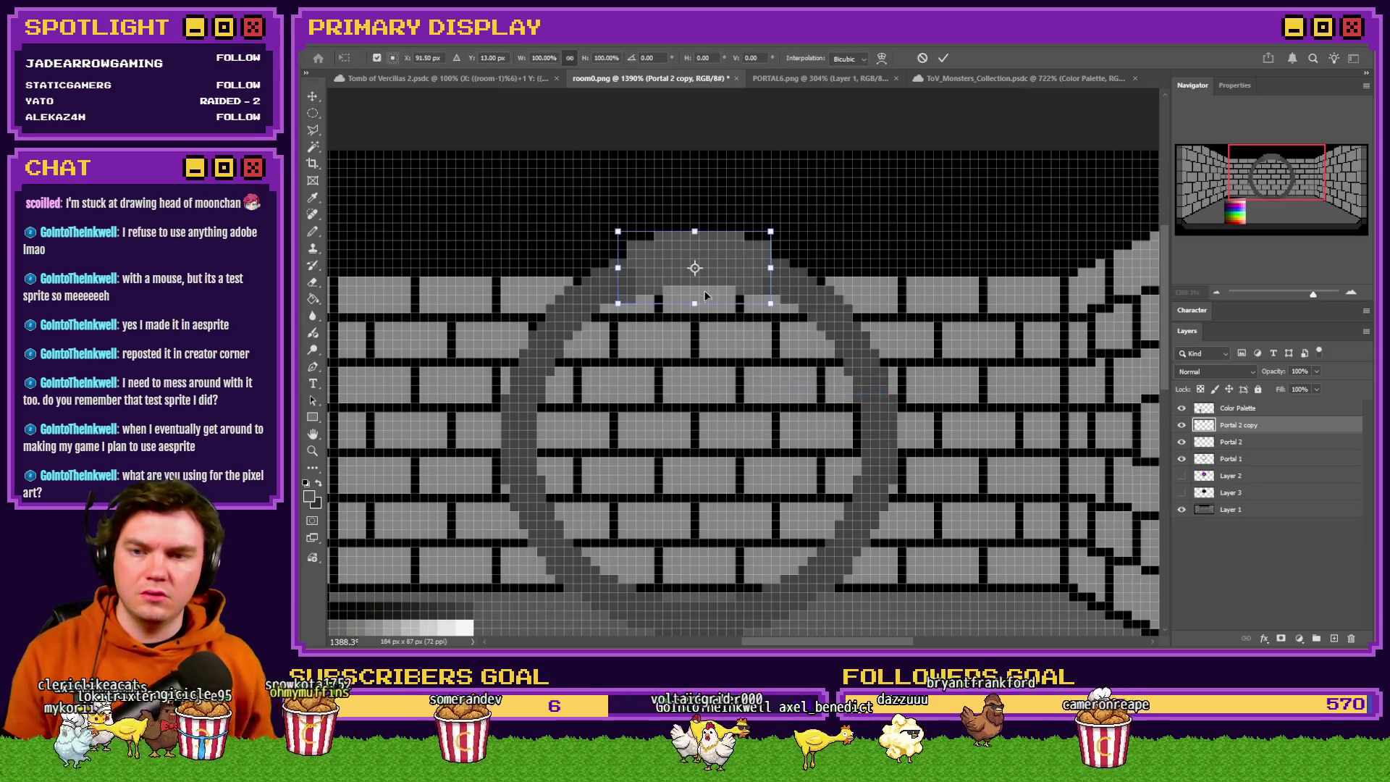
right_click(729, 281)
left_click(779, 530)
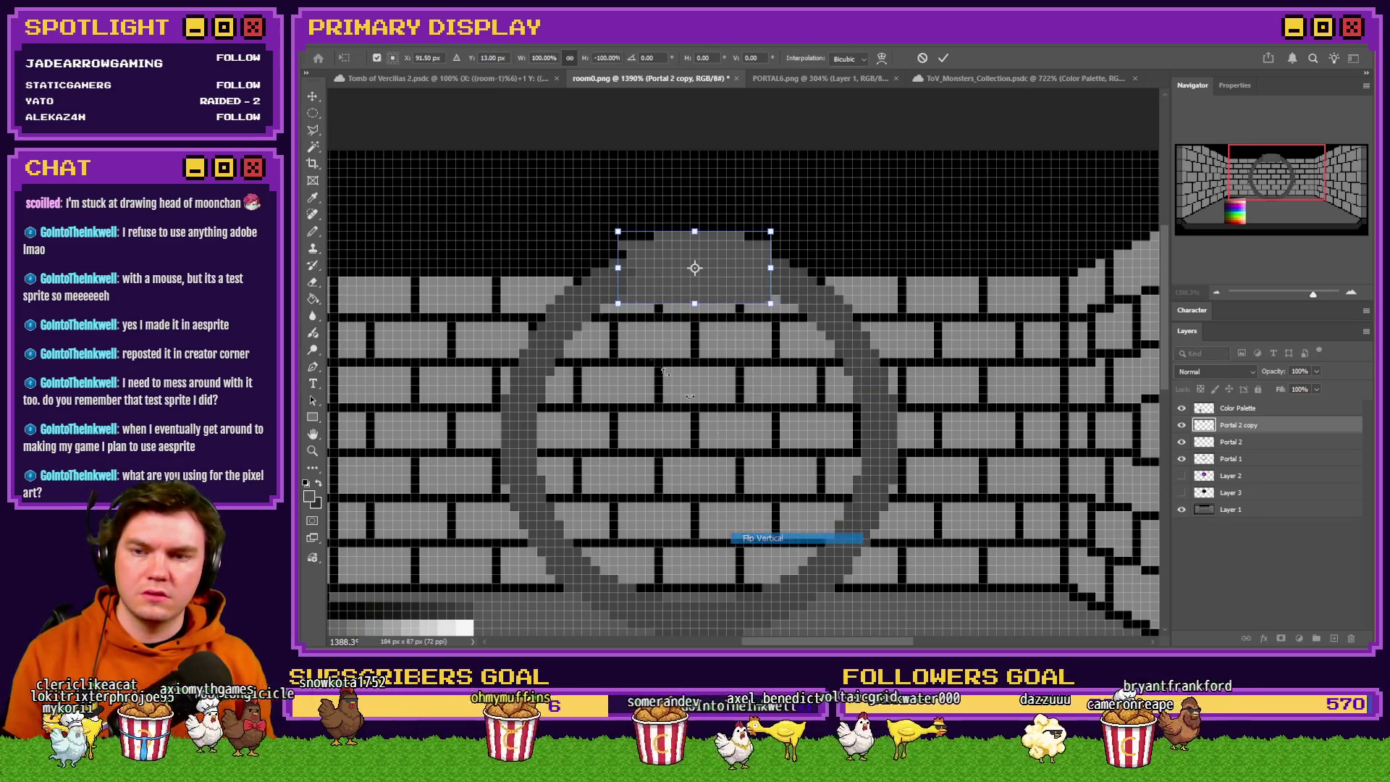
left_click(313, 113)
scroll(767, 295, "up", 3)
mouse_move(767, 294)
left_mouse_down()
mouse_move(777, 464)
mouse_move(761, 304)
left_mouse_up()
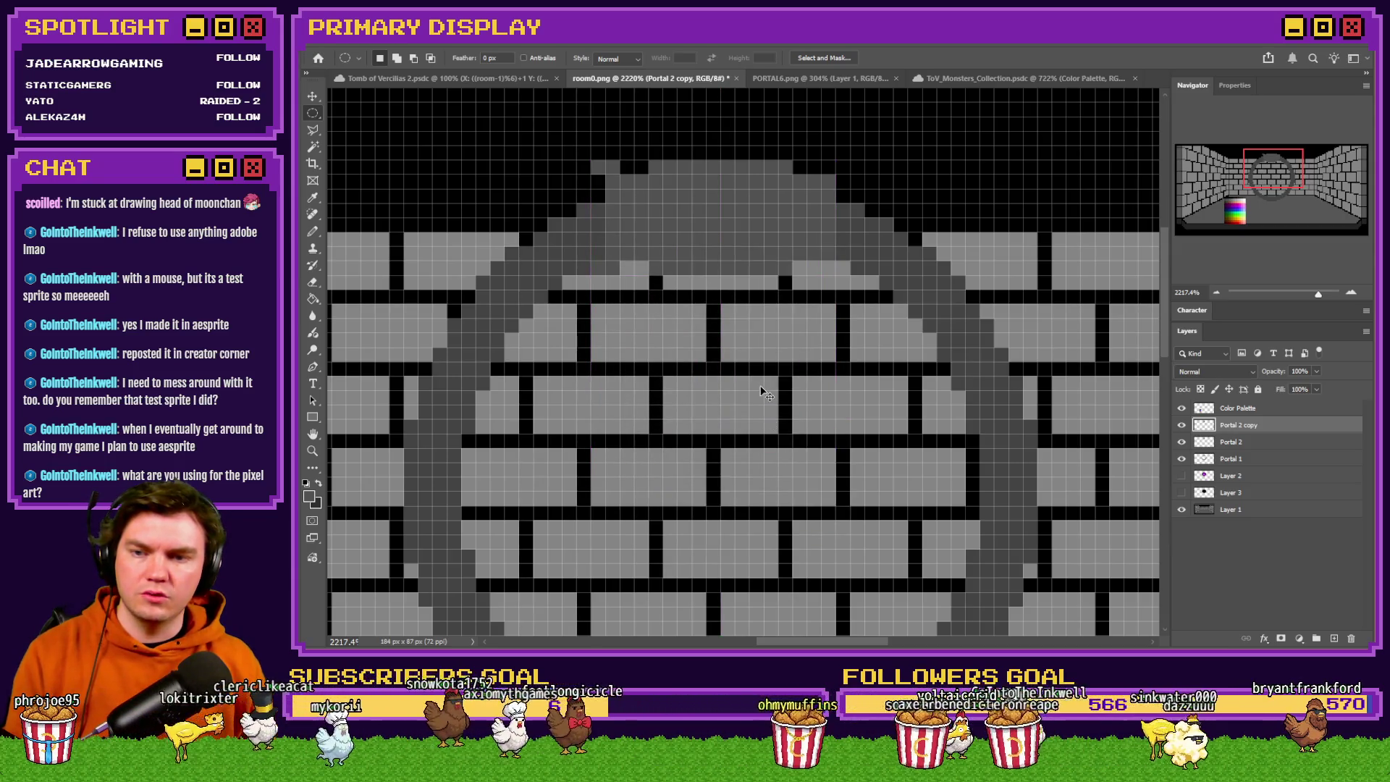
right_click(726, 210)
left_click(765, 331)
mouse_move(729, 373)
left_mouse_down()
mouse_move(839, 314)
mouse_move(729, 376)
left_mouse_up()
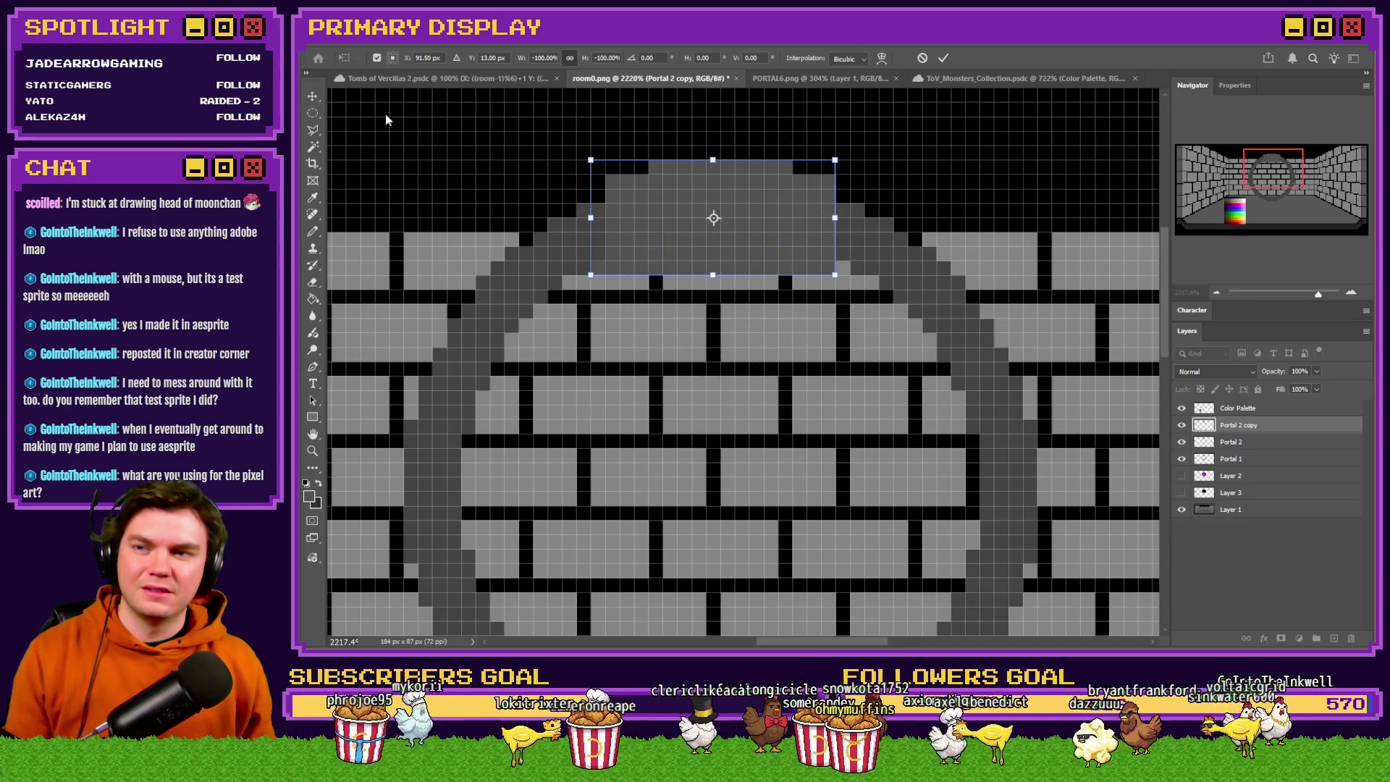
left_click(314, 115)
Set transform resampling to Nearest Neighbor and flip the piece vertically again.
right_click(759, 212)
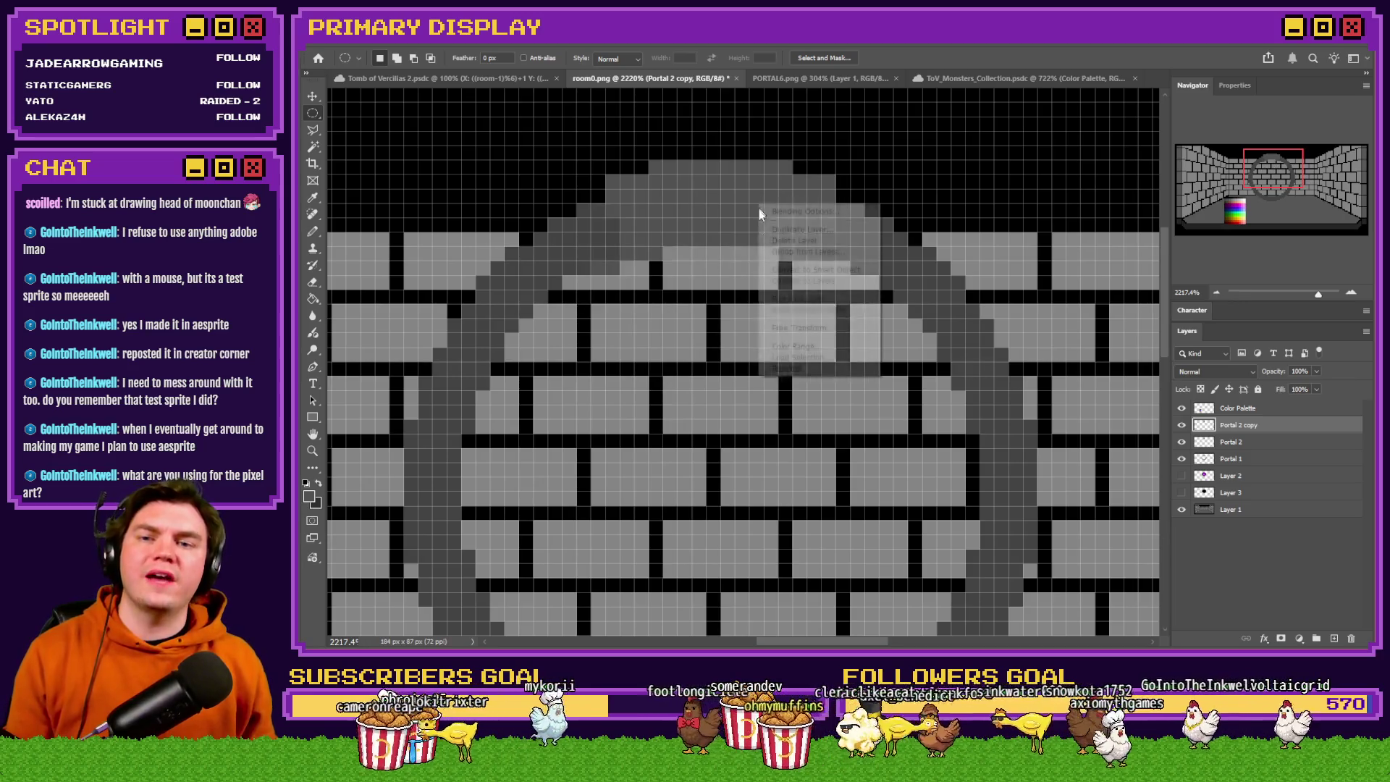
left_click(799, 328)
left_click(849, 58)
left_click(866, 76)
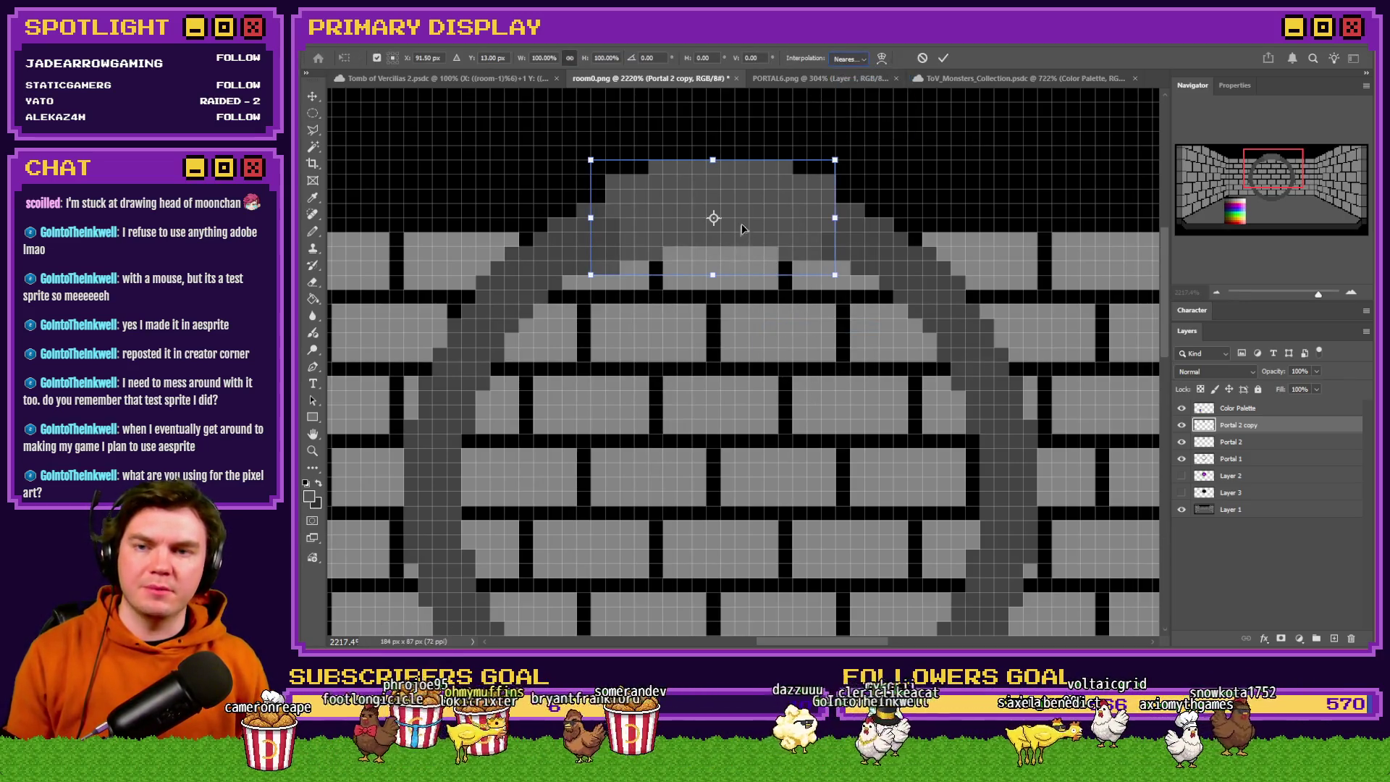
right_click(741, 226)
left_click(805, 498)
right_click(739, 294)
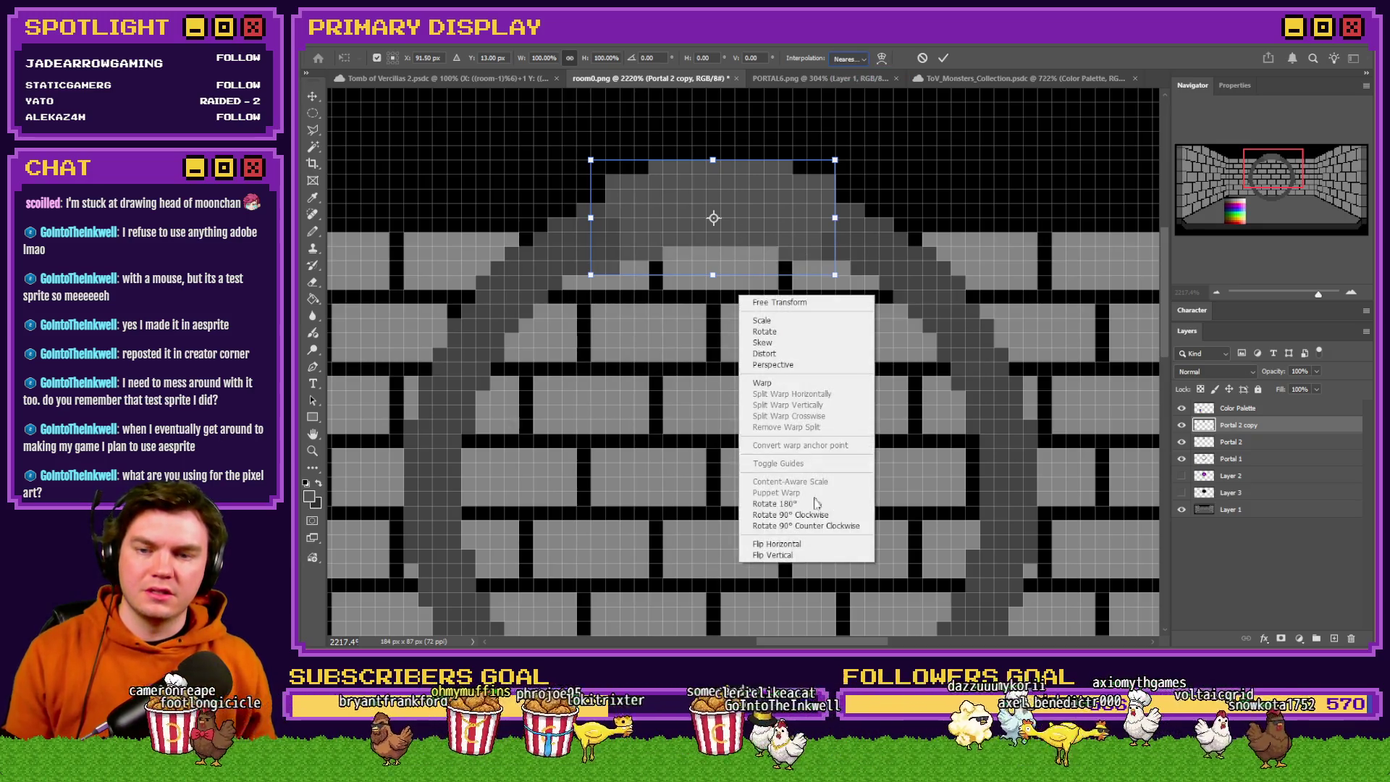
left_click(804, 556)
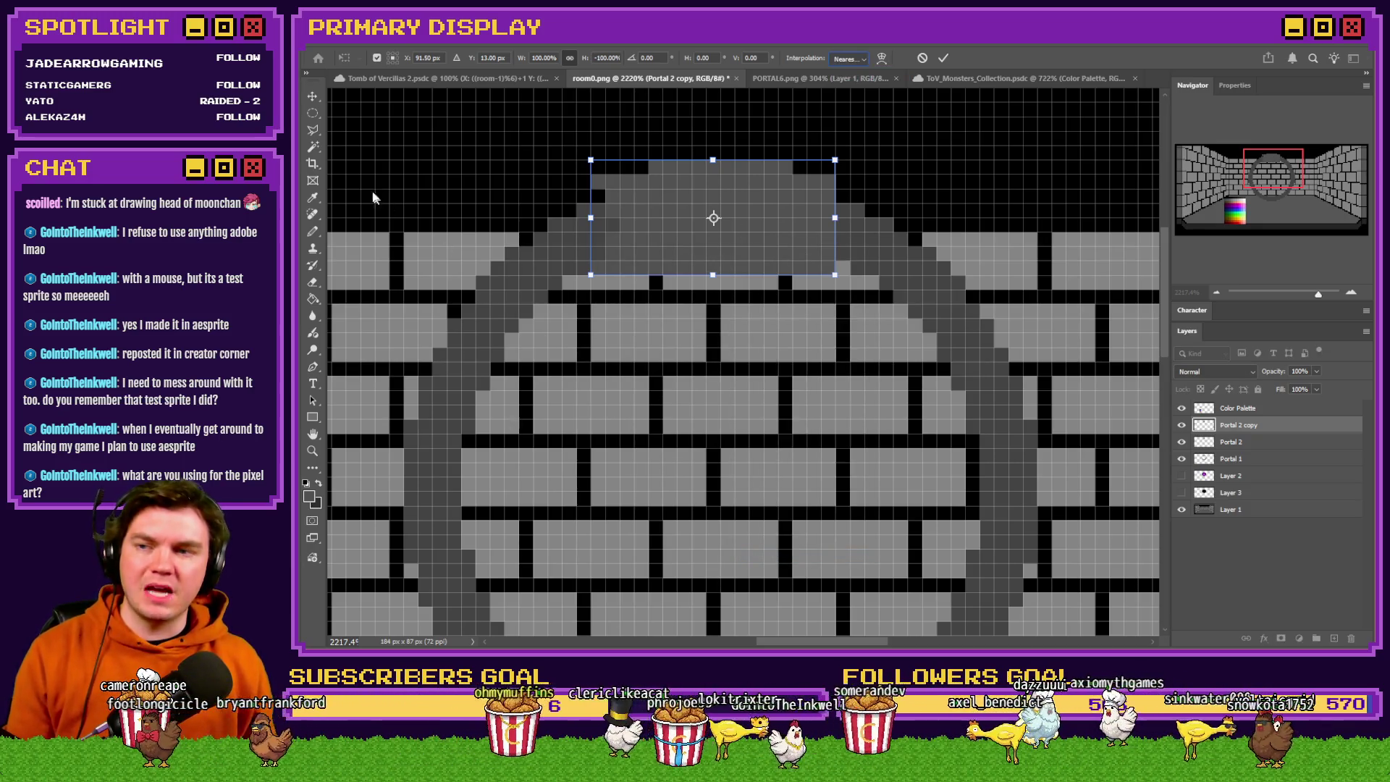
left_click(318, 116)
Rotate the piece 180° with two 90° clockwise rotations.
right_click(718, 224)
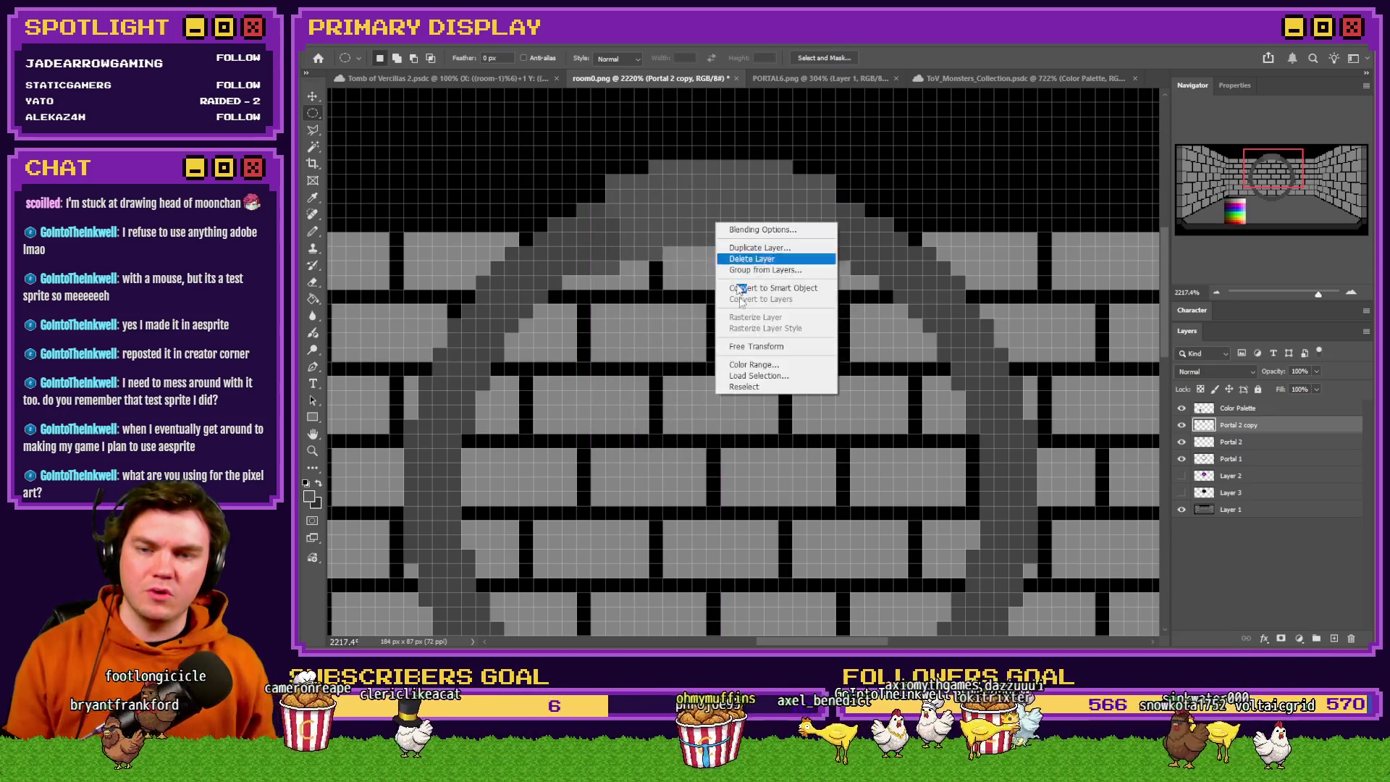
left_click(754, 346)
right_click(794, 224)
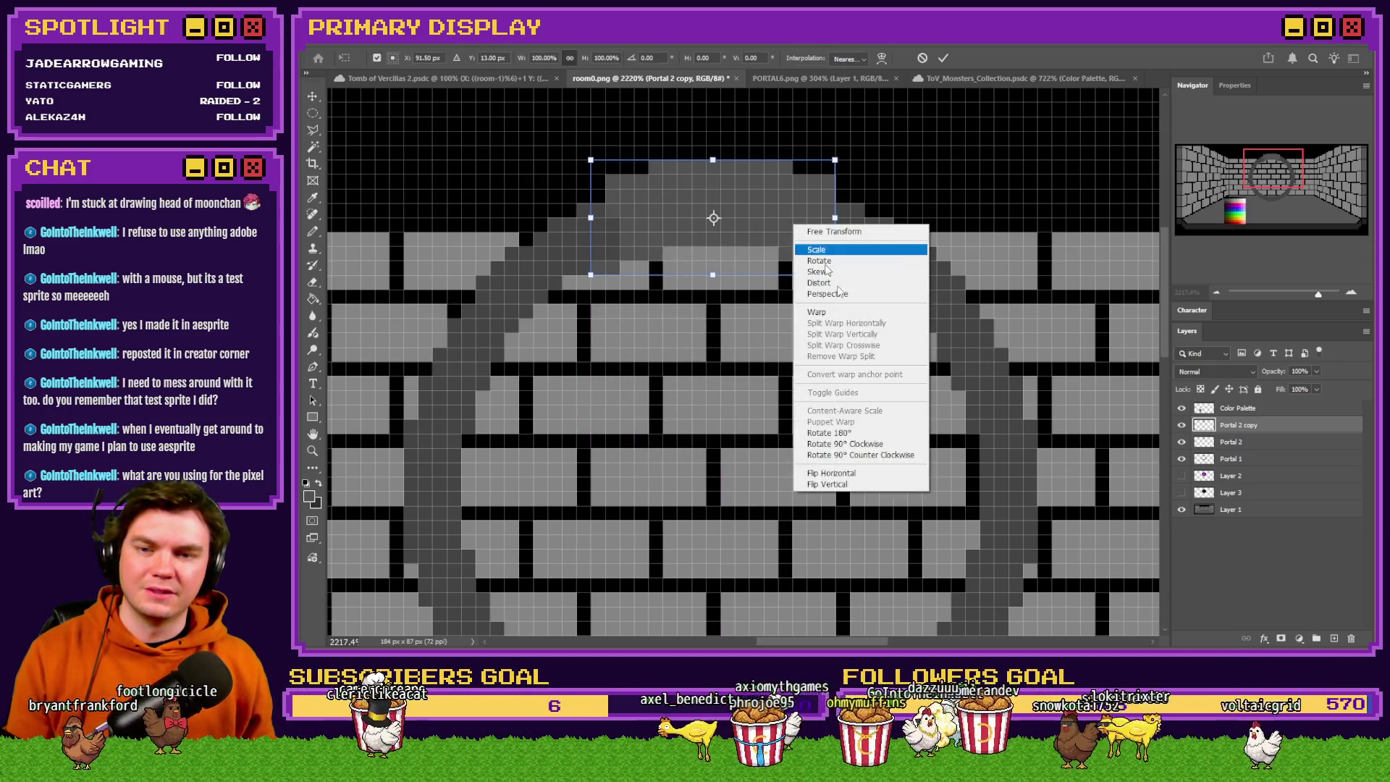
left_click(880, 445)
right_click(758, 216)
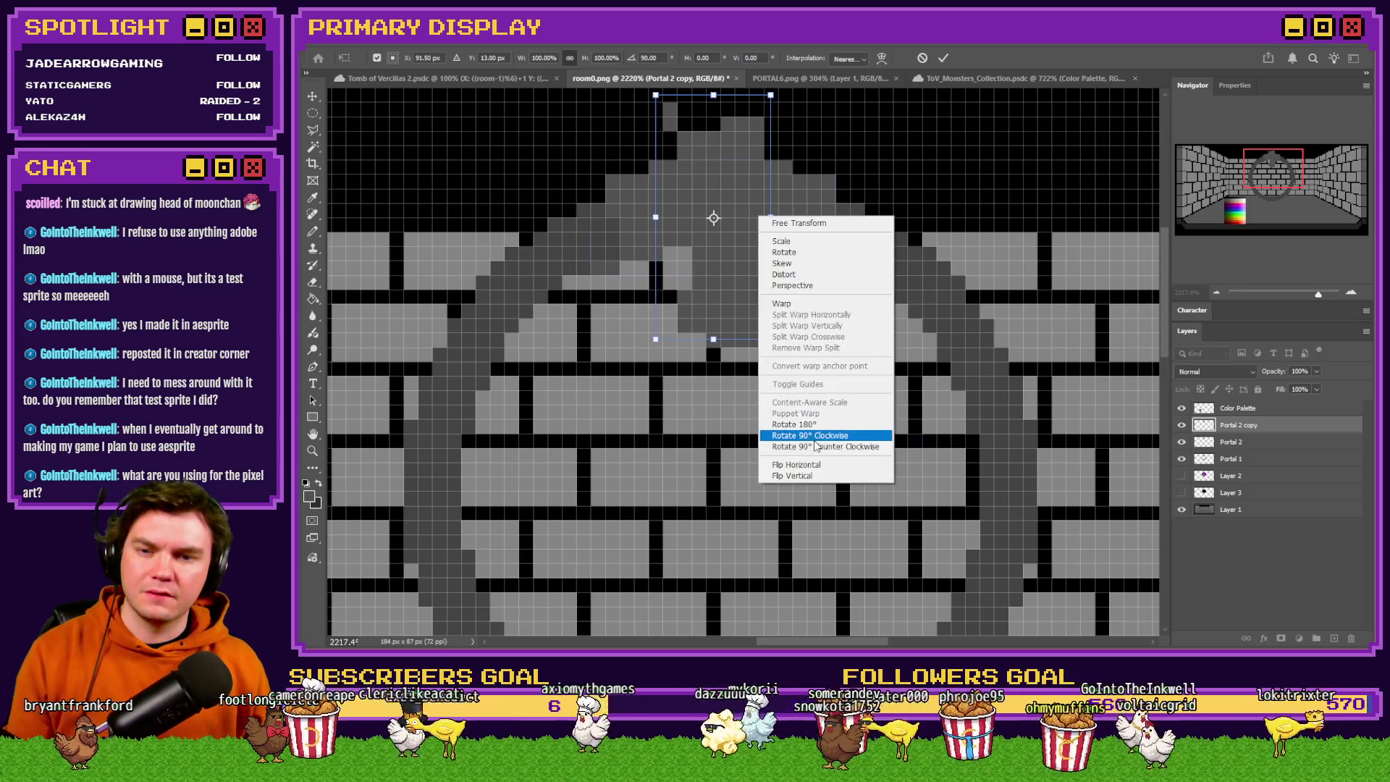
left_click(815, 438)
left_click(313, 114)
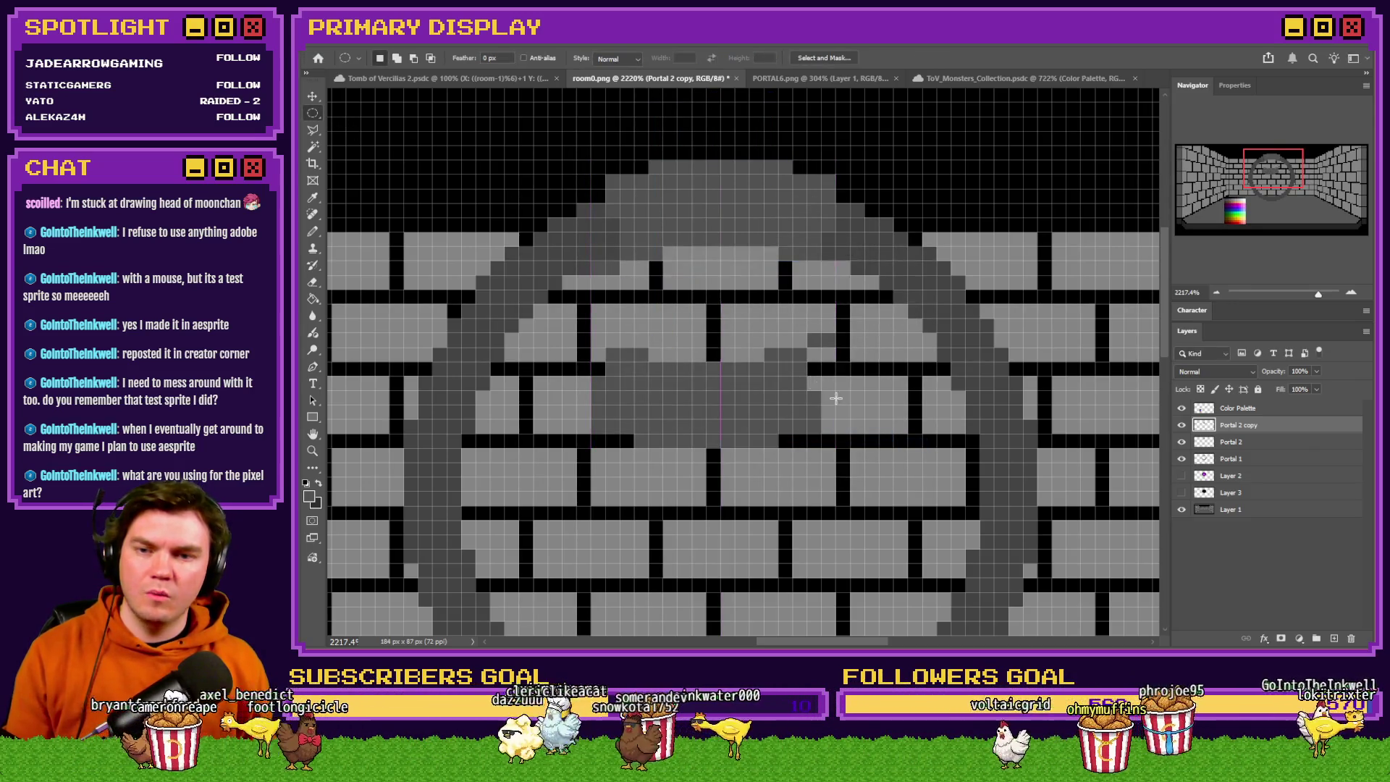
Move the piece 11 pixels down, then merge the misplaced copy layer away with Ctrl+E.
scroll(696, 368, "down", 3)
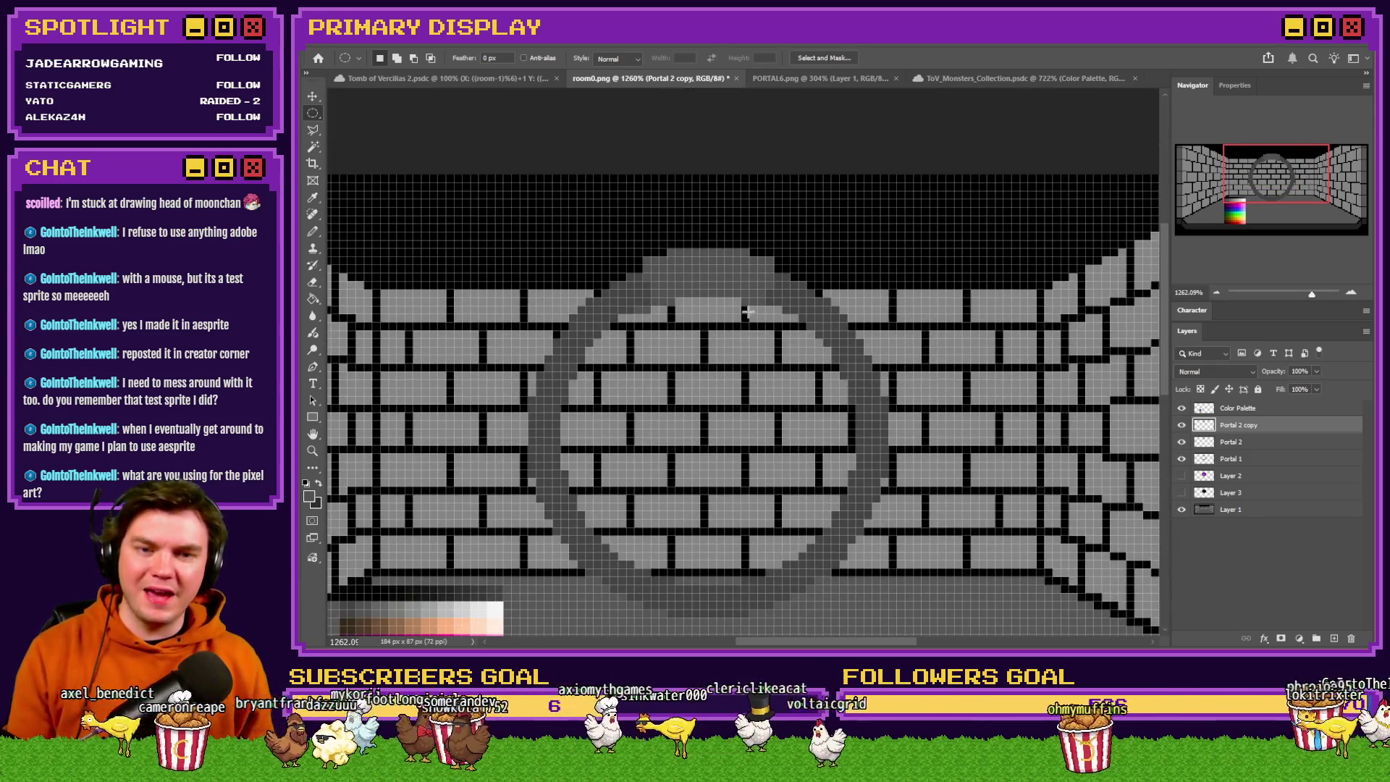
scroll(718, 295, "up", 2)
right_click(718, 296)
left_click(817, 205)
left_click_drag(681, 248, 684, 409)
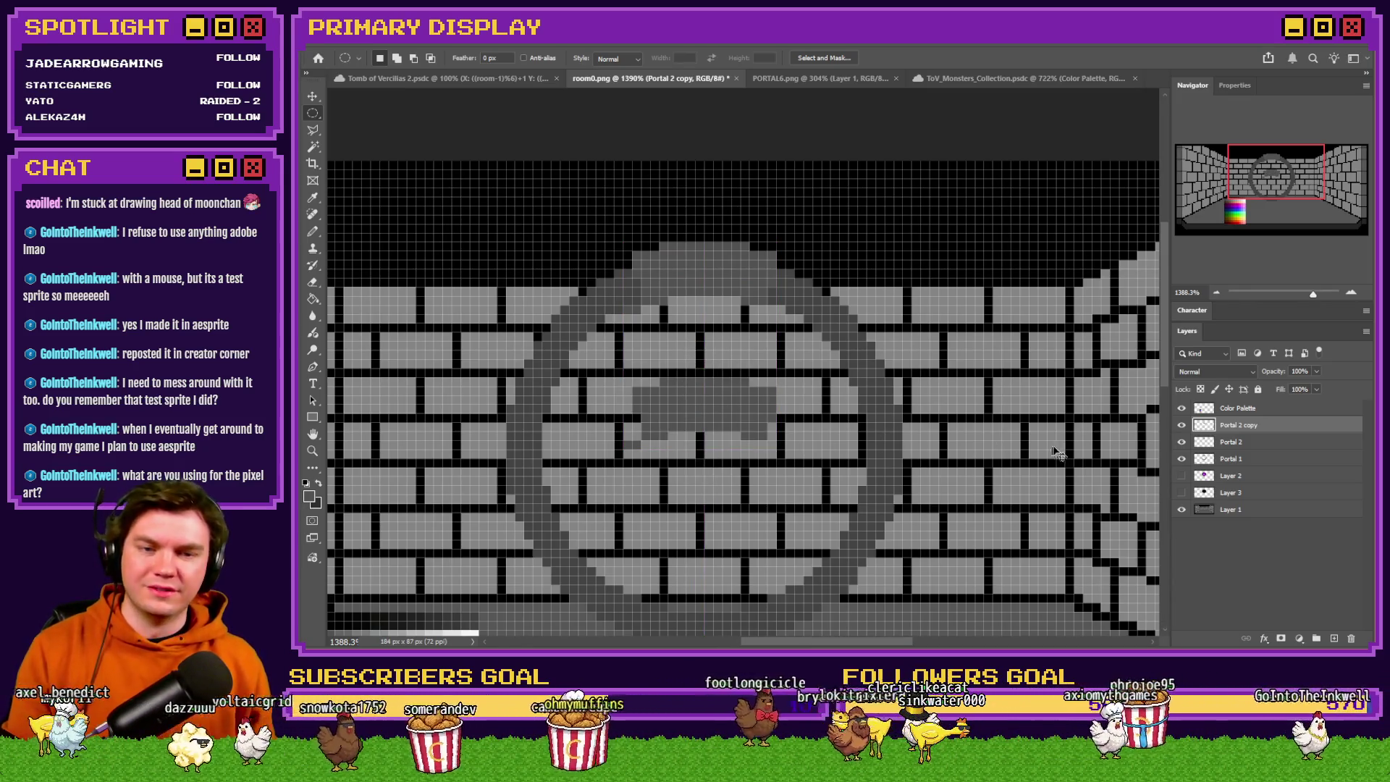
key("ctrl+e")
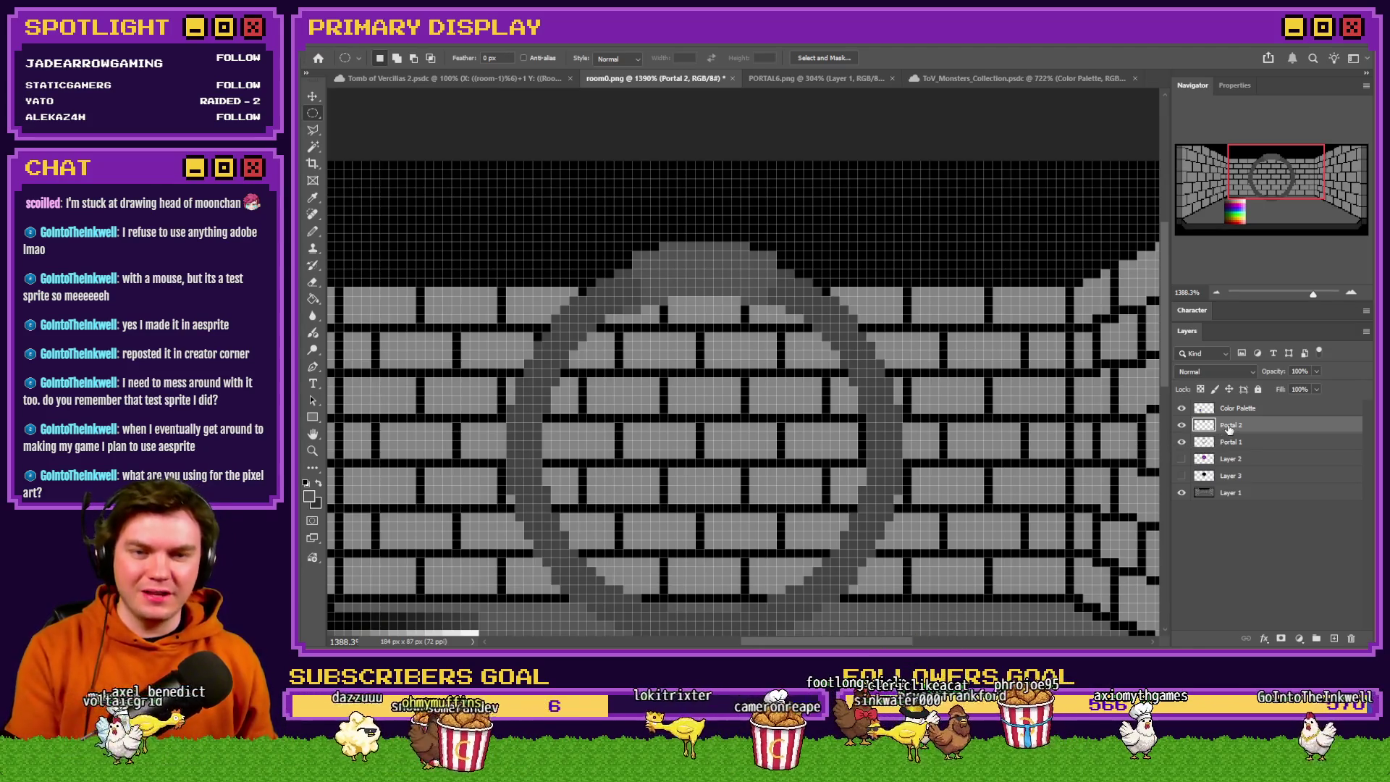
With Portal 1 hidden, select the top keystone block's pixels, then show the ring again.
left_click(1181, 443)
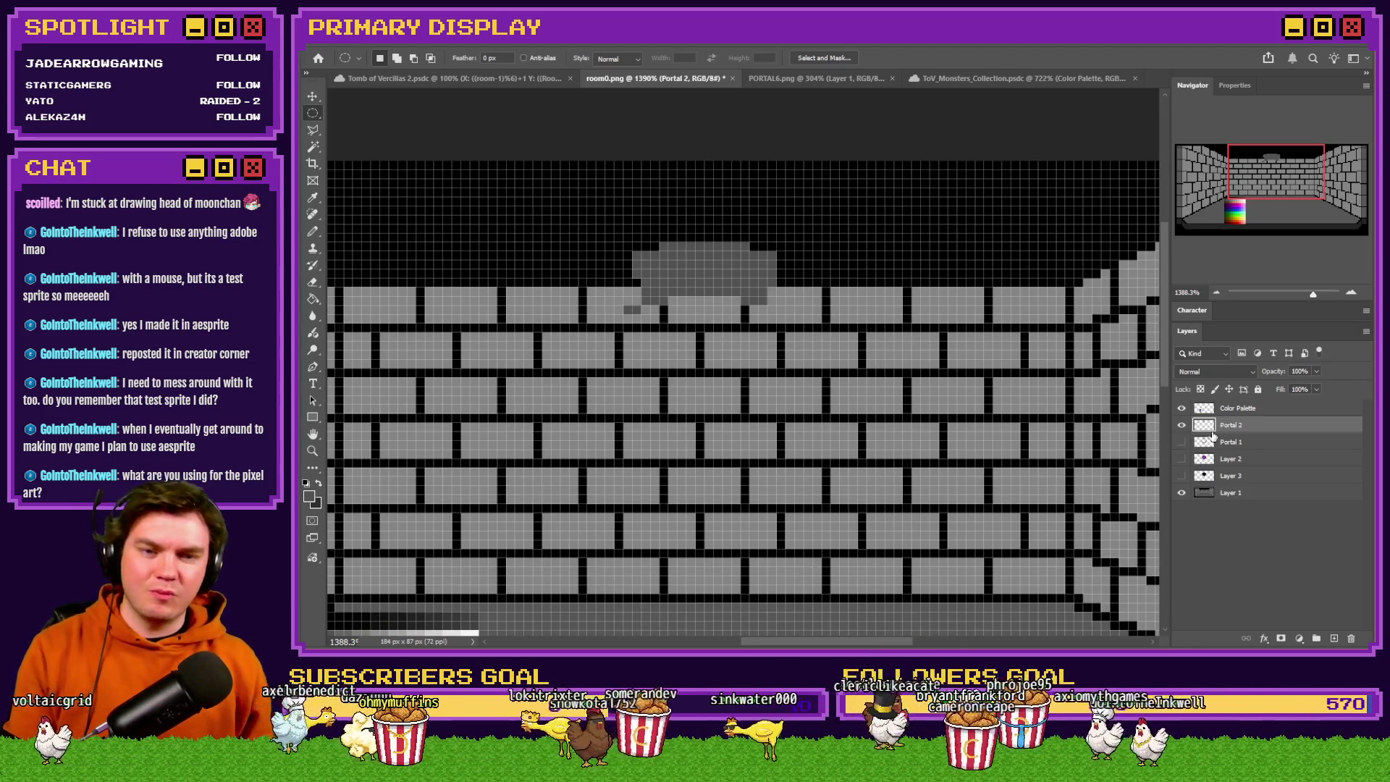
scroll(723, 309, "up", 3)
left_click_drag(593, 305, 565, 336)
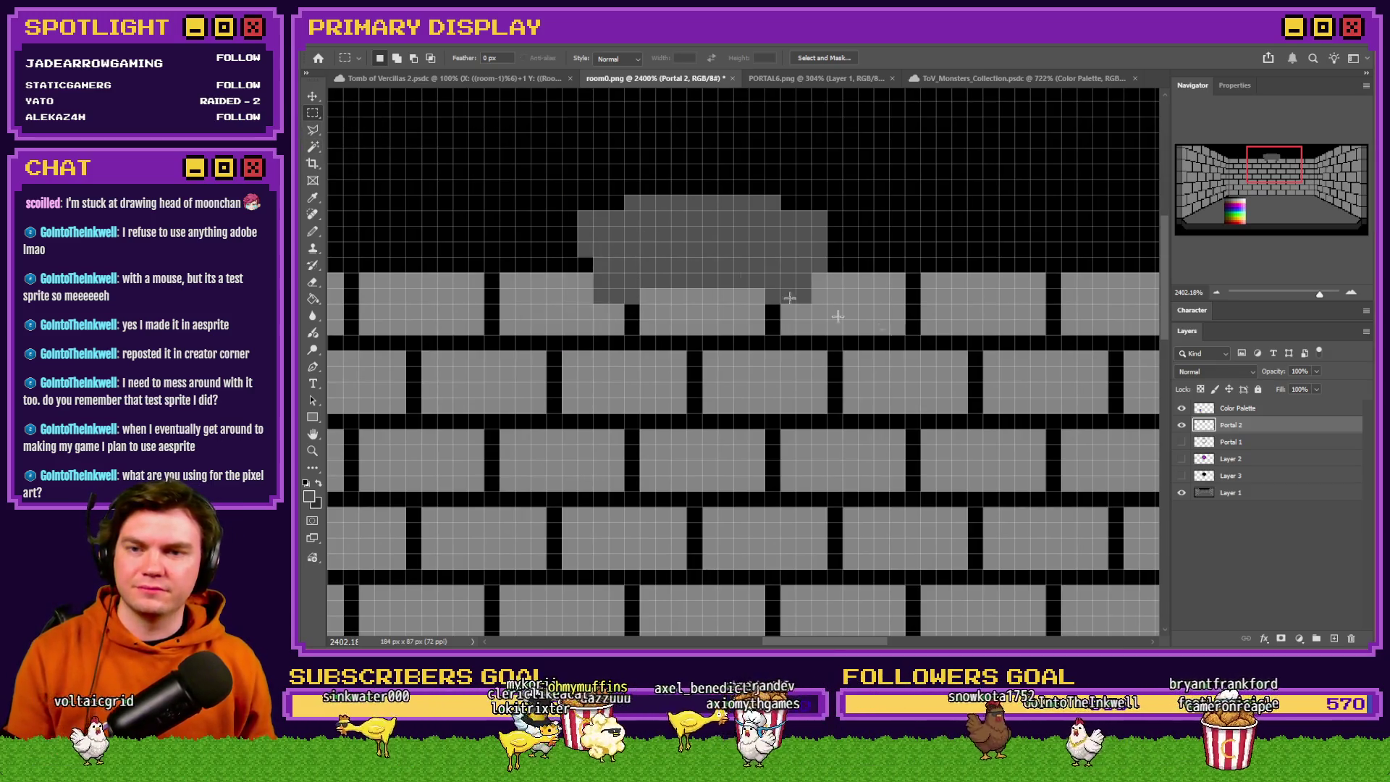
left_click(1181, 442)
scroll(719, 273, "down", 3)
Duplicate the block to a new layer, flip it horizontally, and move it 10 pixels down.
right_click(729, 273)
key("Escape")
key("ctrl+j")
right_click(795, 307)
left_click(825, 430)
right_click(795, 332)
left_click(830, 580)
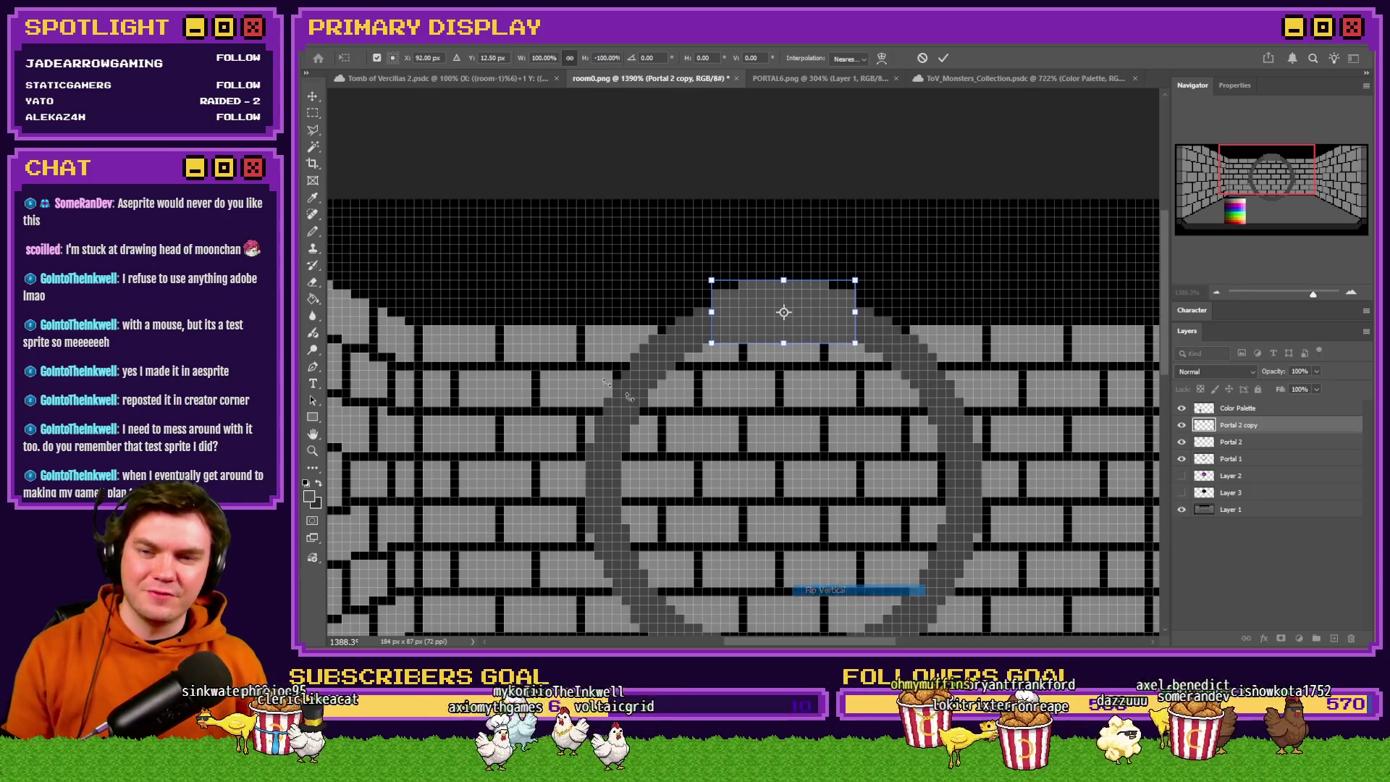
left_click(313, 112)
mouse_move(755, 204)
left_mouse_down()
mouse_move(790, 630)
mouse_move(813, 454)
mouse_move(794, 511)
left_mouse_up()
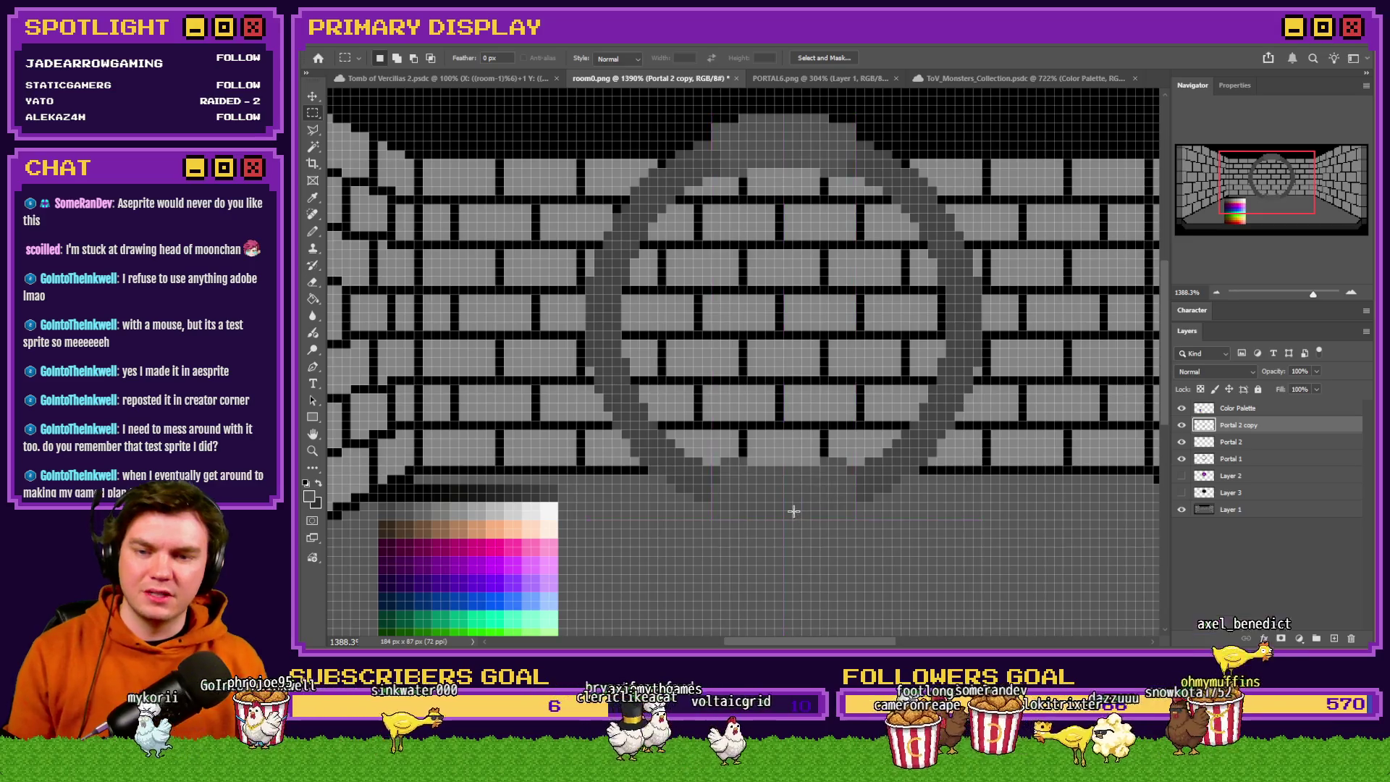
Rotate the copied block around the portal ring.
scroll(764, 493, "down", 1)
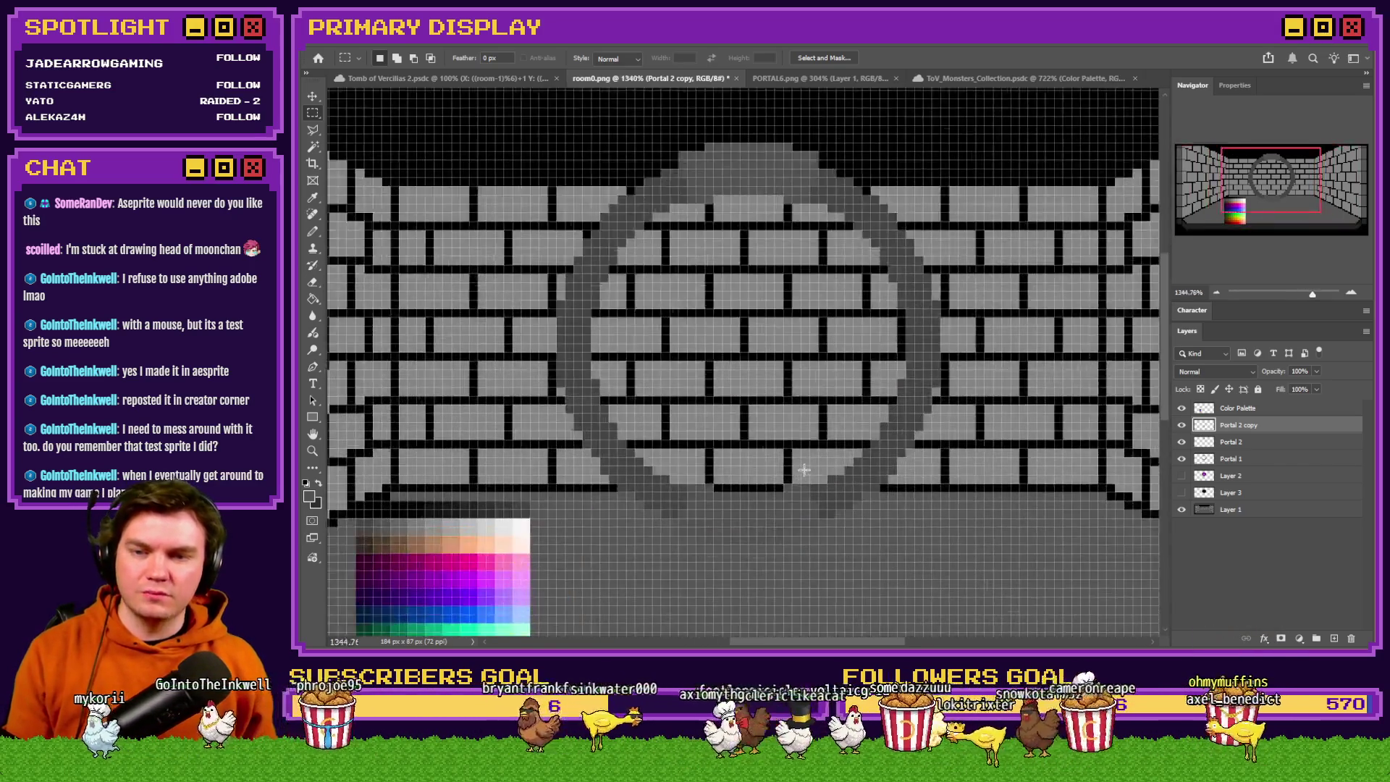
right_click(779, 315)
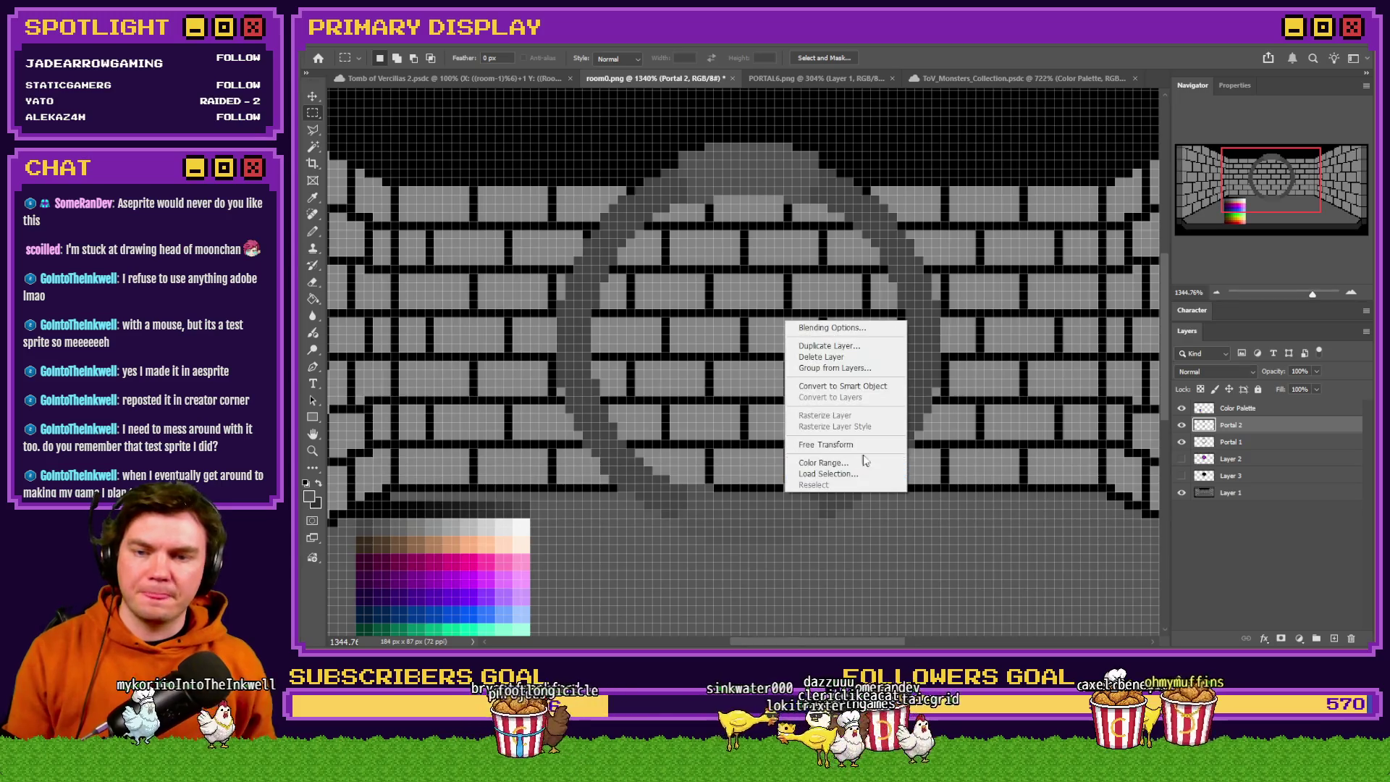
left_click(833, 445)
mouse_move(826, 132)
left_mouse_down()
mouse_move(806, 141)
mouse_move(1078, 352)
left_mouse_up()
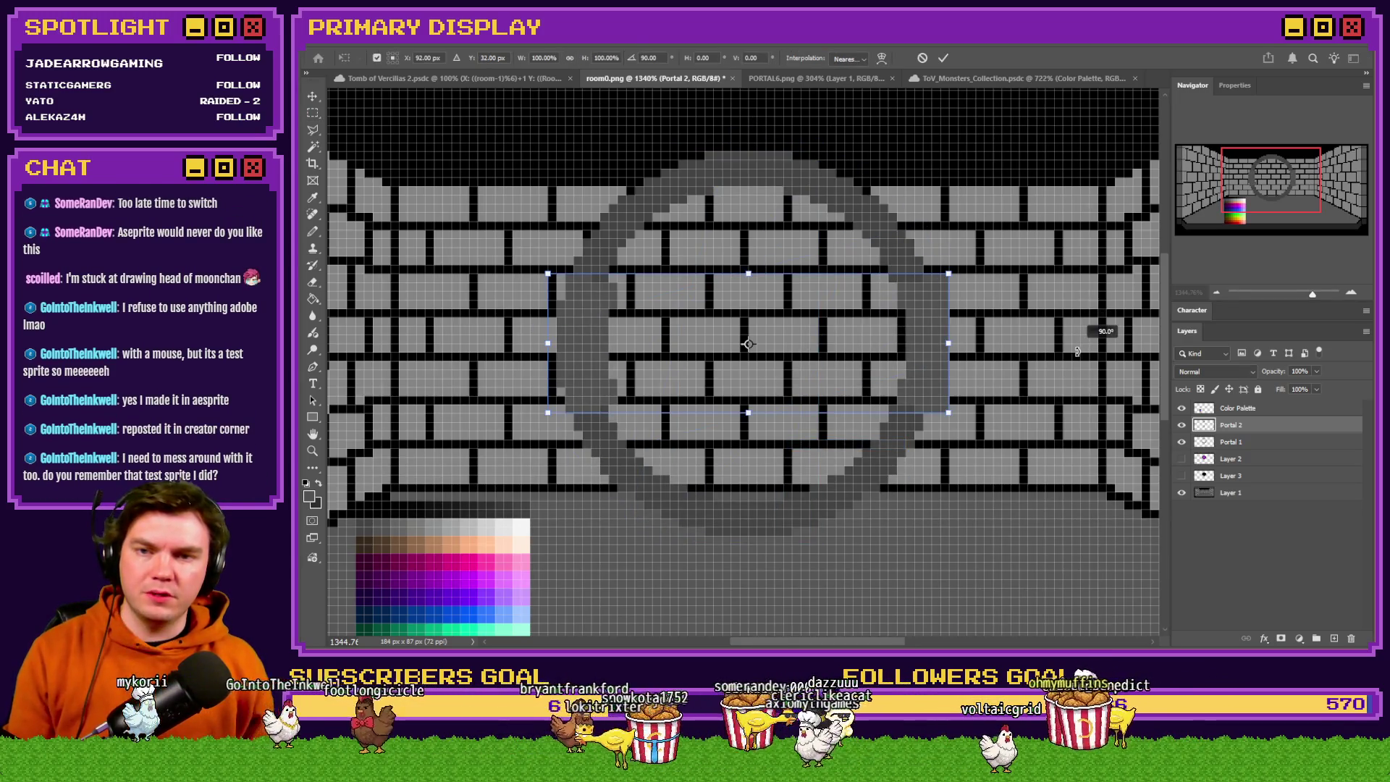
left_click(313, 113)
Duplicate the block again and rotate the new copy to 90°.
key("ctrl+j")
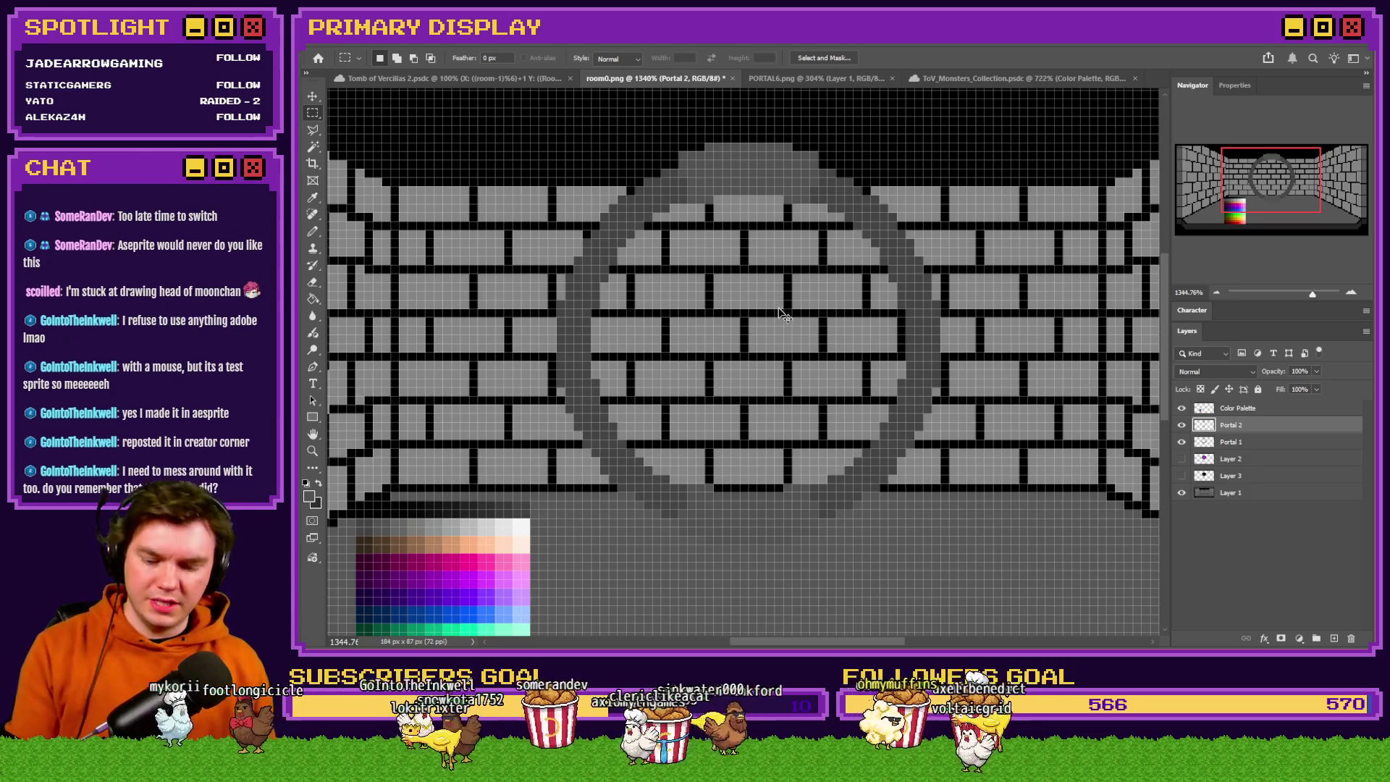
right_click(780, 310)
left_click(852, 431)
mouse_move(771, 137)
left_mouse_down()
mouse_move(912, 202)
mouse_move(1035, 340)
mouse_move(1008, 360)
left_mouse_up()
left_click(313, 118)
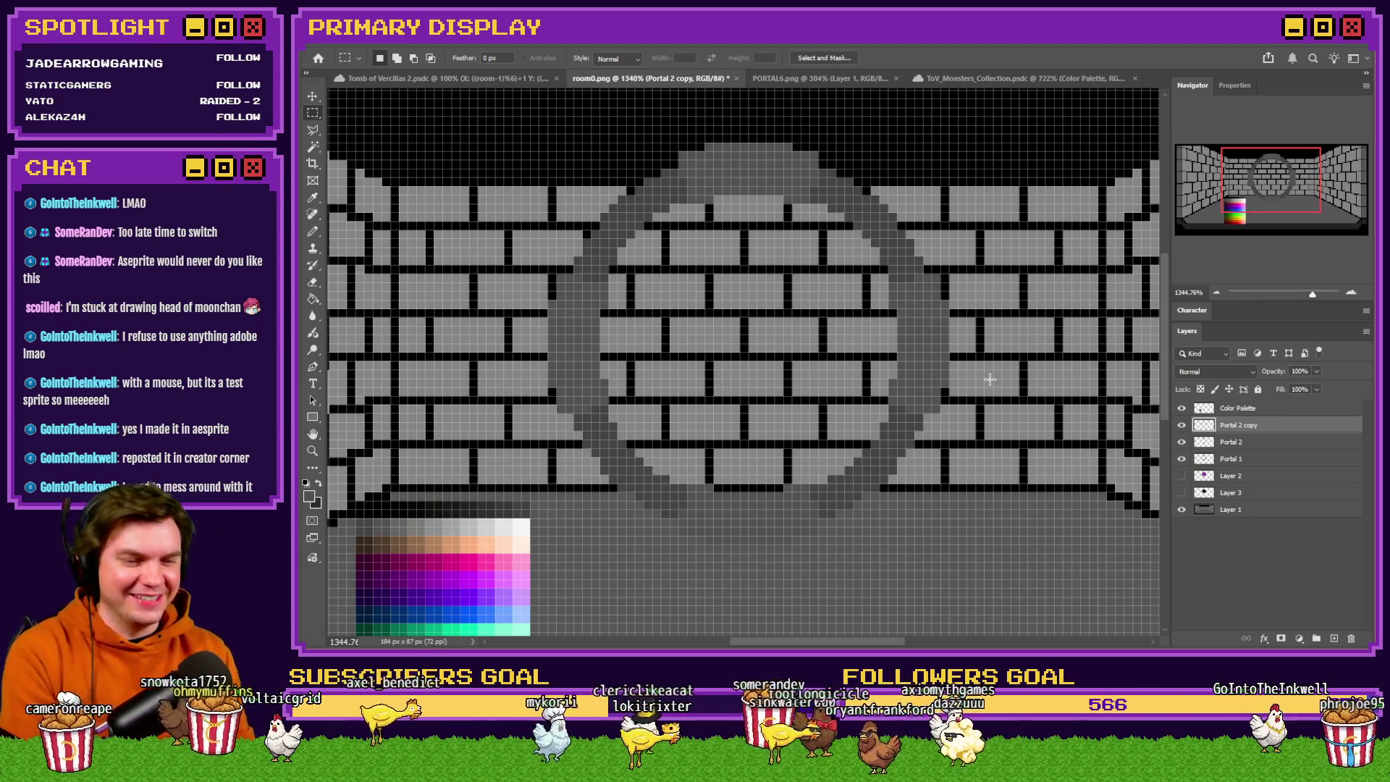
Hide the brick-wall background, fill a ring segment lighter grey, and delete the Portal 2 layer.
left_click(1183, 511)
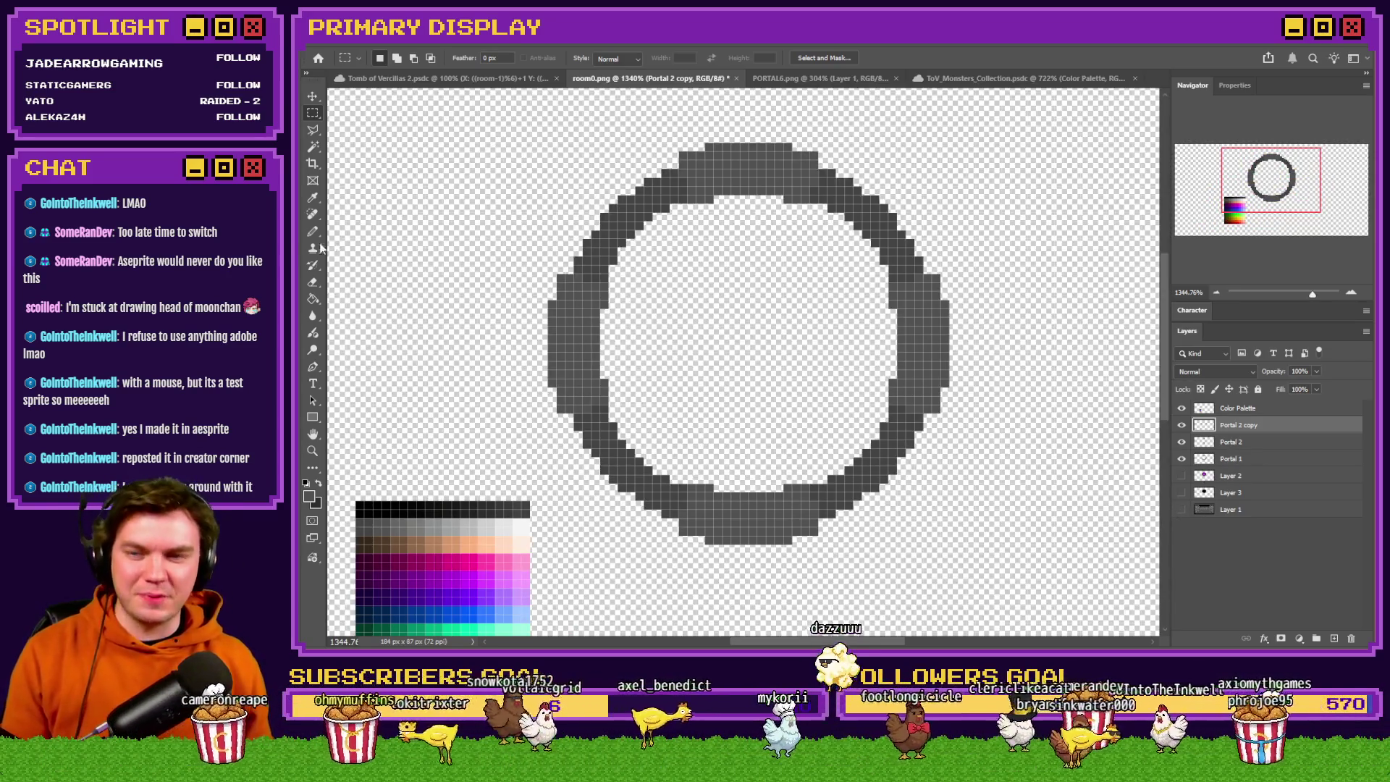
left_click(312, 299)
scroll(744, 302, "down", 2)
left_click(498, 455, "alt")
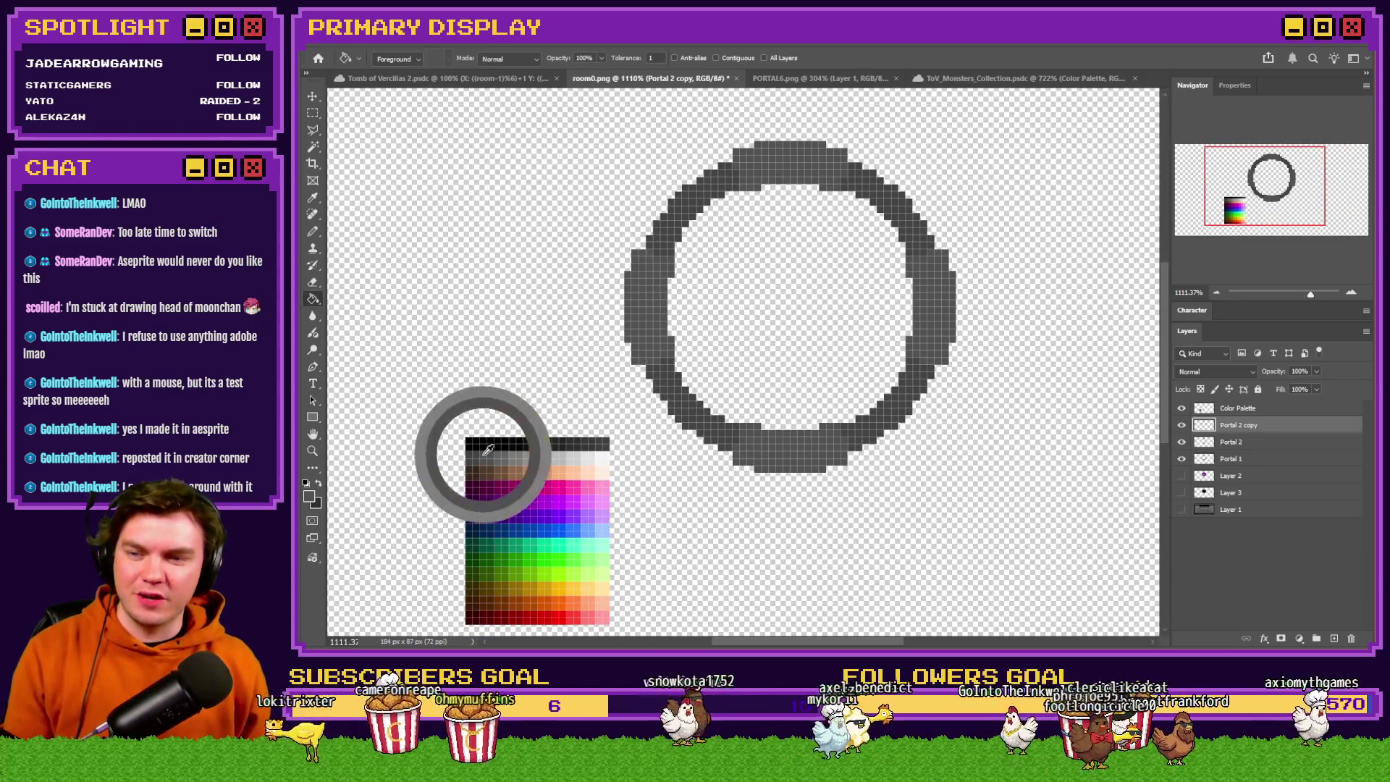
key("Delete")
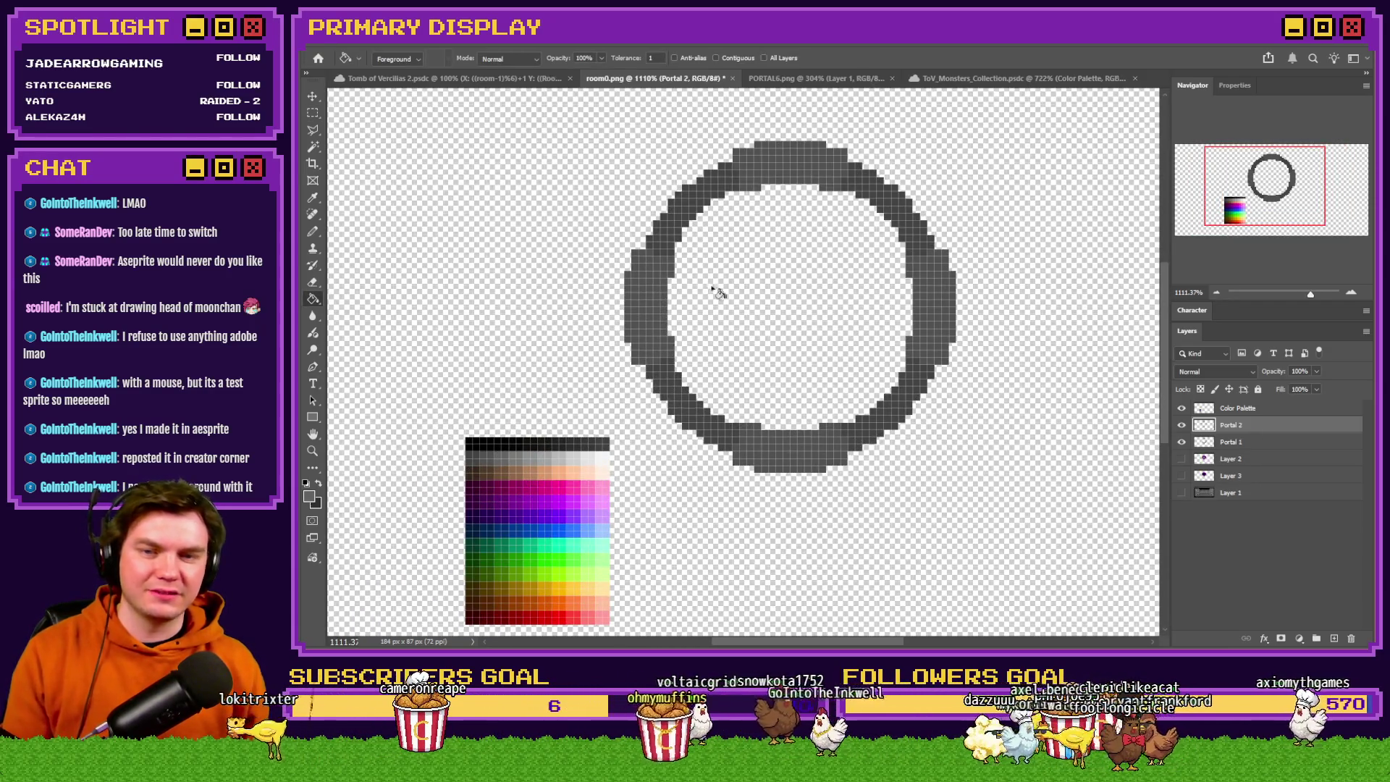
left_click(659, 301)
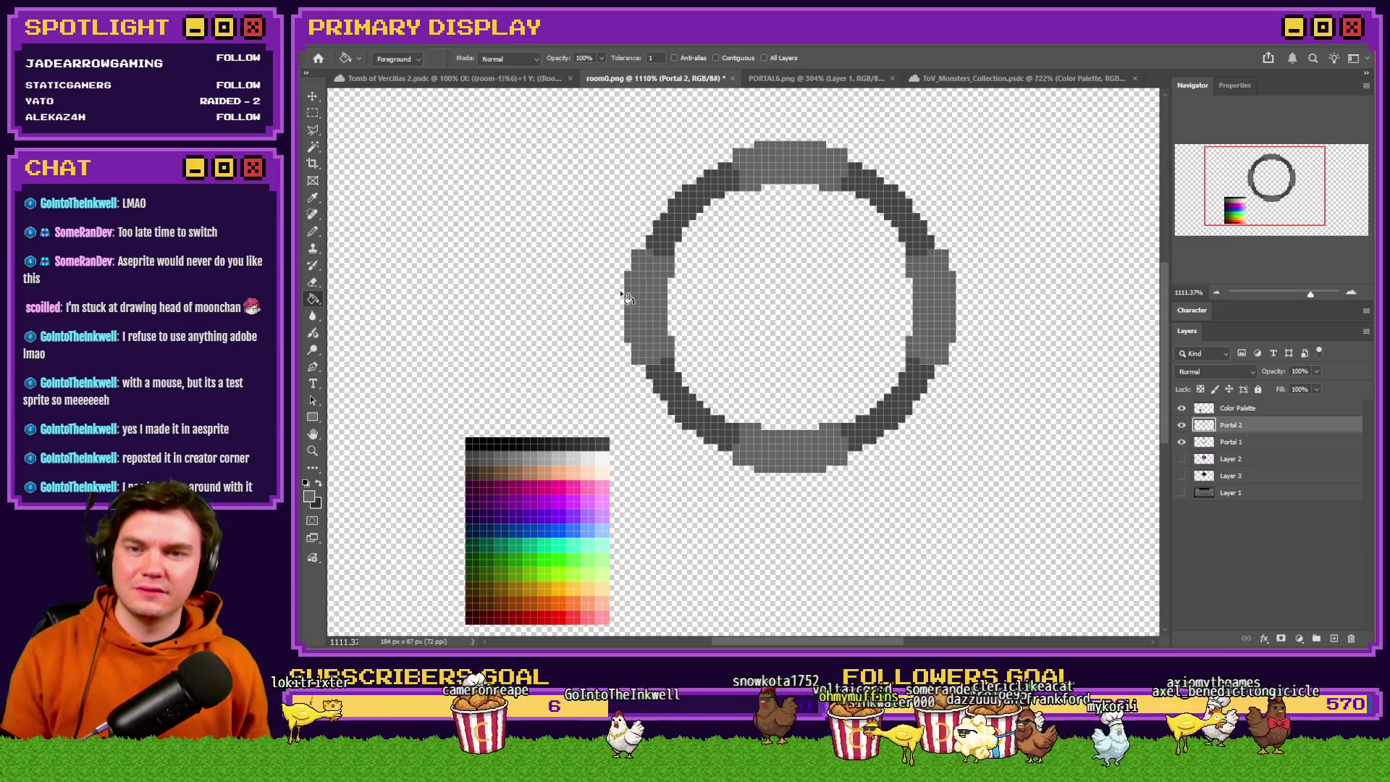
left_click(309, 115)
scroll(549, 213, "down", 3)
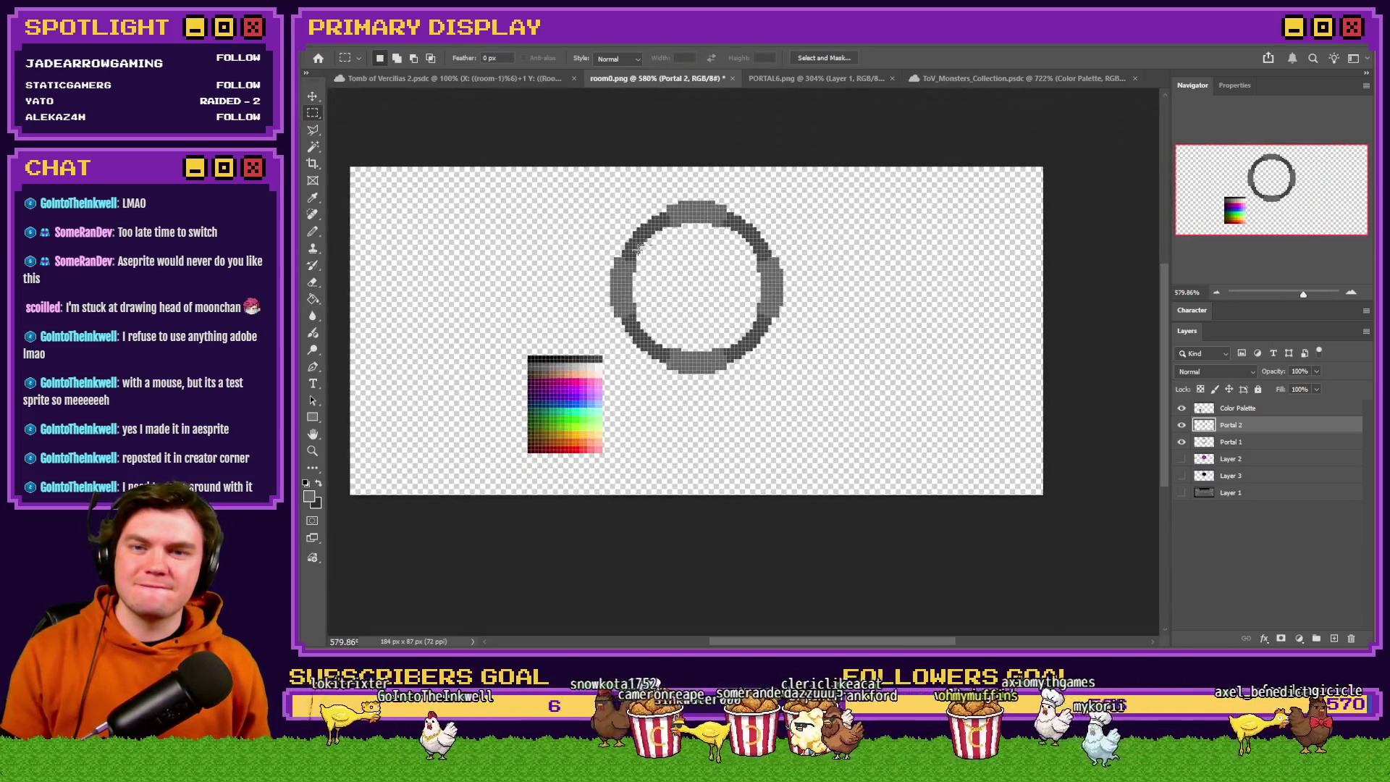
scroll(650, 244, "up", 1)
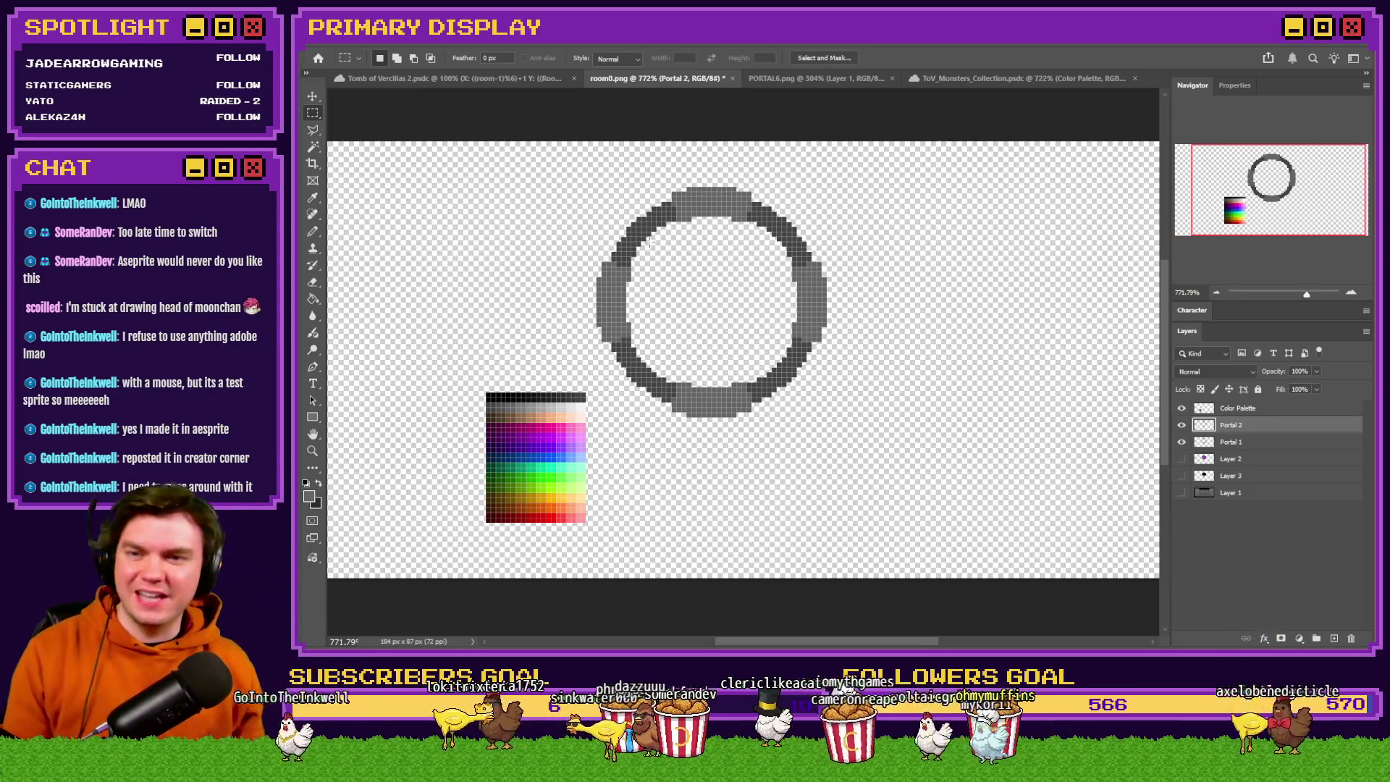
scroll(677, 262, "up", 1)
key("Delete")
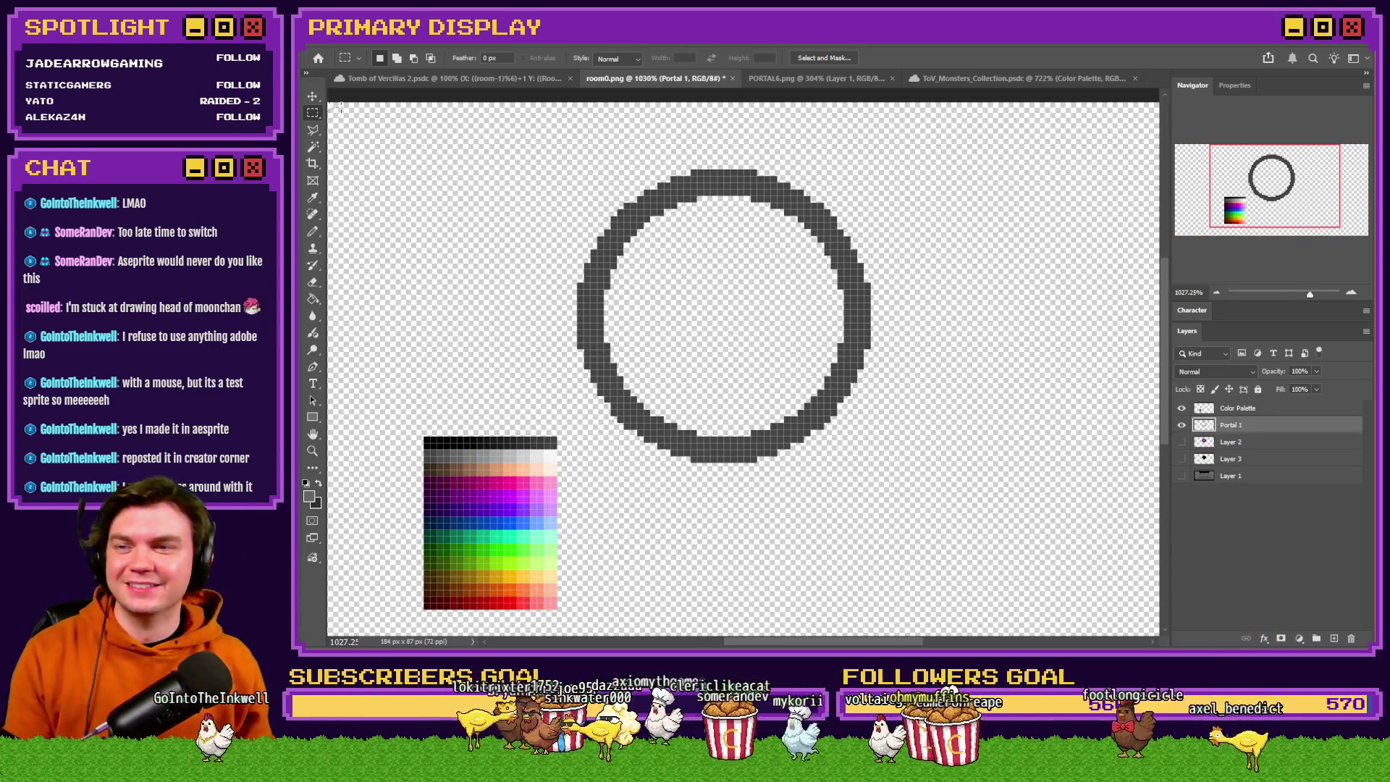
Draw an elliptical selection around the whole ring and test a dark grey fill, then undo it.
left_click_drag(310, 114, 358, 125)
scroll(646, 220, "up", 1)
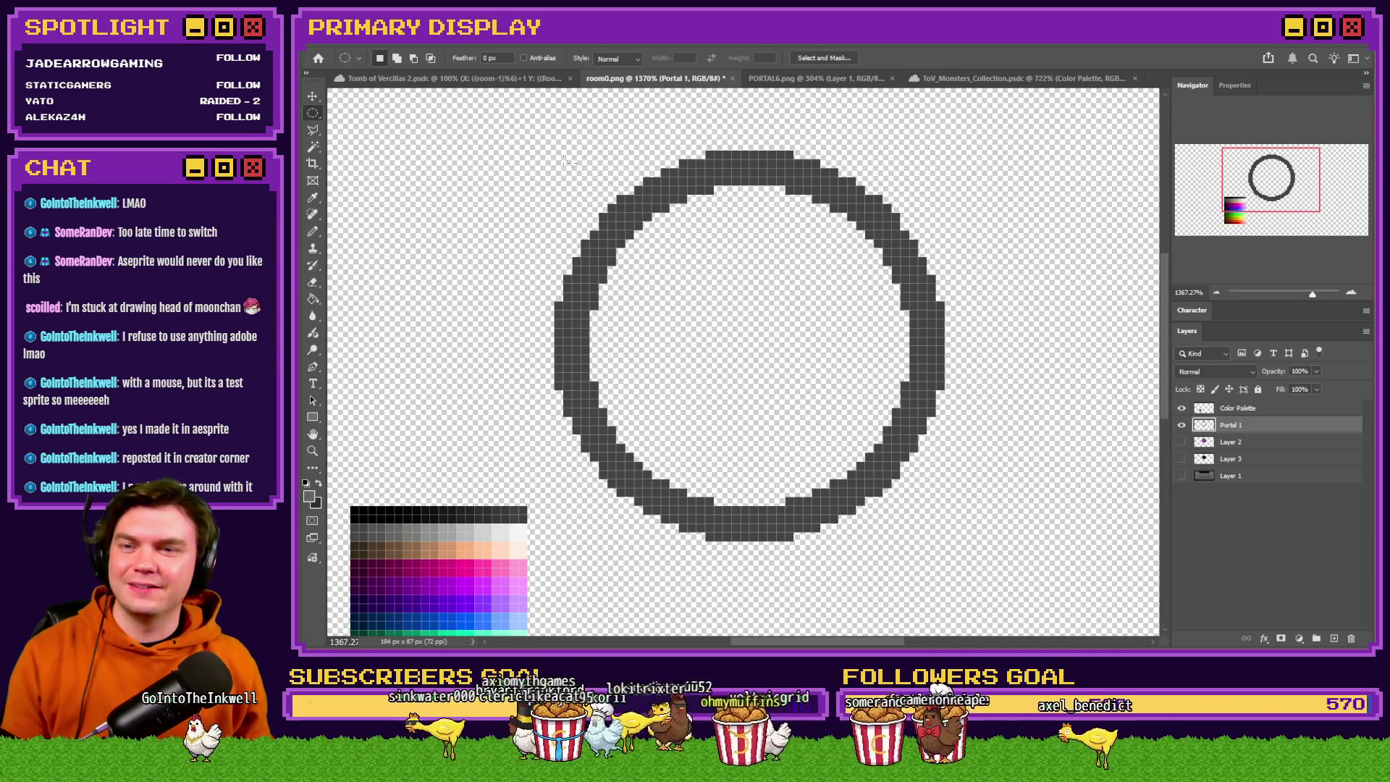
left_click_drag(887, 427, 1022, 553)
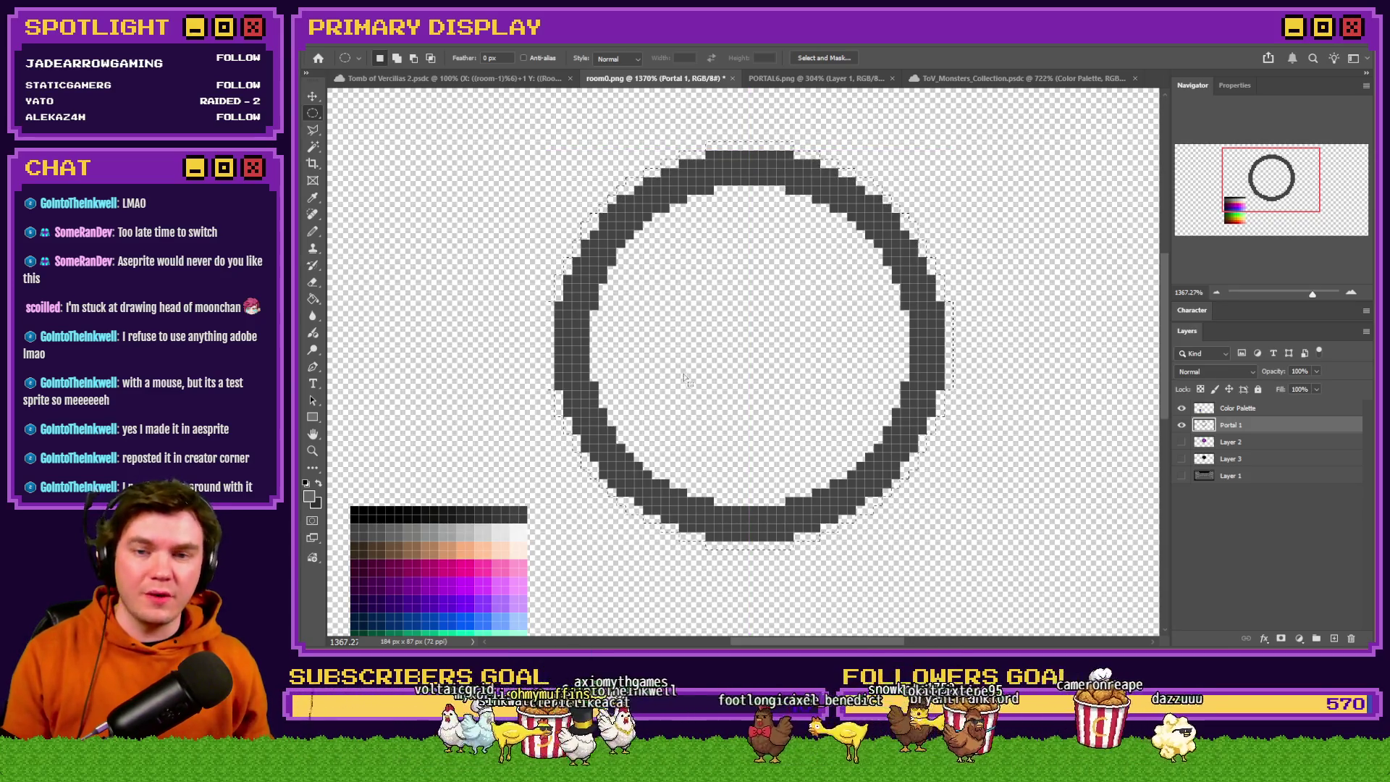
left_click(315, 297)
left_click(772, 155)
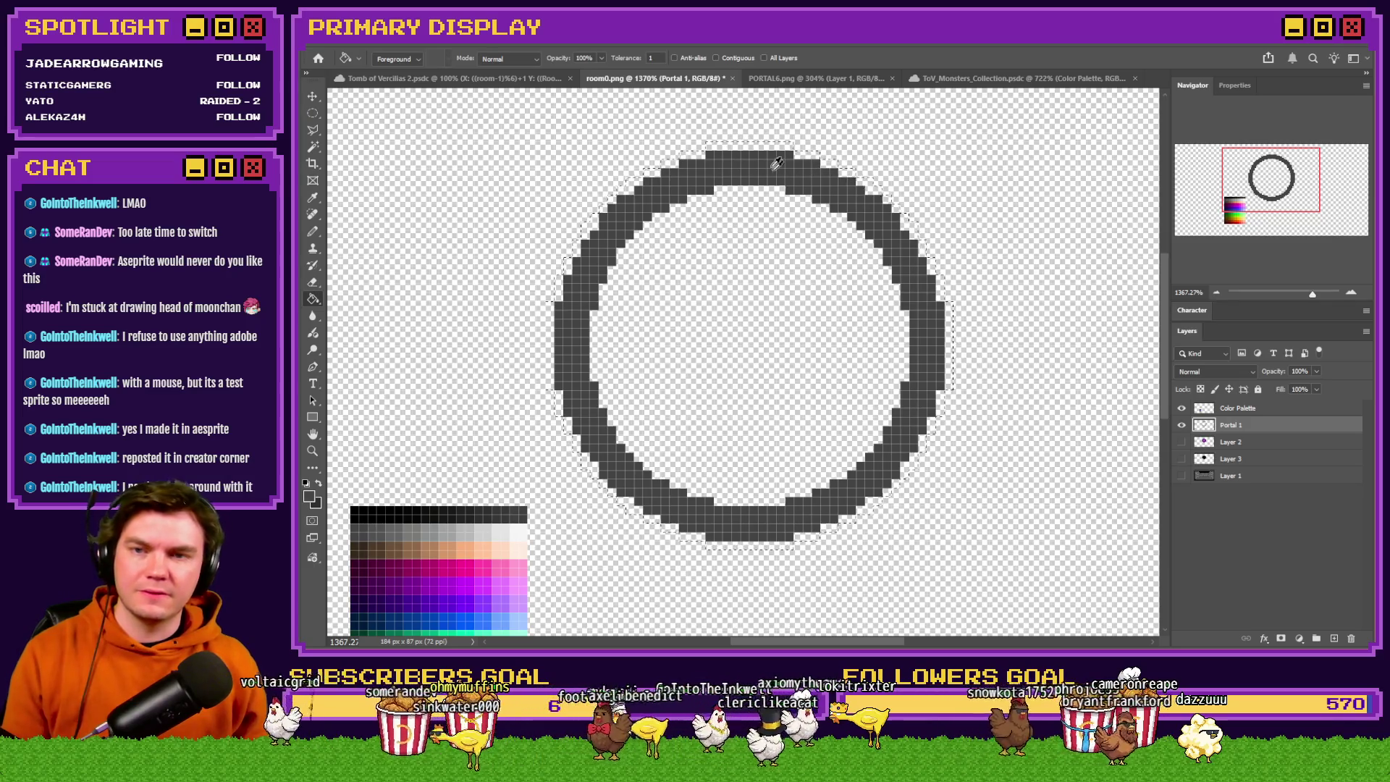
key("ctrl+z")
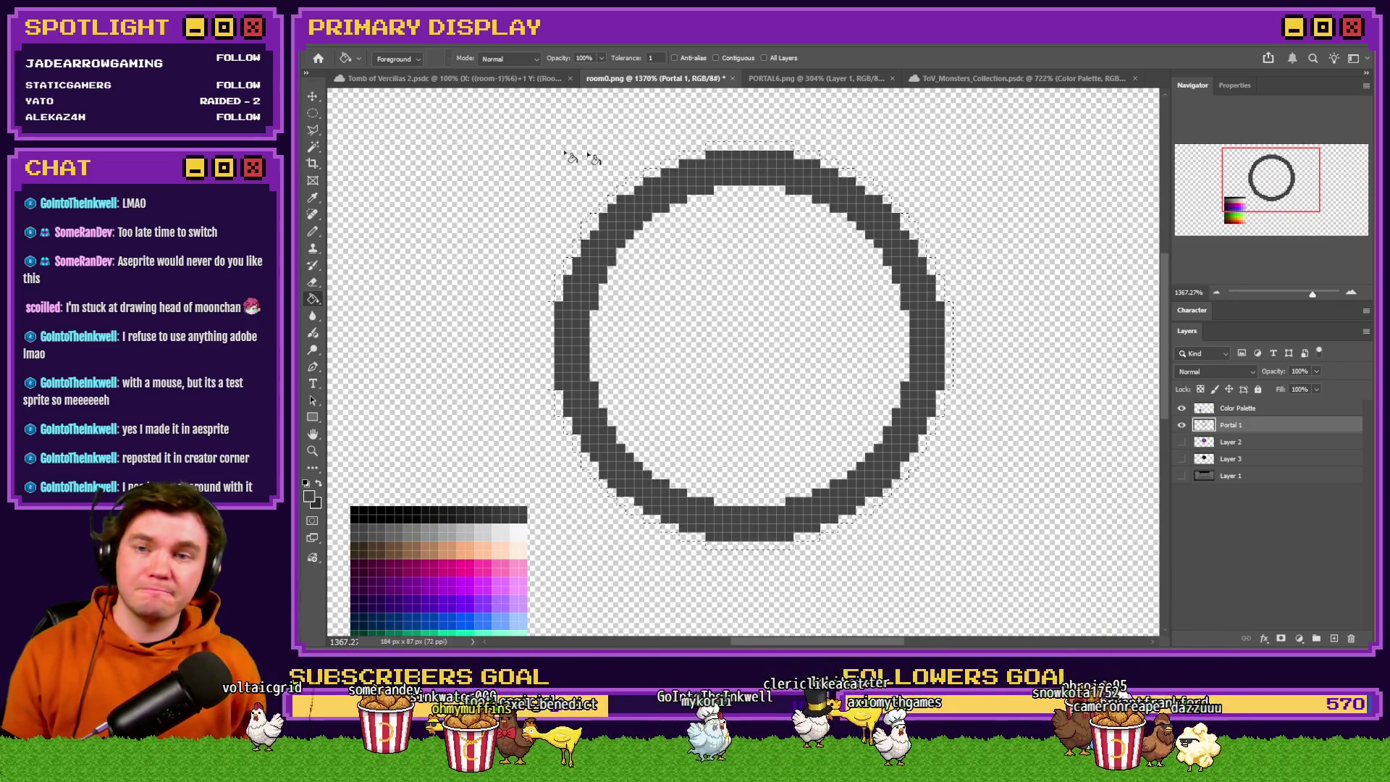
Fill the band around the ring with dark grey to thicken it, then deselect.
left_click(313, 147)
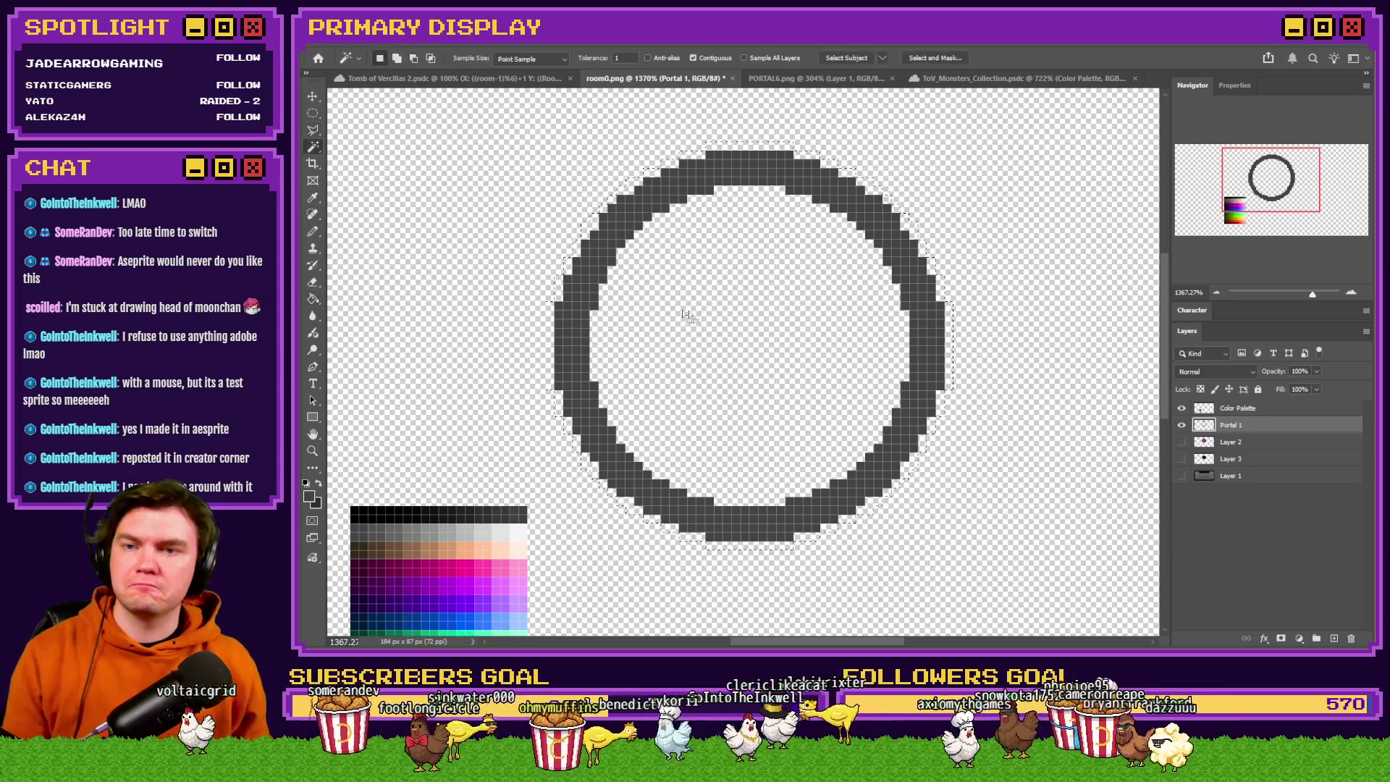
left_click(315, 298)
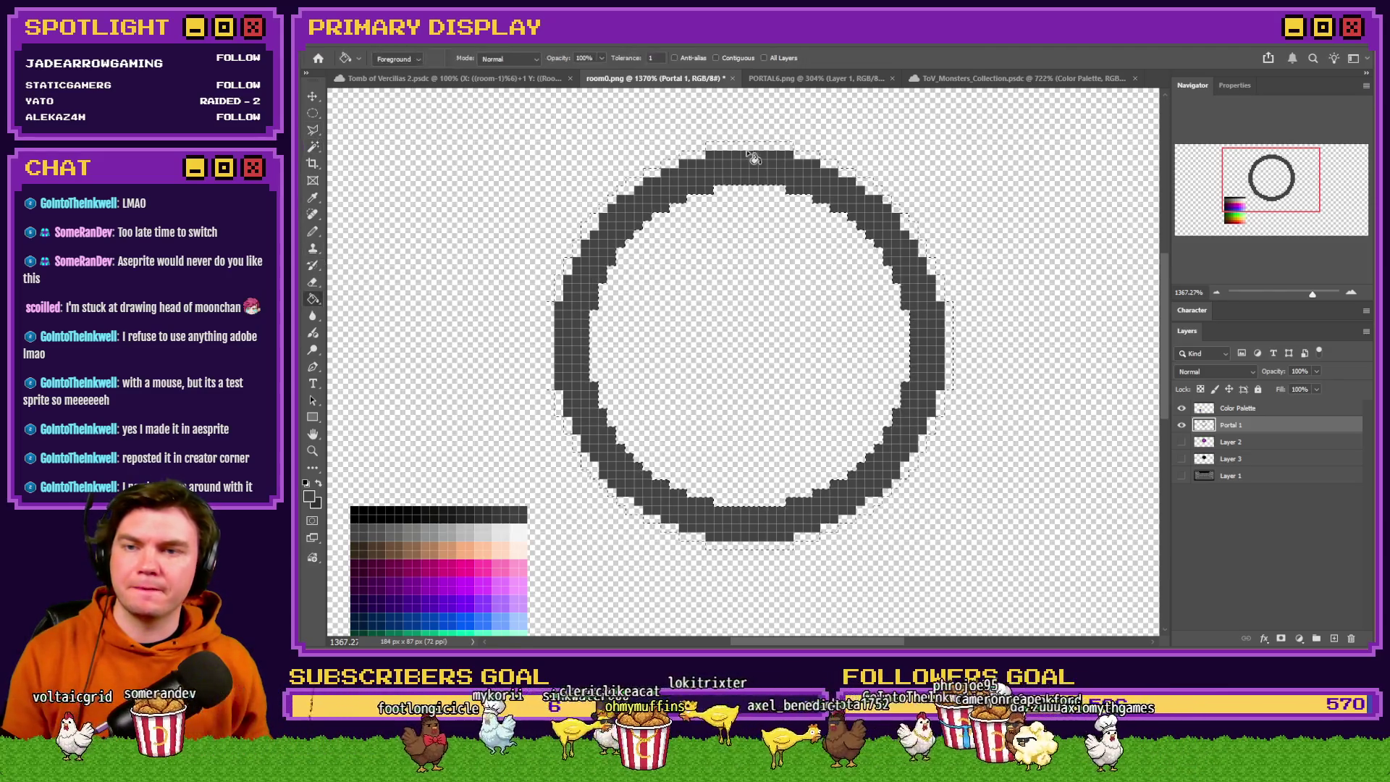
left_click(750, 149)
left_click(314, 113)
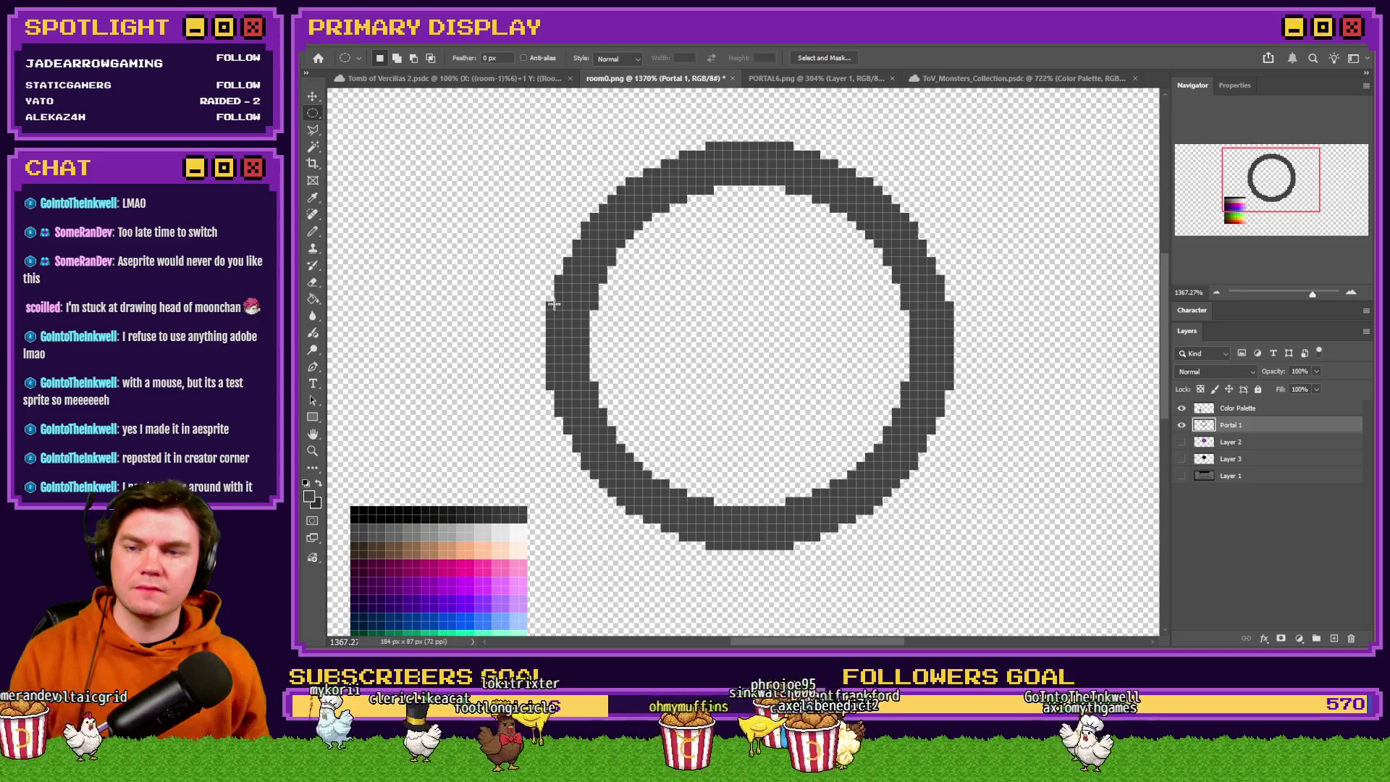
left_click_drag(811, 346, 813, 348)
left_click(887, 364)
scroll(610, 282, "down", 3)
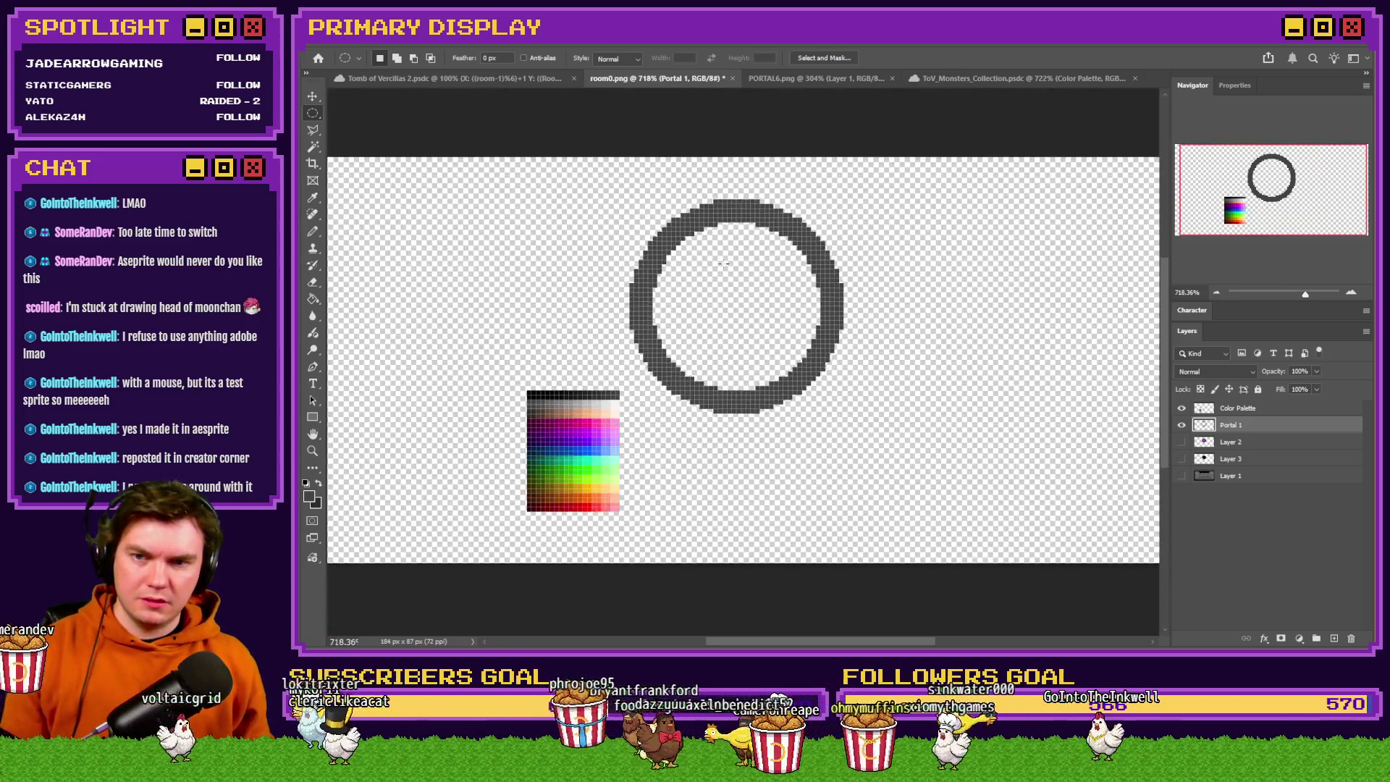
scroll(931, 295, "up", 2)
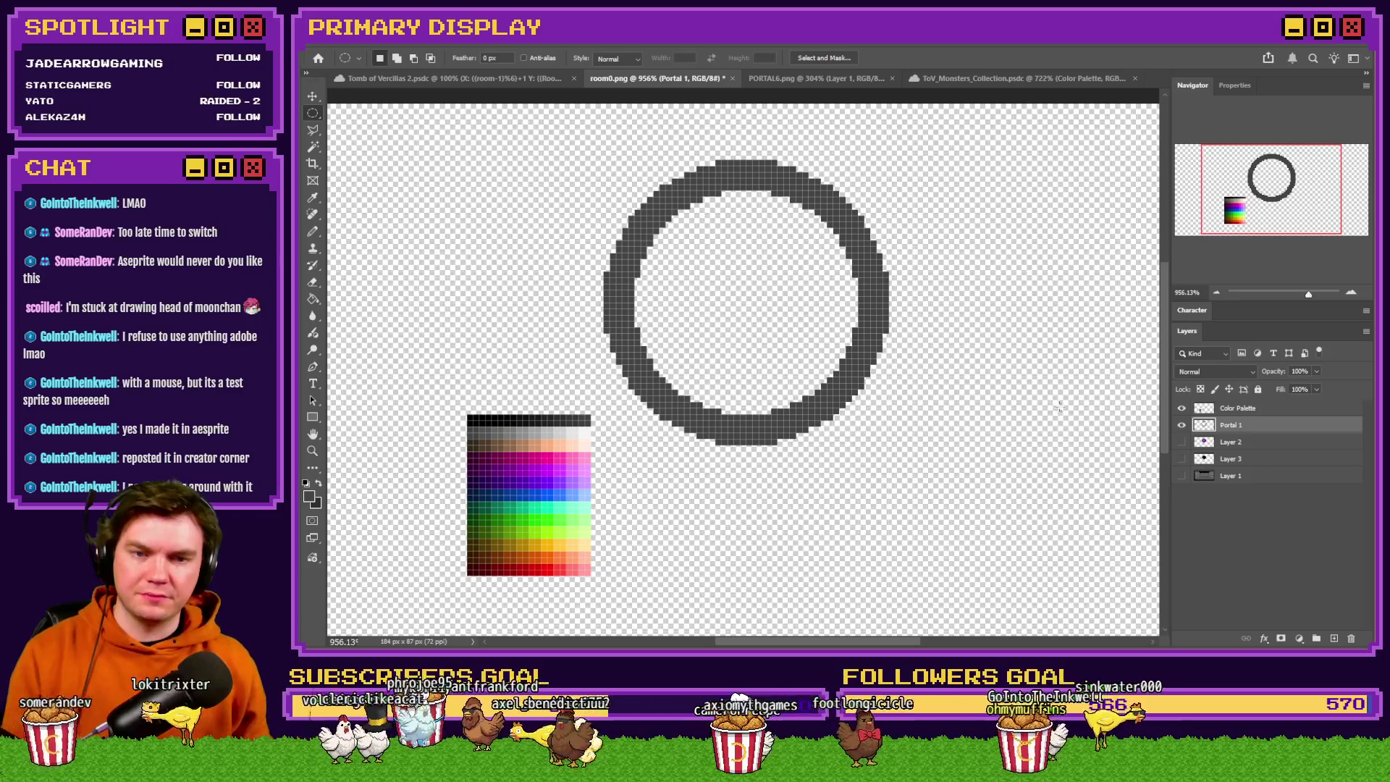
Briefly preview the purple portal layer, then add a new empty layer above Portal 1.
left_click(1182, 442)
left_click(1182, 442)
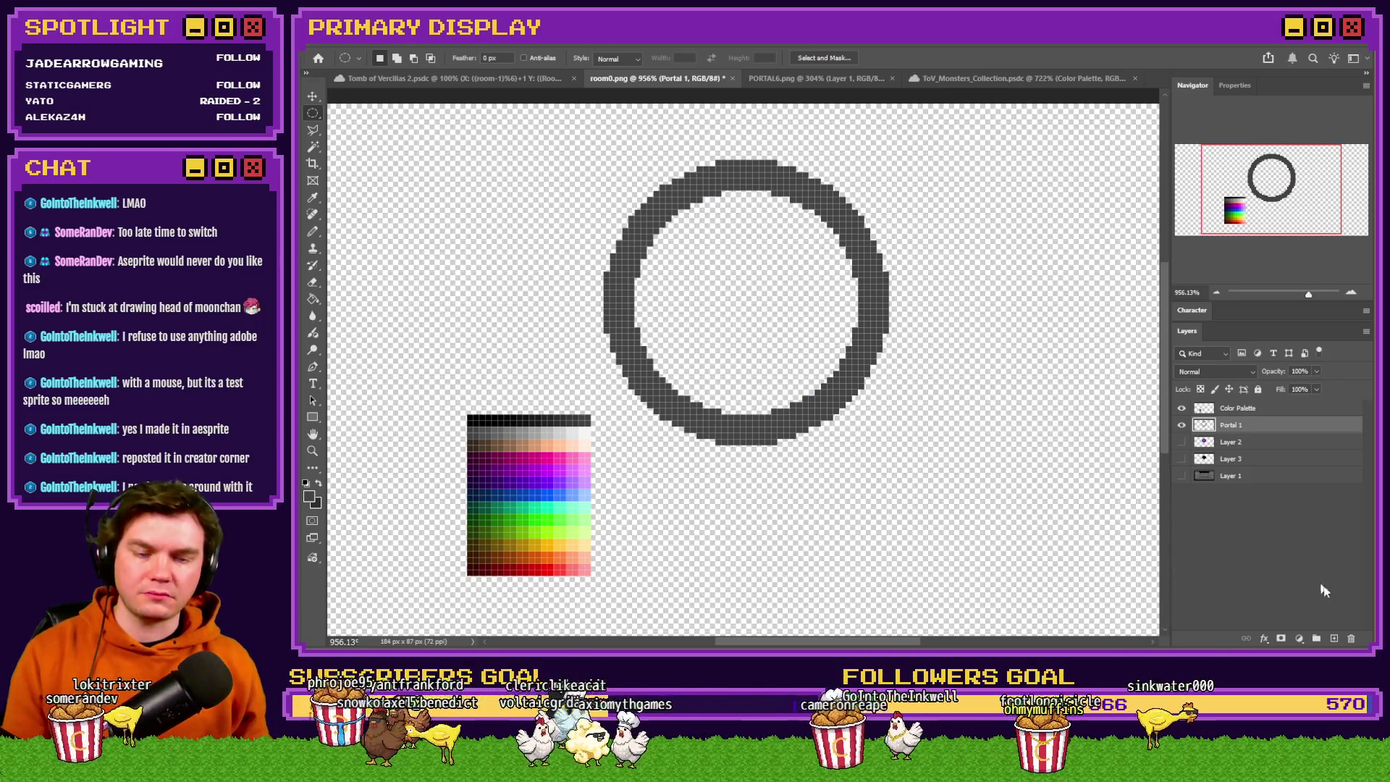
left_click(1335, 638)
scroll(755, 270, "up", 2)
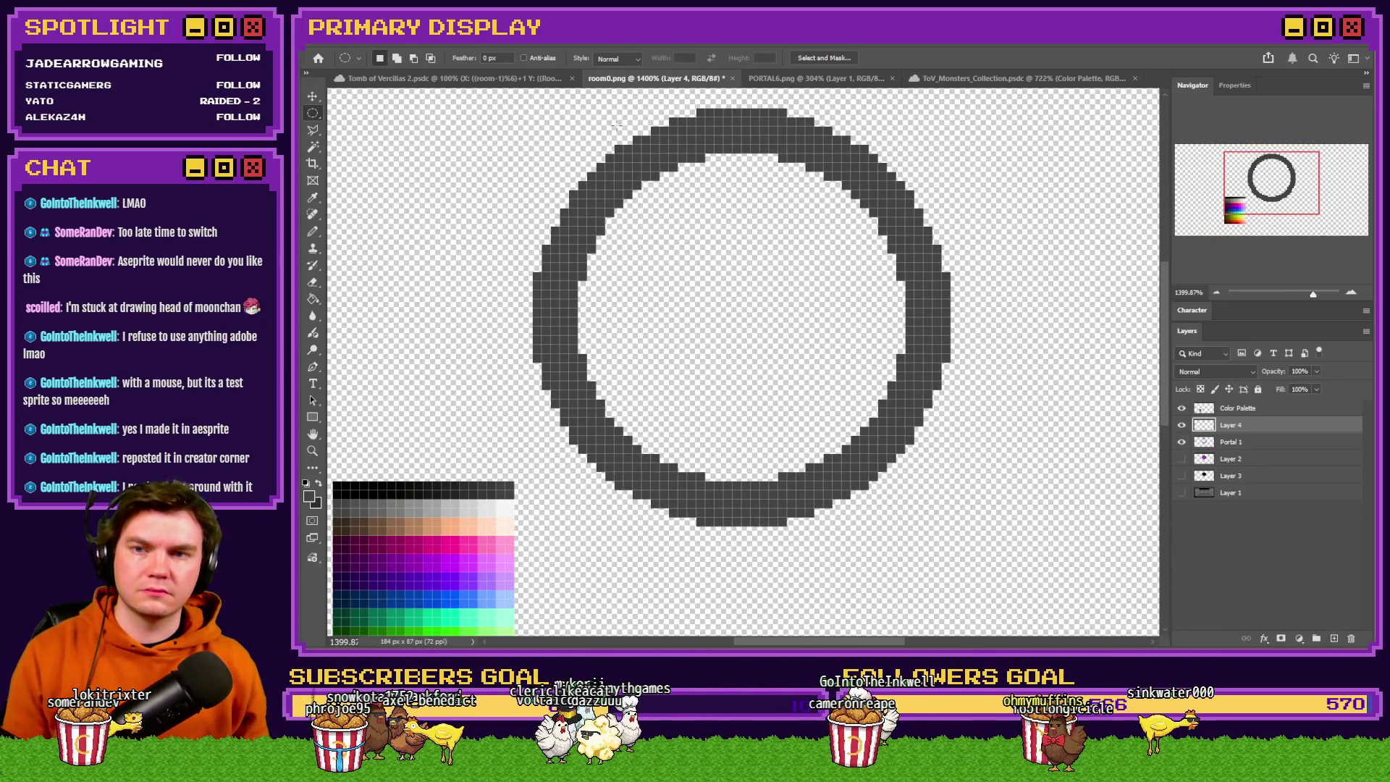
Select a circle matching the ring's outline on Layer 4 and fill it with a sampled grey.
mouse_move(557, 118)
left_mouse_down()
mouse_move(956, 450)
mouse_move(1036, 550)
left_mouse_up()
left_click_drag(768, 359, 721, 340)
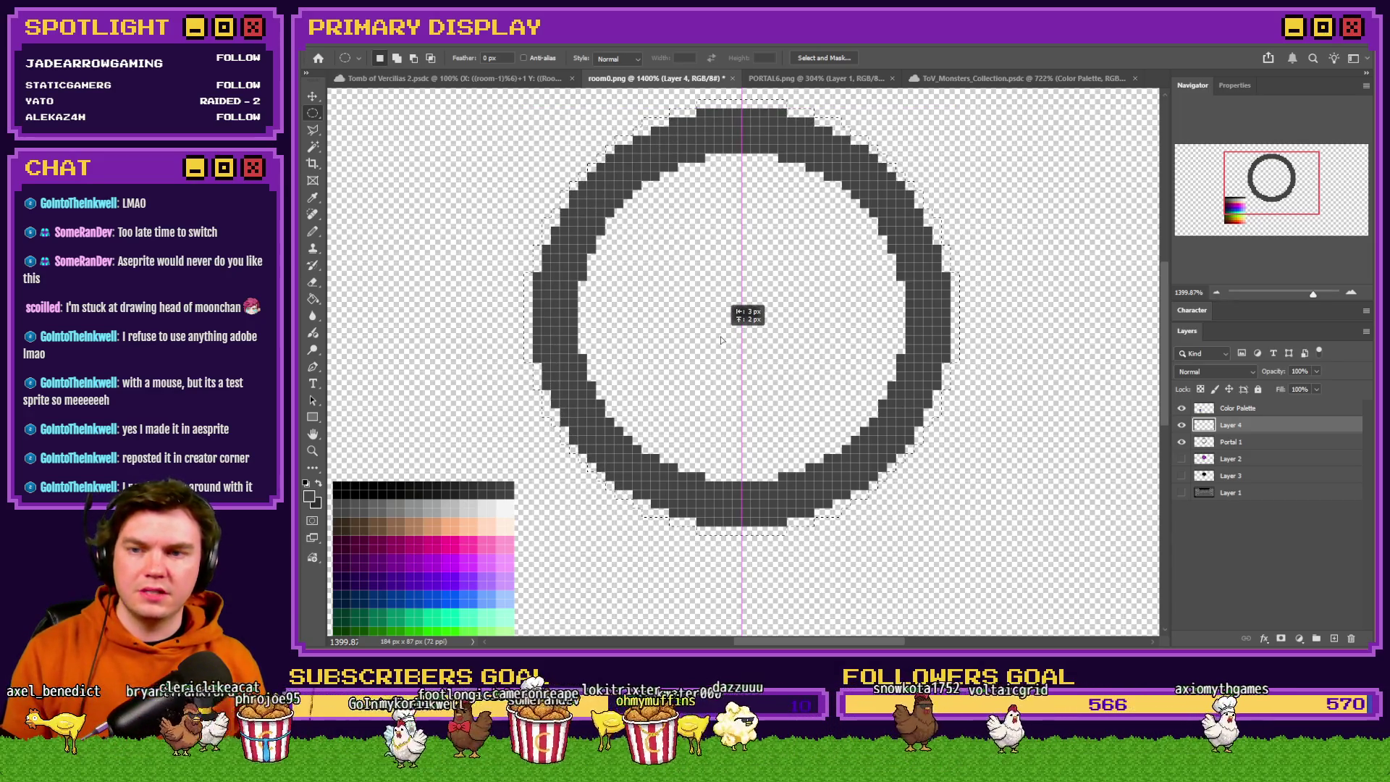
scroll(721, 341, "up", 3)
left_click(313, 299)
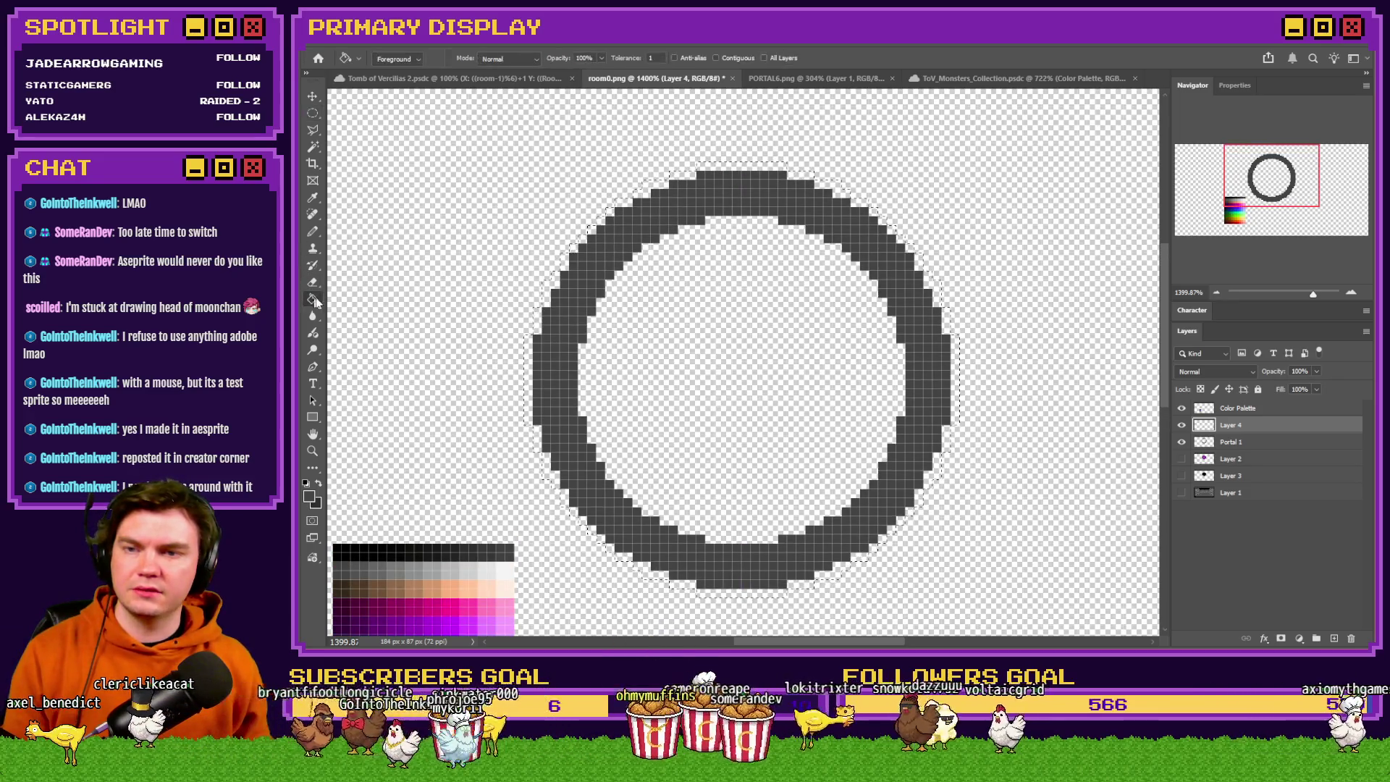
left_click(711, 171)
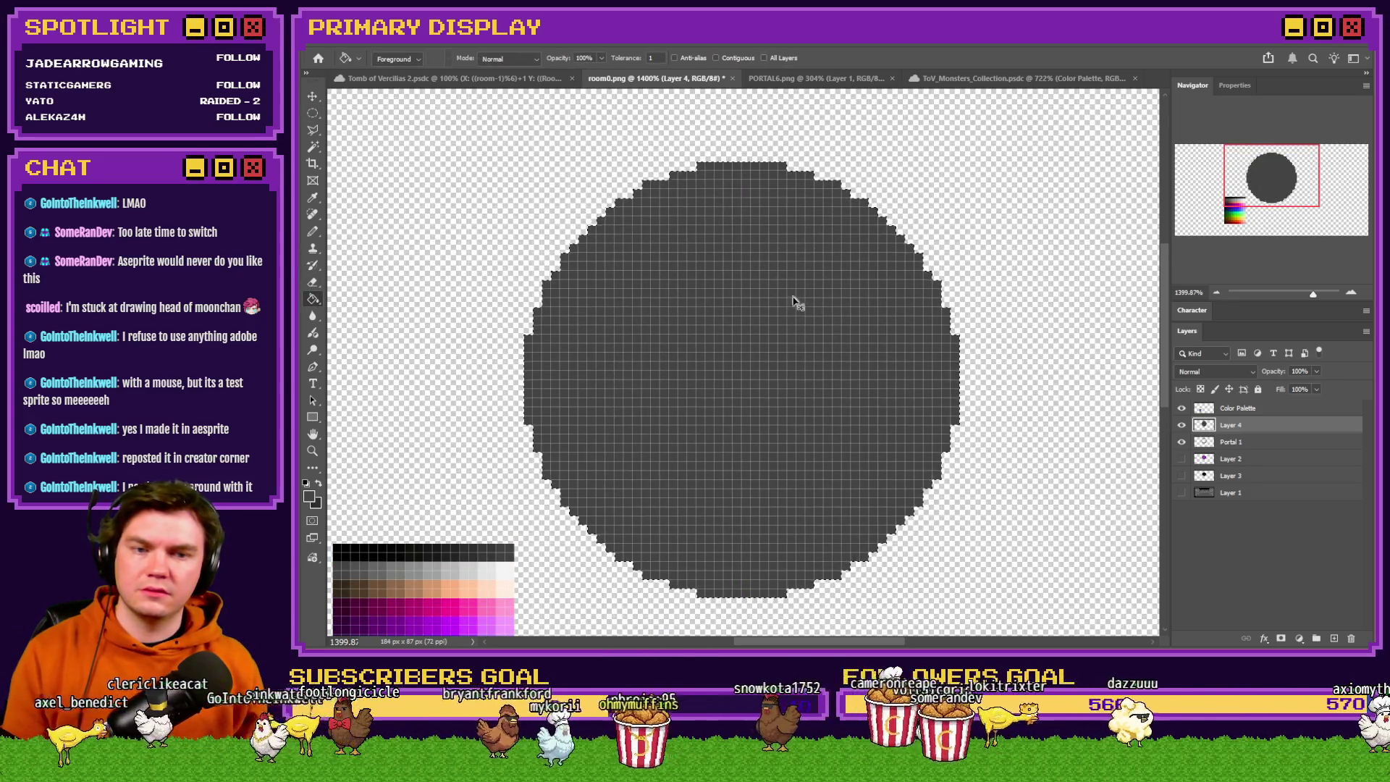
key("ctrl+z")
scroll(520, 530, "down", 3)
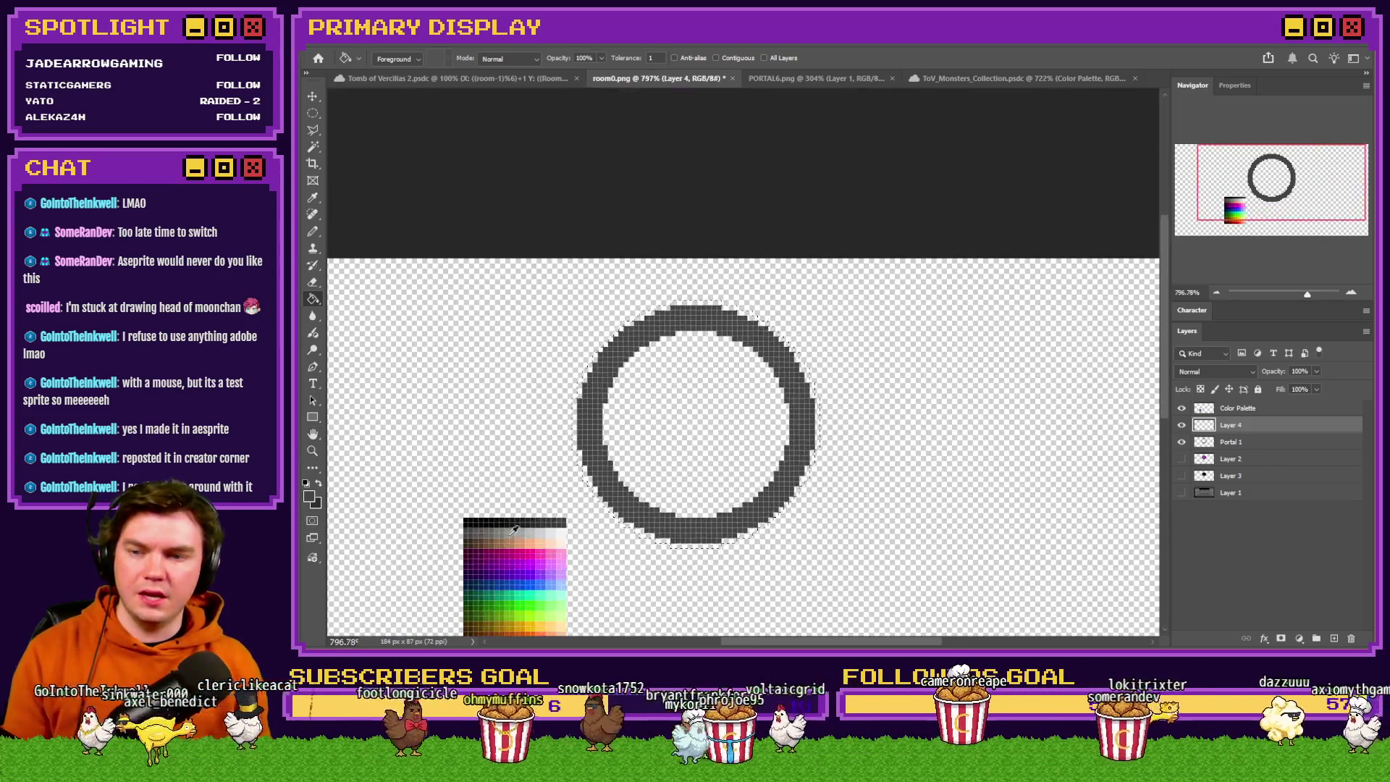
scroll(510, 536, "up", 2)
left_click(461, 527, "alt")
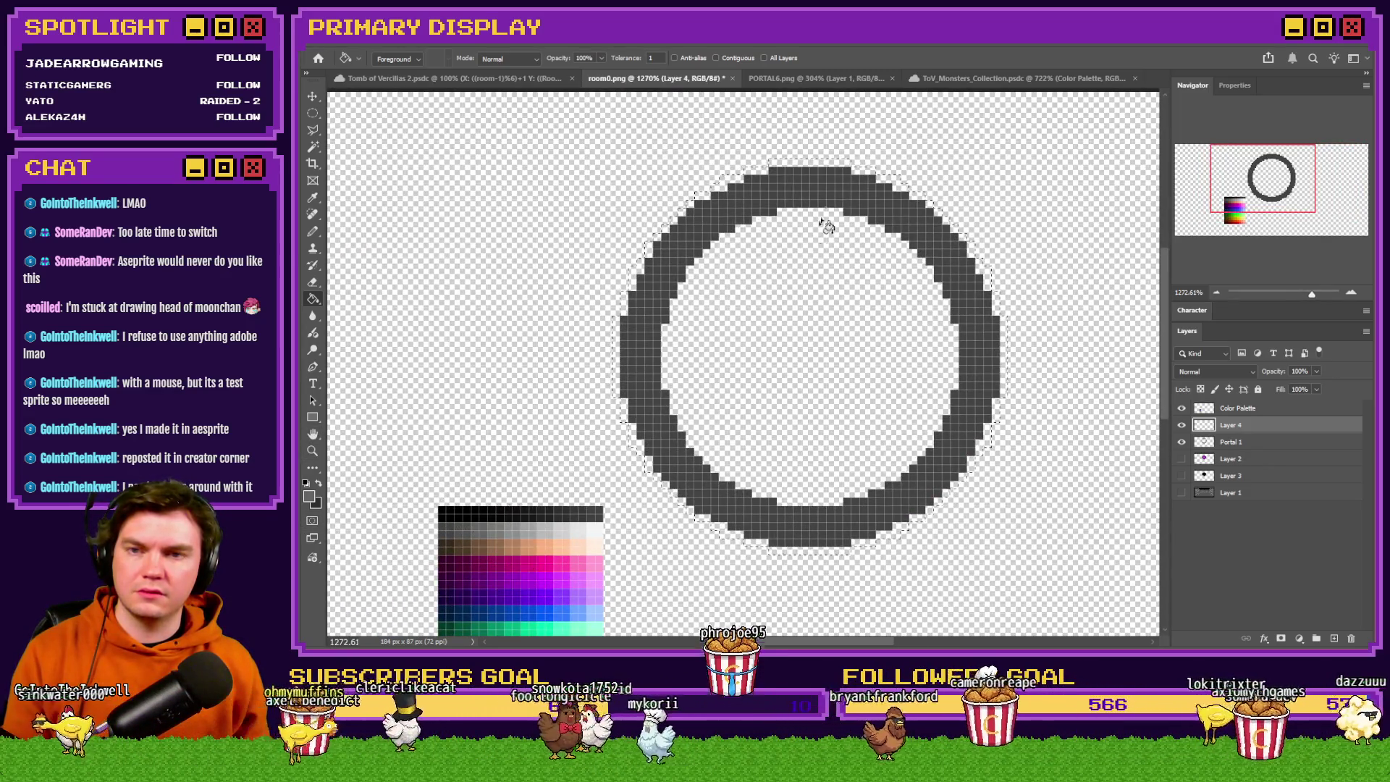
key("alt+BackSpace")
key("ctrl+d")
Cut a centred 36 px circle out of the grey disc to leave a ring.
key("m")
mouse_move(556, 159)
left_mouse_down()
mouse_move(915, 460)
mouse_move(897, 454)
left_mouse_up()
mouse_move(732, 354)
left_mouse_down()
mouse_move(881, 397)
mouse_move(838, 398)
mouse_move(862, 398)
left_mouse_up()
key("Delete")
key("ctrl+d")
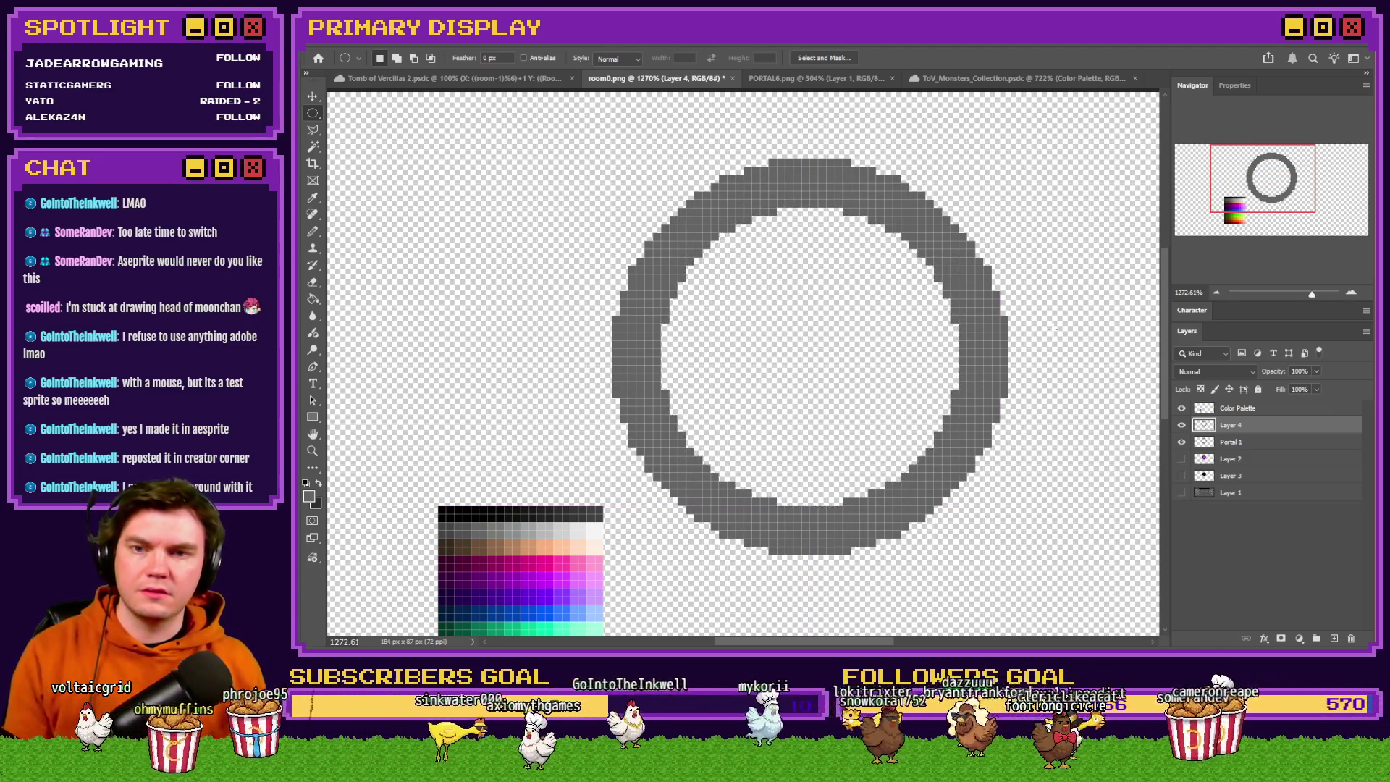
With a one-pixel square eraser, erase a column across the top arc.
left_click(313, 283)
right_click(724, 261)
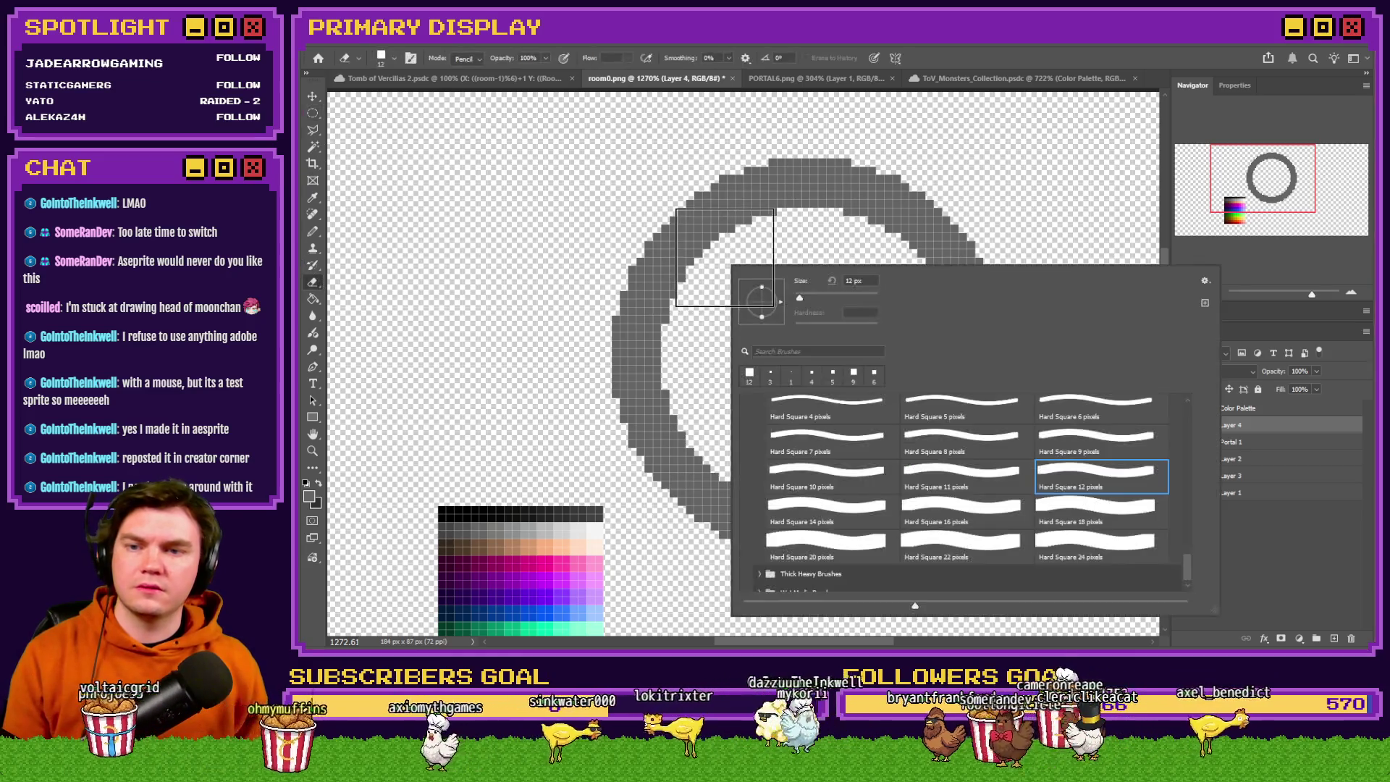
scroll(854, 452, "up", 1)
left_click(854, 451)
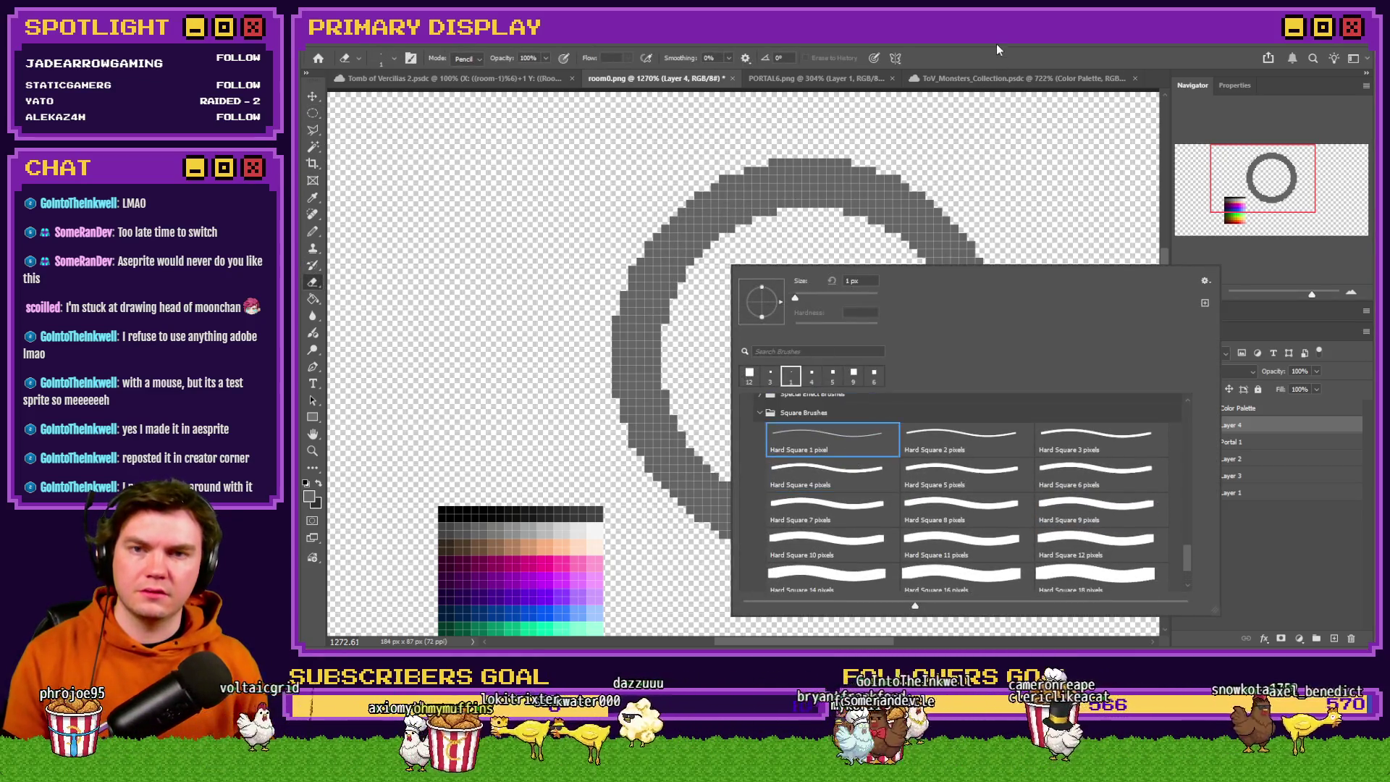
key("Return")
scroll(797, 205, "up", 5)
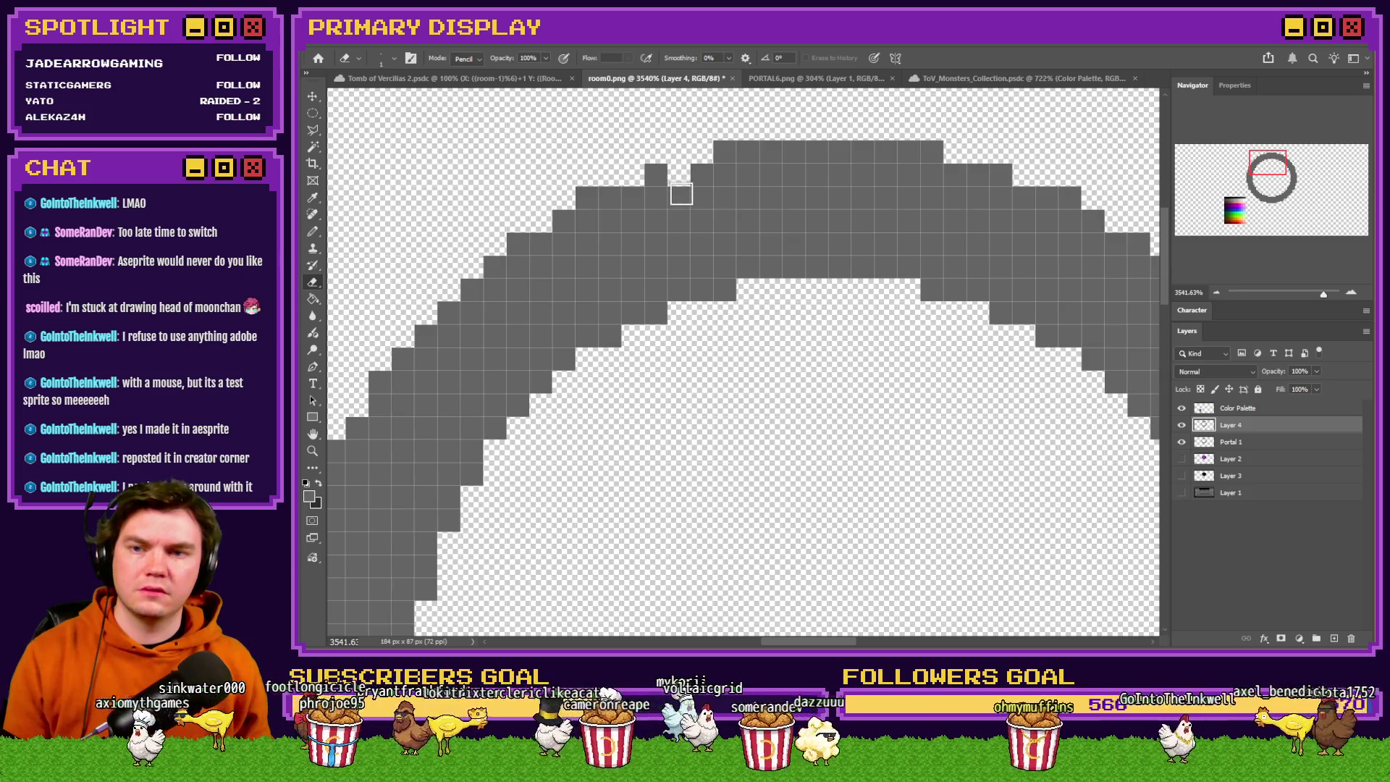
left_click_drag(679, 195, 667, 366)
key("ctrl+z")
left_click_drag(679, 195, 673, 339)
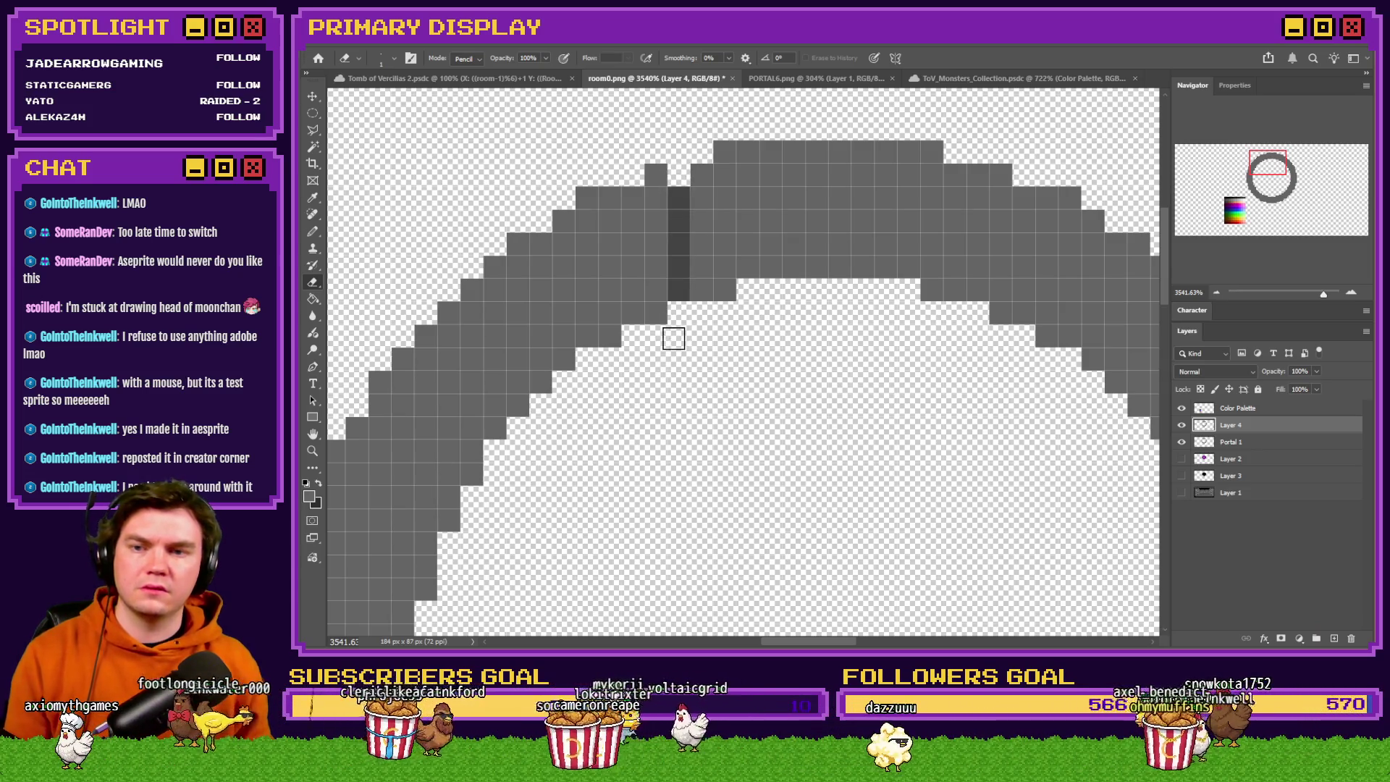
Erase a second column to split off the keystone, then trim its lower edges and legs.
left_click(1182, 442)
scroll(885, 180, "up", 1)
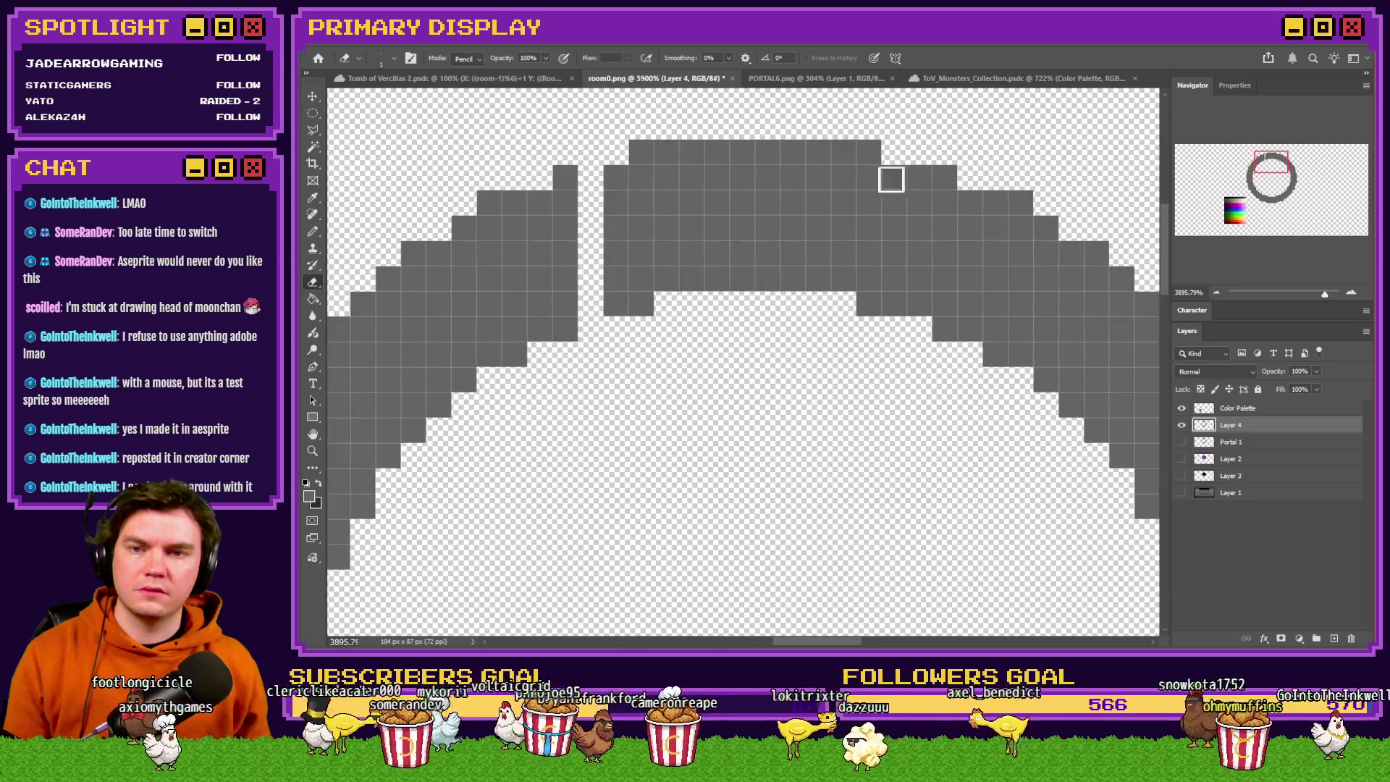
left_click_drag(922, 196, 923, 325)
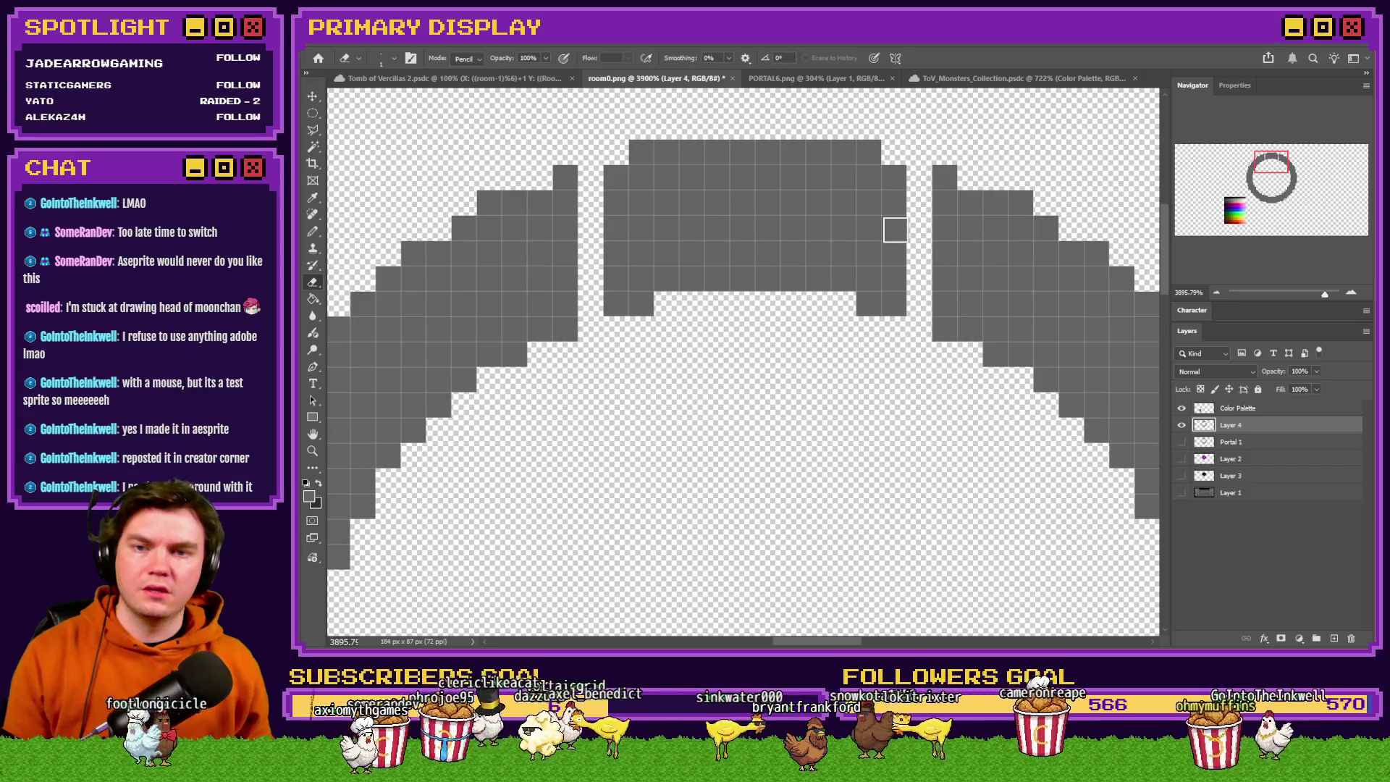
left_click_drag(893, 257, 893, 307)
left_click_drag(614, 273, 615, 308)
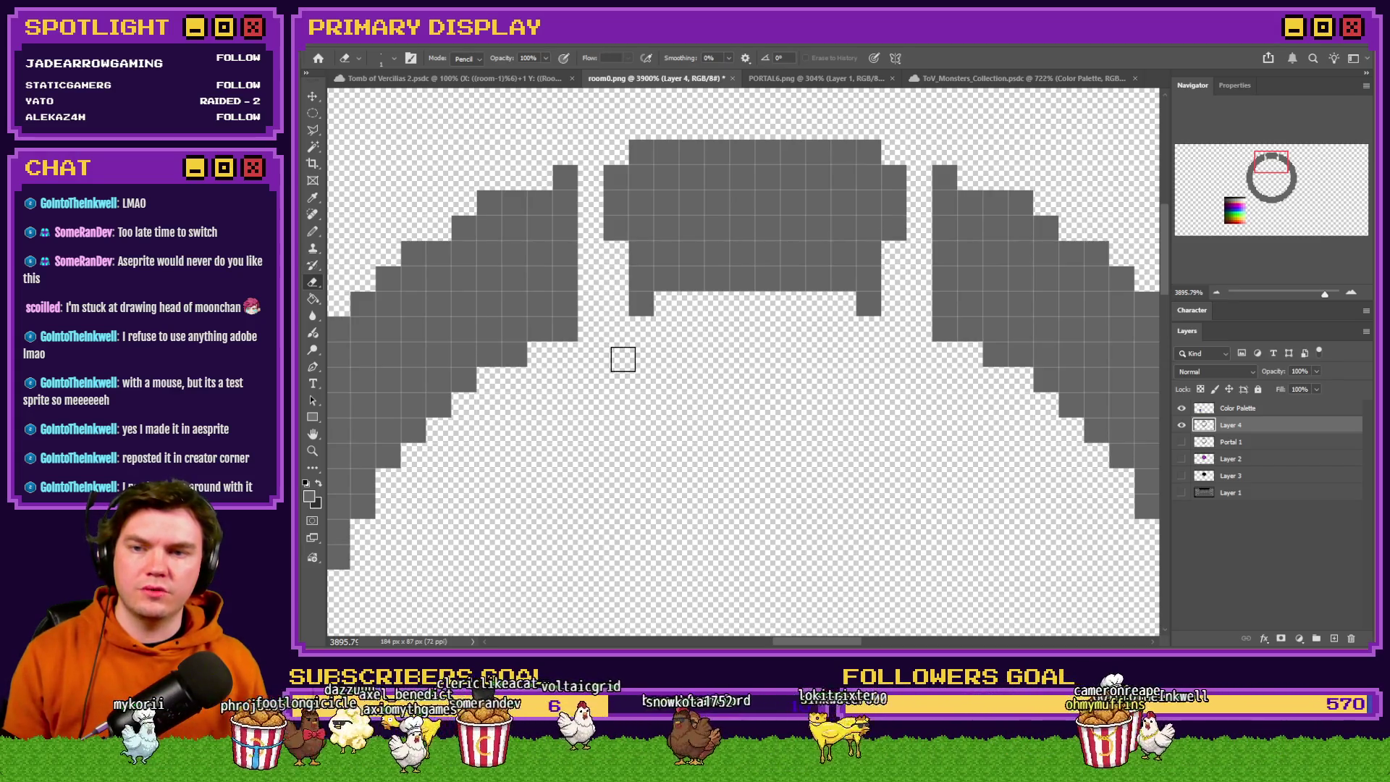
left_click(641, 303)
left_click_drag(869, 304, 869, 279)
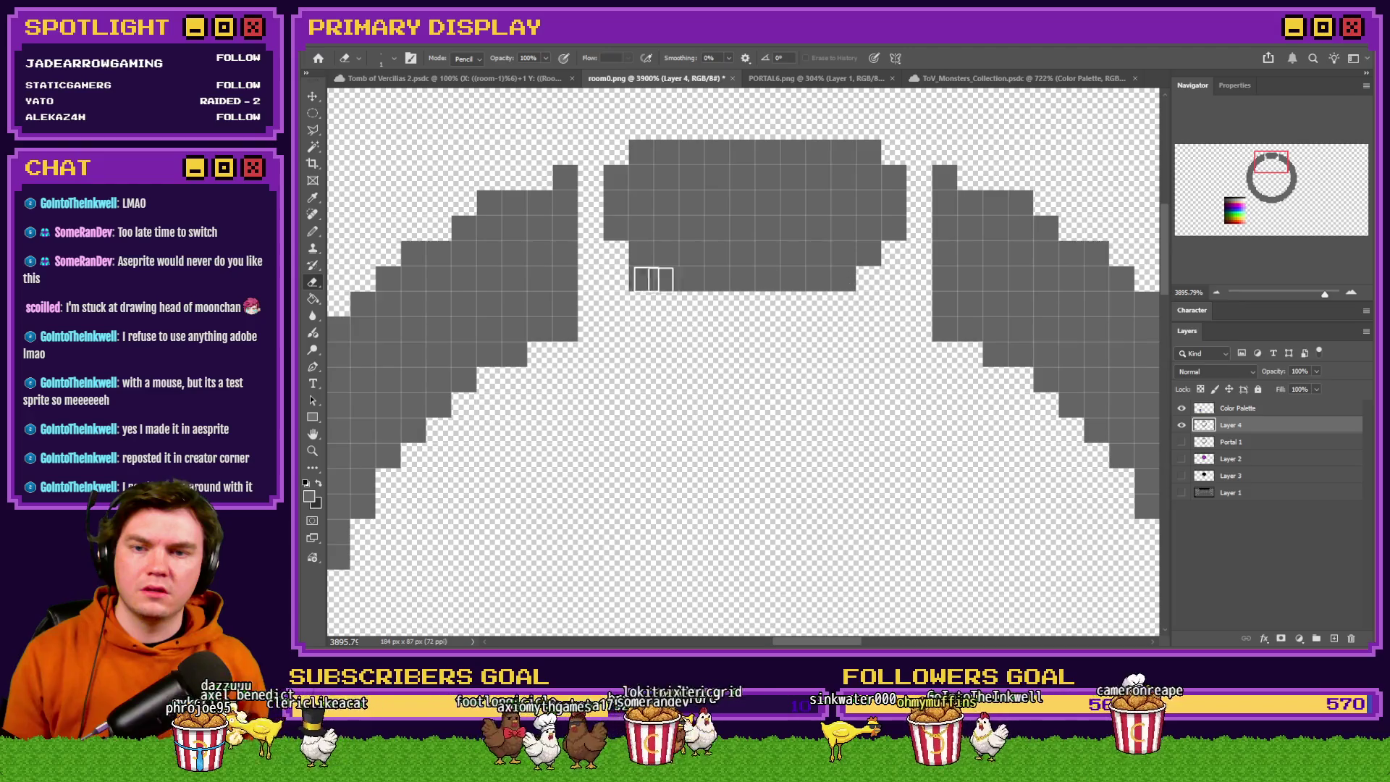
left_click(639, 281)
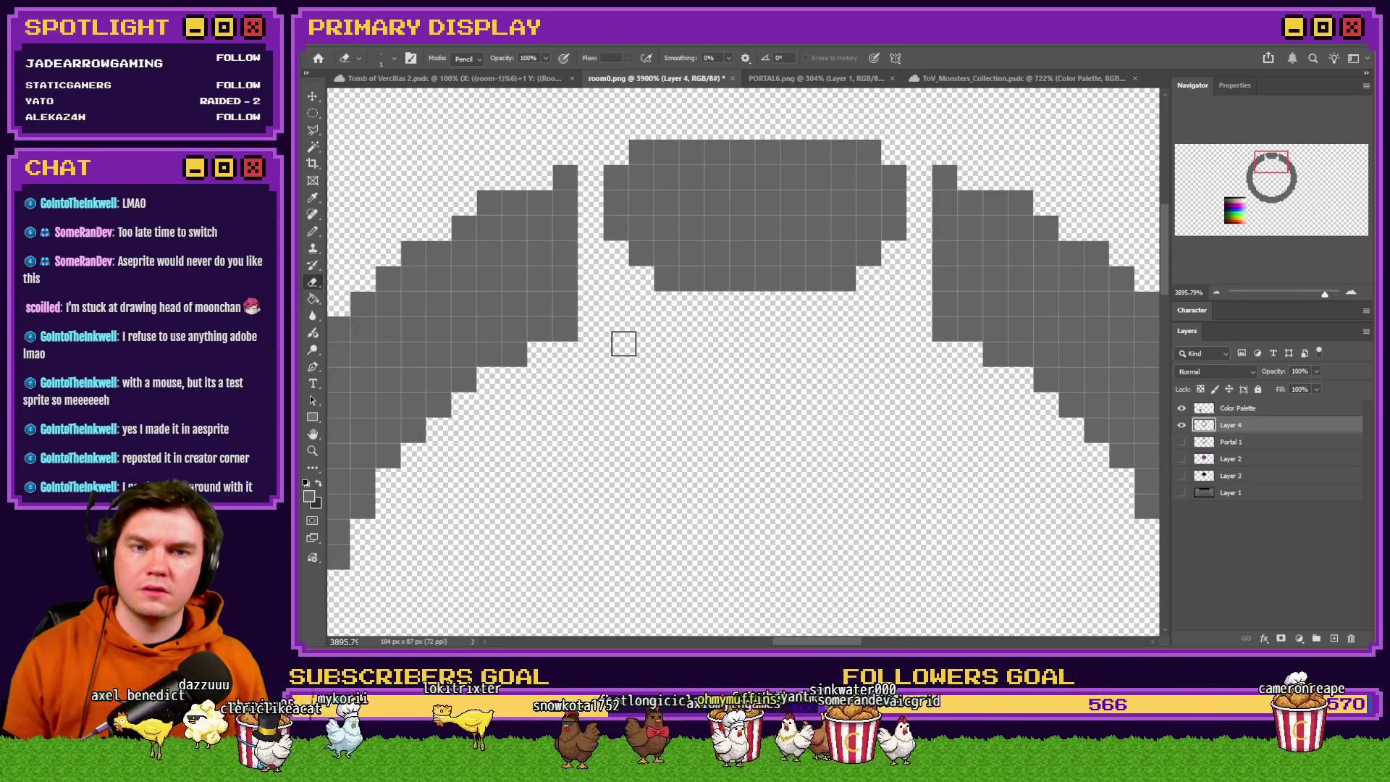
Show Portal 1 again and check the arc's alignment by nudging it down and back up.
scroll(774, 327, "down", 3)
scroll(642, 280, "down", 2)
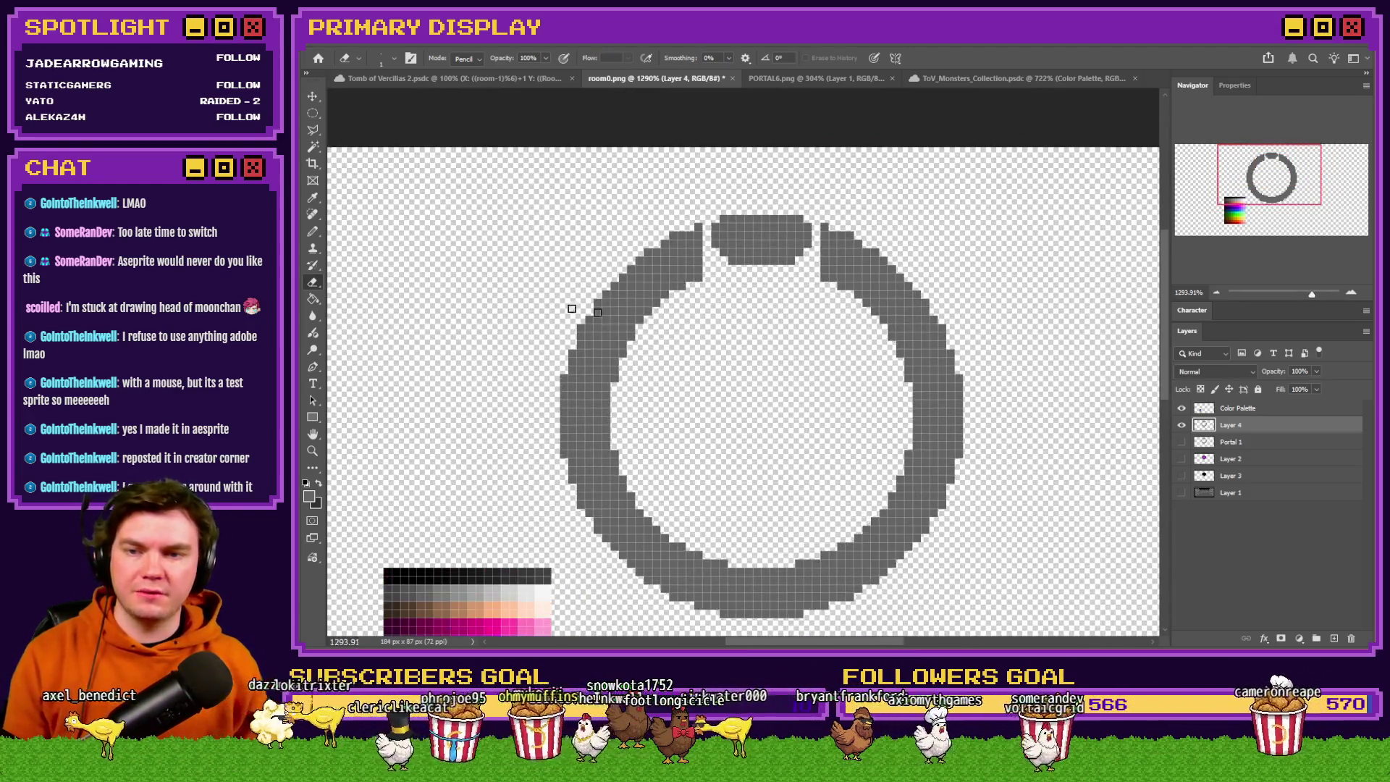
left_click(1181, 442)
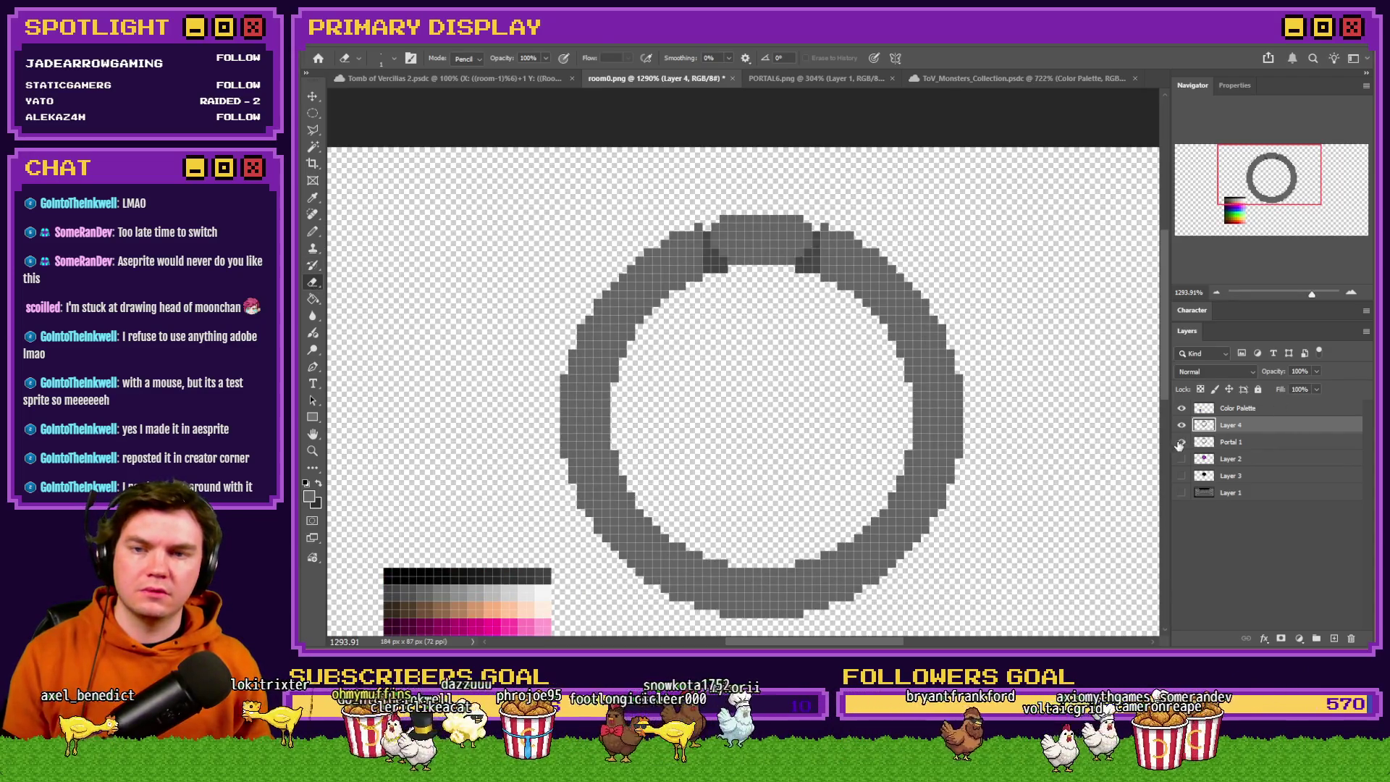
scroll(816, 237, "up", 3)
key("ctrl+Down")
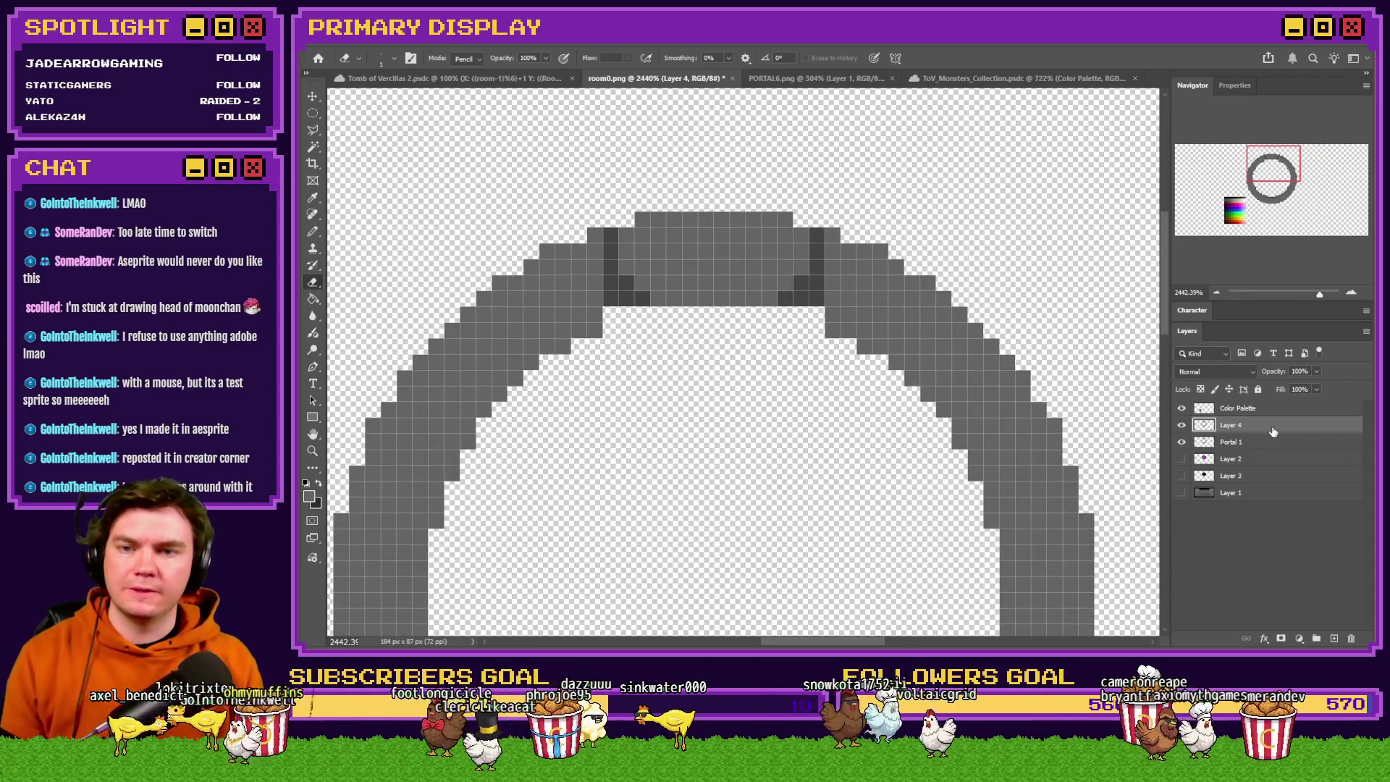
key("ctrl+Up")
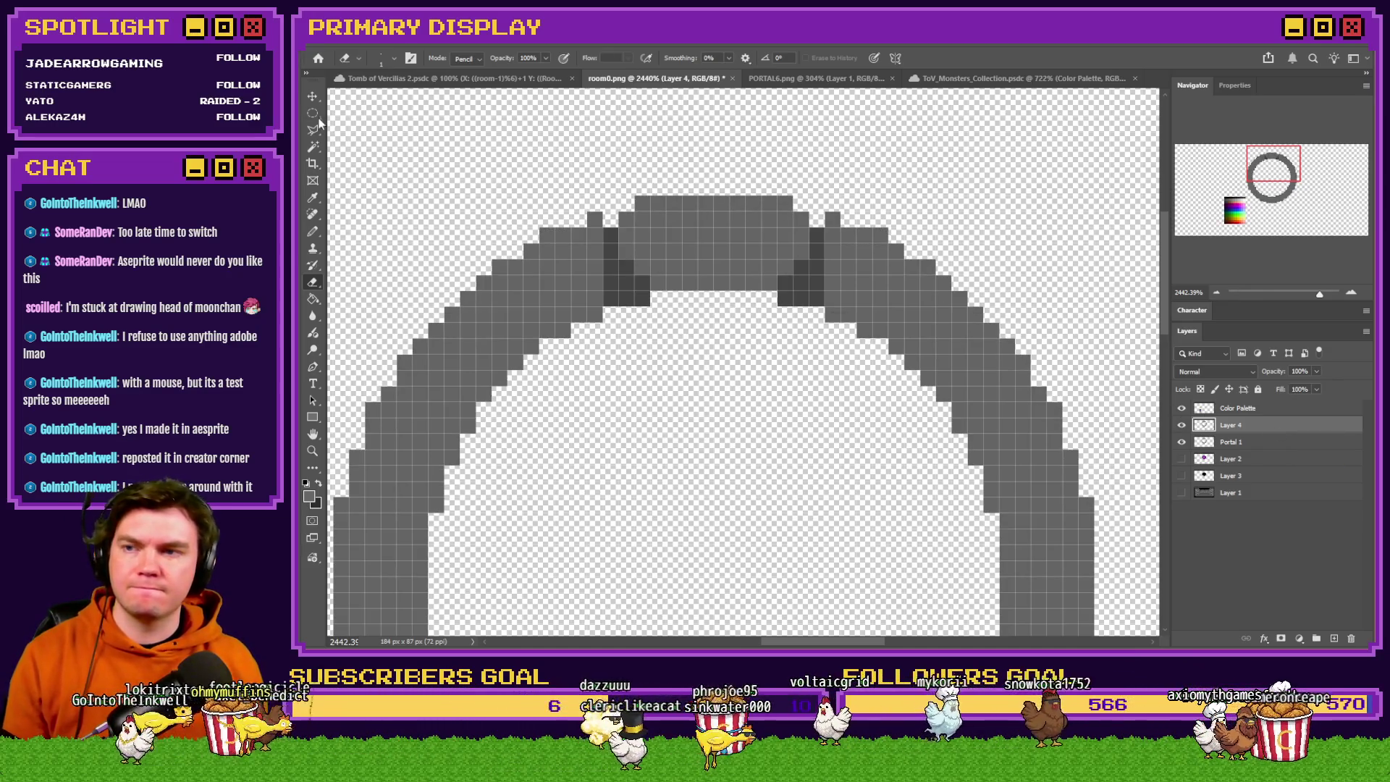
right_click(313, 146)
left_click(377, 149)
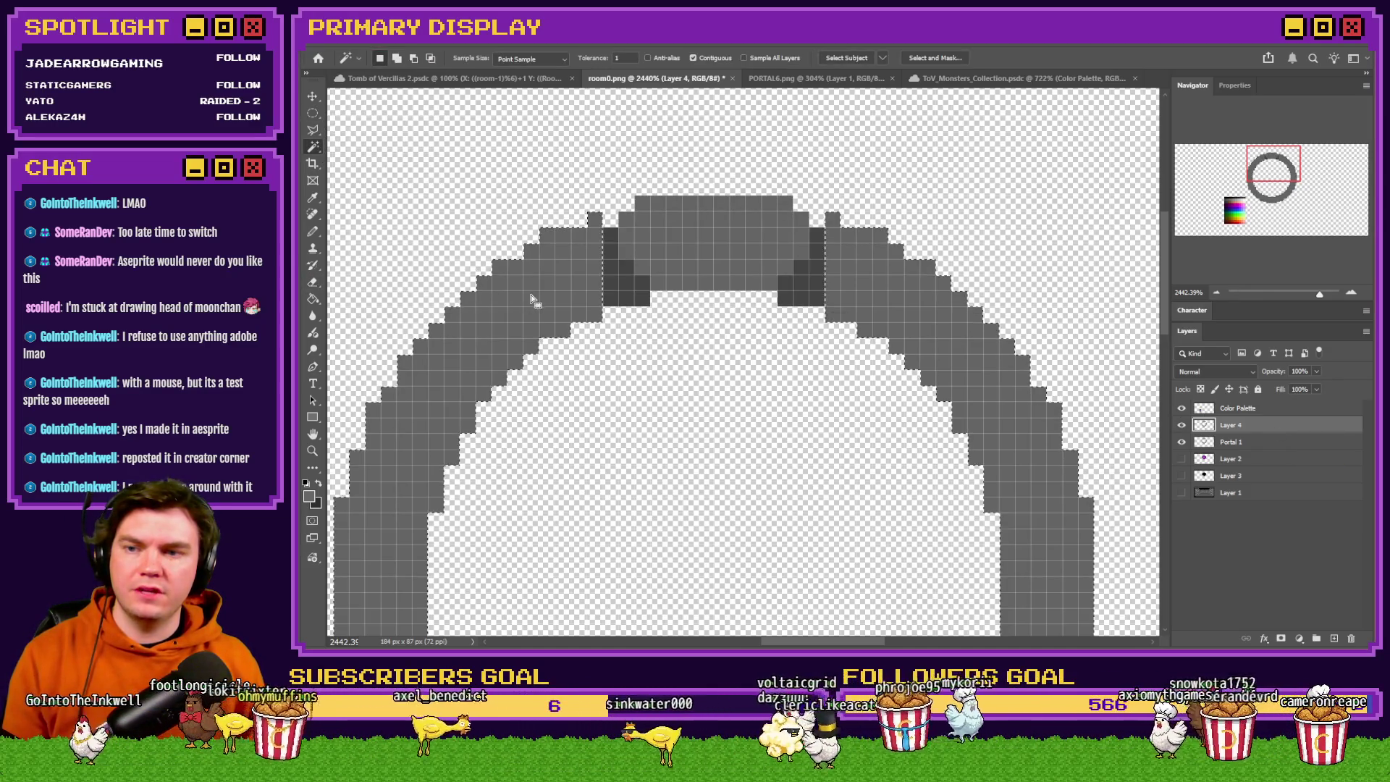
Check the top keystone block's position by nudging it one pixel down and back up.
left_click(319, 119)
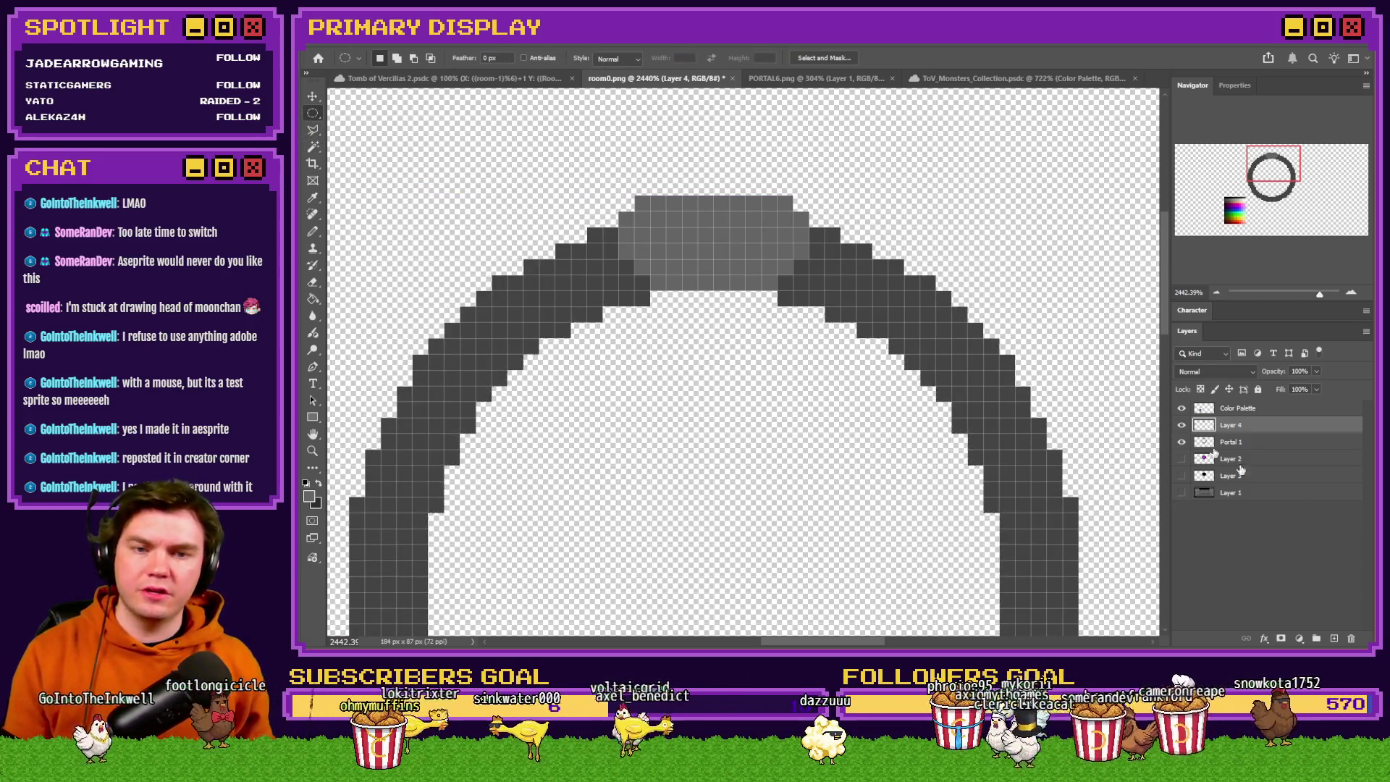
key("ctrl+Down")
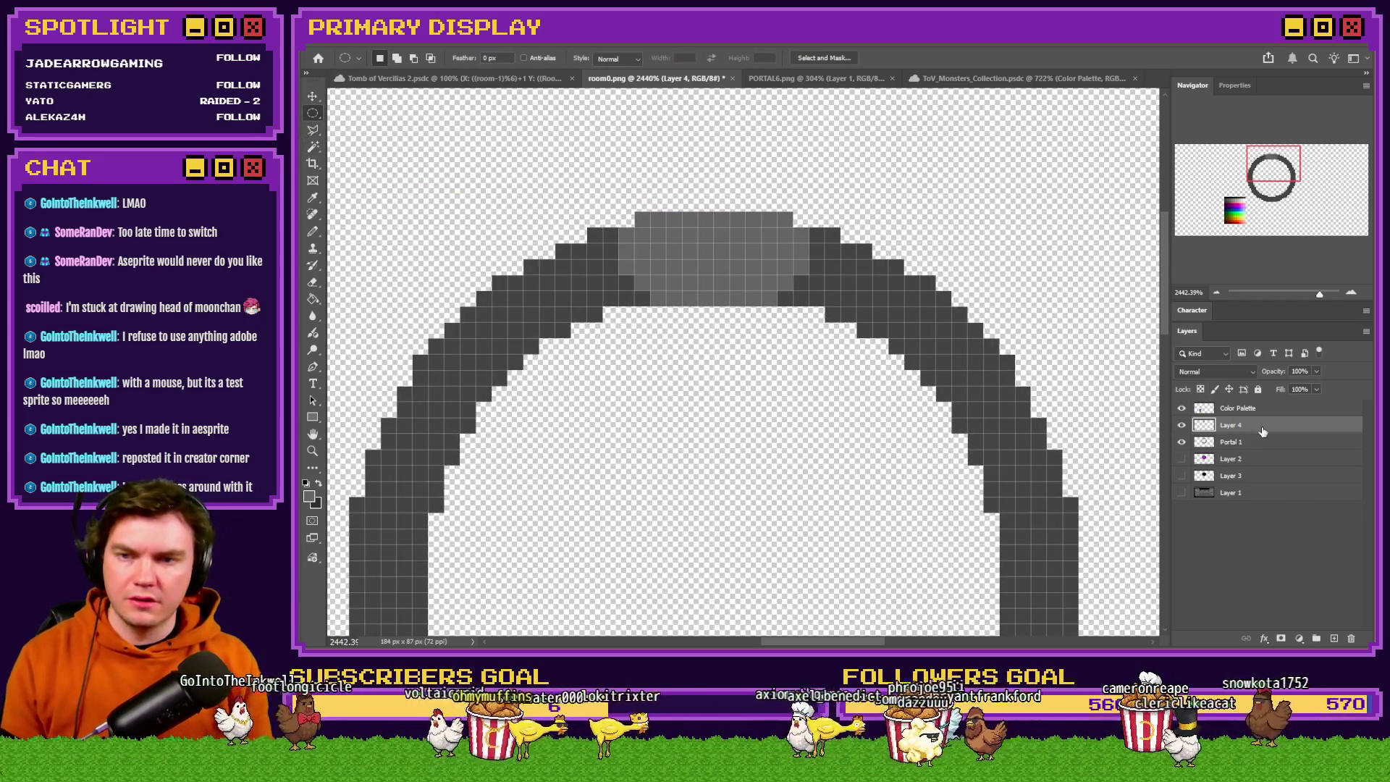
key("ctrl+Up")
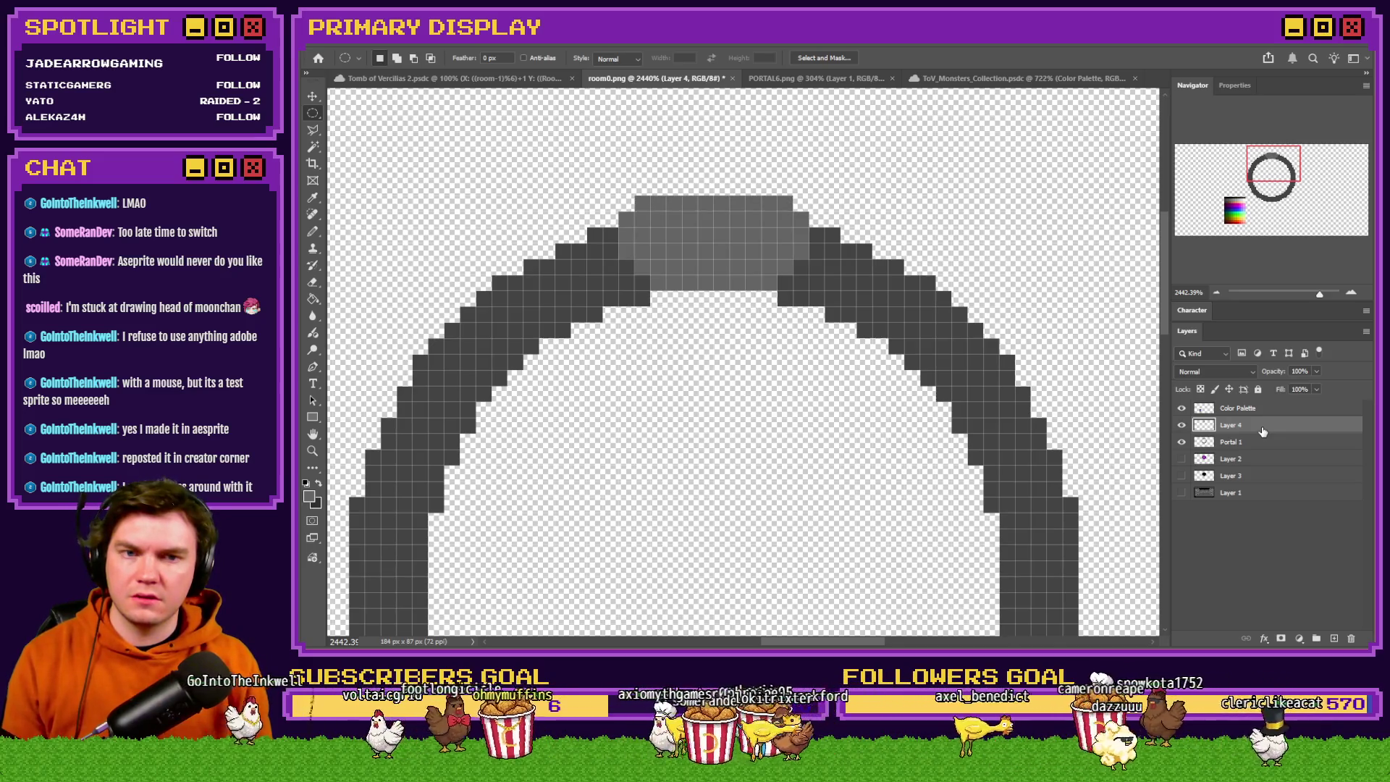
scroll(834, 426, "down", 5)
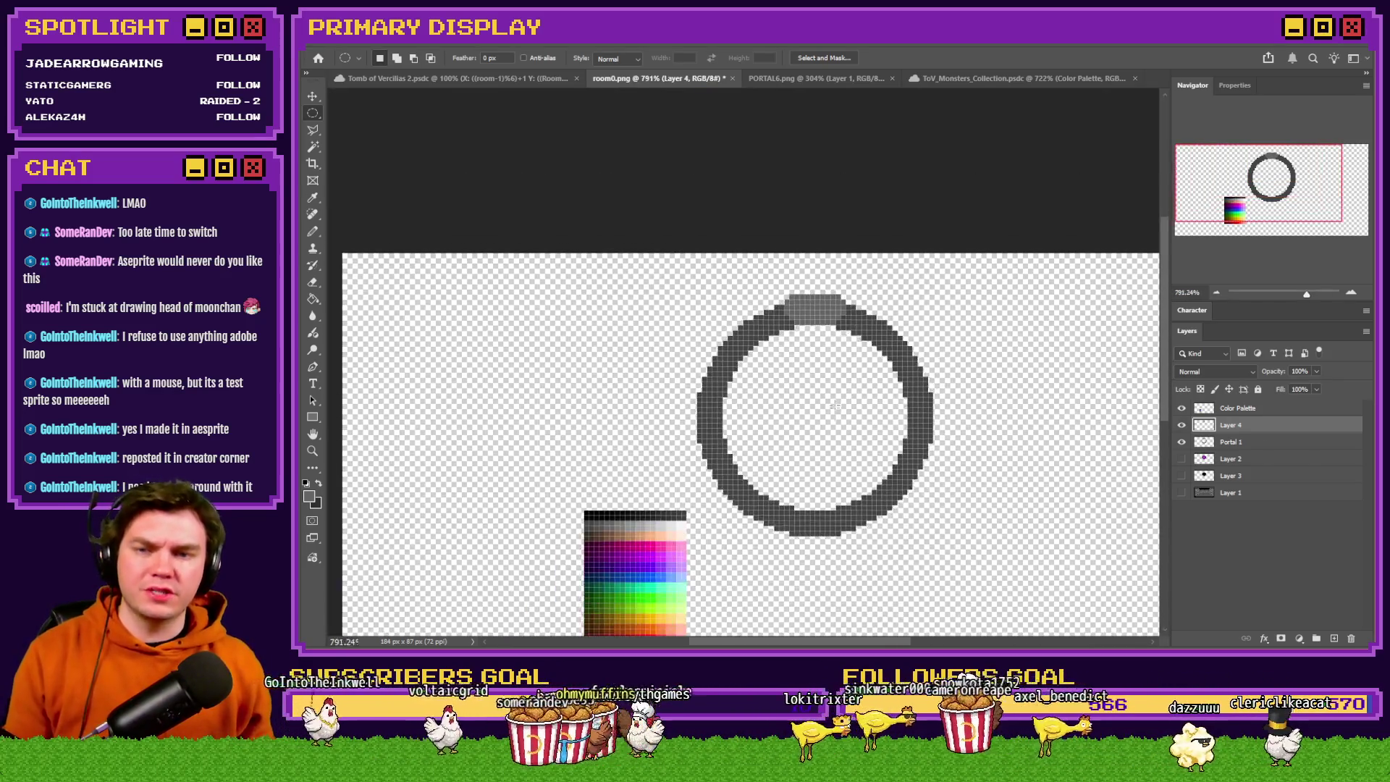
scroll(834, 425, "up", 3)
scroll(834, 426, "down", 1)
scroll(809, 297, "up", 1)
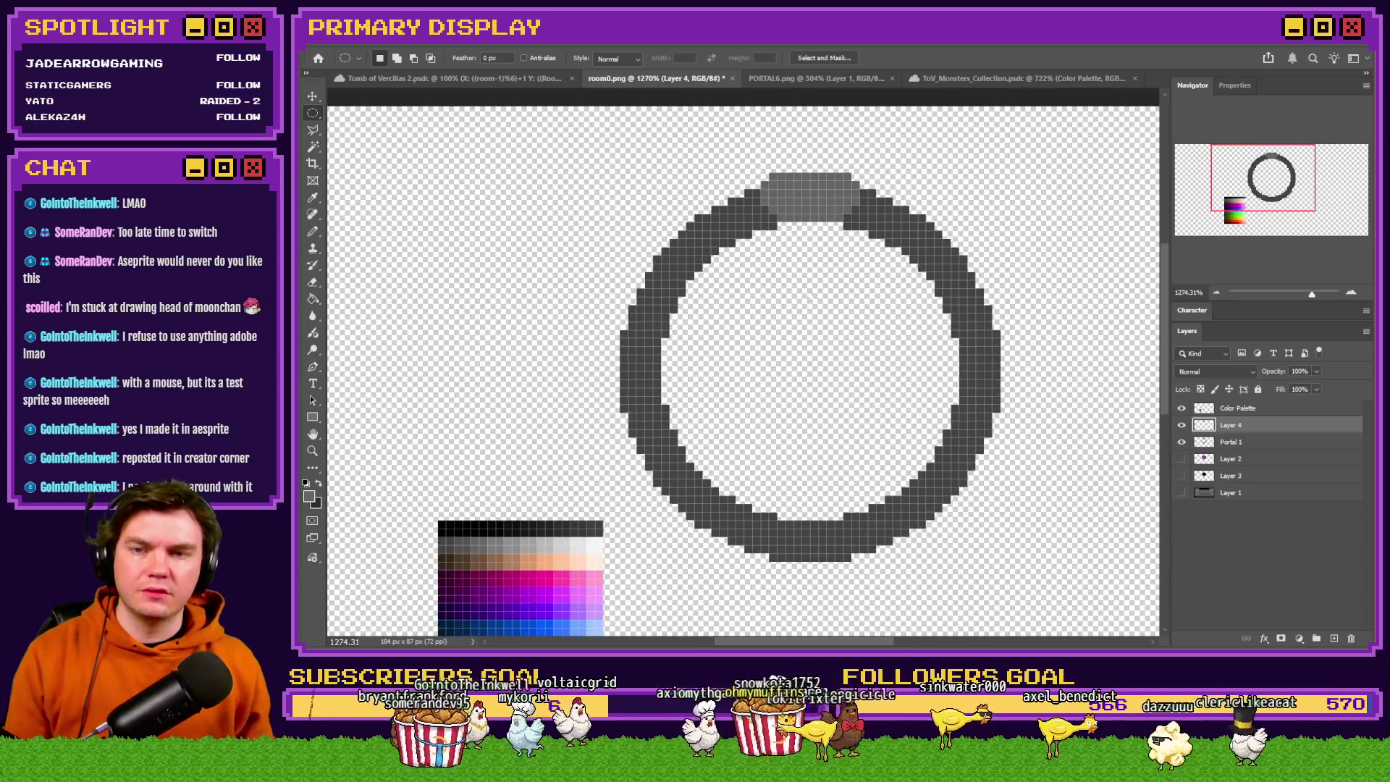
Duplicate the top keystone, rotate the copy 90° onto the ring's right side, and raise the top block one pixel.
key("ctrl+j")
right_click(819, 205)
left_click(878, 340)
left_click_drag(807, 167, 942, 165)
key("Return")
key("m")
left_click_drag(792, 213, 947, 384)
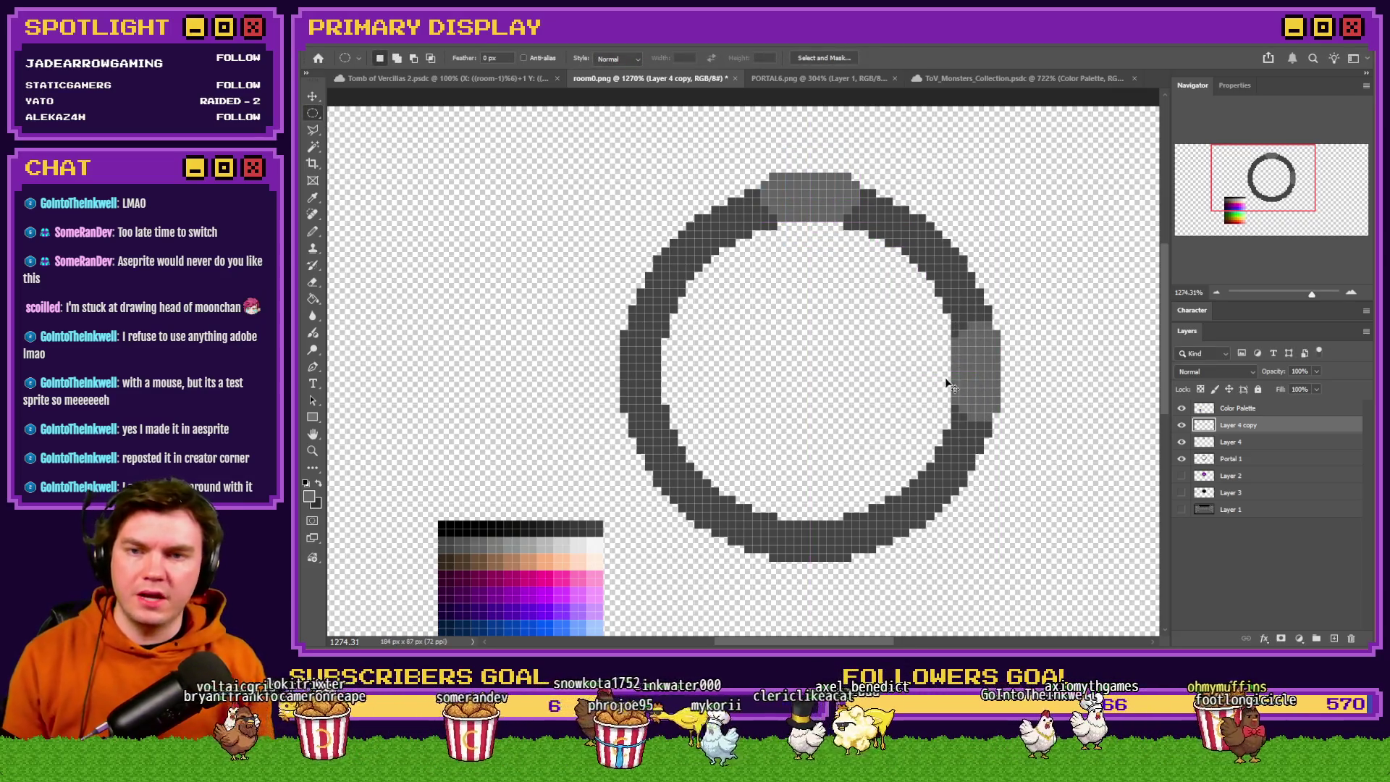
key("Right")
key("Right")
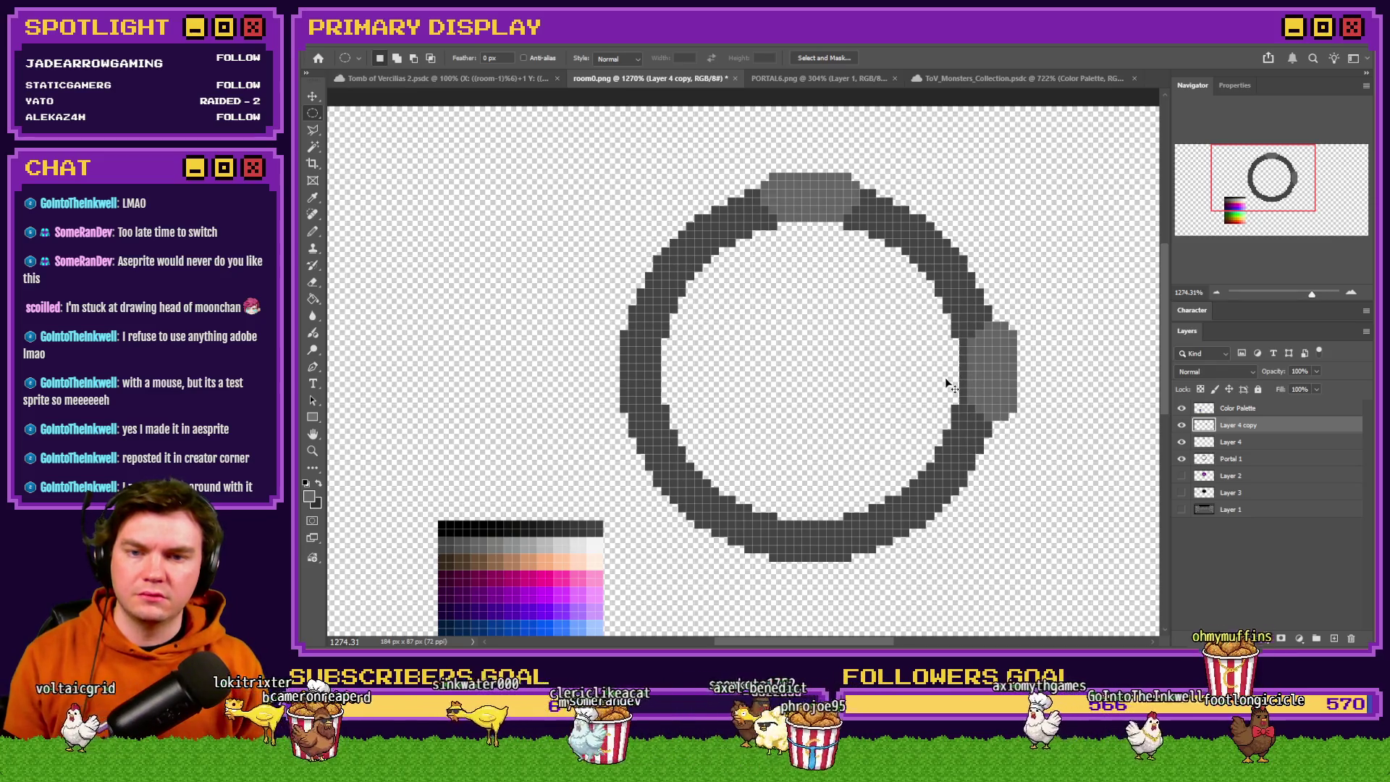
key("Left")
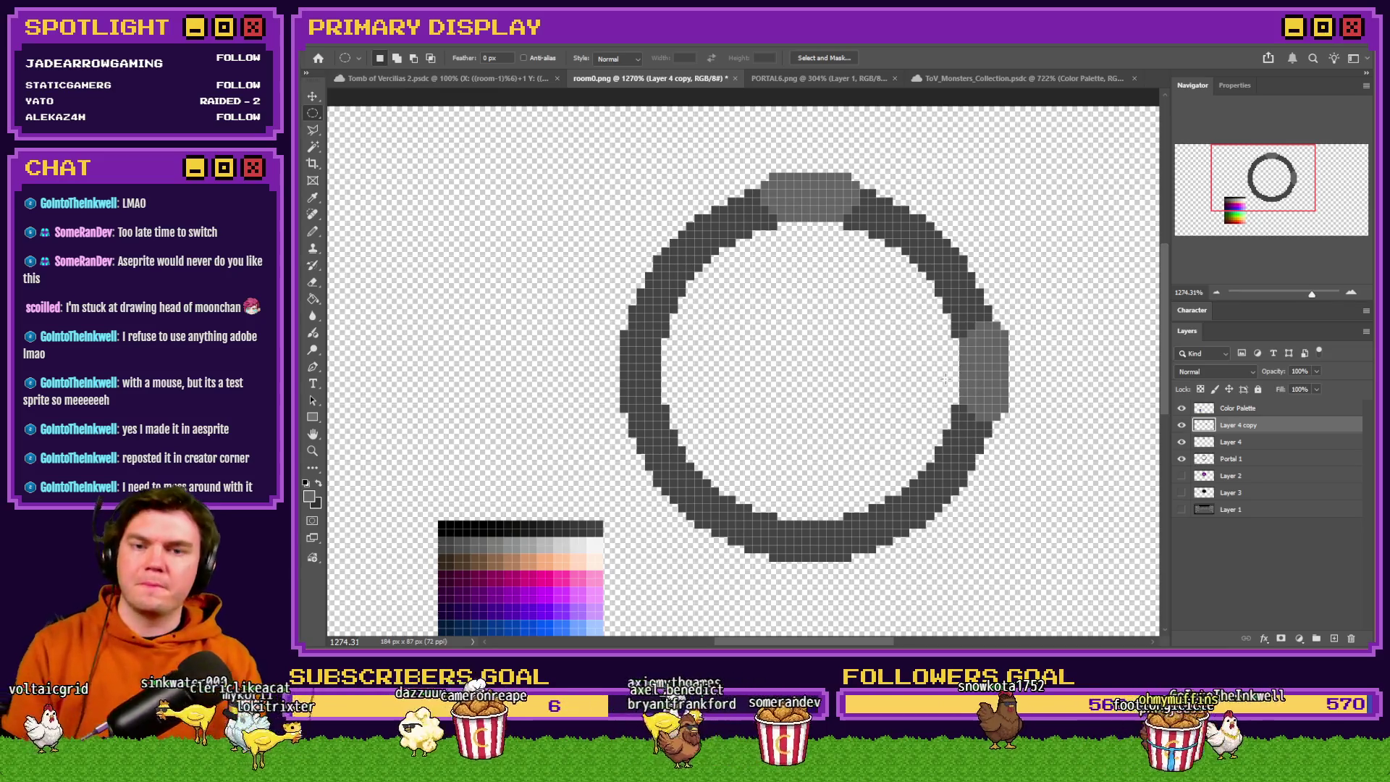
key("Right")
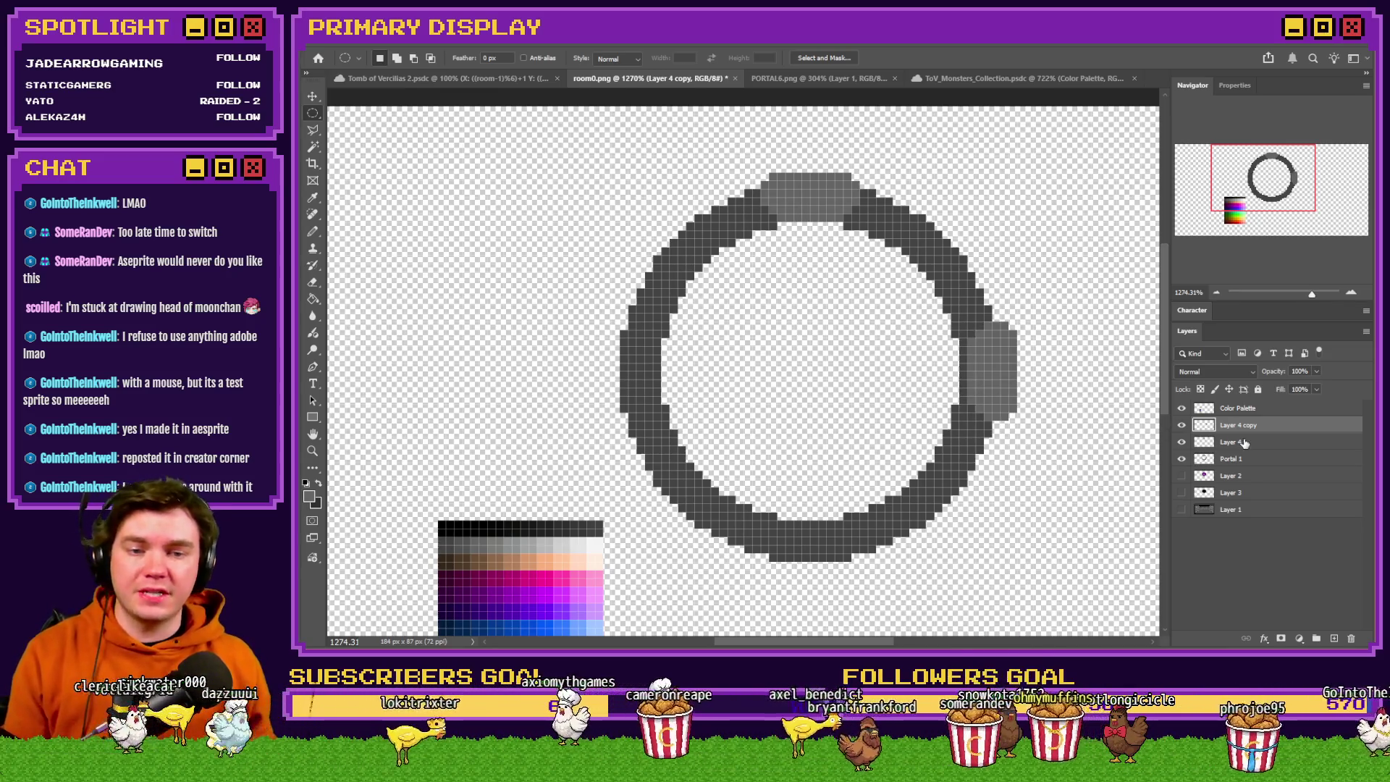
left_click(1243, 442)
key("Up")
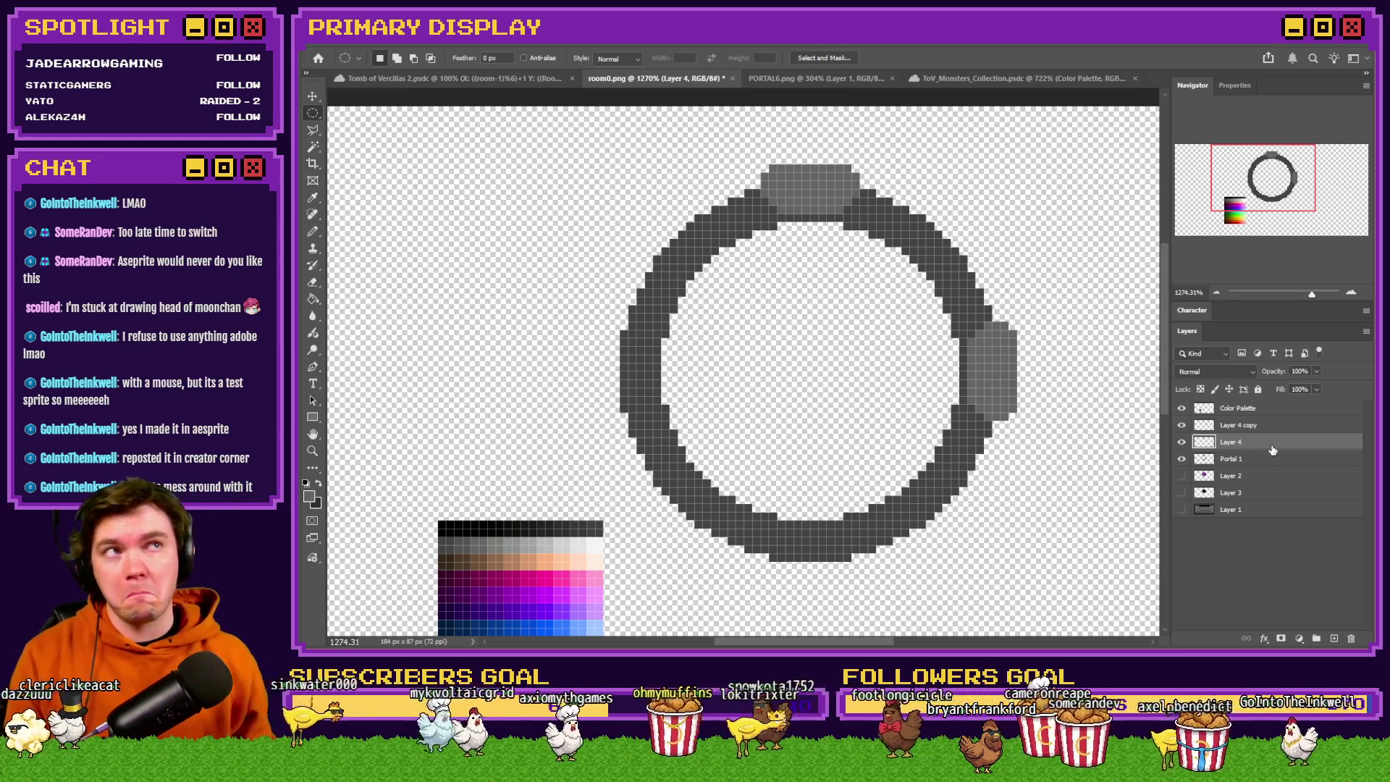
Make another keystone copy rotated -90° for the ring's left side, then merge the copies into Layer 4.
key("alt+bracketright")
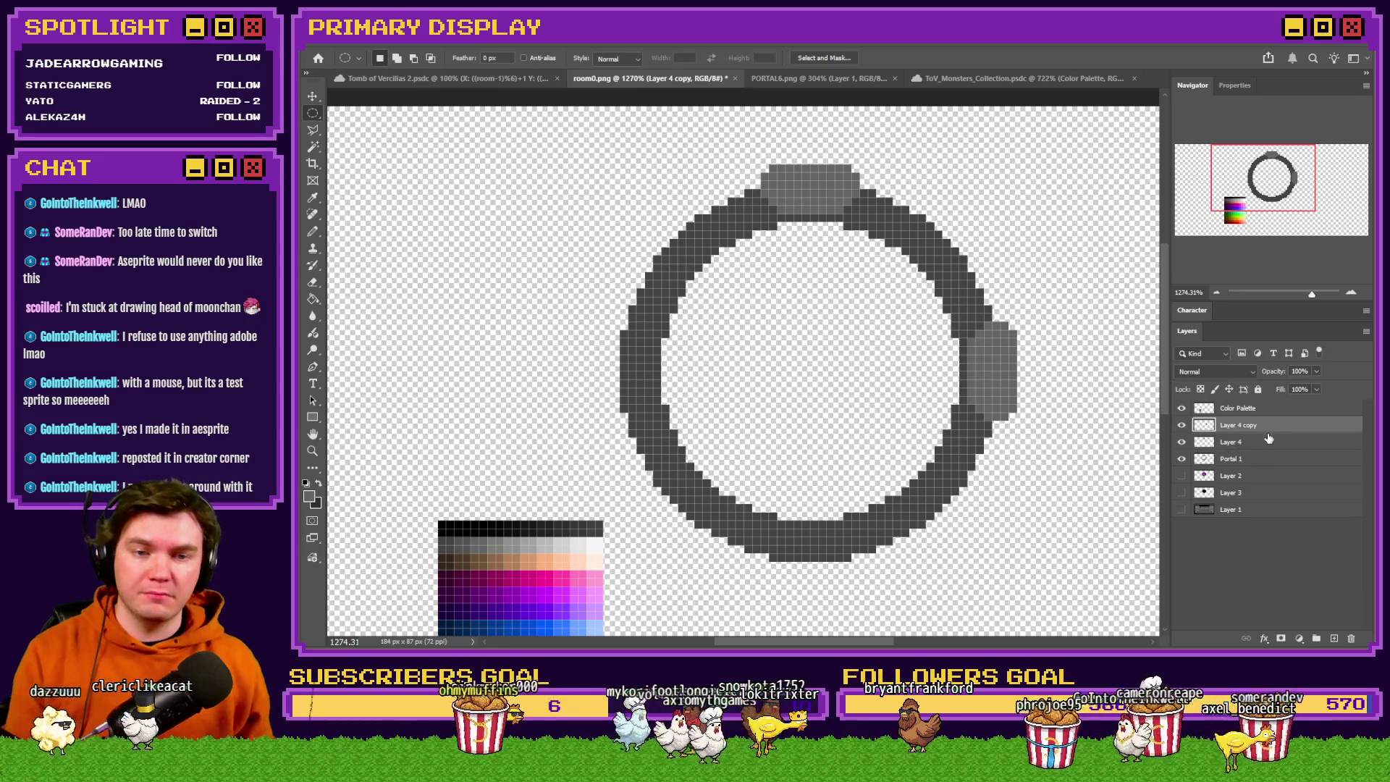
key("ctrl+j")
right_click(1018, 392)
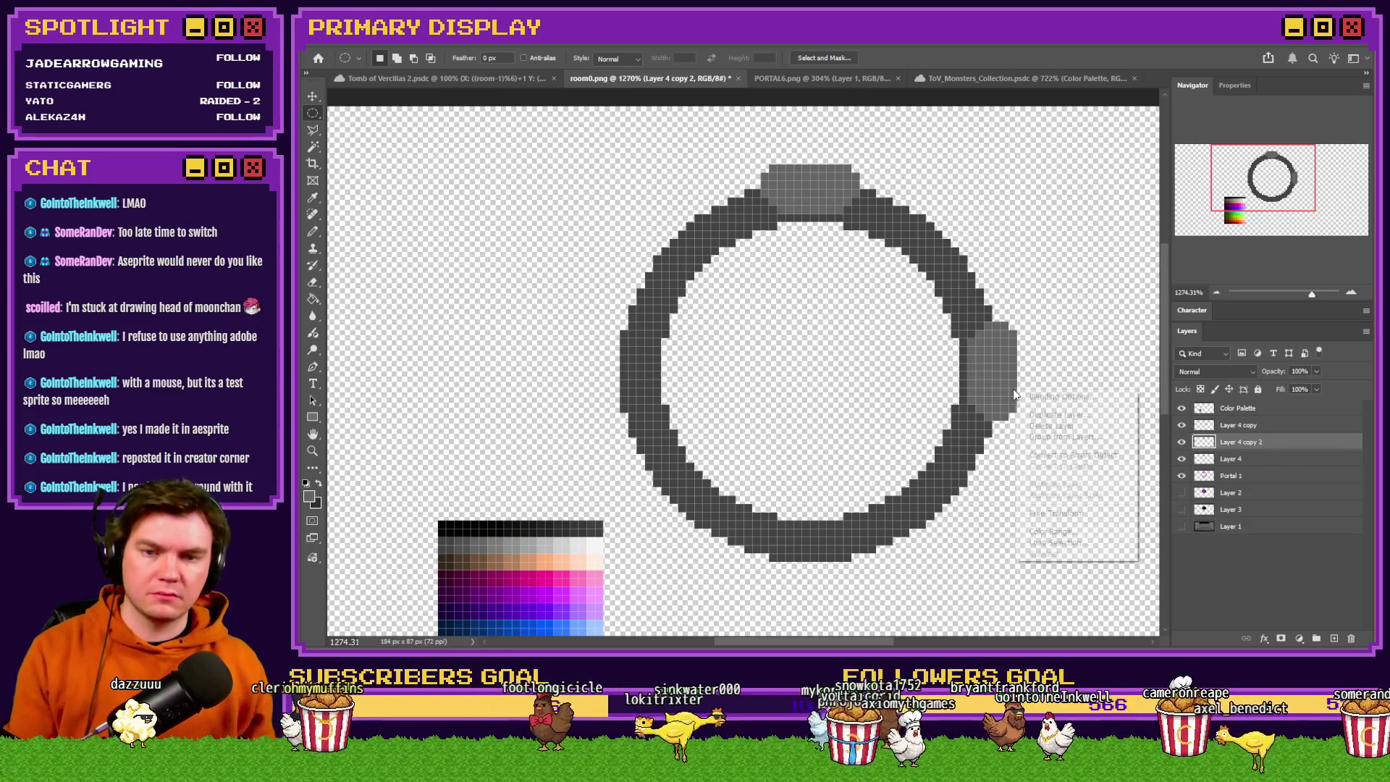
left_click(1053, 515)
left_click_drag(833, 132, 826, 126)
key("Return")
left_click_drag(898, 192, 732, 375)
key("Left")
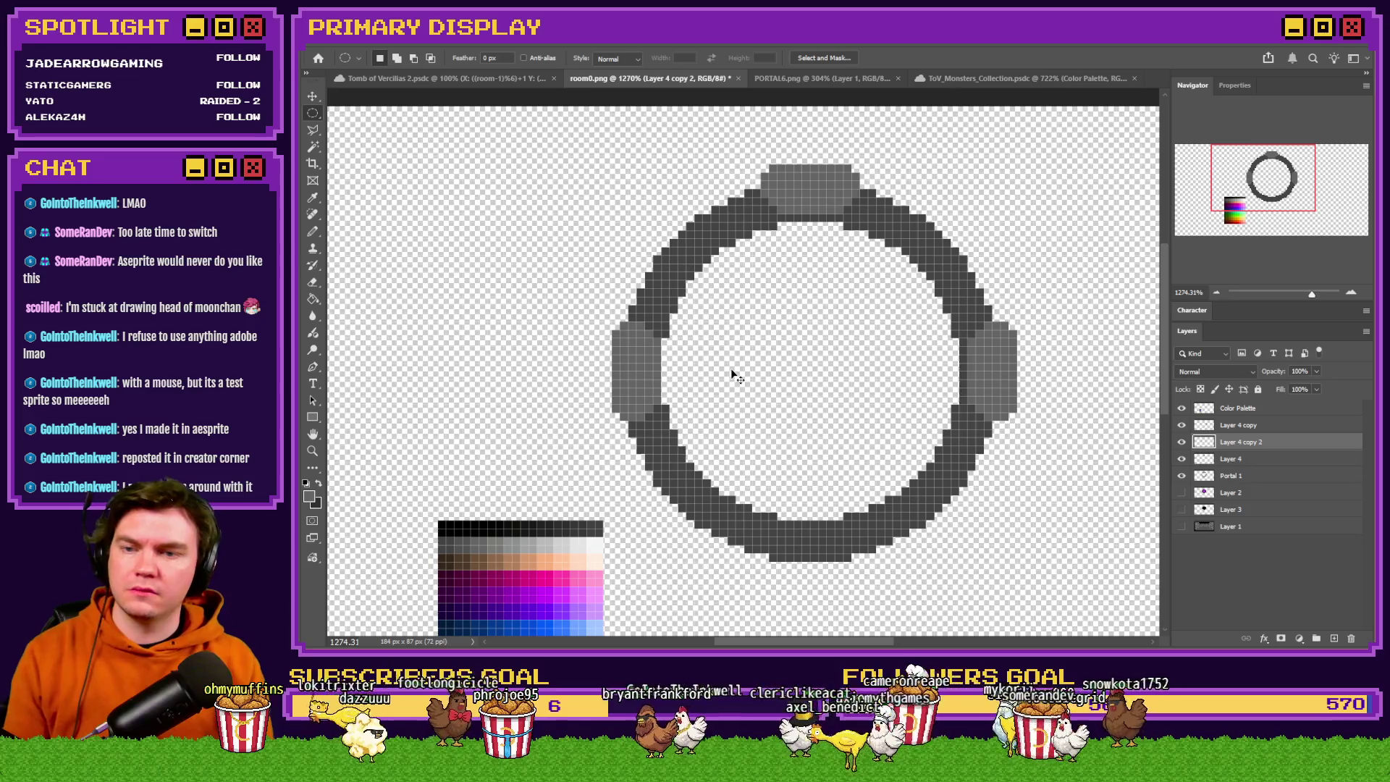
key("Left")
key("ctrl+e")
key("ctrl+e")
key("ctrl+z")
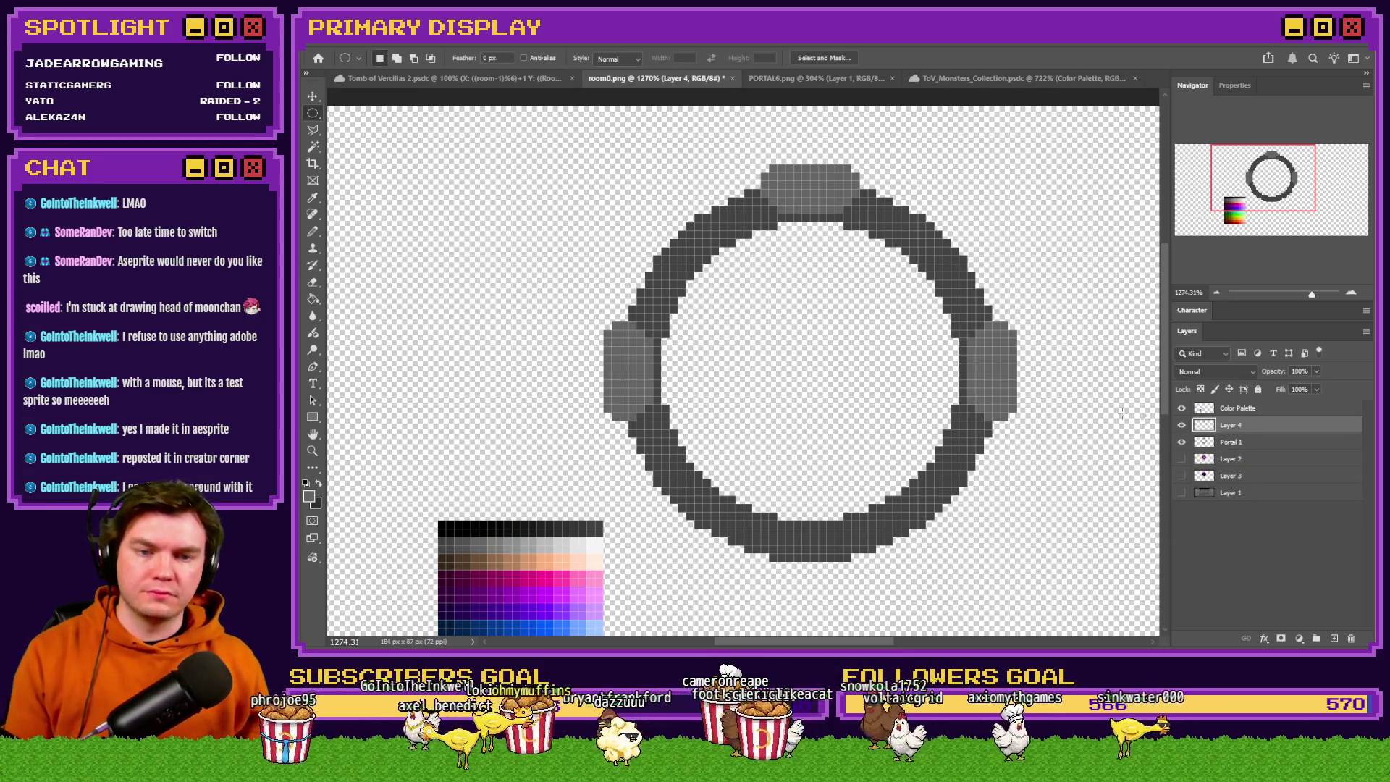
With the Pencil and a lighter gray from the palette, draw a highlight across the top keystone.
left_click(313, 232)
scroll(632, 382, "down", 1)
scroll(632, 381, "left", 1)
left_click(572, 476, "alt")
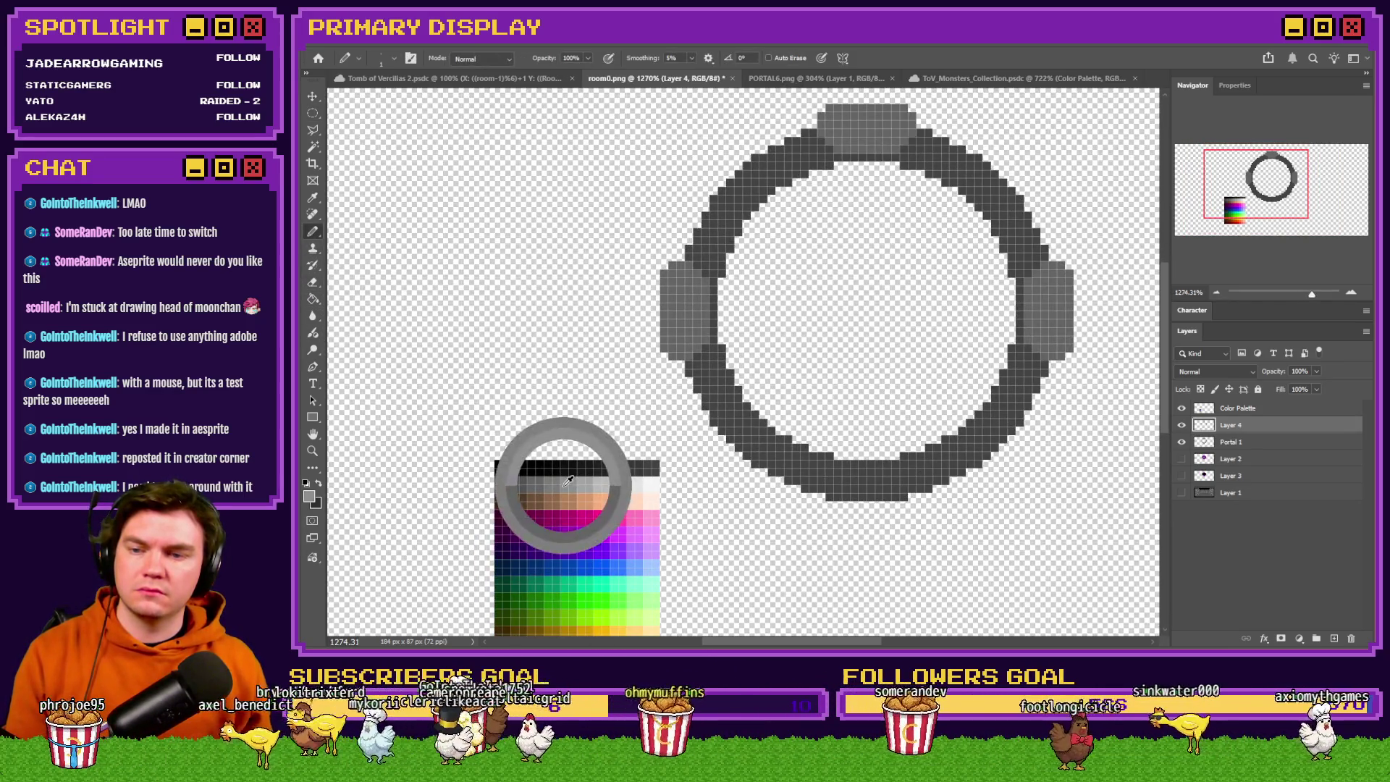
scroll(652, 276, "up", 3)
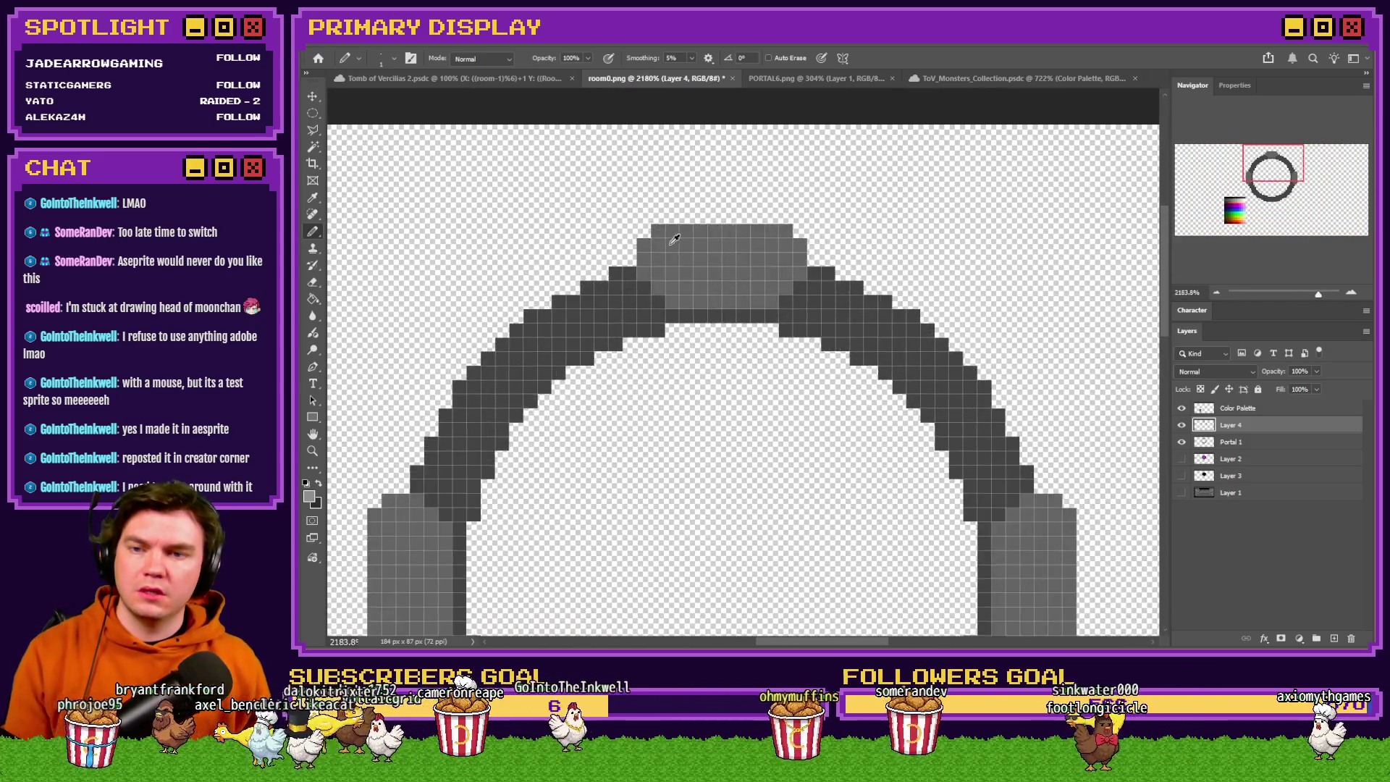
scroll(674, 239, "up", 2)
left_click_drag(651, 225, 836, 229)
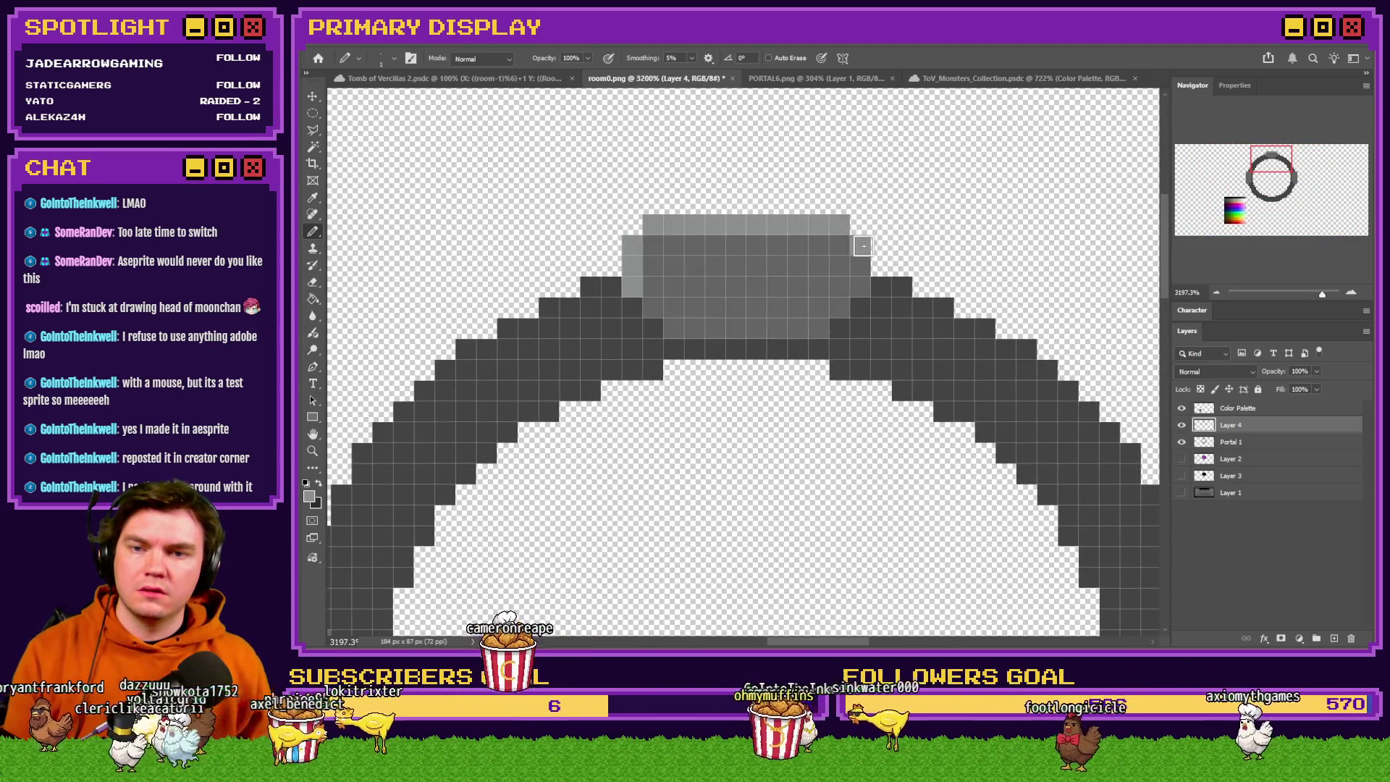
Draw lighter gray highlight pixels along the left keystone's edges and the right keystone's inner edge.
scroll(838, 238, "down", 2)
scroll(642, 389, "up", 2)
mouse_move(663, 318)
left_mouse_down()
mouse_move(601, 341)
mouse_move(596, 468)
left_mouse_up()
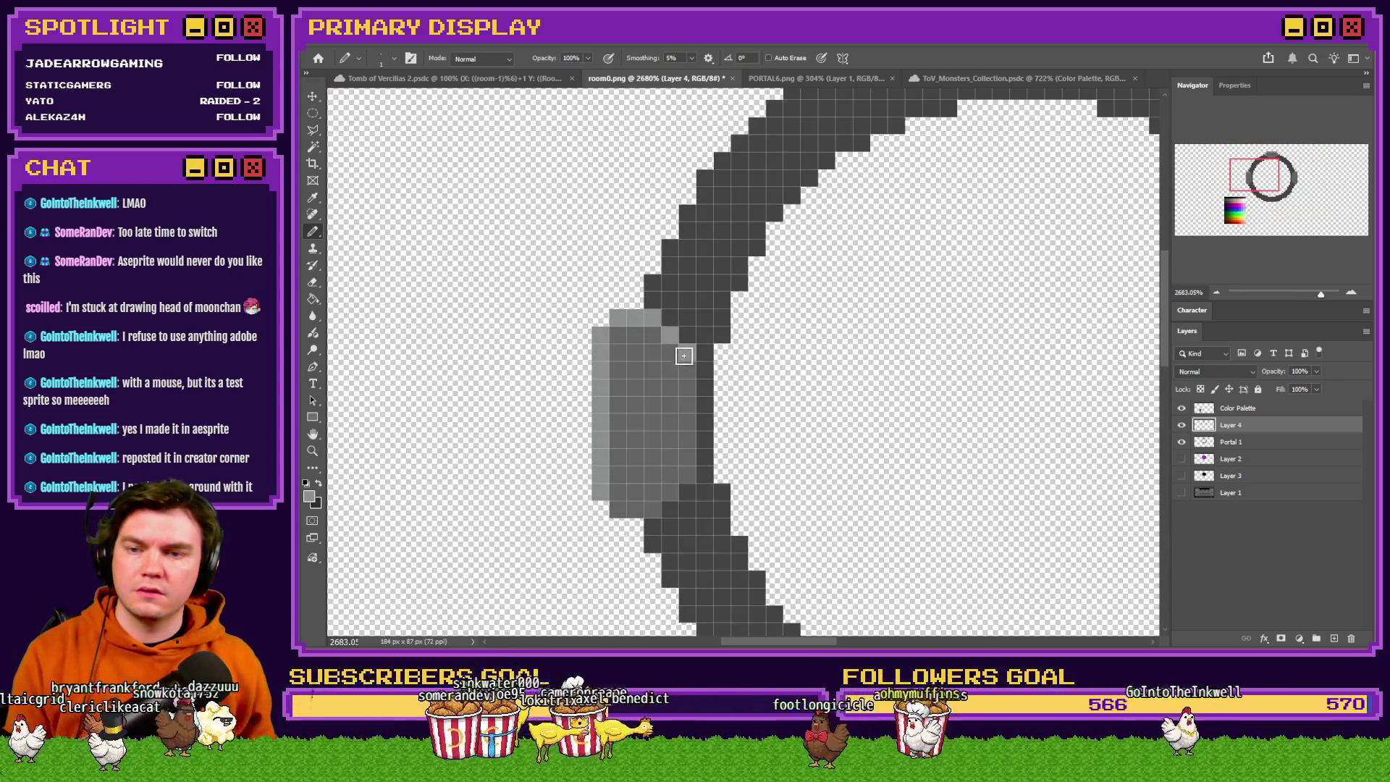
scroll(683, 354, "down", 4)
scroll(862, 322, "up", 4)
mouse_move(851, 250)
left_mouse_down()
mouse_move(780, 267)
mouse_move(764, 444)
left_mouse_up()
left_click(867, 273)
scroll(885, 254, "down", 4)
scroll(620, 347, "up", 3)
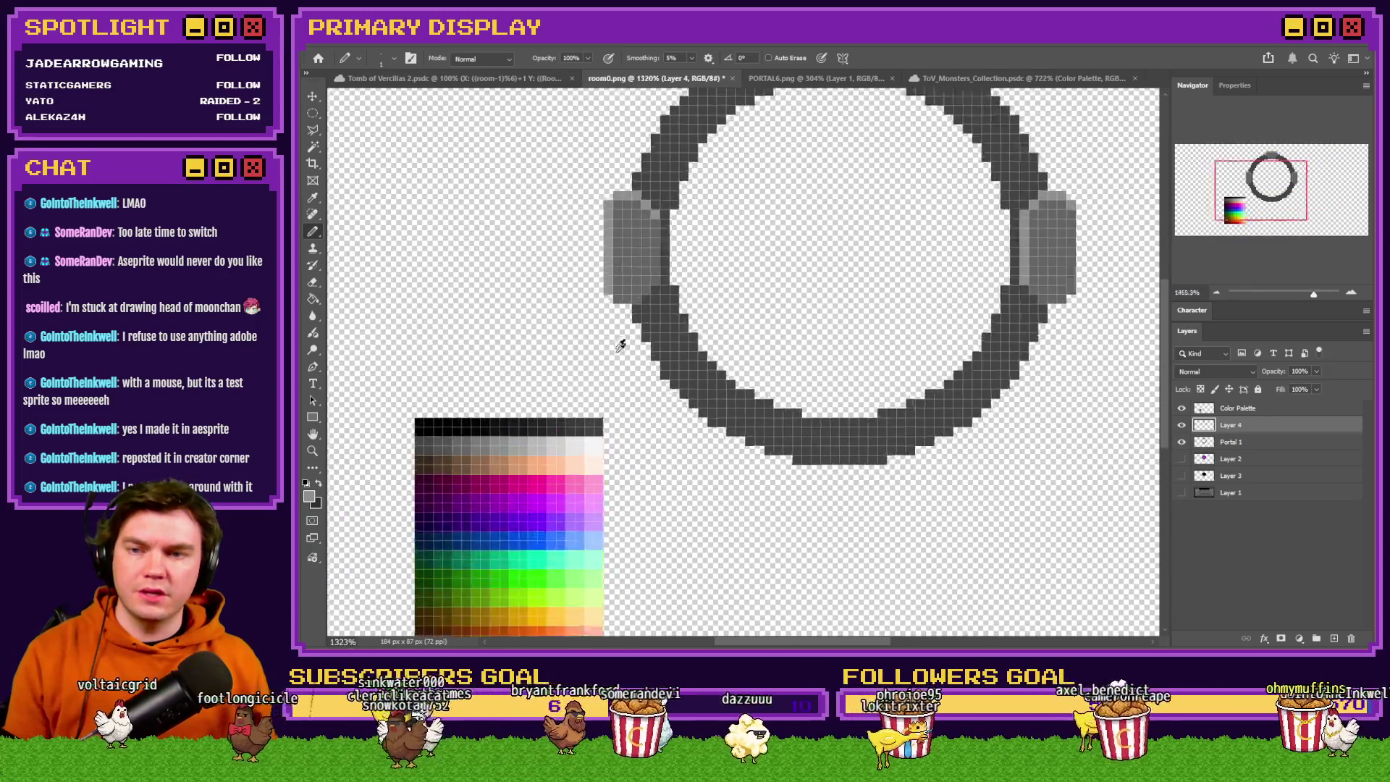
Sample a second gray shade from the colour palette.
left_click(457, 449, "alt")
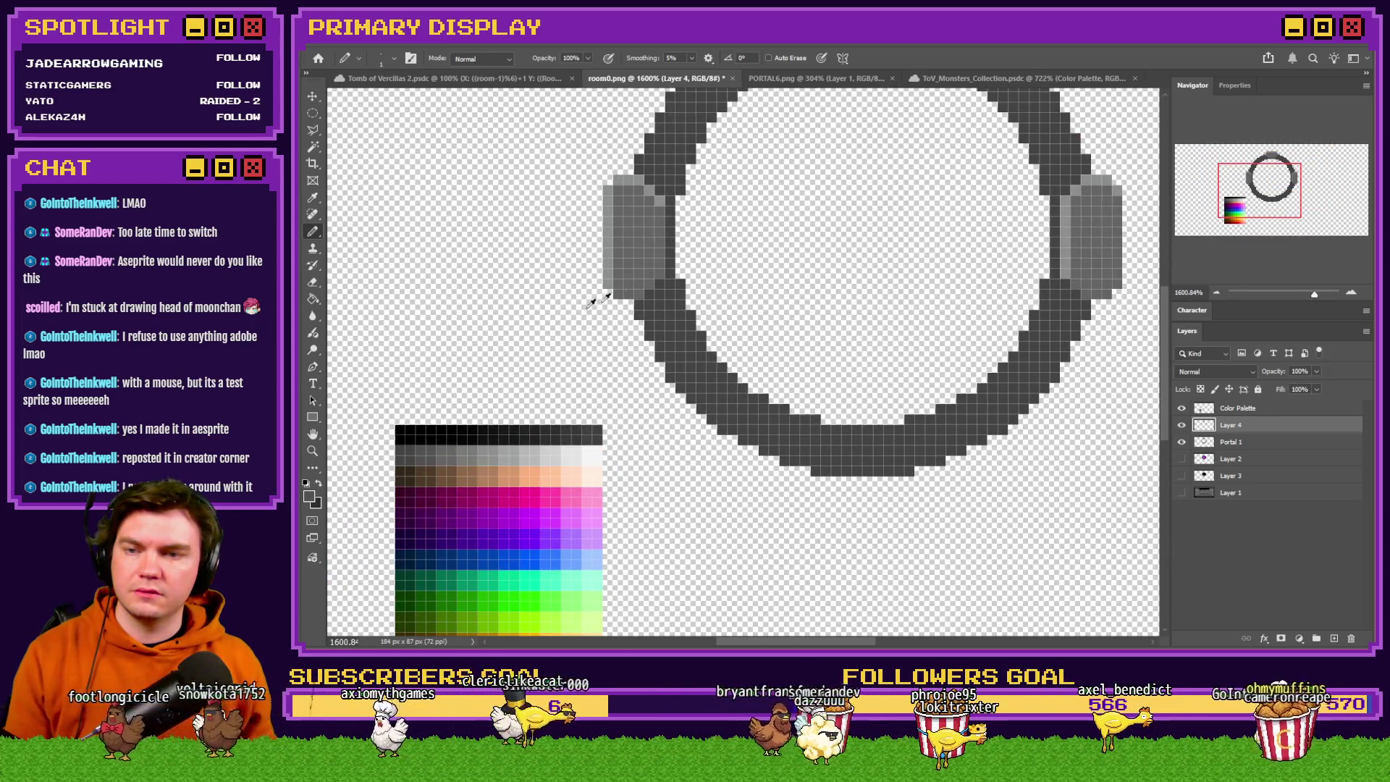
scroll(630, 308, "up", 2)
scroll(612, 294, "down", 3)
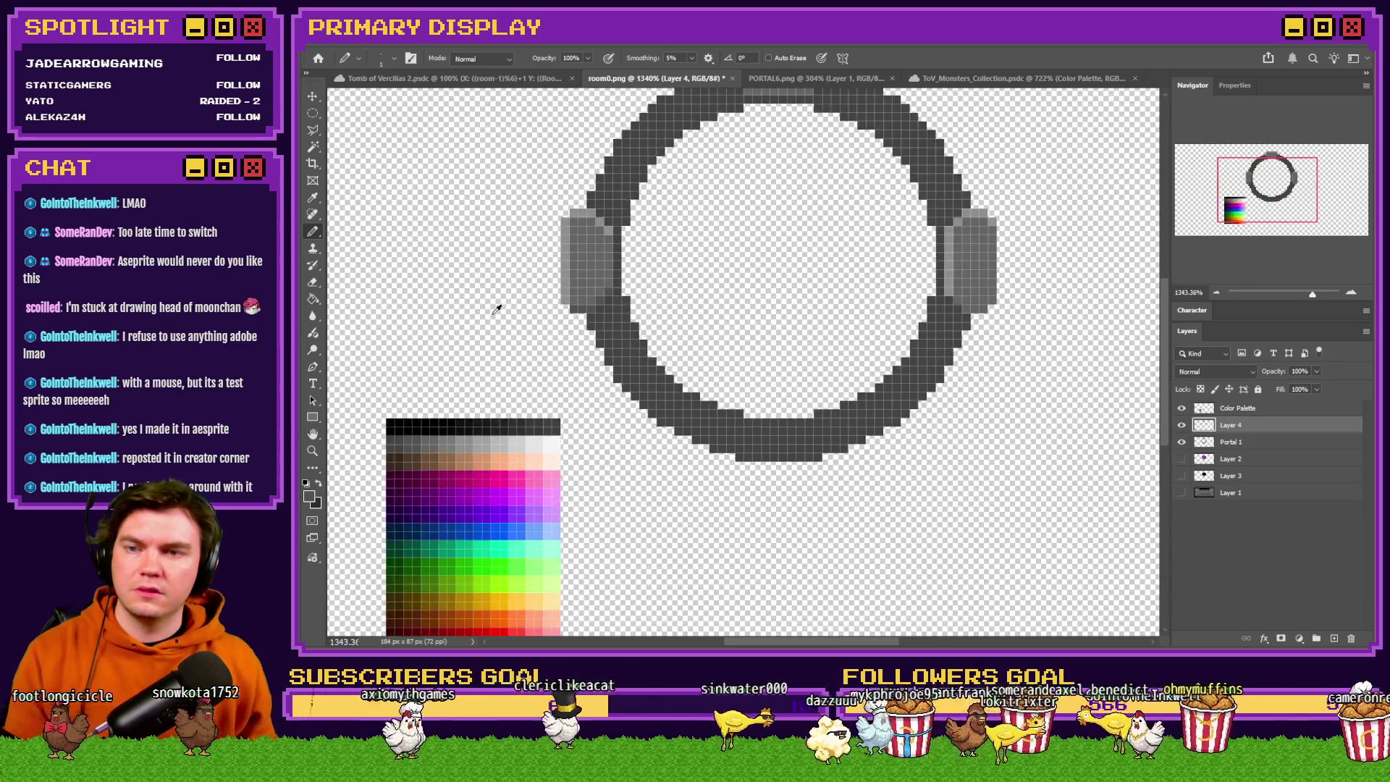
scroll(628, 165, "up", 2)
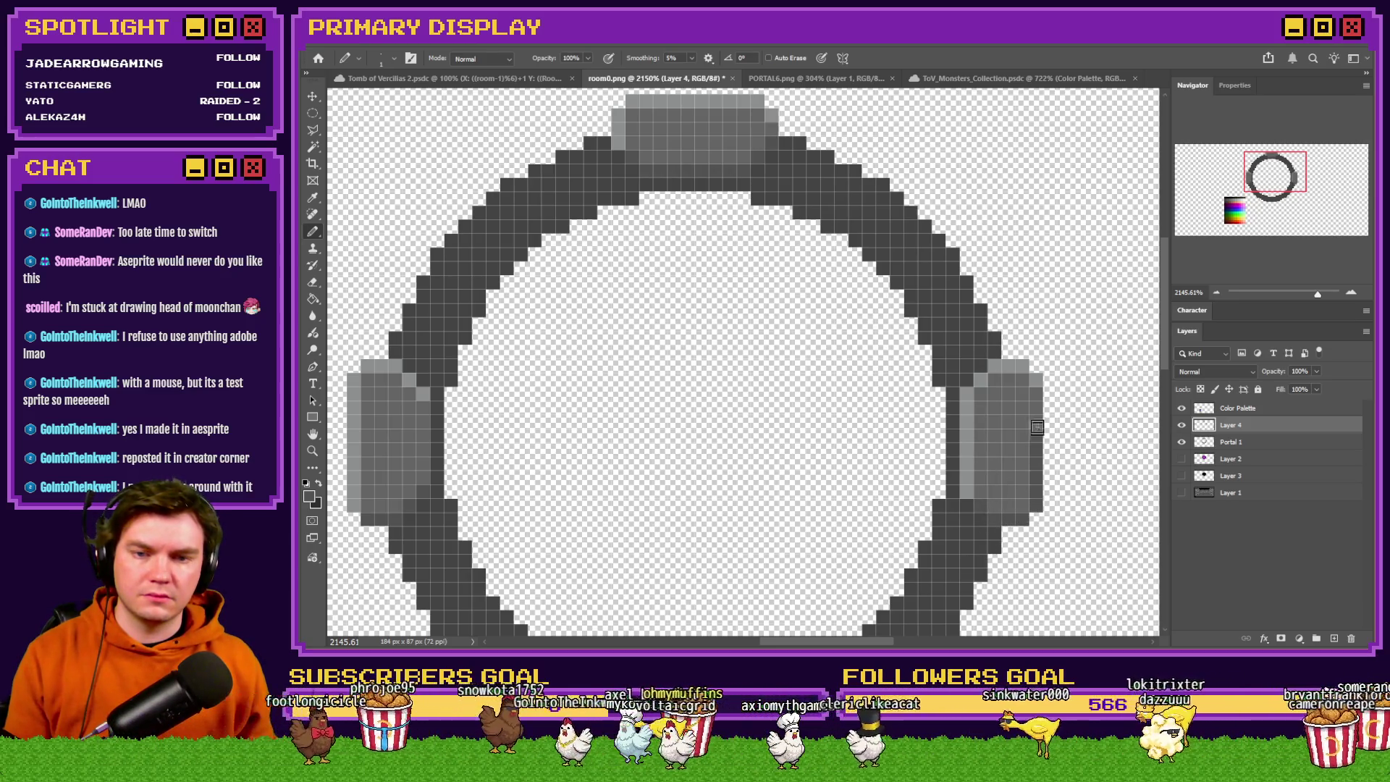
scroll(1053, 507, "down", 3)
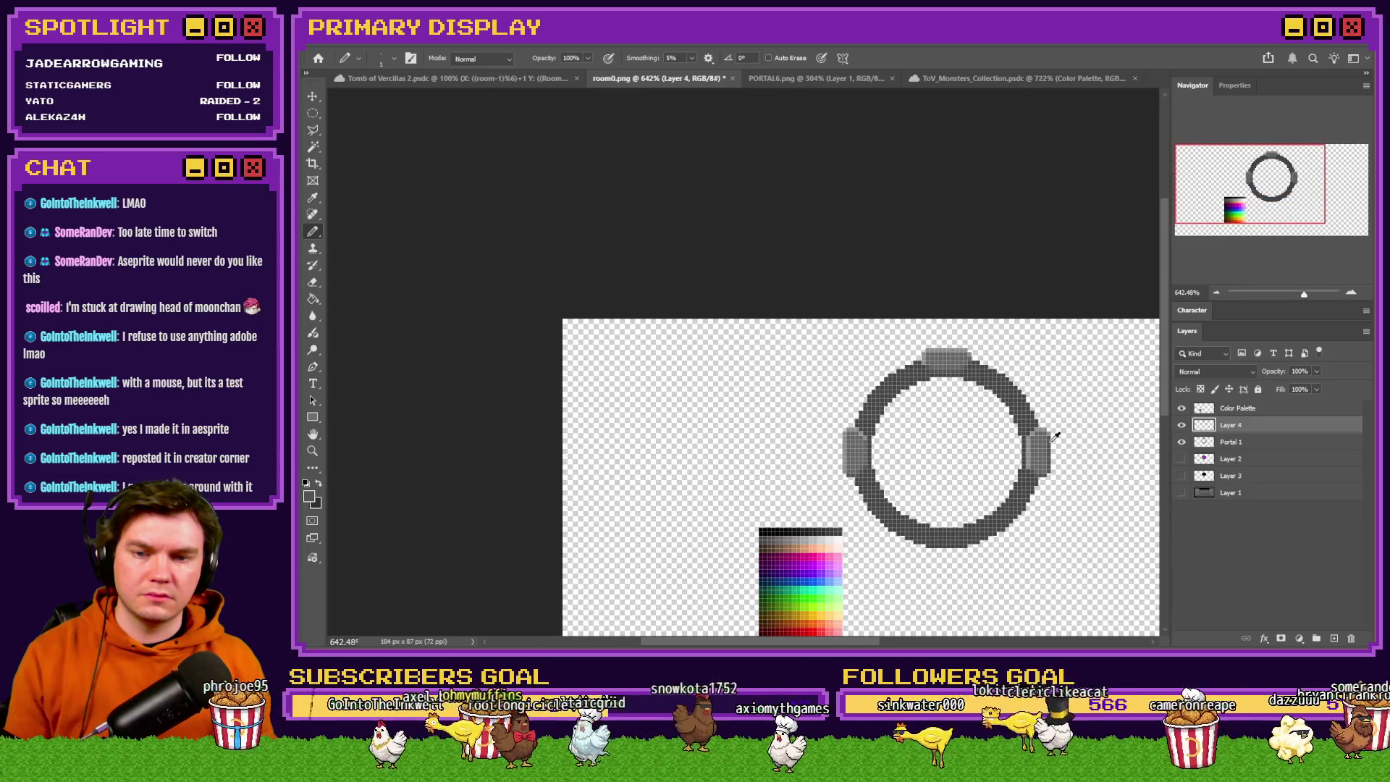
scroll(1071, 455, "up", 3)
Select the right keystone's shaded strip with a rectangular marquee and move the selection to the left keystone.
left_click(317, 116)
left_click_drag(505, 386, 562, 430)
left_click_drag(976, 404, 1034, 402)
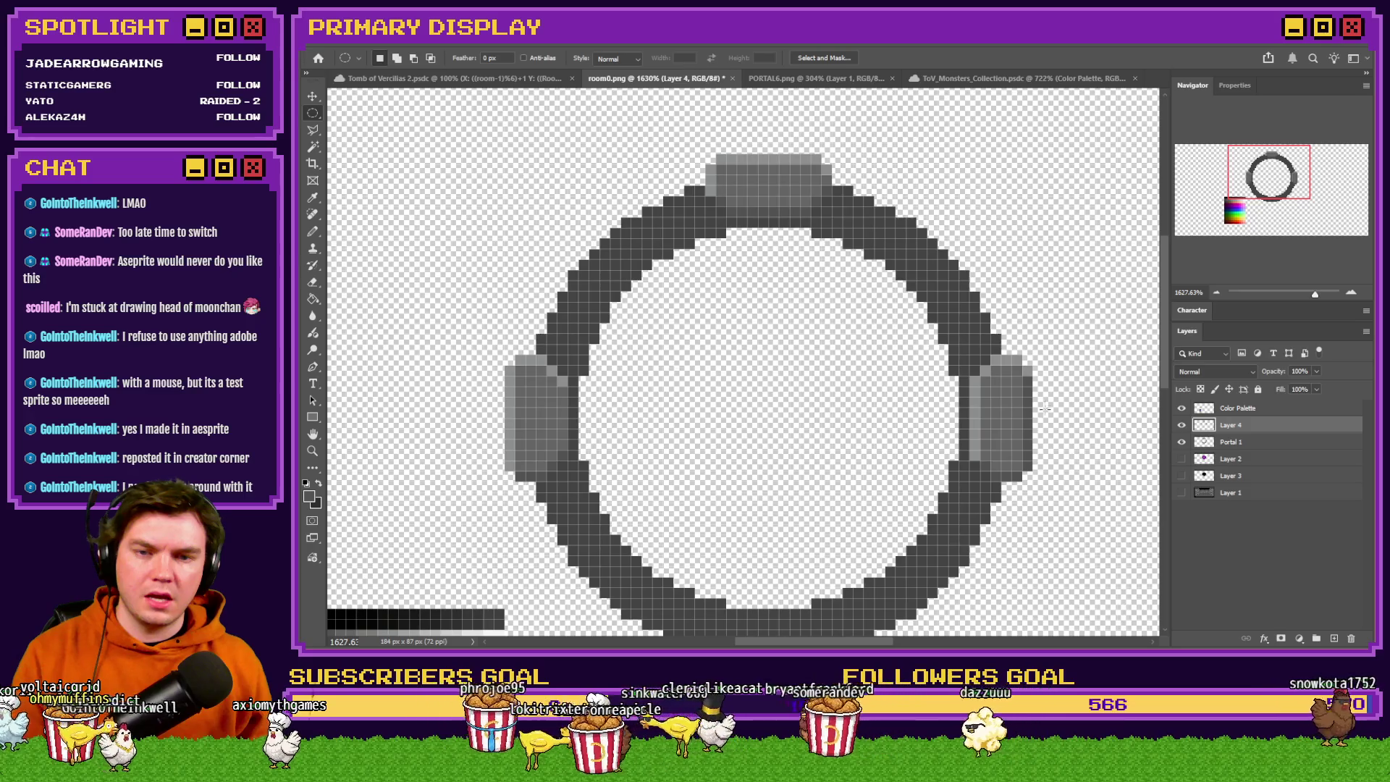
right_click(318, 113)
left_click(369, 114)
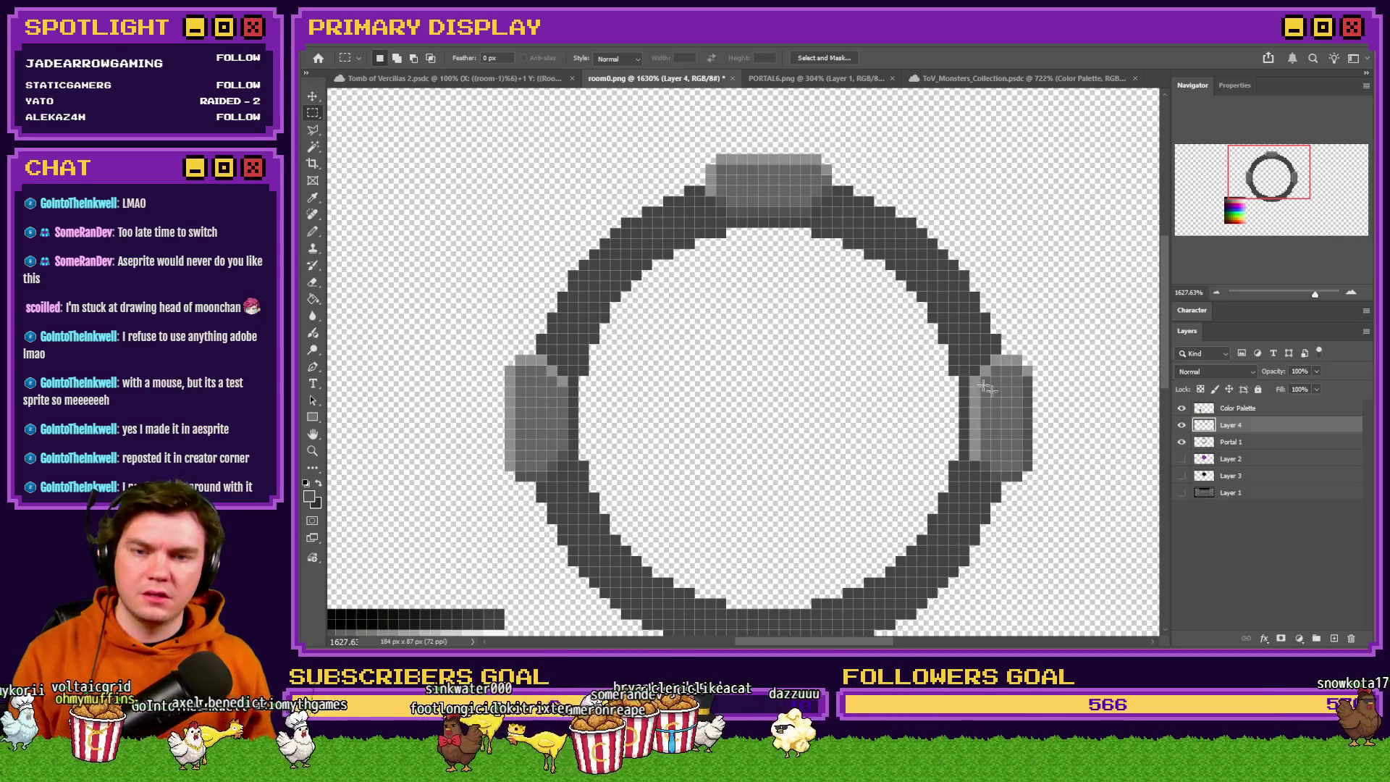
left_click_drag(971, 356, 1034, 480)
left_click_drag(1016, 433, 554, 424)
left_click(638, 360)
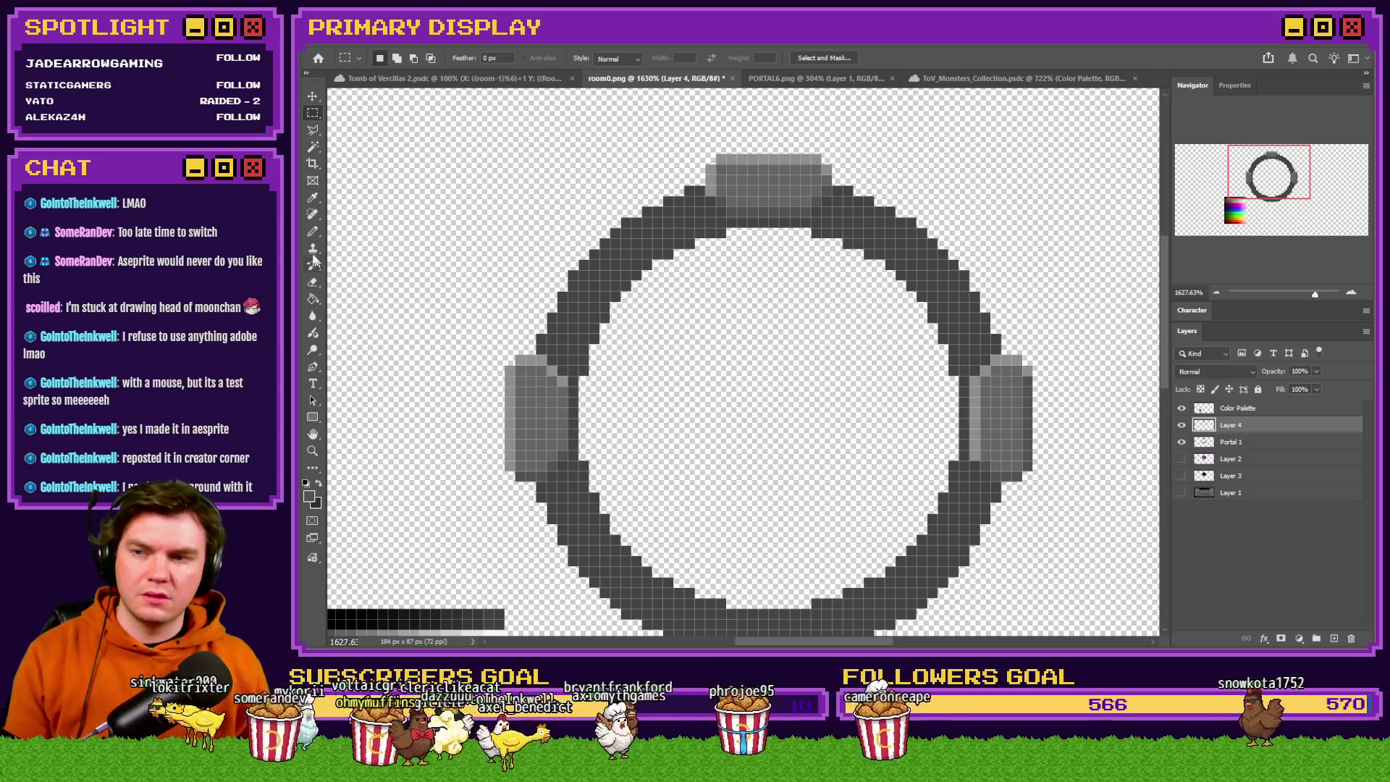
key("b")
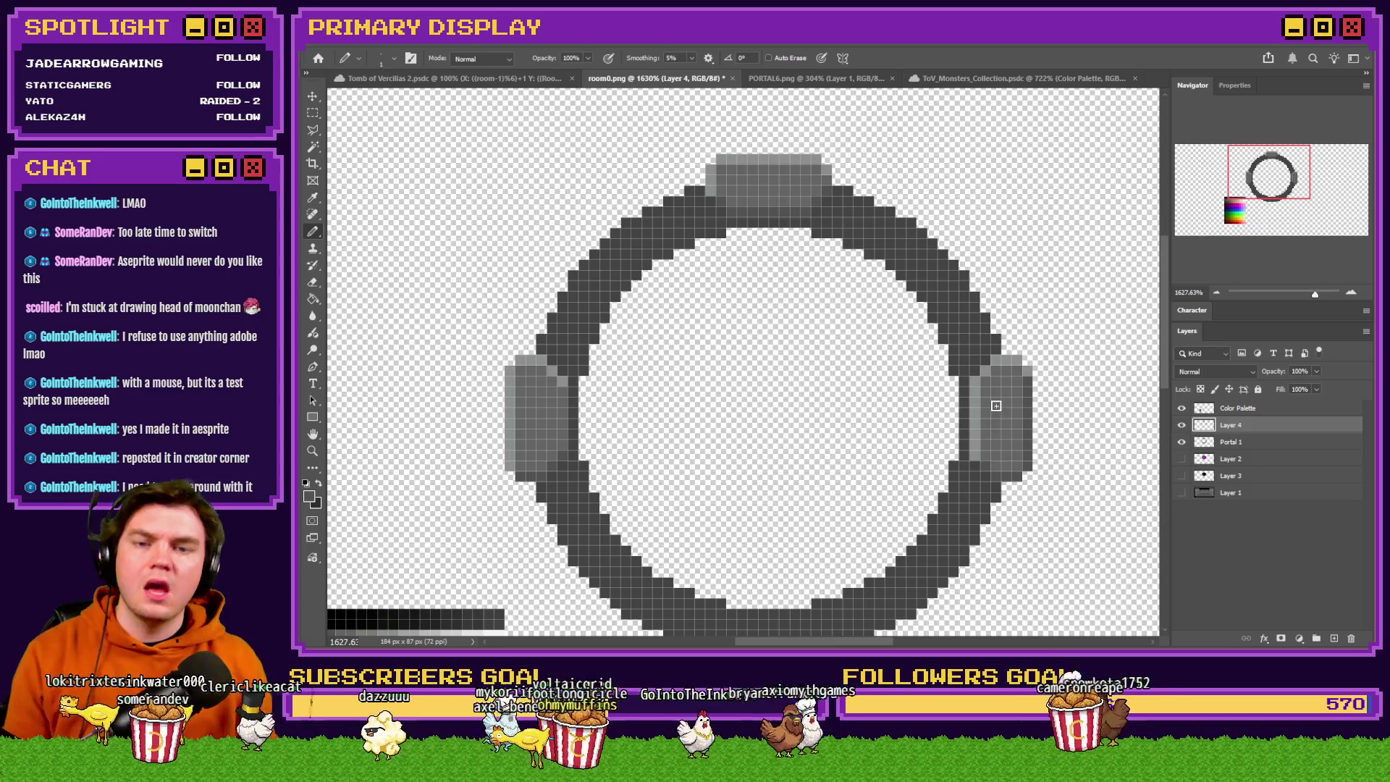
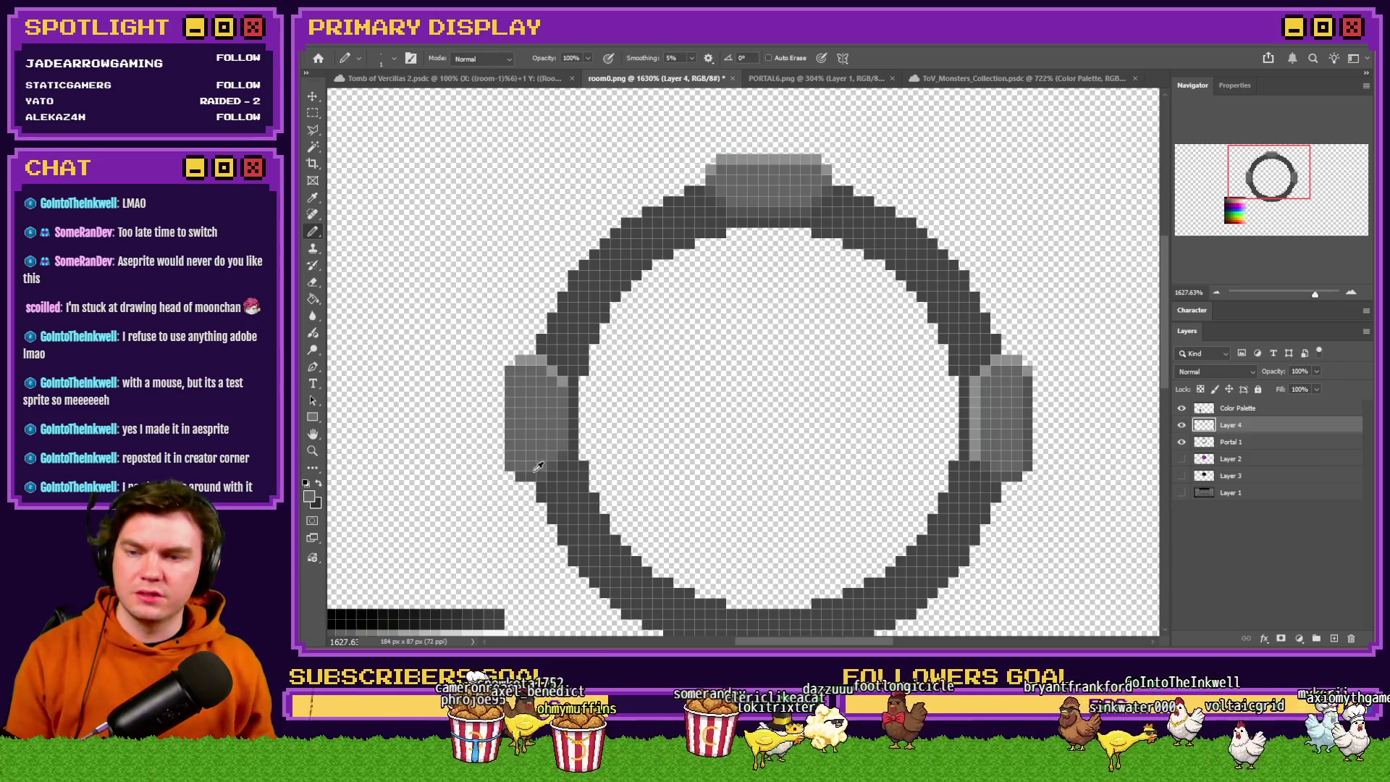
Pencil the right bump's light-grey inner column mid-grey, then sample another grey from the palette.
left_click_drag(971, 454, 975, 380)
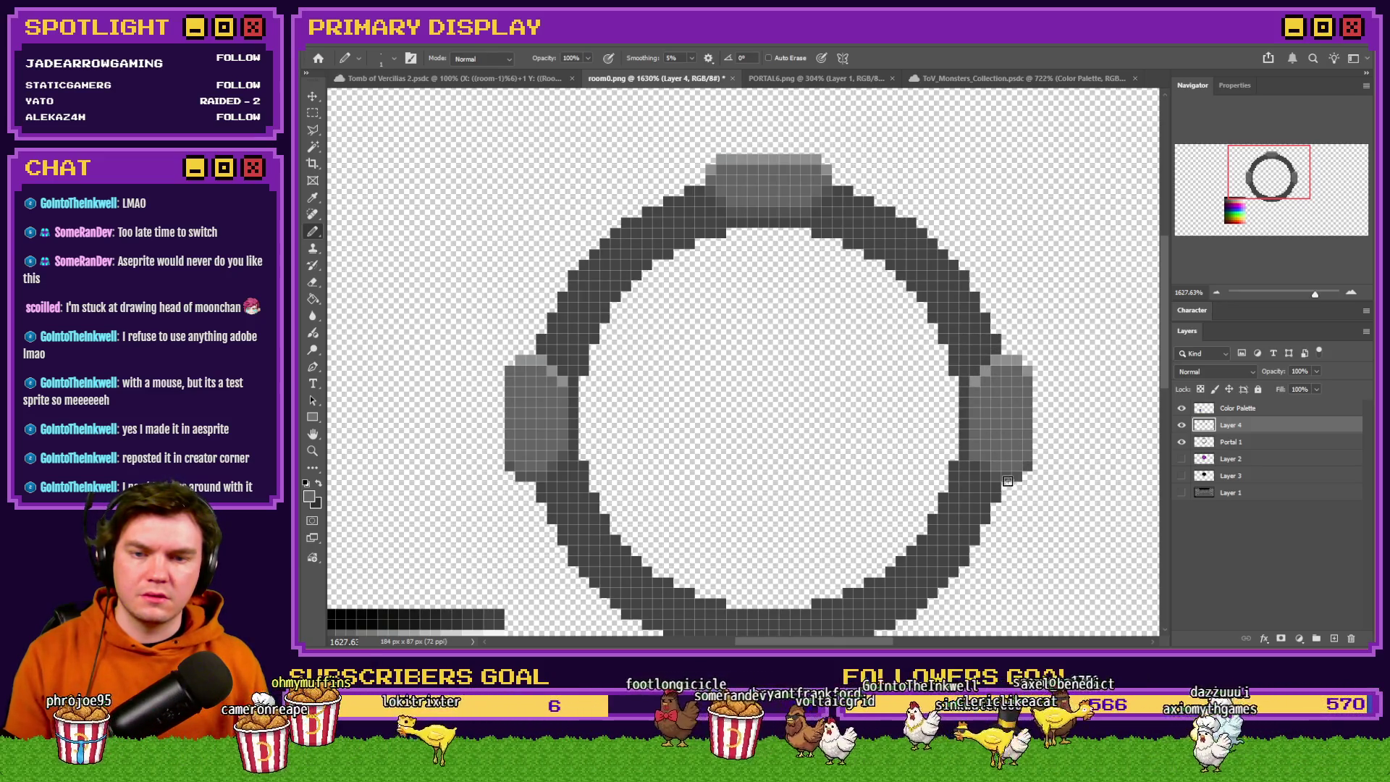
scroll(1027, 519, "down", 6)
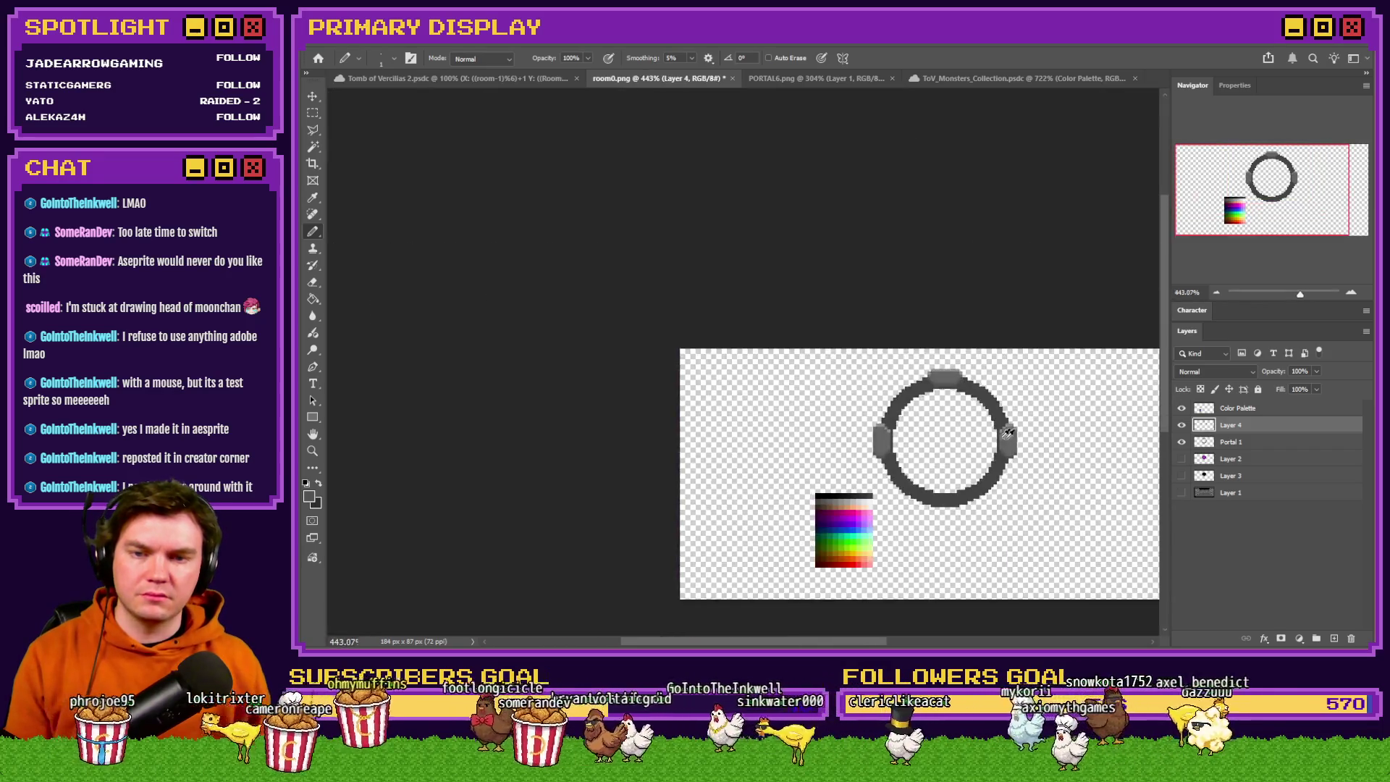
scroll(964, 426, "up", 1)
scroll(919, 406, "up", 4)
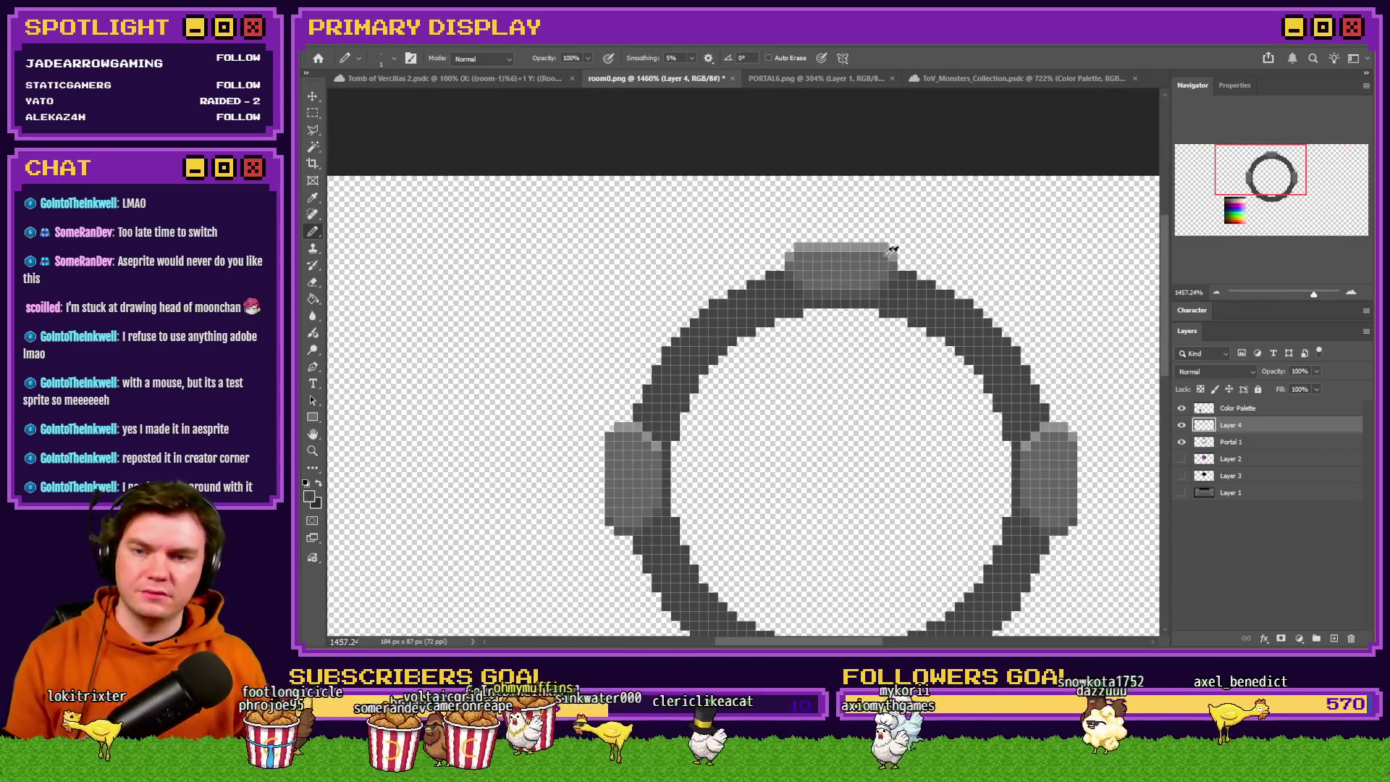
scroll(833, 326, "down", 4)
scroll(668, 440, "up", 5)
left_click(668, 440, "alt")
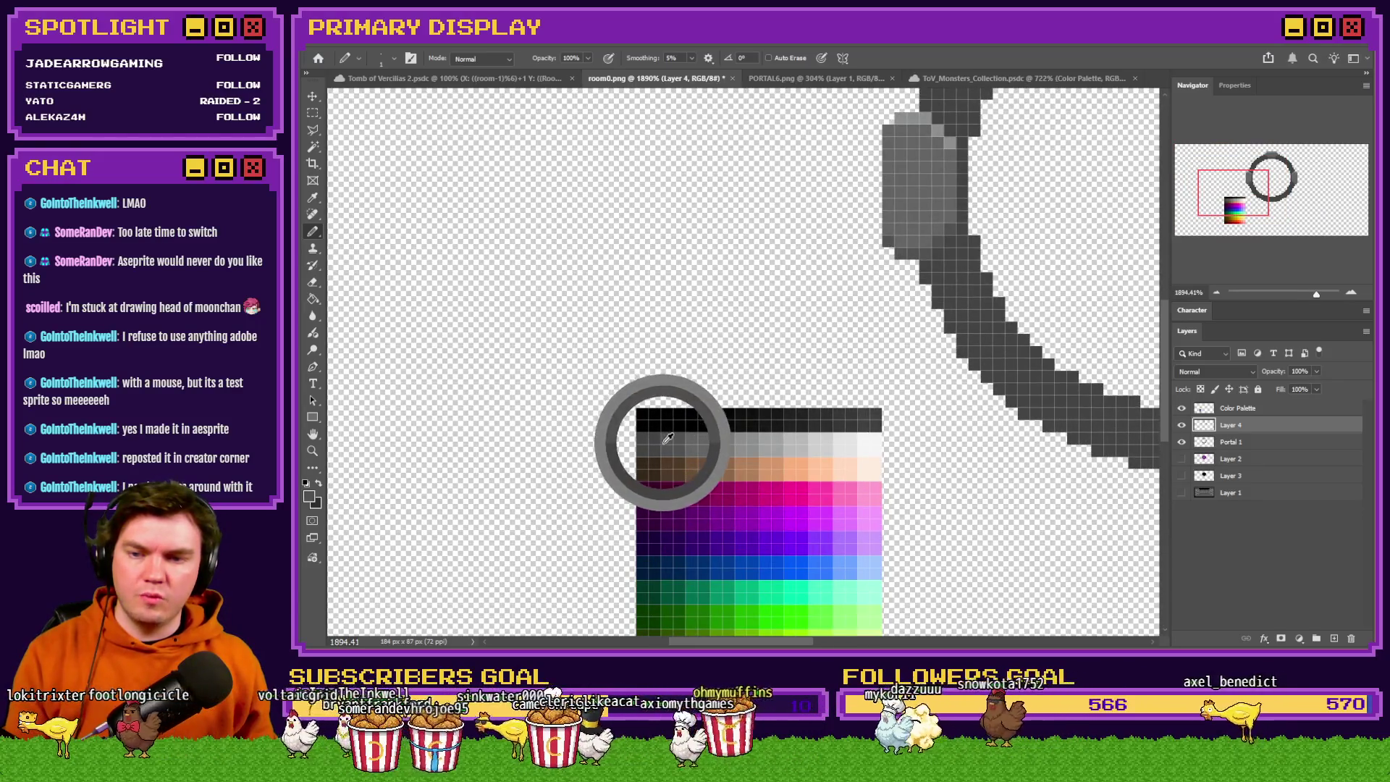
scroll(623, 449, "down", 3)
scroll(842, 177, "up", 3)
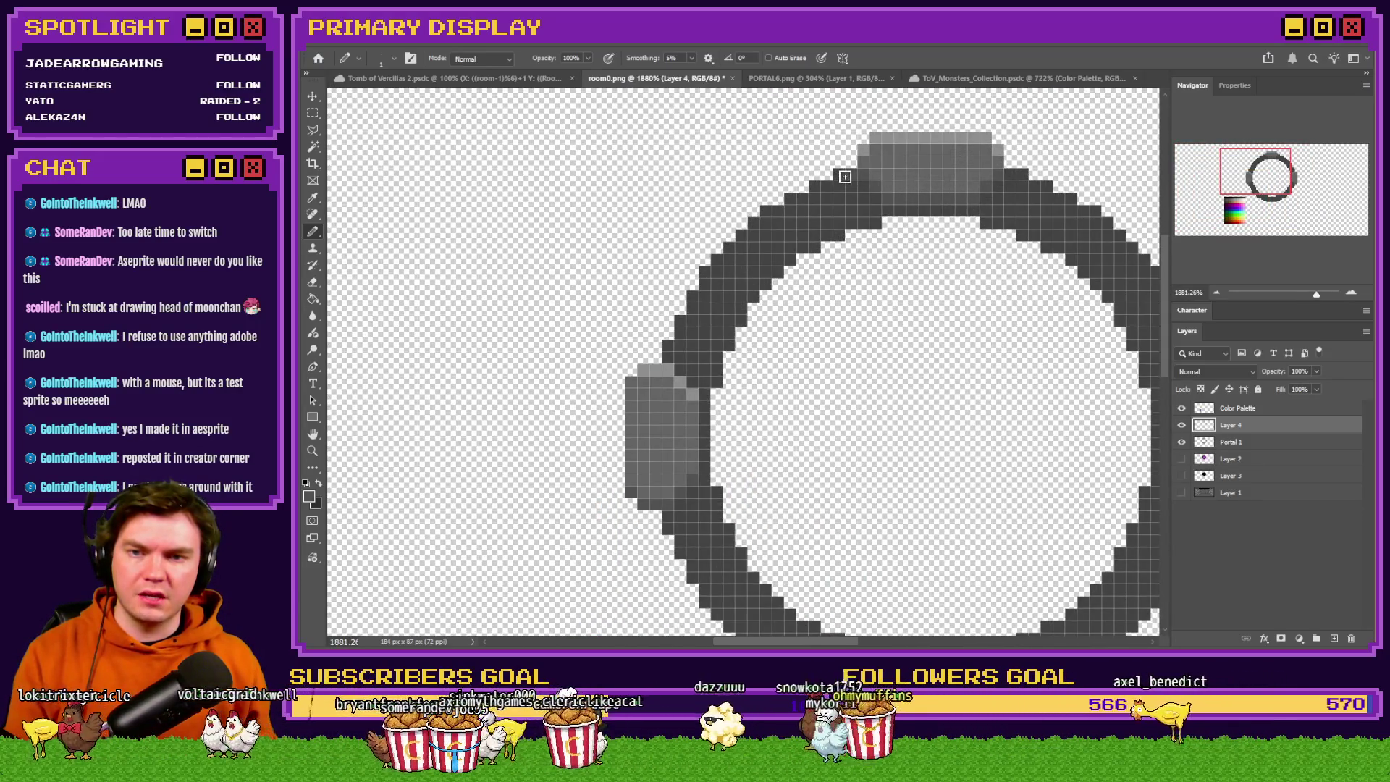
scroll(948, 168, "up", 2)
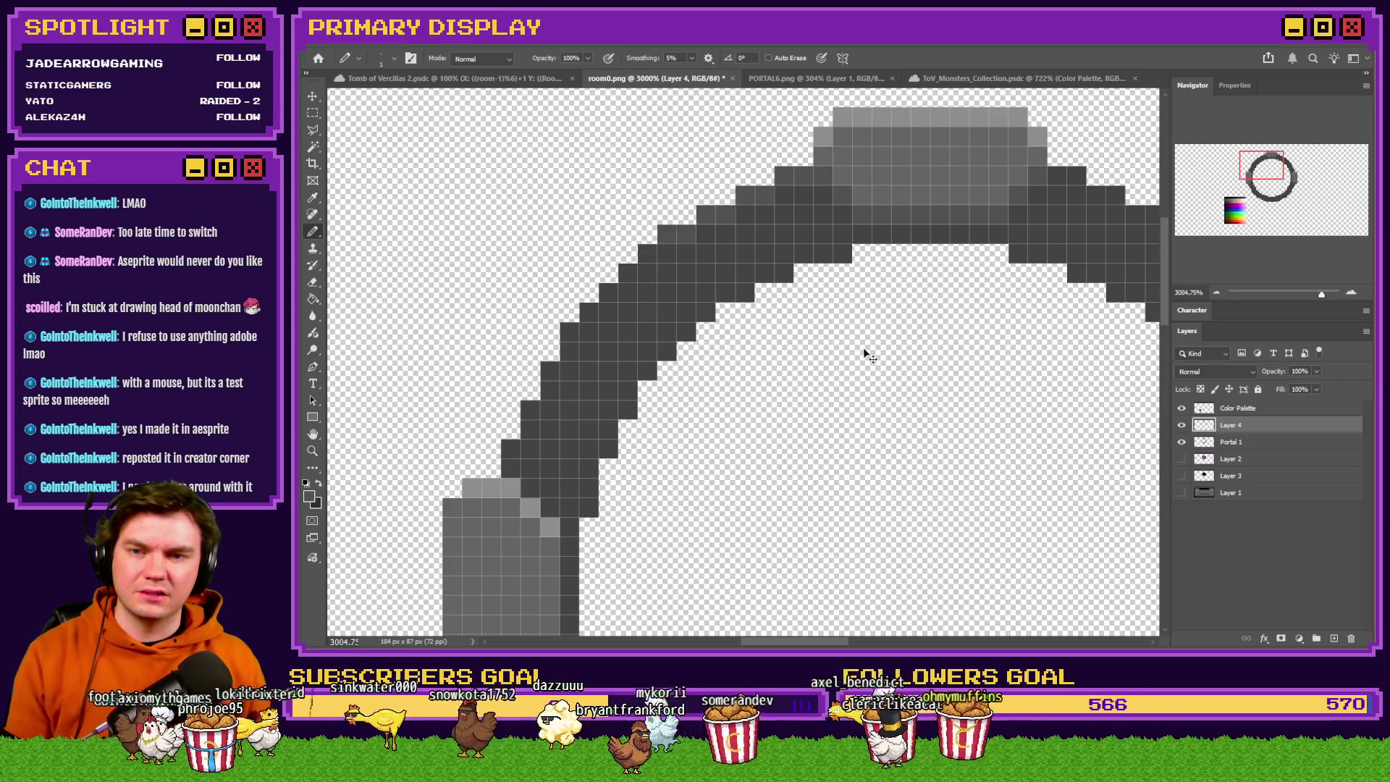
scroll(879, 354, "down", 3)
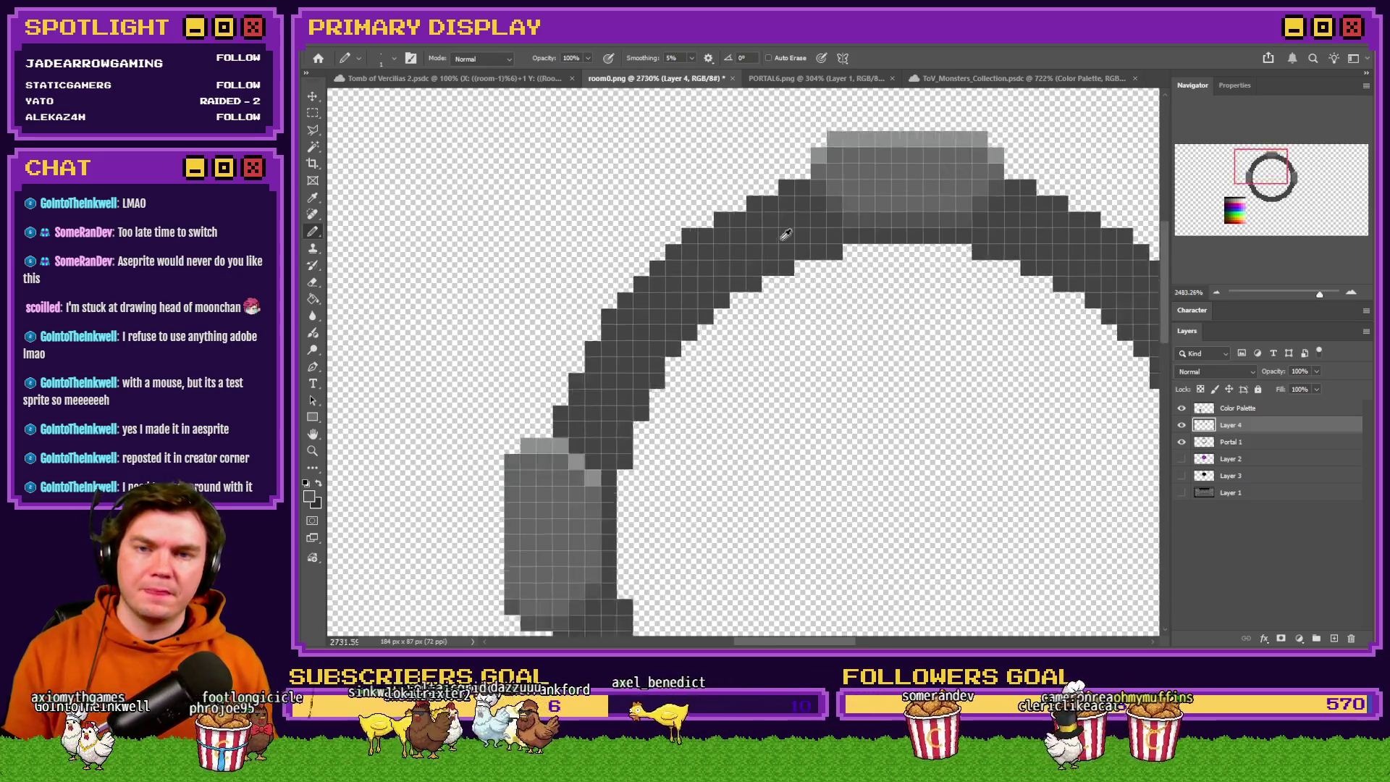
left_click(312, 300)
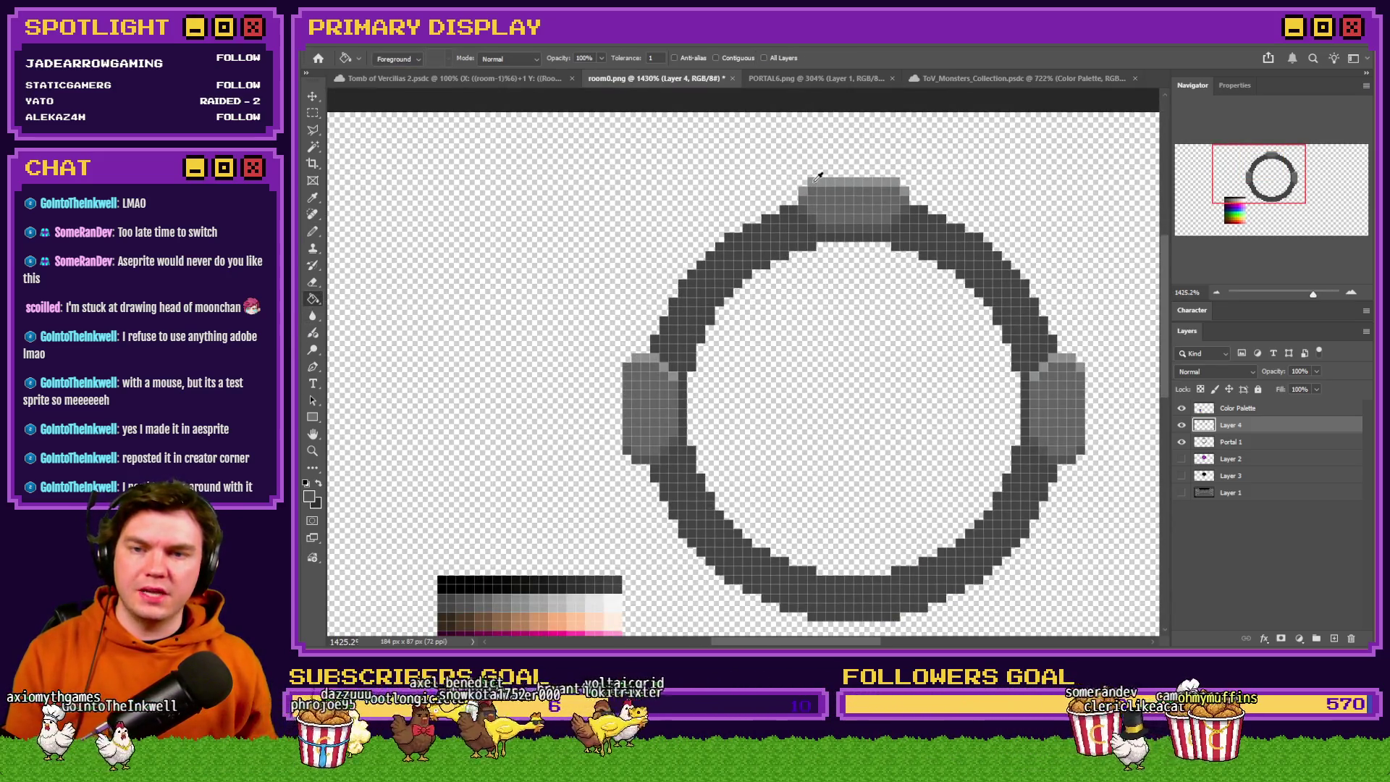
Sample a lighter grey and bucket-fill the ring's three gems with it.
left_click(818, 177, "alt")
scroll(661, 400, "up", 2)
left_click_drag(593, 527, 641, 533)
scroll(657, 368, "down", 2)
left_click_drag(564, 571, 525, 570)
left_click(672, 394)
left_click(669, 445)
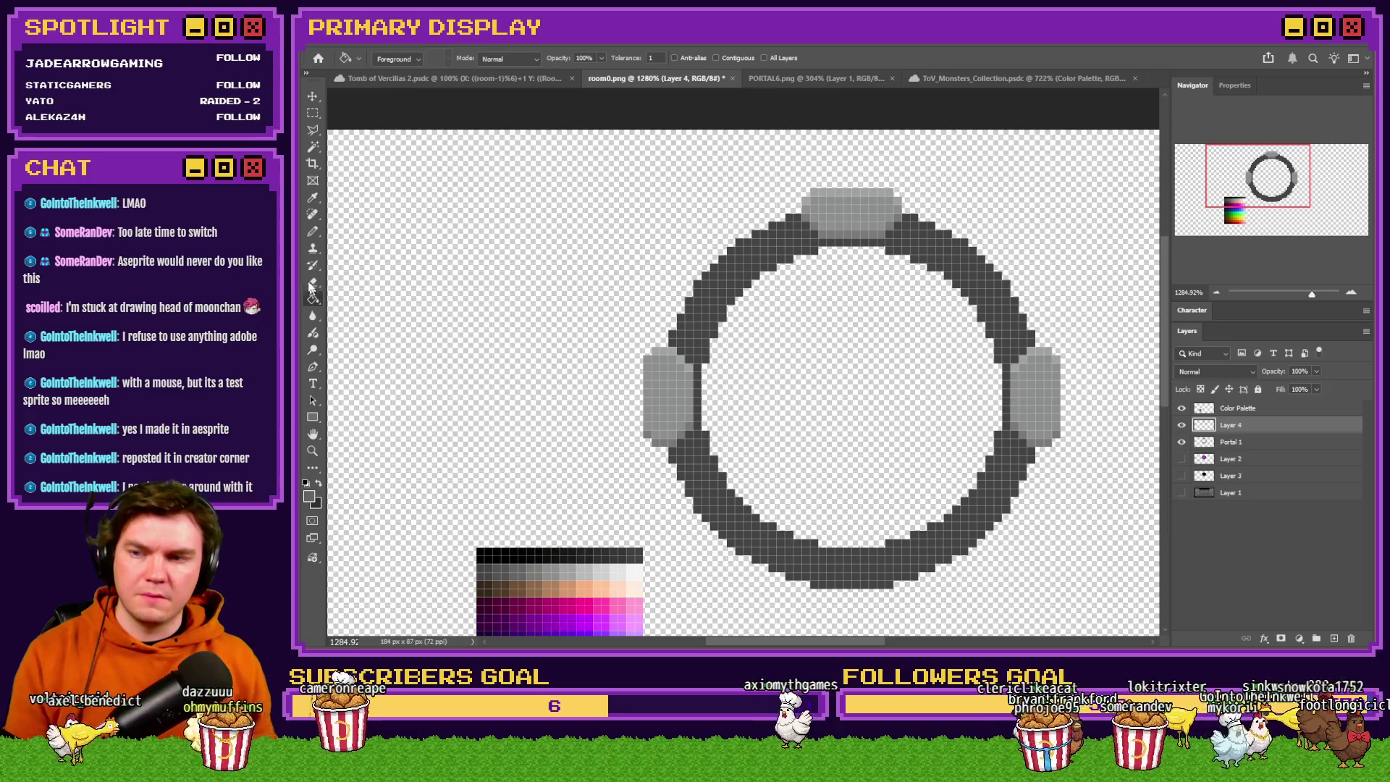
Pencil lighter-grey pixels onto the upper-left band, then undo them.
left_click(313, 231)
scroll(699, 250, "up", 3)
left_click_drag(725, 268, 759, 292)
key("ctrl+z")
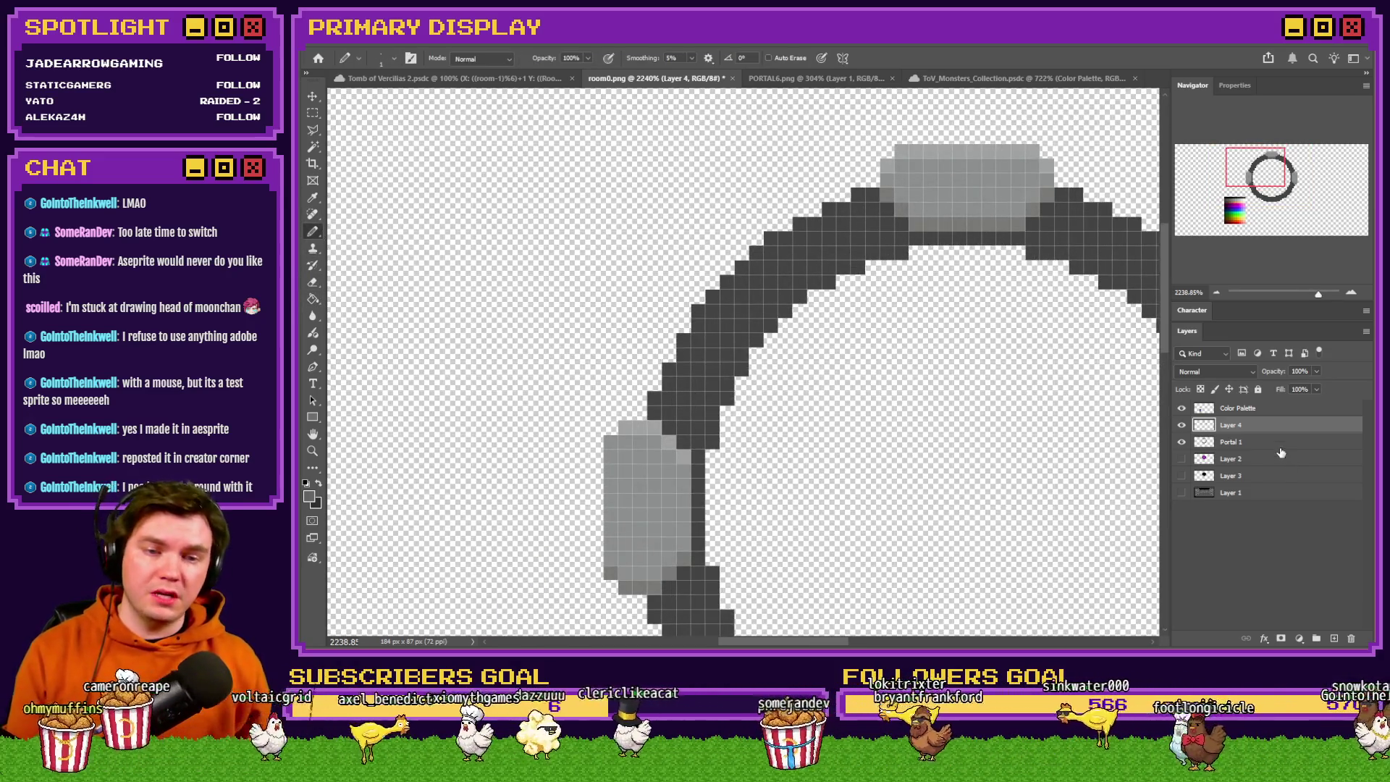
Make Portal 1 the active layer and hide Layer 4 with its gems.
left_click(1280, 447)
left_click_drag(310, 116, 359, 125)
scroll(724, 362, "down", 3)
left_click(1181, 425)
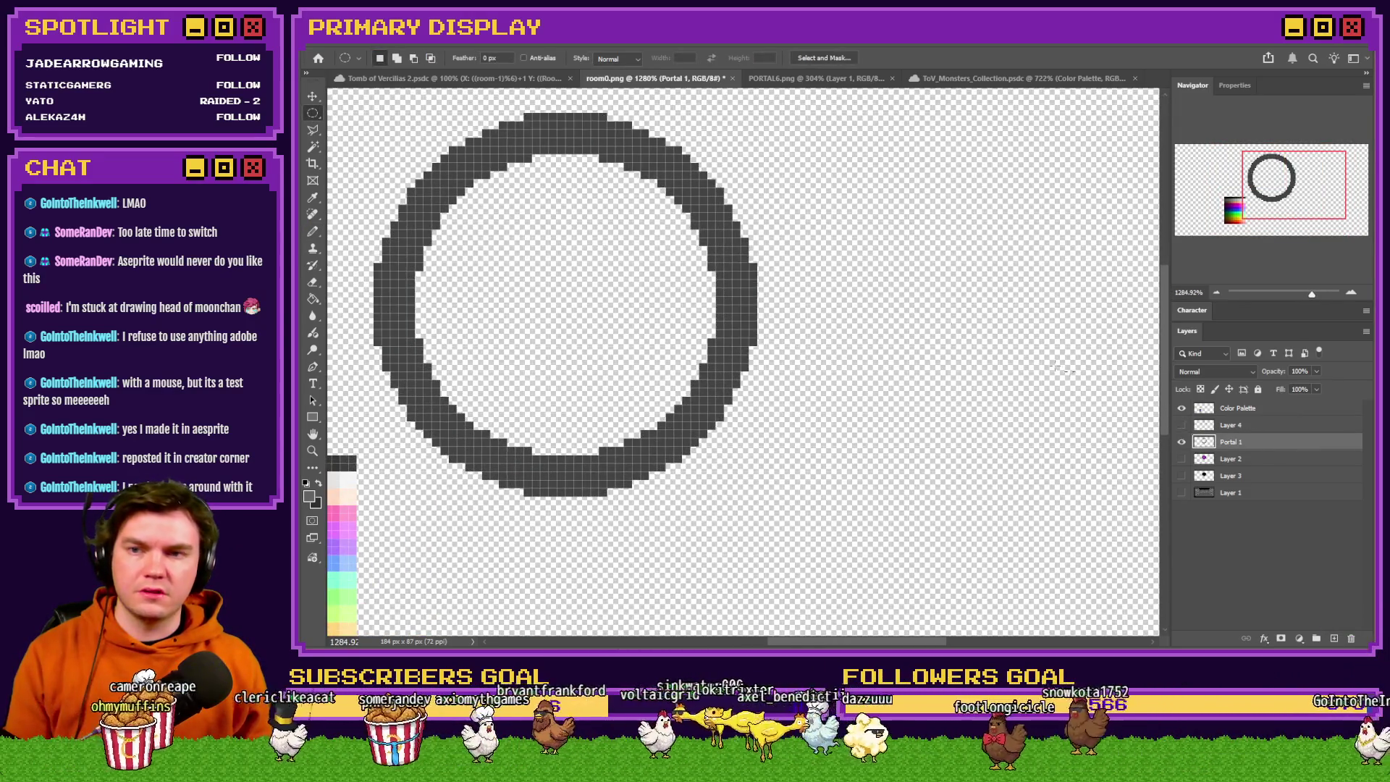
Select a circle around the ring and try a lighter-grey fill, then undo it.
scroll(678, 203, "down", 1)
mouse_move(692, 170)
left_mouse_down()
mouse_move(760, 487)
mouse_move(774, 457)
left_mouse_up()
mouse_move(513, 168)
left_mouse_down()
mouse_move(871, 532)
mouse_move(797, 457)
left_mouse_up()
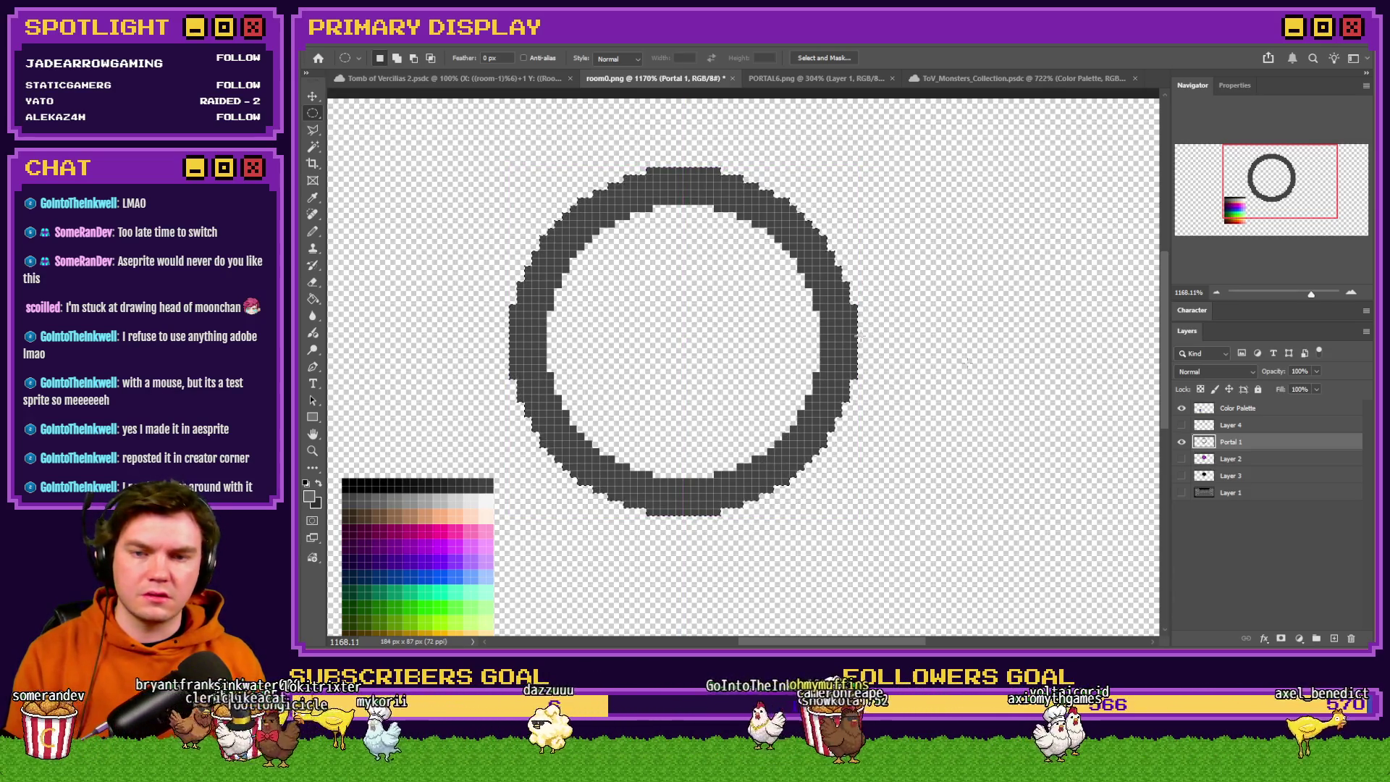
left_click(313, 300)
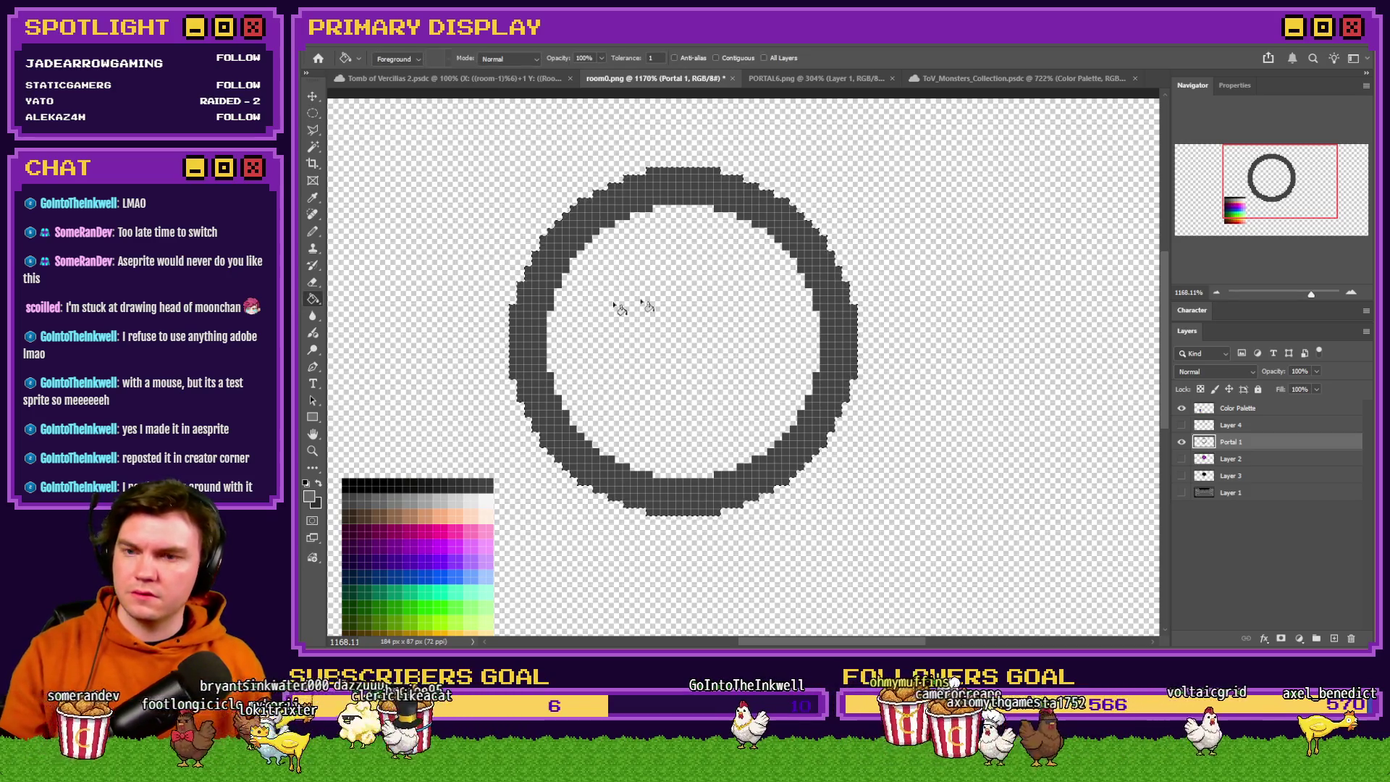
left_click(315, 120)
left_click(313, 146)
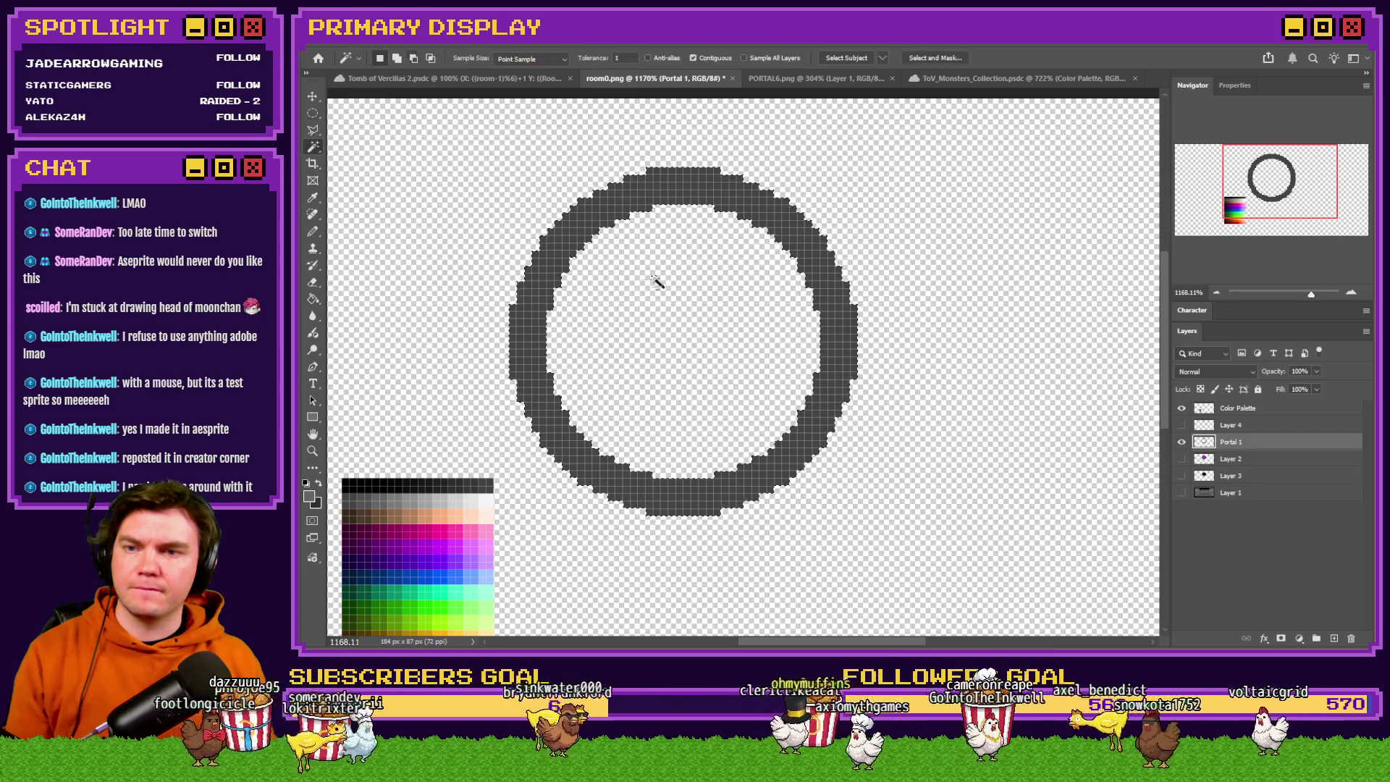
left_click(313, 299)
left_click(530, 310)
scroll(660, 375, "down", 3)
key("ctrl+z")
scroll(660, 375, "up", 2)
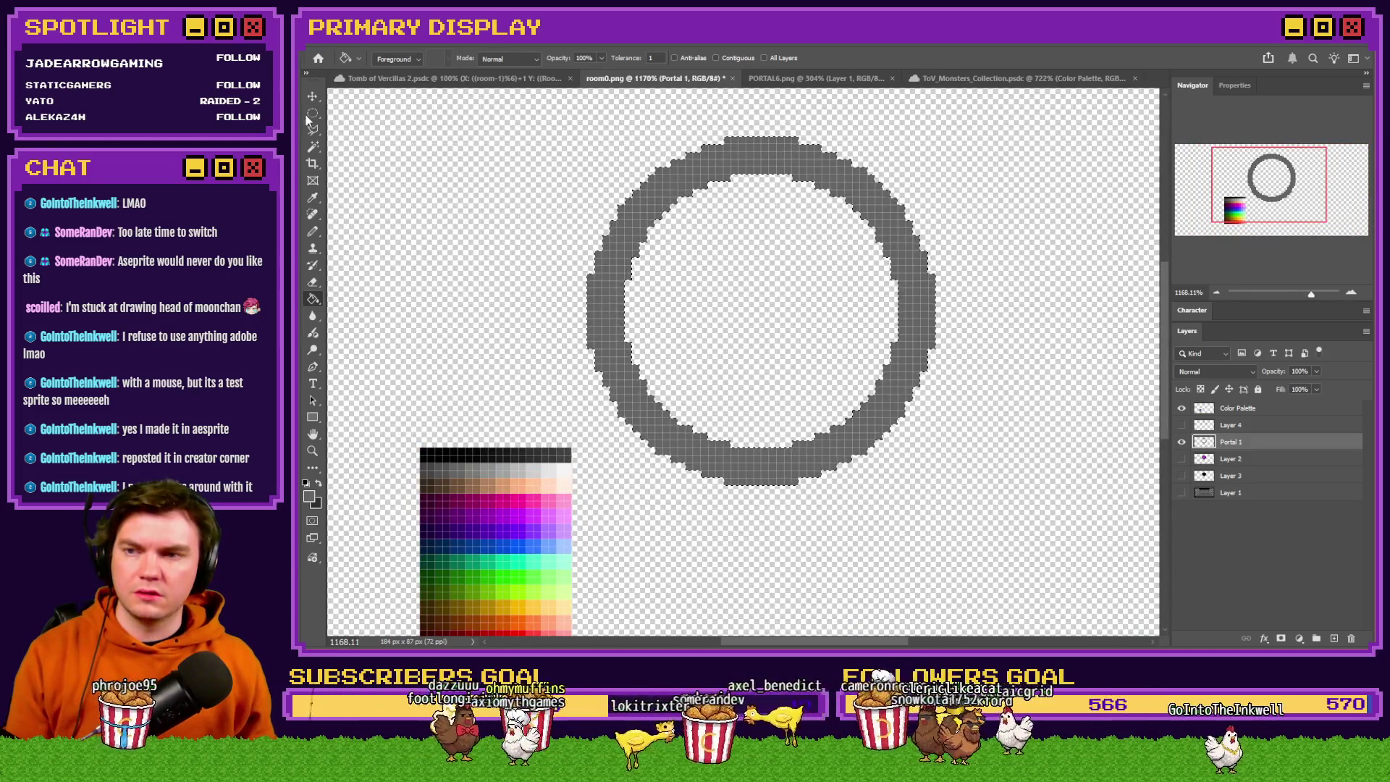
Reselect the ring with a matching ellipse, fill it with a palette grey, and deselect.
left_click(313, 113)
mouse_move(556, 142)
left_mouse_down()
mouse_move(804, 360)
mouse_move(895, 466)
left_mouse_up()
left_click_drag(737, 372, 779, 372)
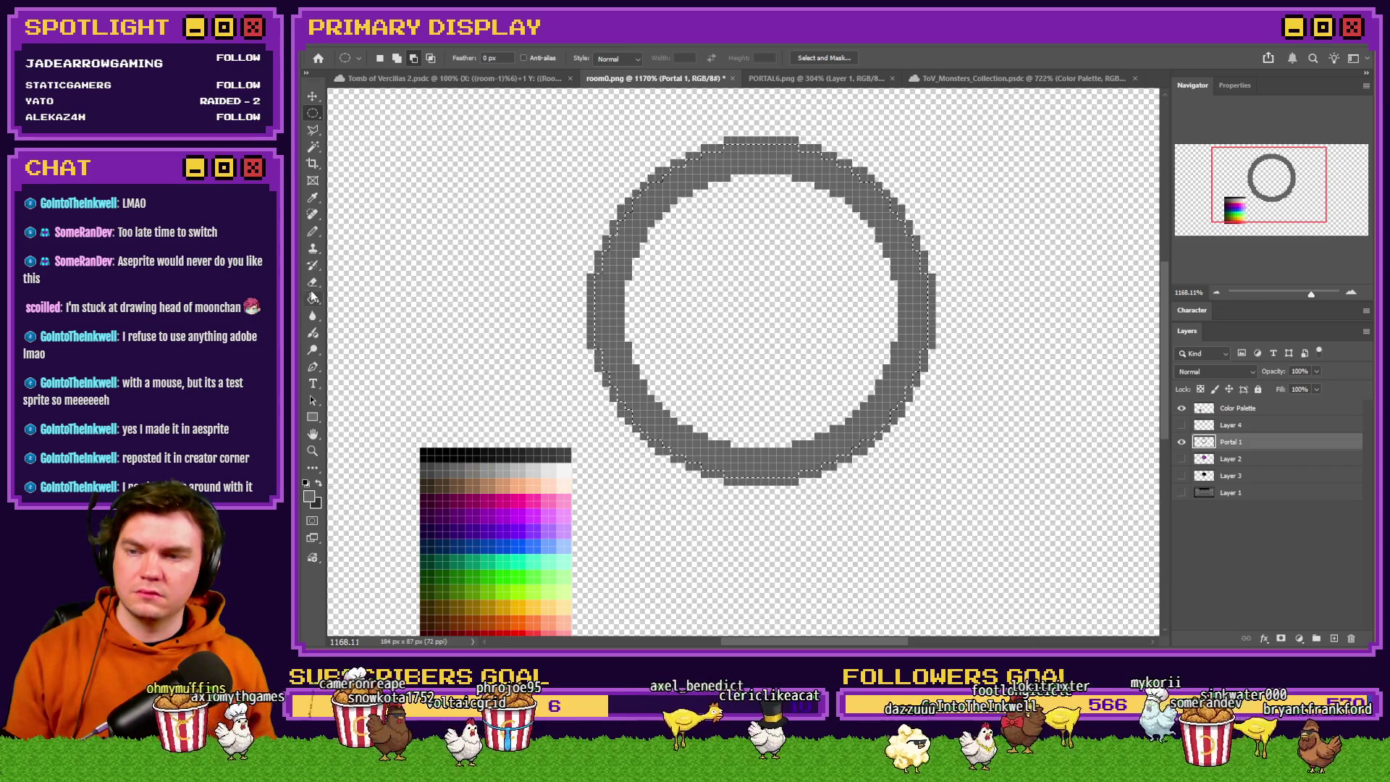
left_click(313, 297)
left_click(470, 465, "alt")
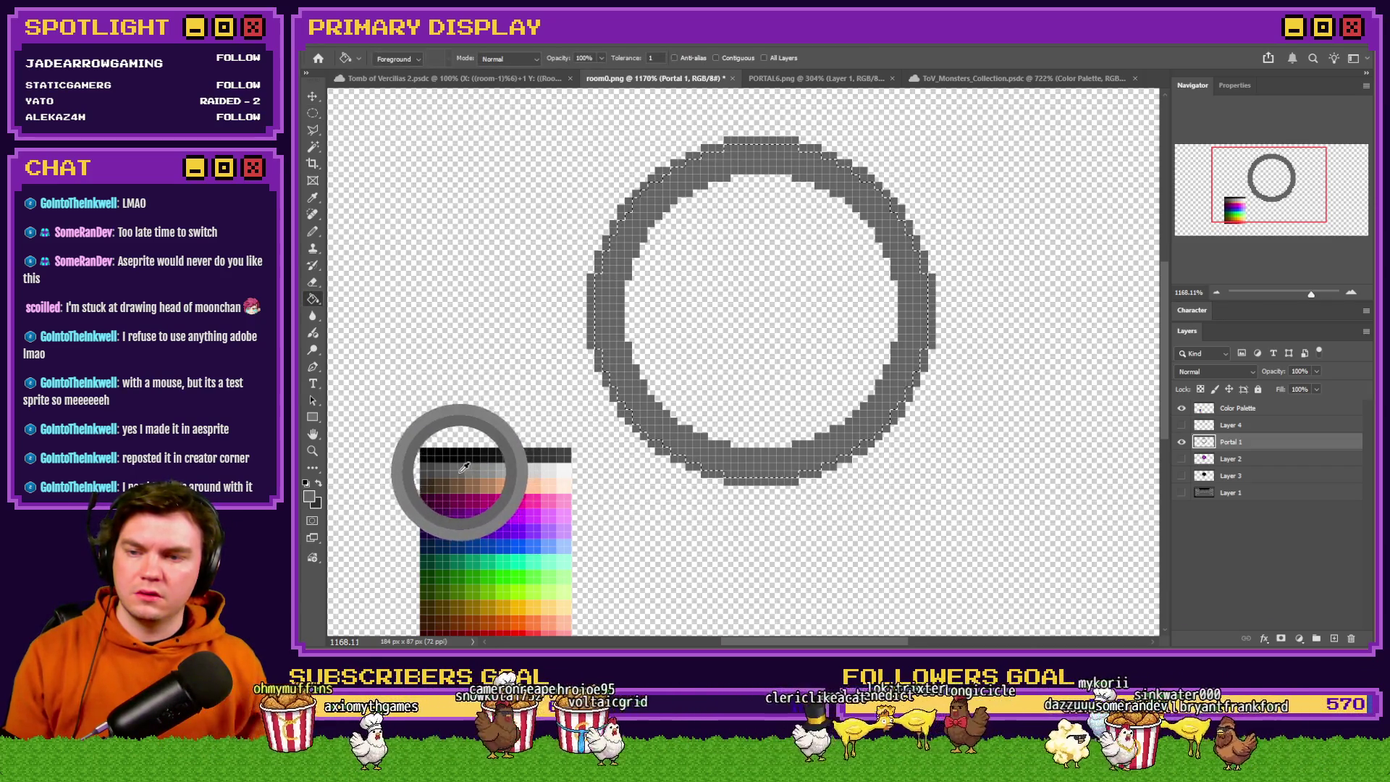
left_click(603, 351)
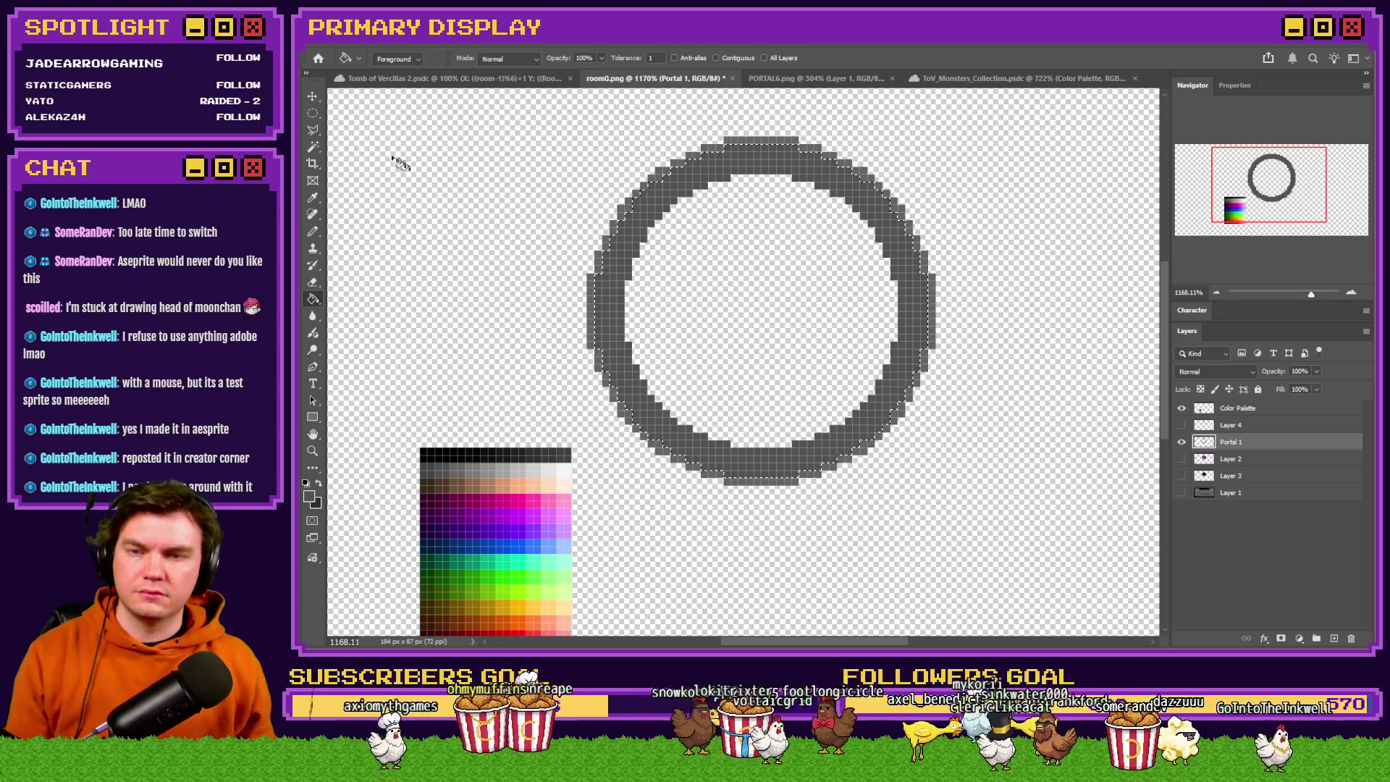
key("ctrl+d")
key("b")
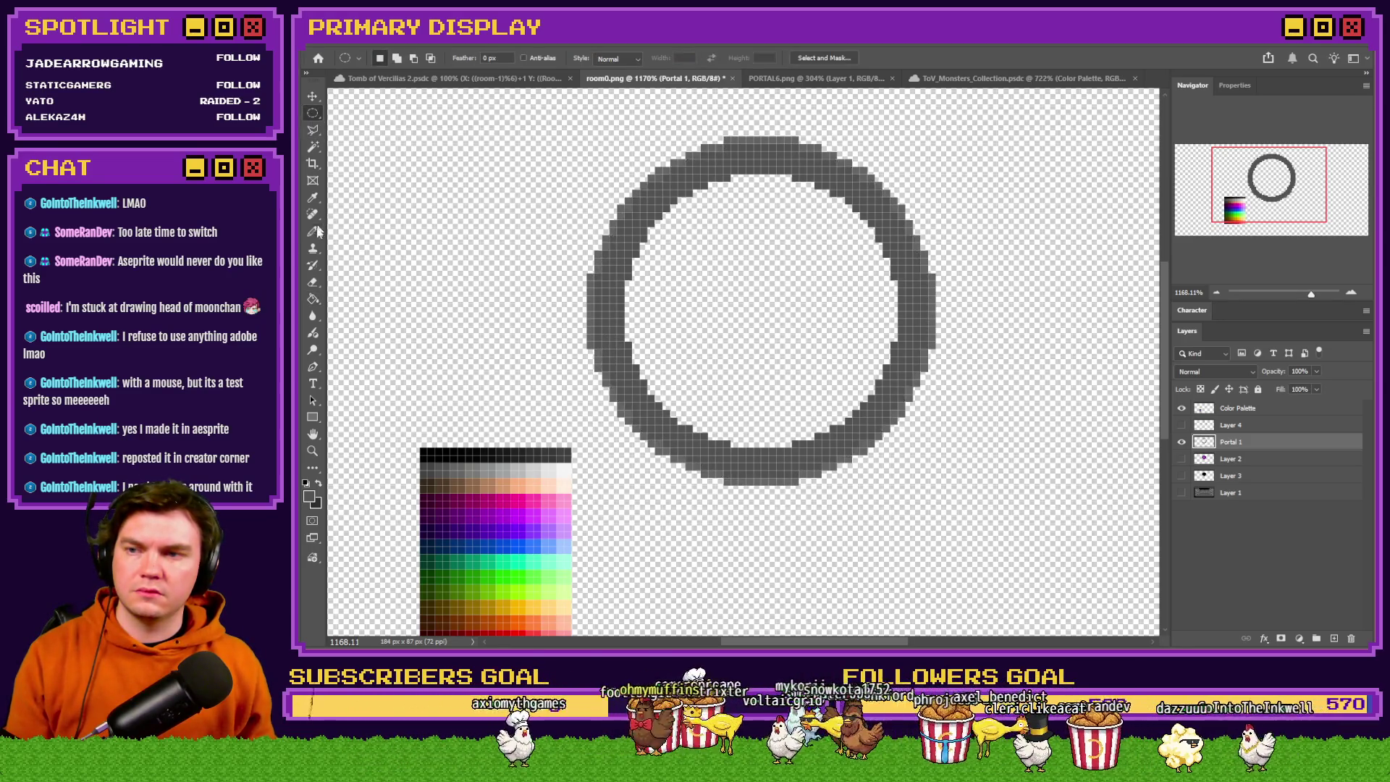
scroll(824, 170, "up", 3)
scroll(824, 170, "up", 3)
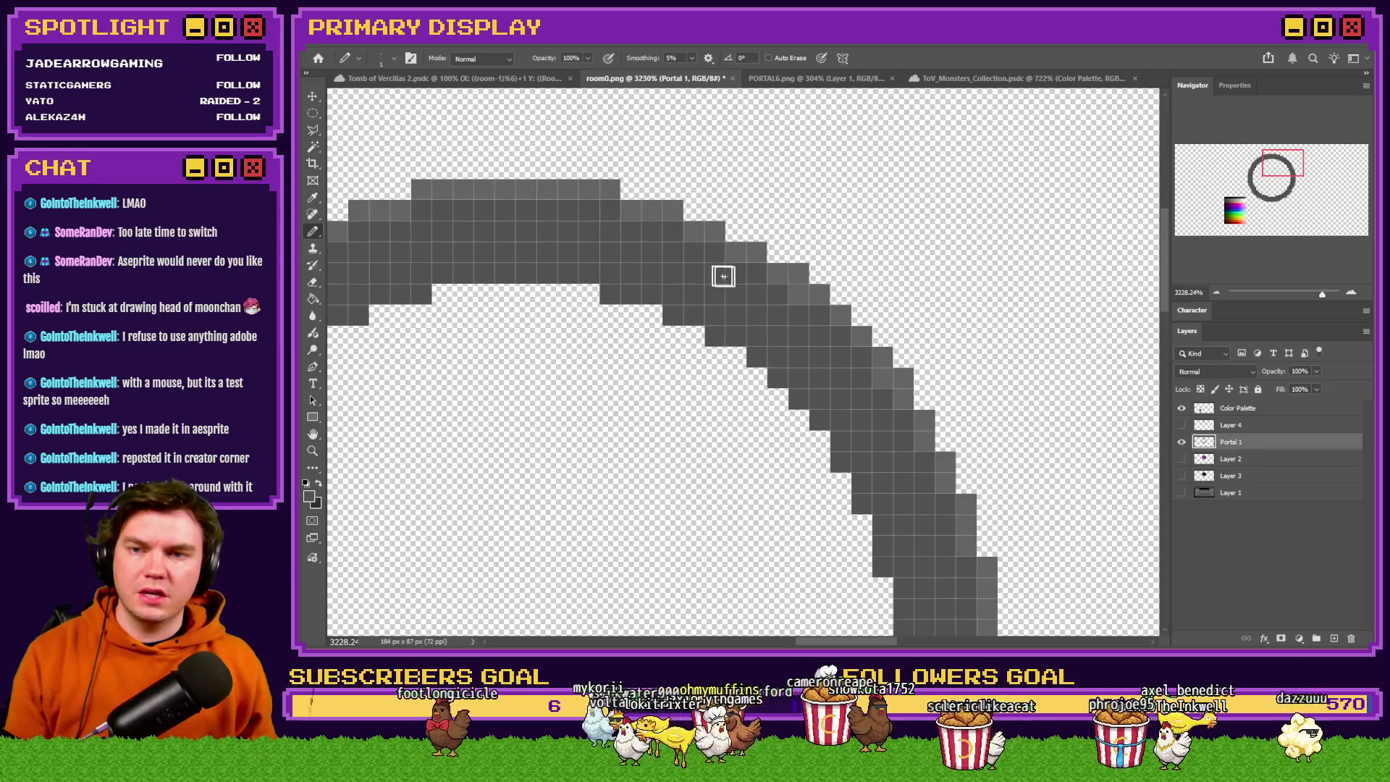
Sample the ring's grey and select a tall, narrow rectangle through the circle's centre.
scroll(874, 329, "down", 2)
scroll(922, 420, "down", 3)
scroll(941, 373, "down", 8)
scroll(928, 415, "down", 3)
scroll(833, 474, "down", 1)
scroll(782, 485, "down", 2)
scroll(736, 507, "left", 8)
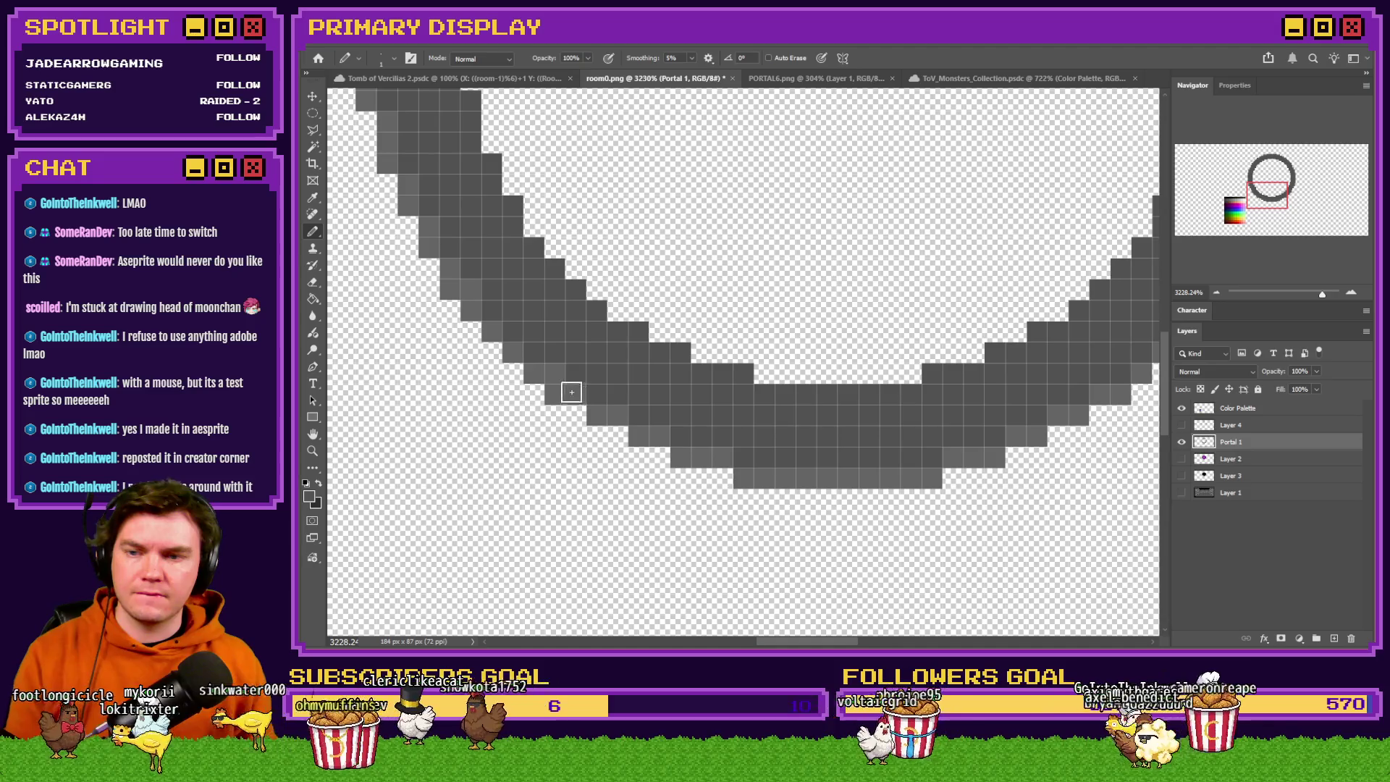
scroll(481, 347, "up", 3)
scroll(491, 350, "up", 4)
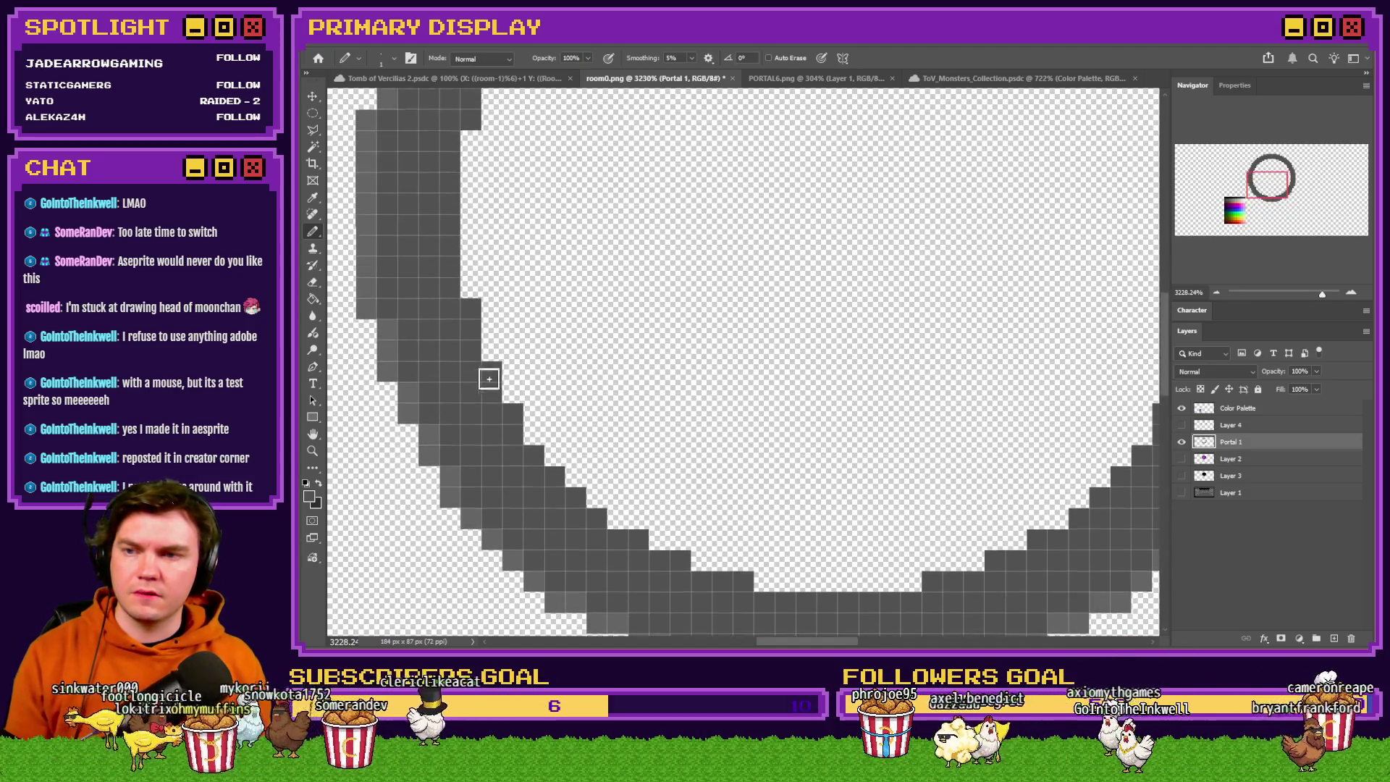
scroll(489, 379, "up", 8)
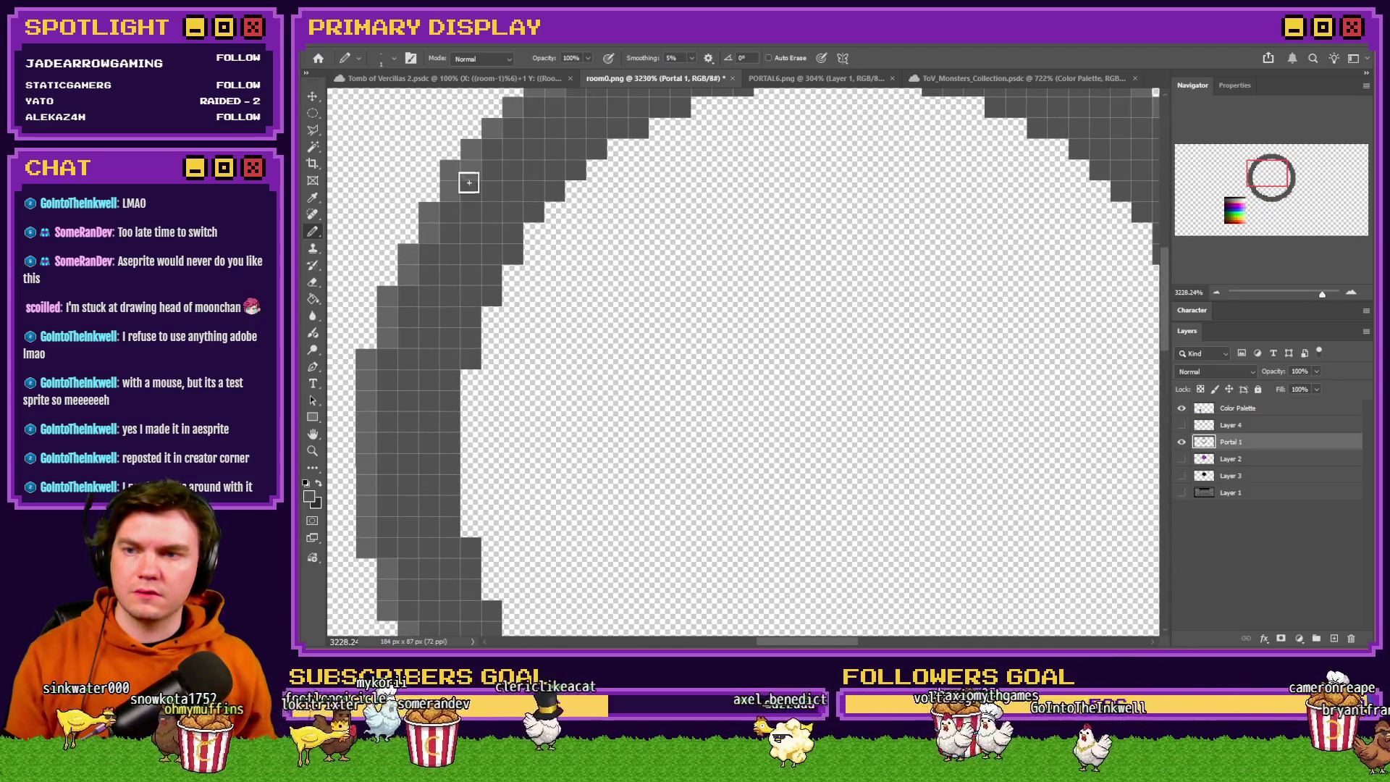
scroll(472, 174, "up", 4)
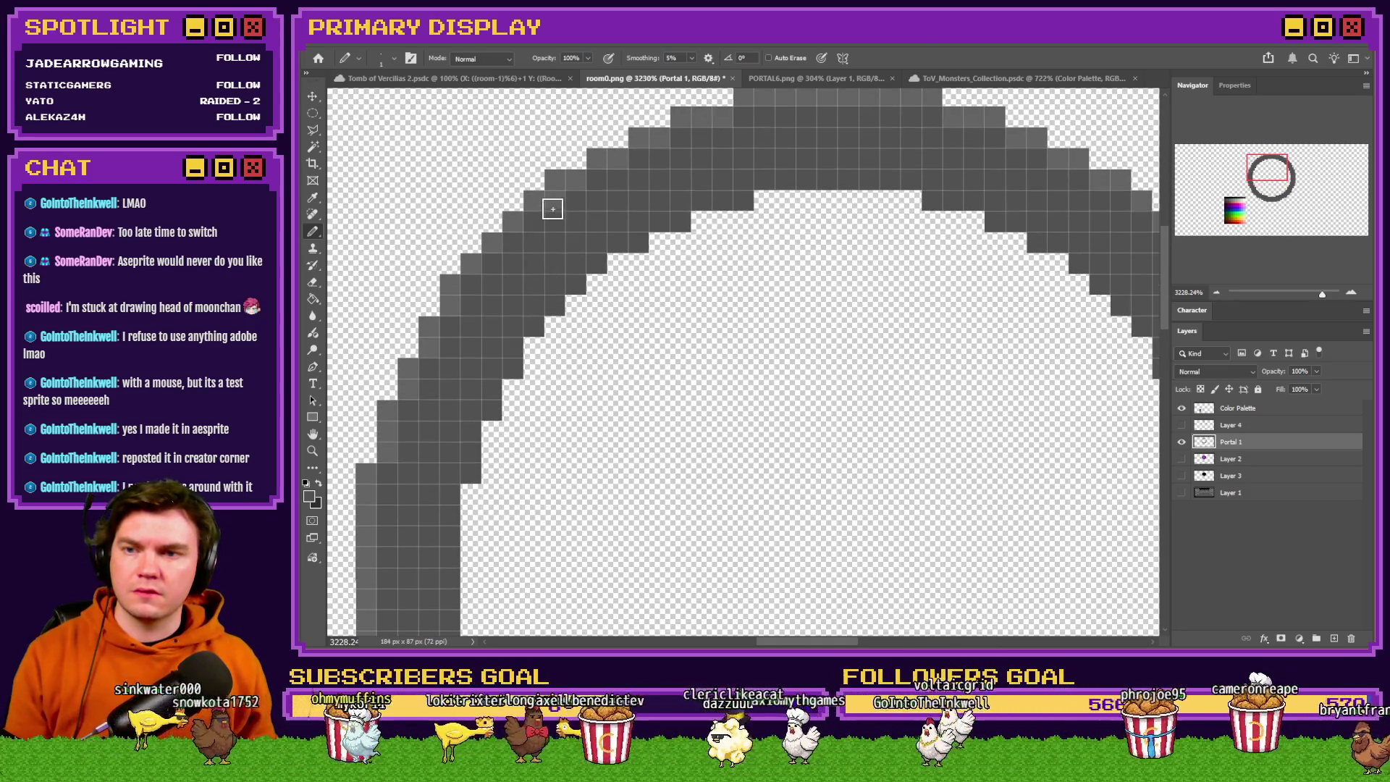
scroll(552, 209, "down", 5)
scroll(746, 188, "up", 2)
left_click(742, 160, "alt")
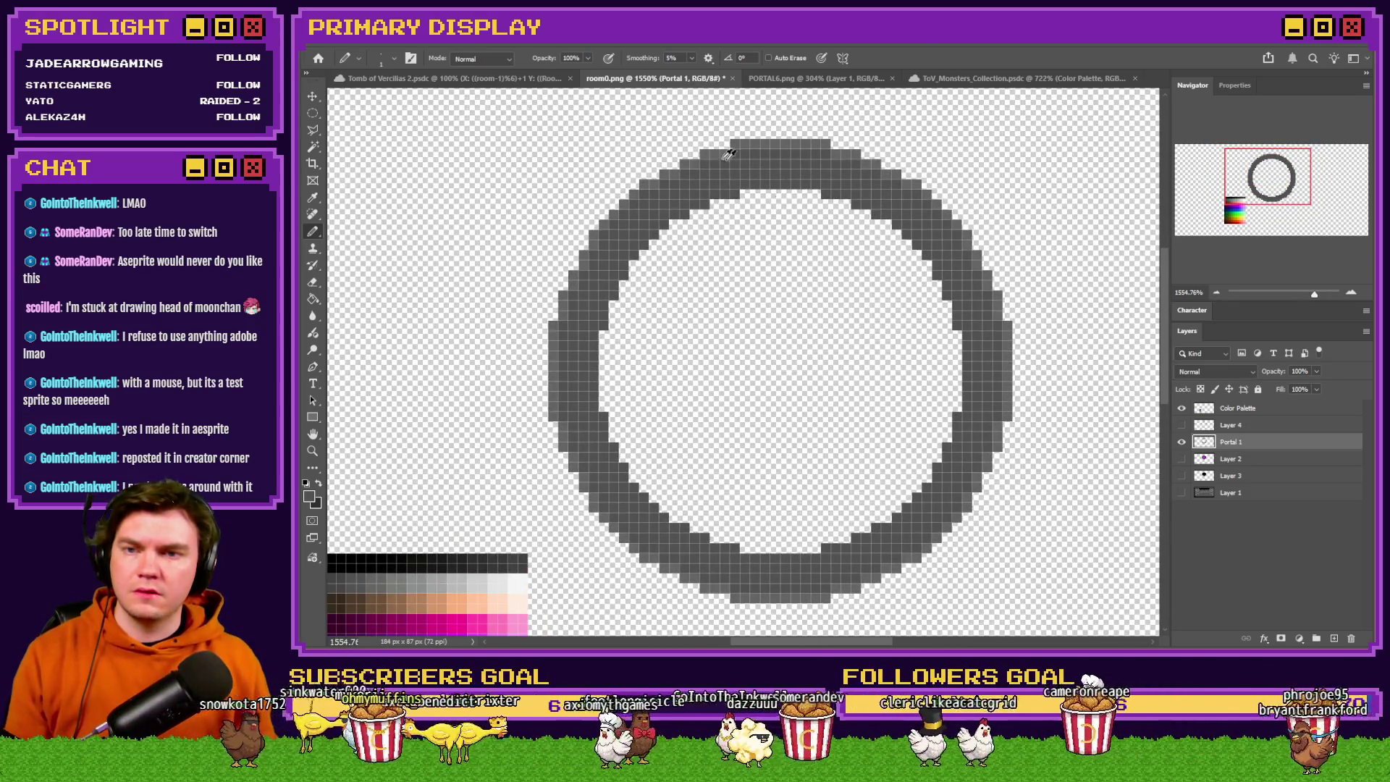
left_click(313, 113)
mouse_move(751, 181)
left_mouse_down()
mouse_move(811, 371)
mouse_move(811, 562)
left_mouse_up()
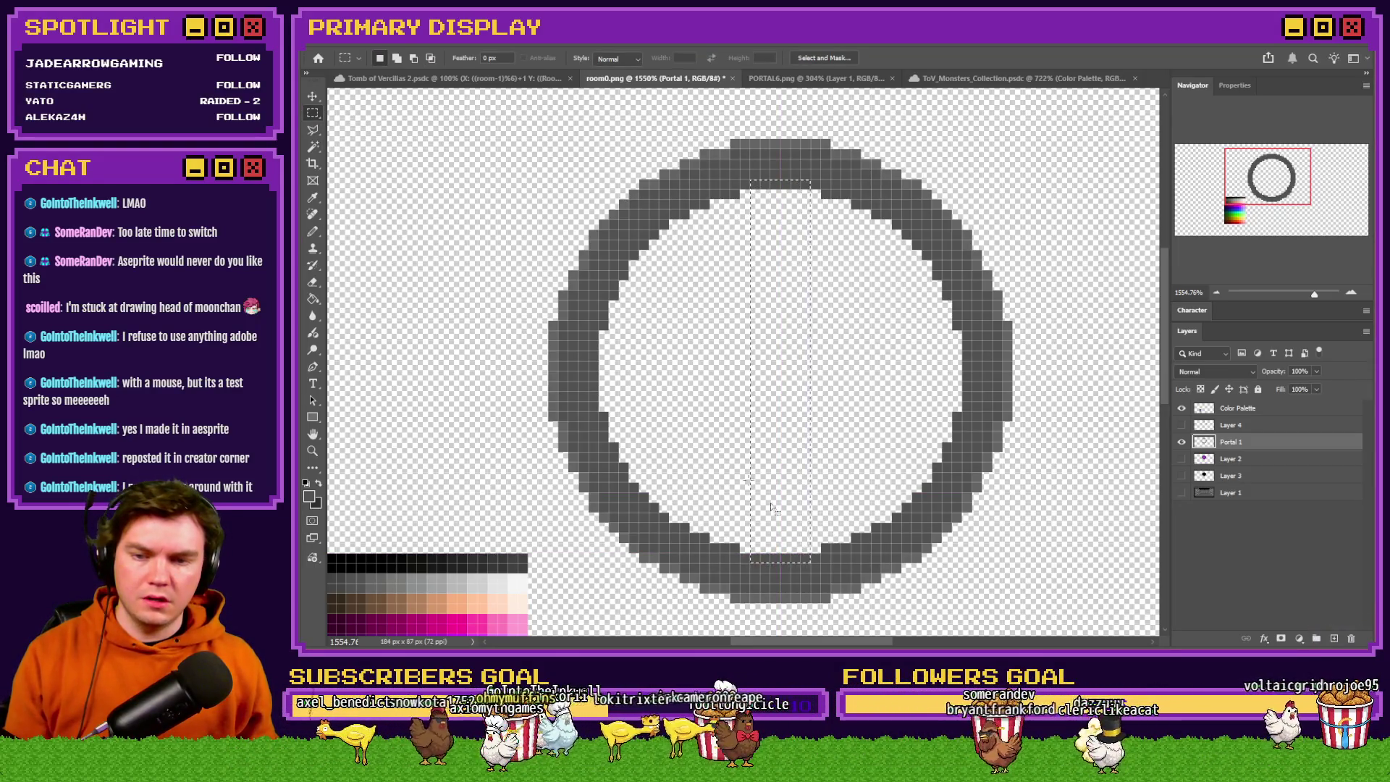
Replace the rectangle with an elliptical selection along the ring's inner edge and sample a grey.
left_click(787, 527)
right_click(313, 113)
left_click(377, 125)
left_click_drag(492, 155, 946, 497)
left_click_drag(752, 421, 822, 437)
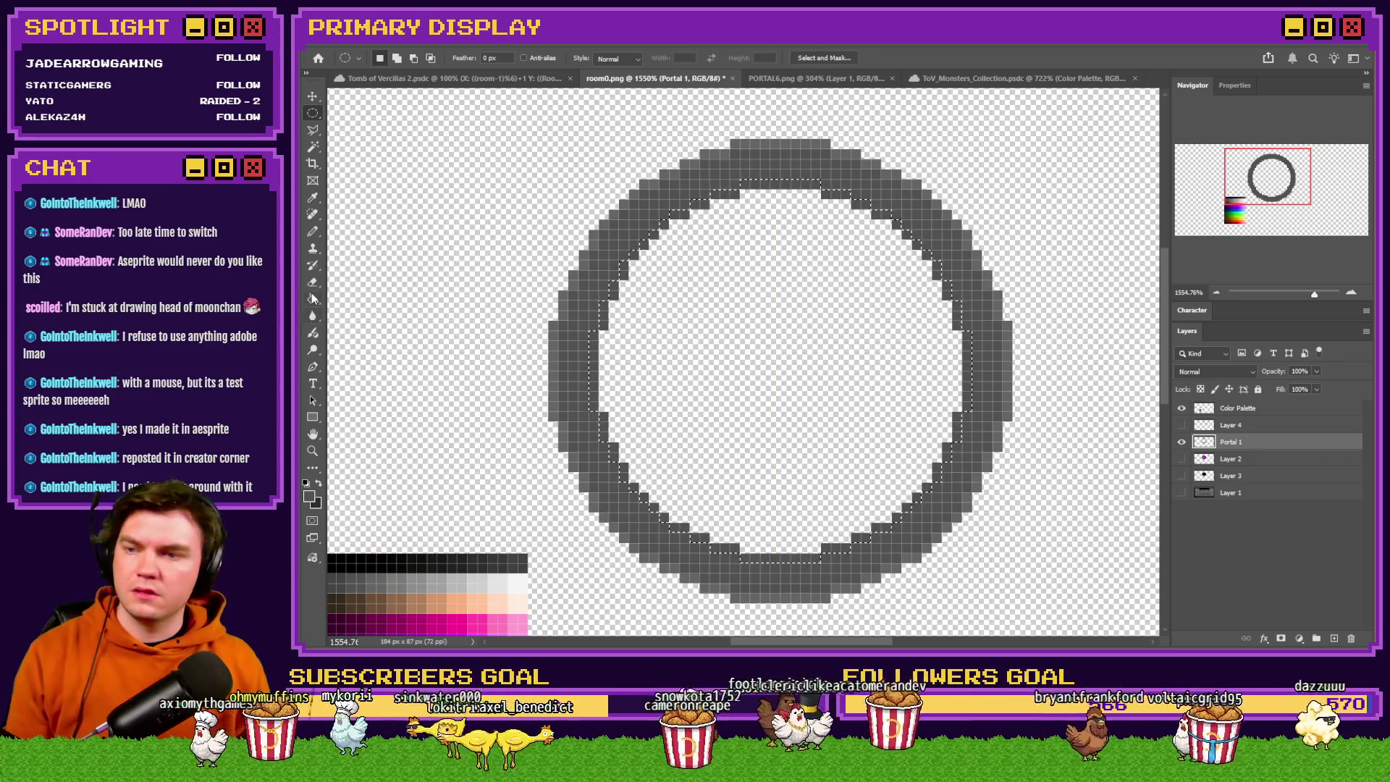
key("g")
scroll(568, 379, "down", 3)
left_click(465, 472, "alt")
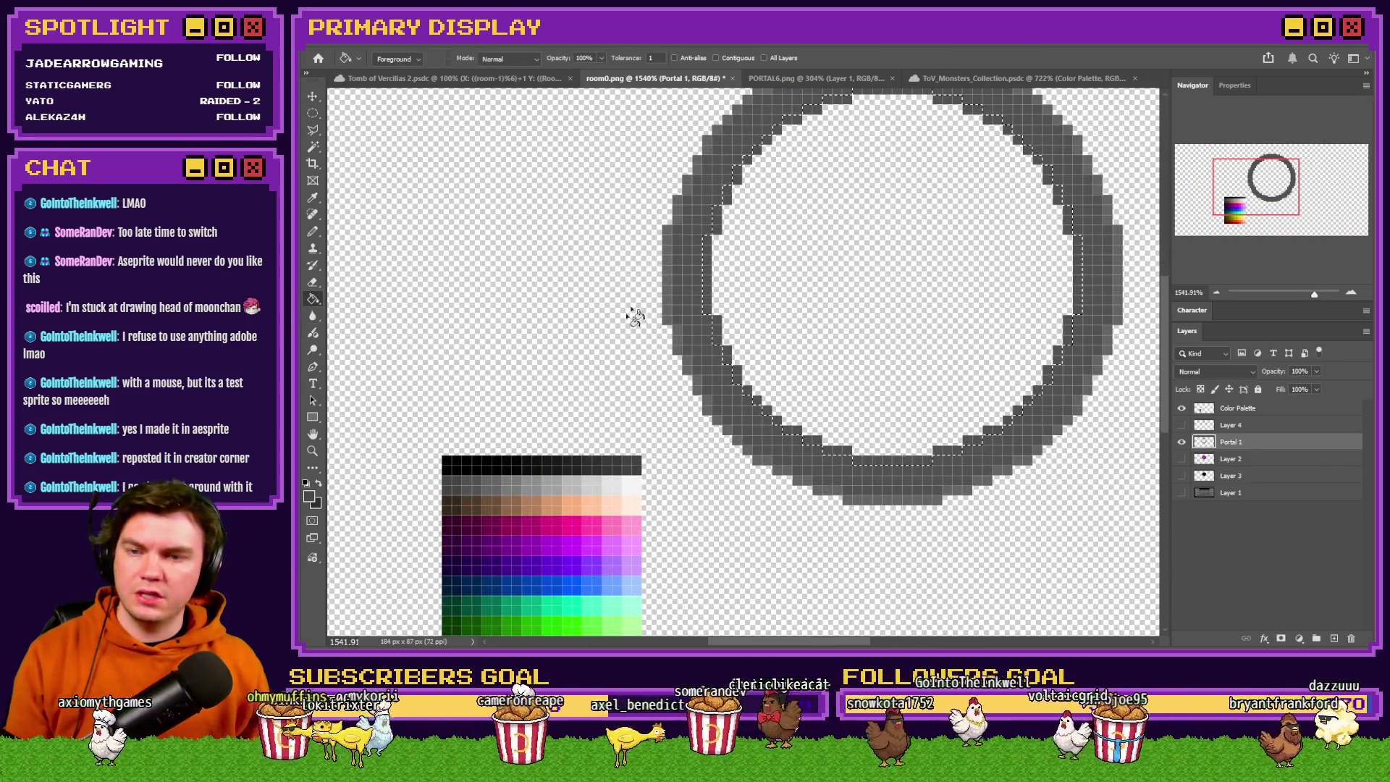
scroll(706, 331, "up", 2)
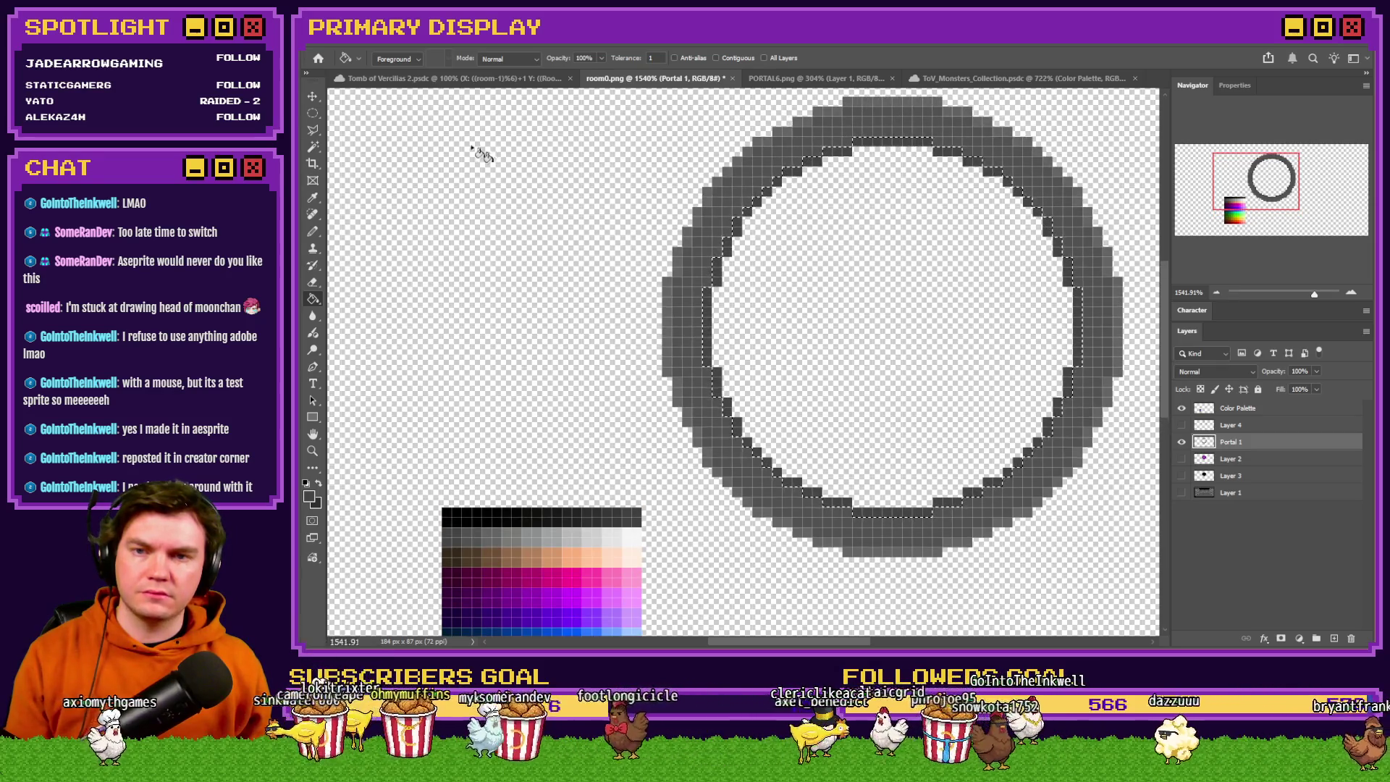
Show Layer 4's grey side pads and bring up the PORTAL6.png orb image.
left_click(313, 113)
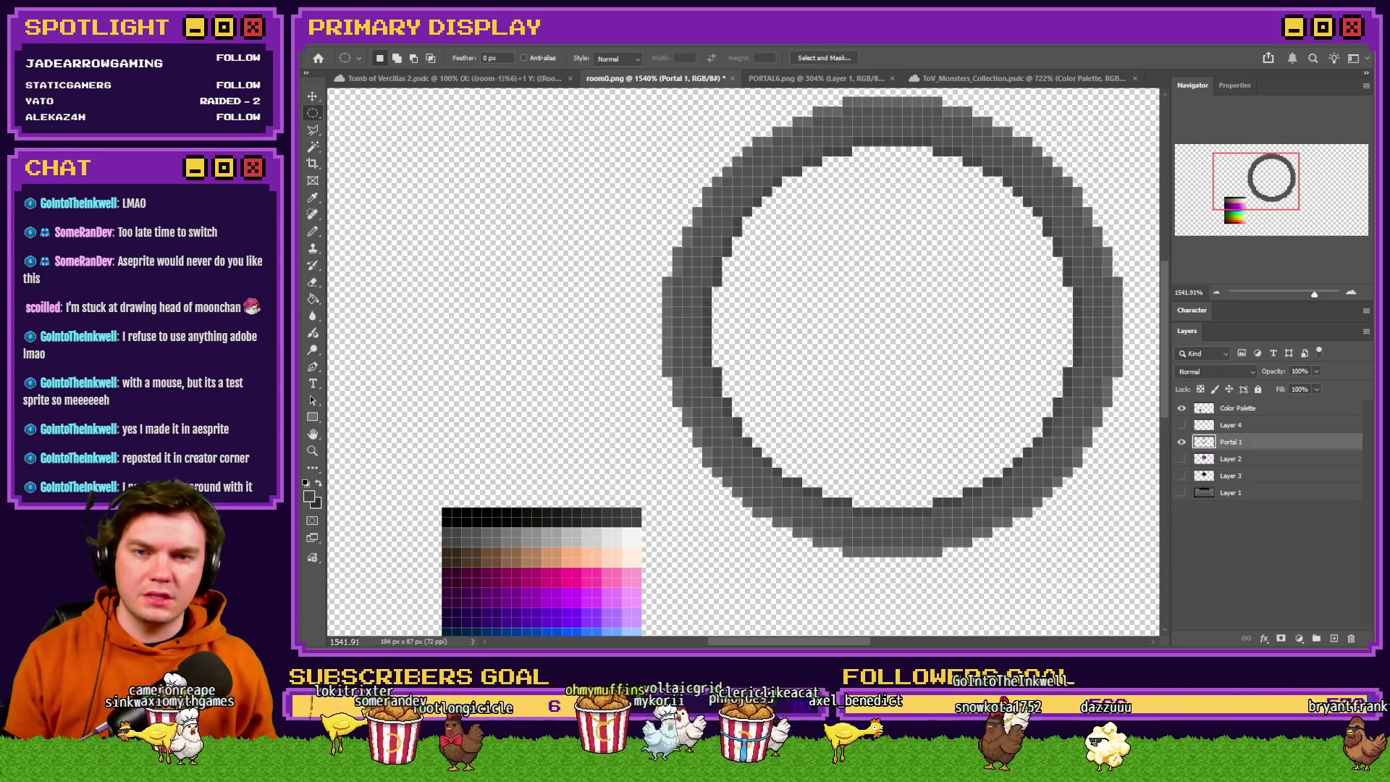
scroll(725, 289, "right", 2)
scroll(898, 320, "down", 1)
left_click(1182, 425)
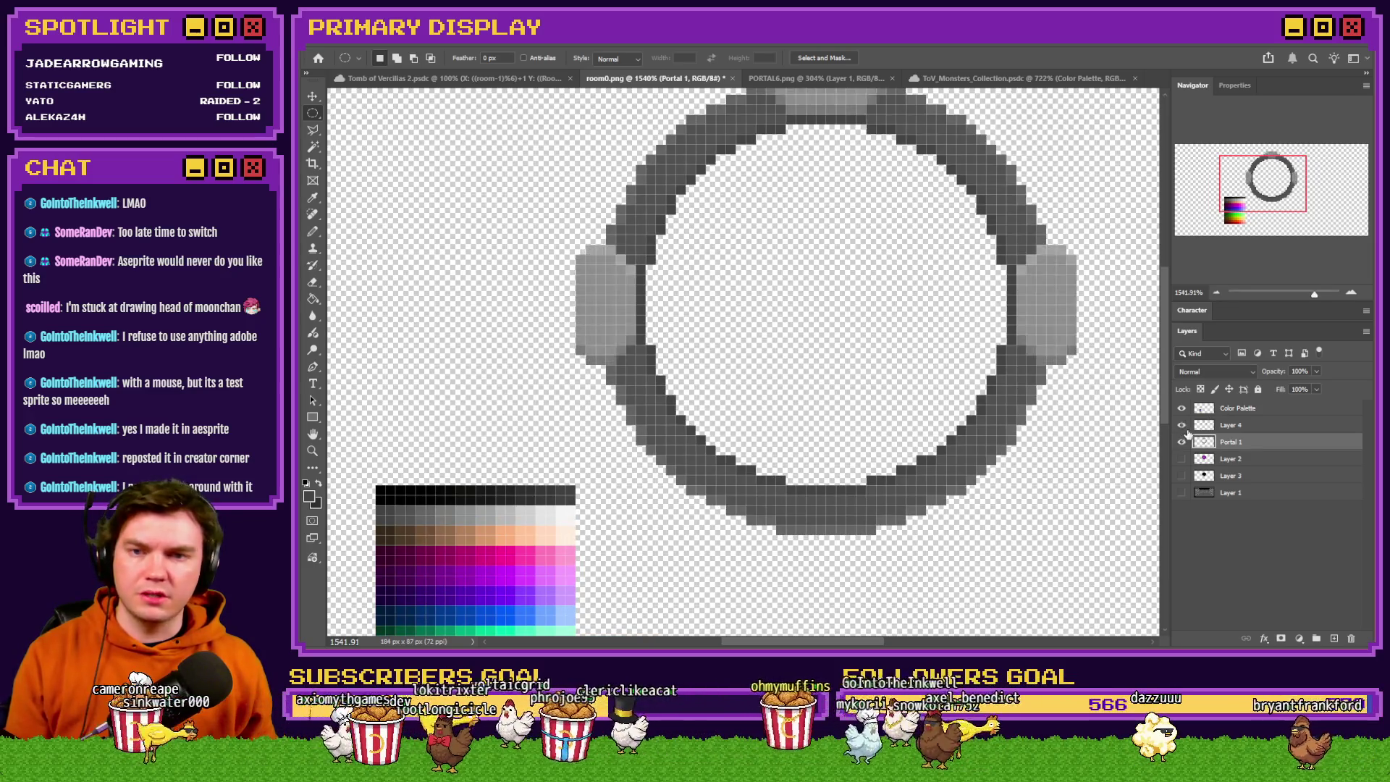
scroll(783, 332, "down", 3)
scroll(867, 252, "up", 2)
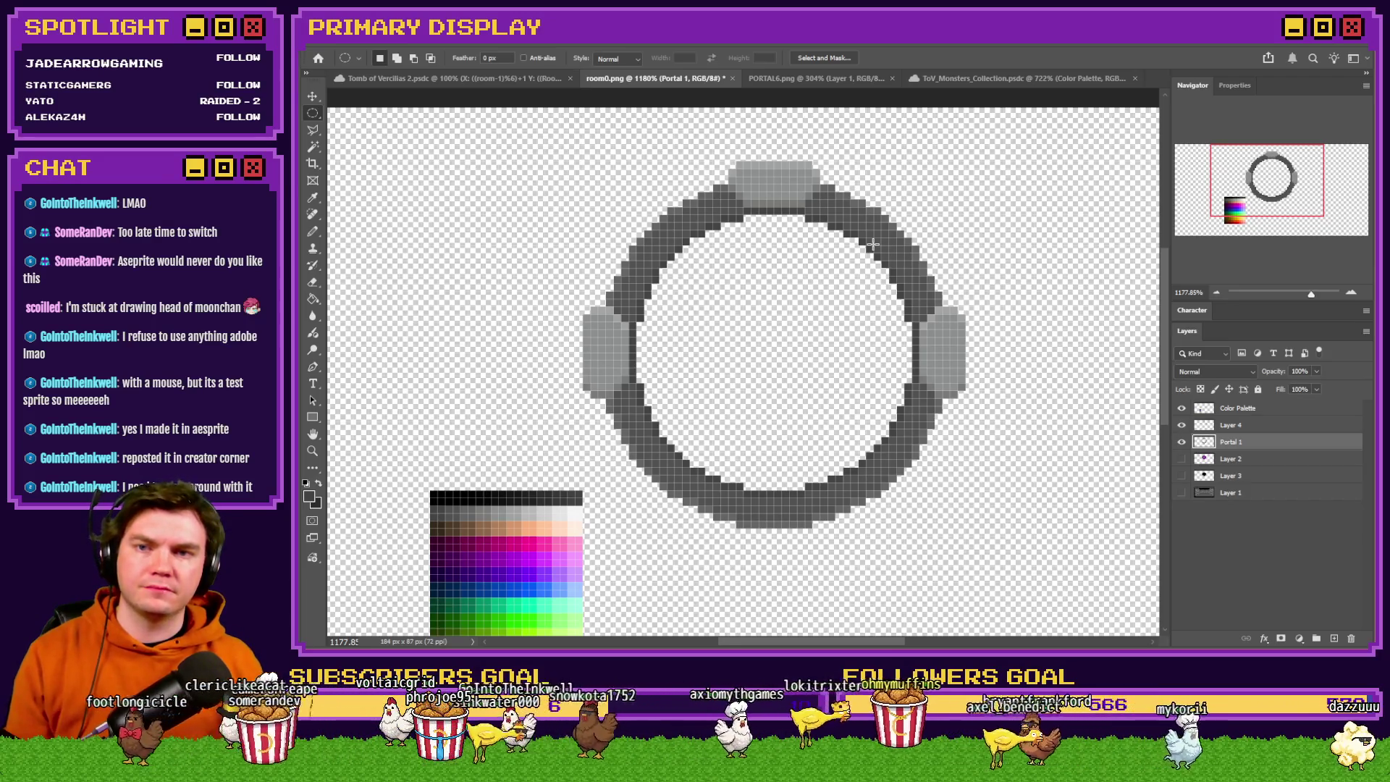
left_click(827, 80)
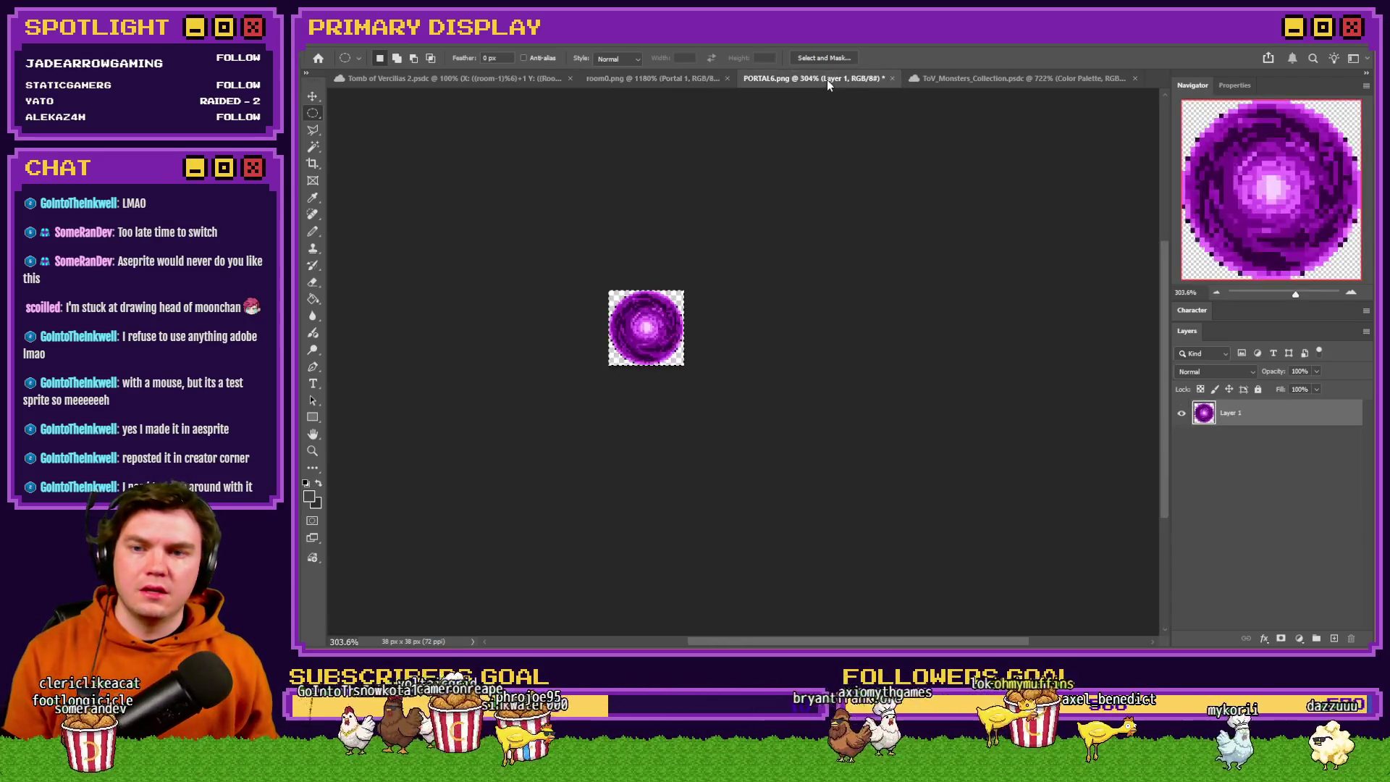
Back in room0.png, show Layer 2 so the purple orb sits inside the ring.
left_click(655, 79)
left_click(1182, 459)
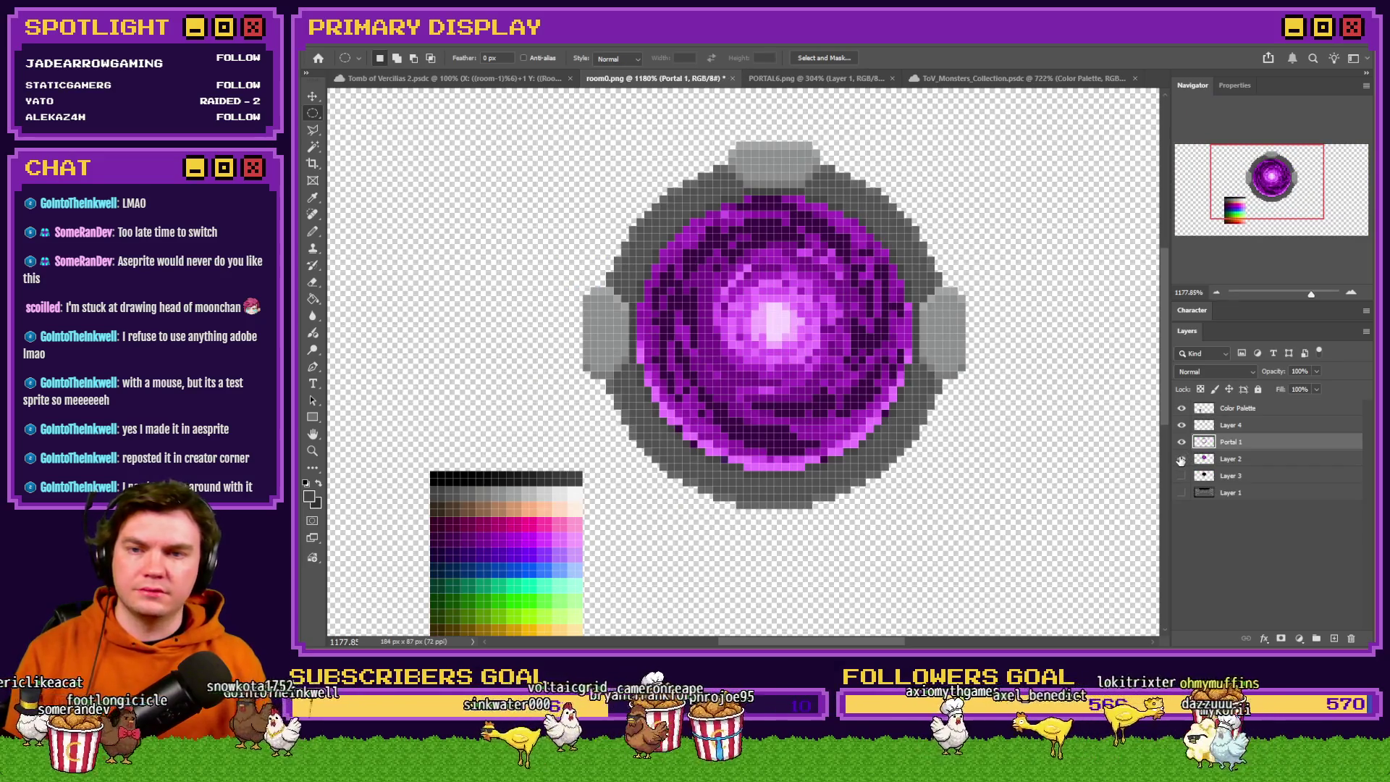
scroll(790, 364, "down", 3)
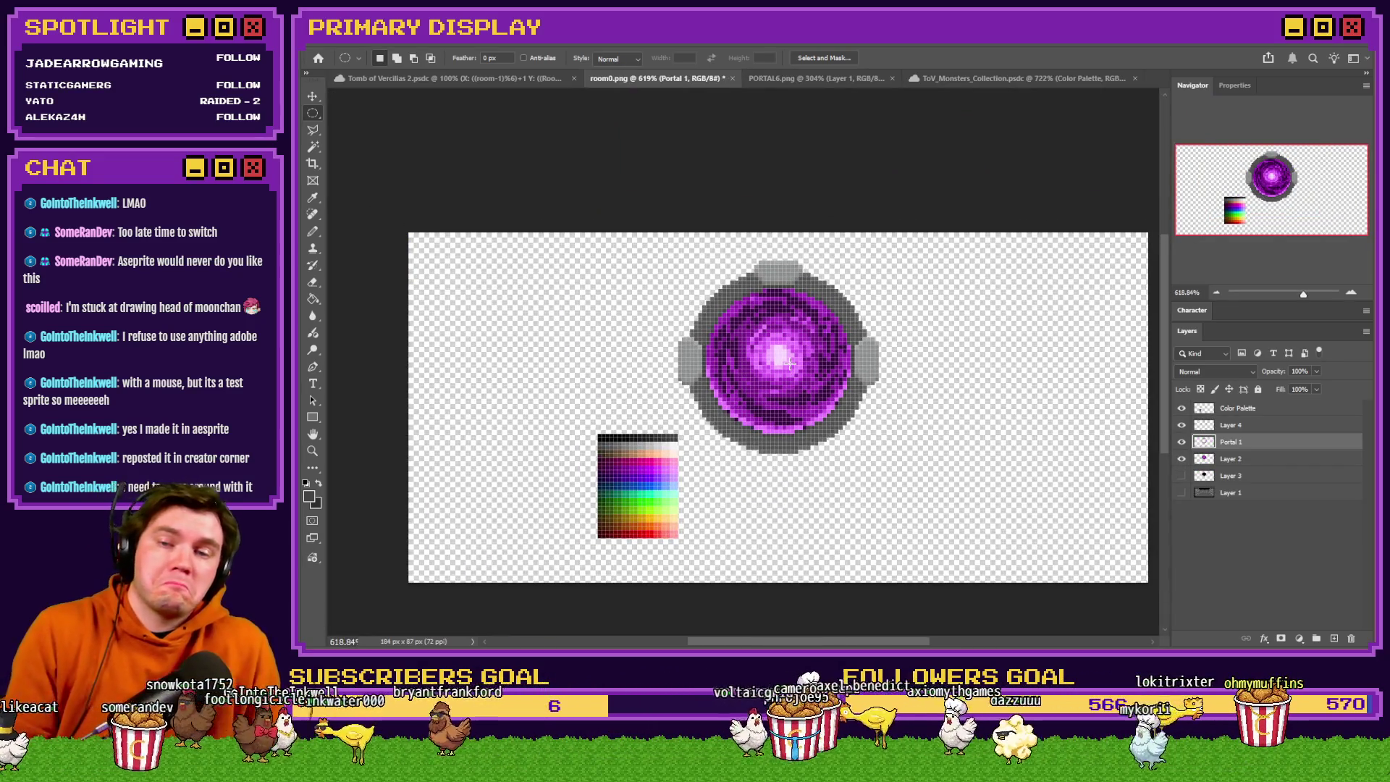
left_click(312, 301)
scroll(678, 335, "up", 2)
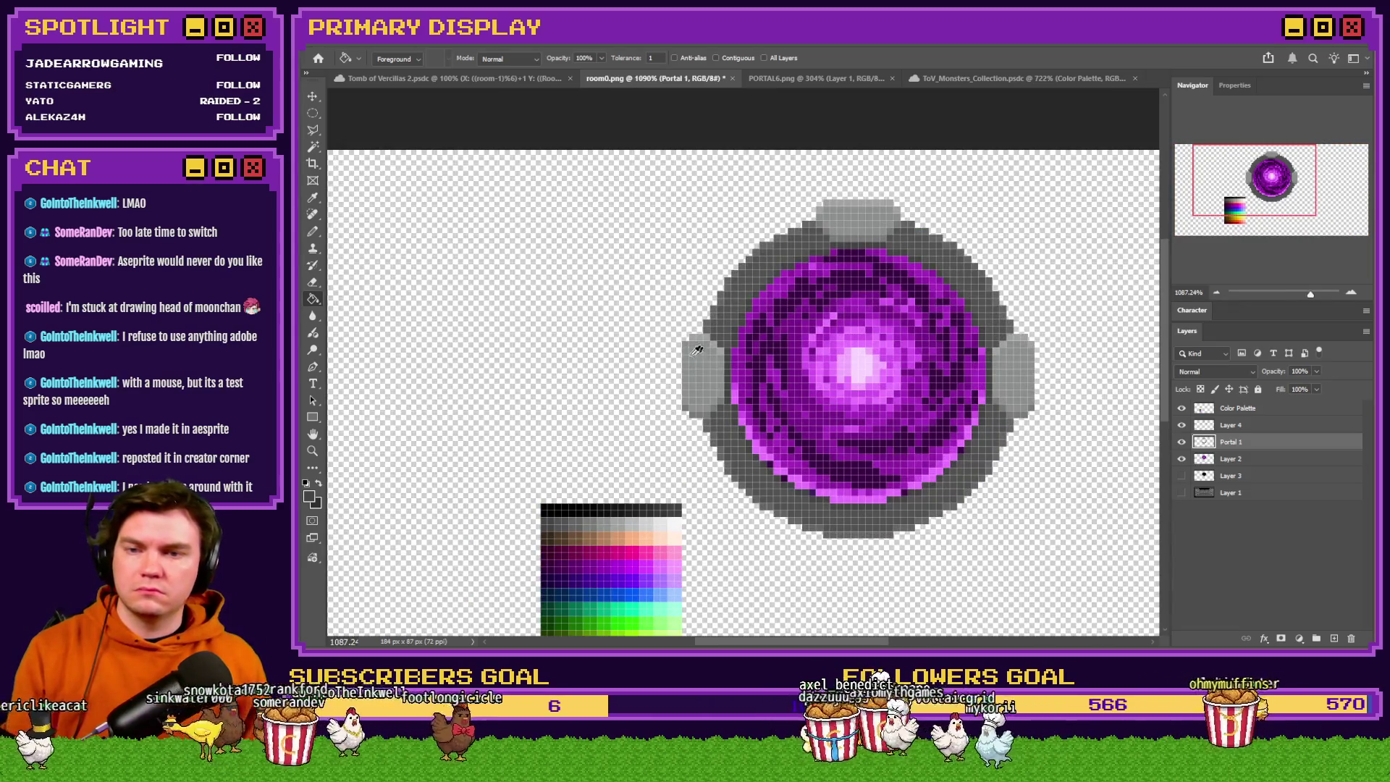
scroll(699, 353, "up", 1)
On Layer 4, bucket-fill both side caps and the top cap with a lighter grey.
left_click(1234, 427)
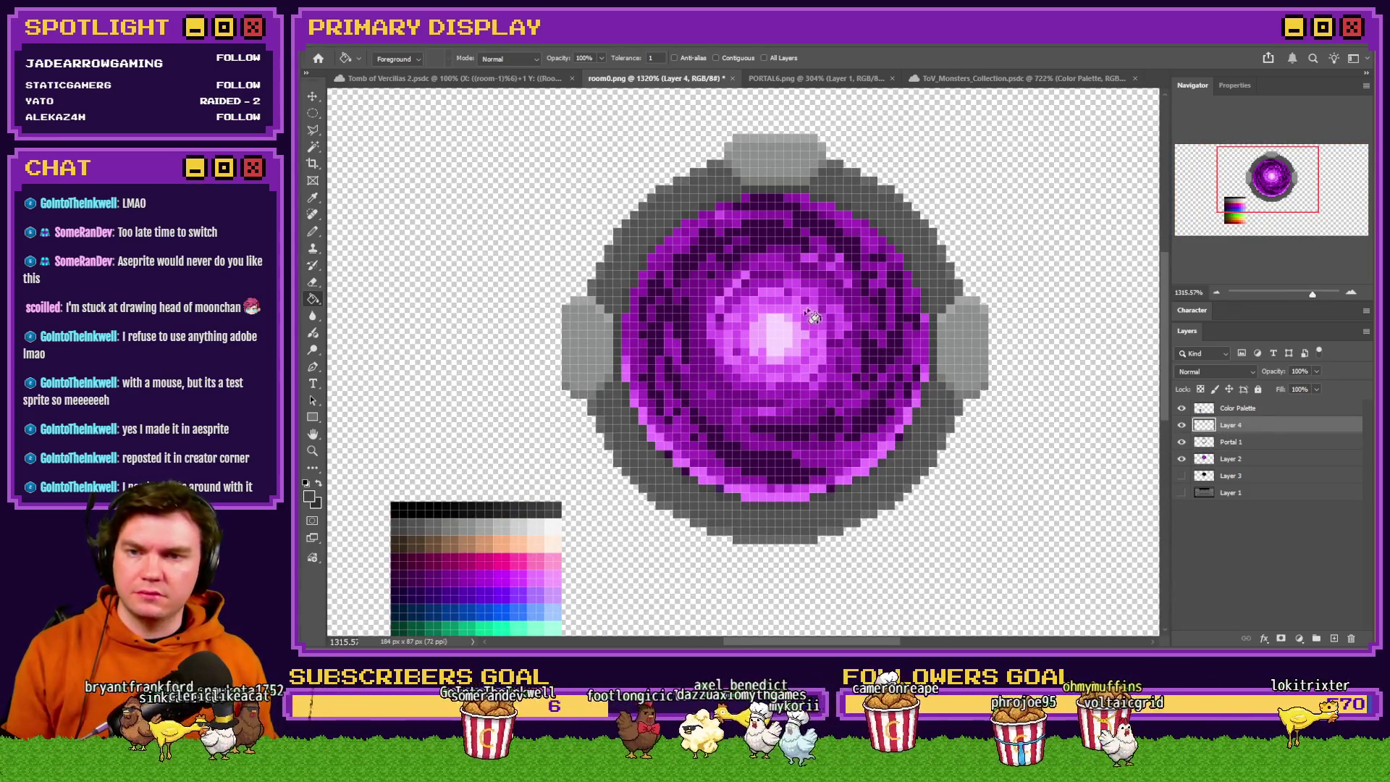
scroll(746, 352, "down", 1)
left_click(816, 118, "alt")
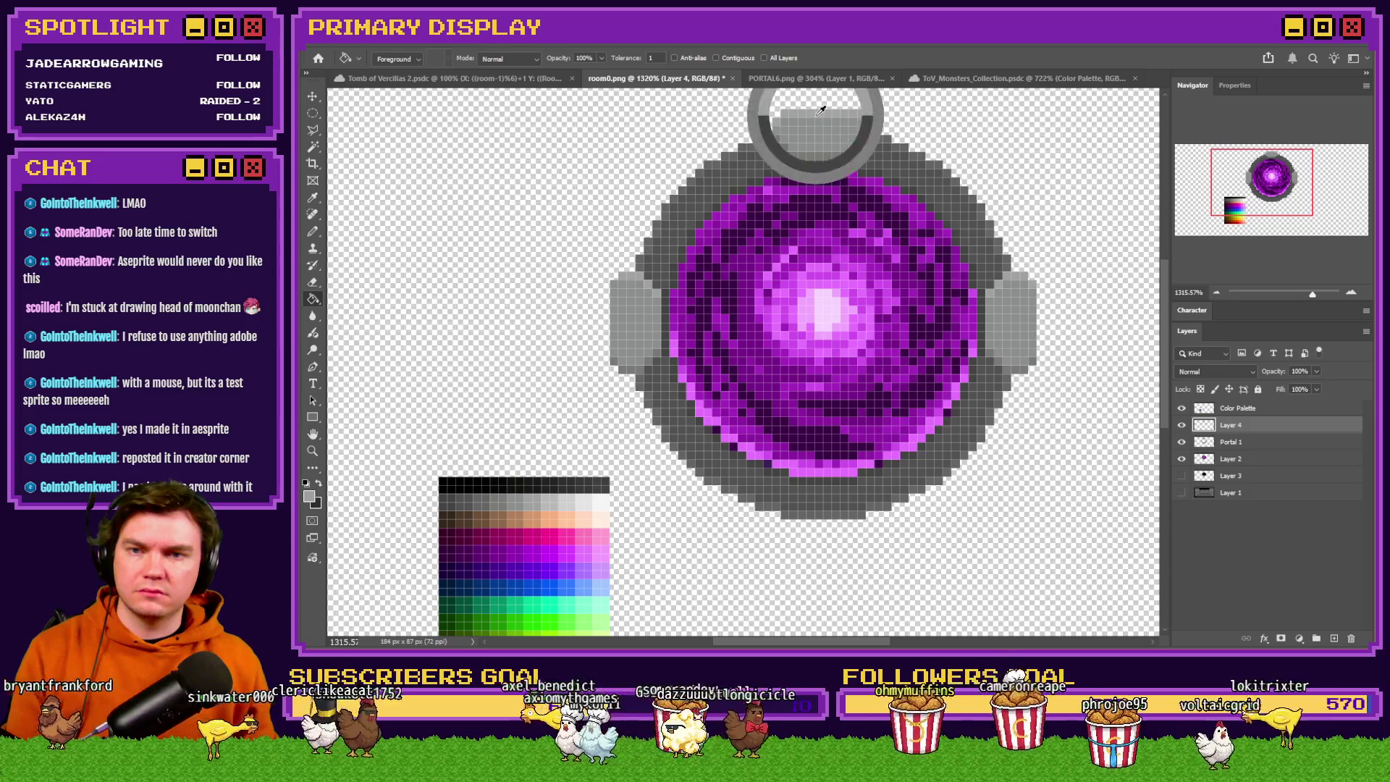
mouse_move(544, 498)
left_mouse_down()
mouse_move(570, 500)
mouse_move(523, 497)
left_mouse_up()
left_click(641, 355)
left_click(801, 160)
On Portal 1, refill the ring's dark grey pixels with a lighter palette grey.
left_click(1205, 442)
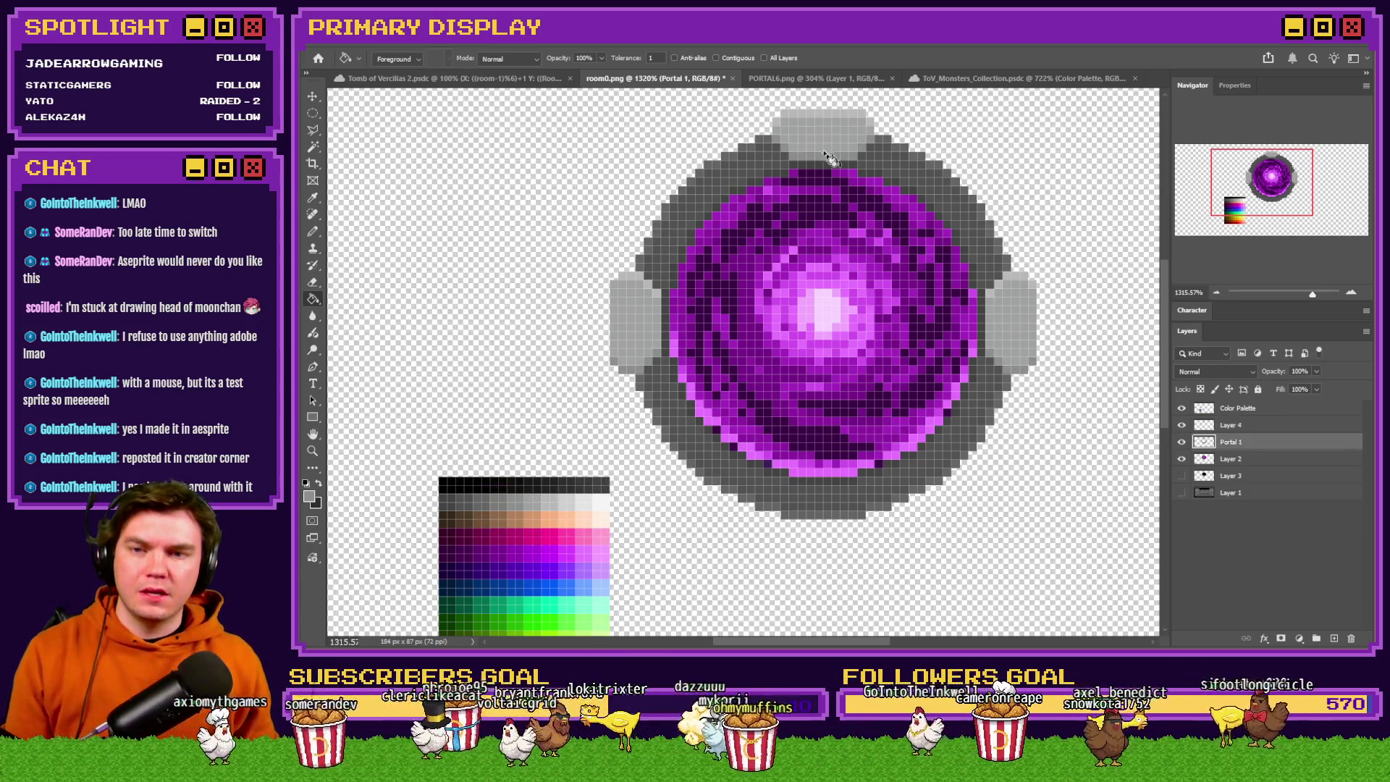
left_click(766, 147)
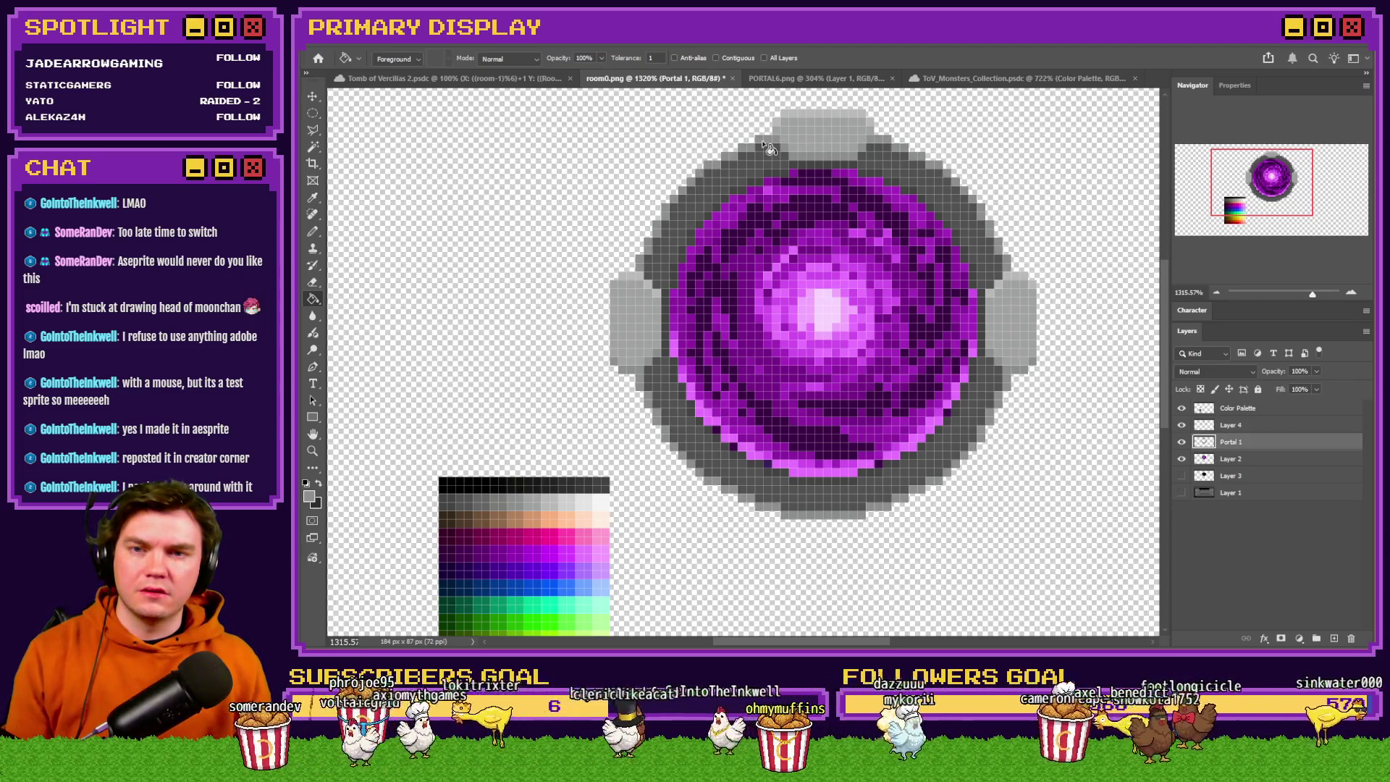
left_click_drag(574, 509, 500, 499)
left_click(731, 182)
left_click(751, 187)
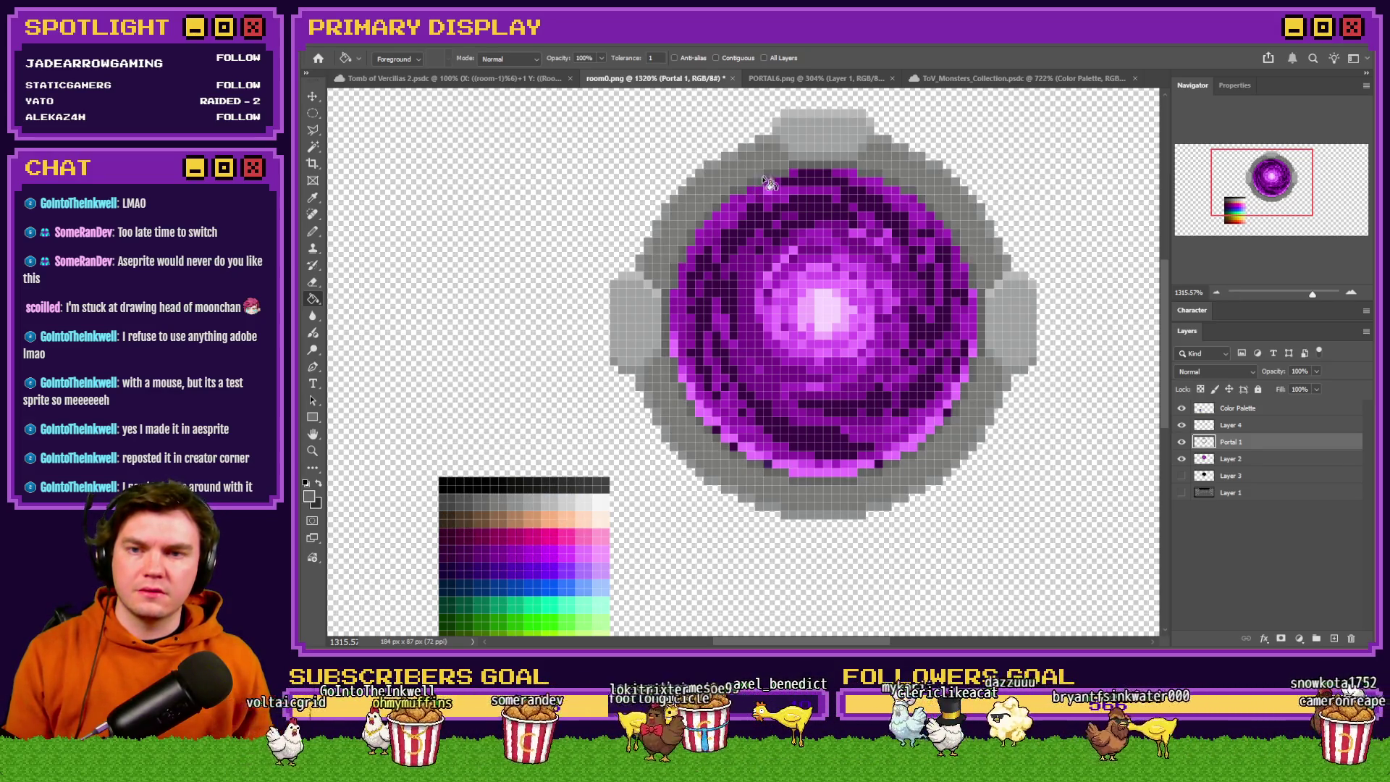
scroll(735, 253, "down", 5)
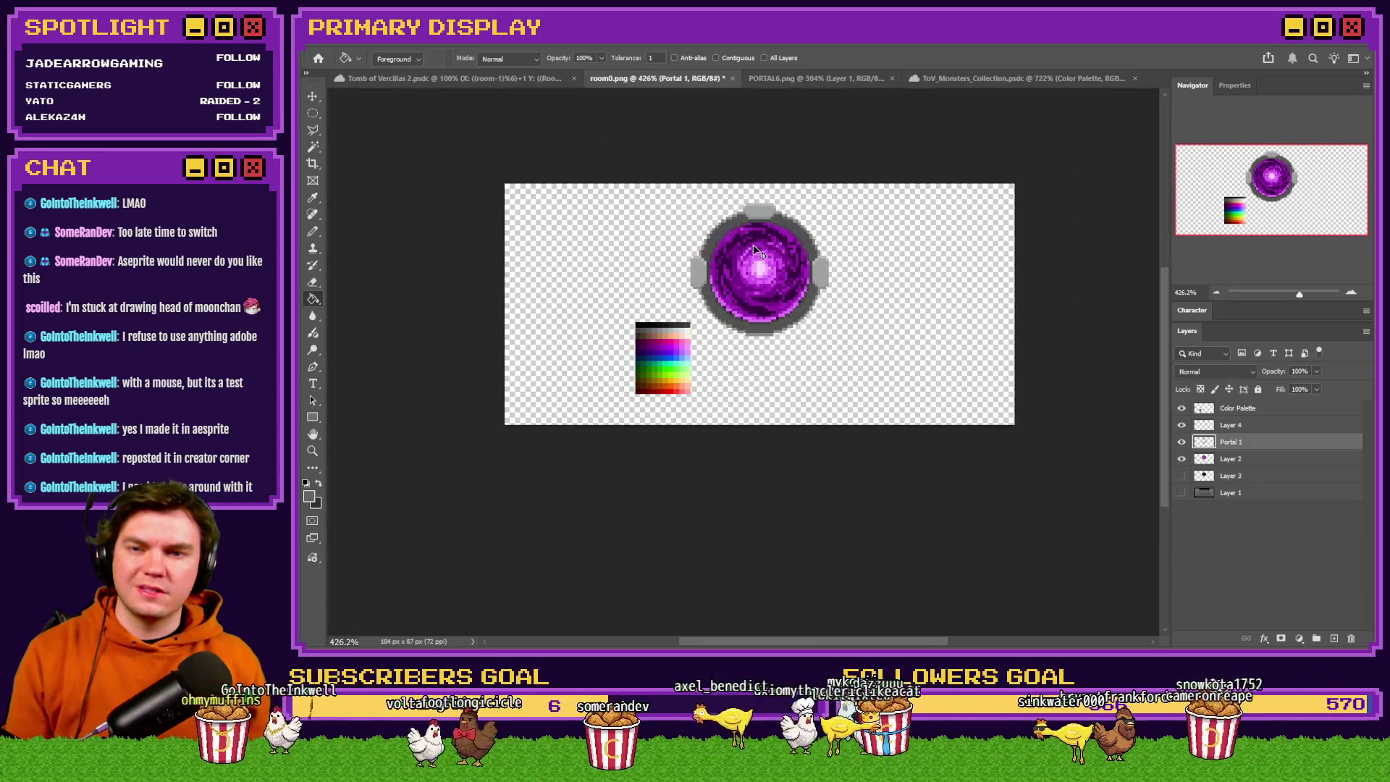
Sample the top cap's stone grey, then take the Pencil on Layer 4.
scroll(726, 266, "up", 5)
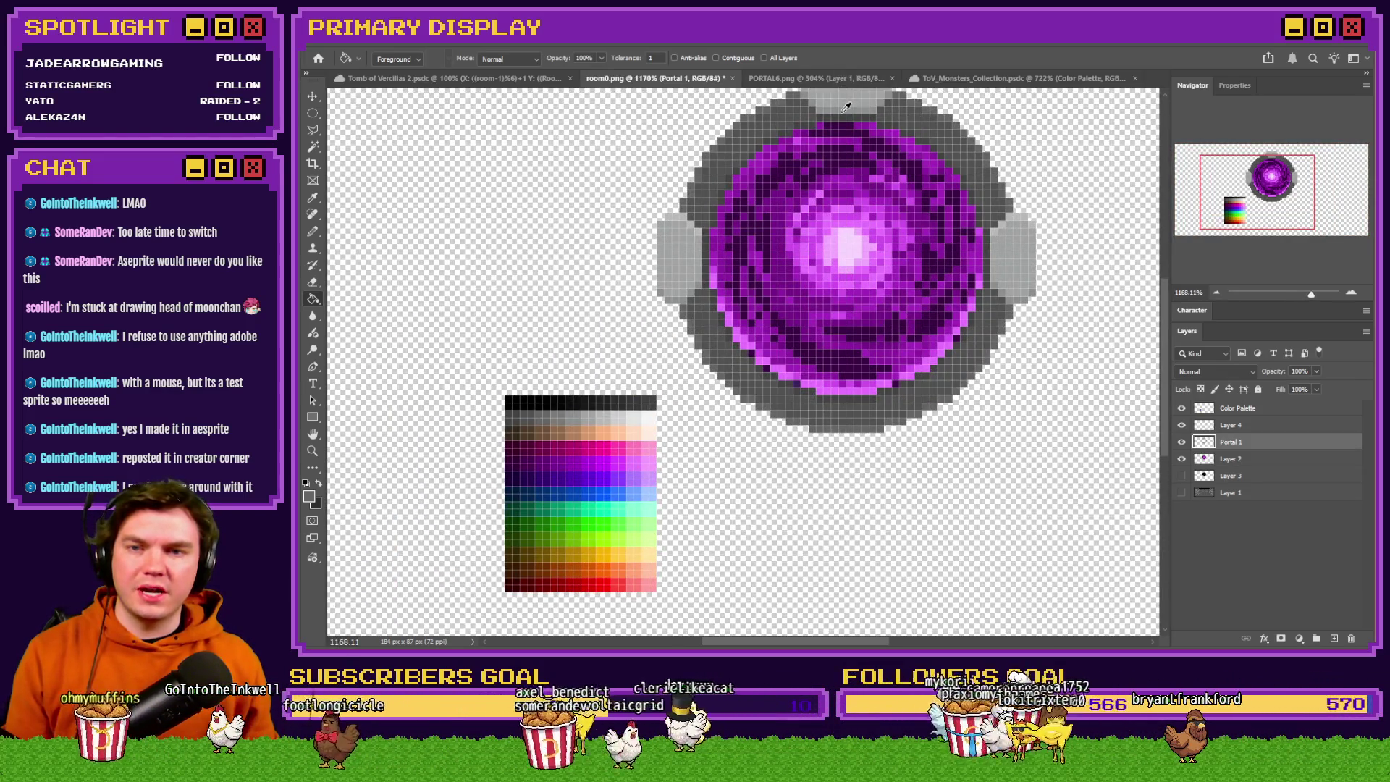
scroll(840, 120, "up", 2)
left_click(816, 138, "alt")
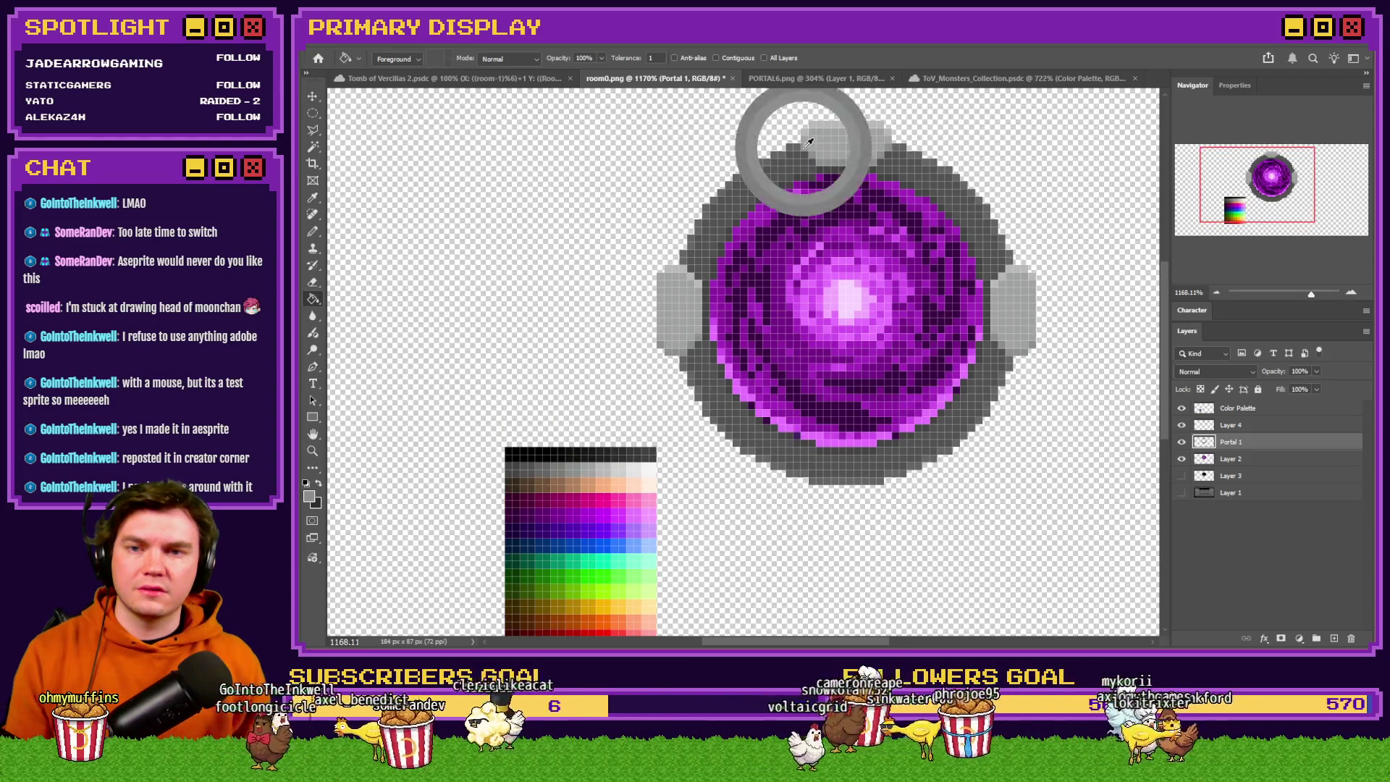
left_click_drag(584, 471, 543, 466)
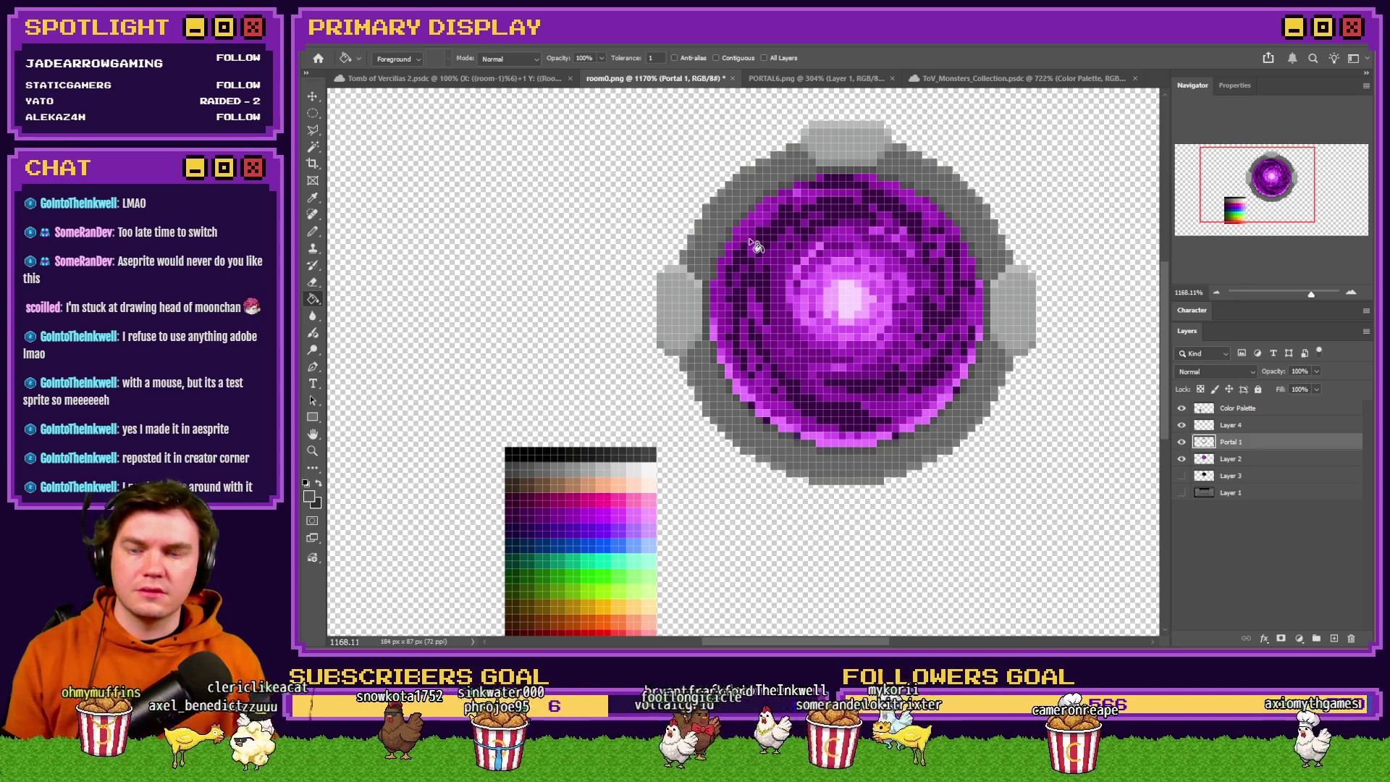
scroll(728, 258, "down", 2)
scroll(727, 340, "up", 1)
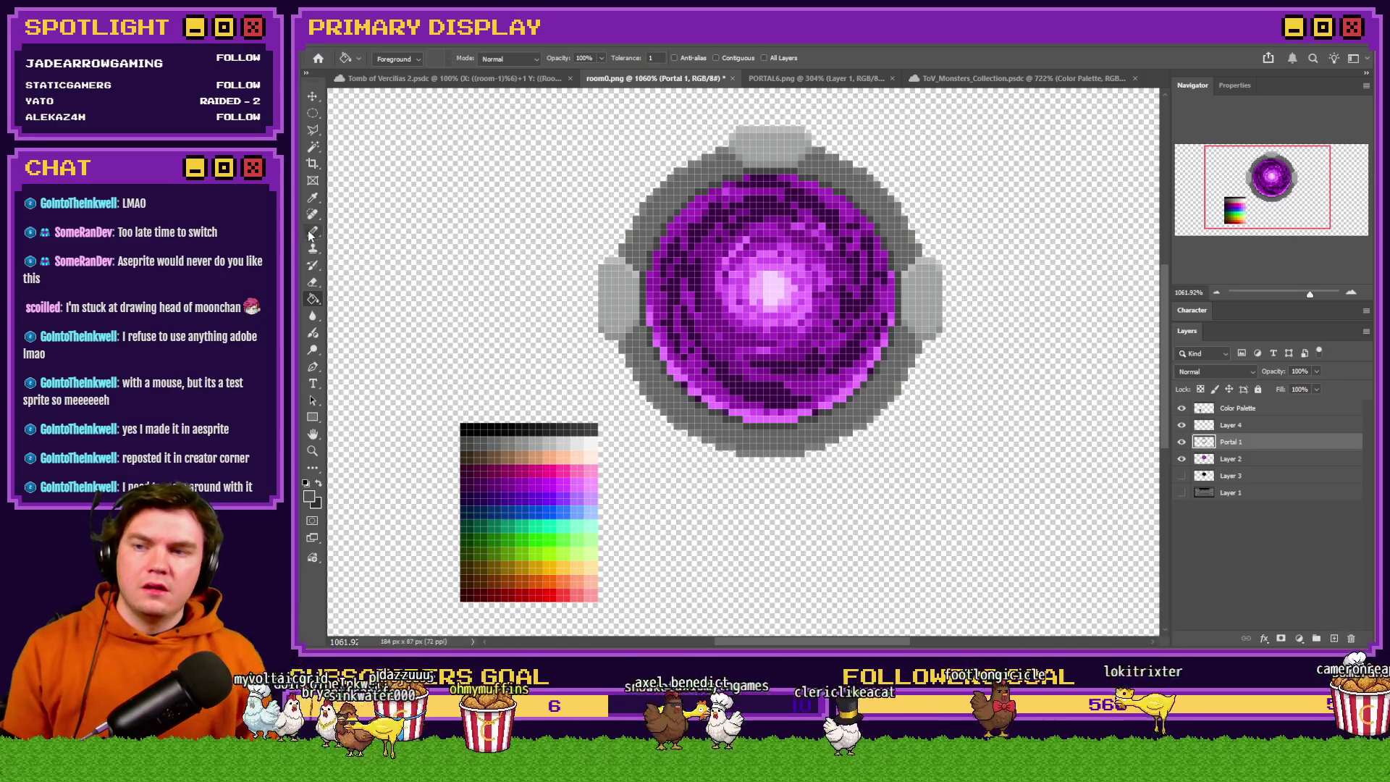
key("b")
left_click(1232, 426)
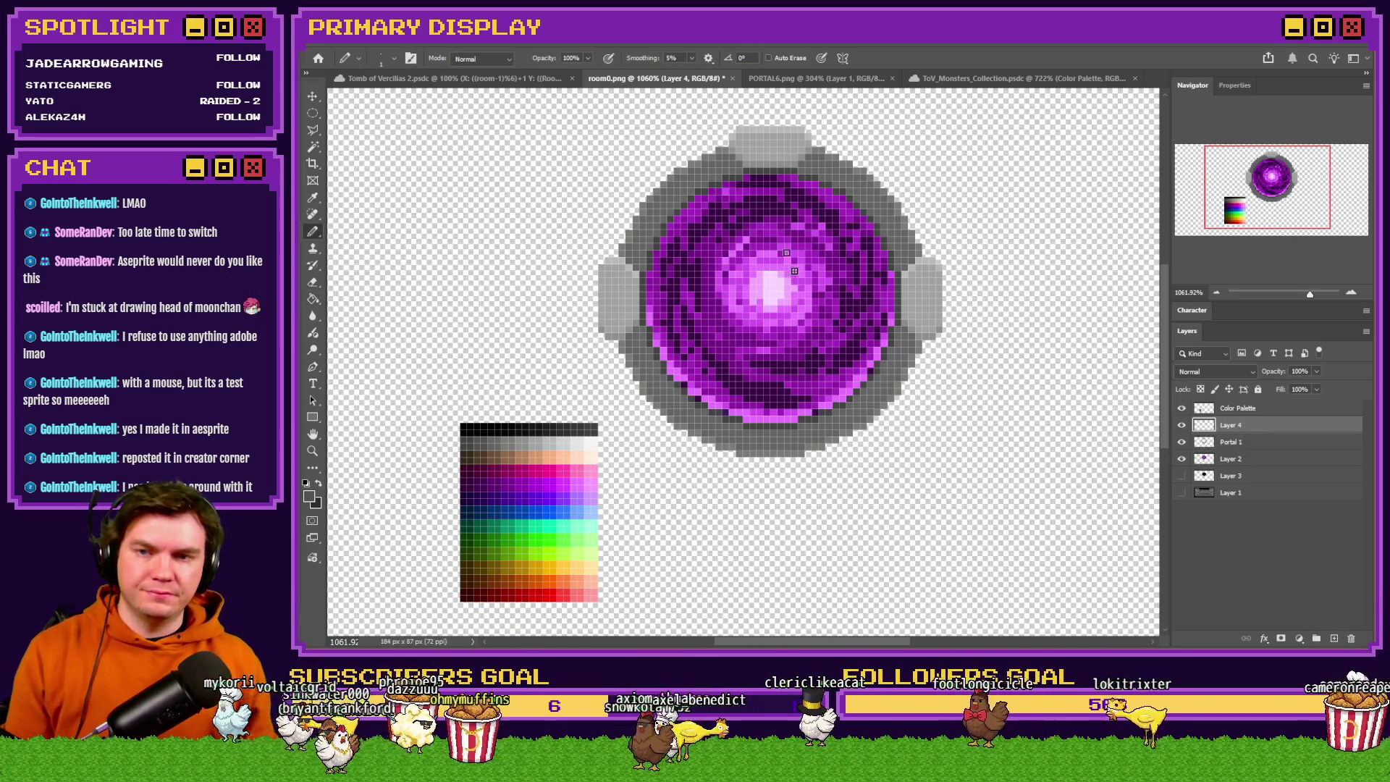
Hide Portal 1 and the orb, then pencil grey pixels around the top cap's edges and outline.
scroll(795, 125, "up", 3)
left_click(1182, 443)
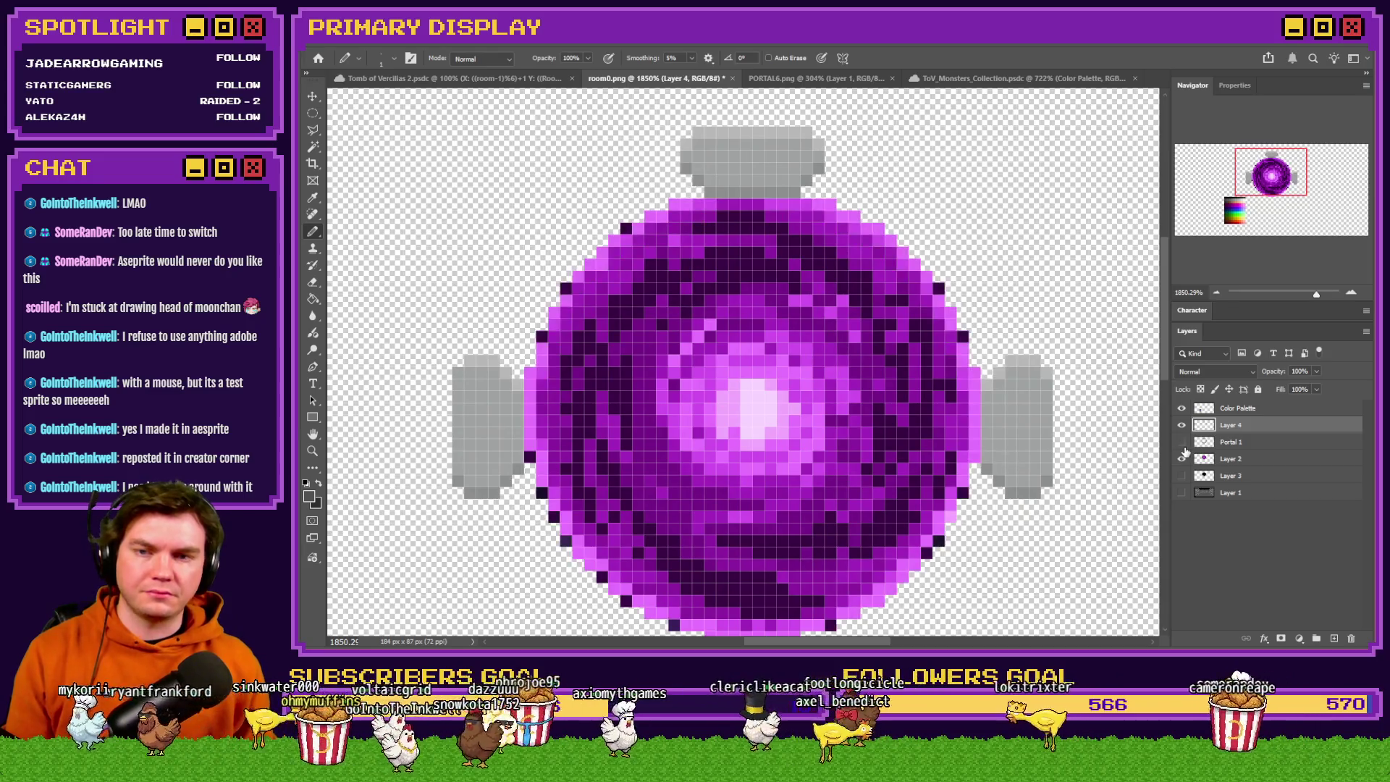
left_click(1182, 459)
left_click(1182, 442)
scroll(759, 310, "down", 2)
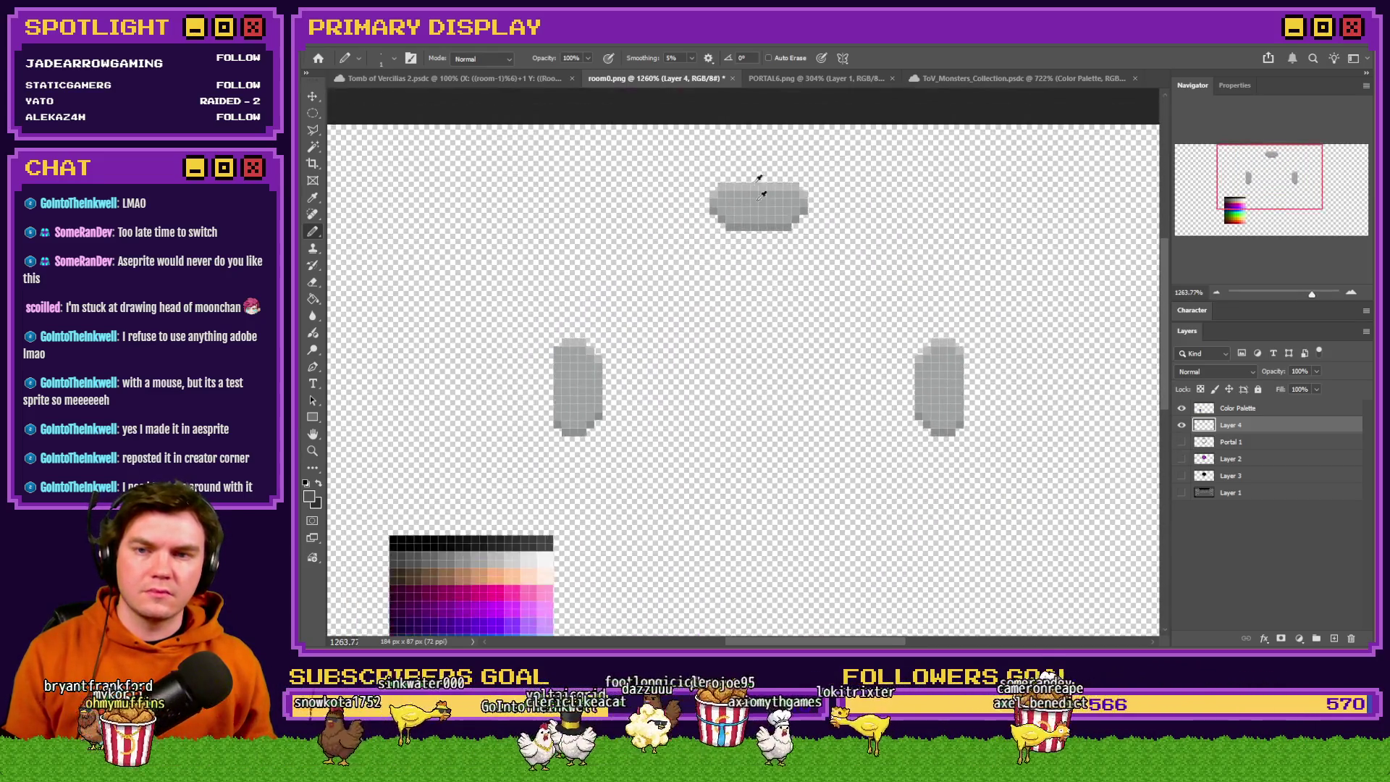
scroll(746, 185, "up", 5)
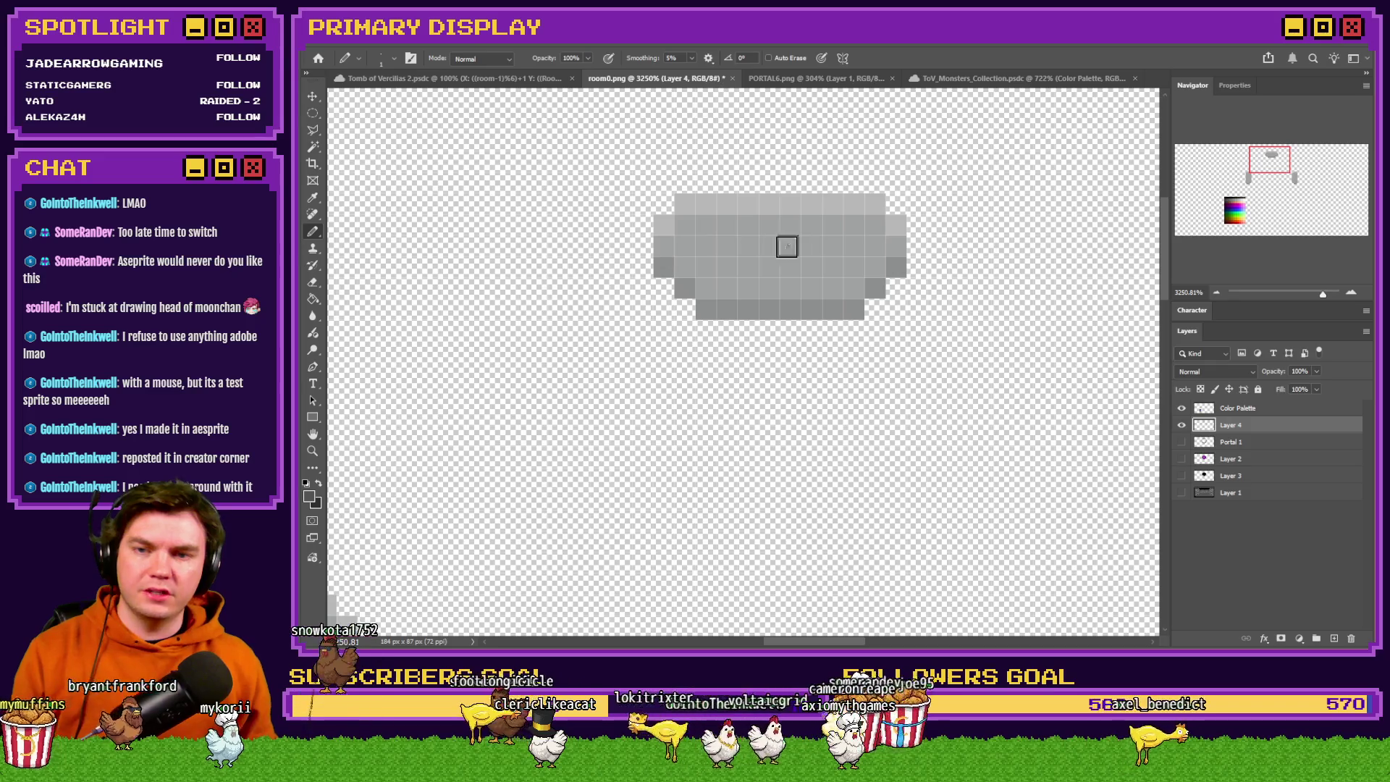
scroll(877, 237, "up", 2)
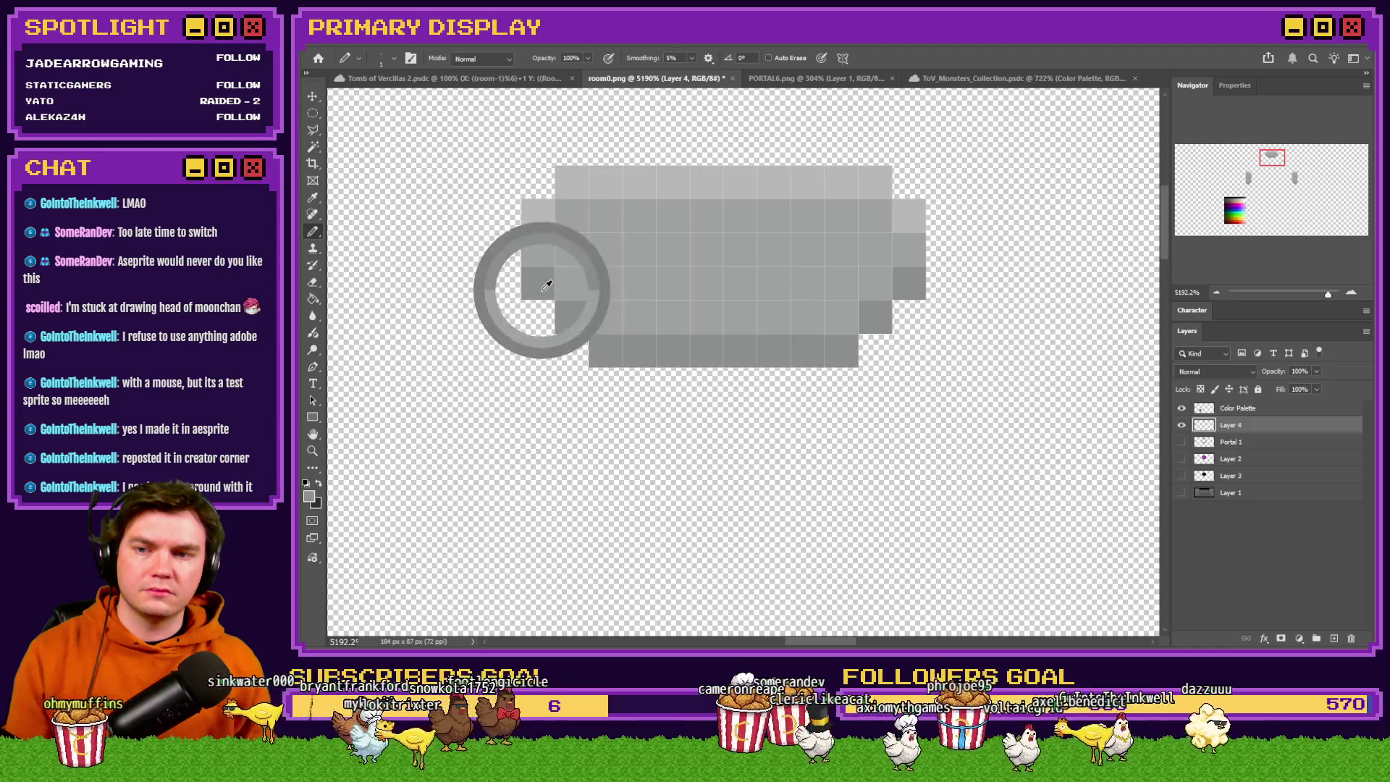
mouse_move(533, 320)
left_mouse_down()
mouse_move(593, 379)
mouse_move(823, 384)
mouse_move(909, 316)
left_mouse_up()
left_click(874, 253, "alt")
mouse_move(874, 254)
left_mouse_down()
mouse_move(878, 310)
mouse_move(785, 351)
mouse_move(615, 348)
mouse_move(550, 290)
left_mouse_up()
Show Portal 1 again and add a new grey pixel row beneath the top cap.
left_click(1182, 441)
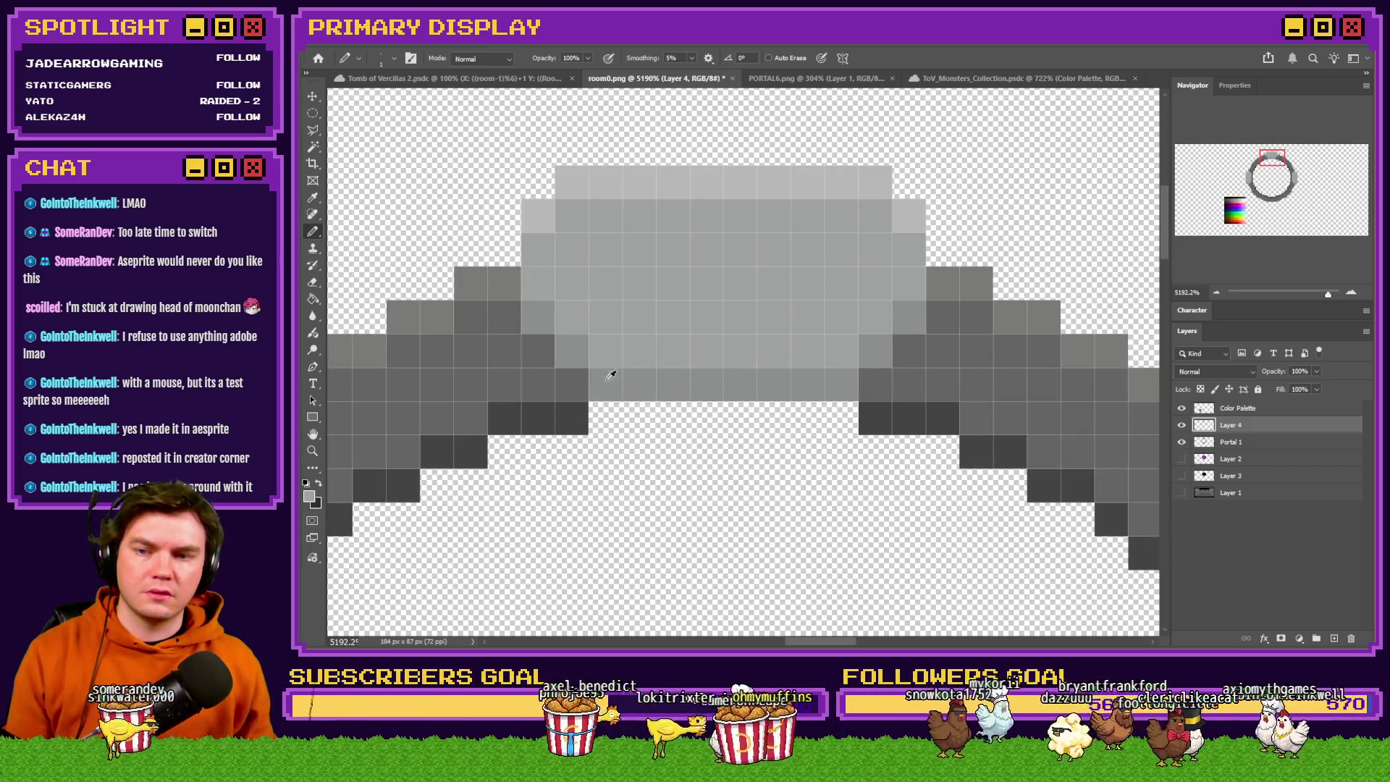
left_click(640, 389, "alt")
mouse_move(636, 417)
left_mouse_down()
mouse_move(802, 412)
mouse_move(630, 382)
left_mouse_up()
scroll(797, 301, "down", 5)
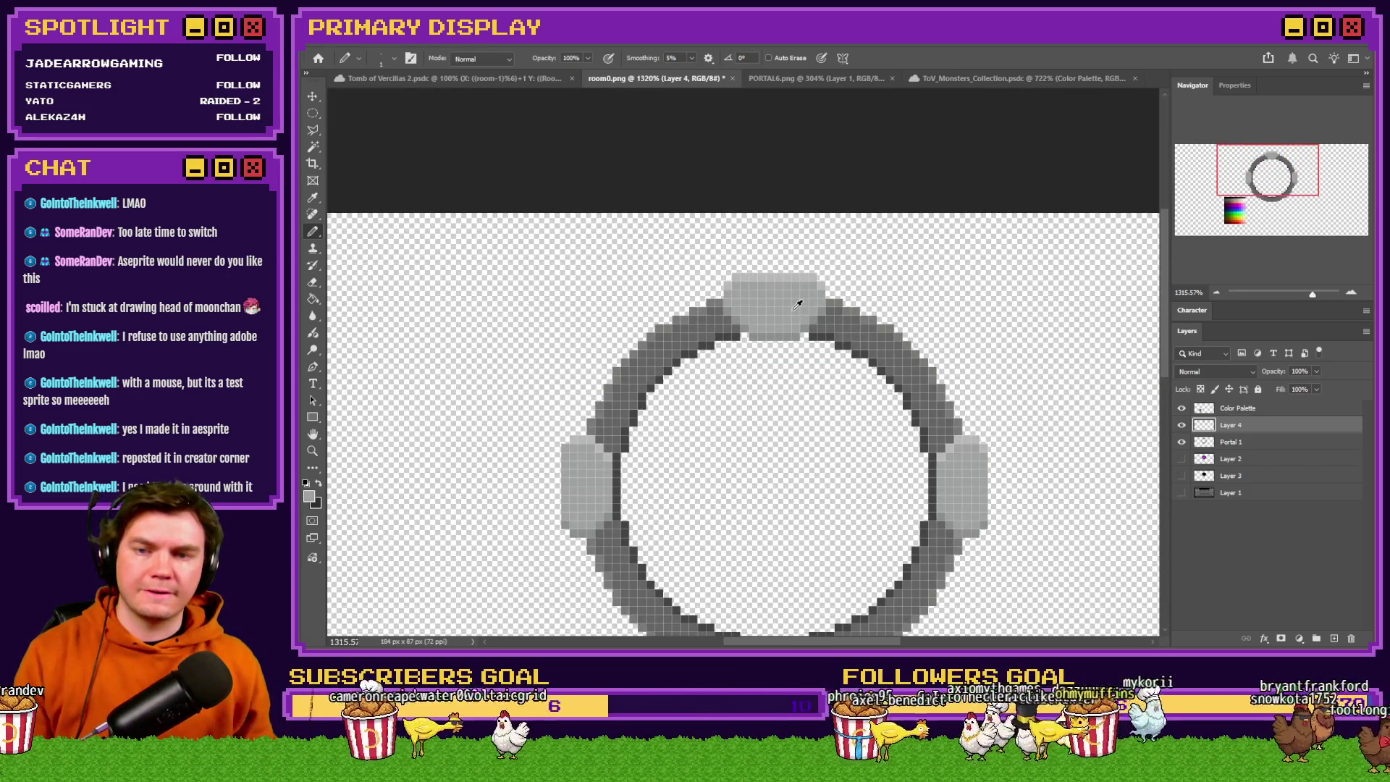
scroll(808, 292, "down", 2)
scroll(799, 307, "up", 4)
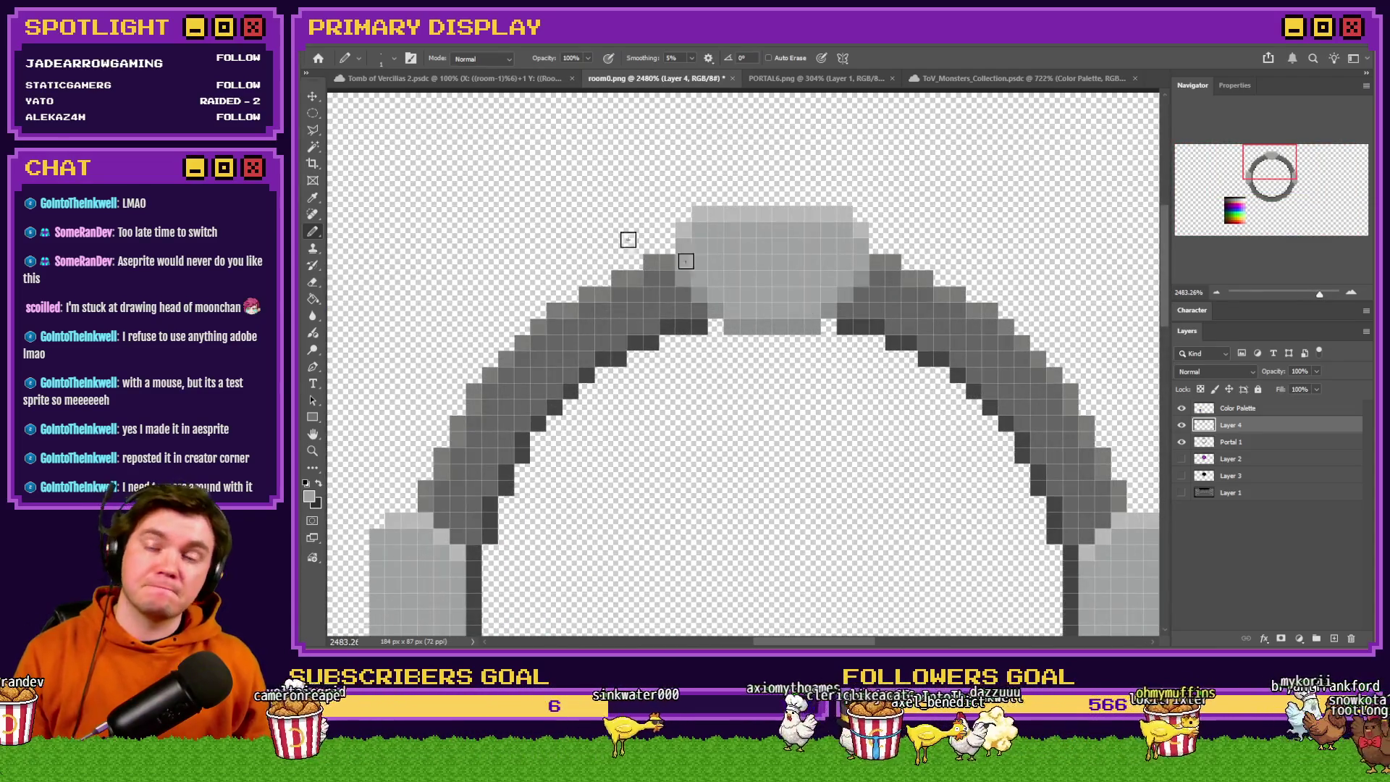
left_click(313, 114)
scroll(700, 247, "down", 2)
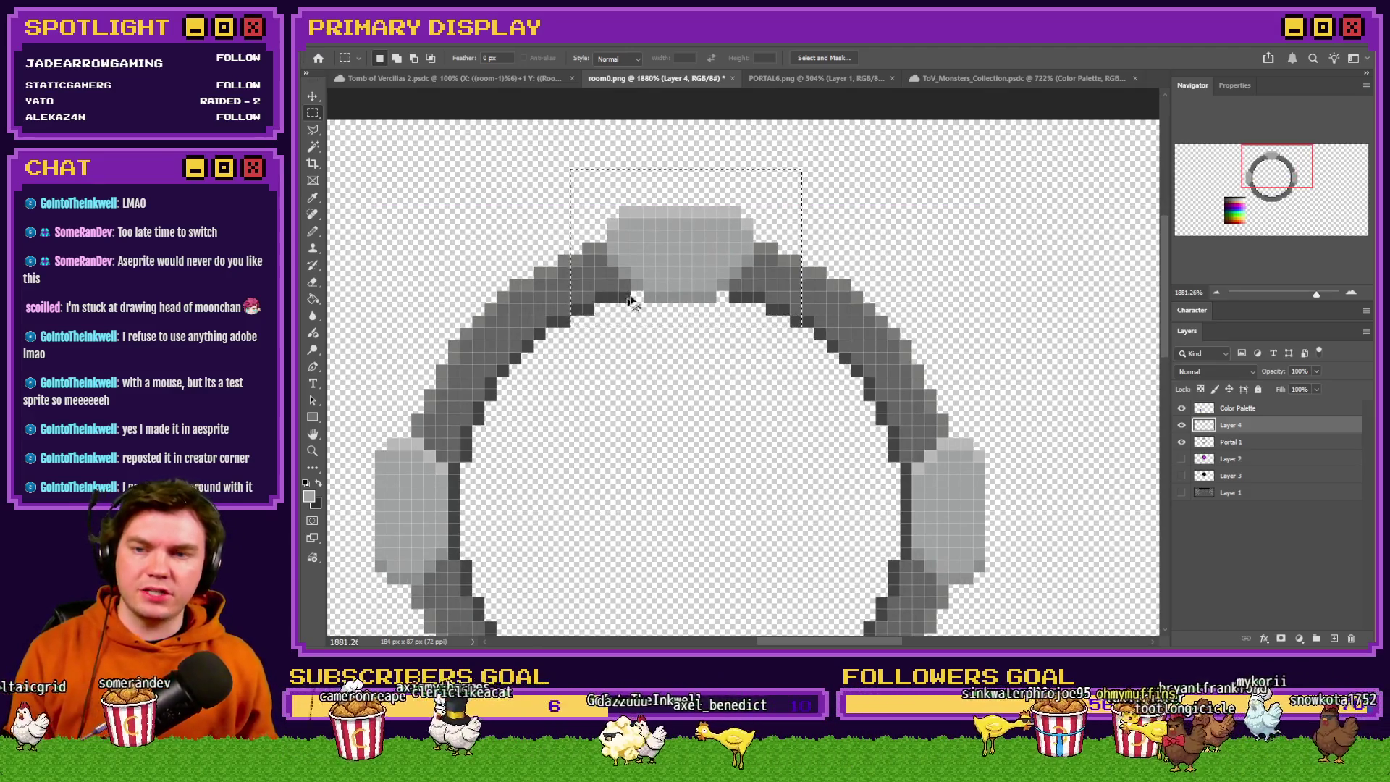
Copy the selected cap to a new layer, rotate it 90 degrees, and move it to the ring's right side.
right_click(677, 249)
left_click(695, 373)
key("ctrl+t")
left_click_drag(701, 173, 816, 246)
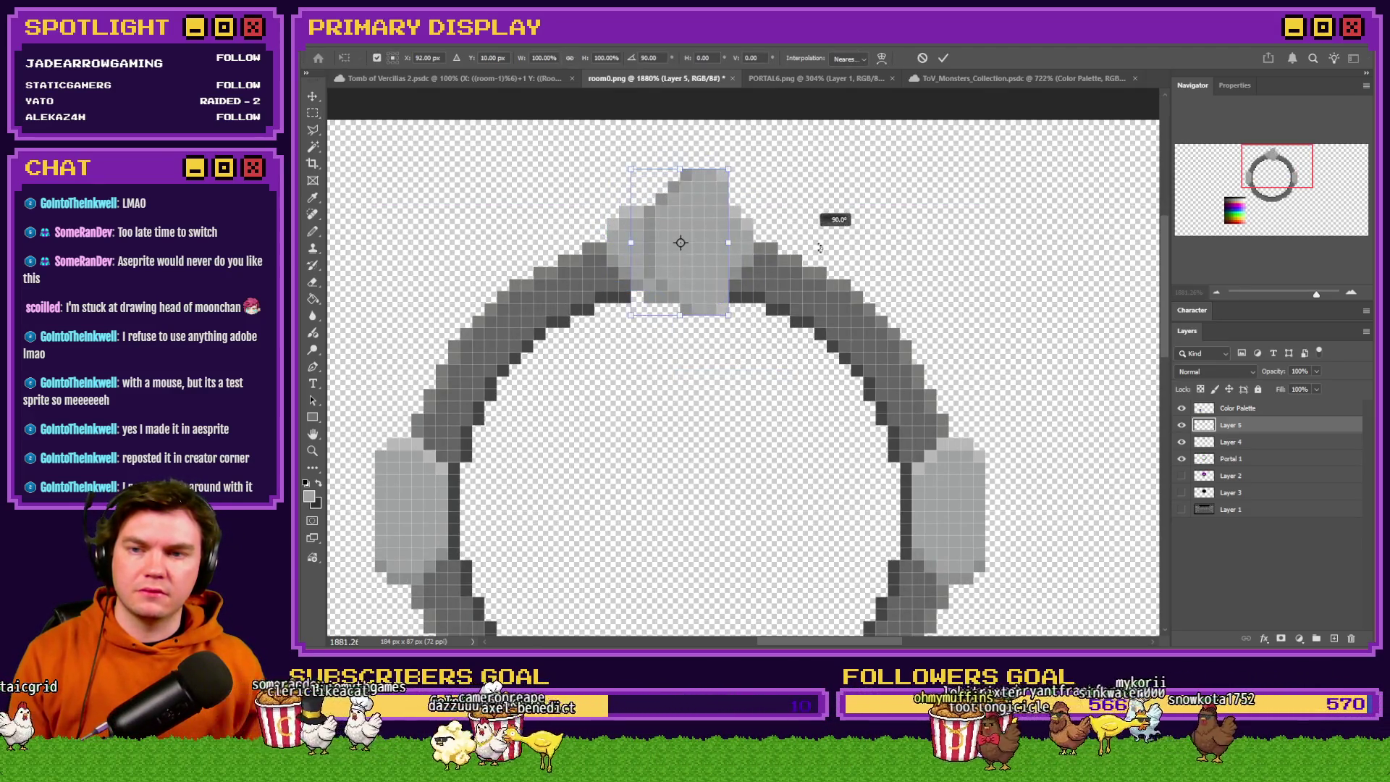
key("Return")
mouse_move(680, 210)
left_mouse_down()
mouse_move(847, 459)
mouse_move(901, 455)
mouse_move(903, 441)
left_mouse_up()
Fill areas of the right cap light grey, sampling the grey from the top cap.
scroll(903, 441, "down", 3)
scroll(903, 441, "up", 5)
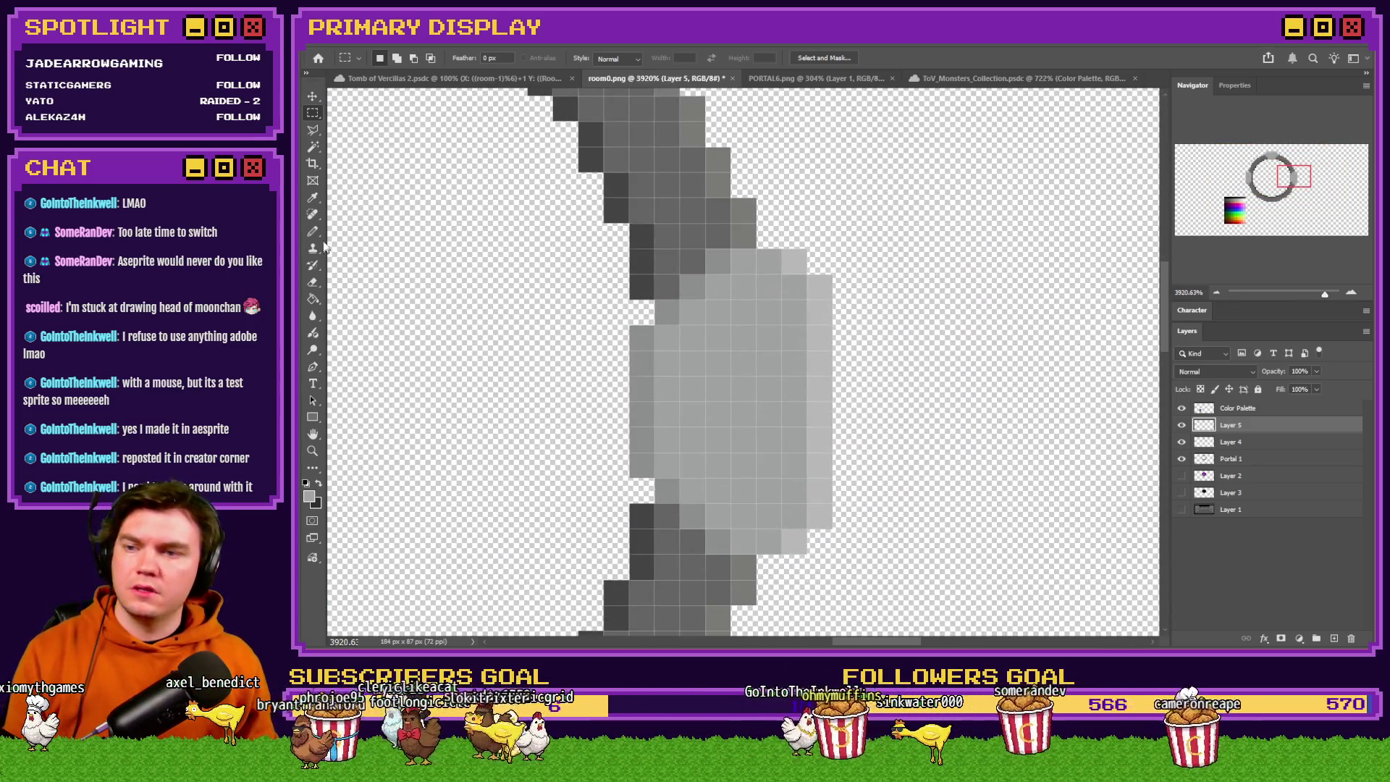
left_click(313, 232)
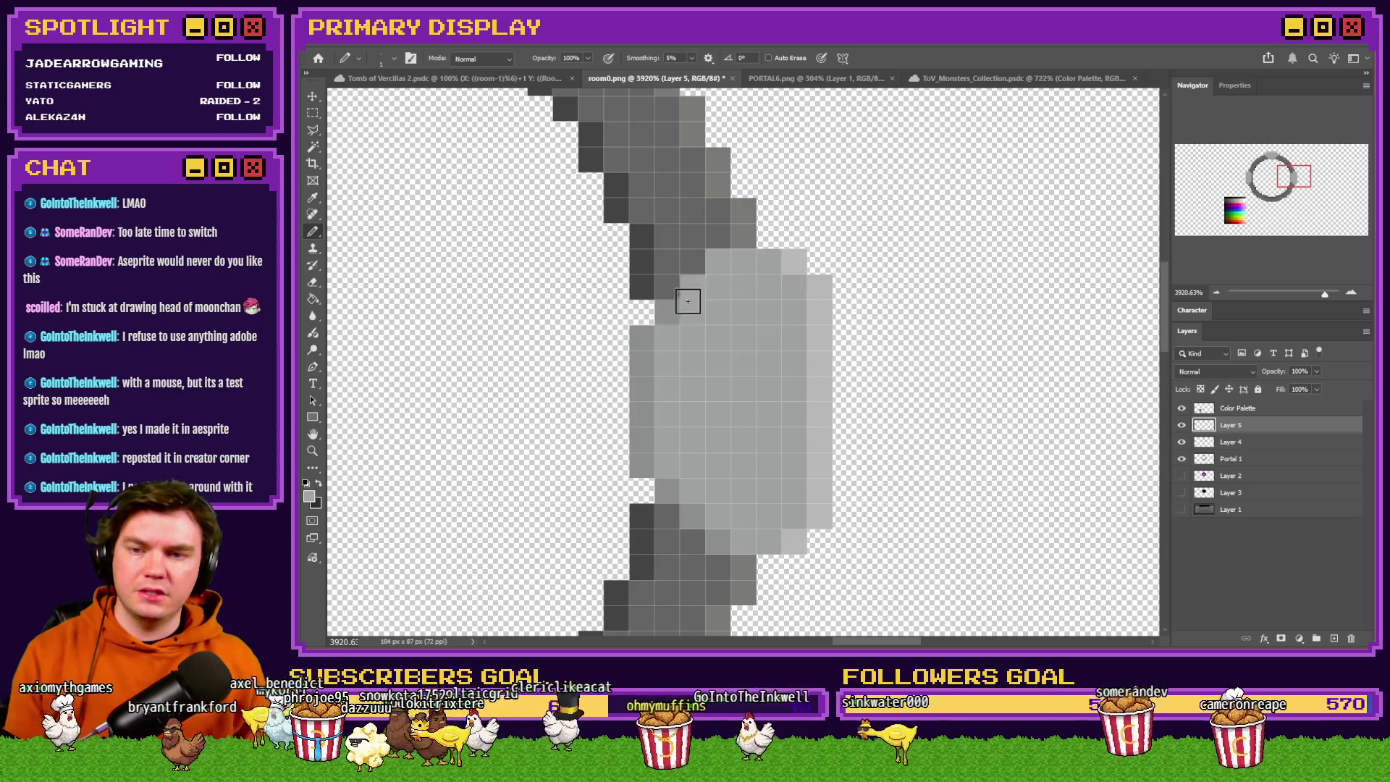
left_click(313, 299)
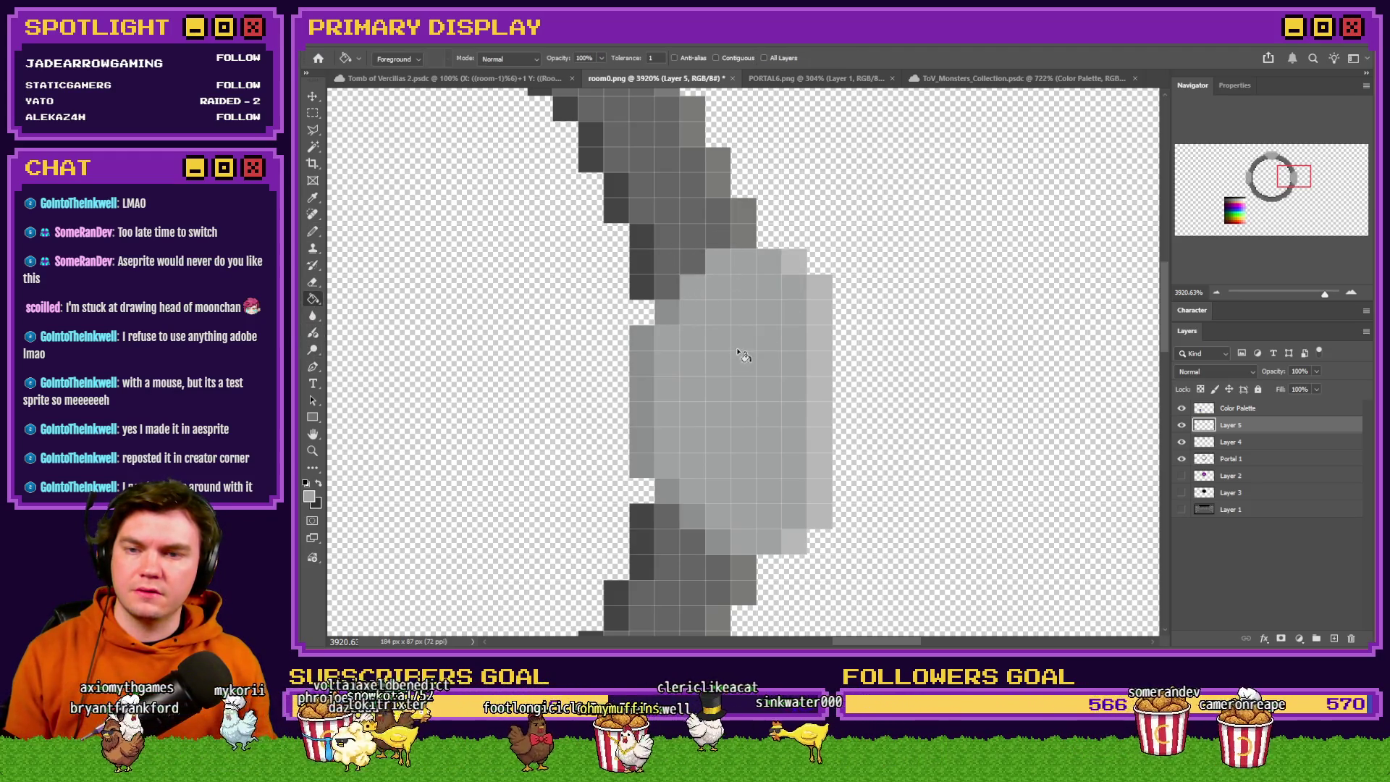
left_click(818, 324)
left_click(644, 373)
left_click(313, 231)
scroll(672, 358, "down", 2)
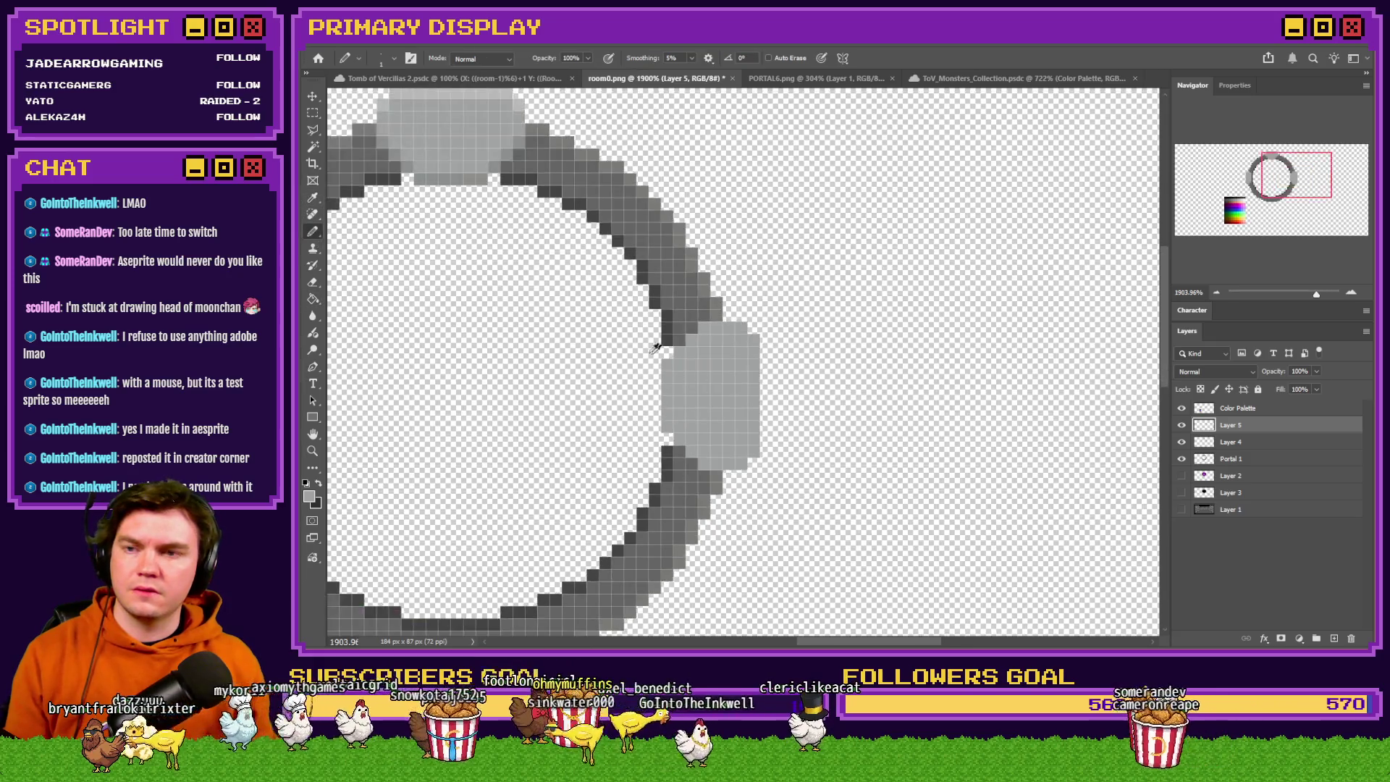
scroll(754, 459, "up", 2)
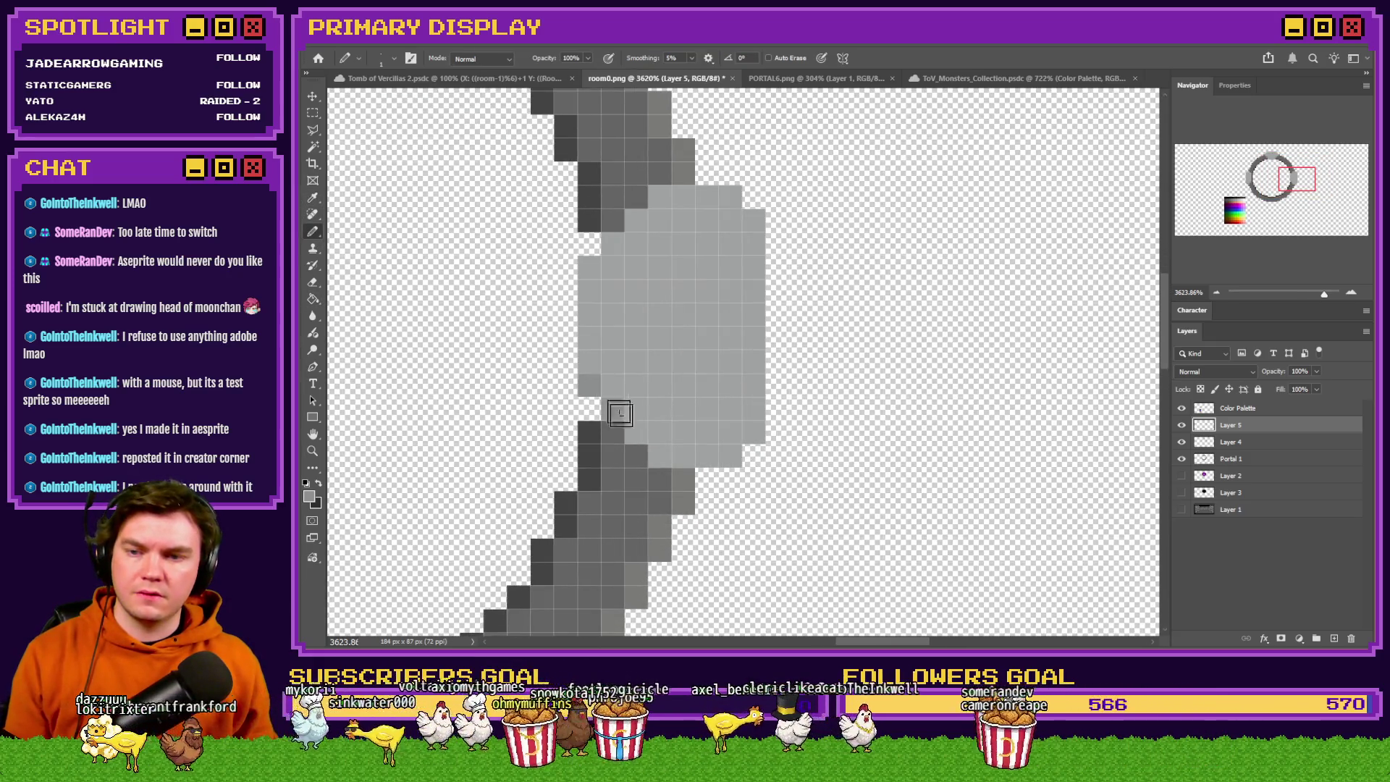
scroll(857, 462, "down", 2)
left_click(600, 175, "alt")
scroll(809, 384, "up", 2)
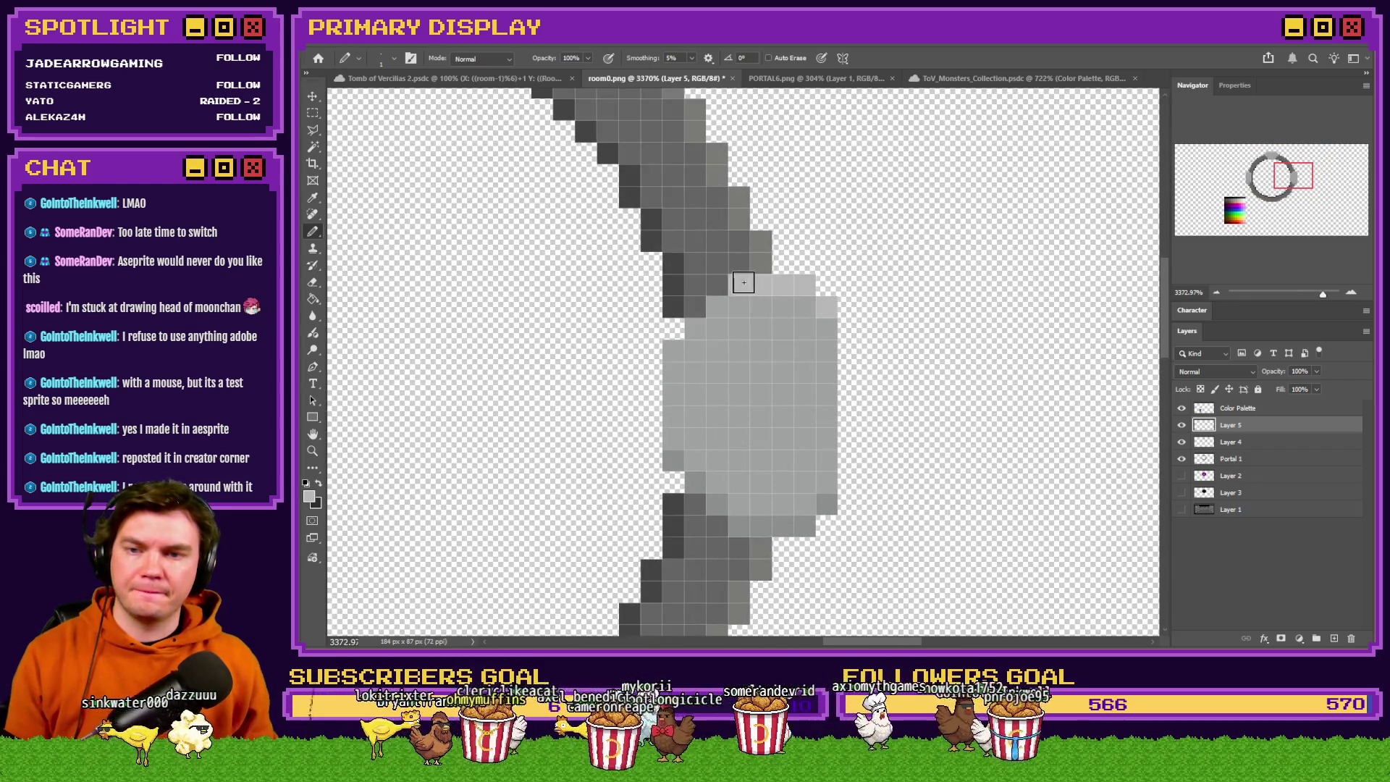
scroll(838, 332, "down", 4)
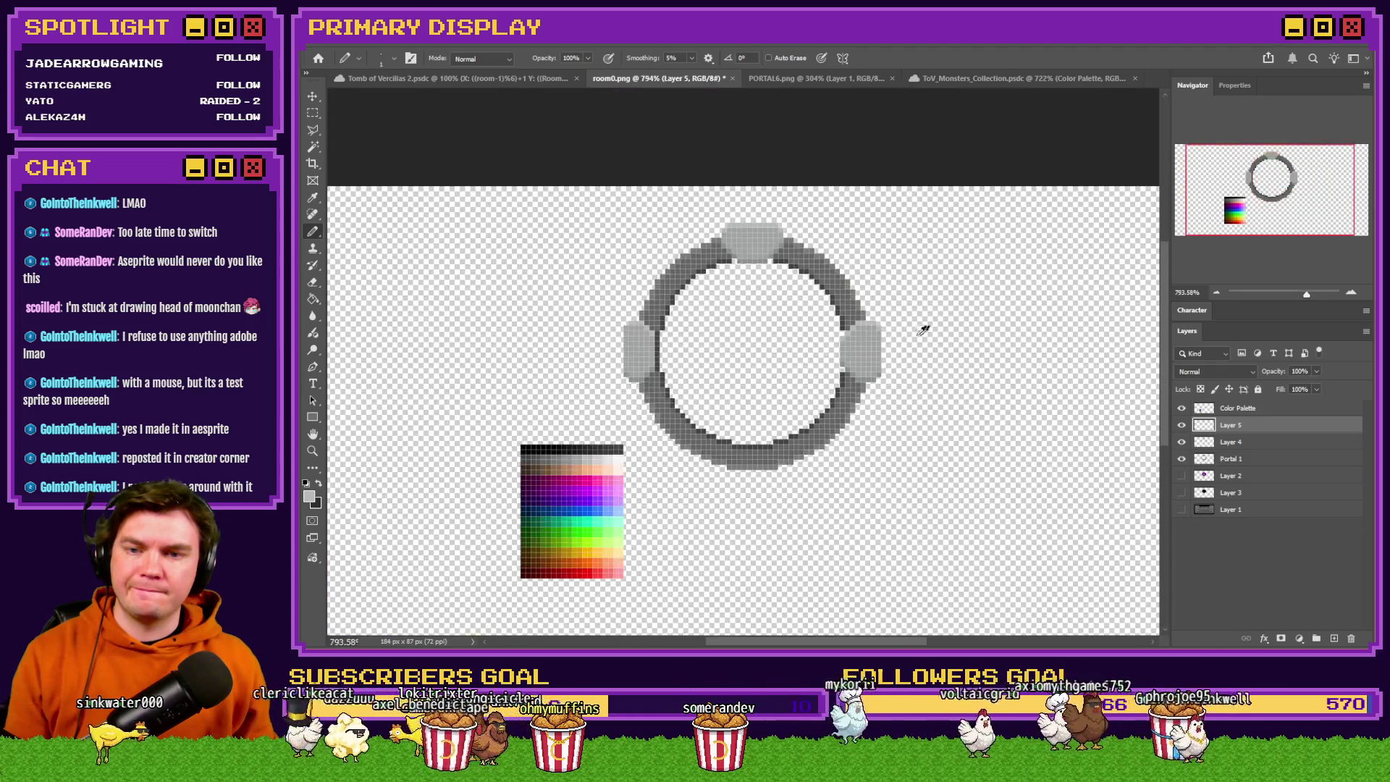
scroll(720, 348, "up", 2)
On Layer 4, copy the right octagon stone, flip it horizontally, place it left, and merge down.
key("ctrl+e")
key("ctrl+e")
left_click(314, 112)
key("ctrl+z")
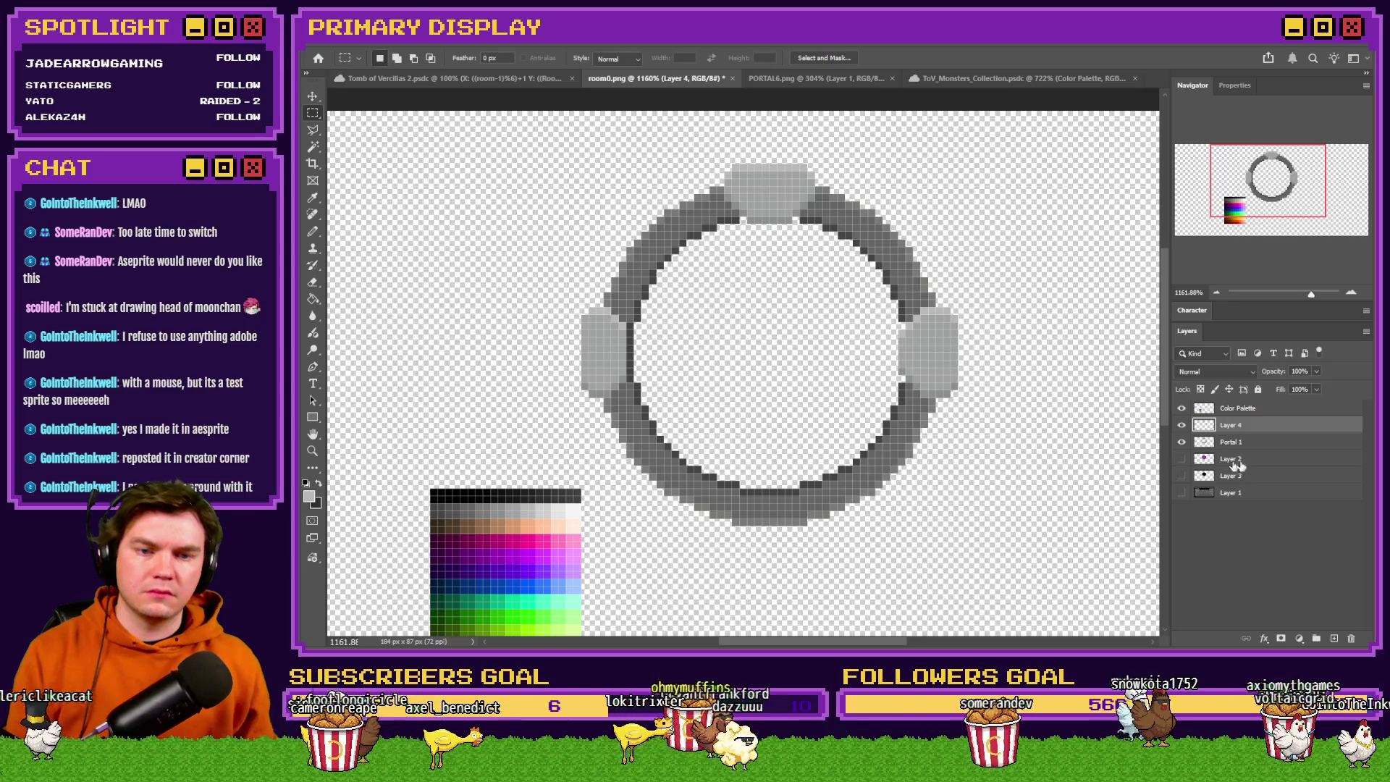
left_click_drag(990, 317, 898, 380)
key("ctrl+j")
right_click(931, 351)
left_click(970, 471)
right_click(932, 351)
left_click(970, 600)
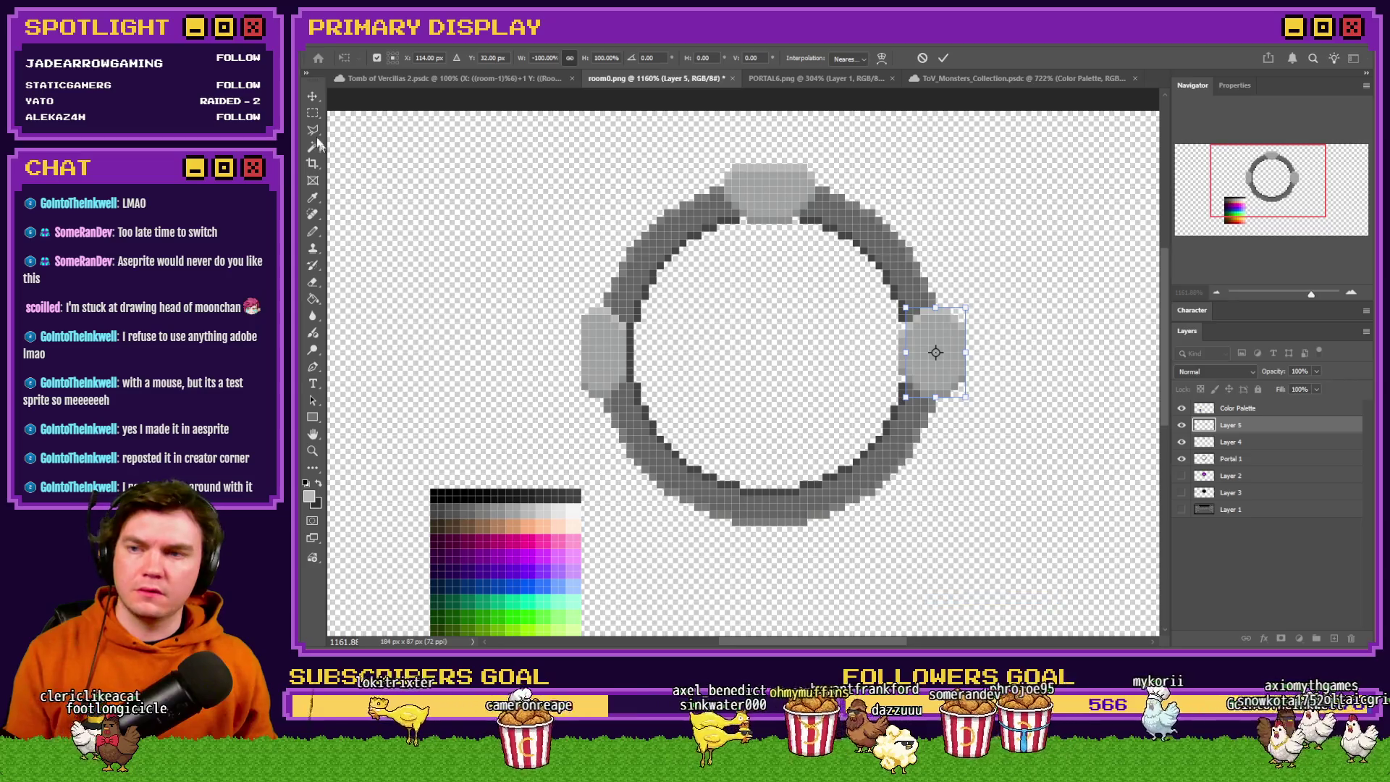
key("Return")
mouse_move(759, 219)
left_mouse_down()
mouse_move(720, 255)
mouse_move(638, 265)
left_mouse_up()
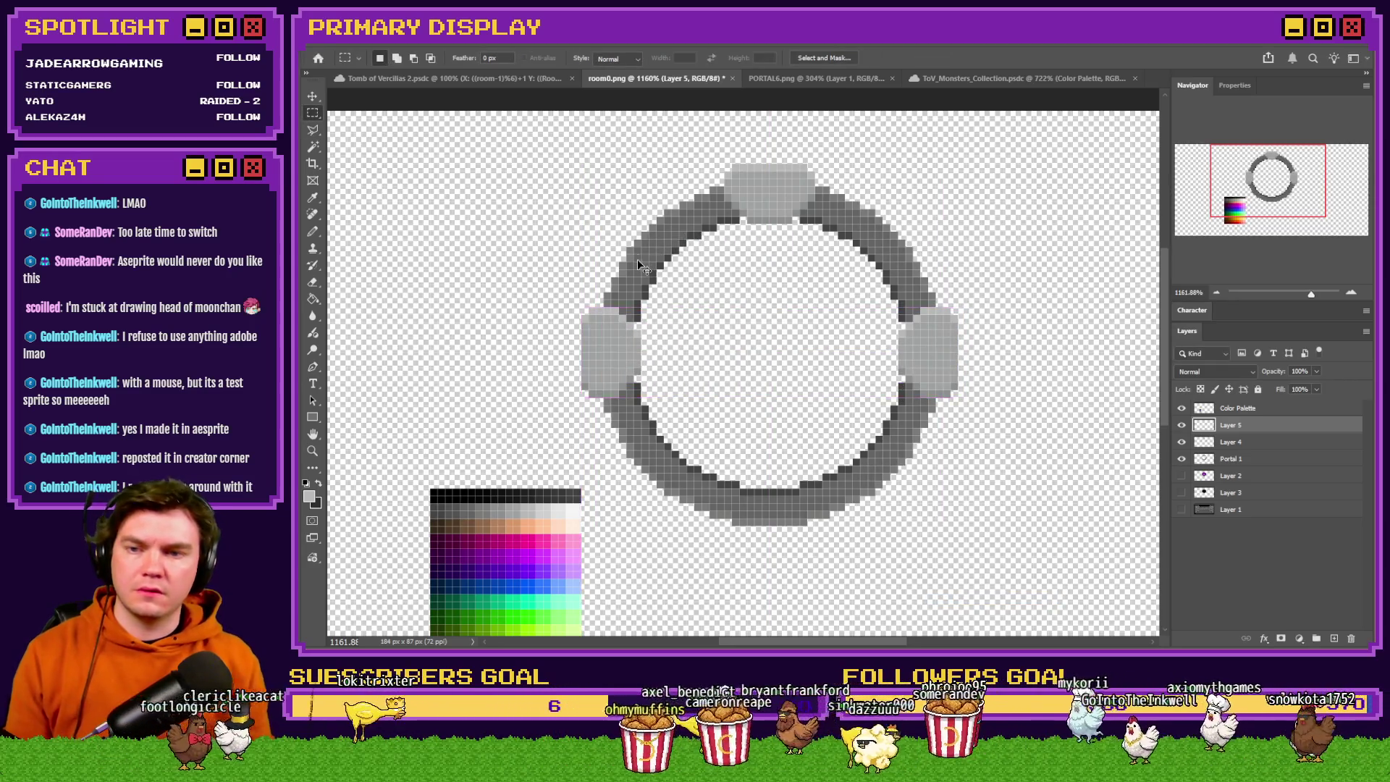
key("ctrl+e")
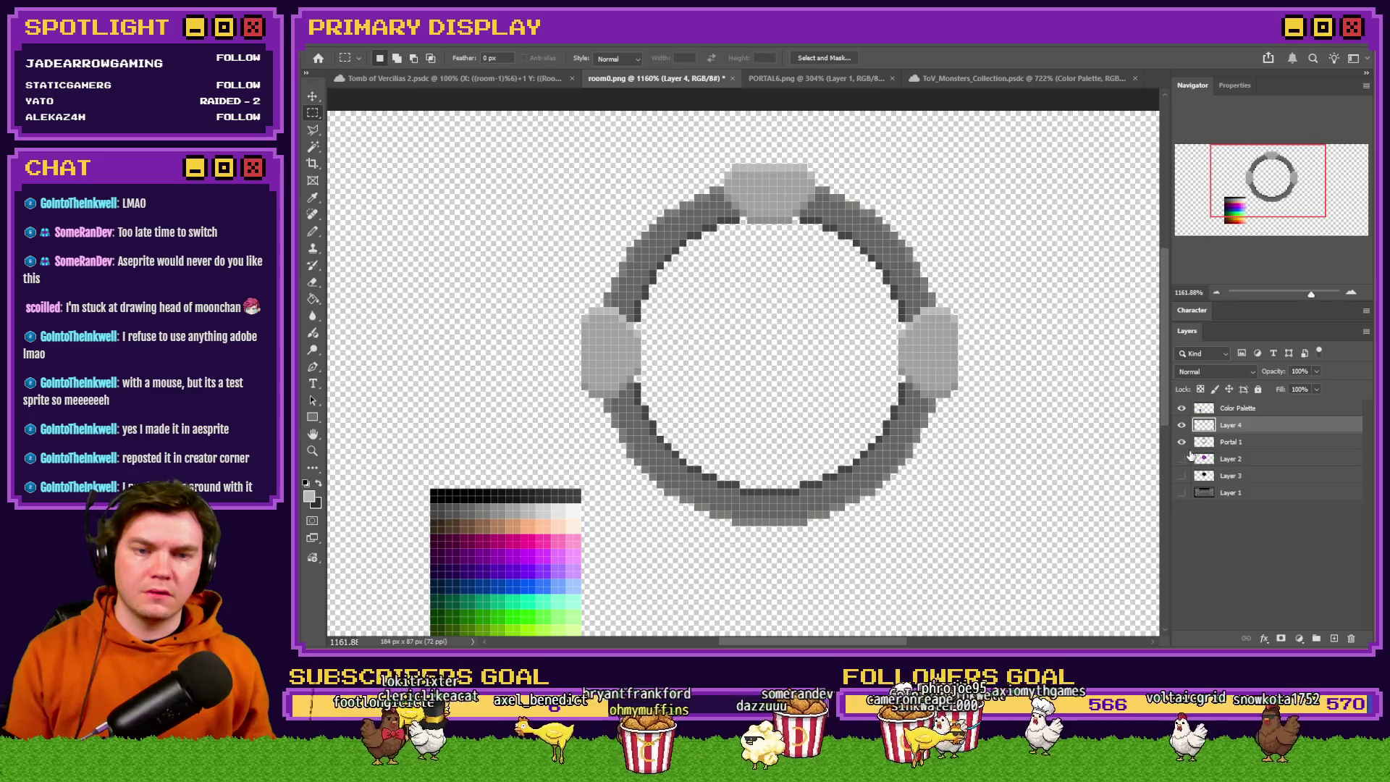
Show the purple portal orb and the gray brick wall background layers.
left_click(1184, 459)
left_click(1183, 493)
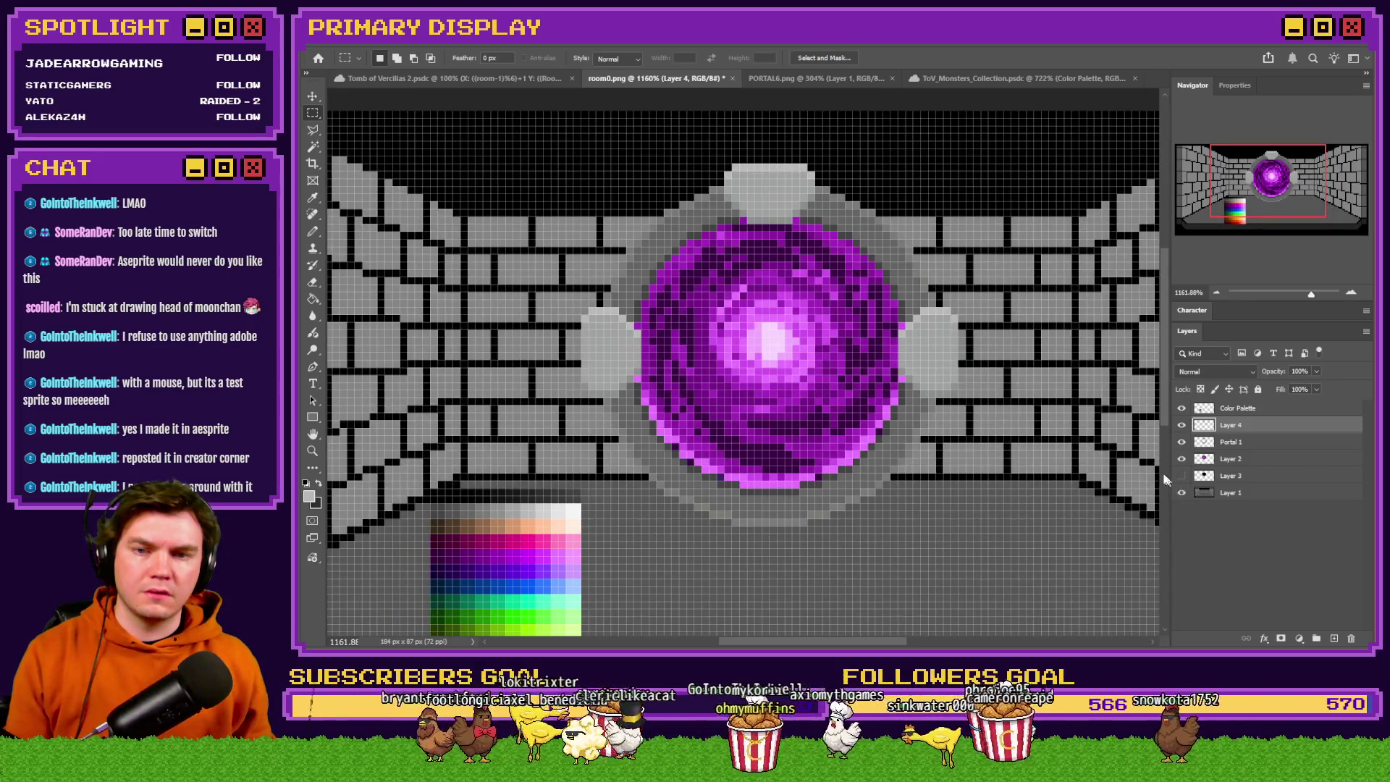
scroll(1152, 478, "down", 3)
scroll(1152, 478, "up", 3)
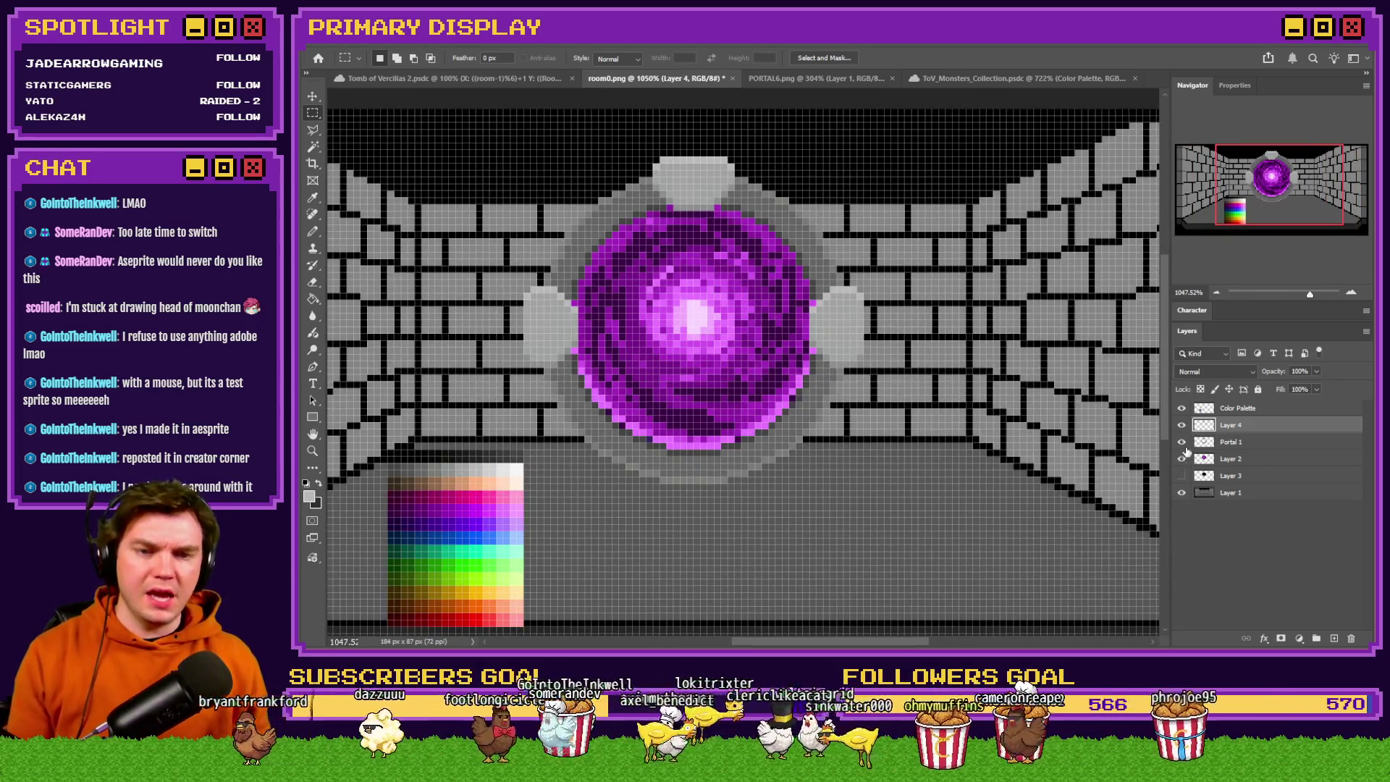
Test erasing the area beneath the orb on Portal 1, then undo the erase.
left_click(1231, 442)
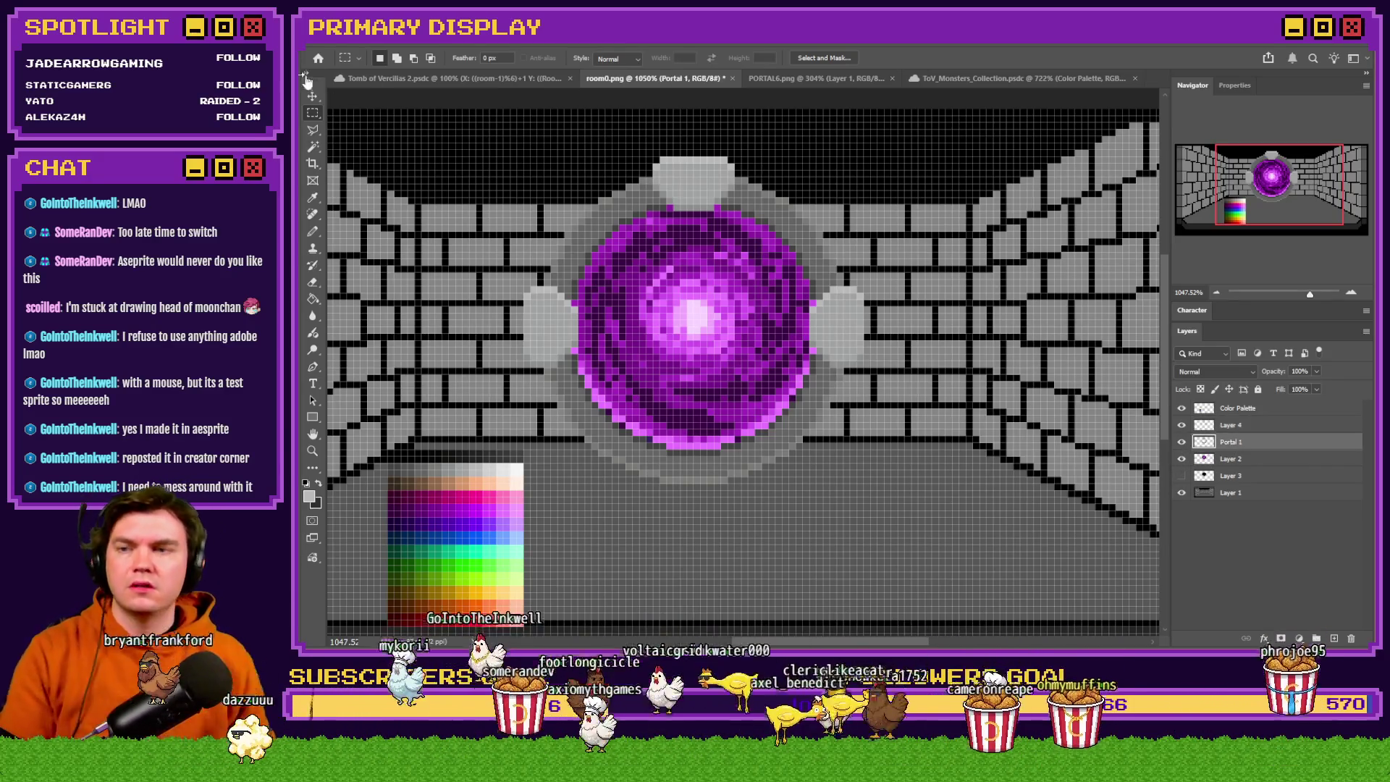
scroll(788, 449, "up", 2)
mouse_move(922, 558)
left_mouse_down()
mouse_move(414, 452)
mouse_move(387, 419)
mouse_move(376, 428)
left_mouse_up()
key("Delete")
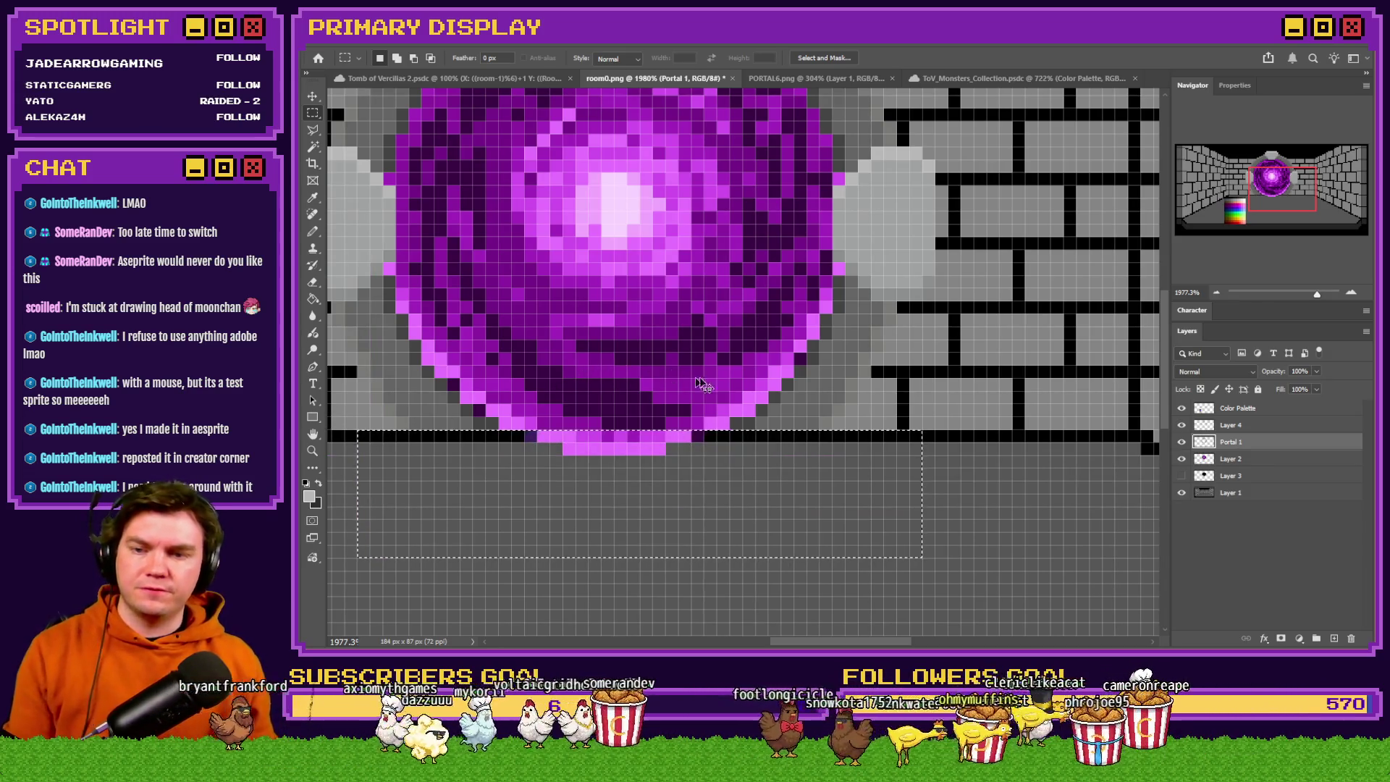
scroll(888, 464, "down", 2)
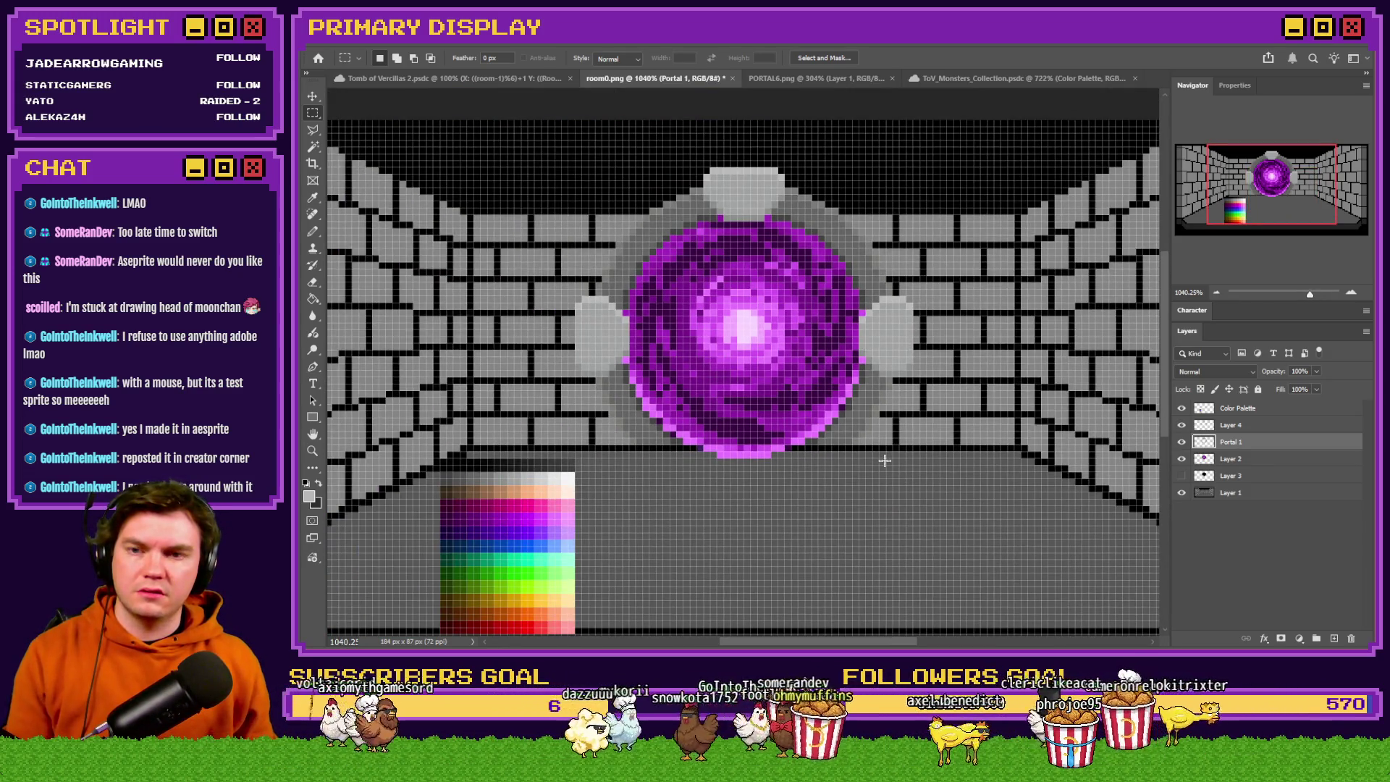
key("ctrl+z")
key("ctrl+z")
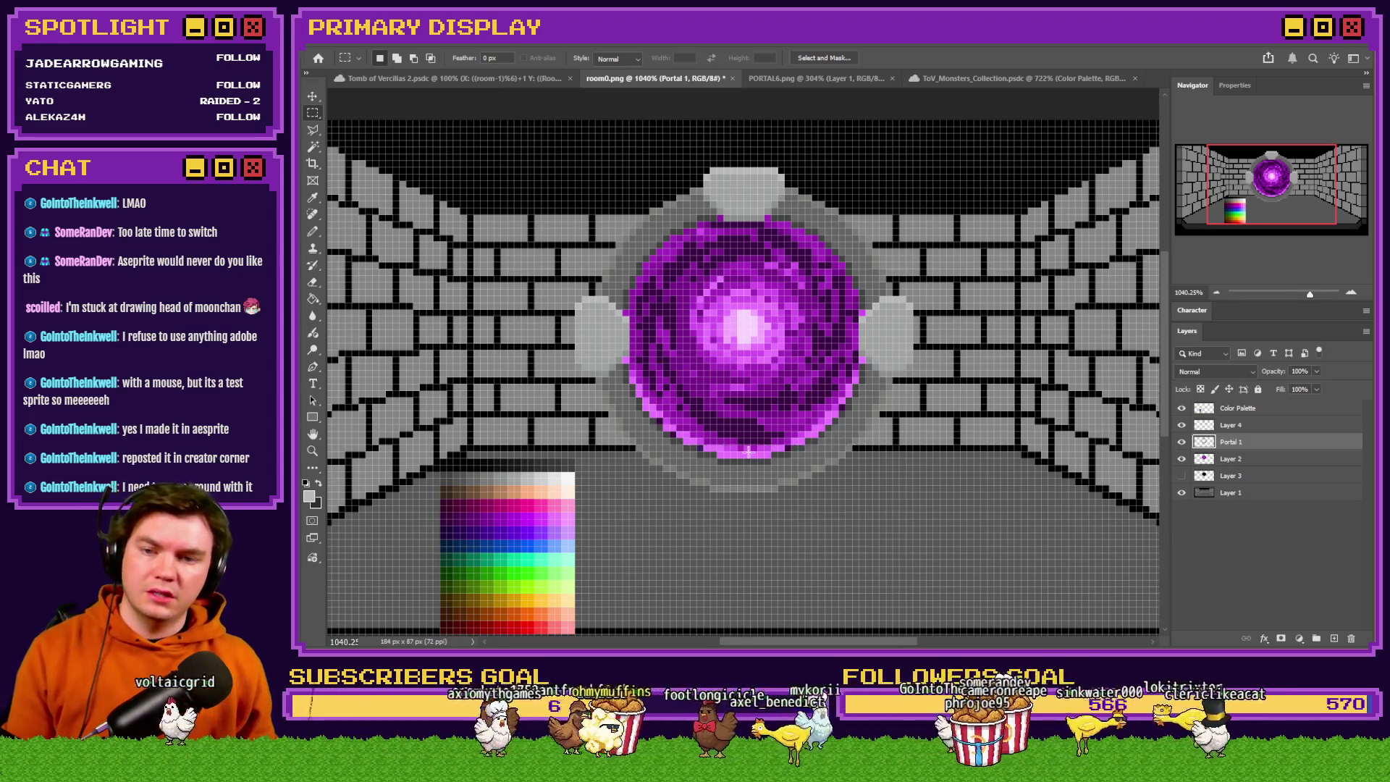
scroll(749, 452, "up", 1)
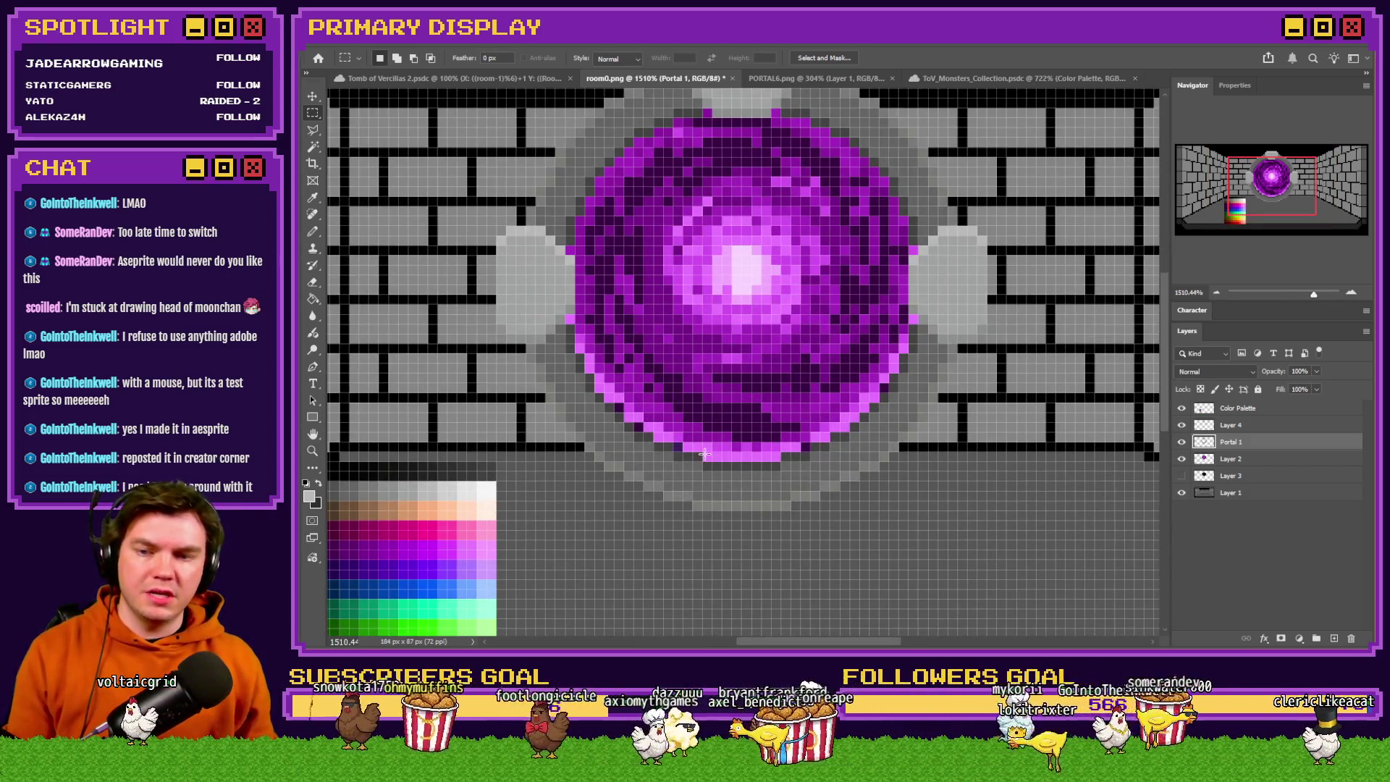
scroll(815, 456, "down", 3)
scroll(815, 456, "up", 2)
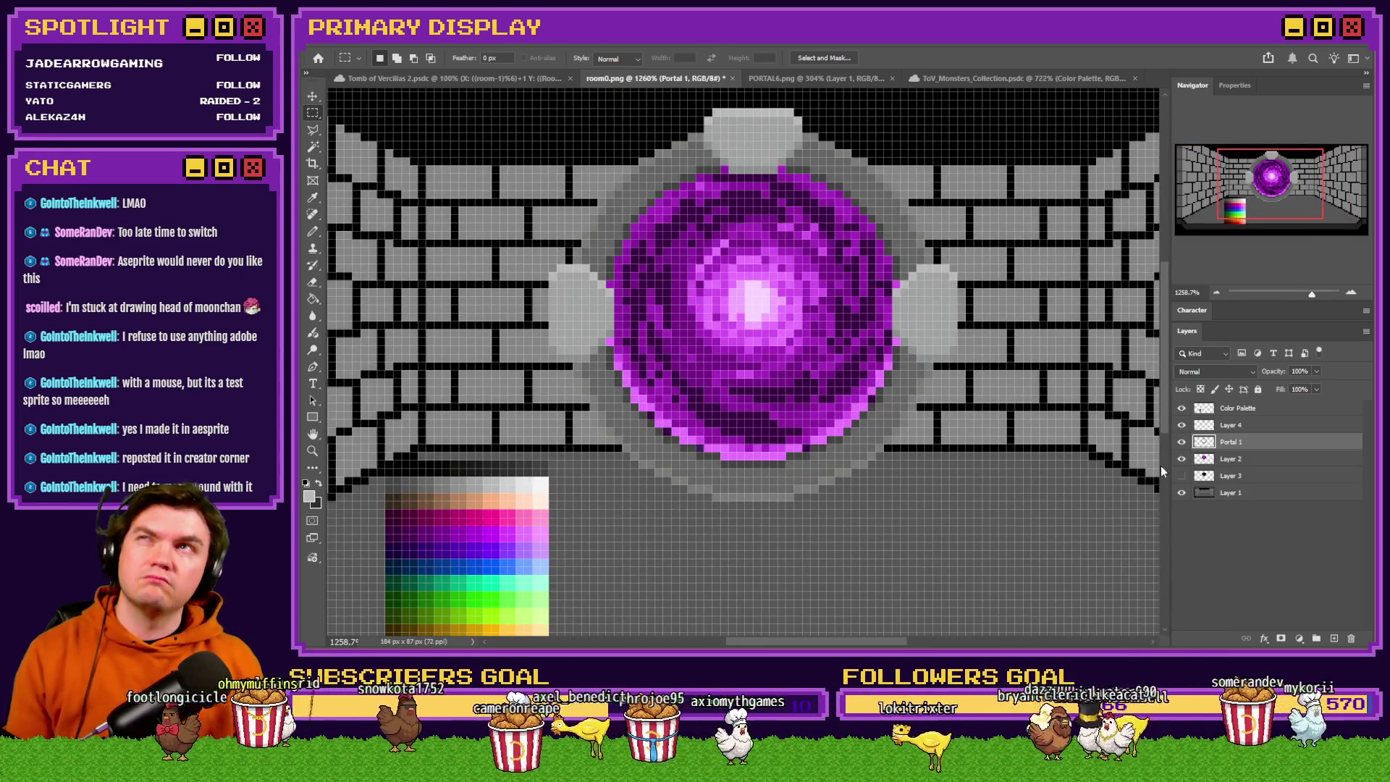
Delete the strip of ring pixels under the orb on Portal 1, then select Layer 2.
left_click_drag(1047, 525, 528, 458)
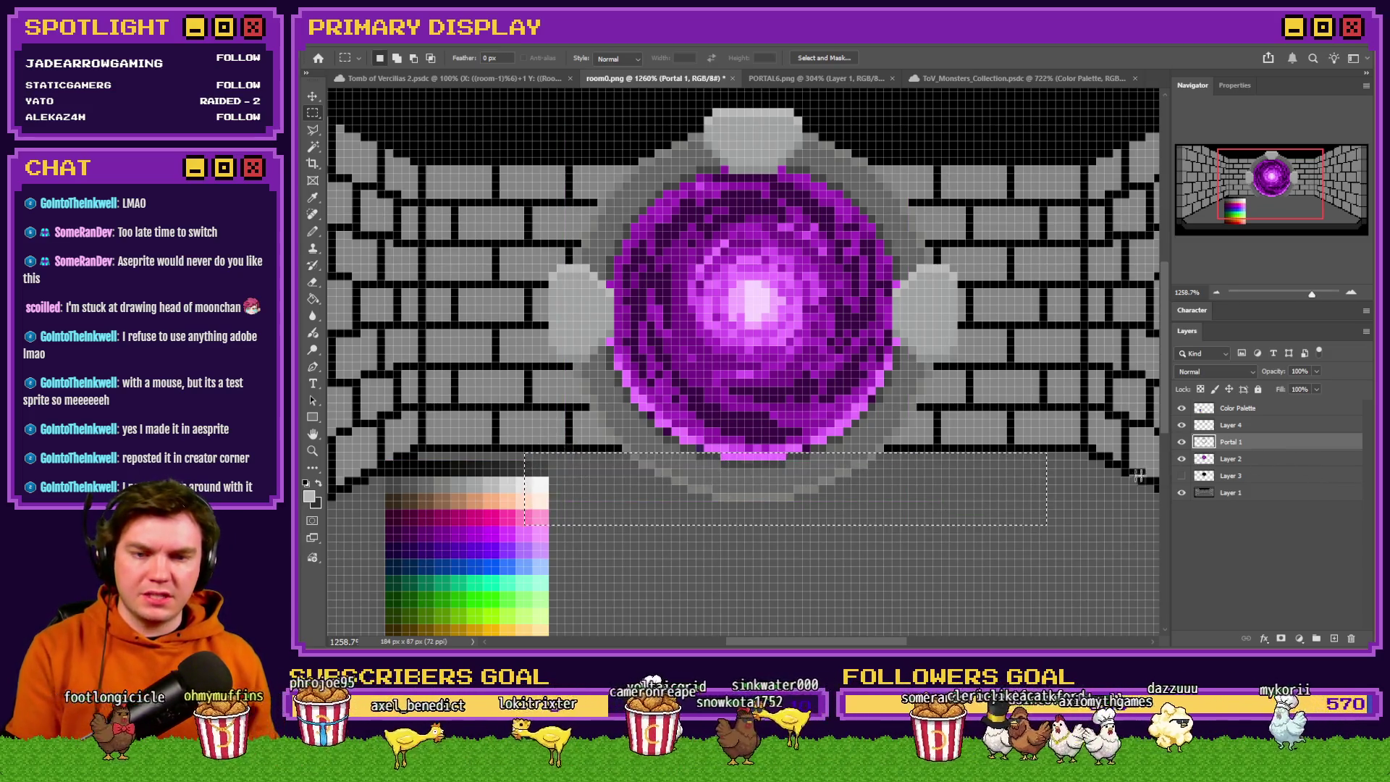
key("Delete")
key("alt+bracketleft")
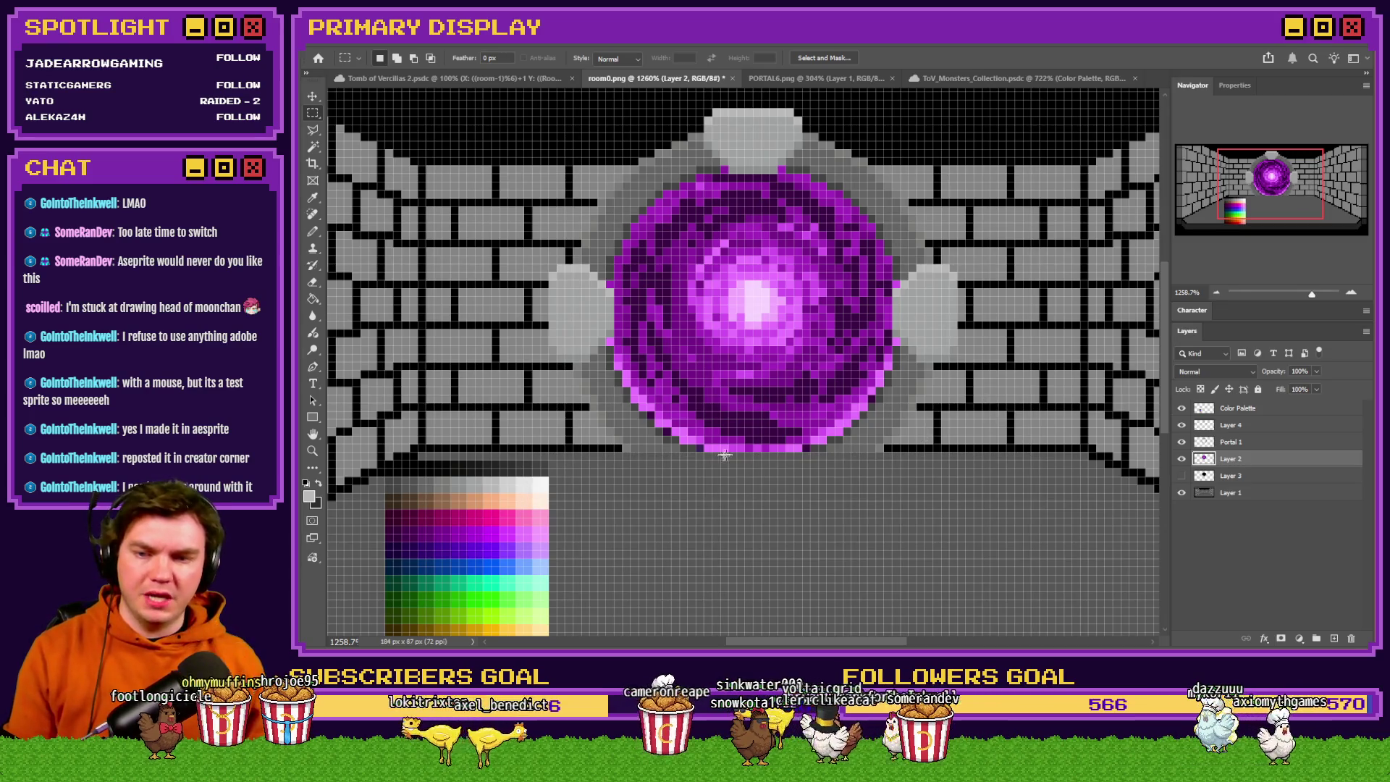
scroll(745, 454, "down", 3)
scroll(711, 455, "up", 3)
scroll(711, 455, "down", 3)
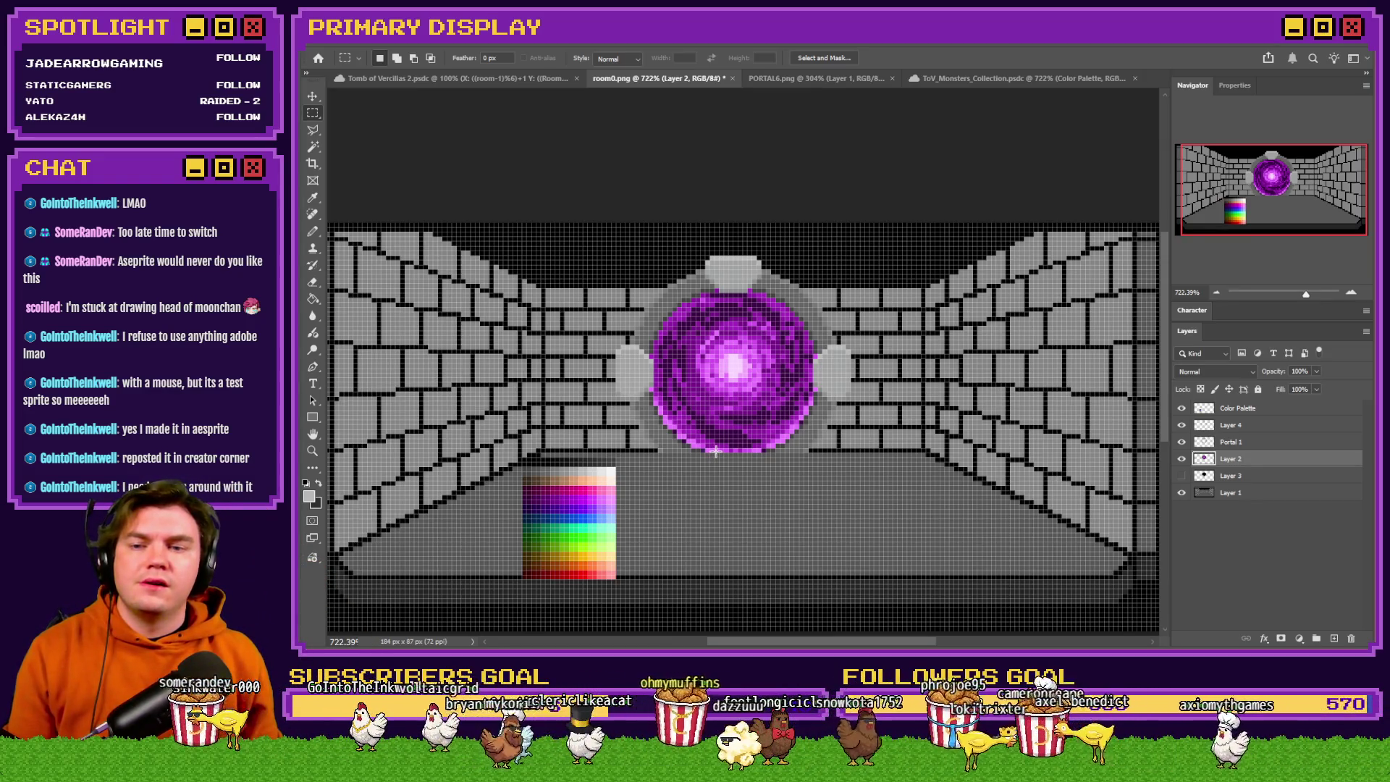
Hide the brick wall and portal layers and merge a new empty layer into Layer 4.
left_click(719, 455)
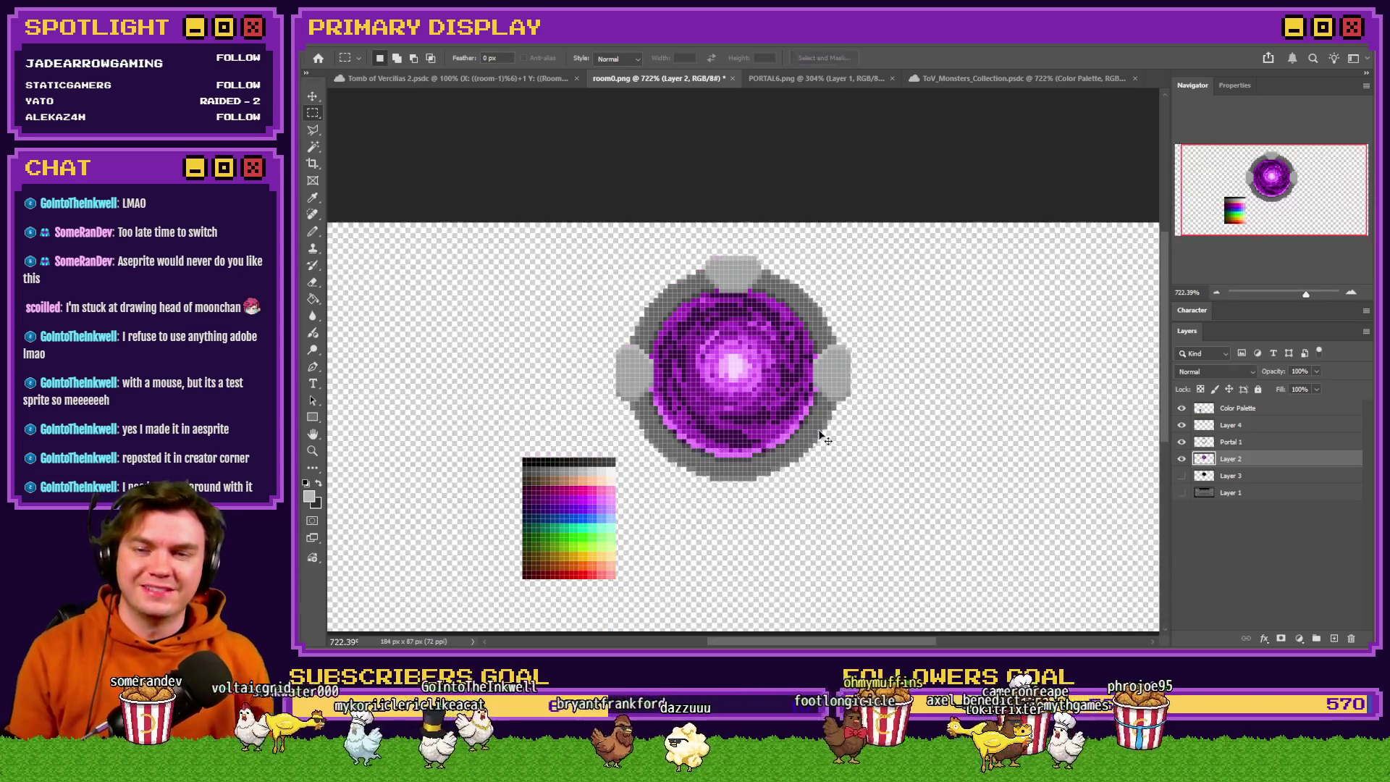
left_click(820, 433, "ctrl")
key("ctrl+shift+alt+n")
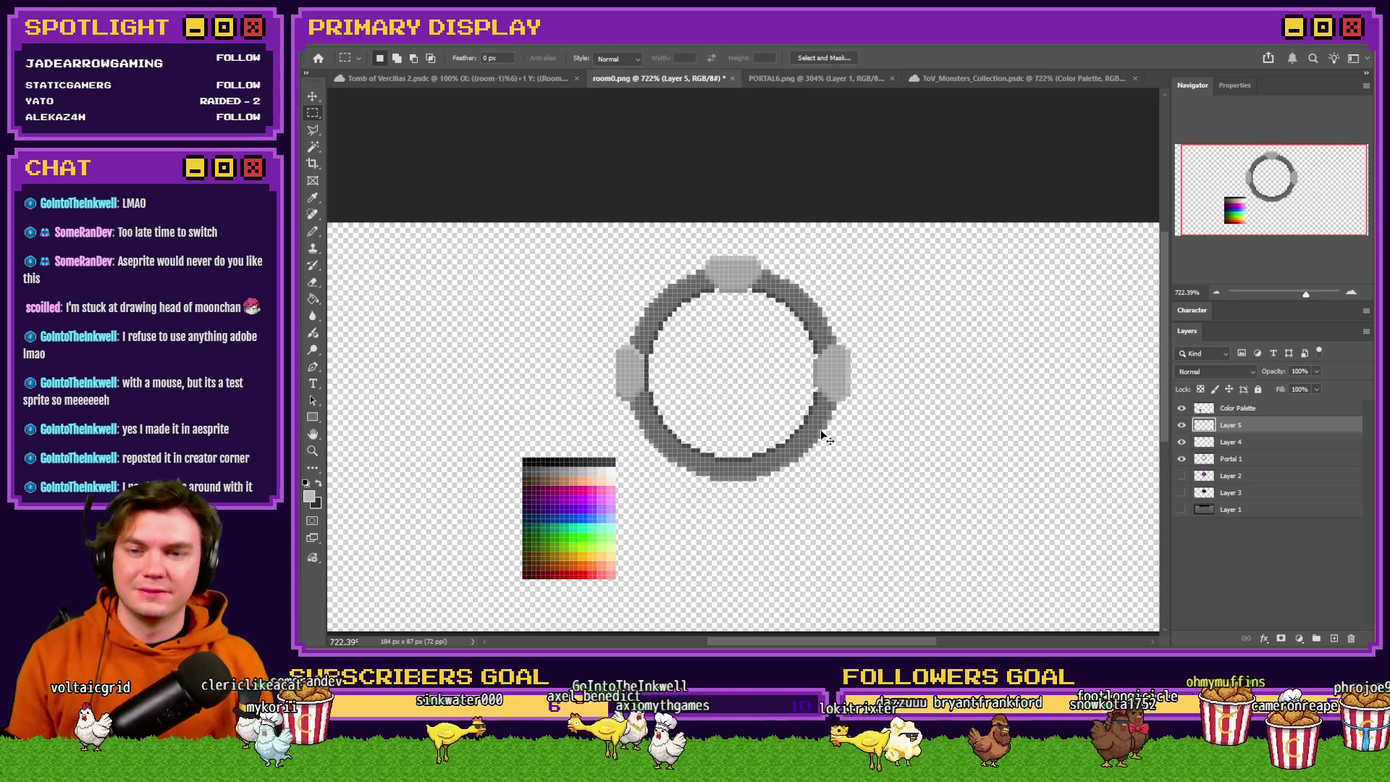
key("ctrl+e")
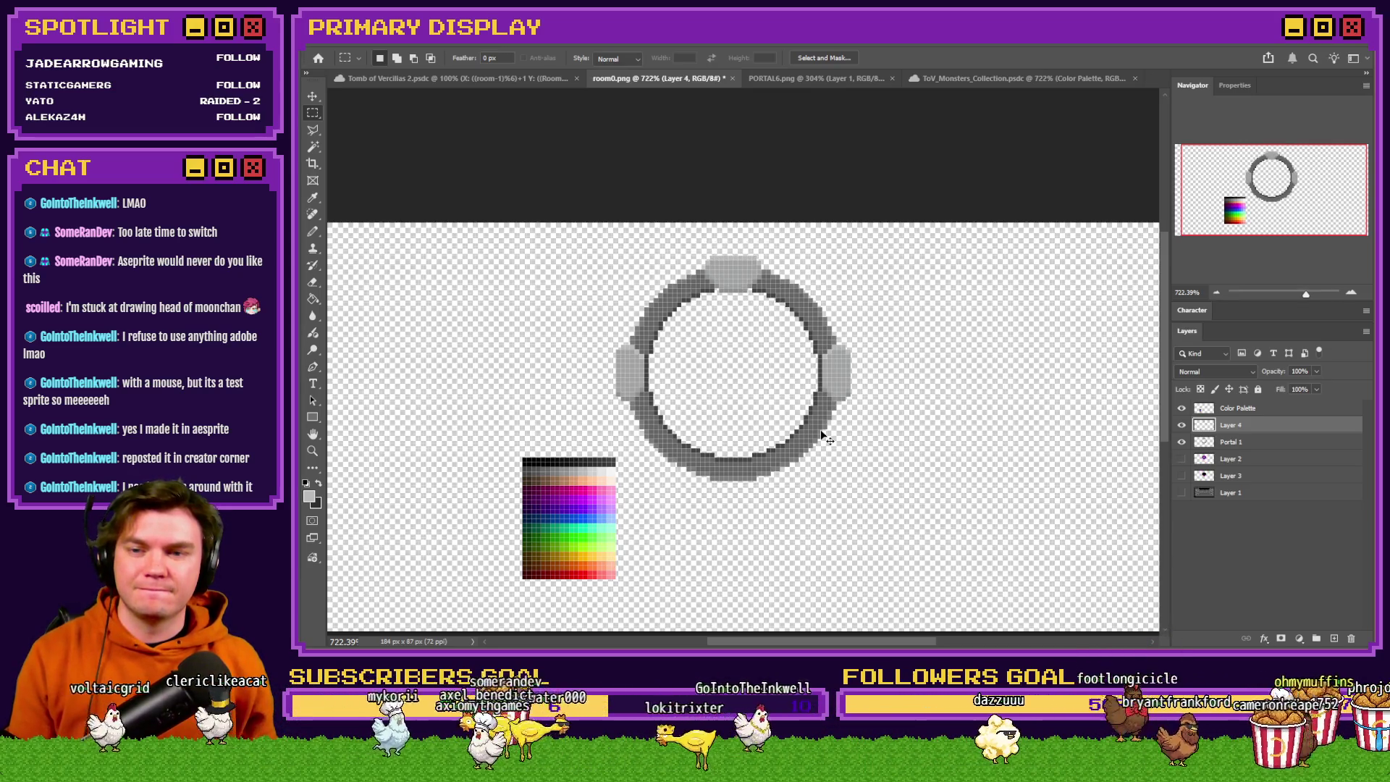
Trim the bottom row off the top stone and nudge it down one pixel.
key("ctrl+comma")
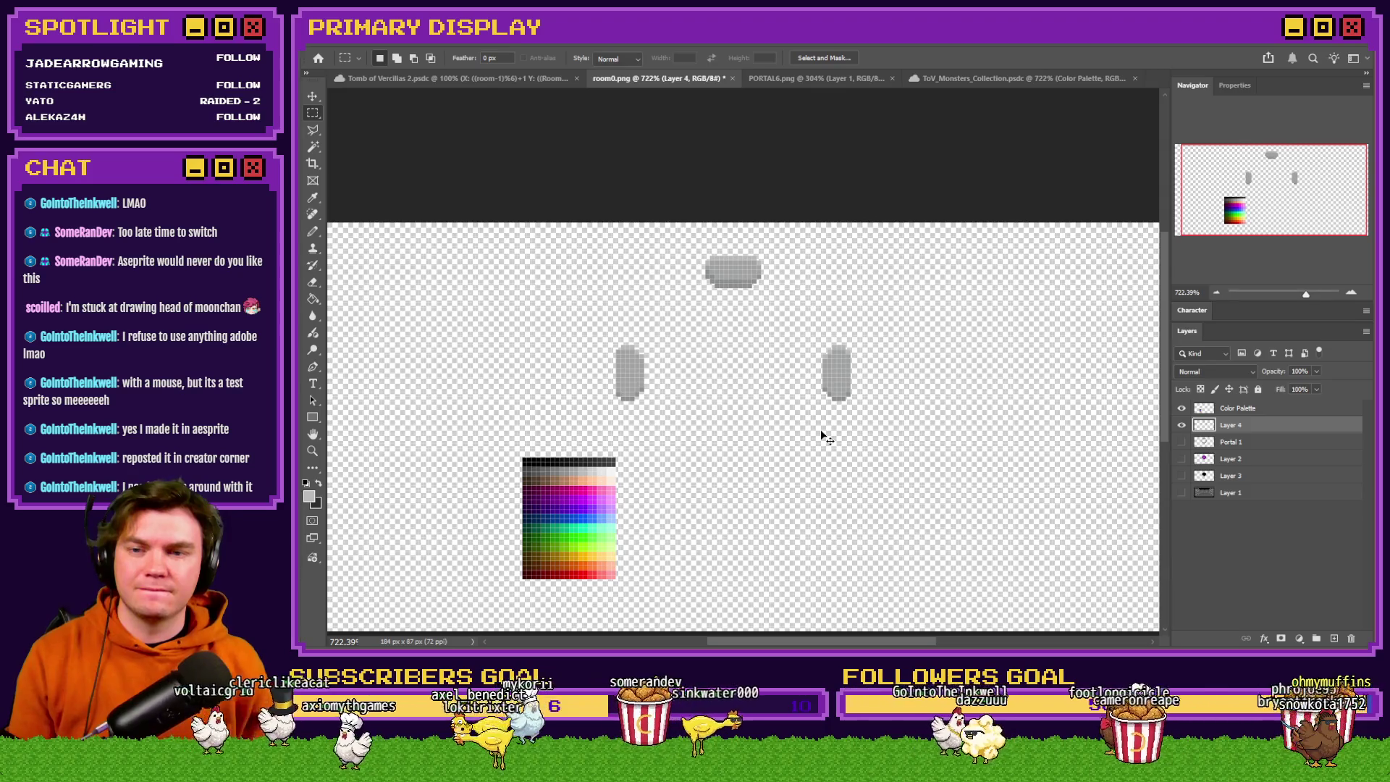
key("ctrl+z")
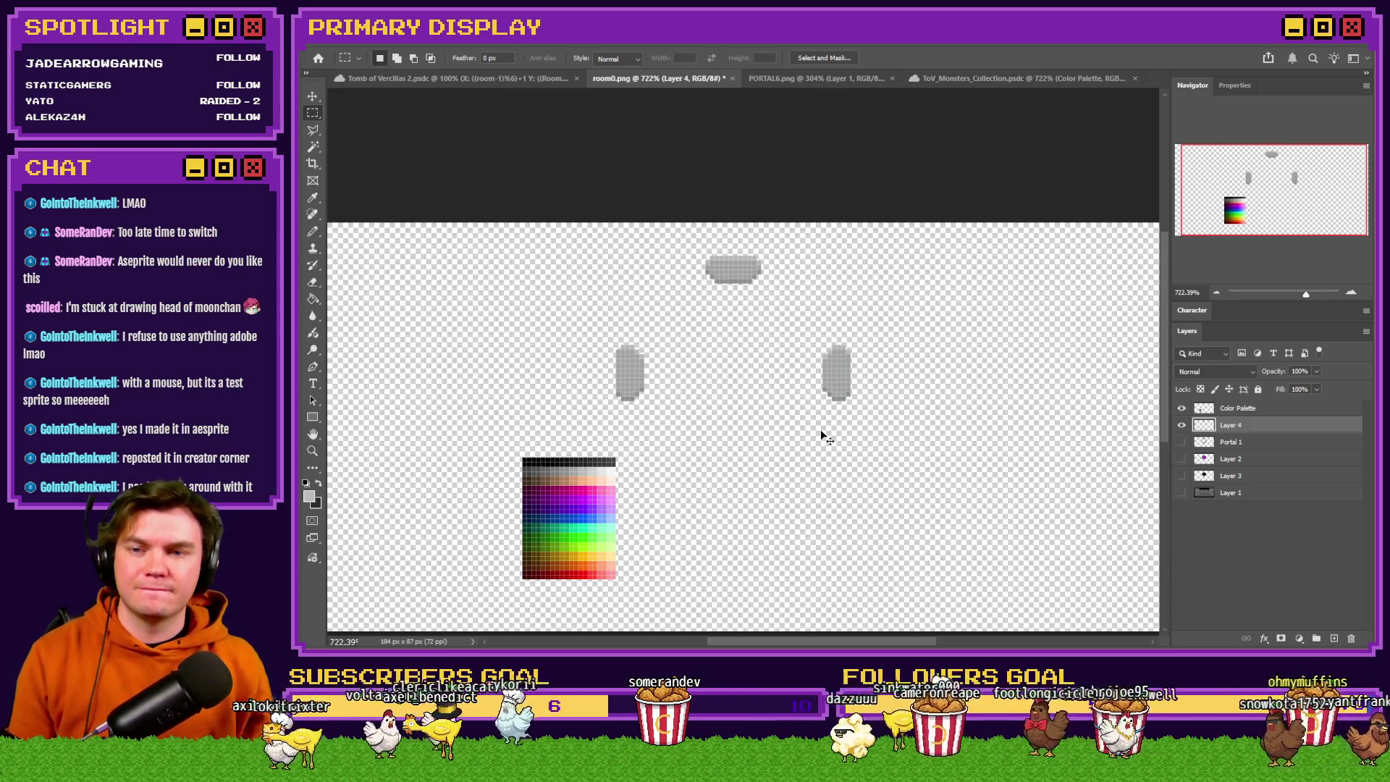
key("ctrl+comma")
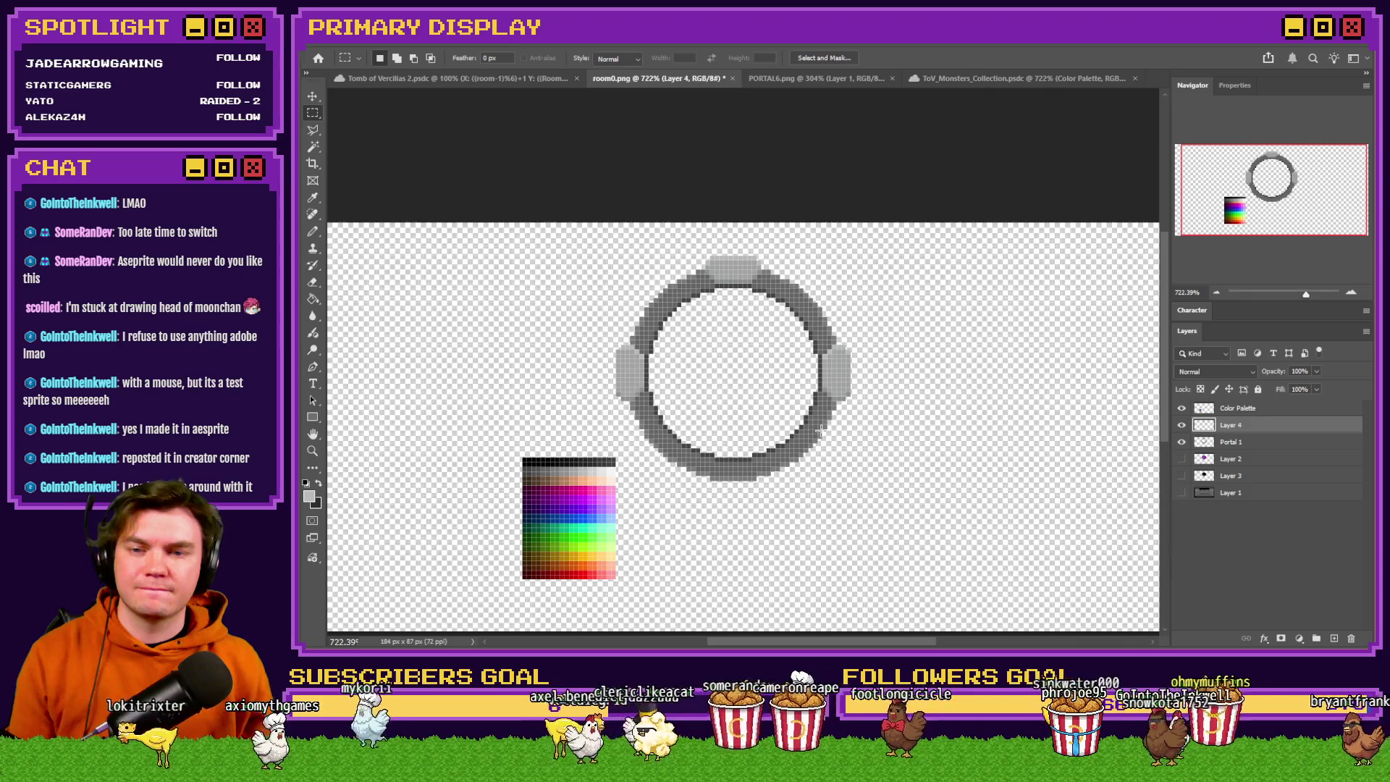
scroll(765, 251, "up", 5)
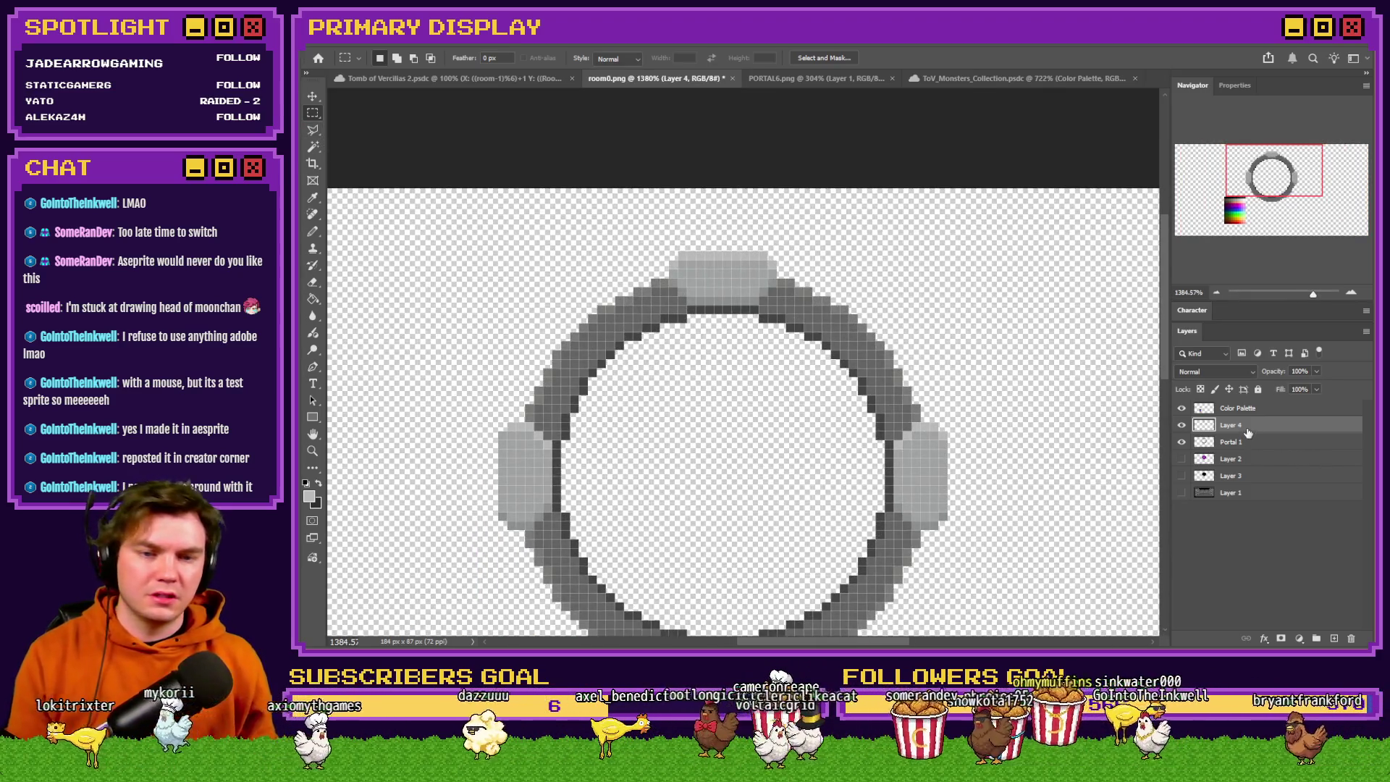
key("ctrl+z")
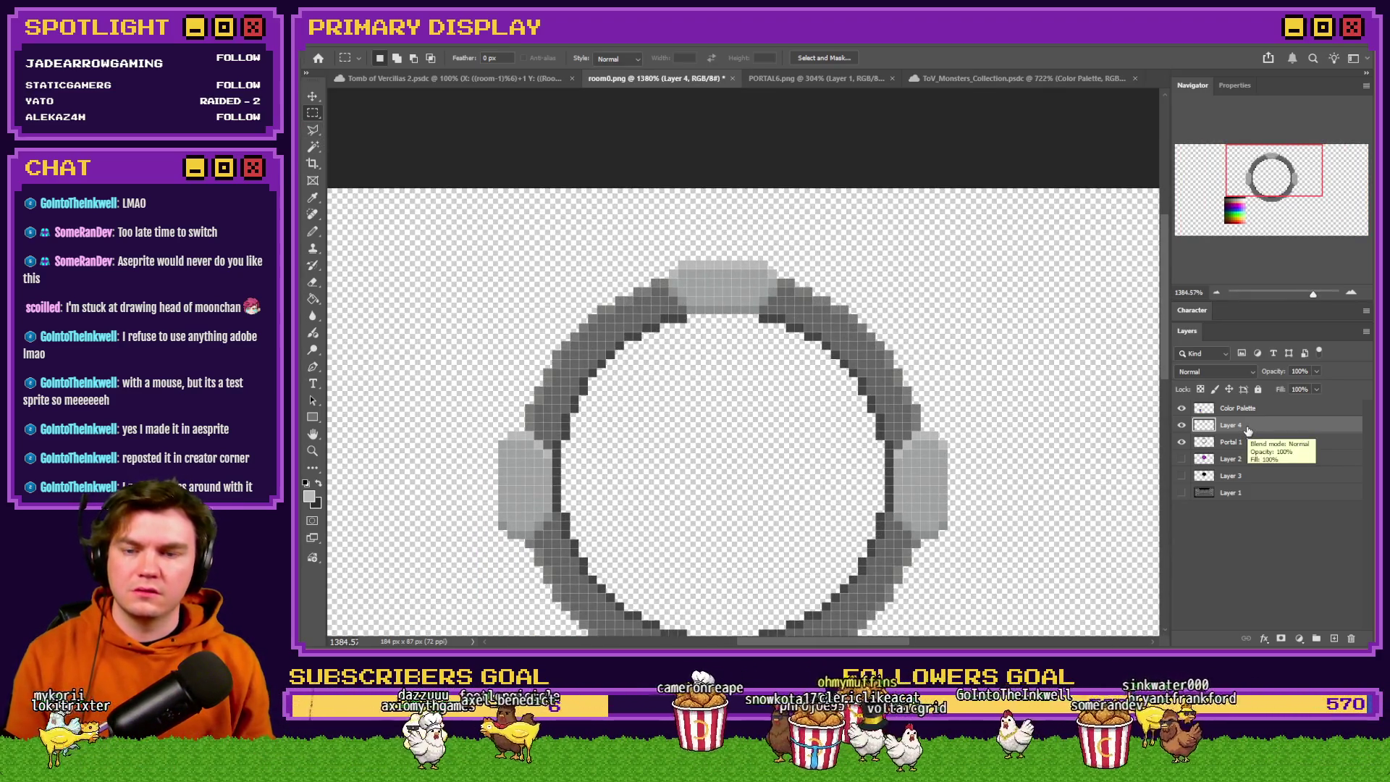
key("ctrl+z")
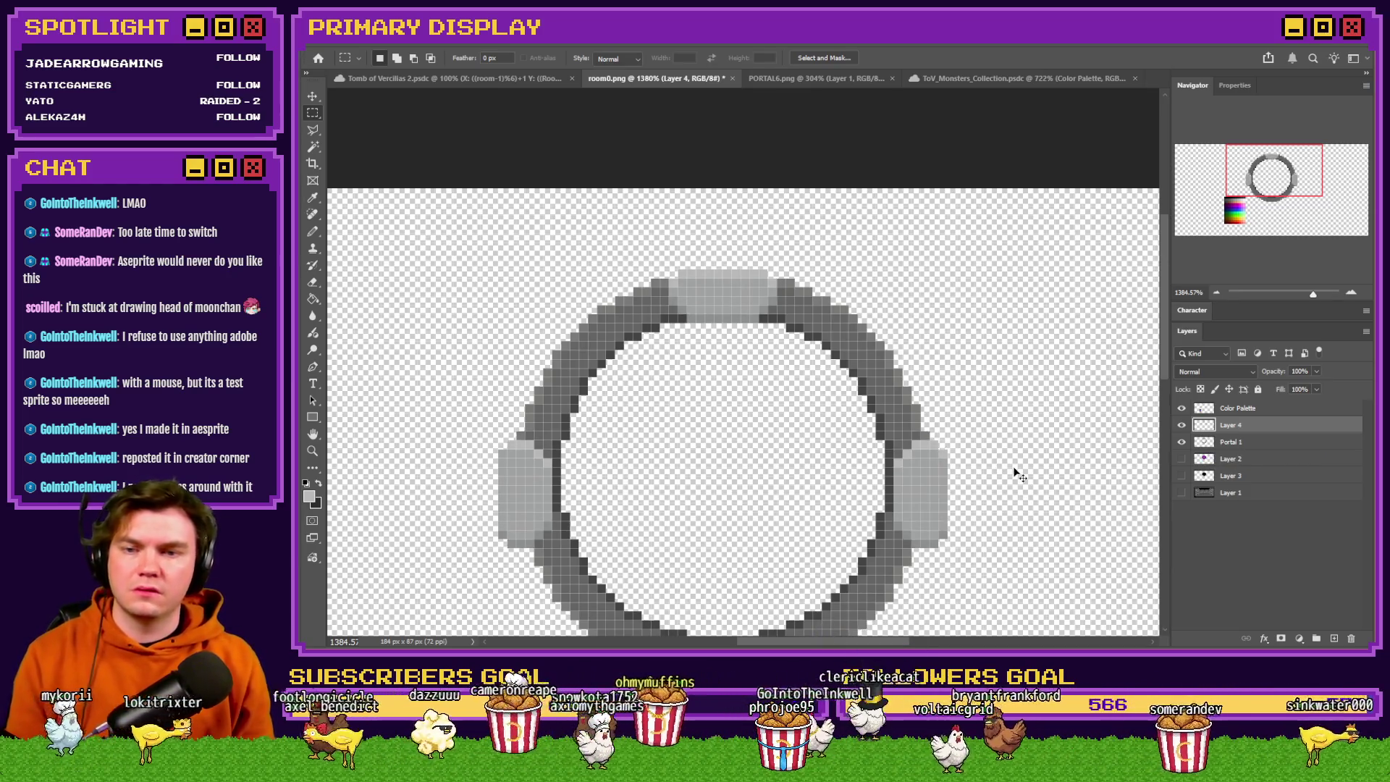
Nudge the right stone left and up and the left stone right and up, then deselect.
mouse_move(1028, 388)
left_mouse_down()
mouse_move(931, 425)
mouse_move(823, 571)
mouse_move(858, 597)
left_mouse_up()
key("ctrl+Left")
key("ctrl+Left")
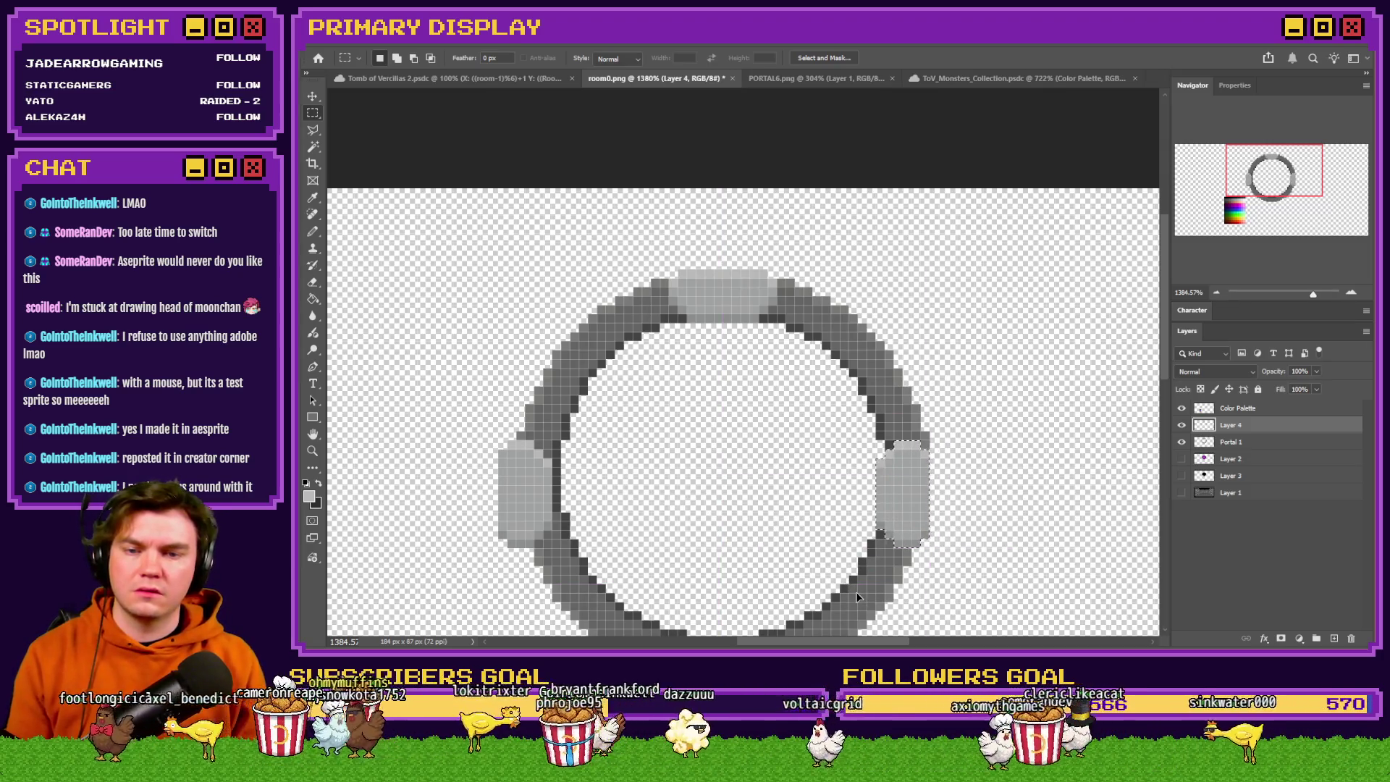
key("ctrl+Up")
key("ctrl+Up")
mouse_move(604, 424)
left_mouse_down()
mouse_move(416, 484)
mouse_move(464, 561)
left_mouse_up()
key("ctrl+Right")
key("ctrl+Right")
key("ctrl+Up")
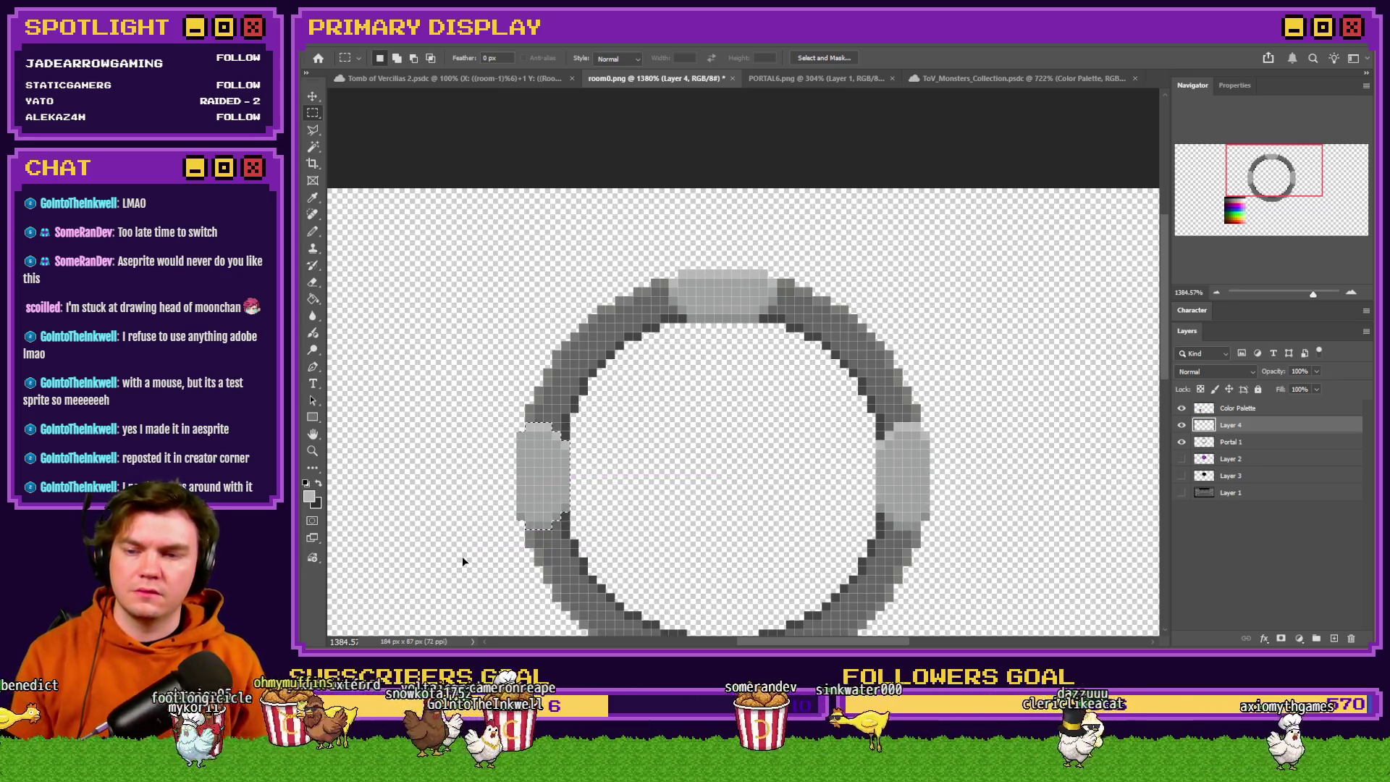
key("ctrl+d")
scroll(786, 362, "down", 4)
scroll(794, 393, "up", 2)
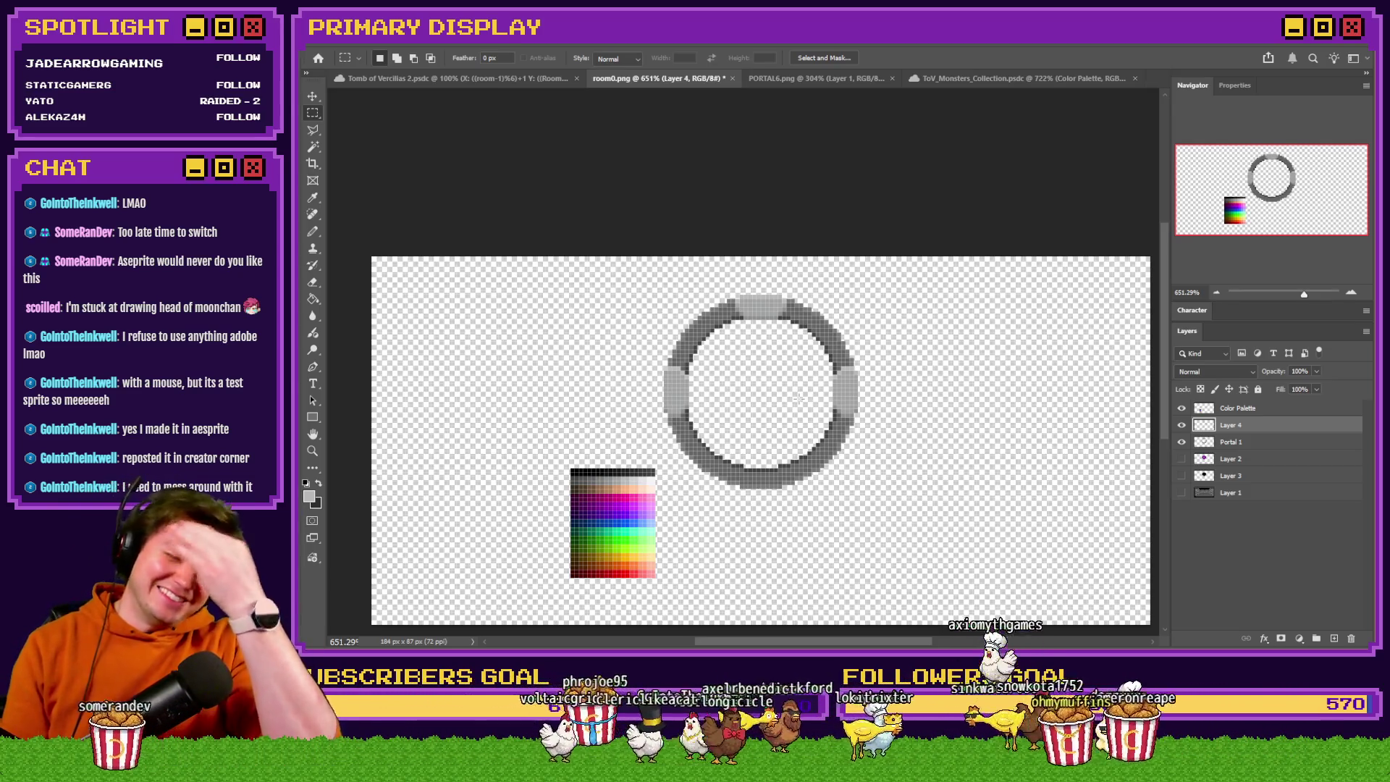
View the PORTAL6 orb document, return to room0.png, then switch to the pictures folder.
left_click(860, 80)
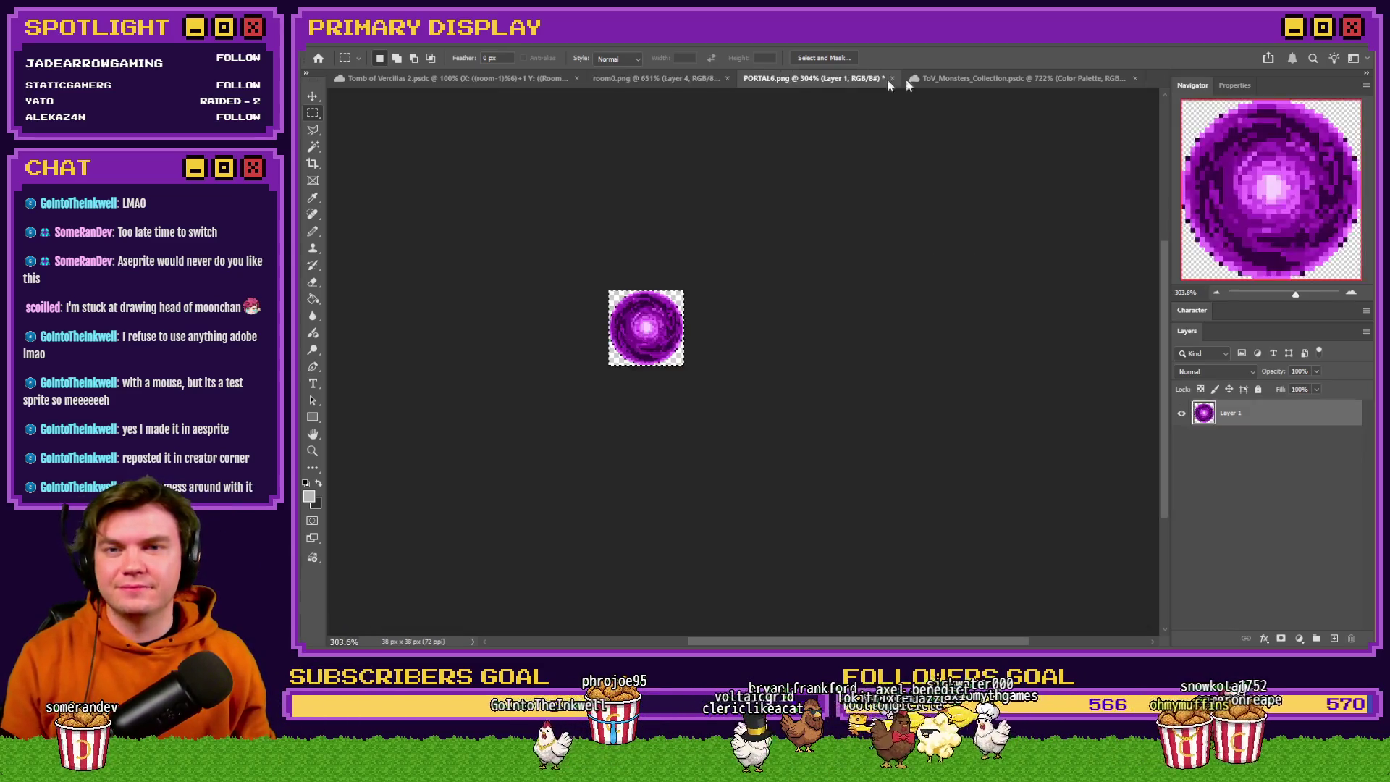
key("ctrl+Tab")
left_click(759, 78)
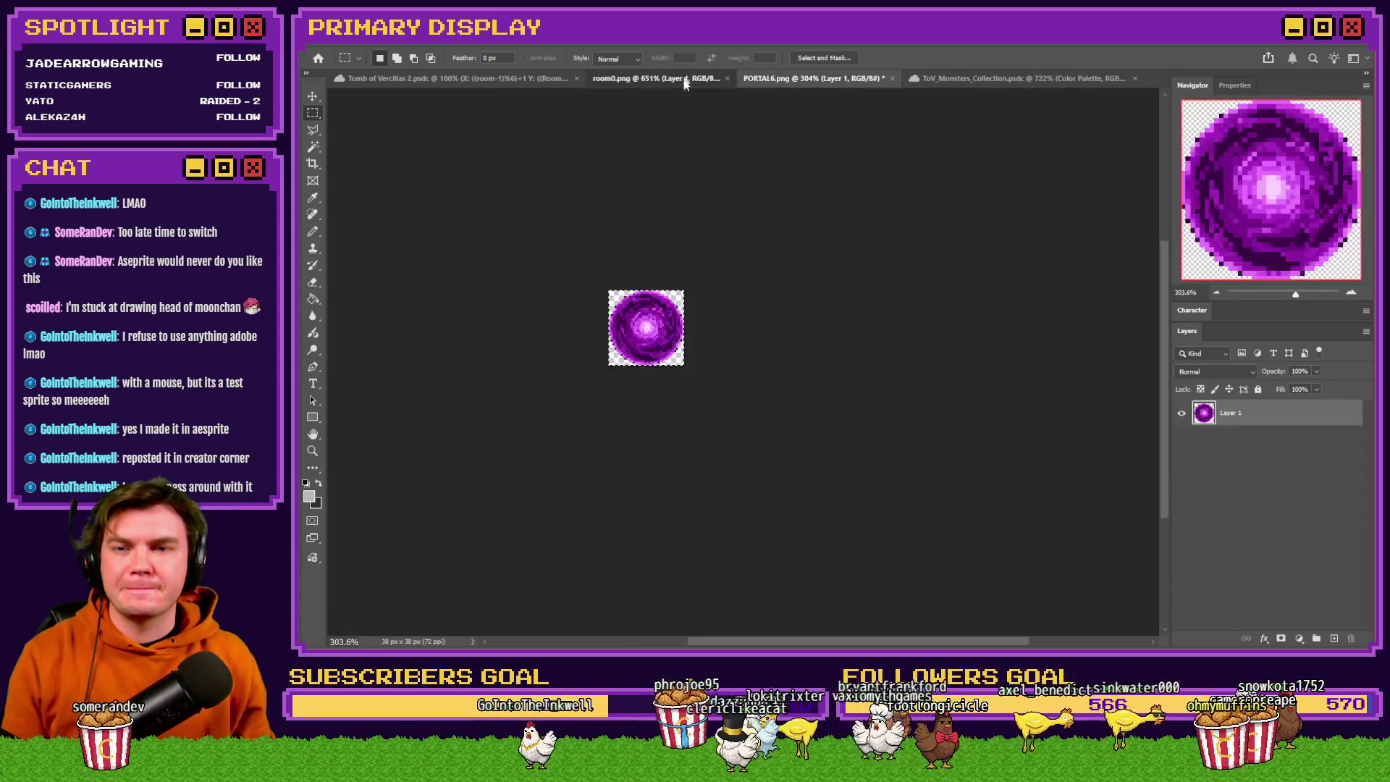
left_click(652, 78)
key("alt+Tab")
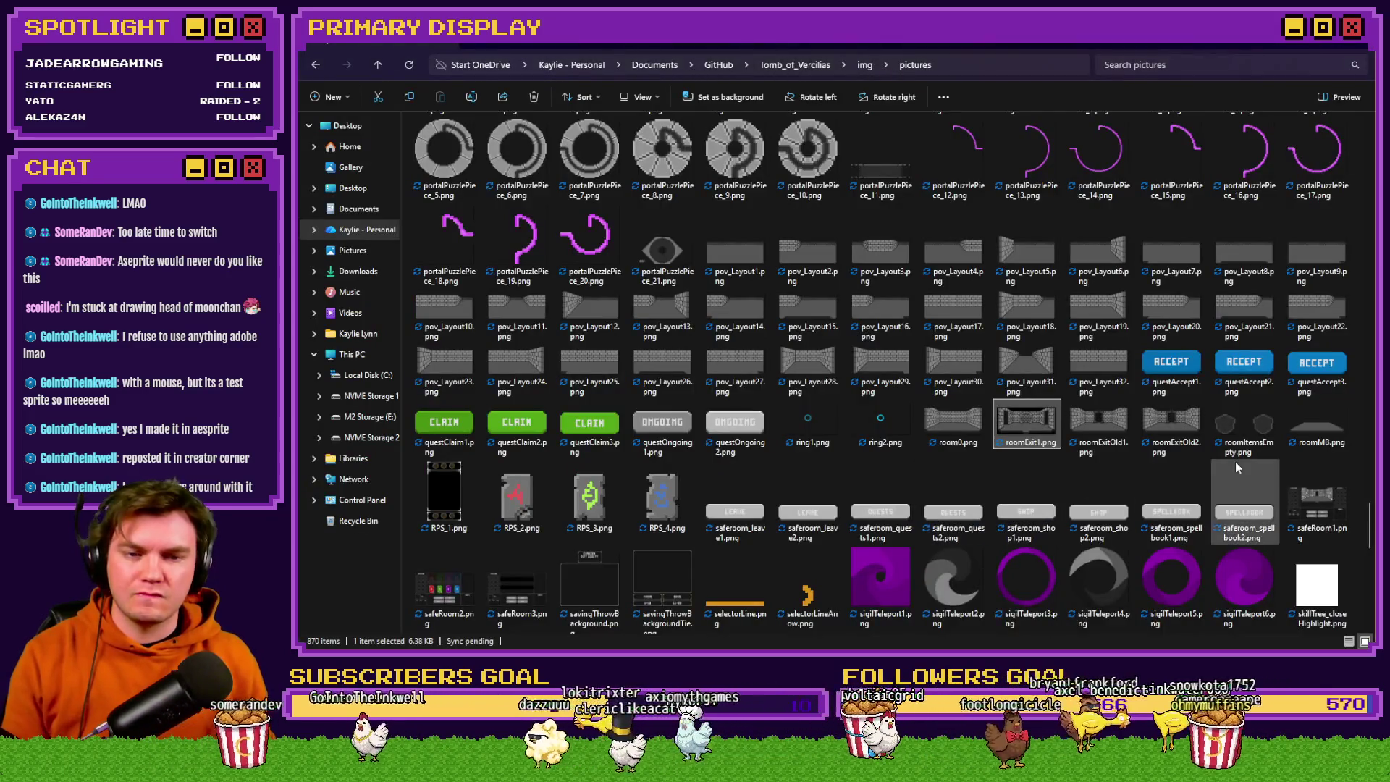
Scroll the pictures folder up to the portalPuzzle thumbnails, then open ToV_Monsters_Collection in Photoshop.
scroll(1125, 418, "up", 3)
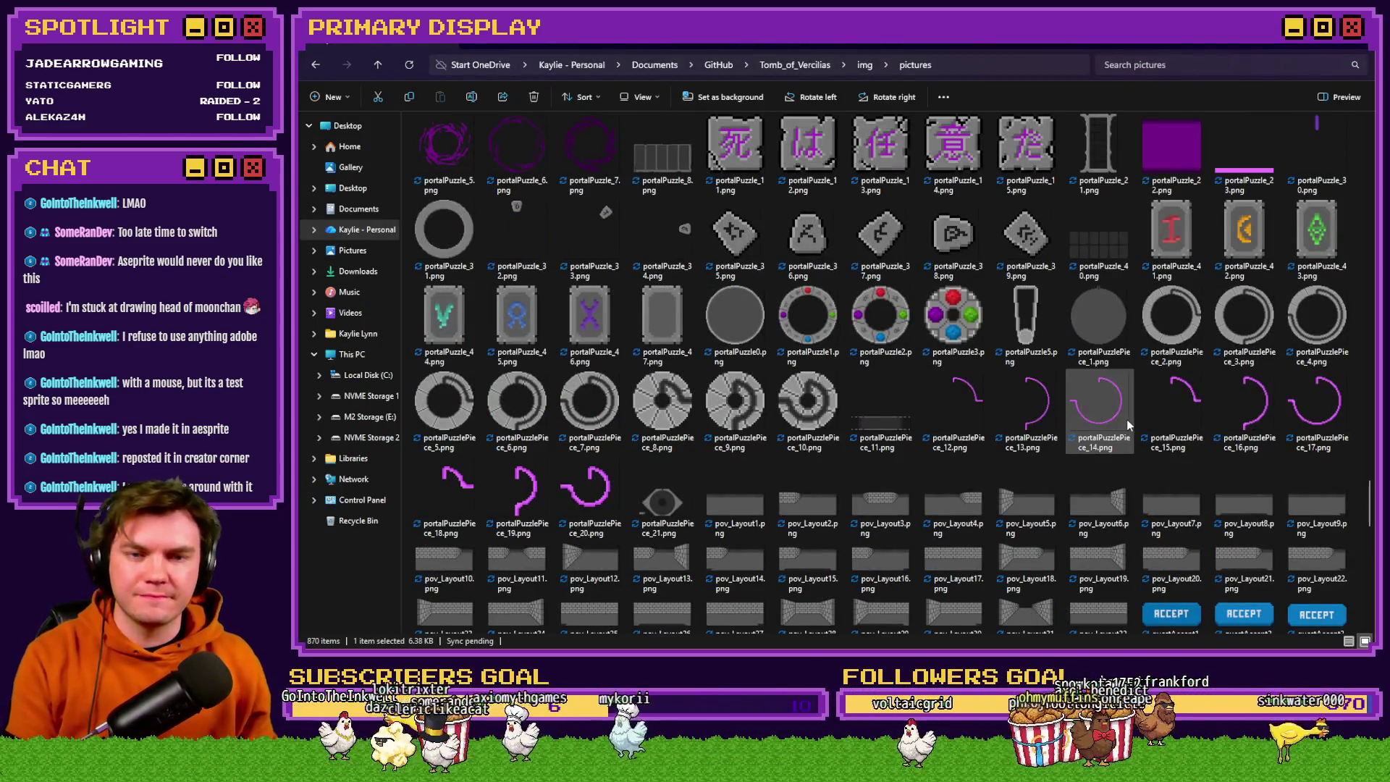
mouse_move(1127, 418)
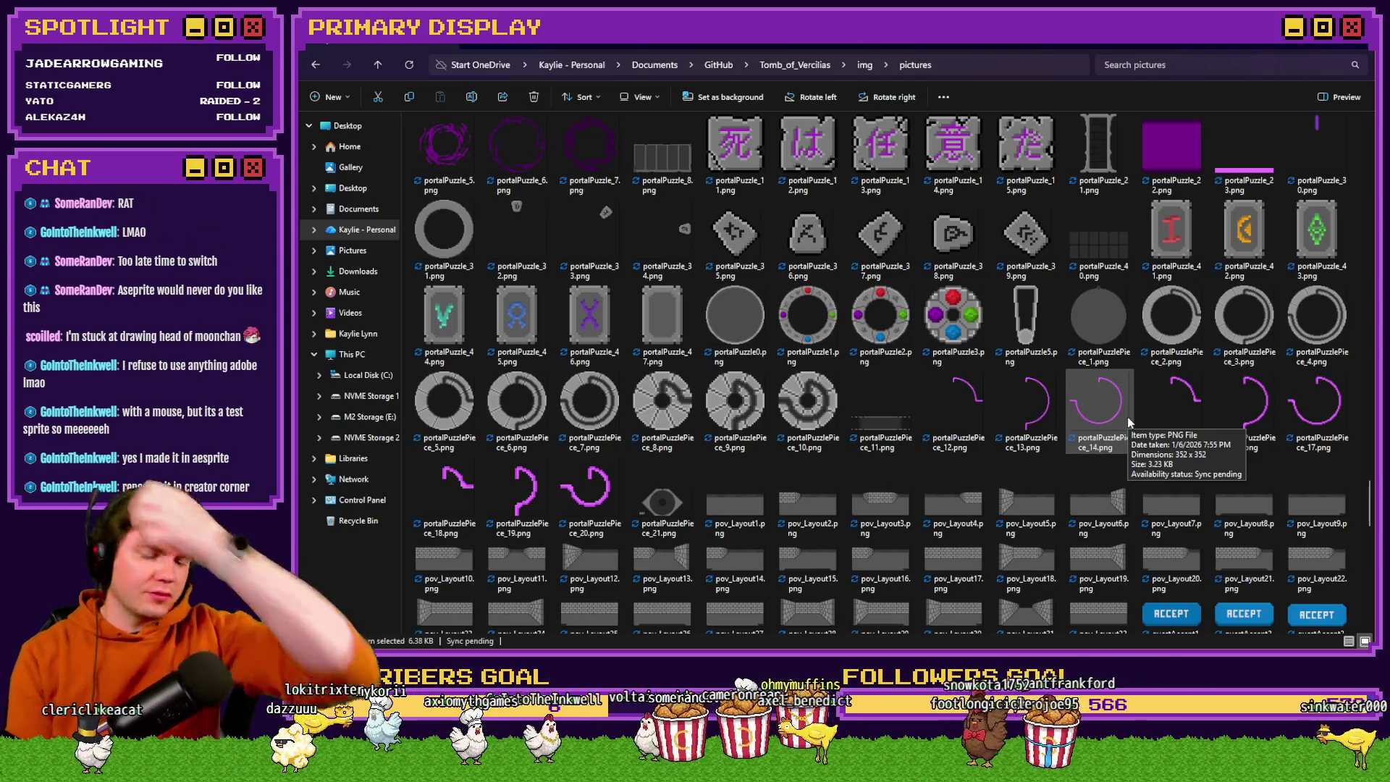
key("alt+Tab")
left_click(956, 78)
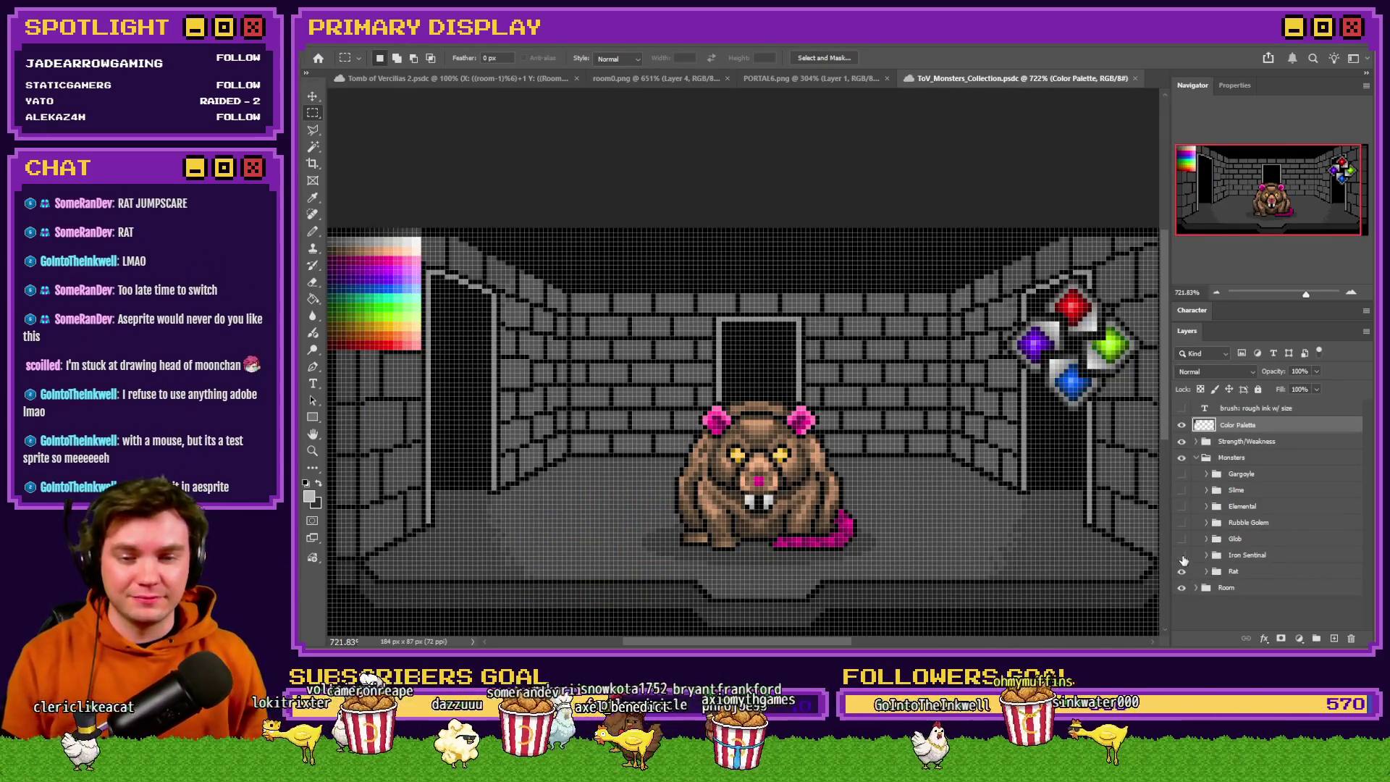
Preview Iron Sentinal, Glob, Rubble Golem, Elemental, Gargoyle and Slime in turn, ending back on the Rat.
left_click(1182, 555)
left_click(1181, 572)
left_click(1181, 539)
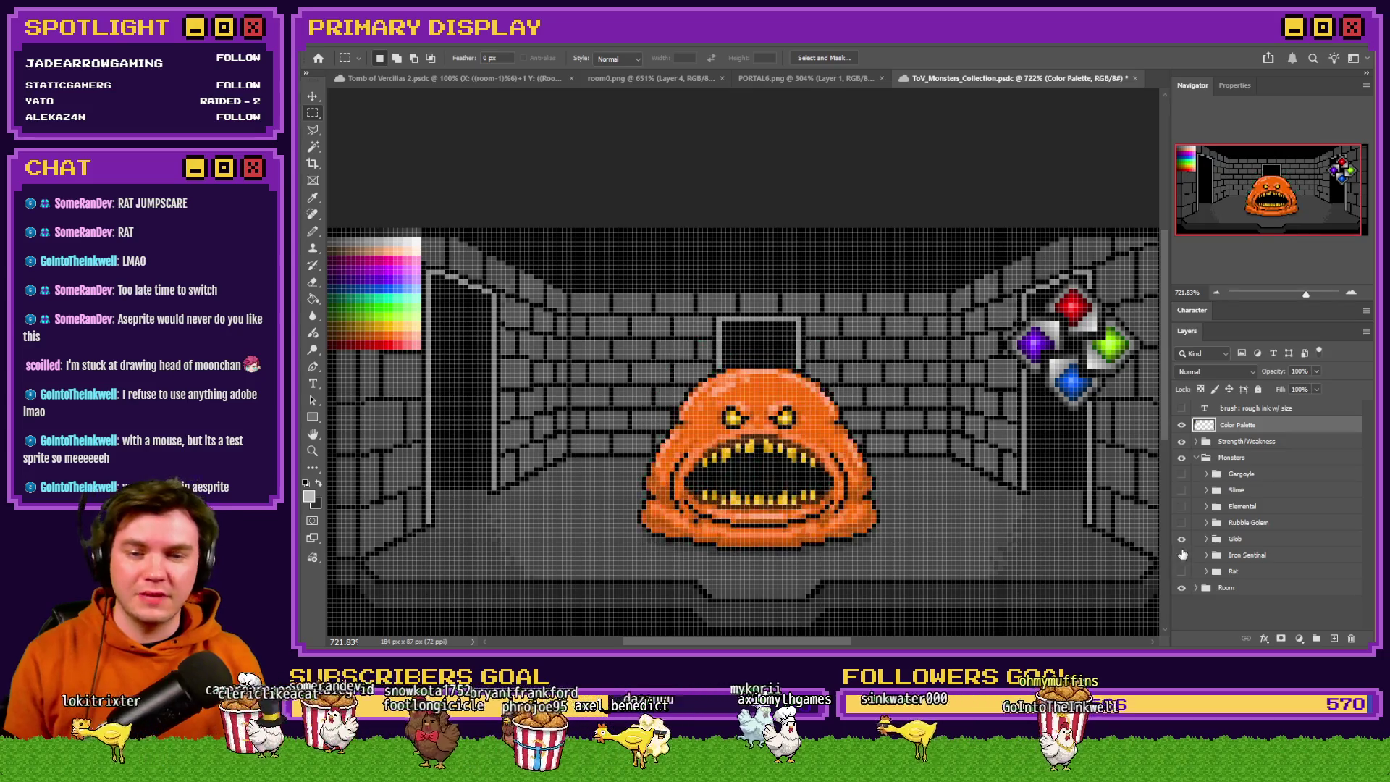
left_click(1182, 555)
left_click(1182, 539)
left_click(1182, 522)
left_click(1182, 506)
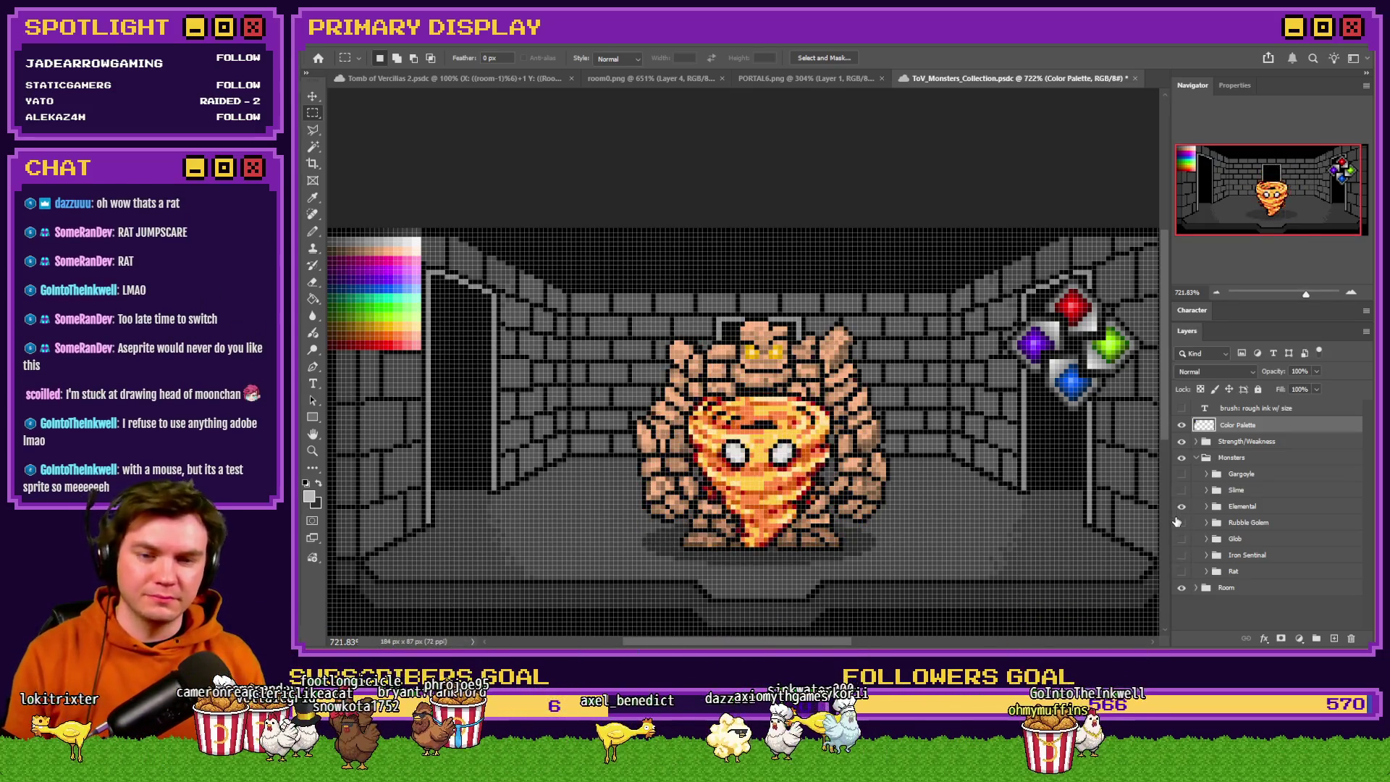
left_click(1182, 522)
left_click(1182, 506)
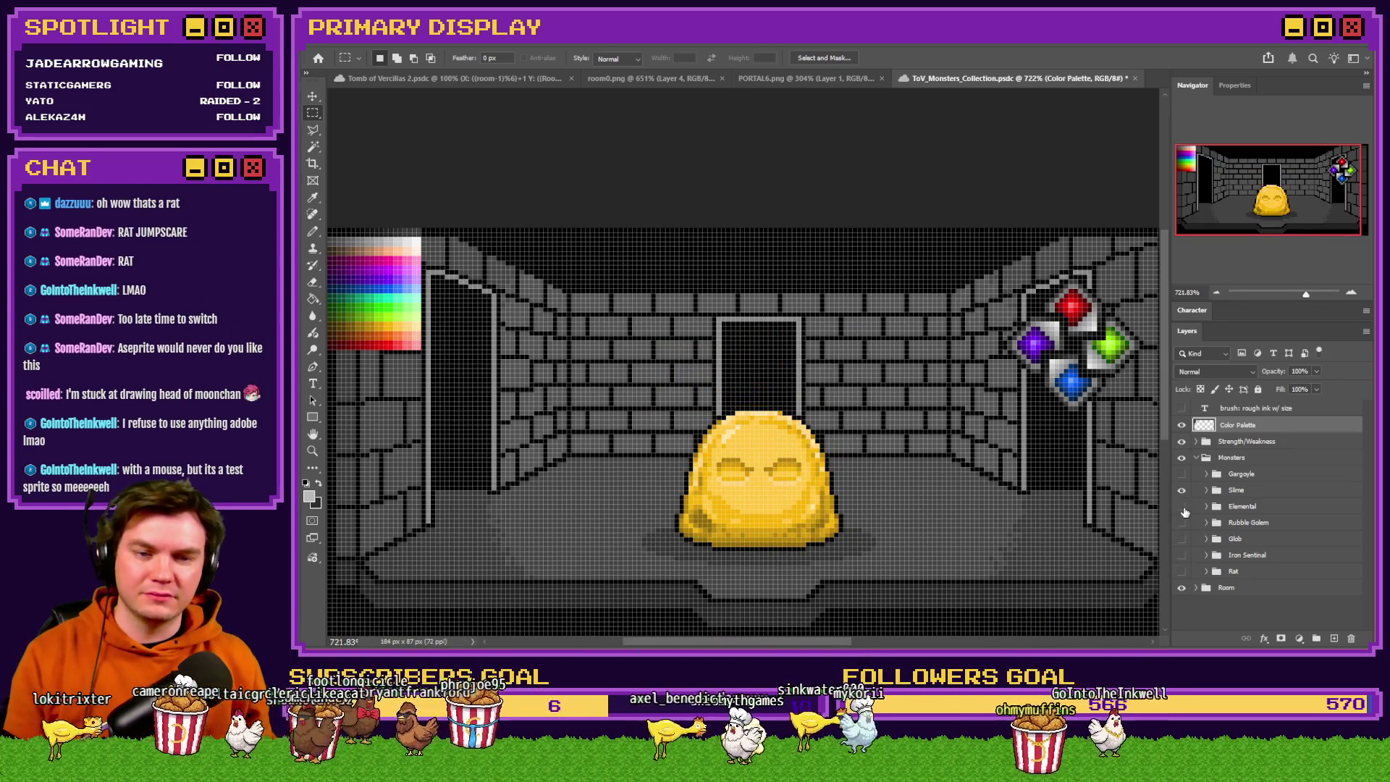
left_click(1182, 474)
left_click(1182, 490)
left_click(1182, 474)
left_click(1233, 572)
left_click(1182, 571)
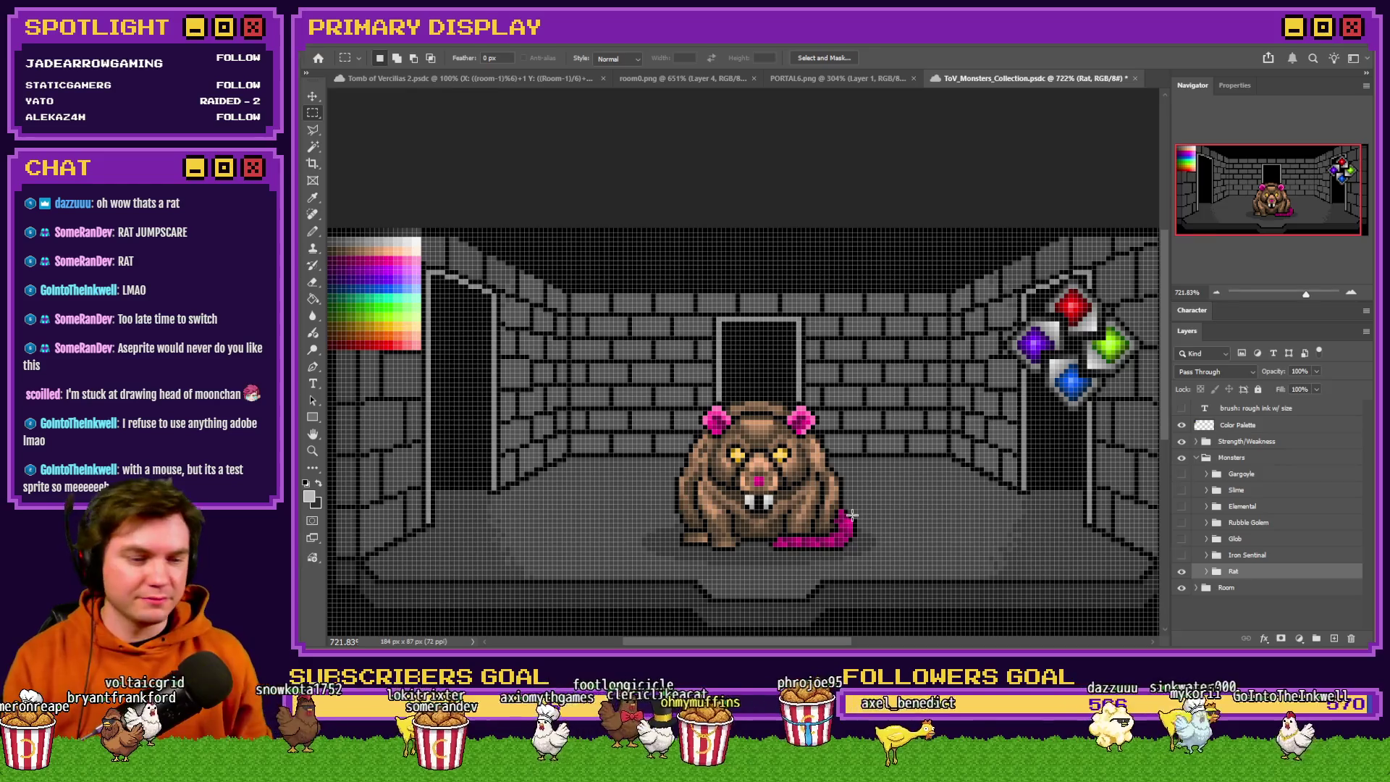
scroll(852, 515, "down", 5)
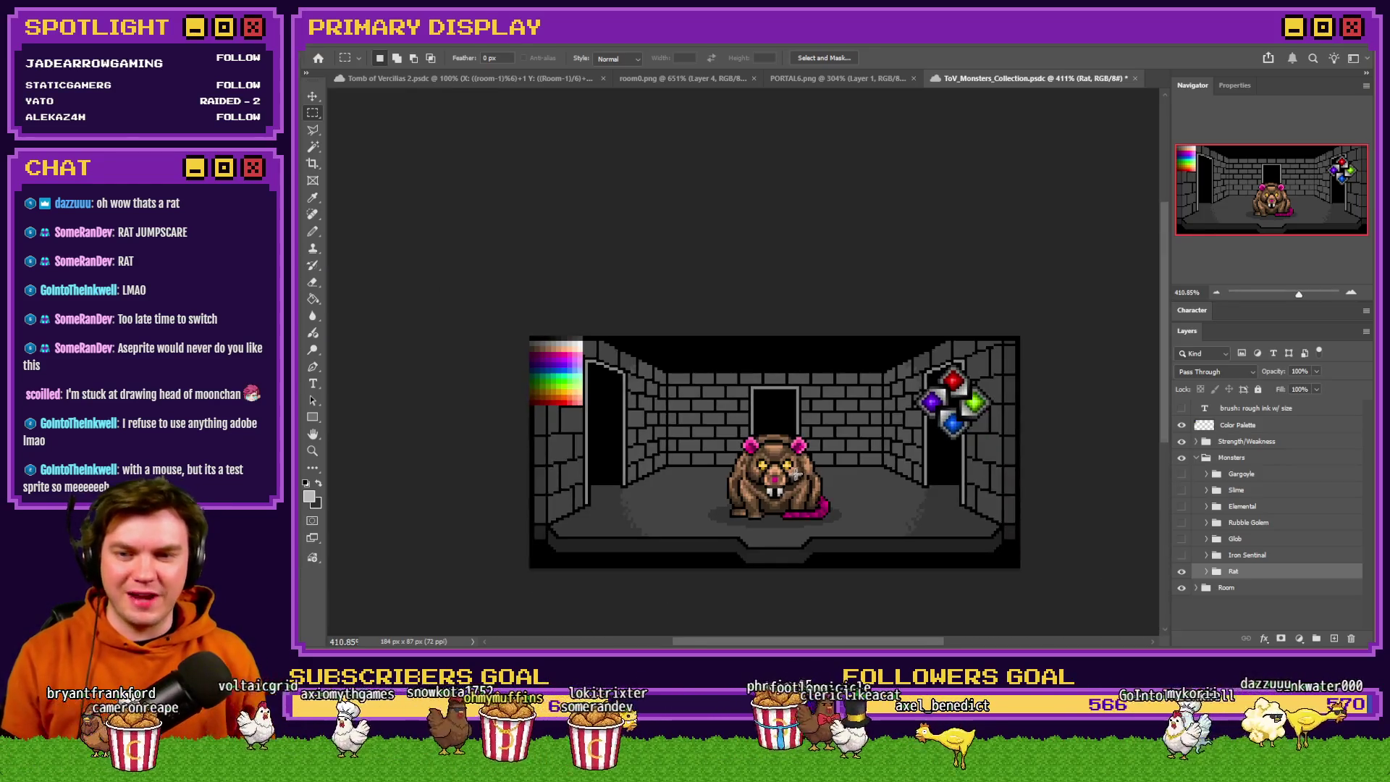
scroll(819, 492, "up", 2)
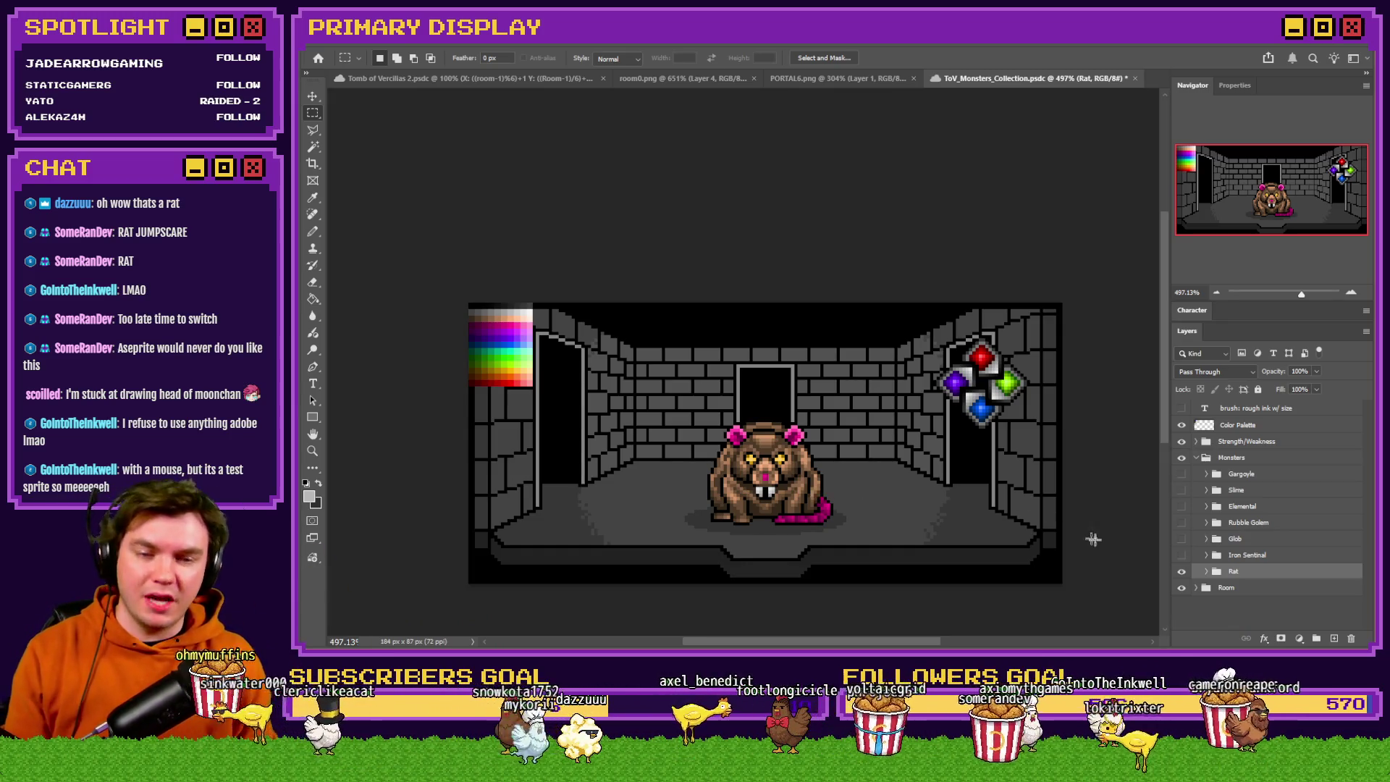
Compare Iron Sentinal and Rubble Golem against the Rat, then switch to the room0.png document.
left_click(1182, 555)
left_click(1182, 571)
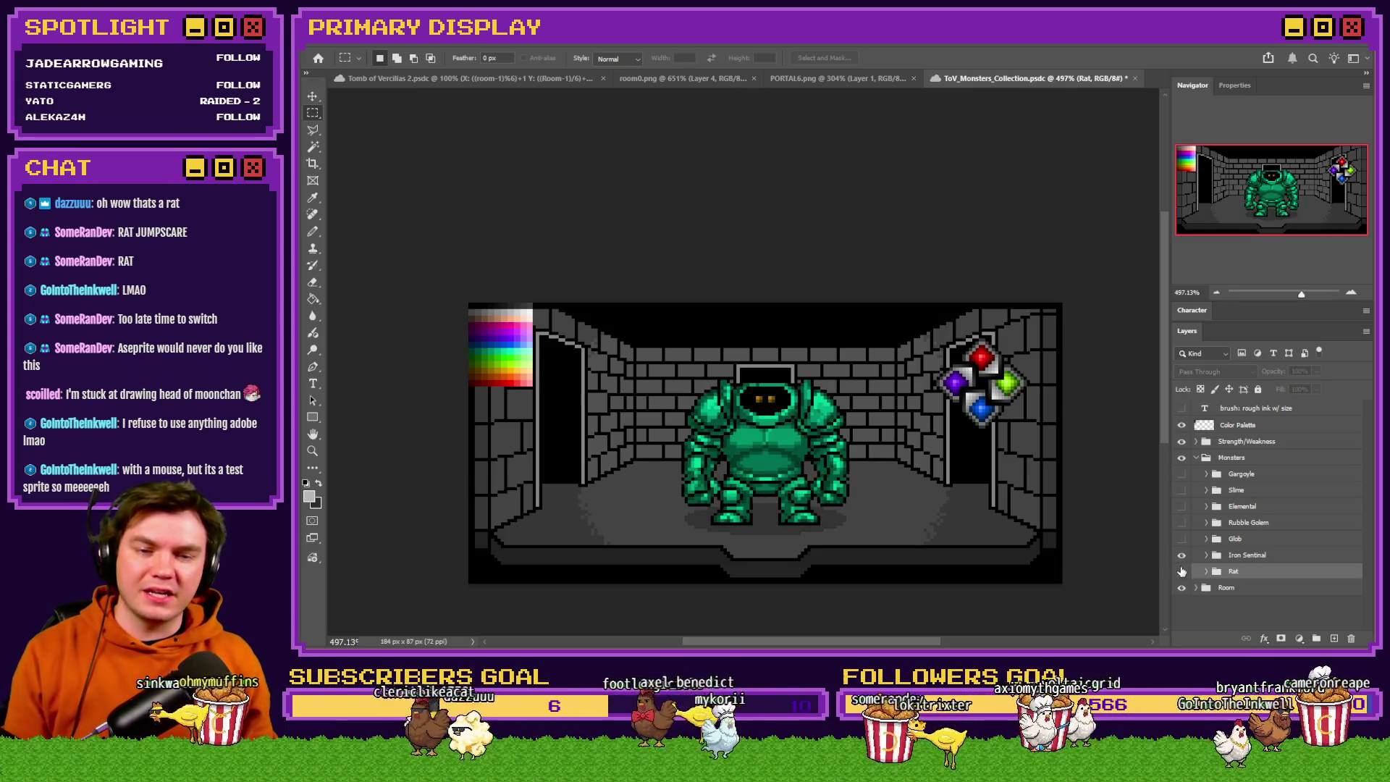
left_click(1182, 522)
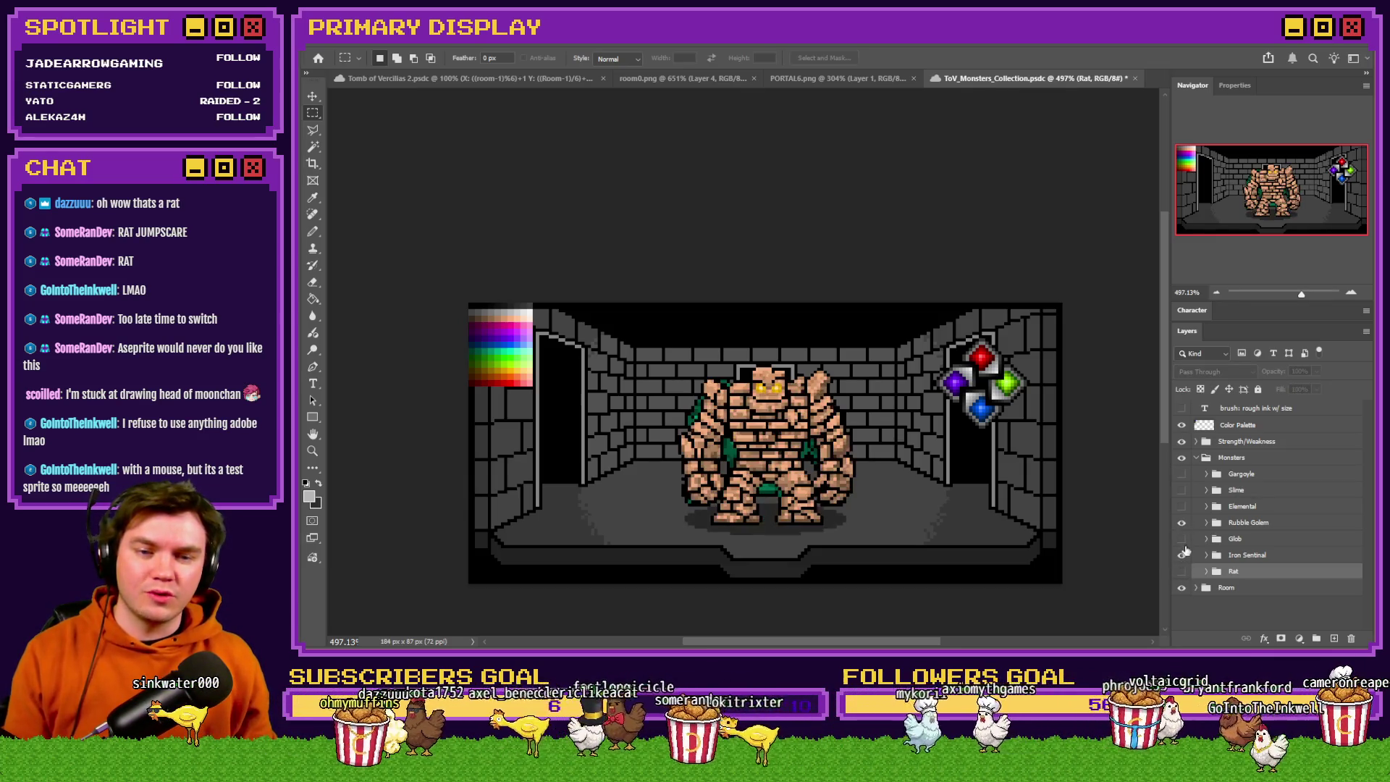
left_click(1182, 556)
left_click(1181, 572)
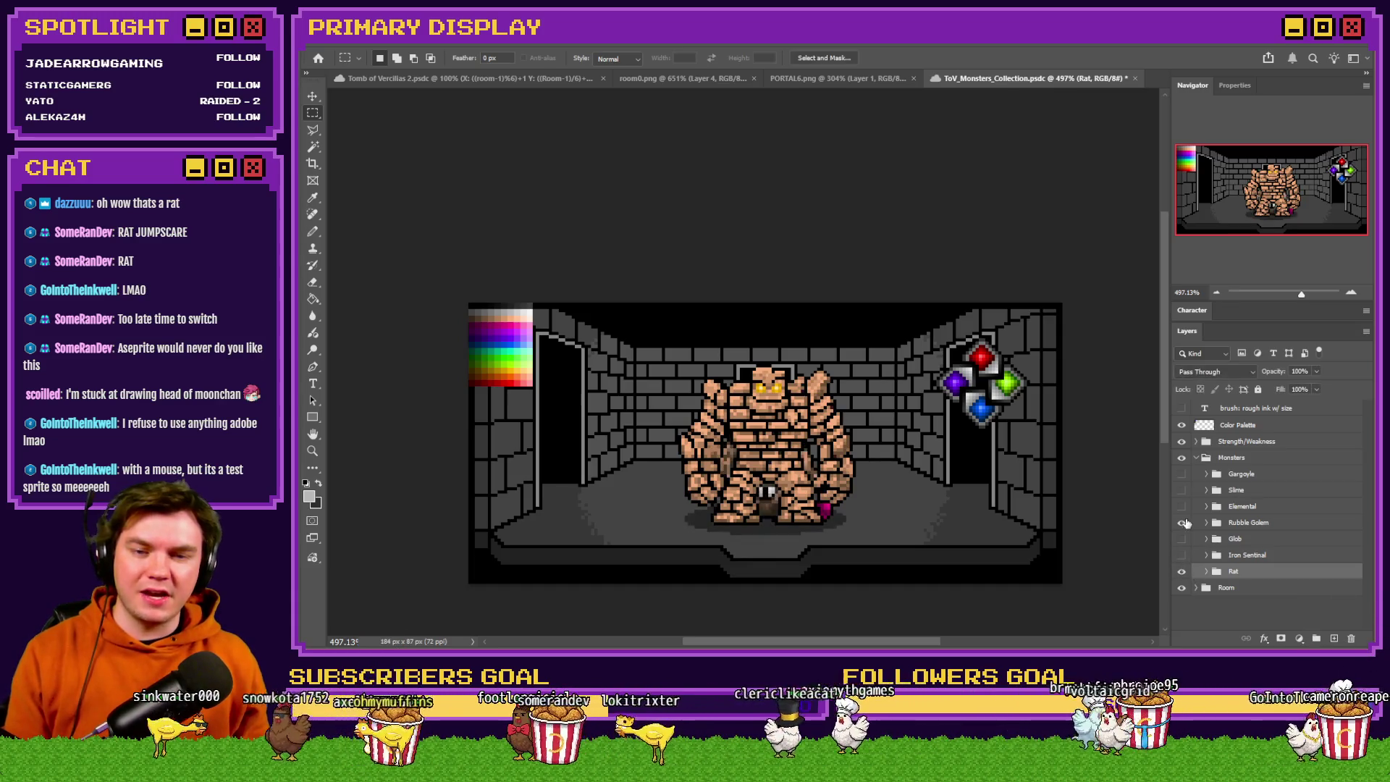
left_click(1182, 523)
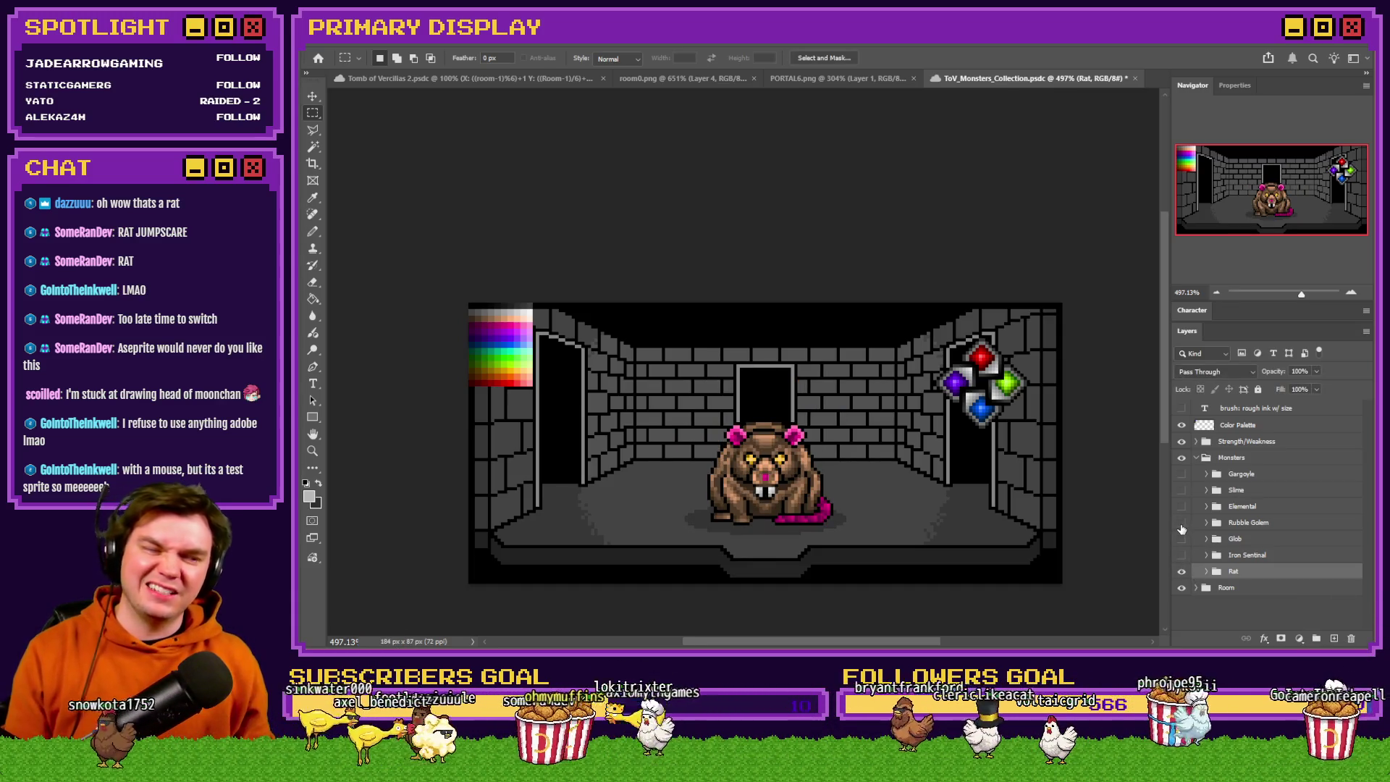
left_click(1182, 524)
left_click(1182, 524)
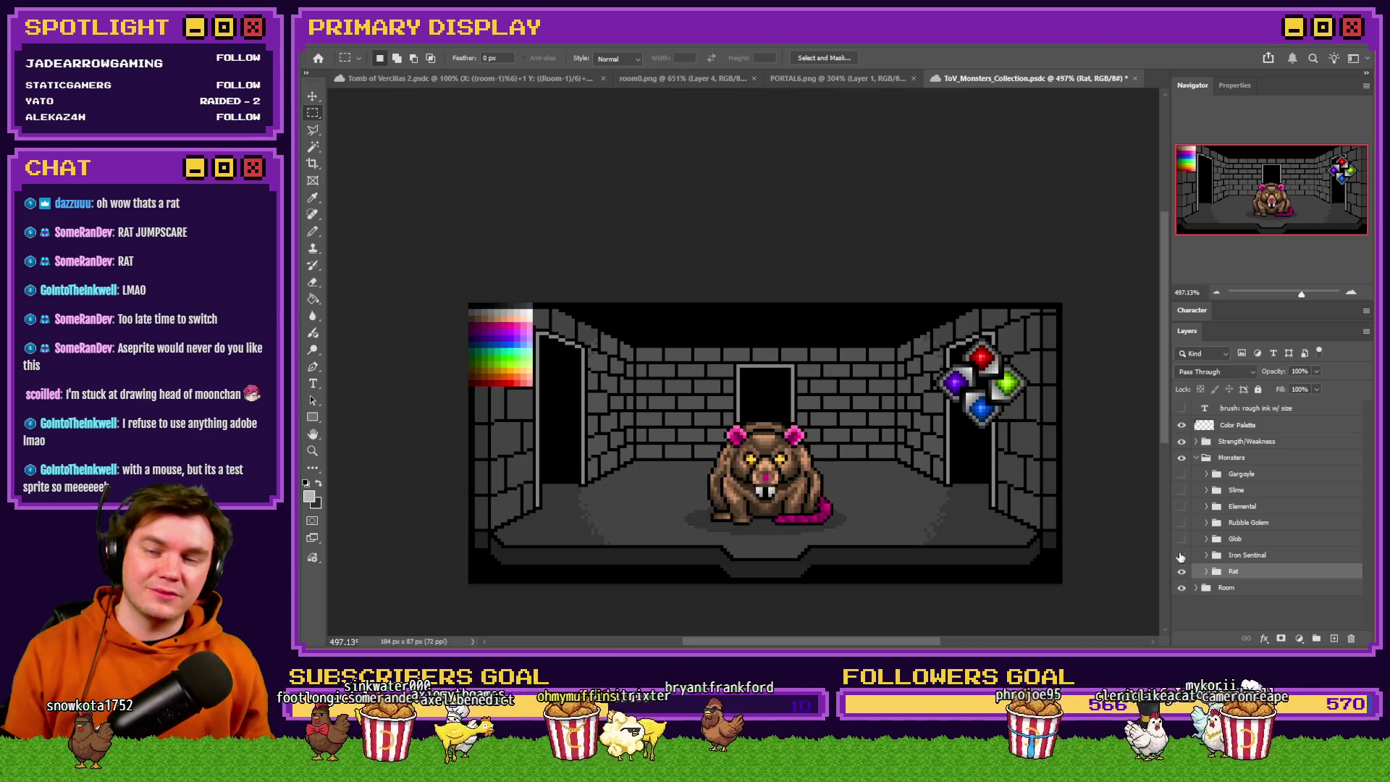
left_click(689, 77)
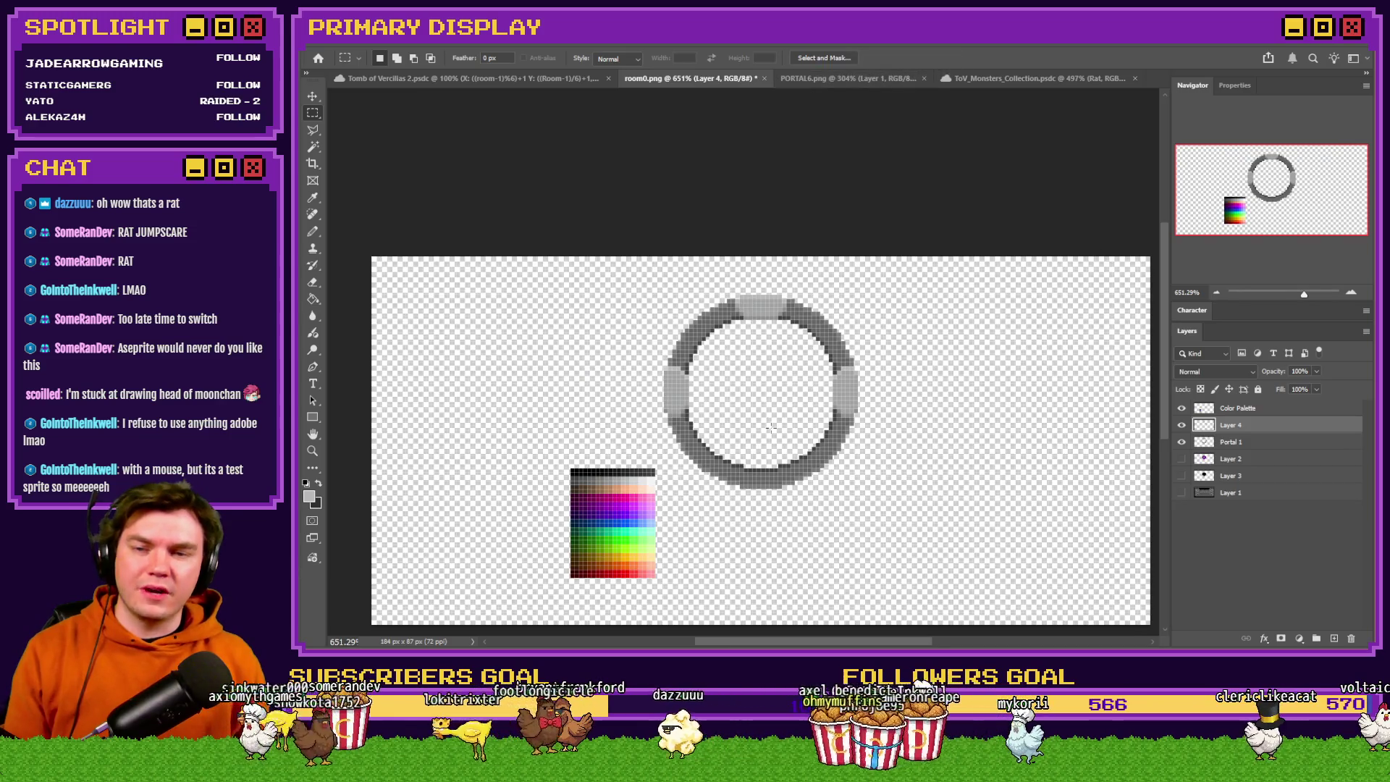
Preview portalPuzzle1.png from the pictures folder in File Explorer.
key("alt+Tab")
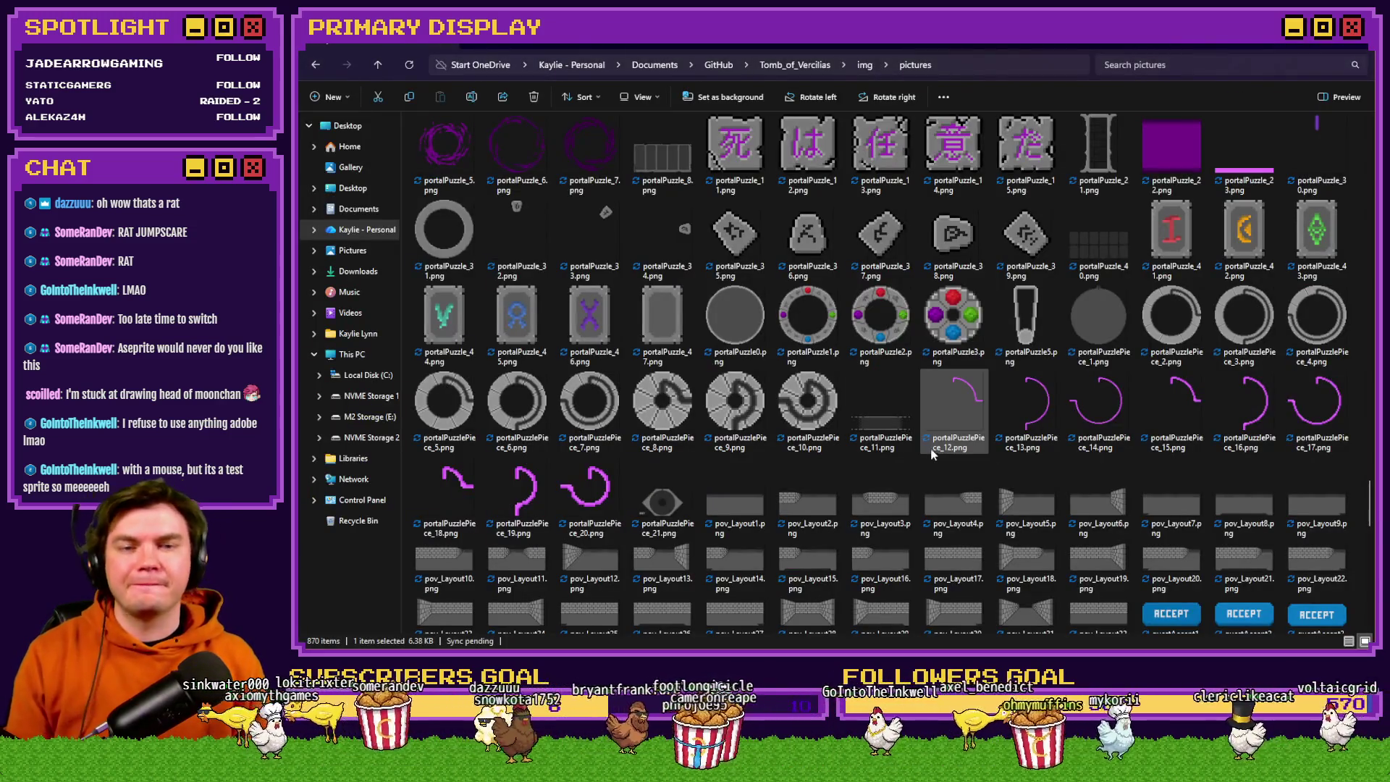
double_click(841, 343)
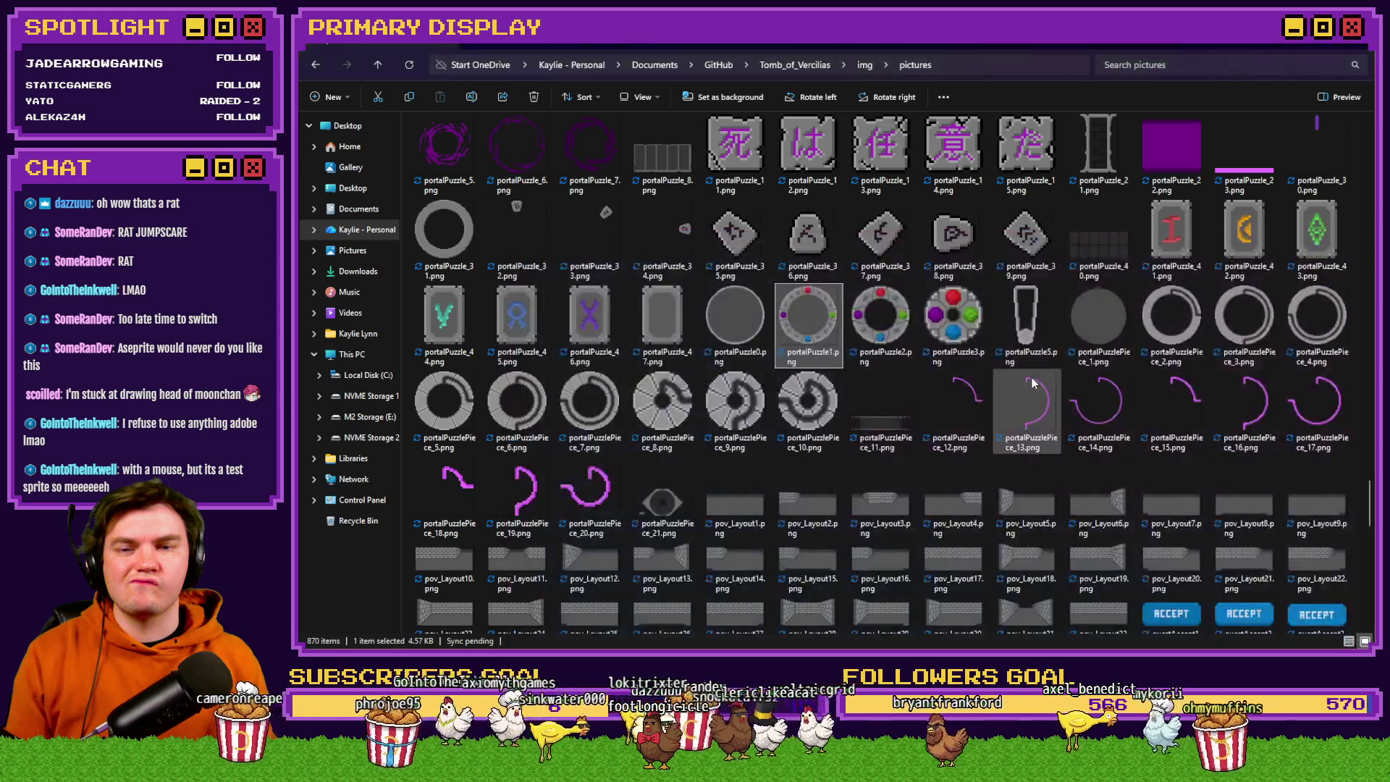
left_click(865, 322)
left_click(816, 324)
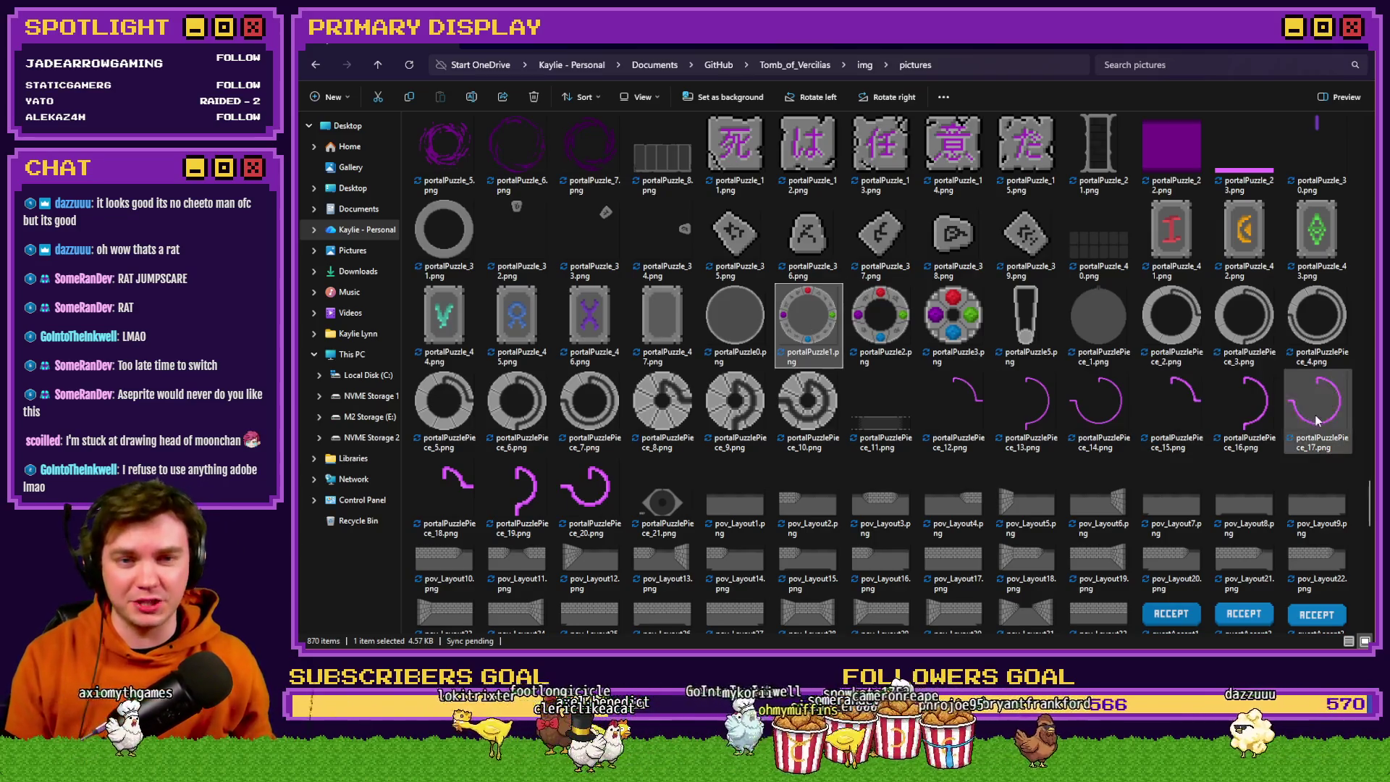
Scroll up to the monster files and open mbCheetoCheese.png in the image viewer.
left_click_drag(1371, 516, 1372, 505)
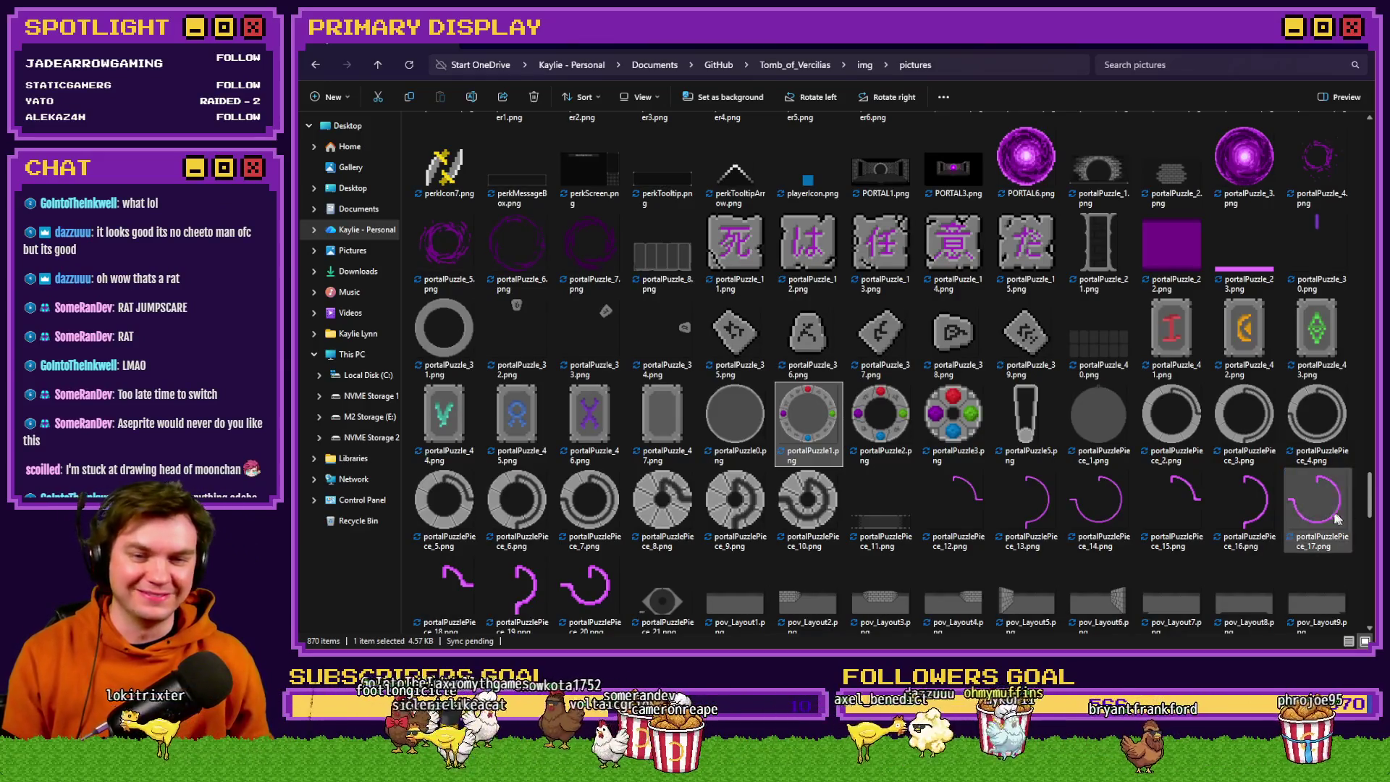
mouse_move(1368, 480)
left_mouse_down()
mouse_move(1371, 410)
mouse_move(1370, 425)
left_mouse_up()
double_click(590, 230)
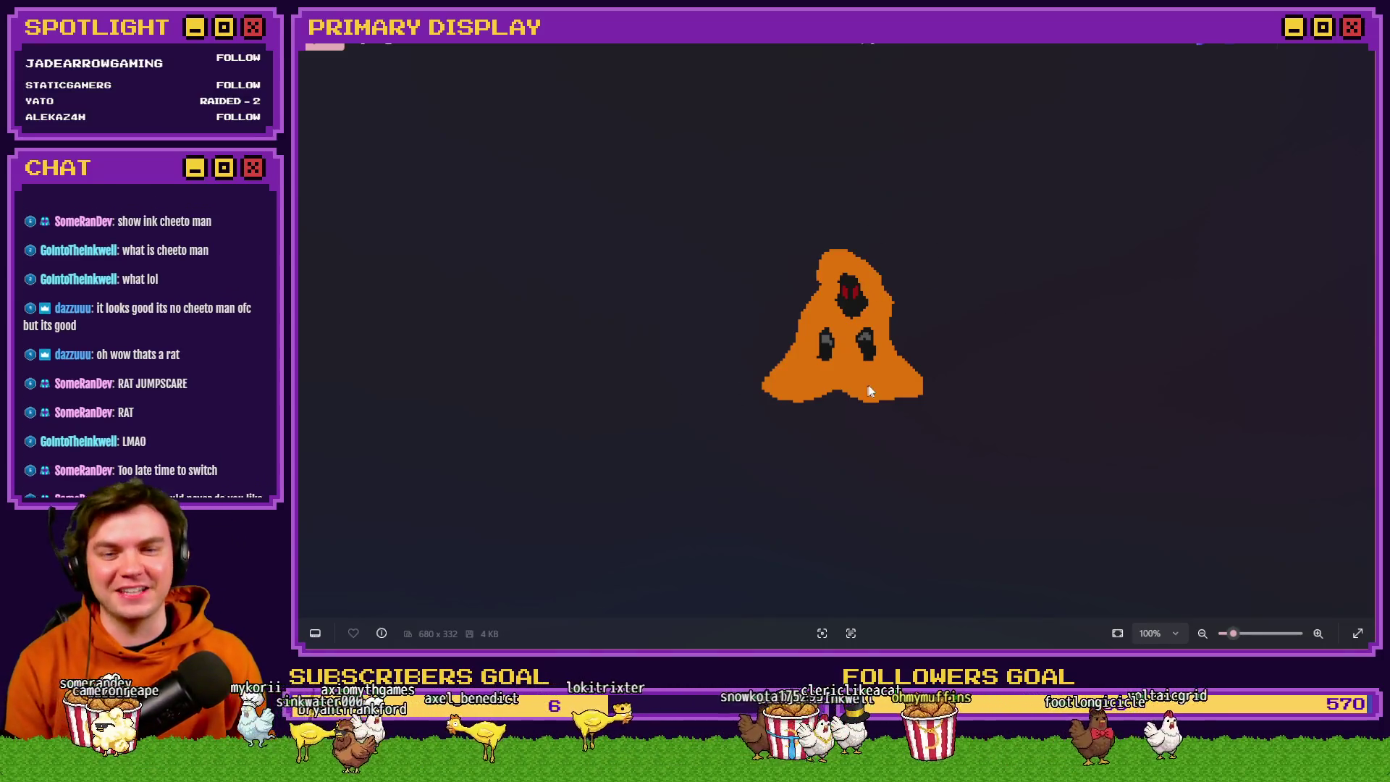
Zoom on the orange hooded sprite, flip to the red-robed skeleton and back, then close Photos.
scroll(872, 387, "up", 5)
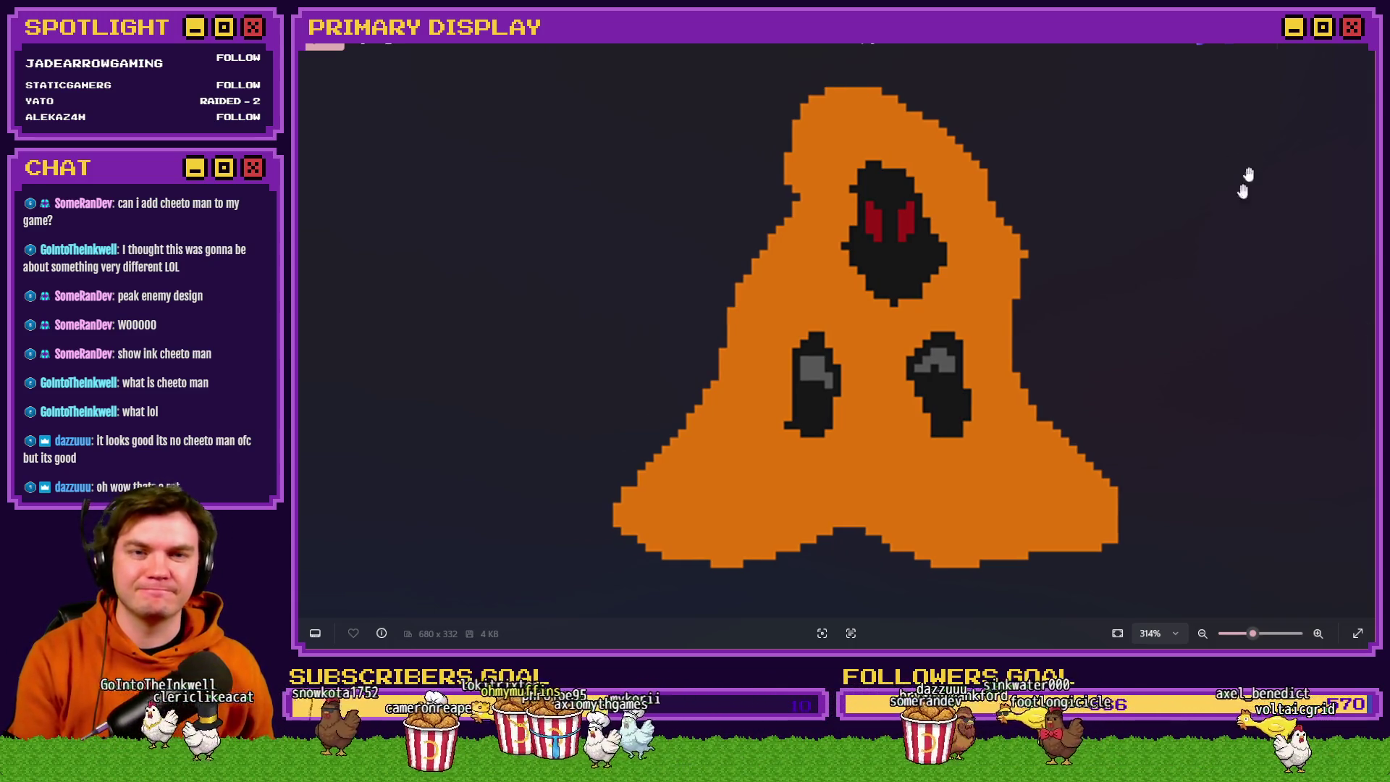
scroll(1115, 268, "down", 5)
key("Right")
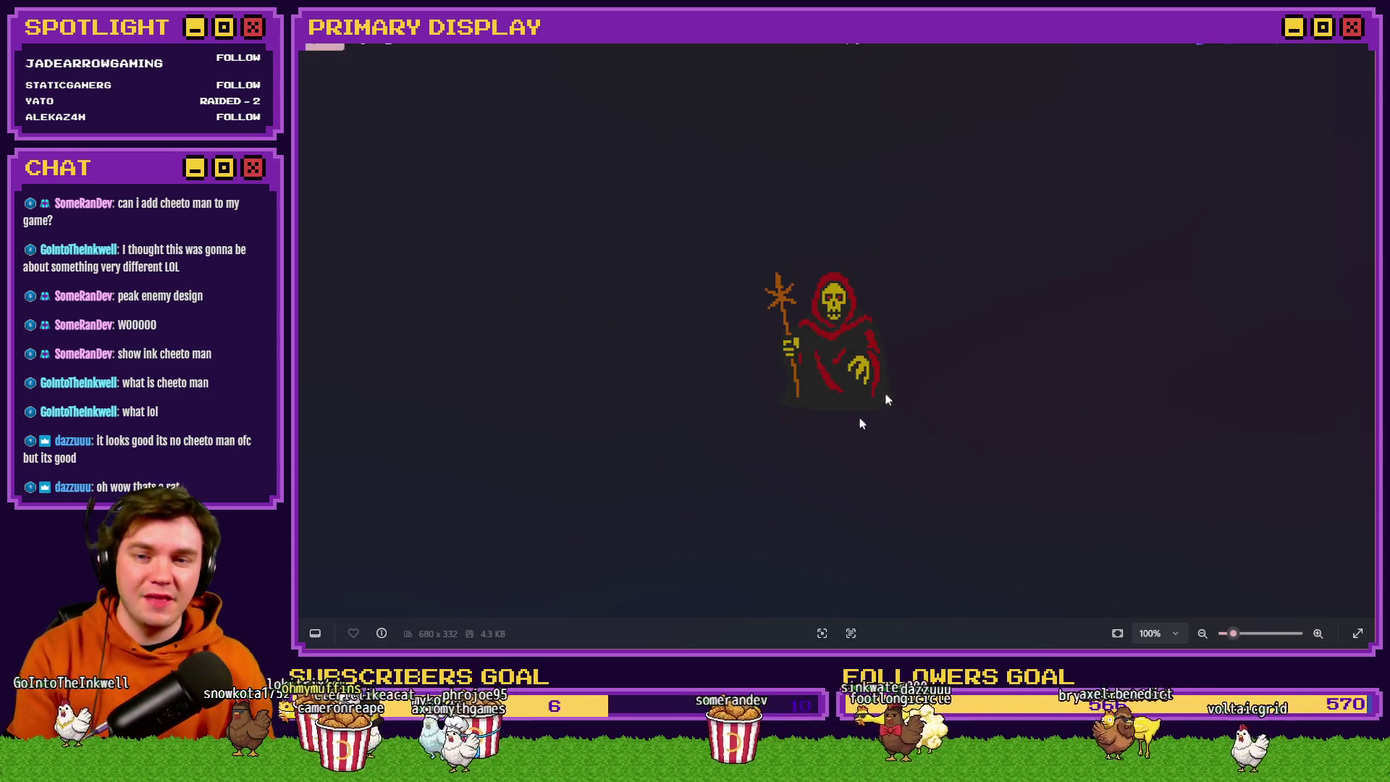
key("Left")
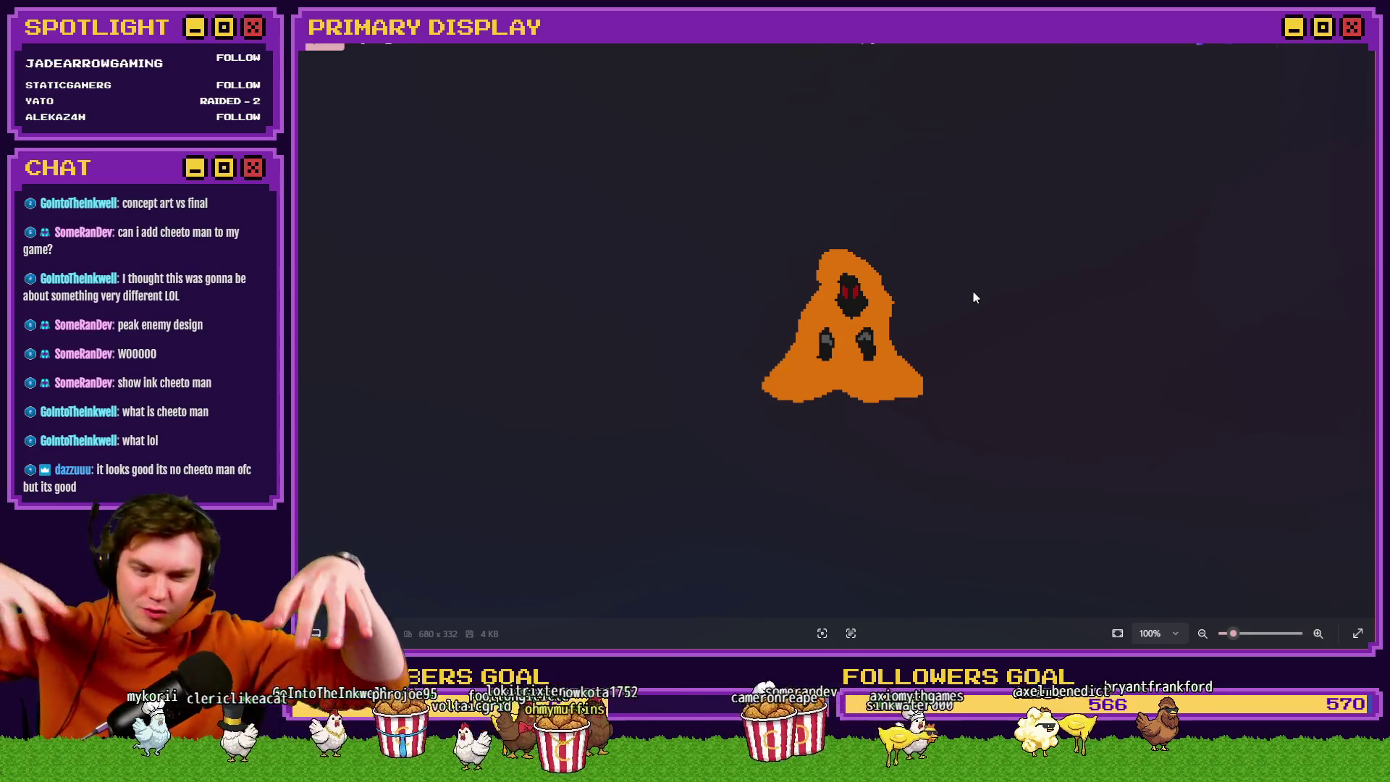
key("Right")
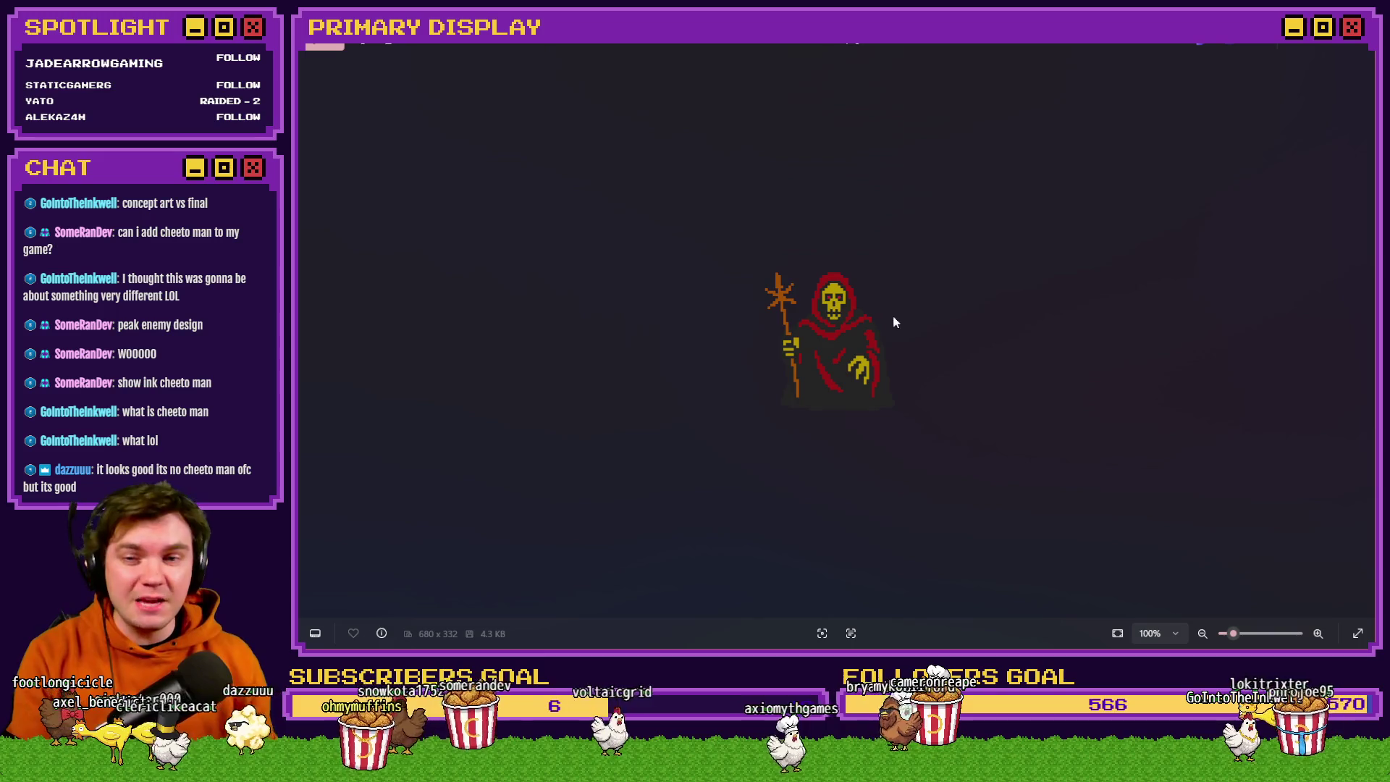
left_click(1355, 46)
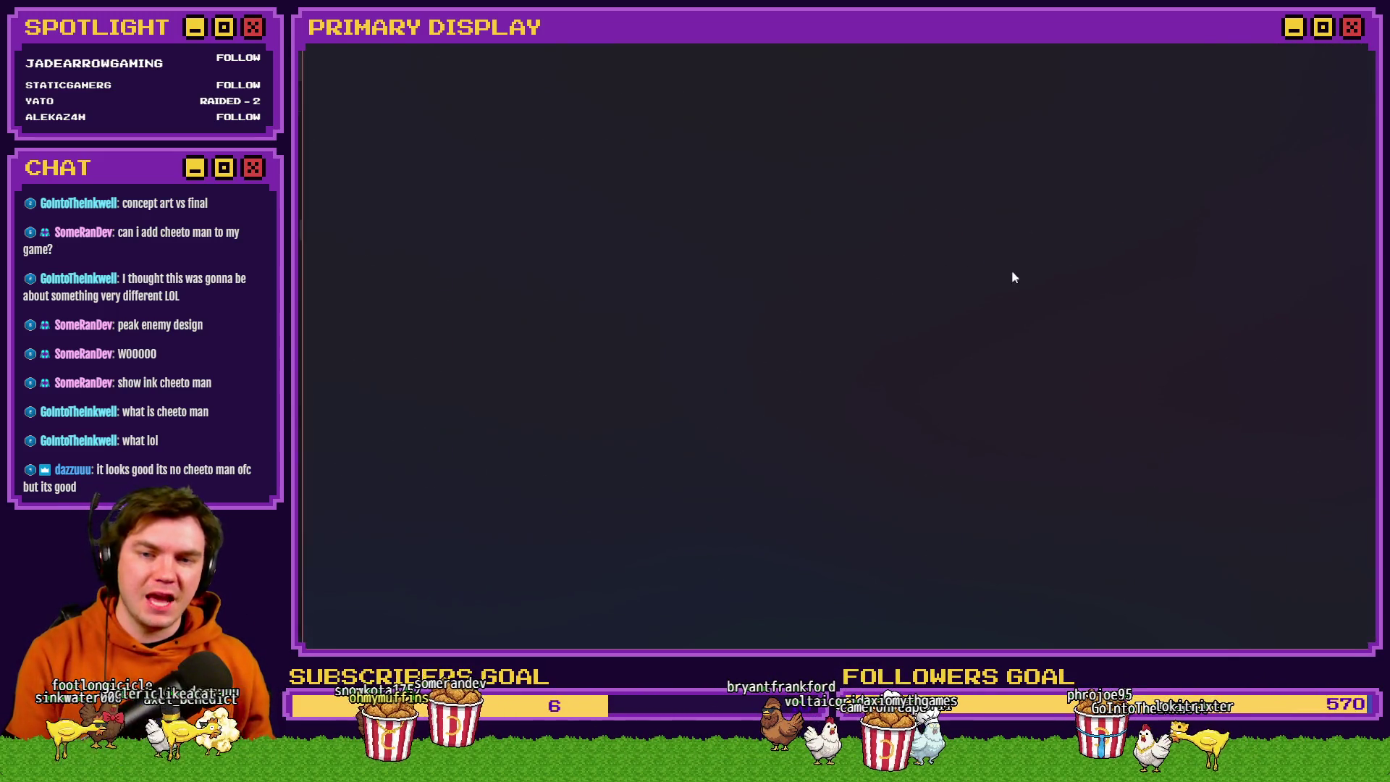
Step through the red, green, blue and purple gargoyle variants to the orange blob, then close Photos.
key("Right")
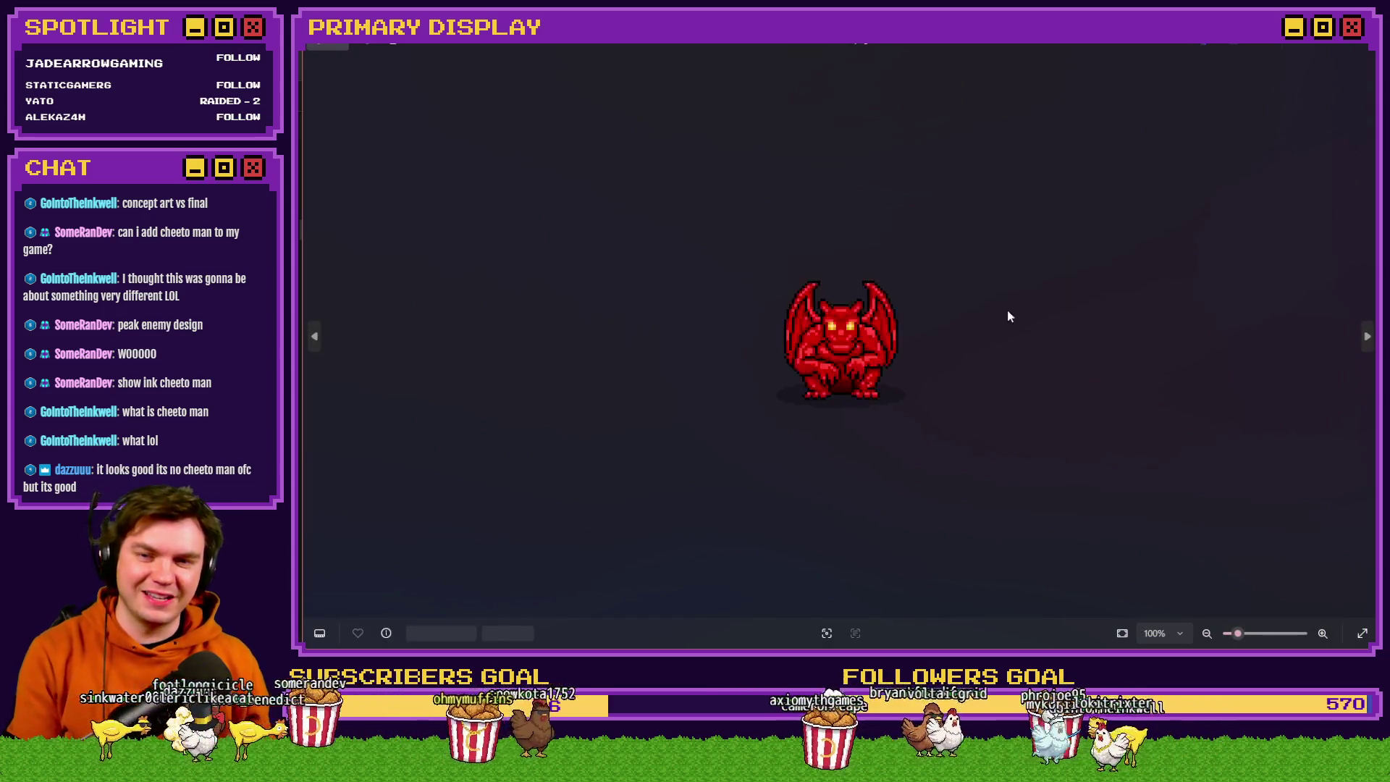
key("Right")
key("Right")
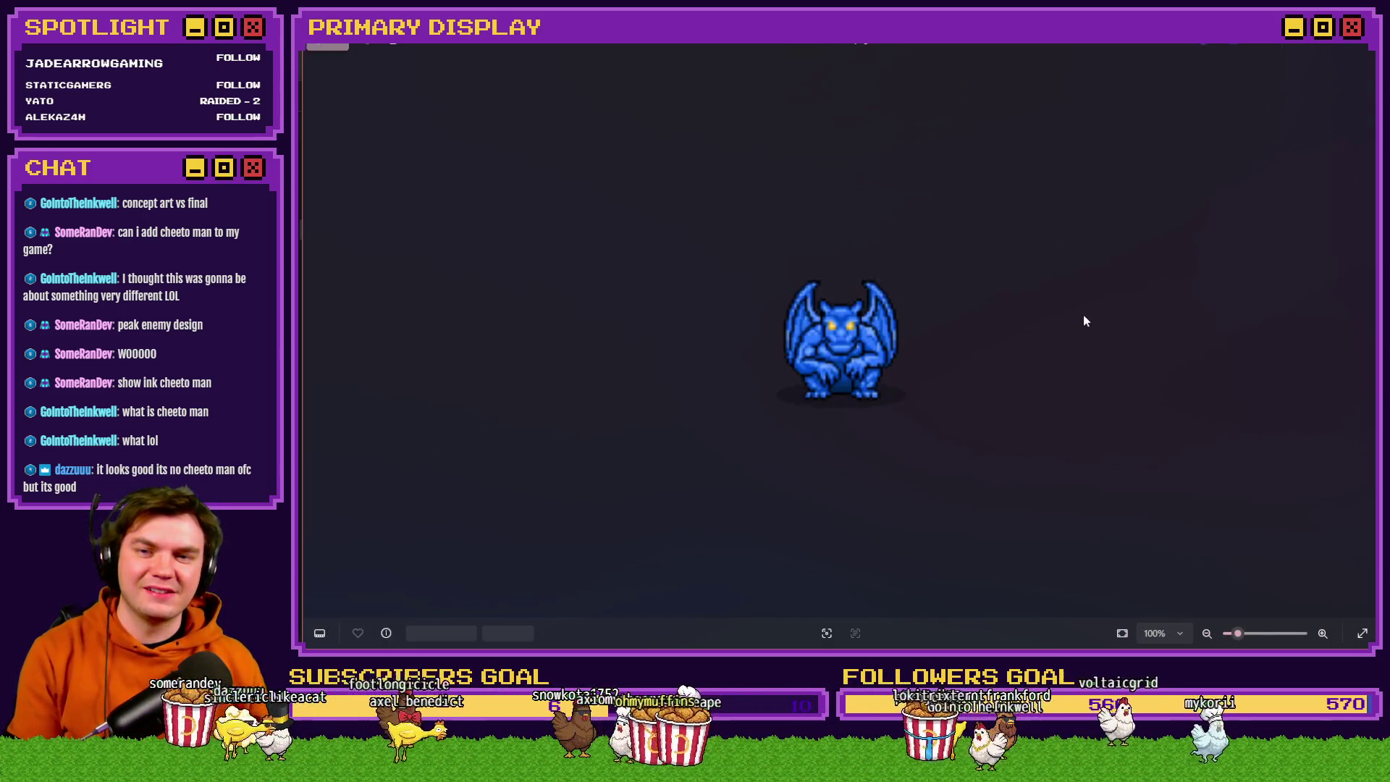
key("Right")
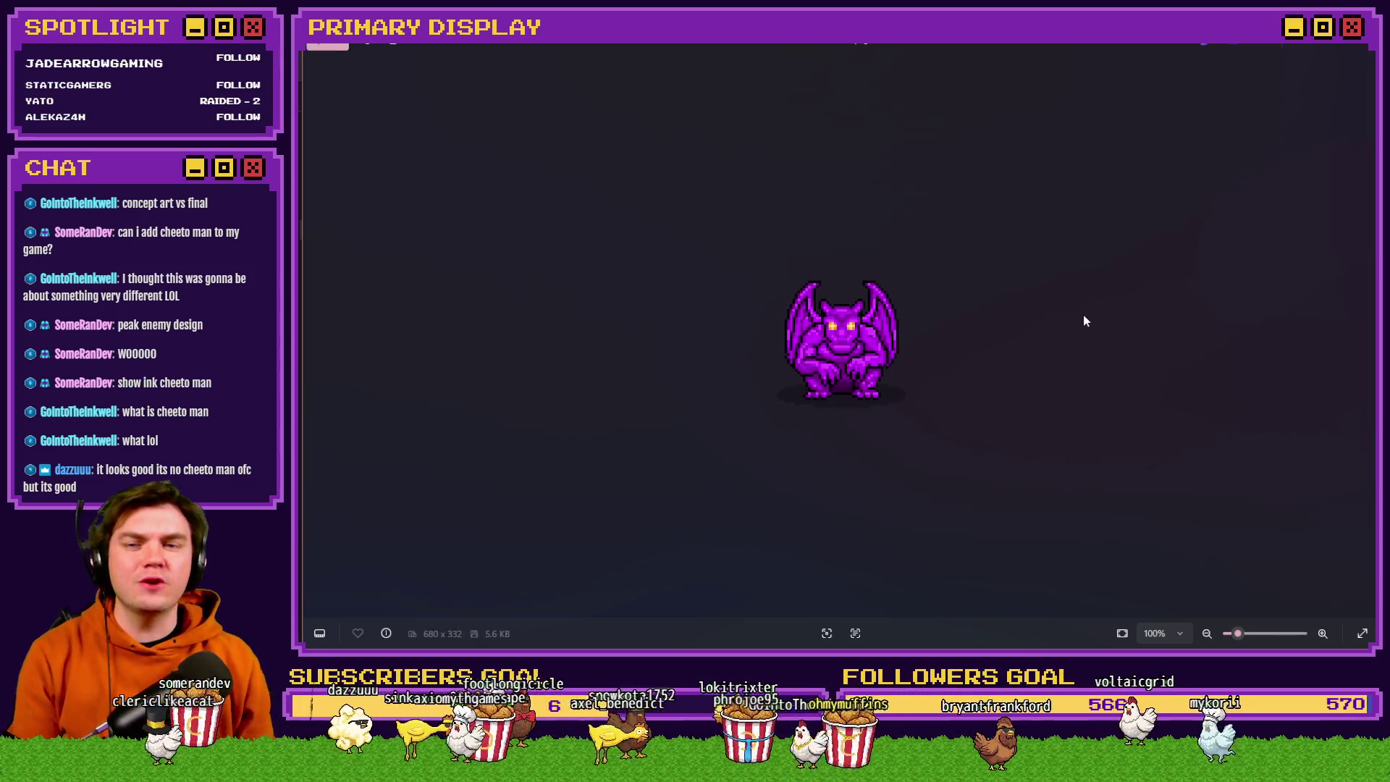
key("Right")
key("Right")
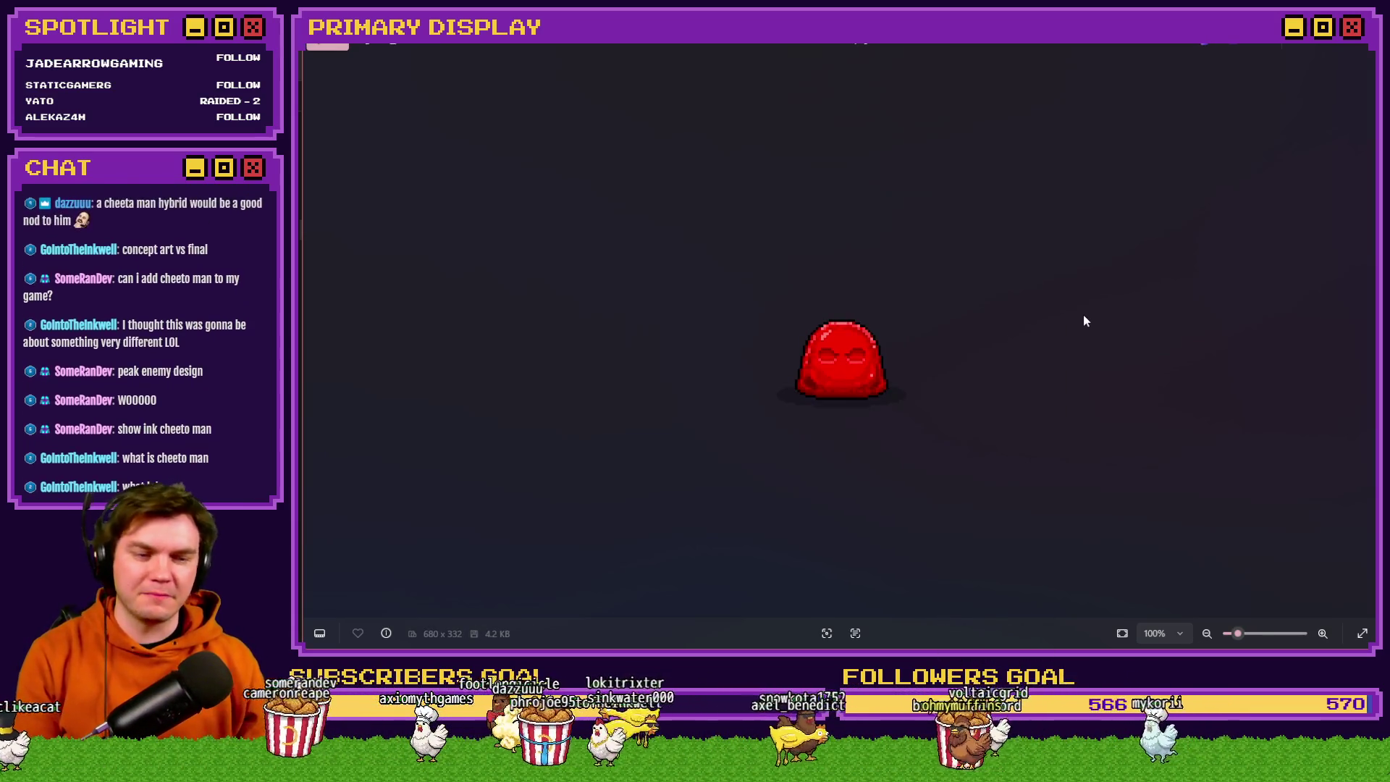
key("Left")
key("Left")
key("Left")
key("Left")
key("Left")
key("Left")
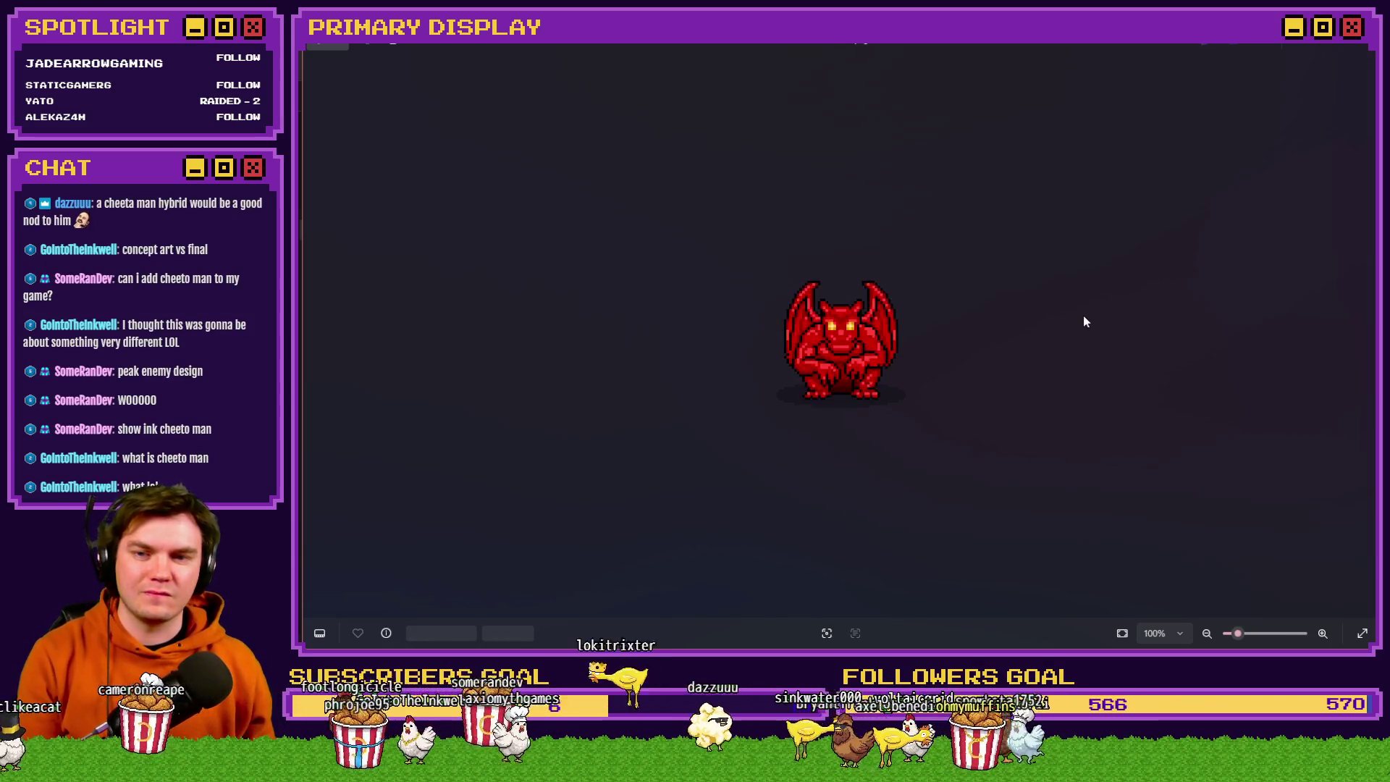
key("Right")
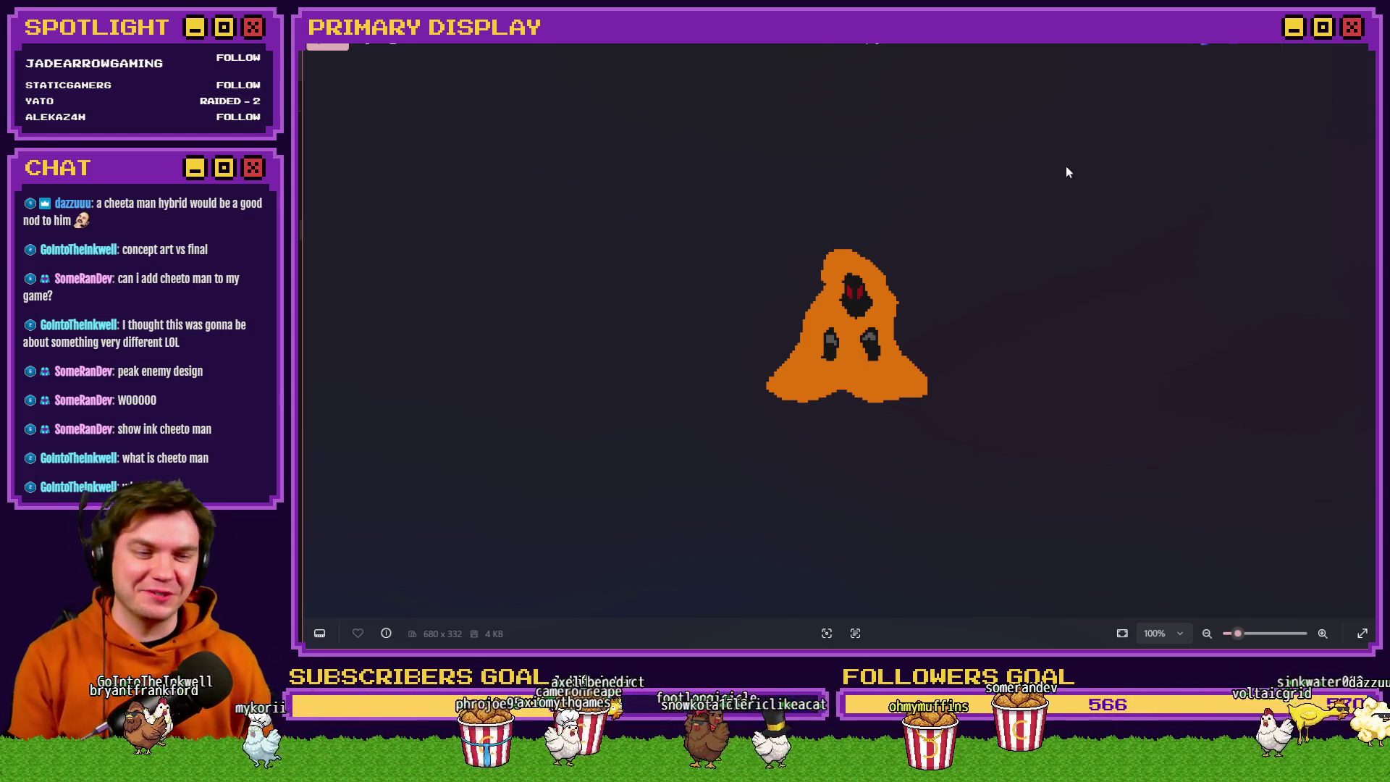
left_click(1363, 49)
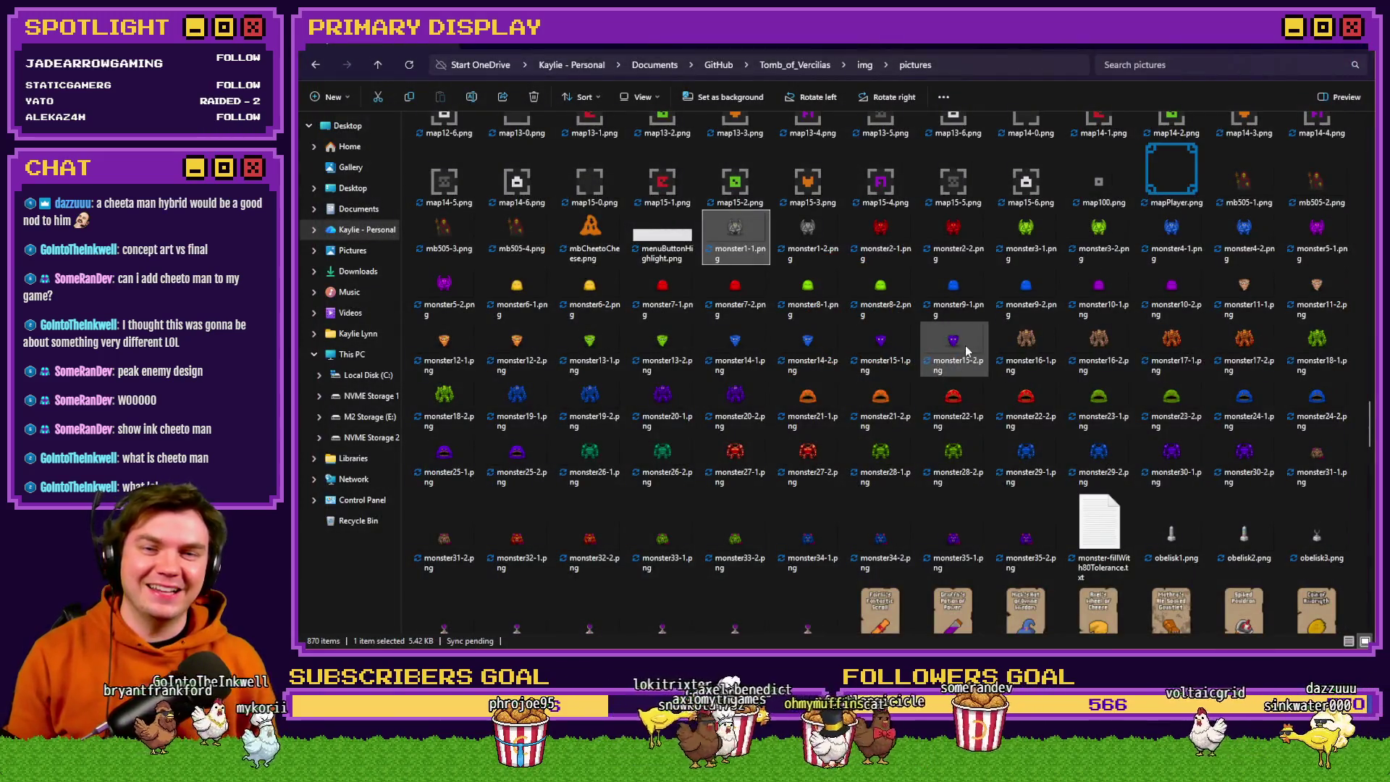
Switch from File Explorer back to Photoshop's room0.png ring artwork.
key("alt+Tab")
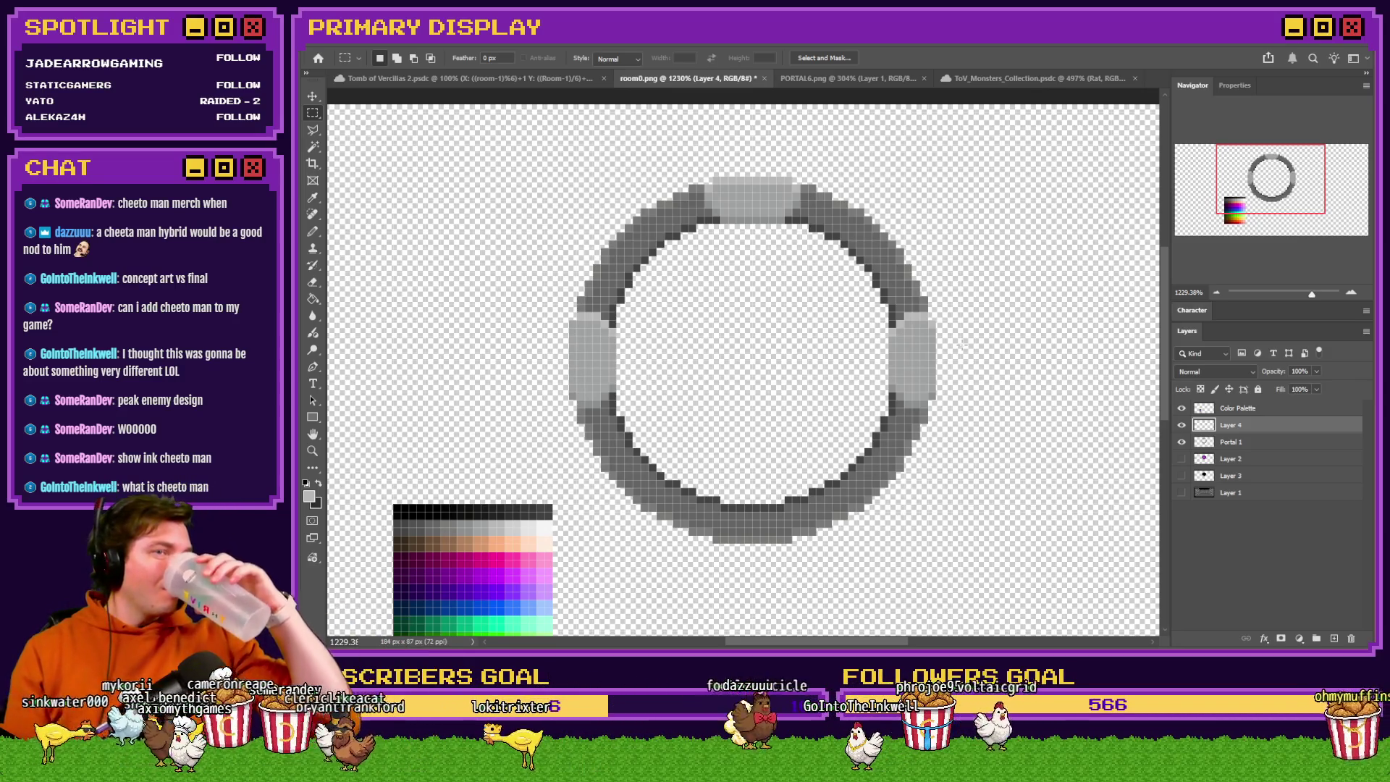
Scroll the pictures folder to the portalPuzzlePiece images and select portalPuzzlePiece_2.png then portalPuzzlePiece_4.png.
key("alt+Tab")
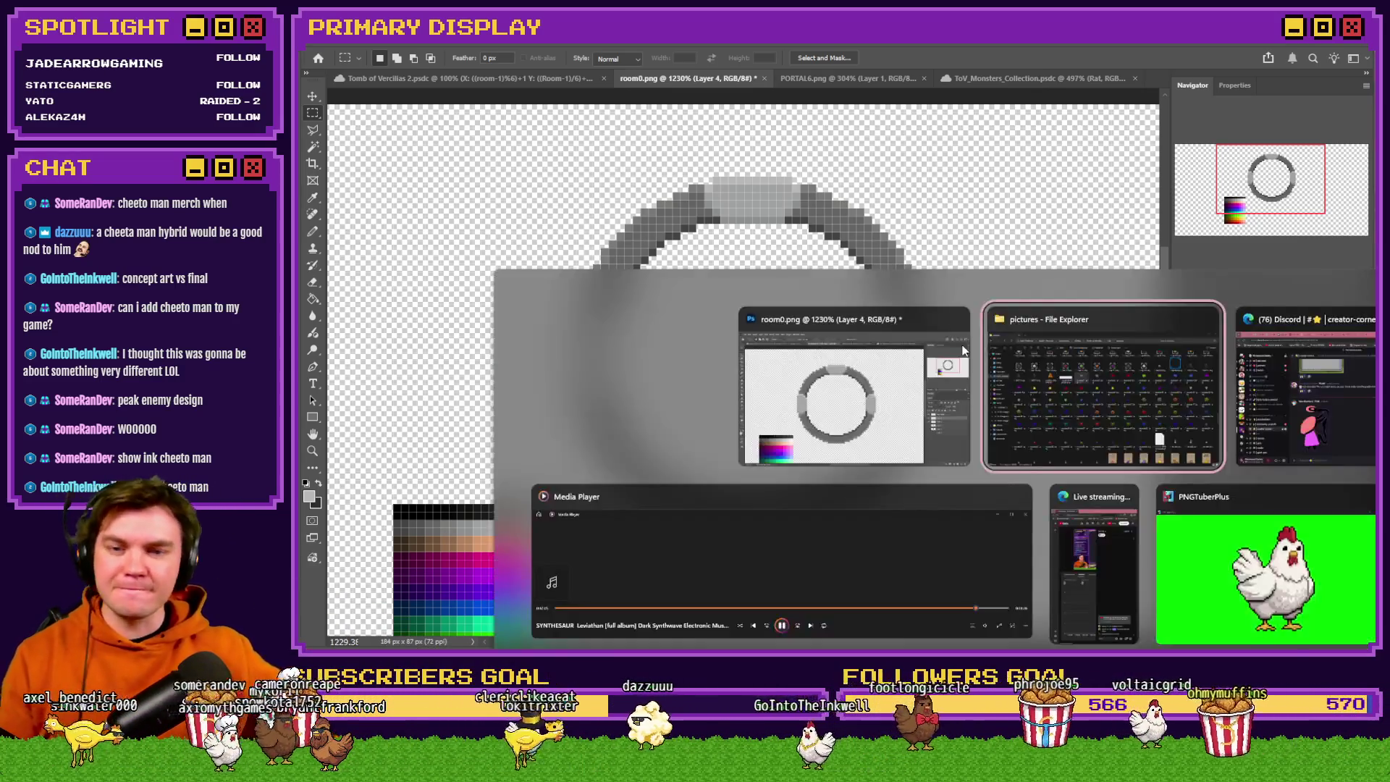
scroll(974, 354, "down", 6)
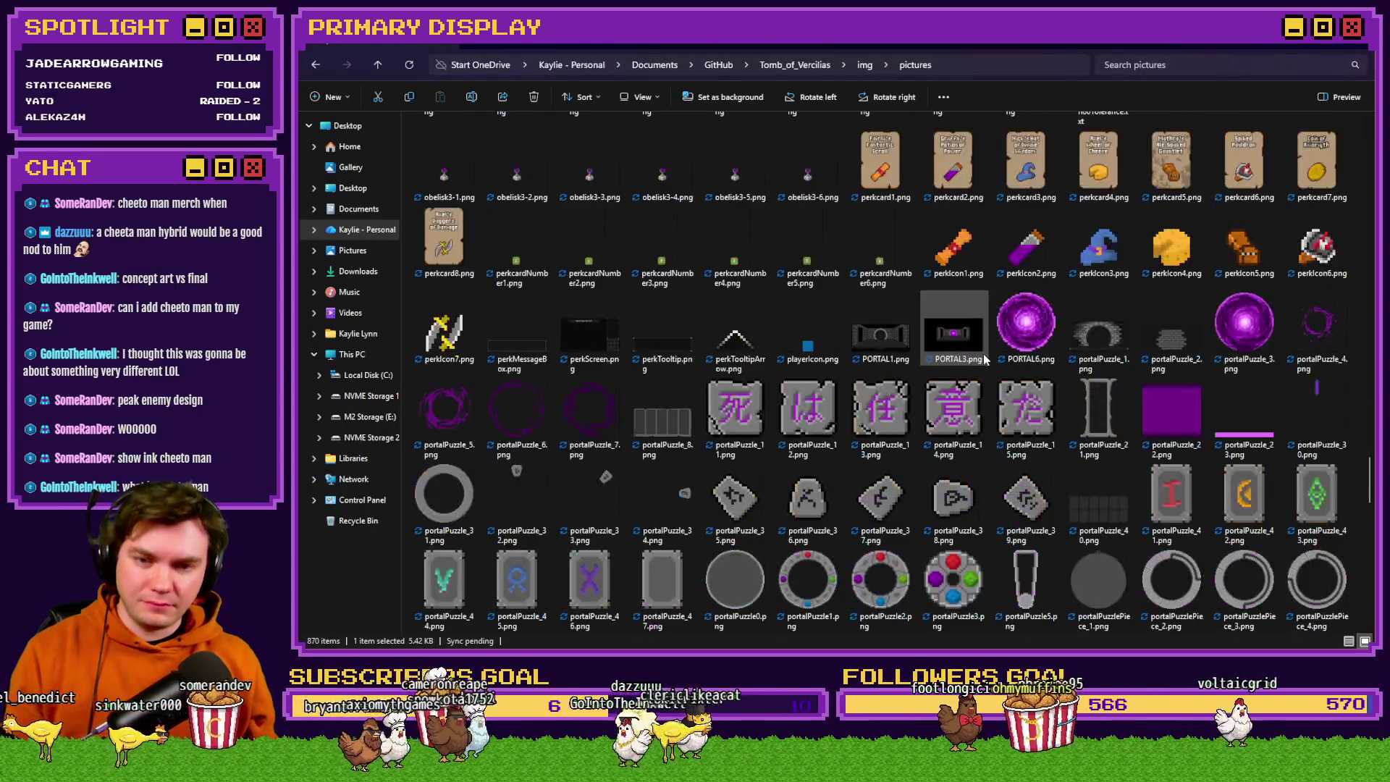
mouse_move(985, 362)
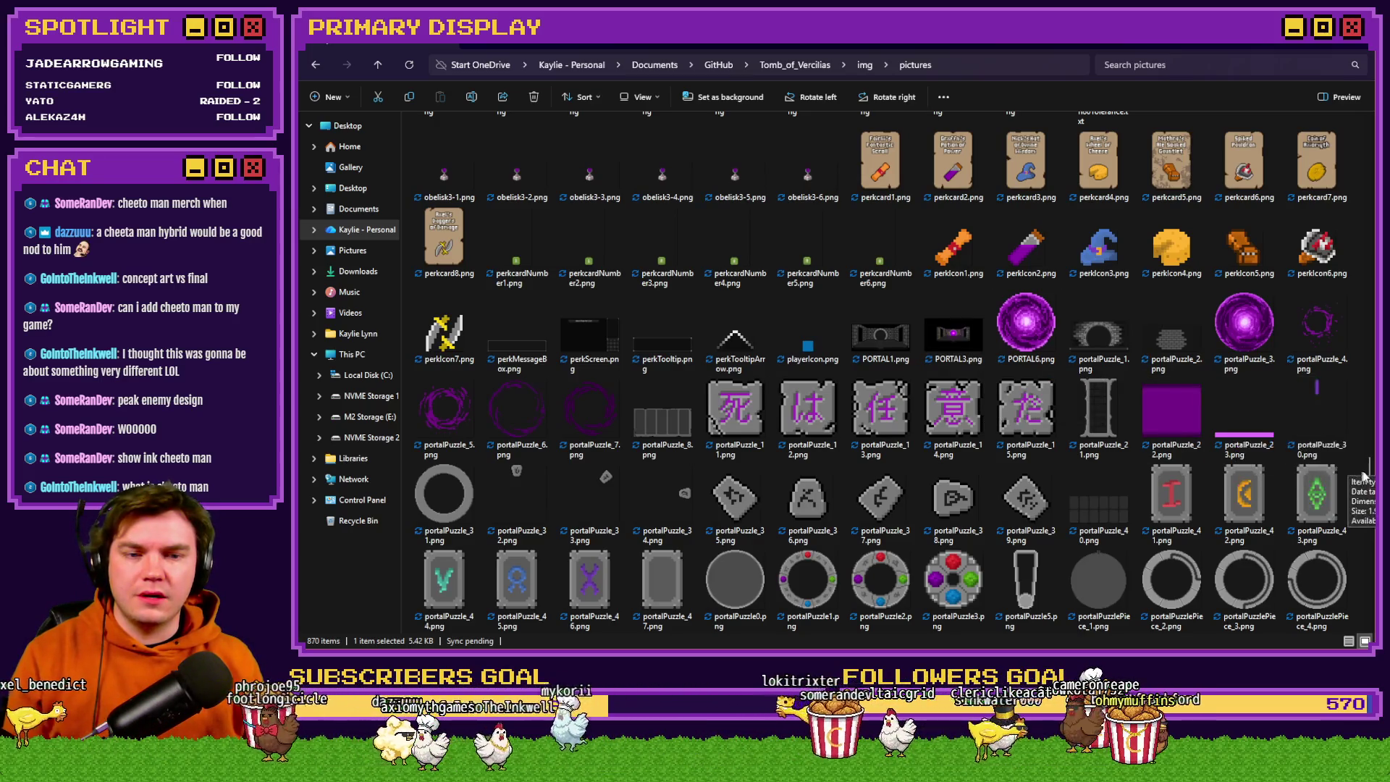
scroll(1371, 482, "down", 2)
left_click_drag(1371, 481, 1371, 491)
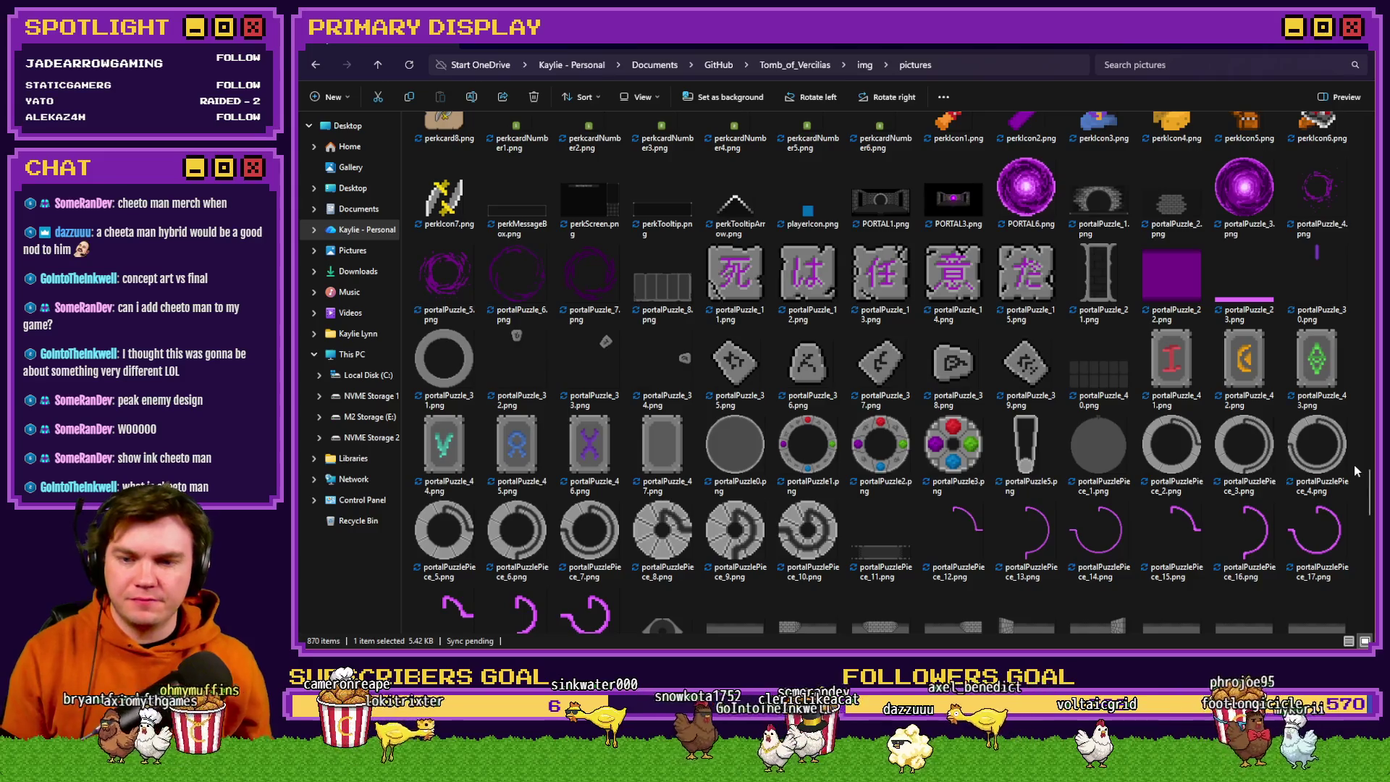
mouse_move(1140, 508)
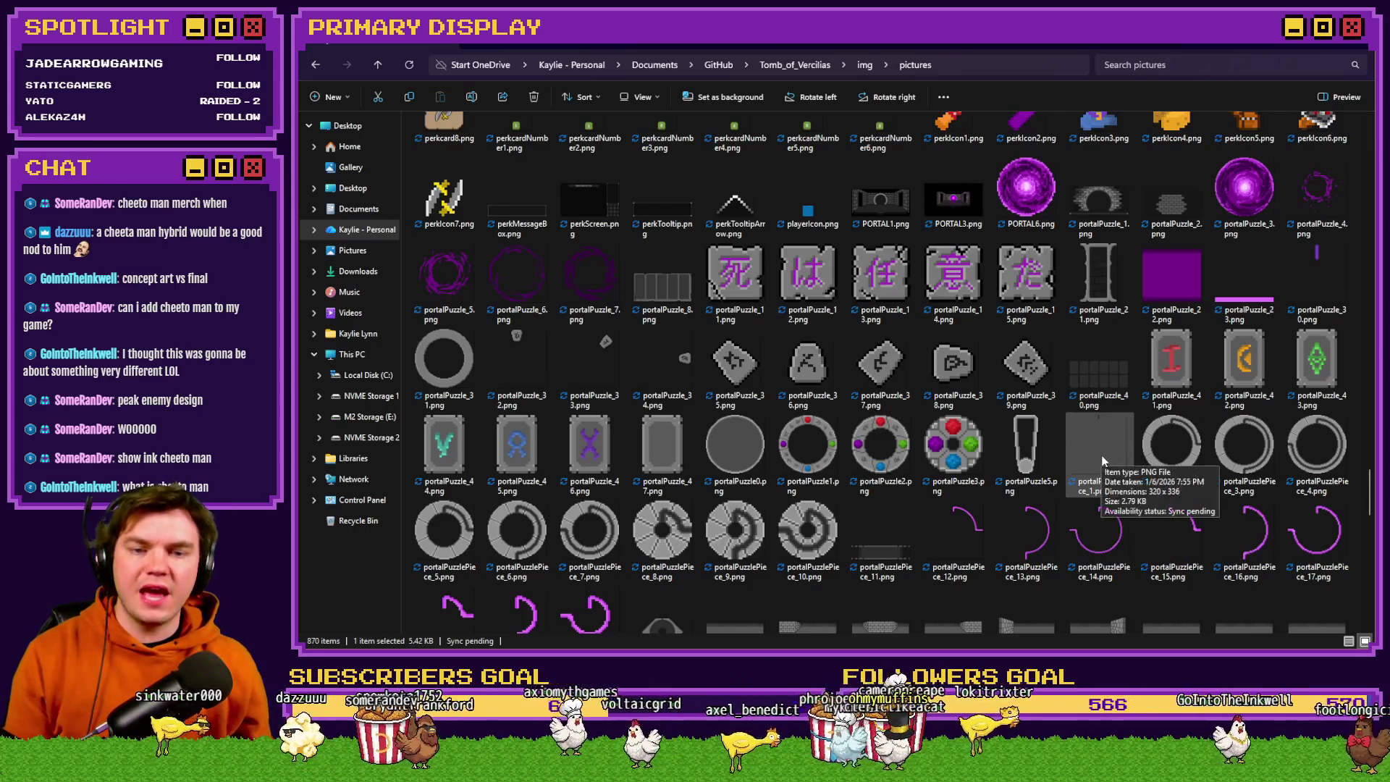
left_click(1146, 457)
left_click(1305, 455)
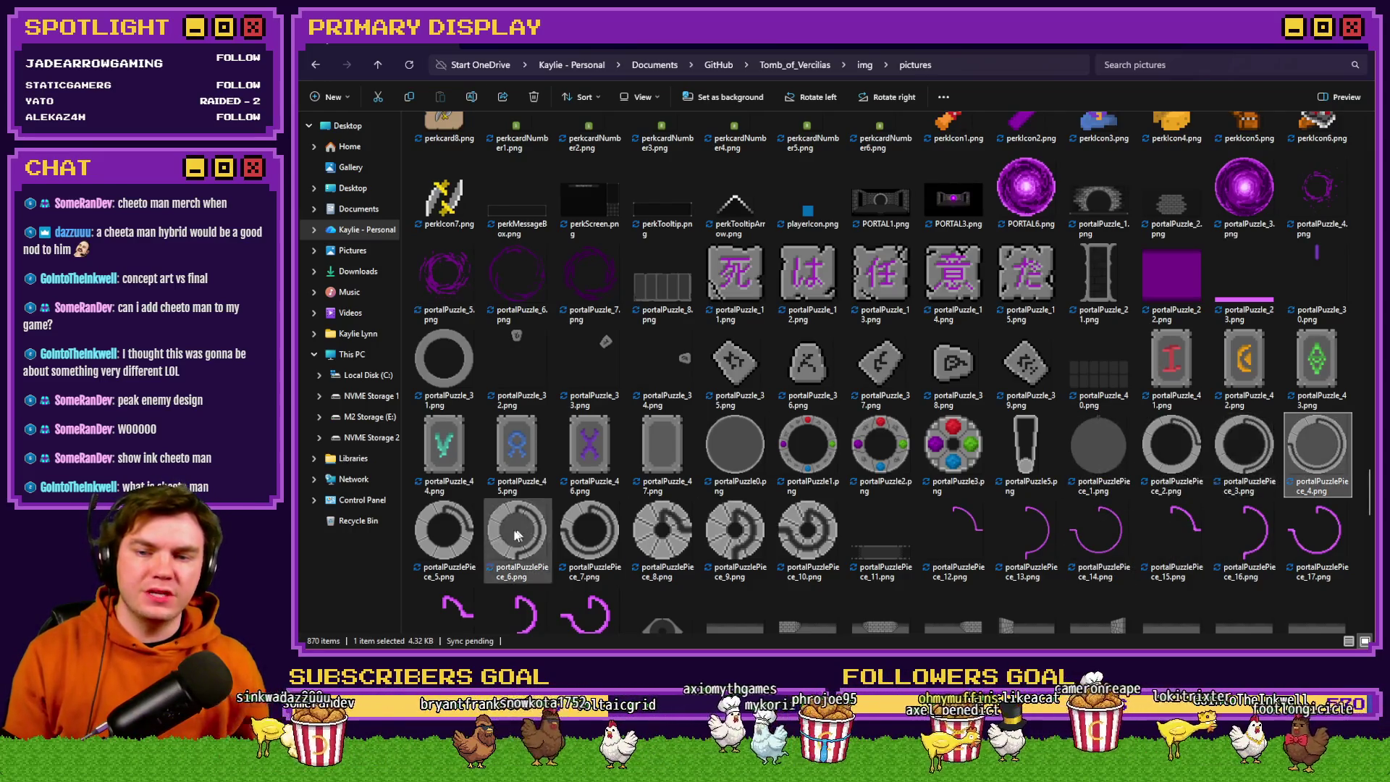
key("alt+Tab")
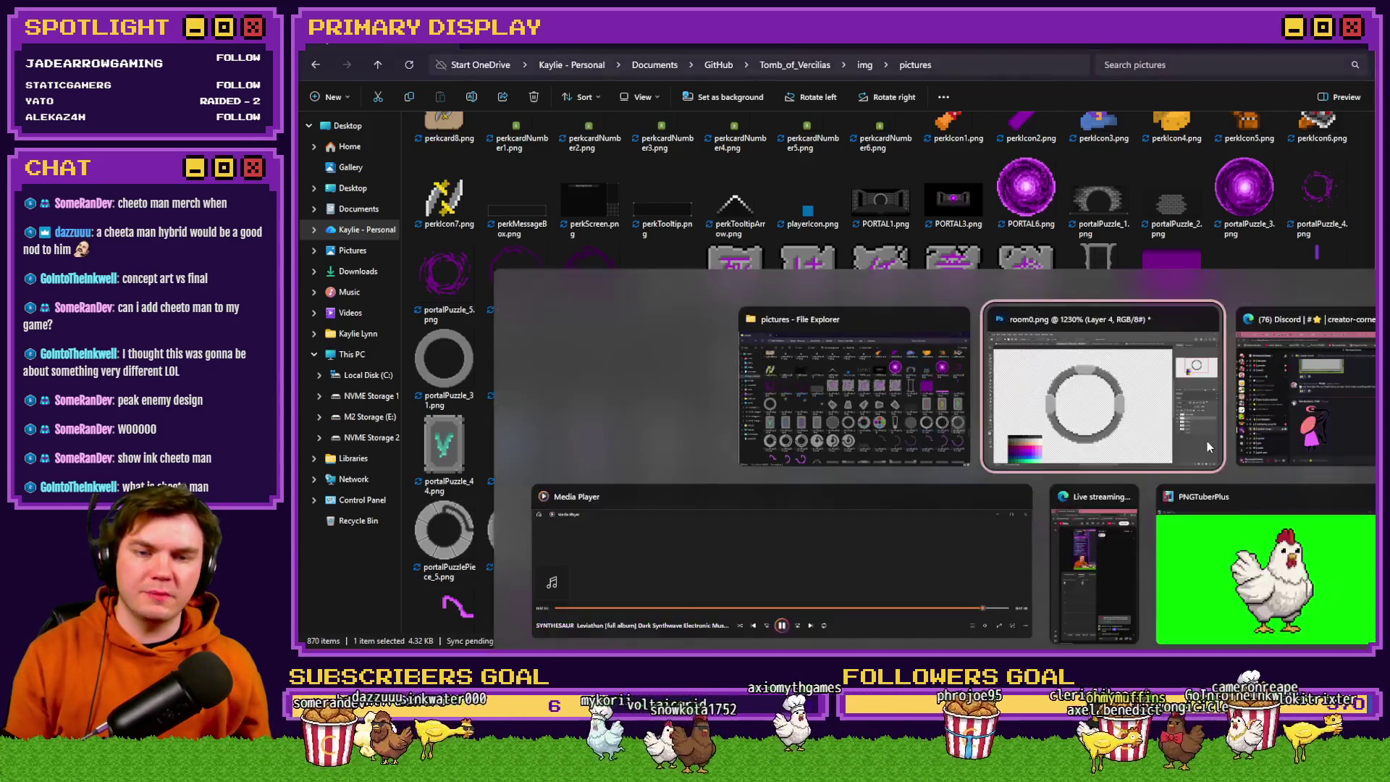
Show the brick wall and purple portal swirl layers, and hide the black circle layer.
key("alt+Tab")
key("alt+Tab")
left_click(1182, 476)
left_click(1182, 492)
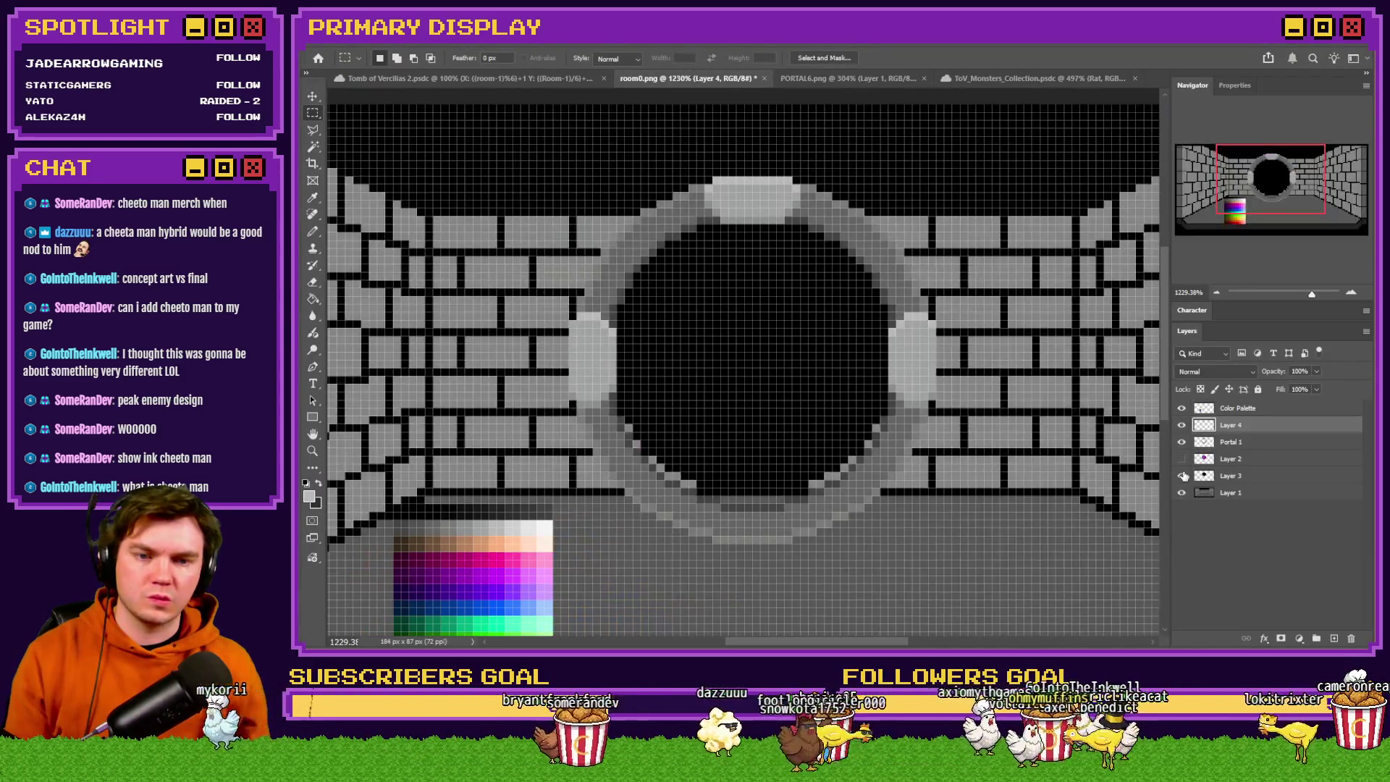
left_click(1183, 477)
left_click(1182, 459)
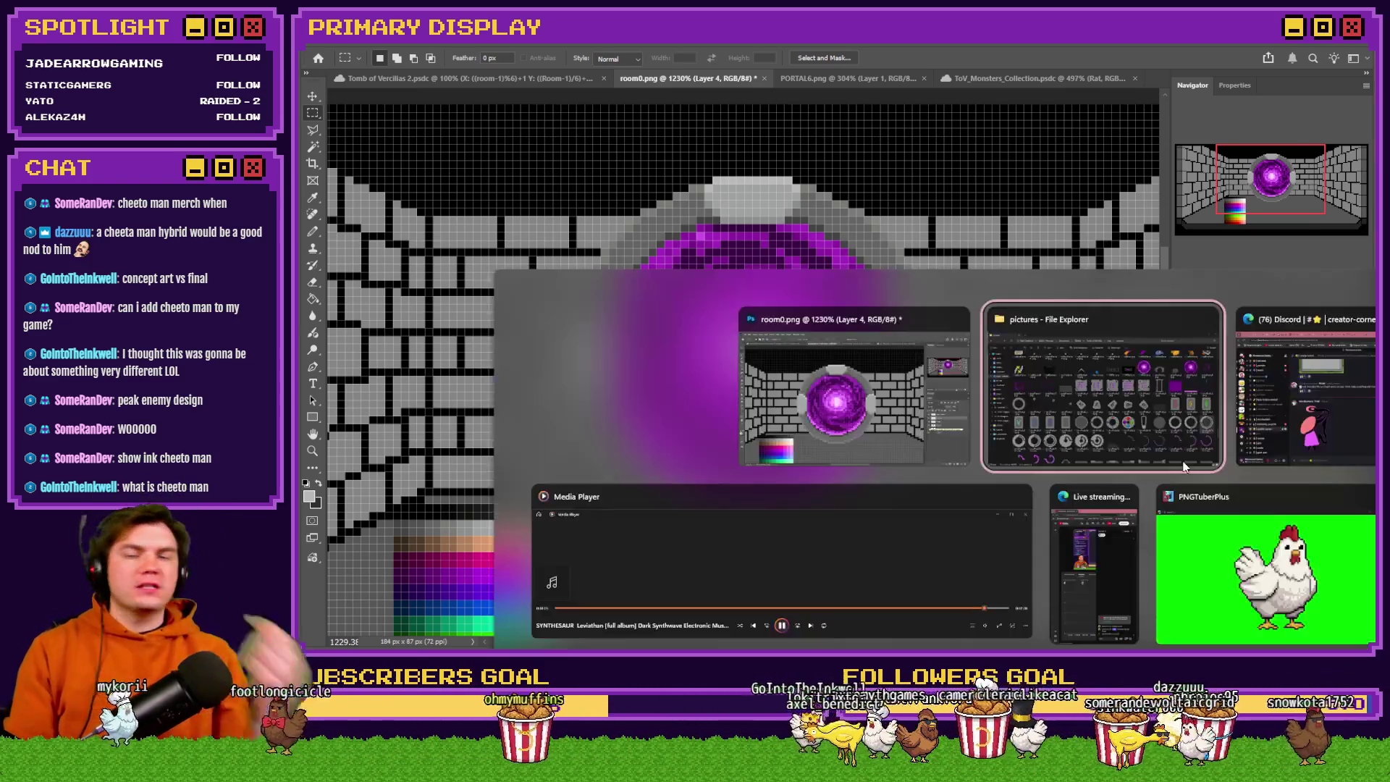
key("alt+Tab")
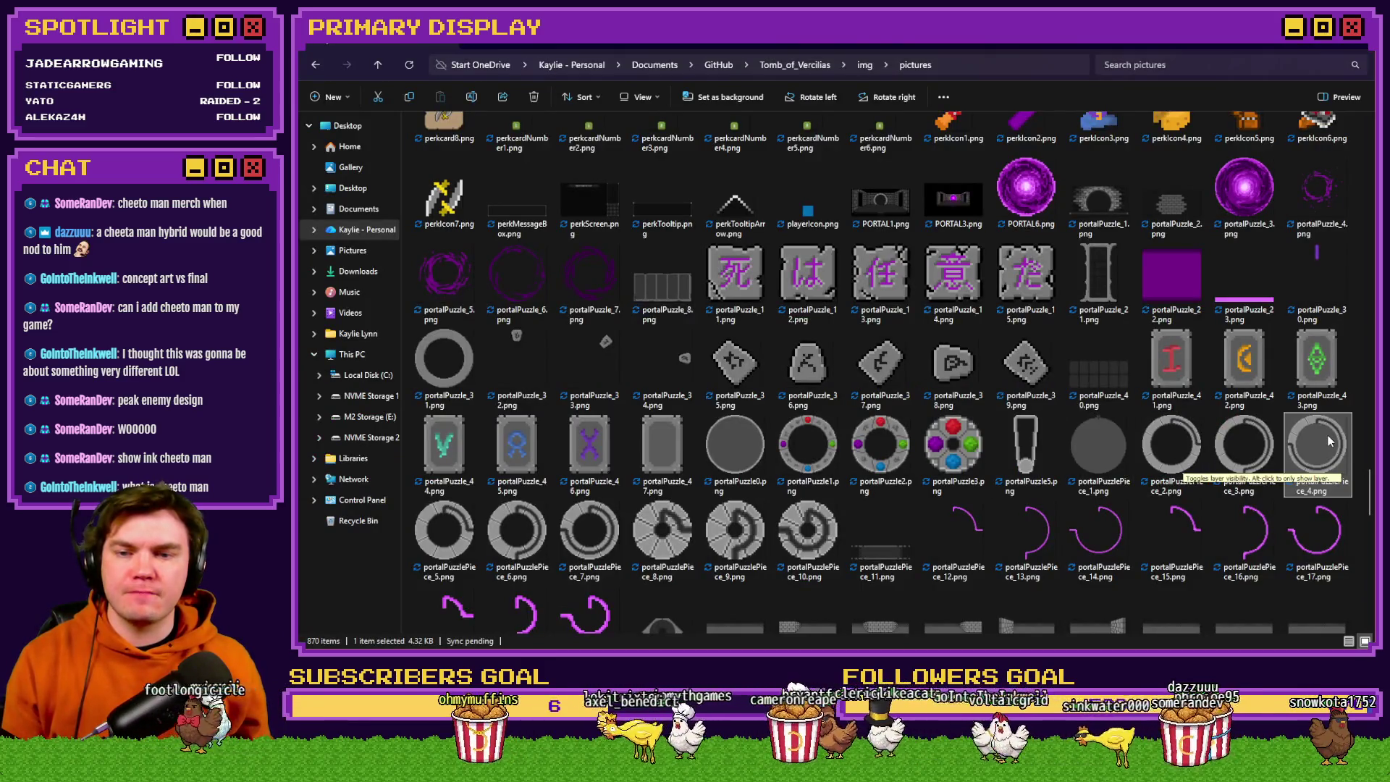
left_click_drag(1367, 507, 1371, 495)
double_click(882, 279)
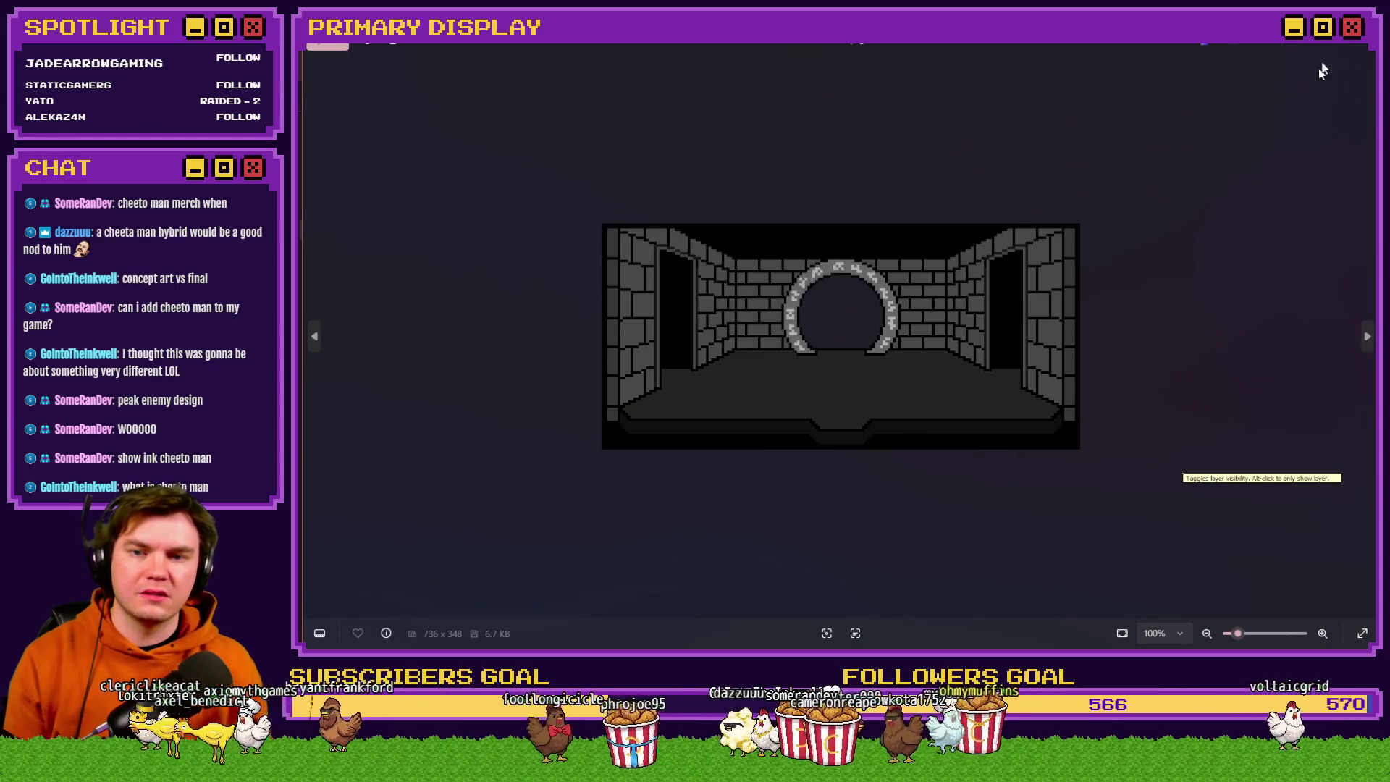
left_click(1363, 47)
mouse_move(1371, 484)
left_mouse_down()
mouse_move(1371, 244)
mouse_move(1371, 268)
left_mouse_up()
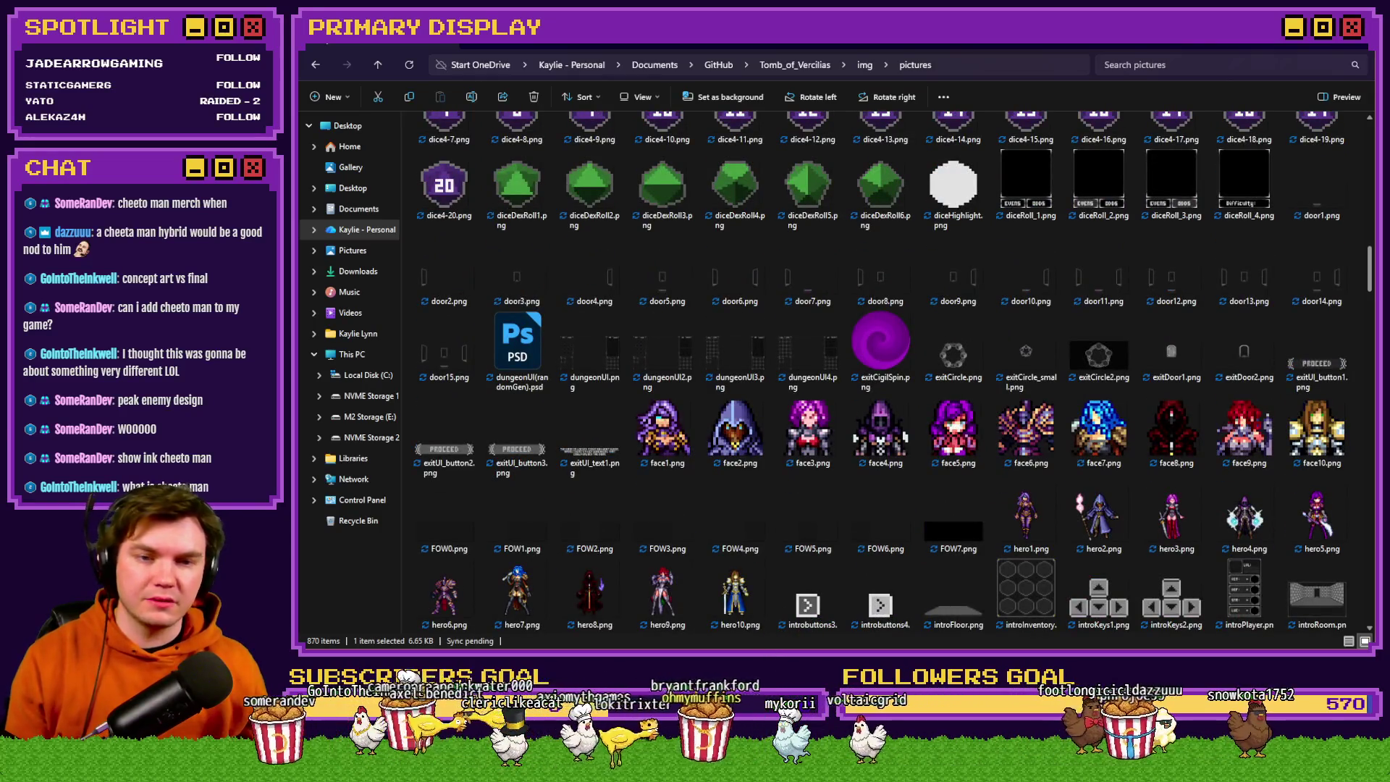
Hide the big purple portal swirl layer in room0.
scroll(881, 369, "up", 10)
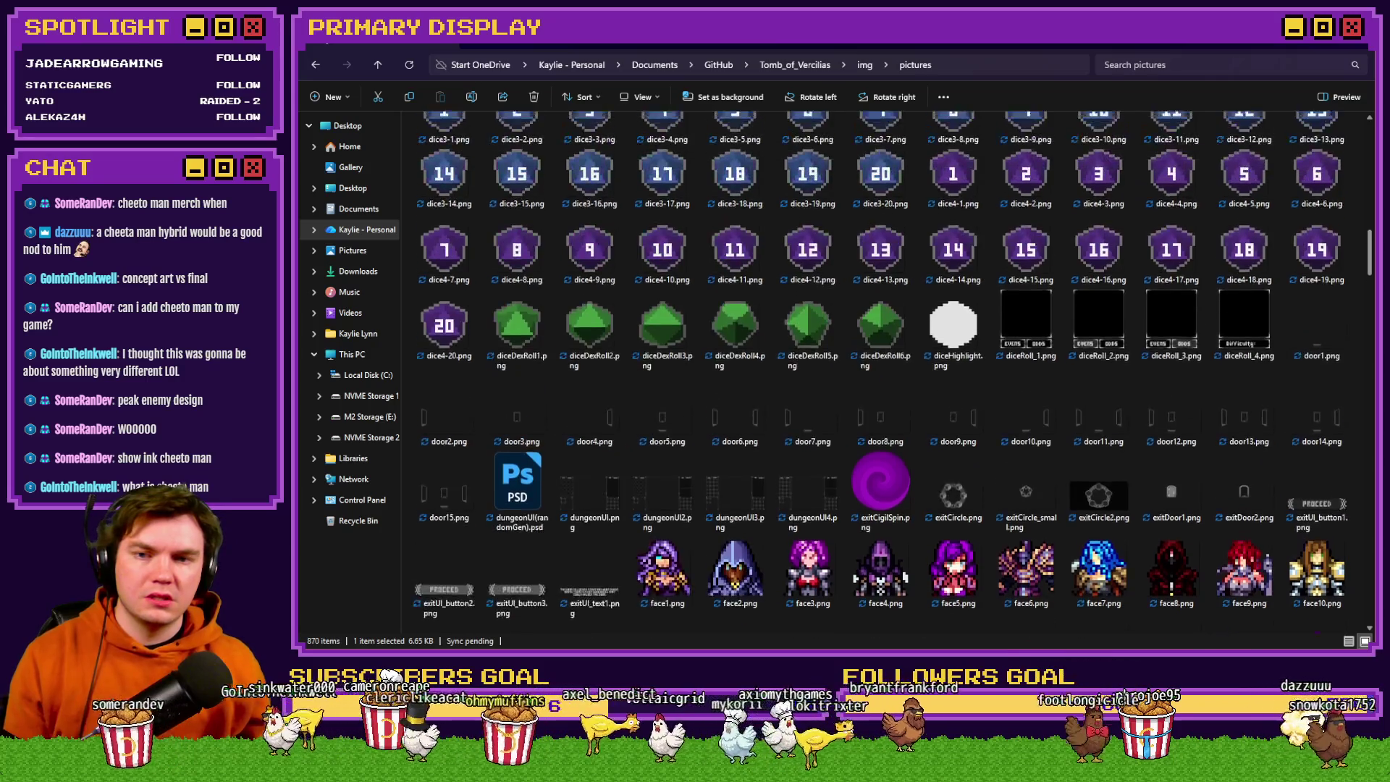
scroll(881, 370, "up", 5)
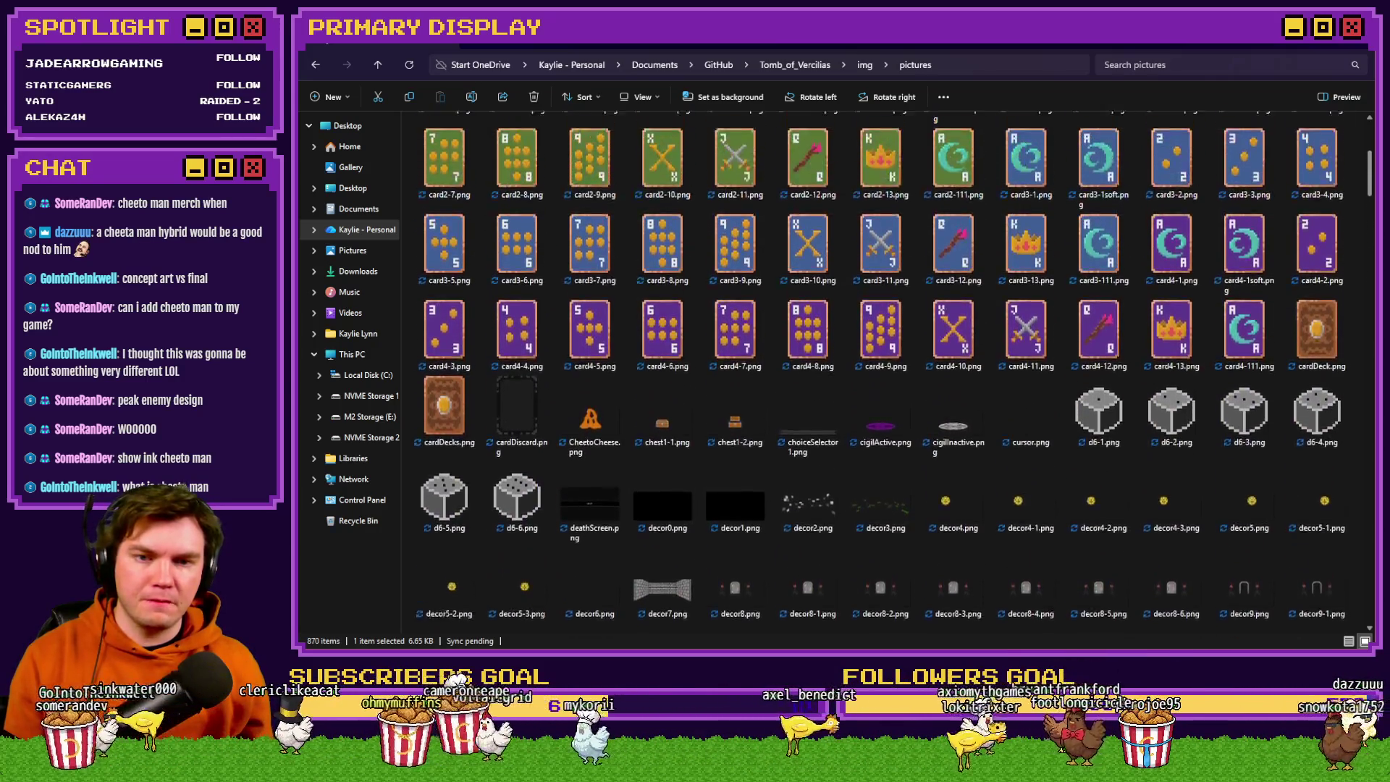
scroll(880, 369, "down", 20)
scroll(881, 370, "down", 10)
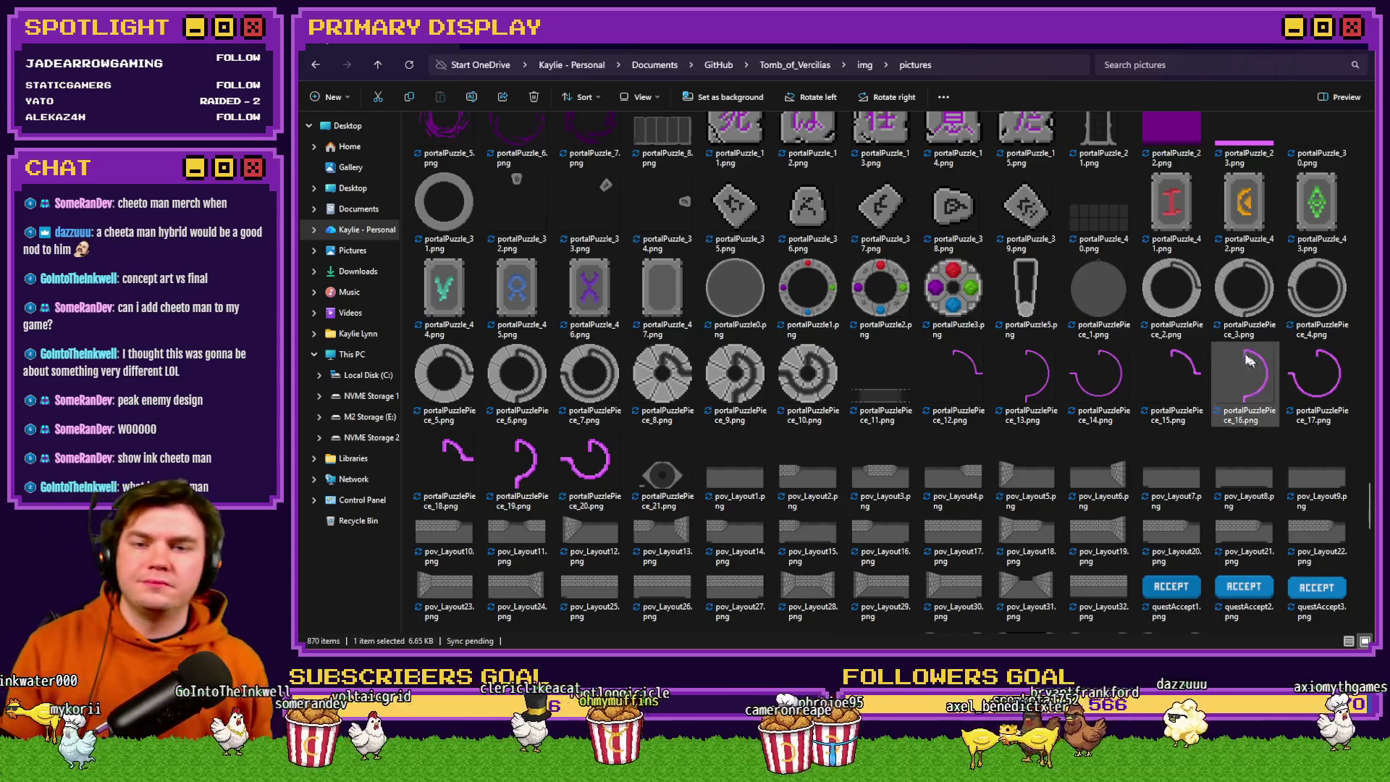
key("alt+Tab")
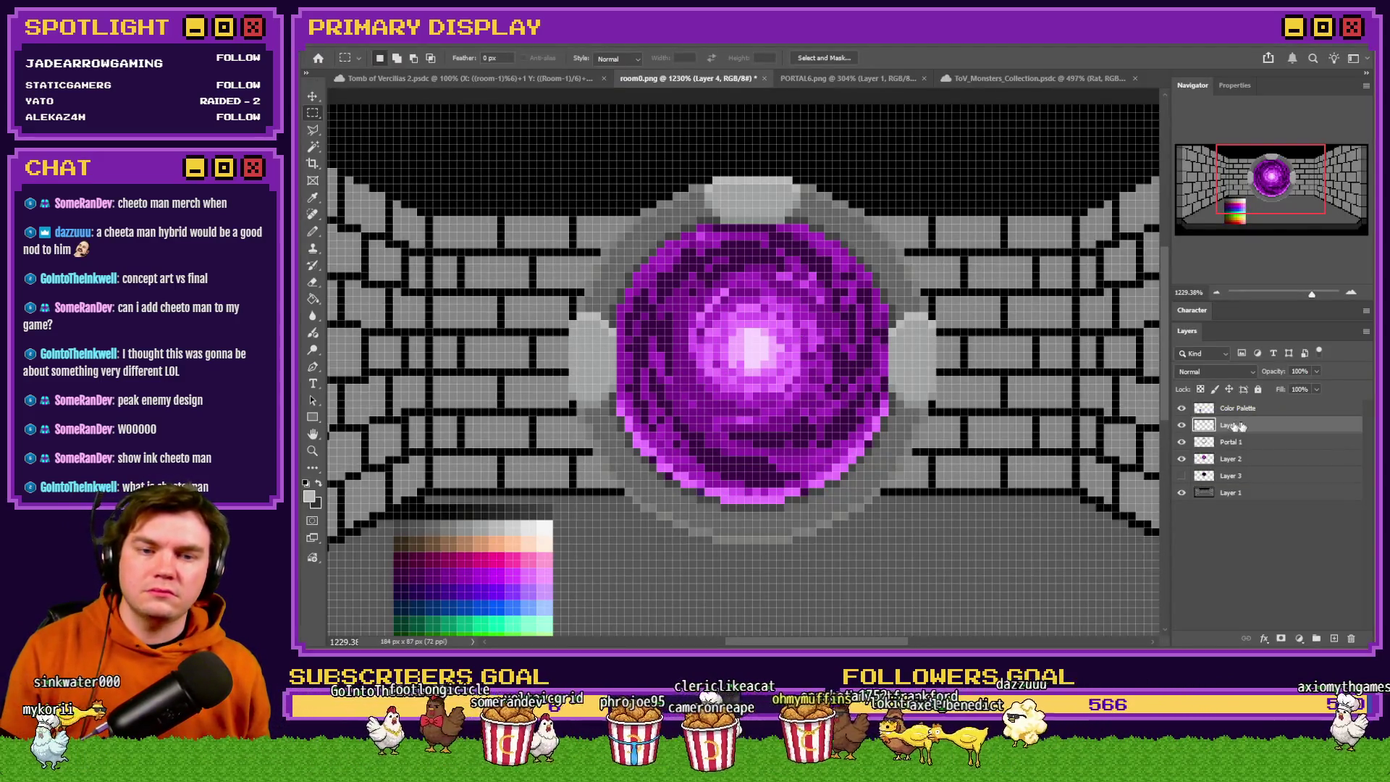
left_click(1182, 461)
Drag the purple orb sprite item201.png from the pictures folder into Photoshop.
key("alt+Tab")
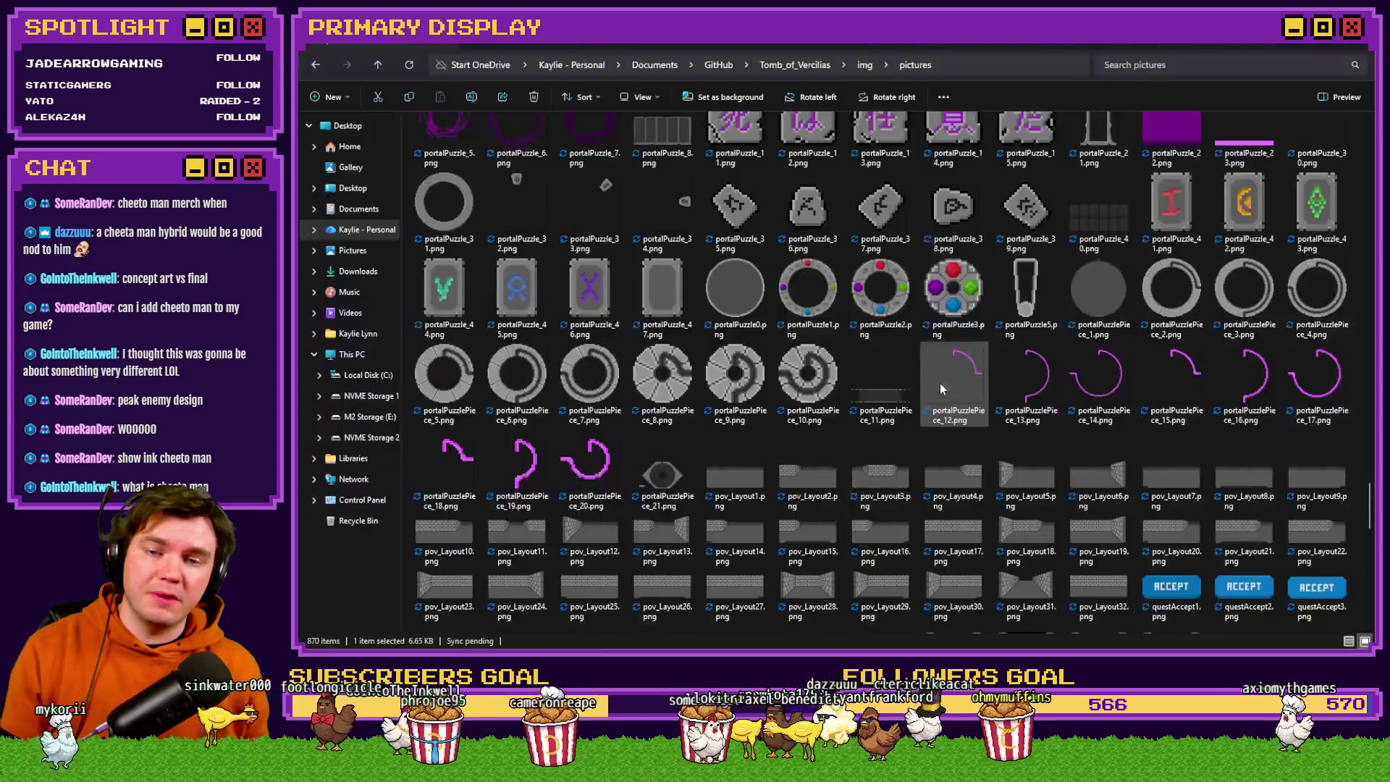
left_click(967, 318)
scroll(967, 319, "up", 10)
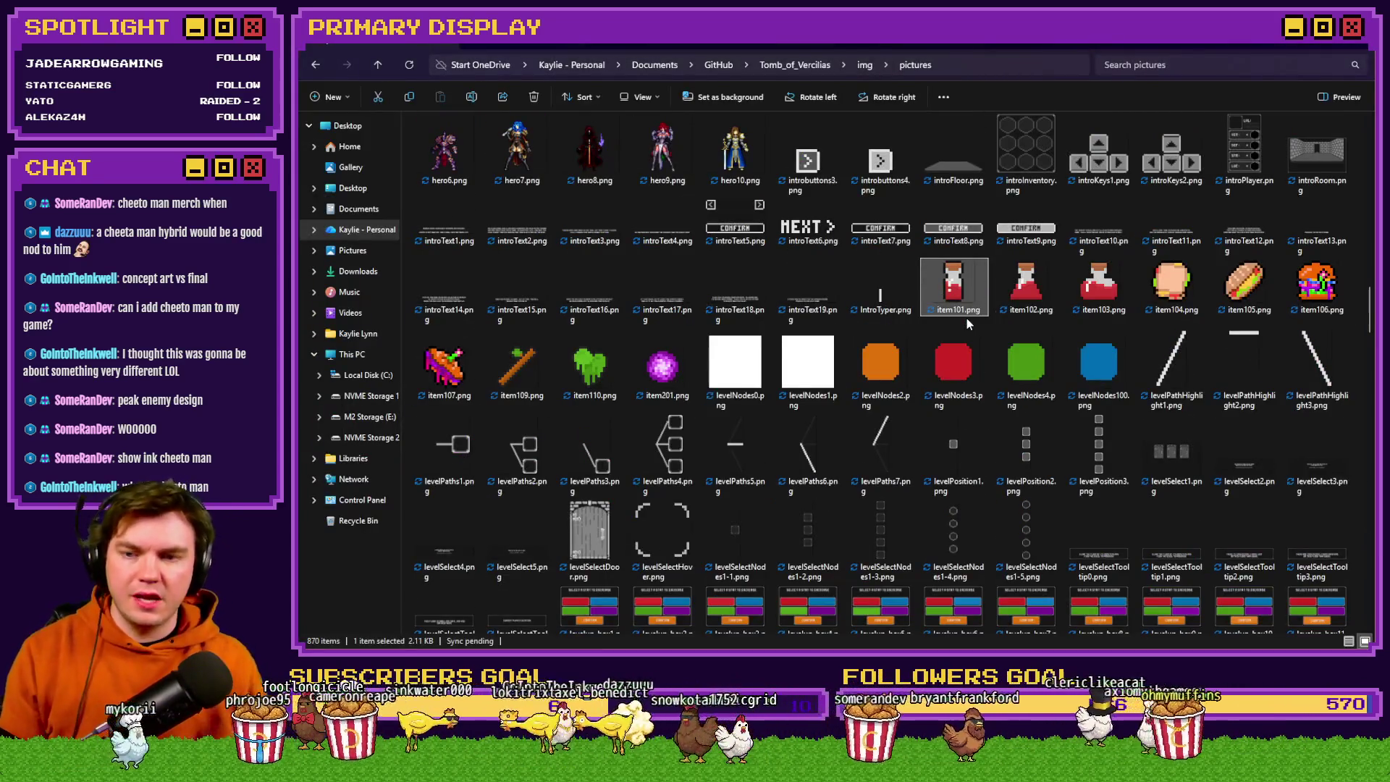
left_click(663, 365)
mouse_move(665, 391)
left_mouse_down()
mouse_move(768, 507)
mouse_move(1082, 231)
mouse_move(1153, 81)
left_mouse_up()
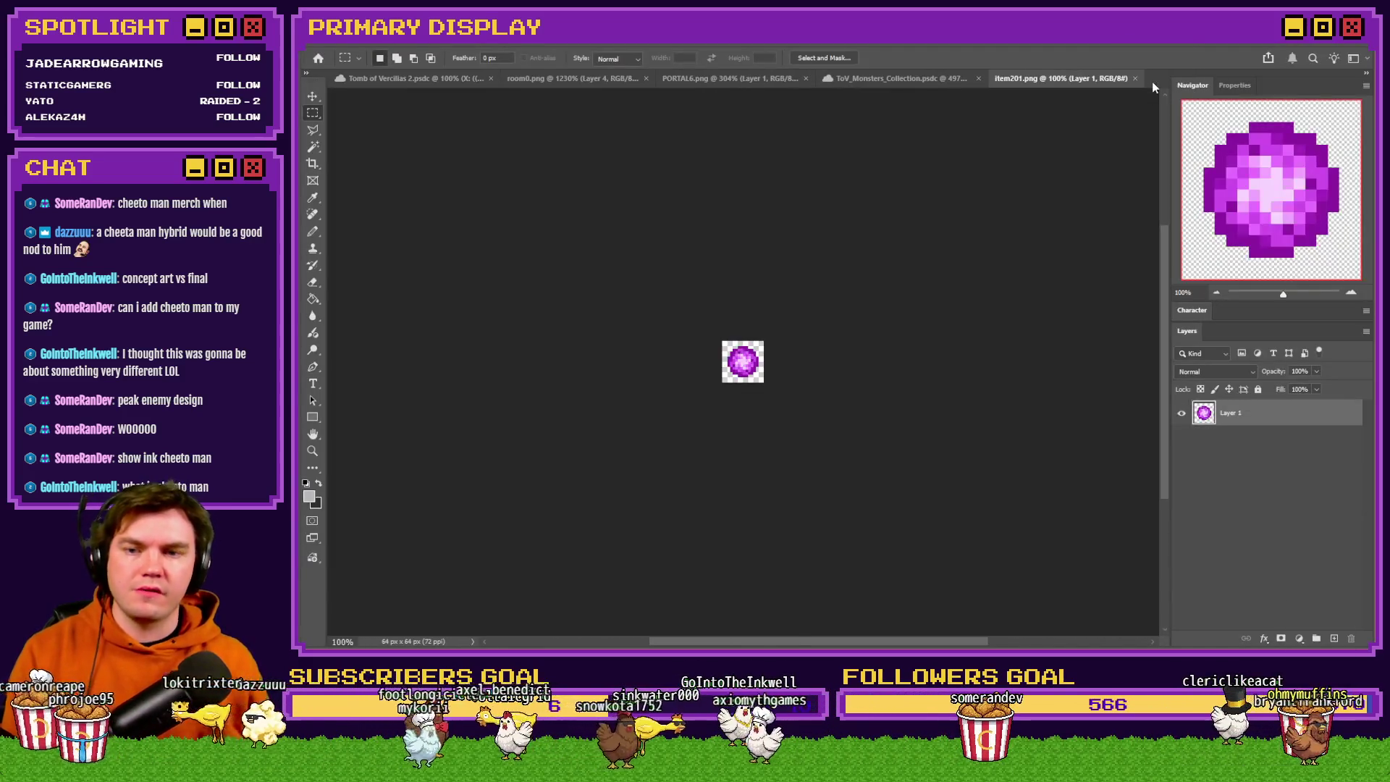
Shrink item201 to 25%, close it without saving, and paste the orb centred in room0.
key("ctrl+alt+i")
type("25")
key("Return")
left_click(1135, 79)
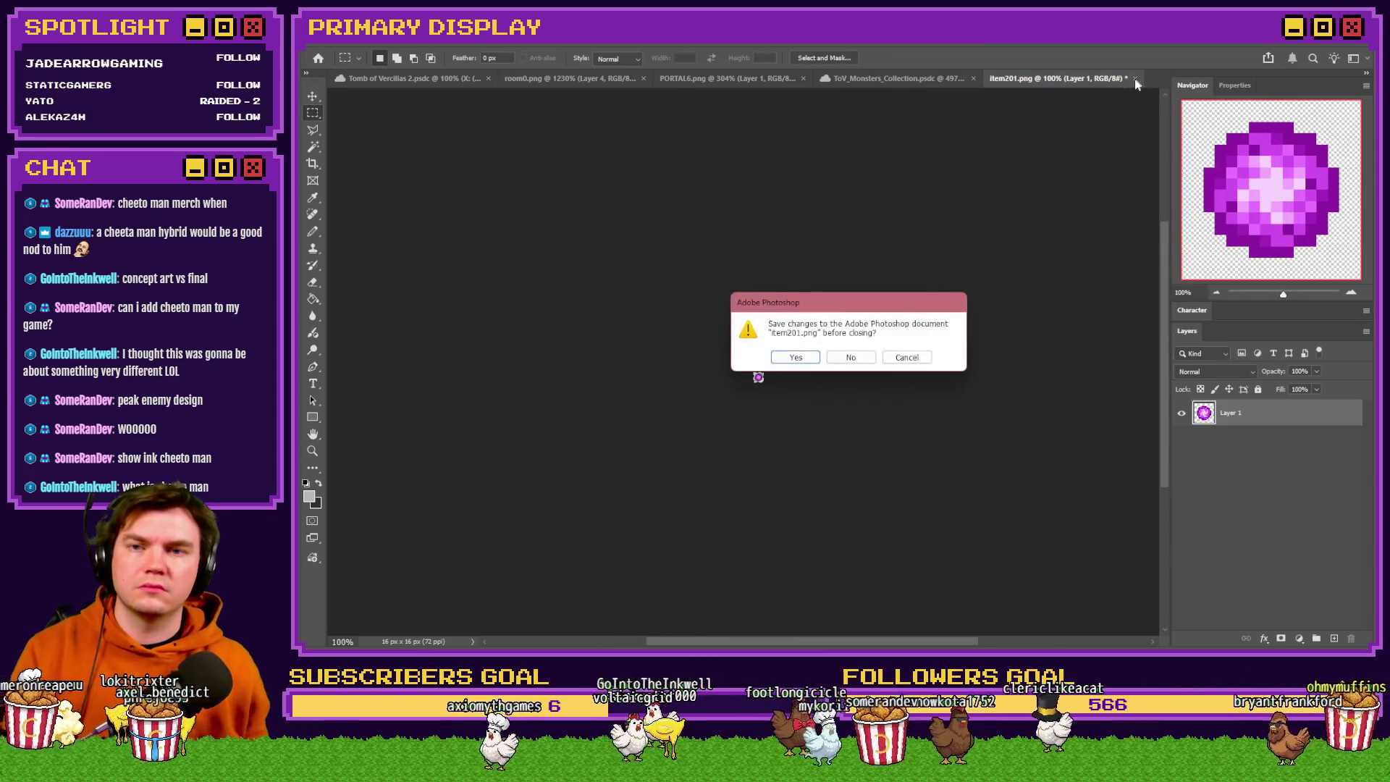
left_click(851, 359)
key("ctrl+v")
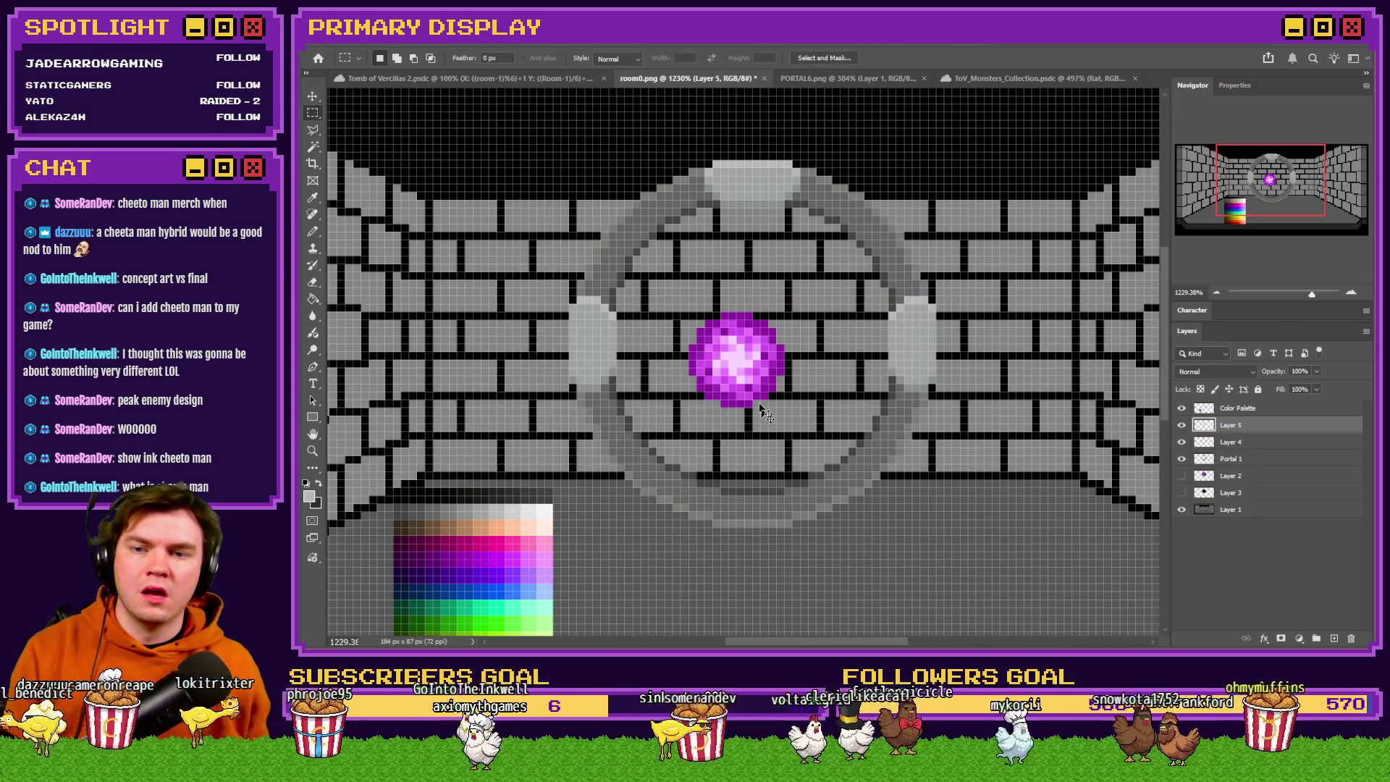
left_click_drag(756, 377, 774, 396)
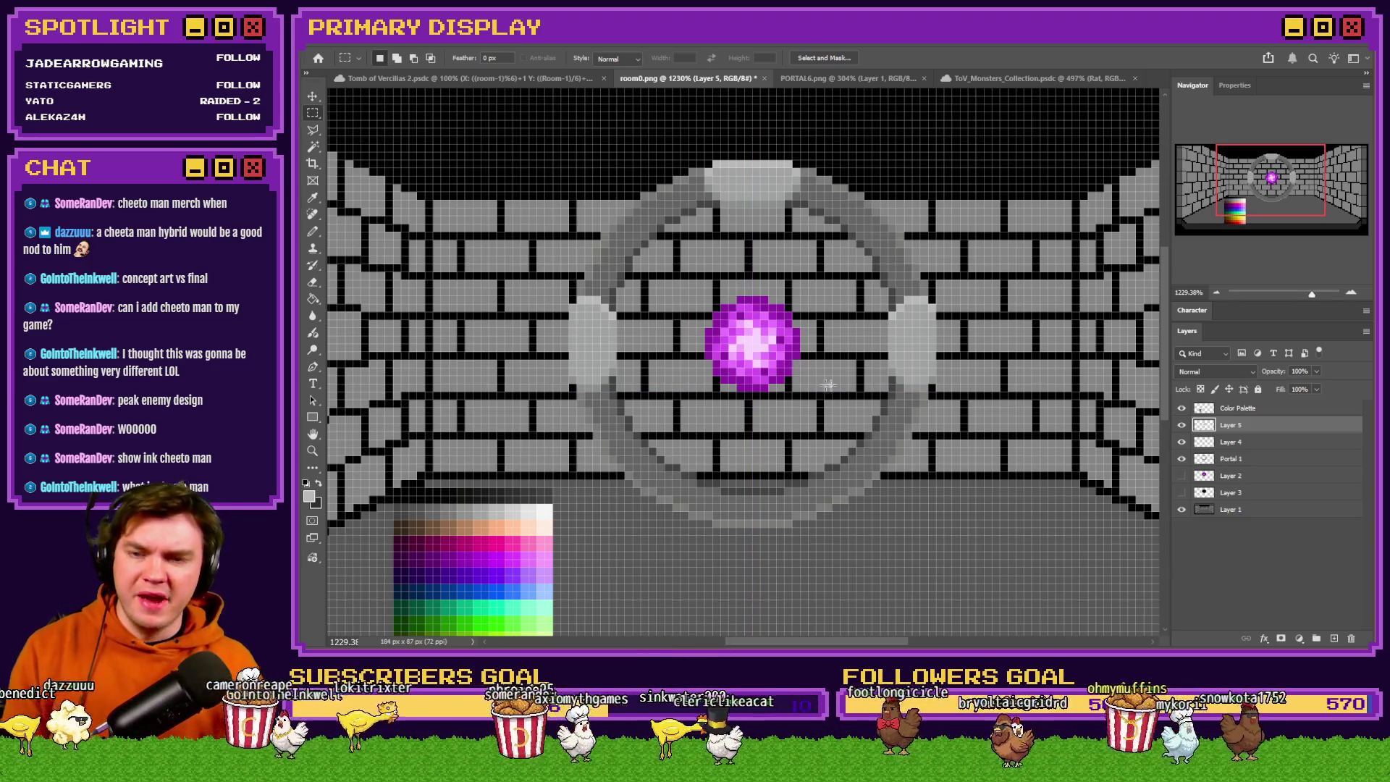
scroll(915, 362, "down", 5)
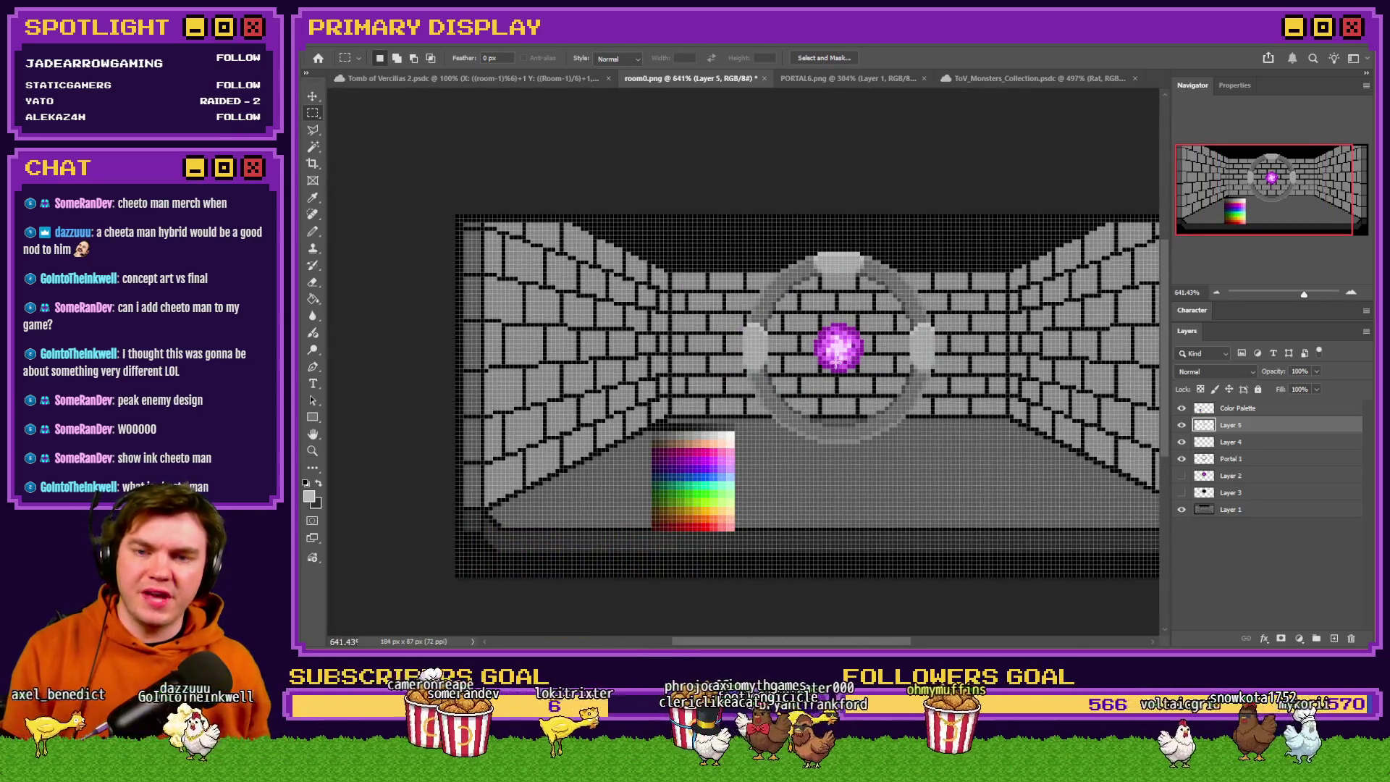
scroll(840, 355, "up", 5)
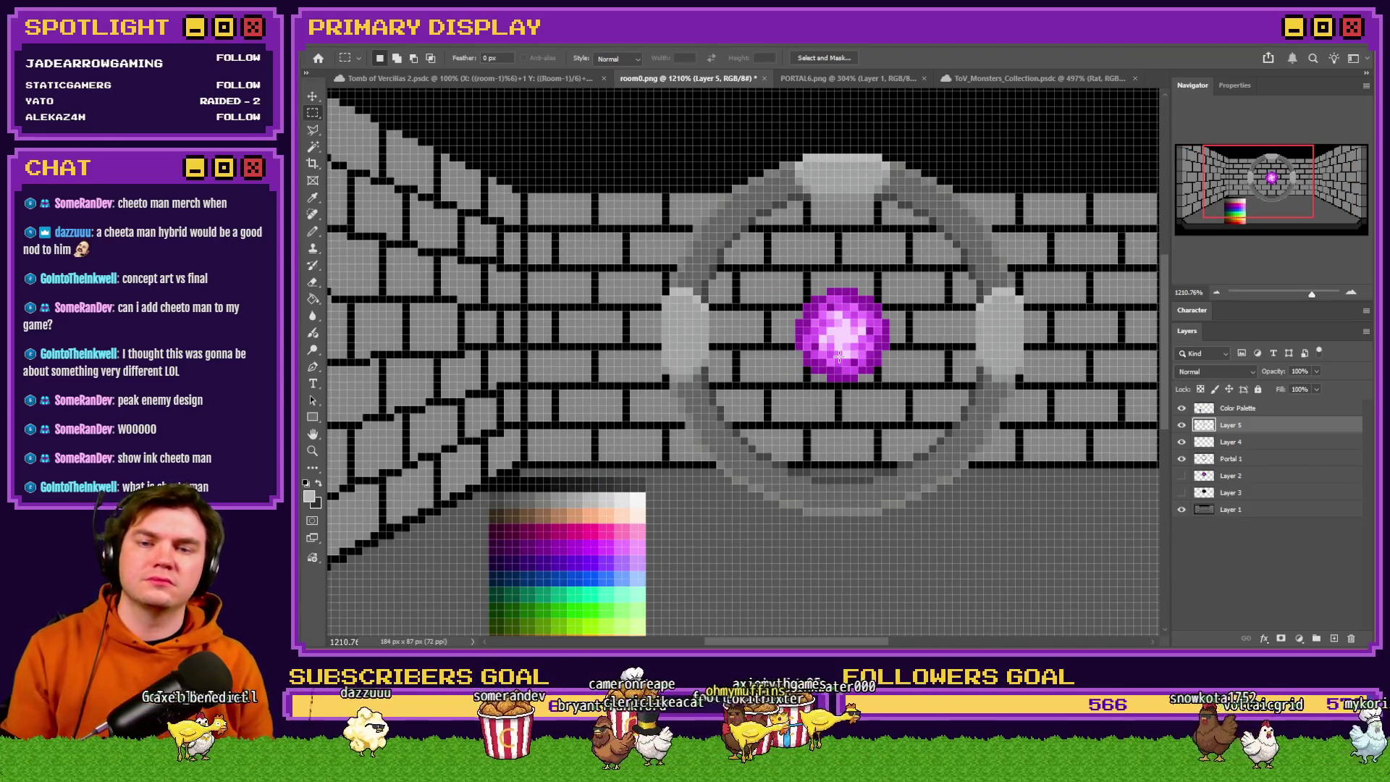
Rename the pasted orb layer to 'Void Stone'.
double_click(1234, 425)
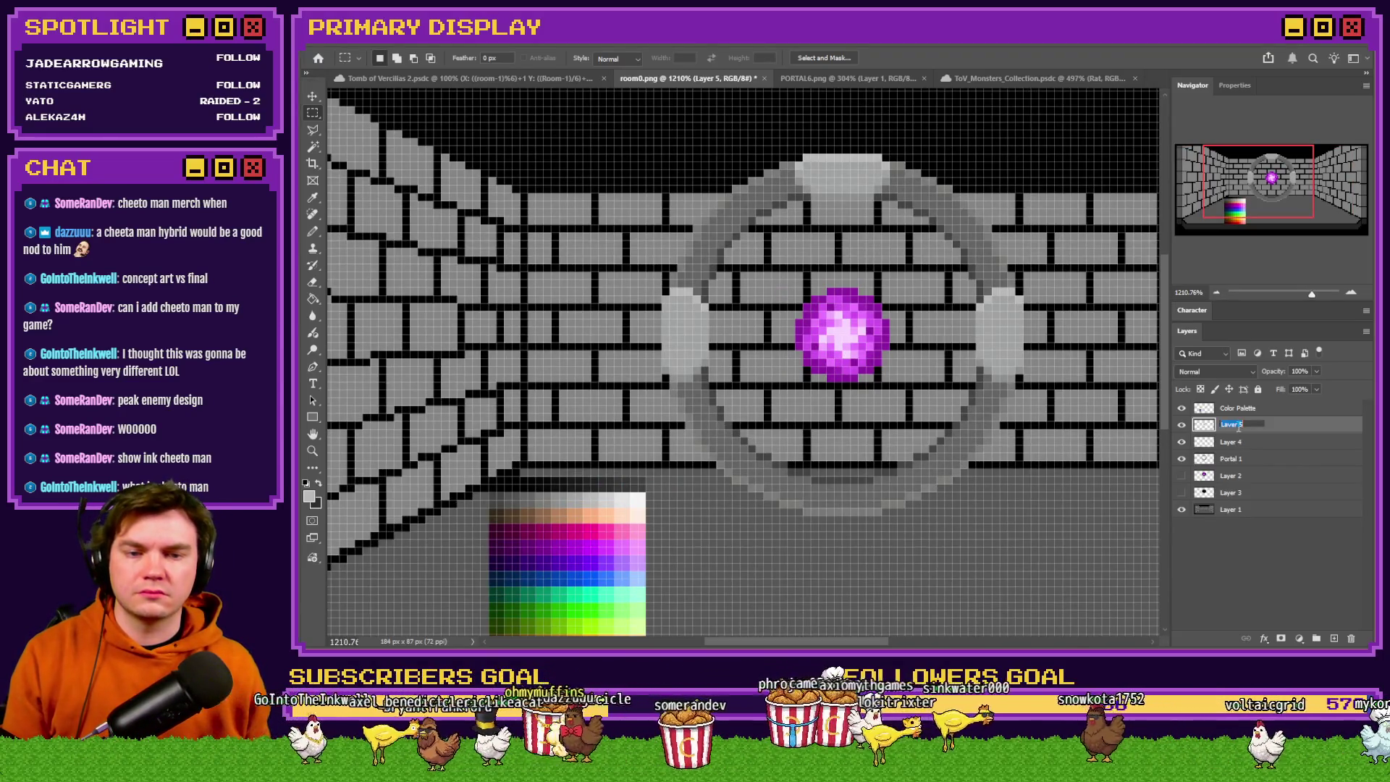
type("Void Stone")
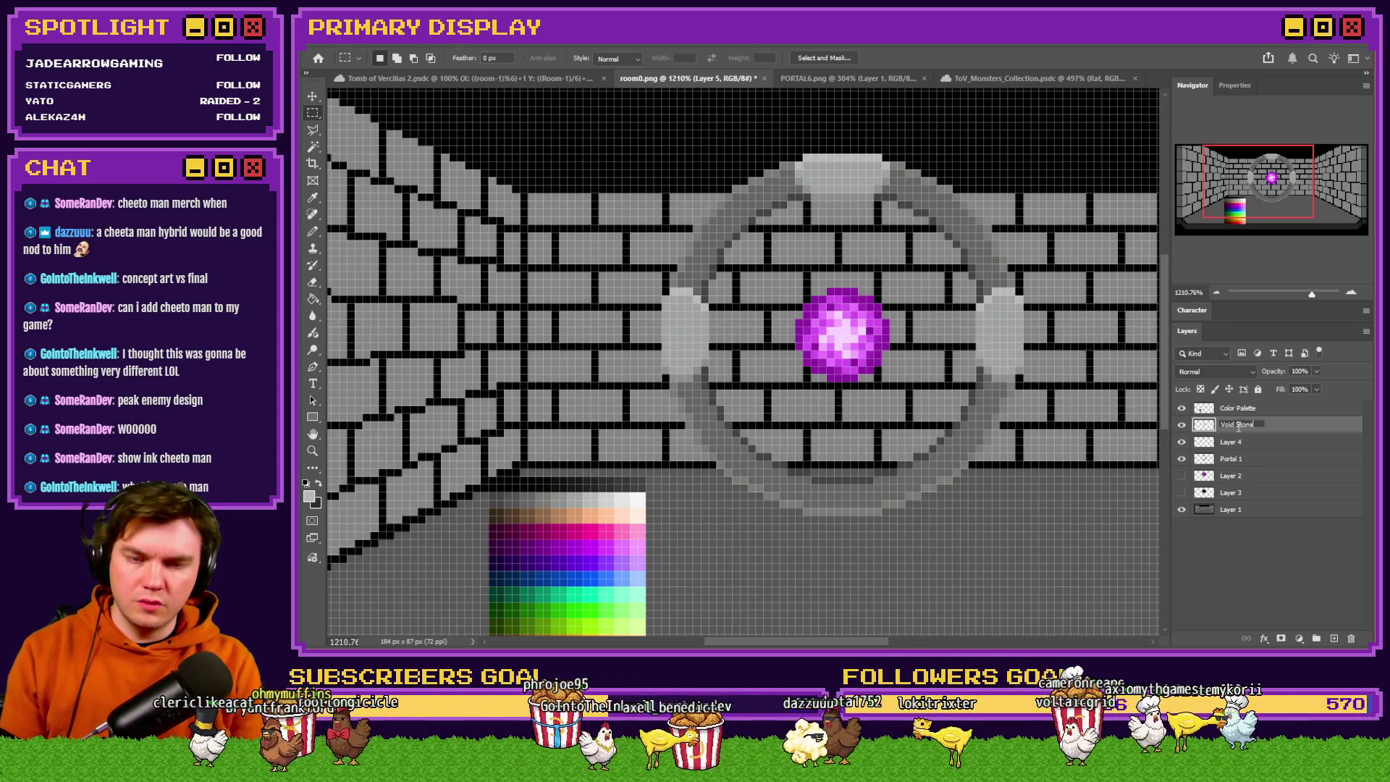
key("Return")
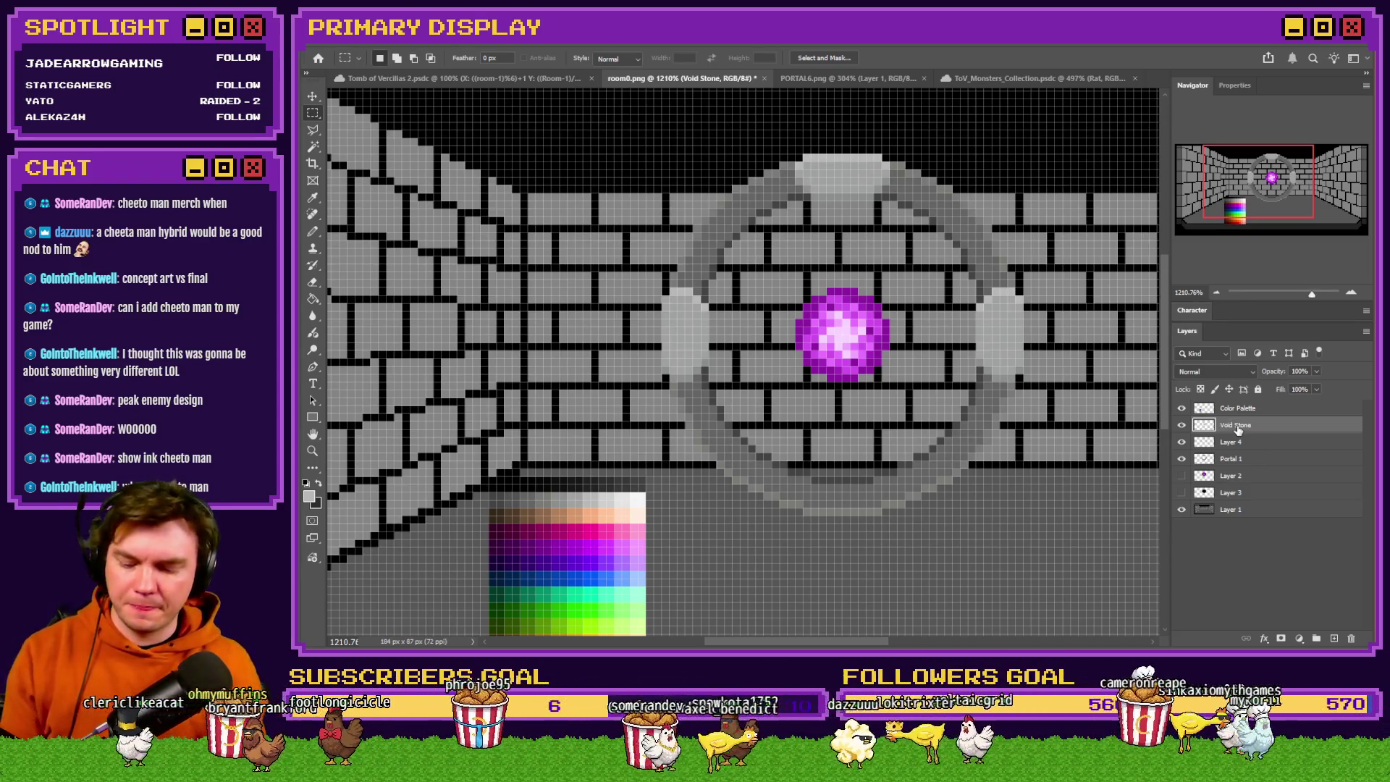
left_click_drag(1087, 347, 1045, 365)
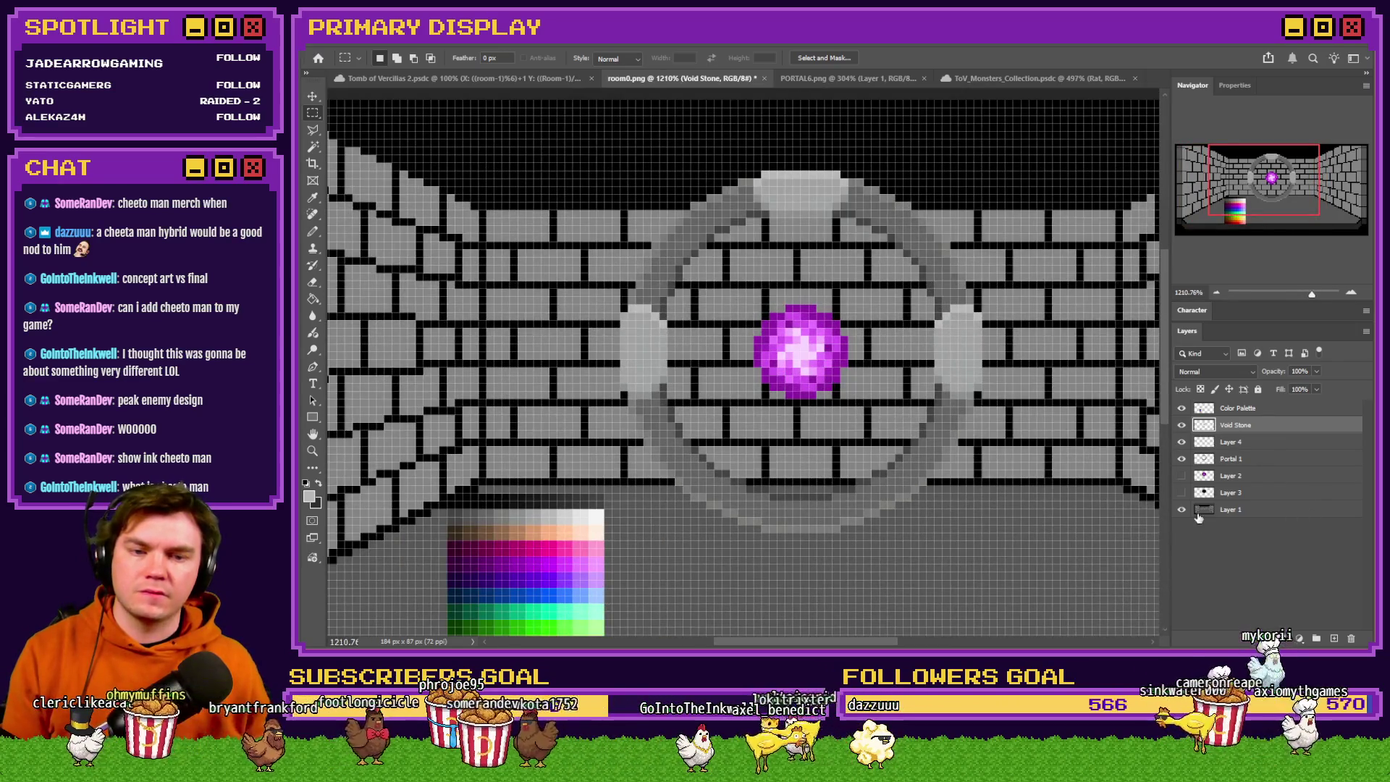
Hide the brick wall, delete the light ring and Portal 1 layers, and rename Layer 2 to Portal.
left_click(1183, 509)
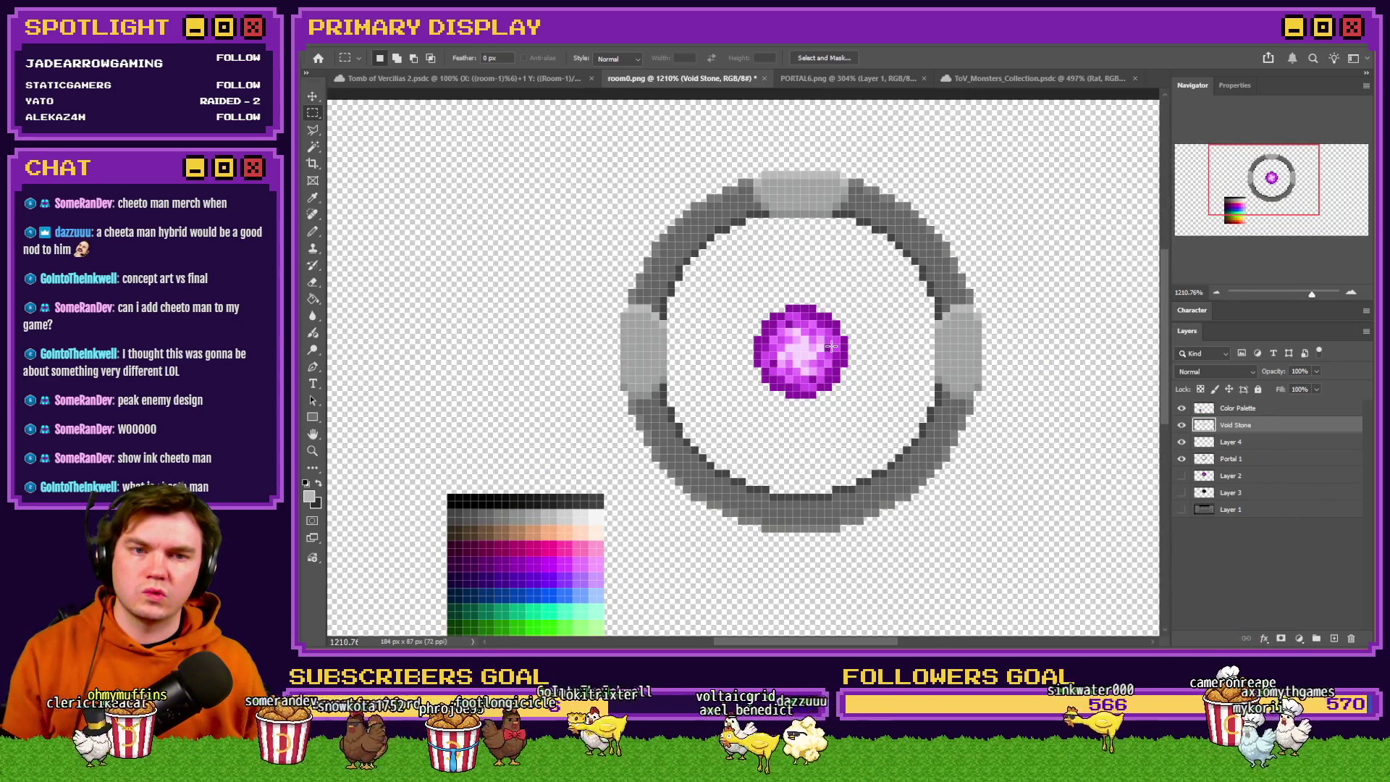
scroll(831, 346, "up", 2)
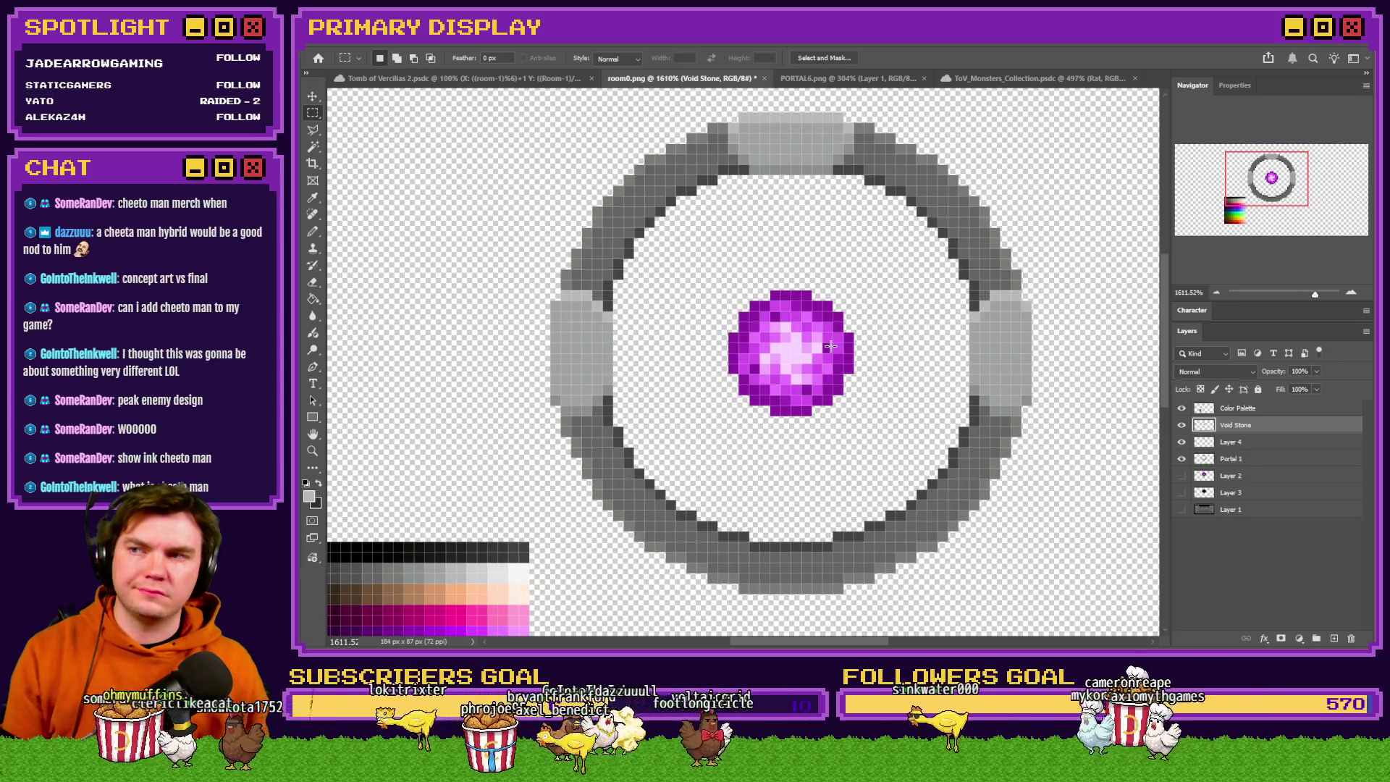
left_click(1236, 444)
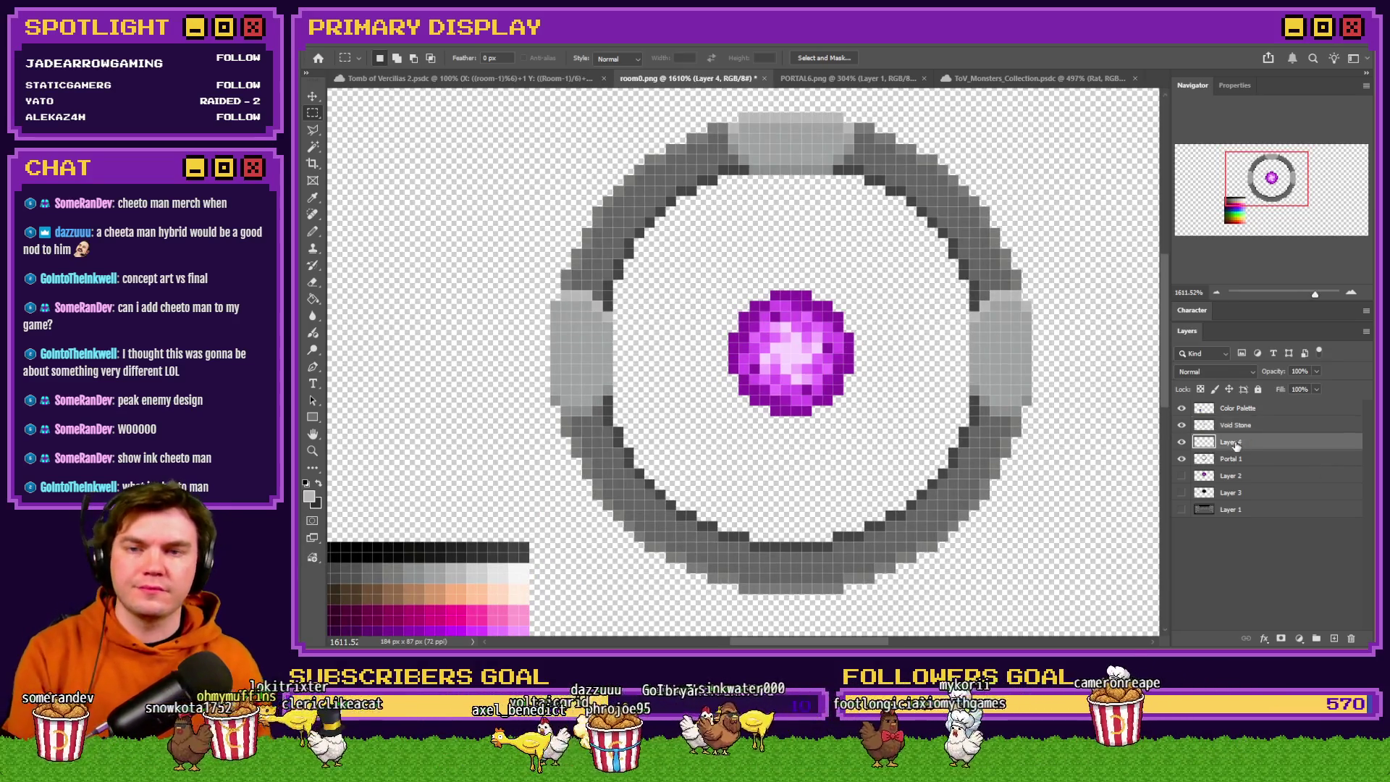
key("Delete")
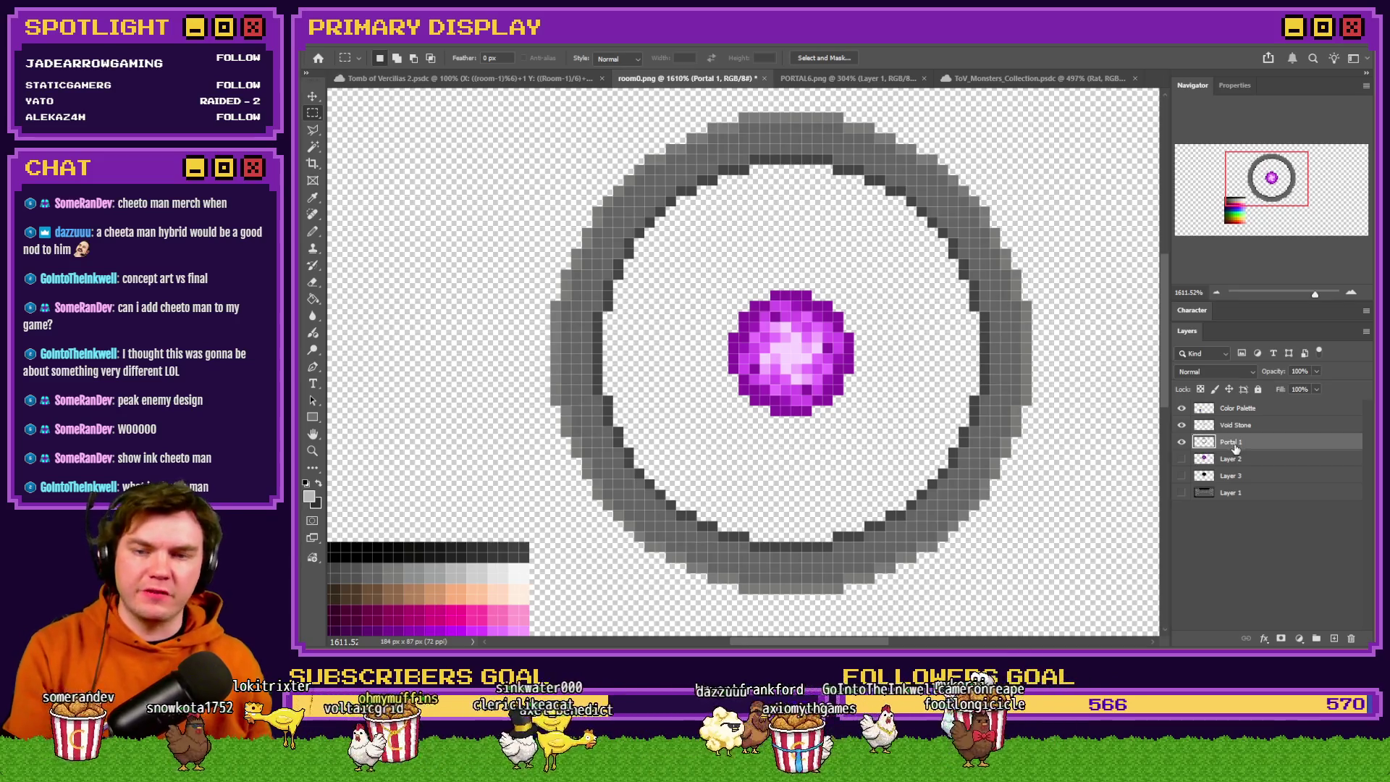
key("Delete")
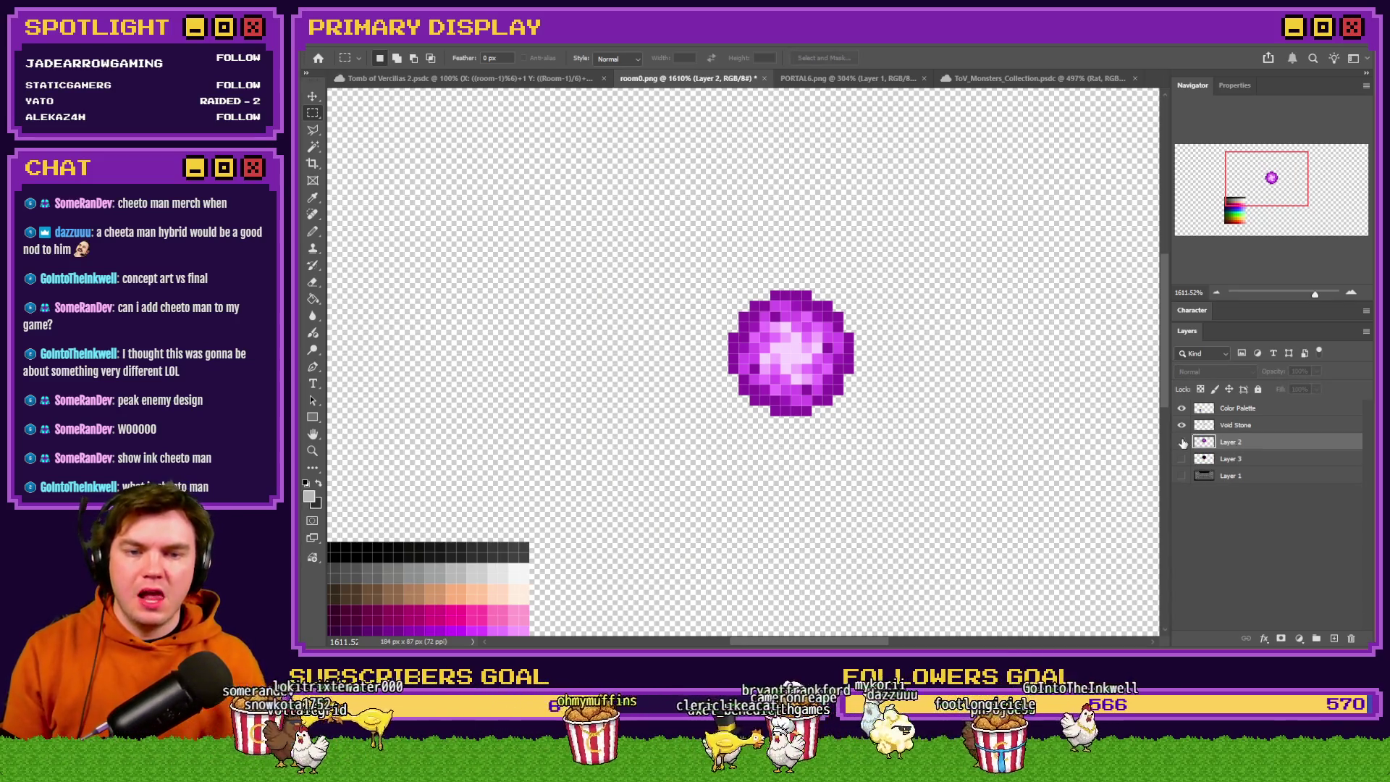
double_click(1231, 442)
type("Portal")
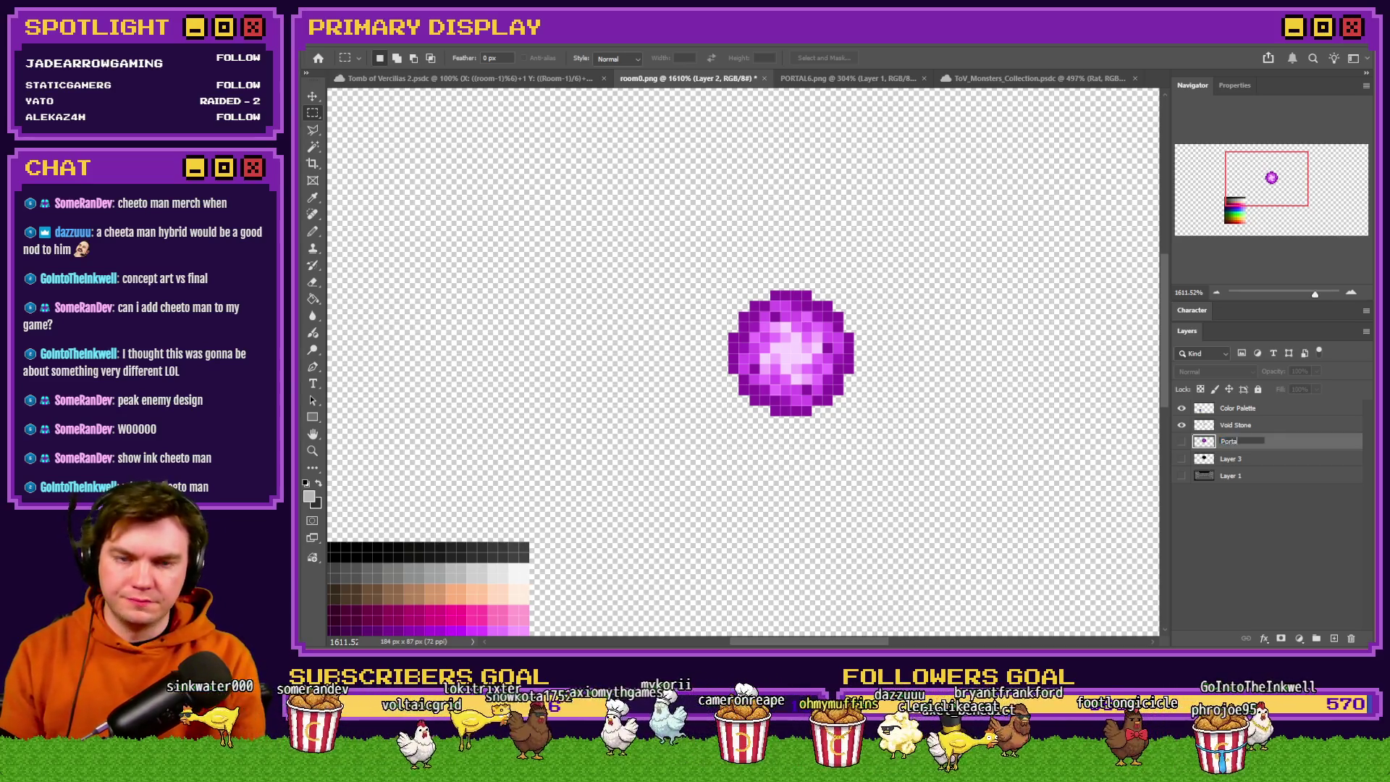
key("Return")
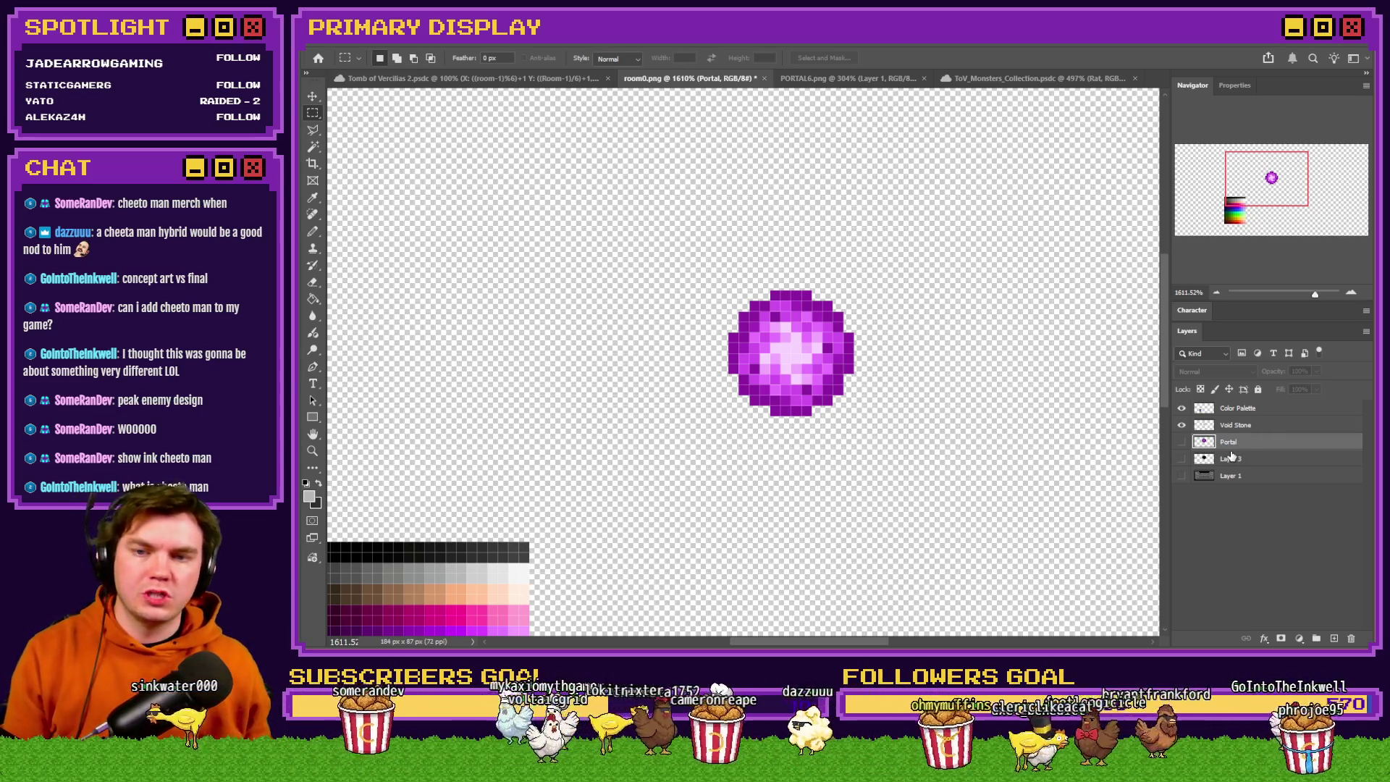
Add a new empty layer above Void Stone named 'Dial 1'.
left_click(1262, 429)
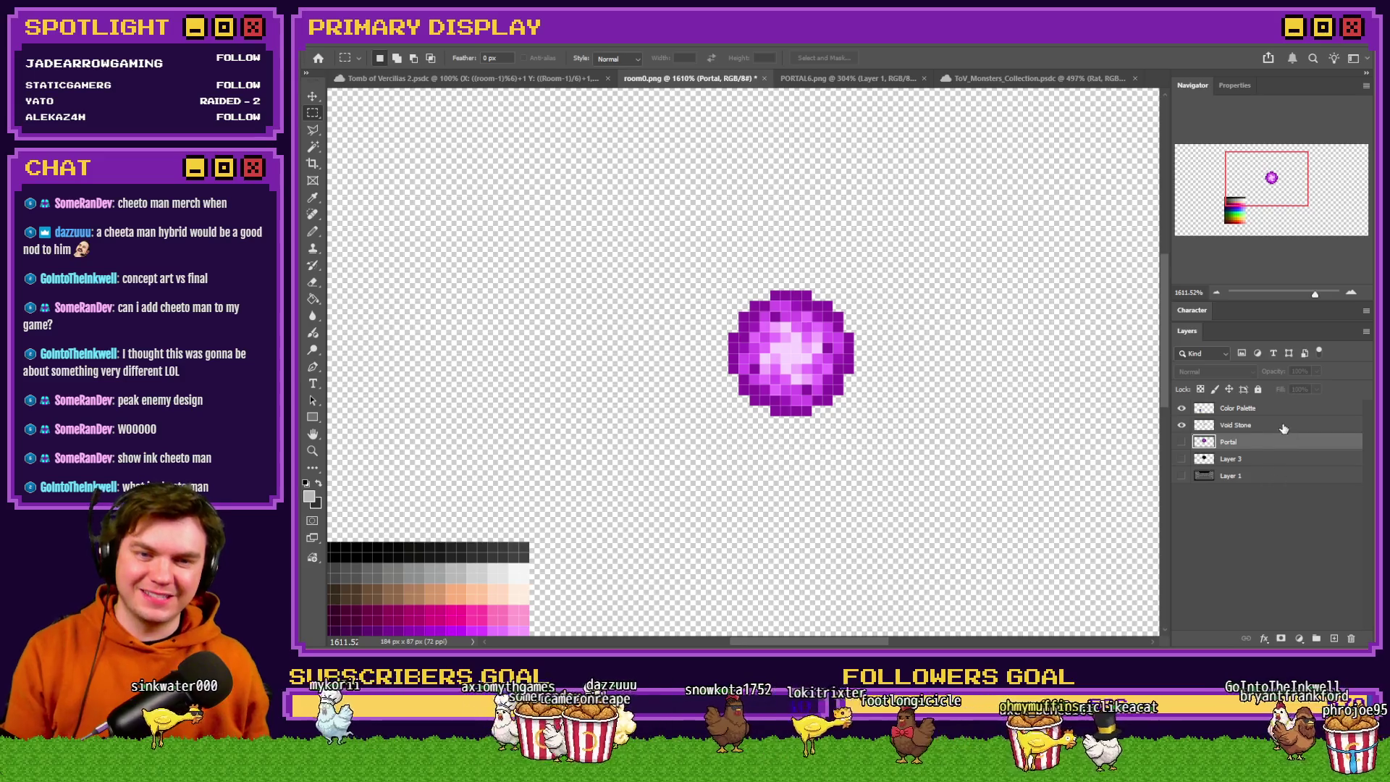
key("ctrl+shift+alt+n")
double_click(1228, 425)
type("Dial 1")
key("Return")
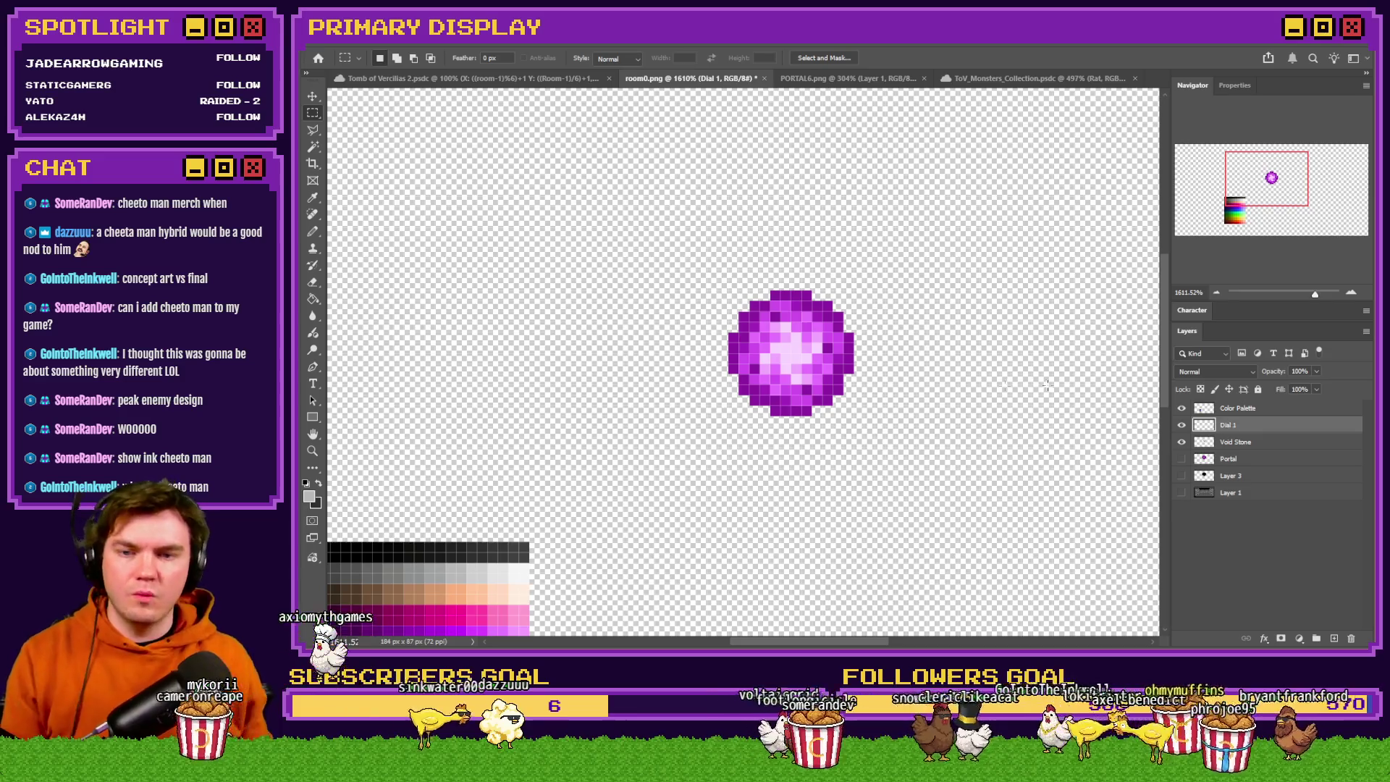
Select a 20 px circle centred on the purple orb with the Elliptical Marquee.
scroll(760, 320, "up", 3)
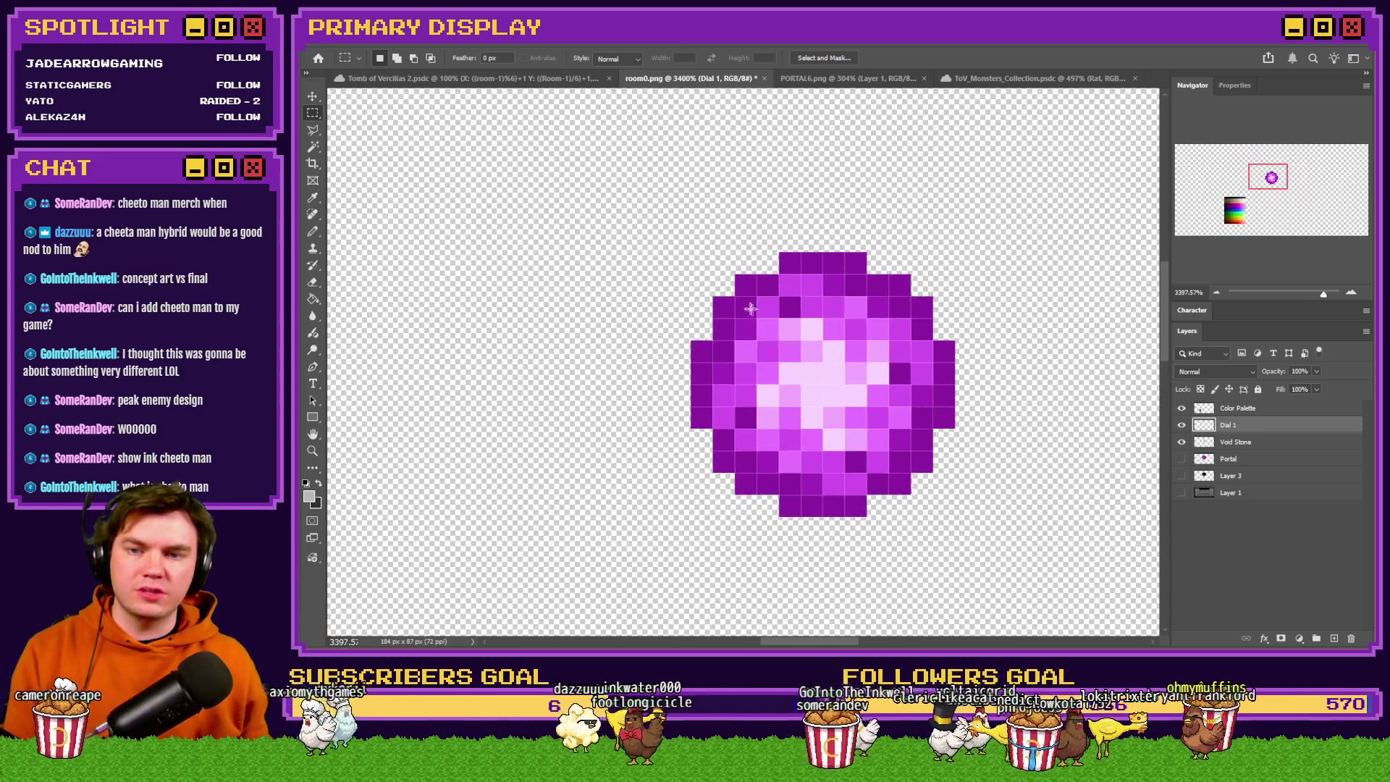
left_click_drag(716, 277, 911, 470)
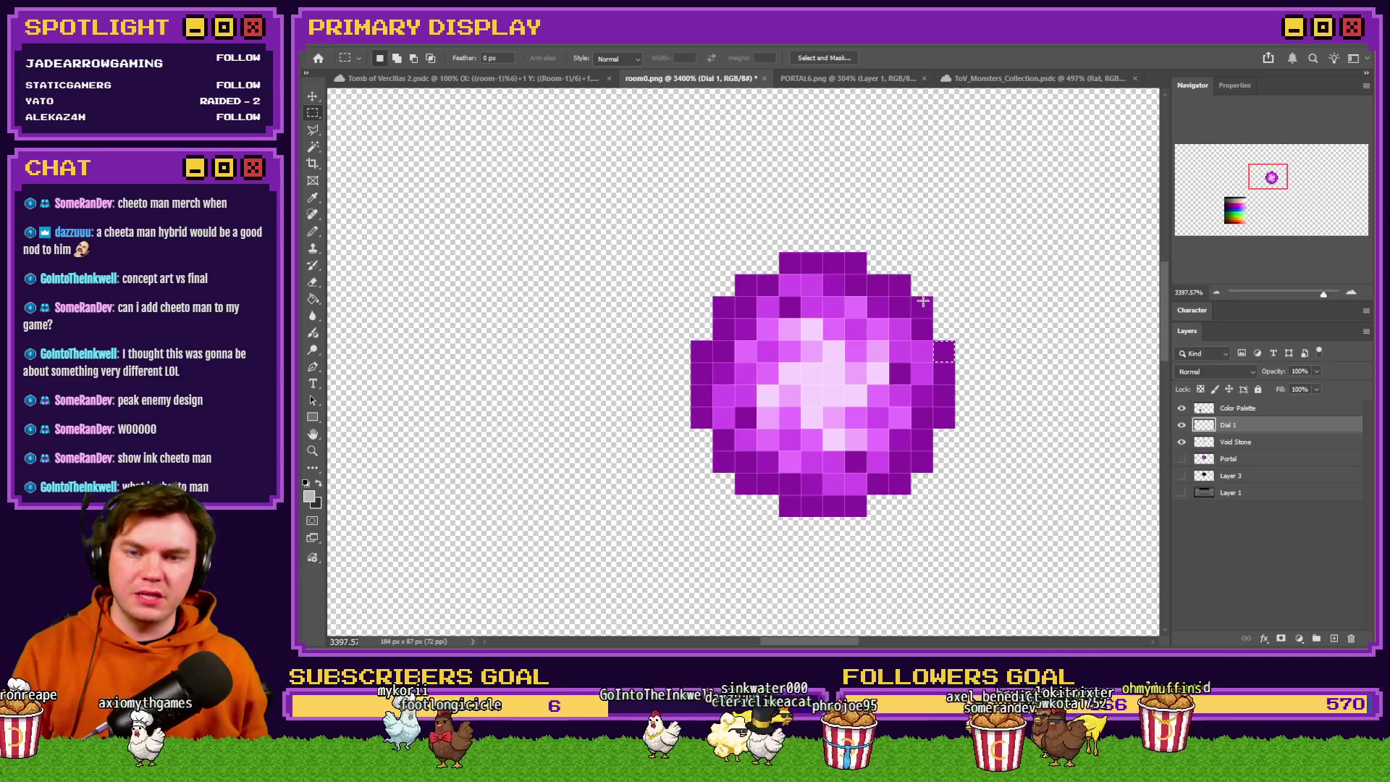
left_click(591, 325)
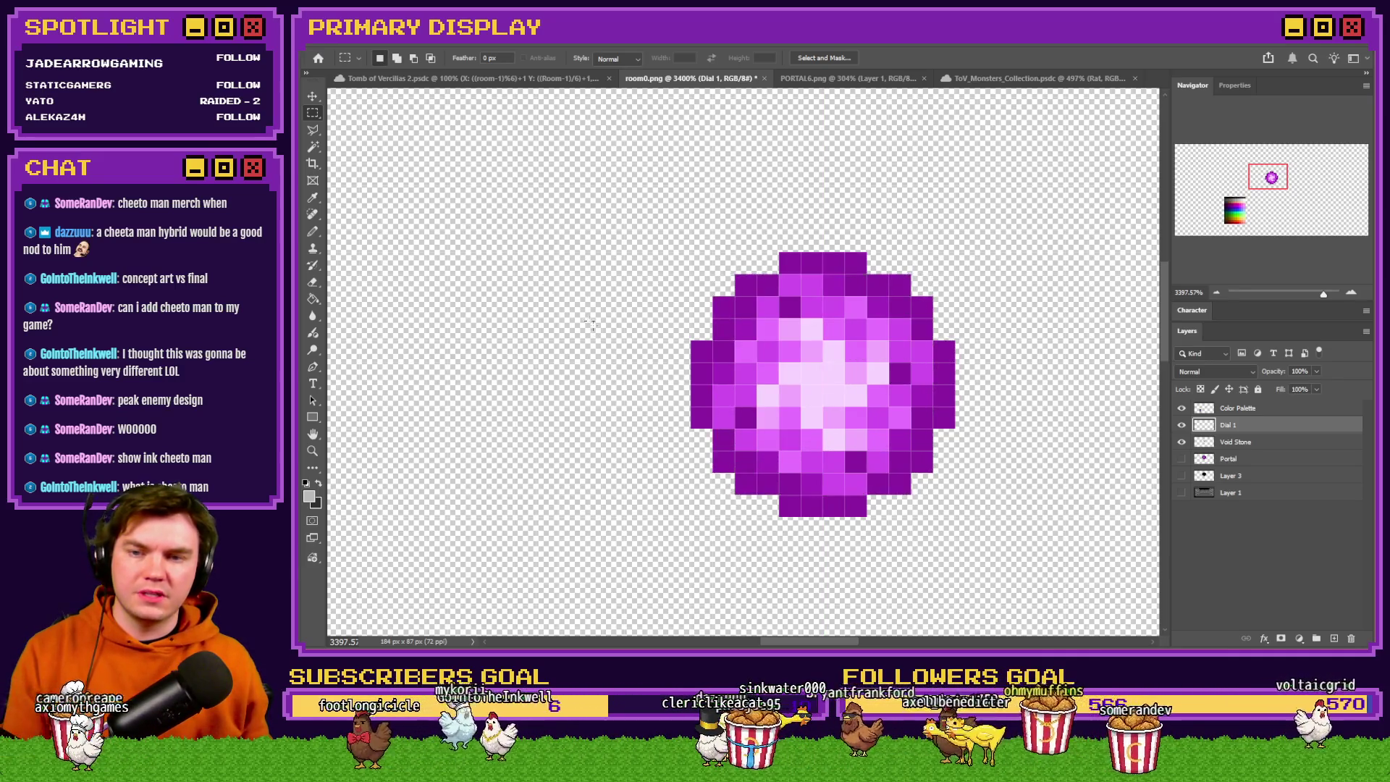
right_click(313, 112)
left_click(362, 125)
mouse_move(757, 309)
left_mouse_down()
mouse_move(746, 299)
mouse_move(971, 475)
left_mouse_up()
scroll(736, 410, "down", 3)
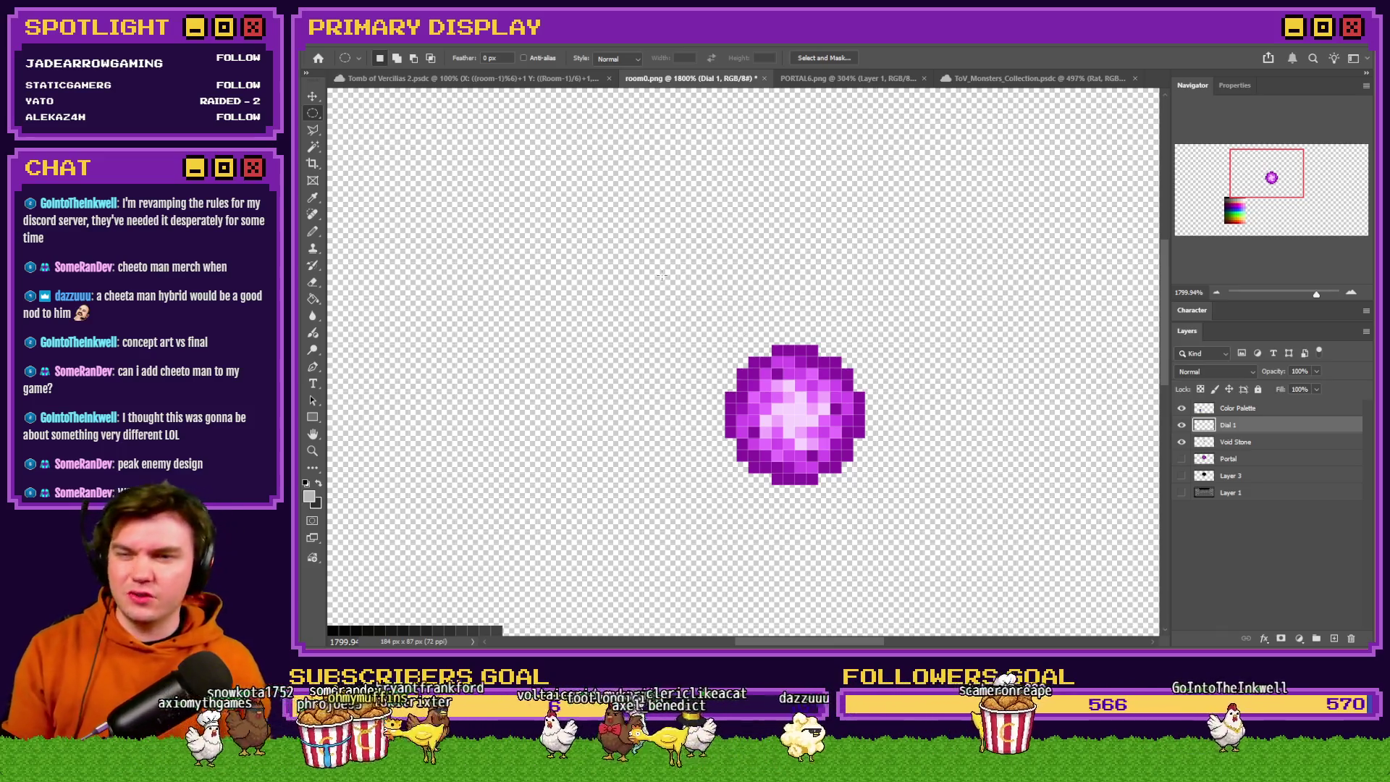
left_click_drag(893, 498, 882, 473)
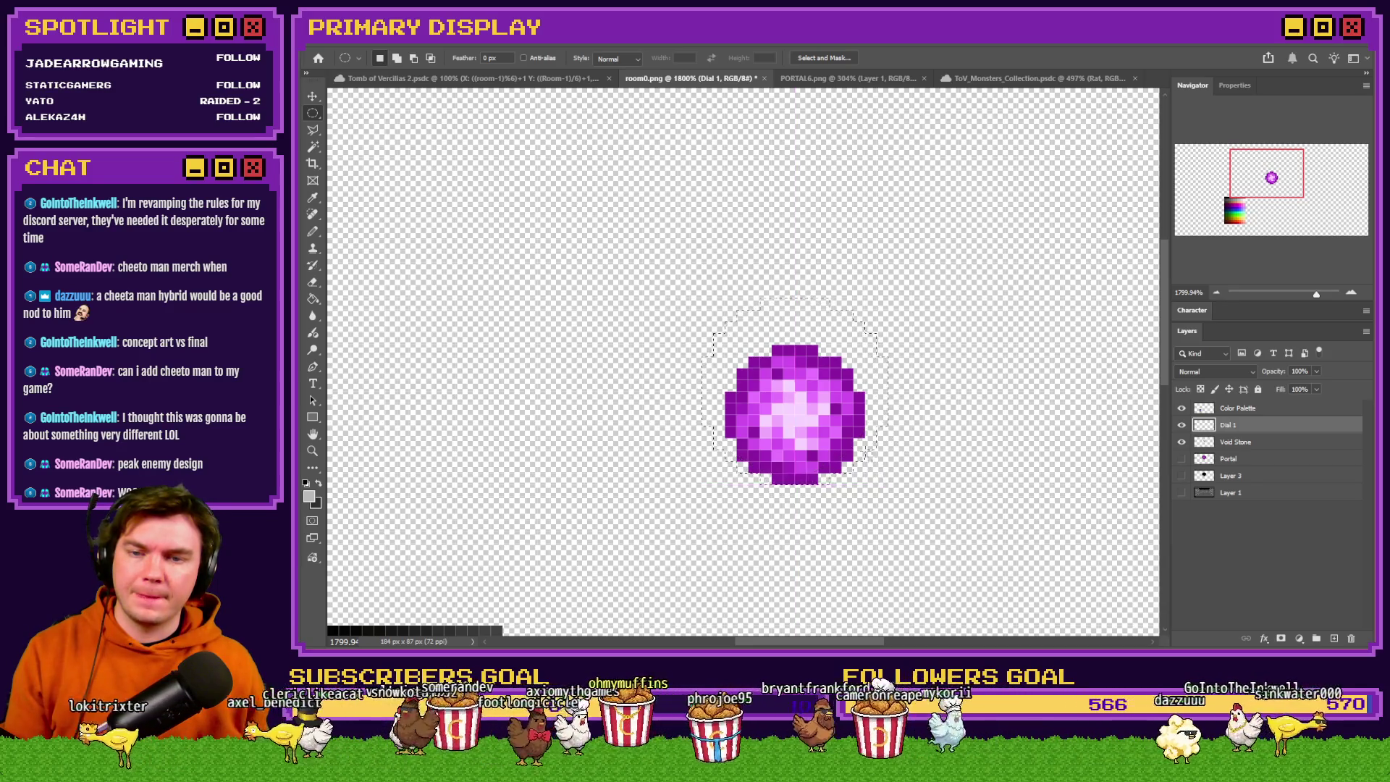
mouse_move(821, 435)
left_mouse_down()
mouse_move(806, 430)
mouse_move(812, 446)
left_mouse_up()
mouse_move(694, 317)
left_mouse_down()
mouse_move(923, 556)
mouse_move(840, 476)
left_mouse_up()
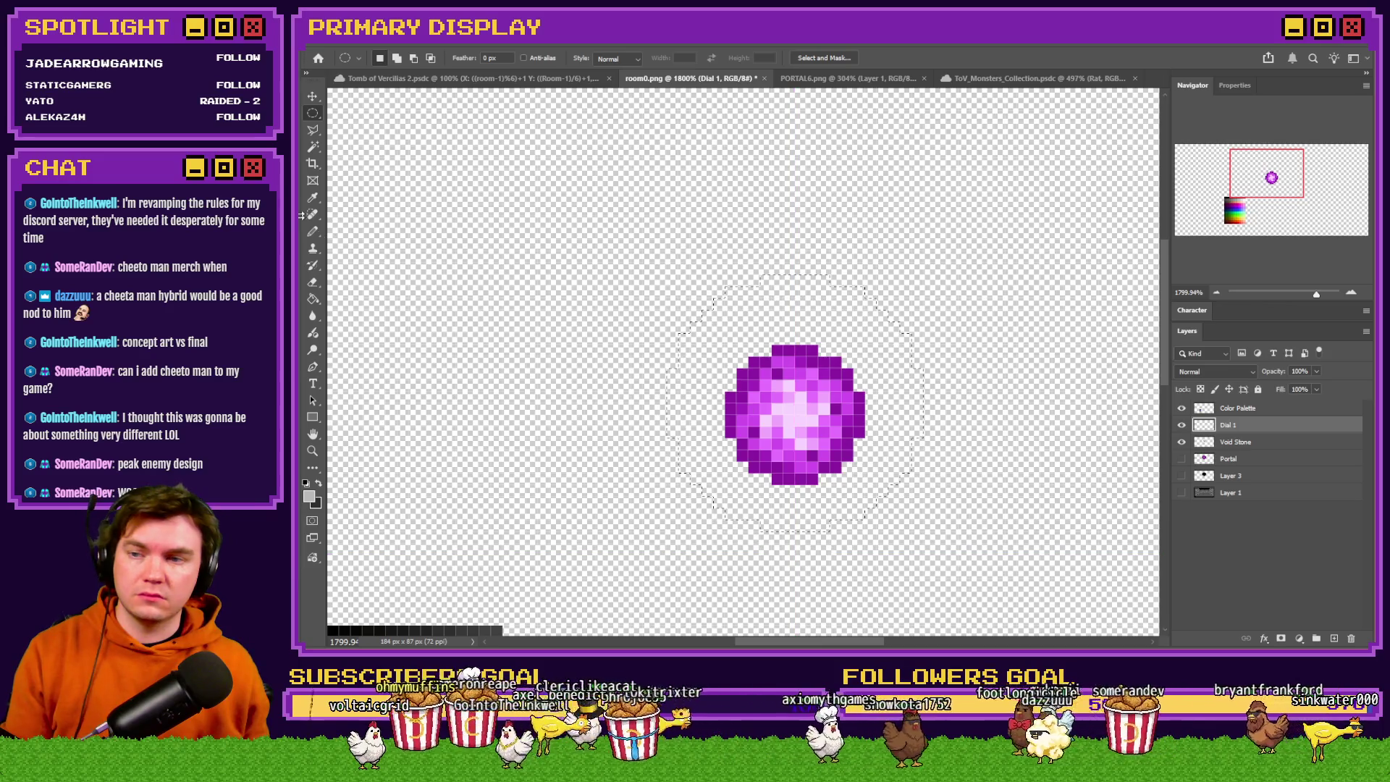
Pick a gray from the palette as the Paint Bucket fill colour.
left_click(316, 300)
scroll(903, 248, "down", 3)
scroll(797, 415, "up", 2)
left_click(642, 360, "alt")
left_click_drag(642, 360, 661, 358)
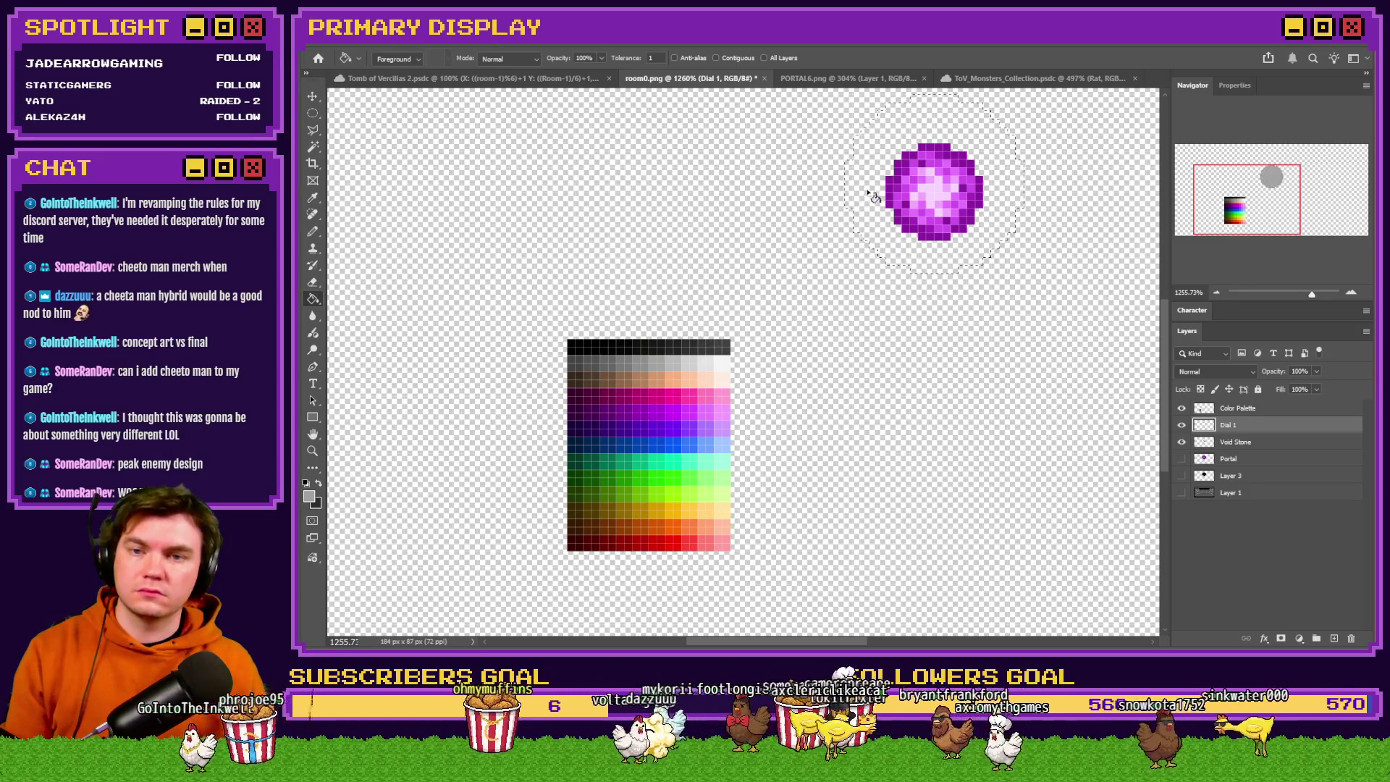
Fill the circle with flat gray and clear a small circle at its centre.
left_click(874, 195)
scroll(999, 163, "up", 2)
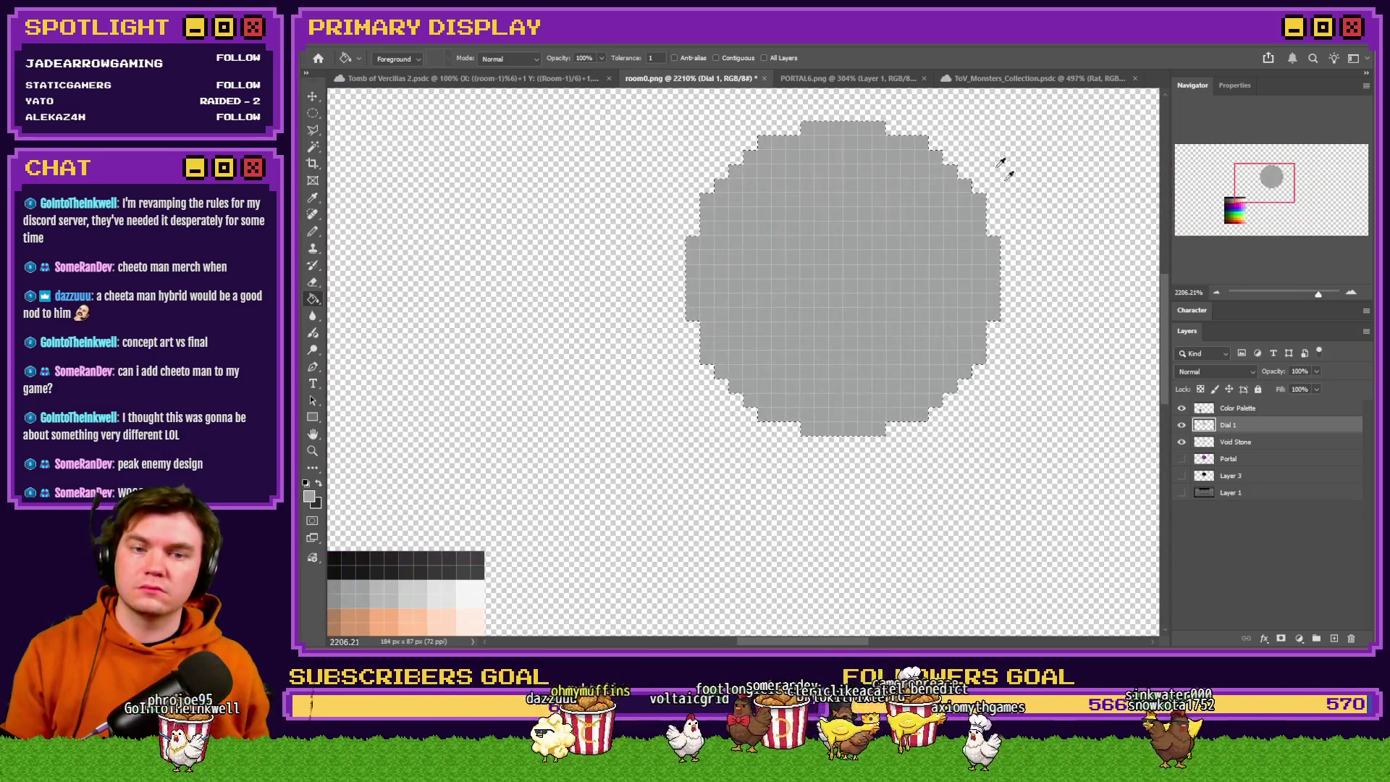
left_click(312, 113)
left_click(499, 153)
left_click_drag(731, 323, 715, 304)
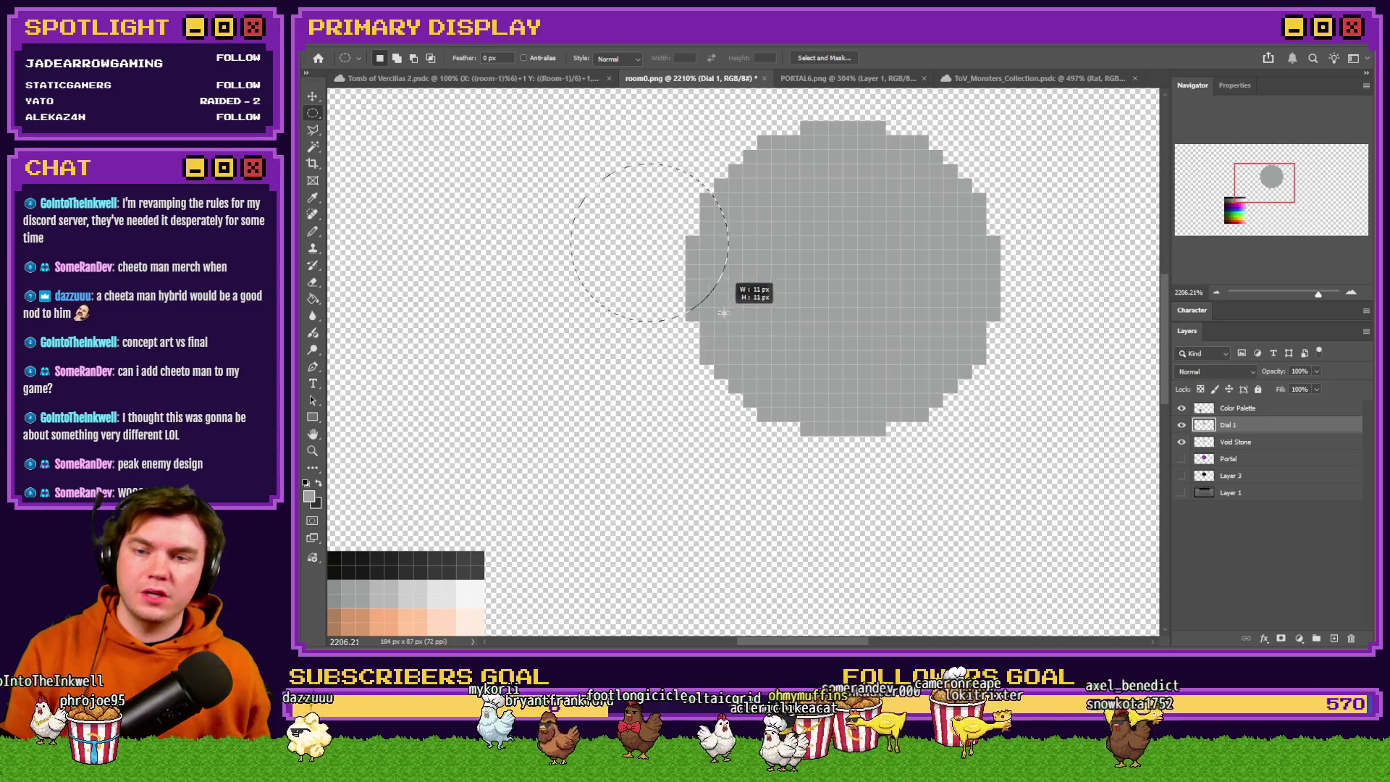
mouse_move(630, 253)
left_mouse_down()
mouse_move(833, 266)
mouse_move(845, 298)
left_mouse_up()
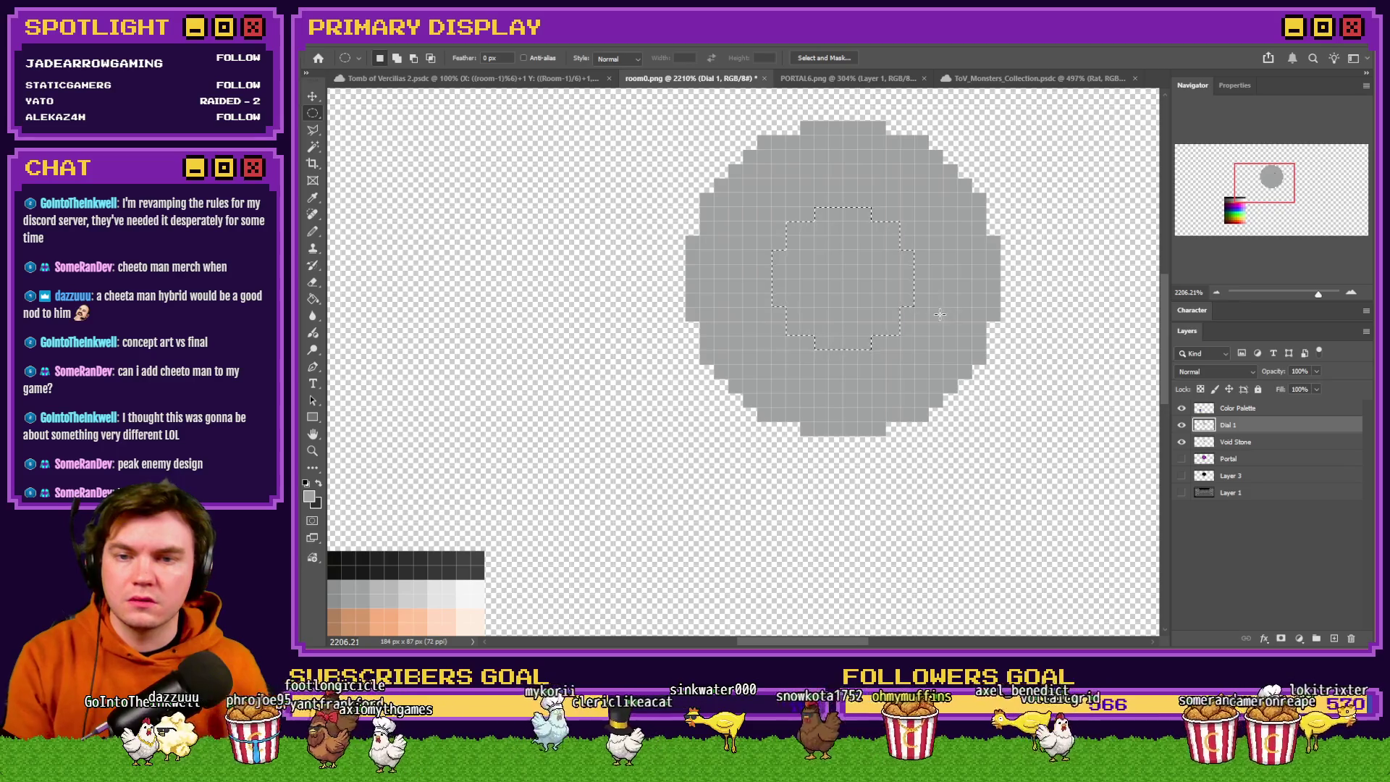
key("Delete")
key("ctrl+d")
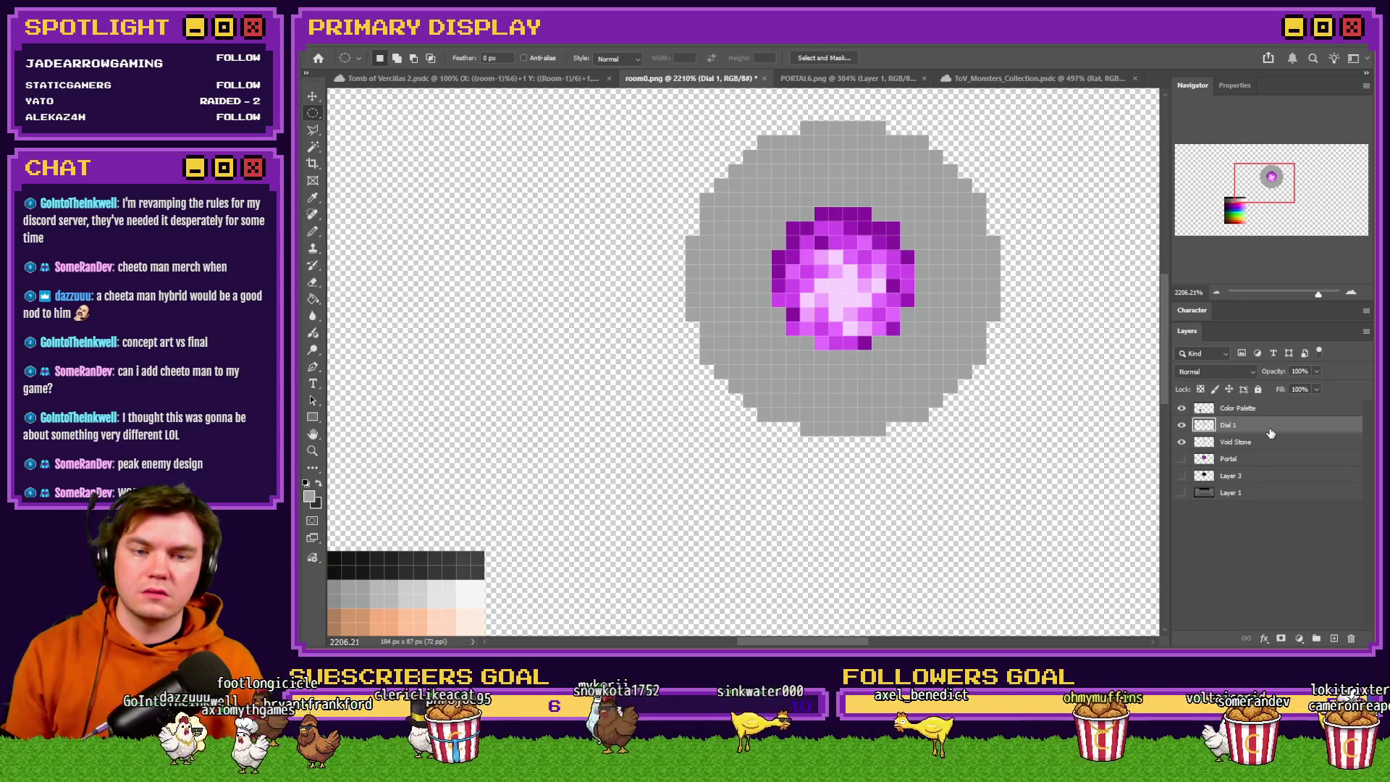
Nudge the gray dial by one pixel with Ctrl+arrow keys.
key("ctrl+Down")
key("ctrl+Left")
key("ctrl+Right")
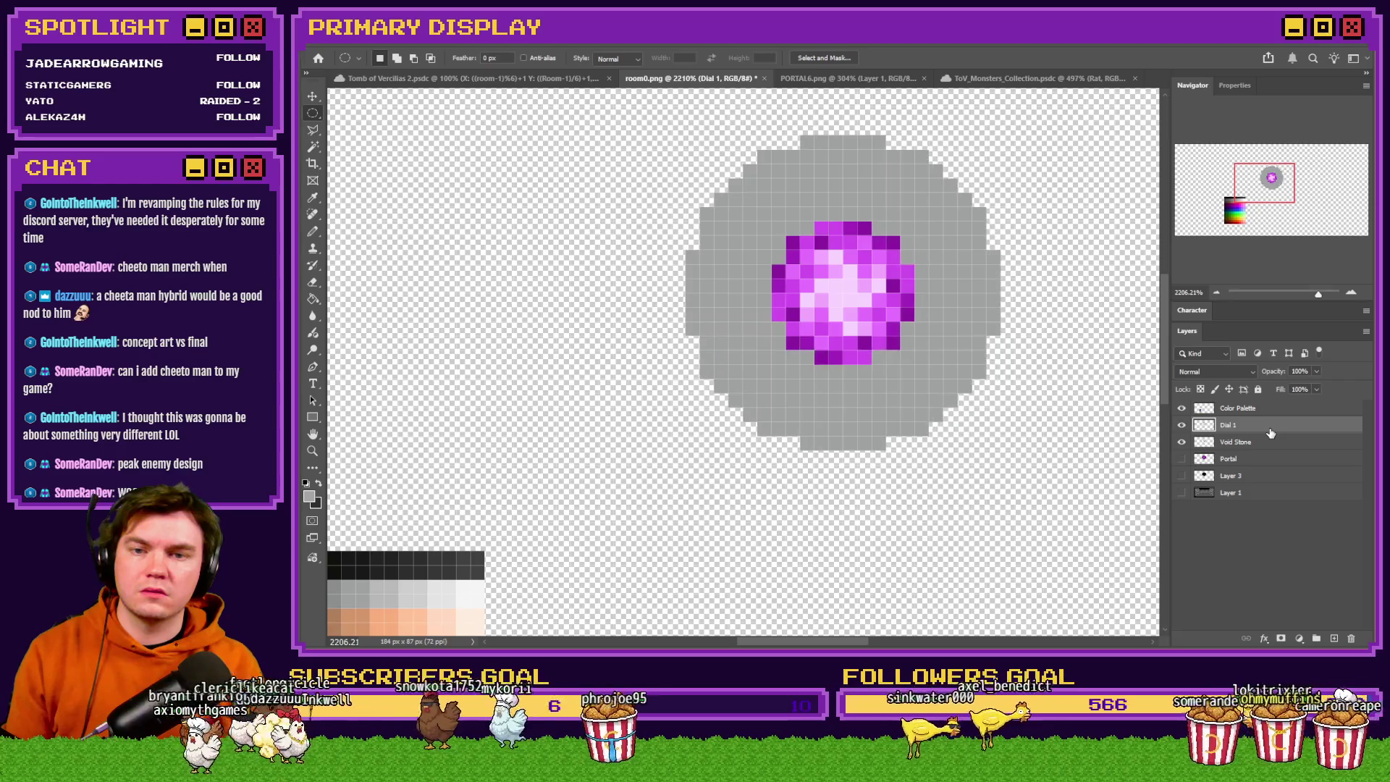
scroll(730, 301, "down", 3)
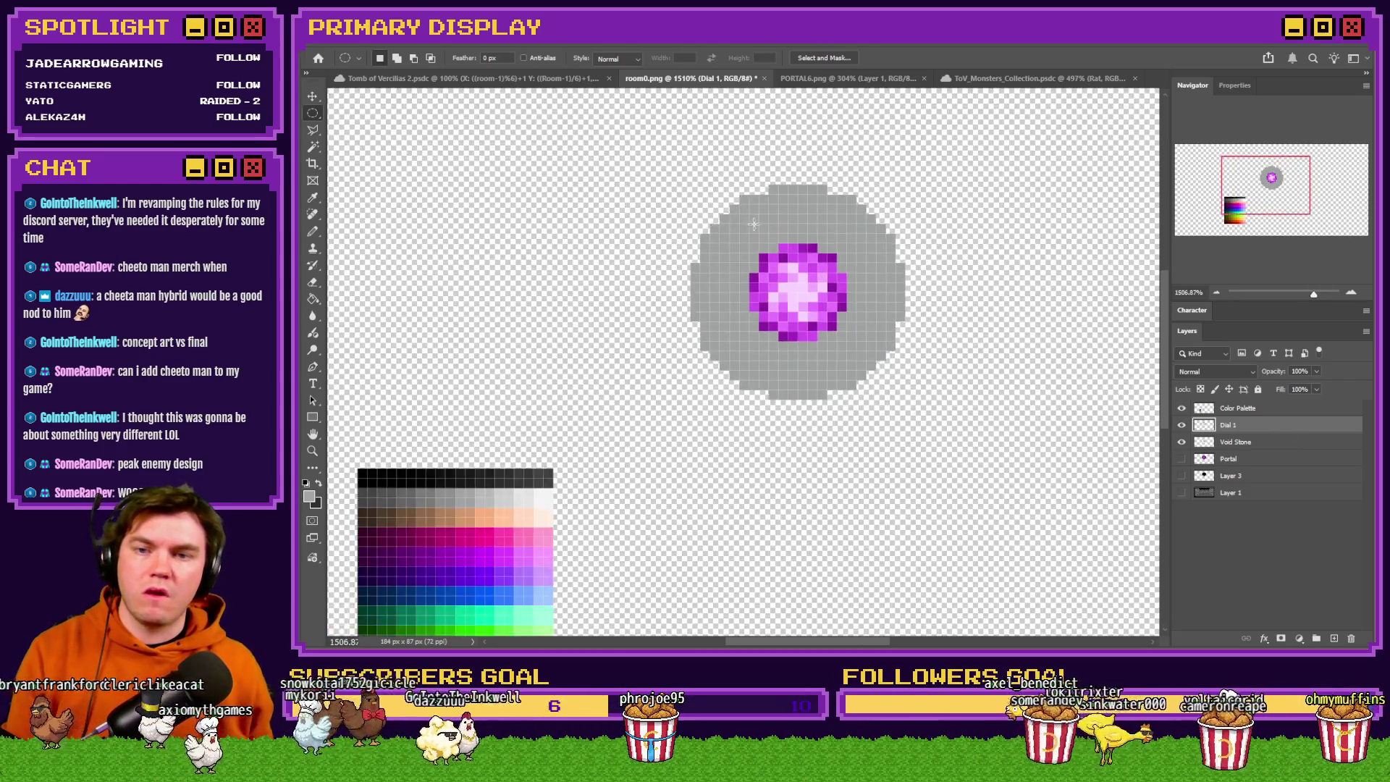
scroll(652, 308, "up", 2)
scroll(652, 308, "up", 2)
Use the Rectangular Marquee to select a tiny 2 by 3 pixel area on the disc.
right_click(313, 113)
left_click(347, 114)
left_click_drag(603, 293, 710, 326)
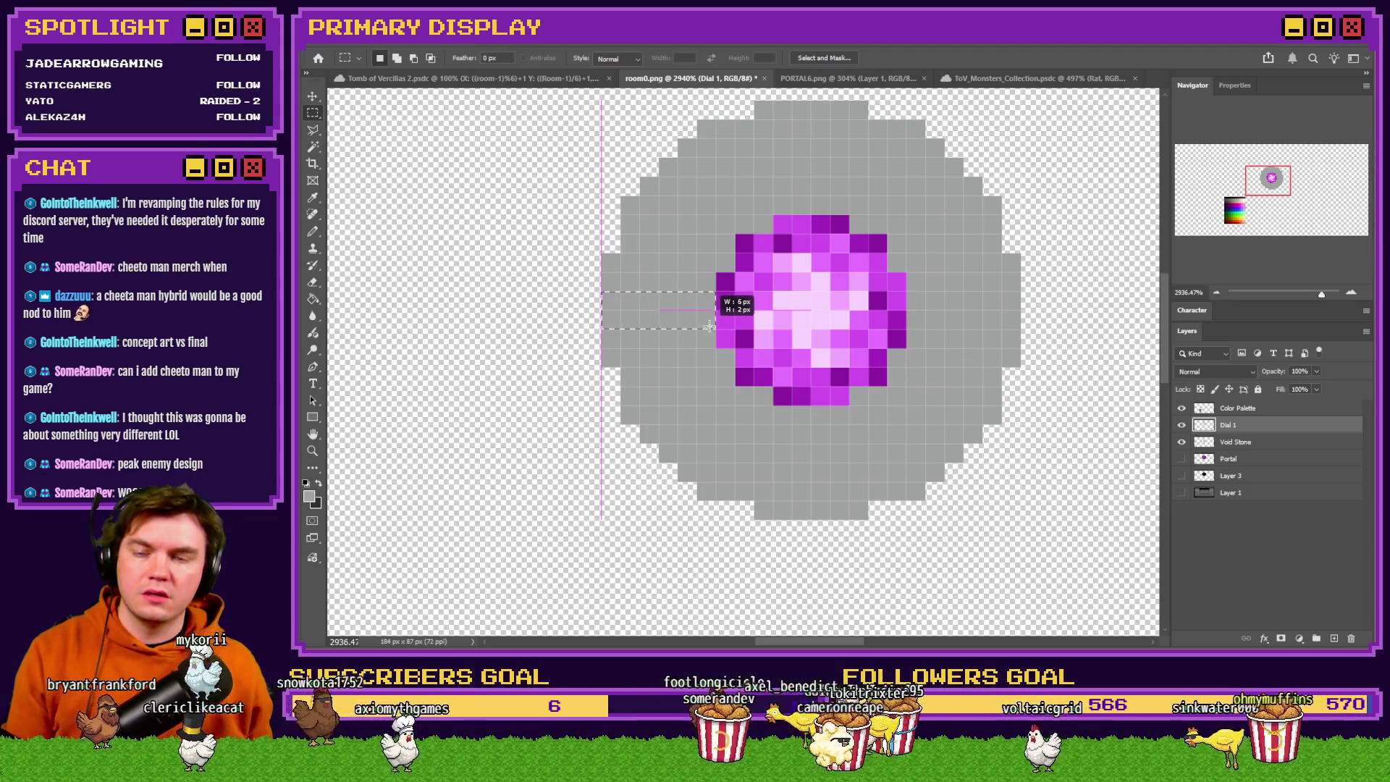
left_click(708, 254)
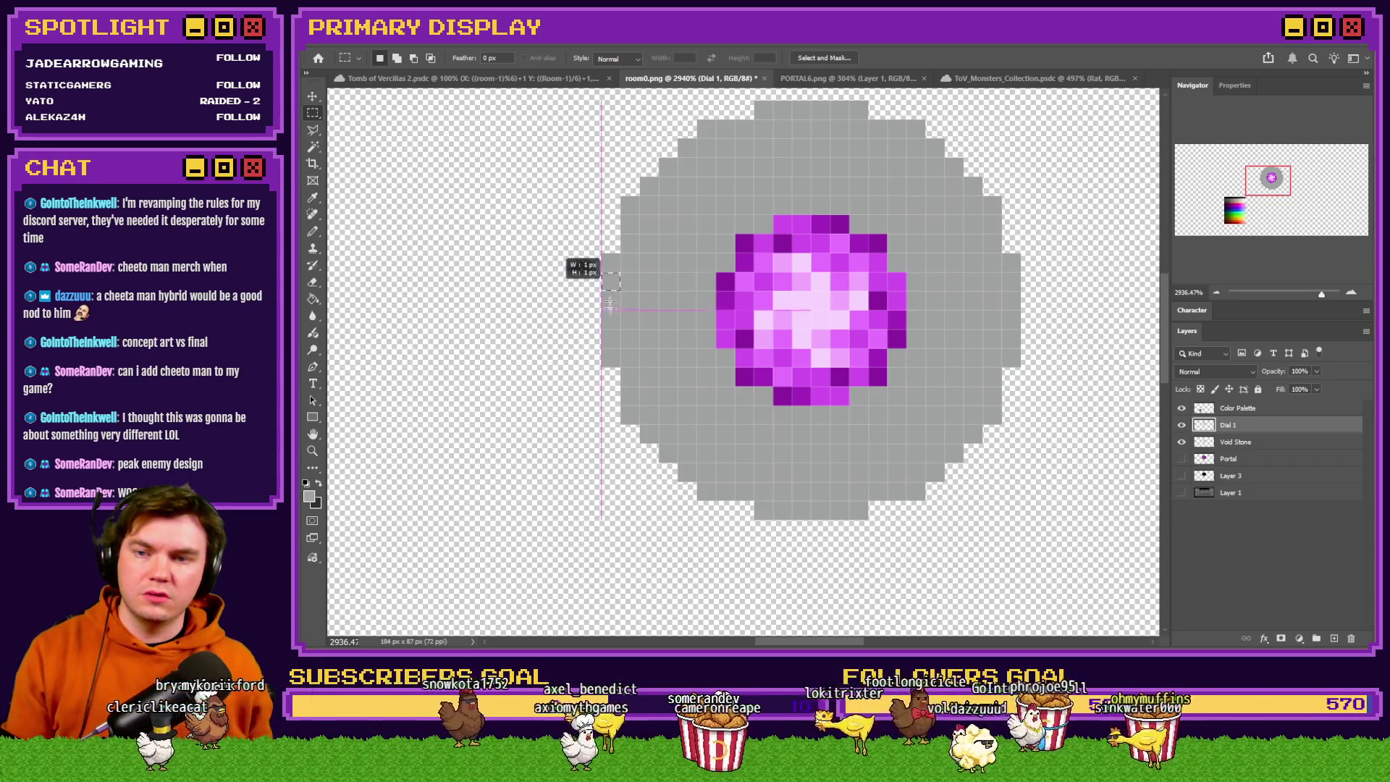
left_click_drag(641, 275, 669, 322)
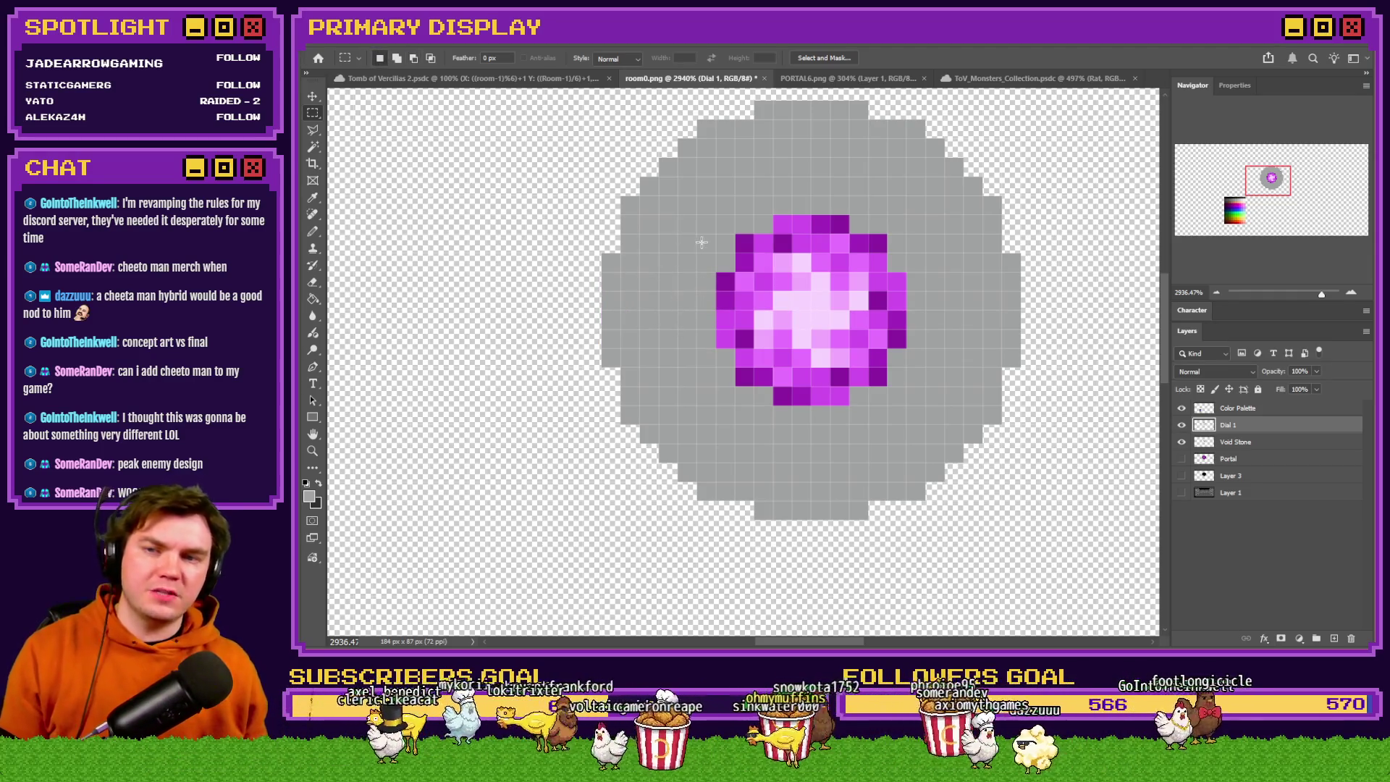
scroll(701, 243, "down", 5)
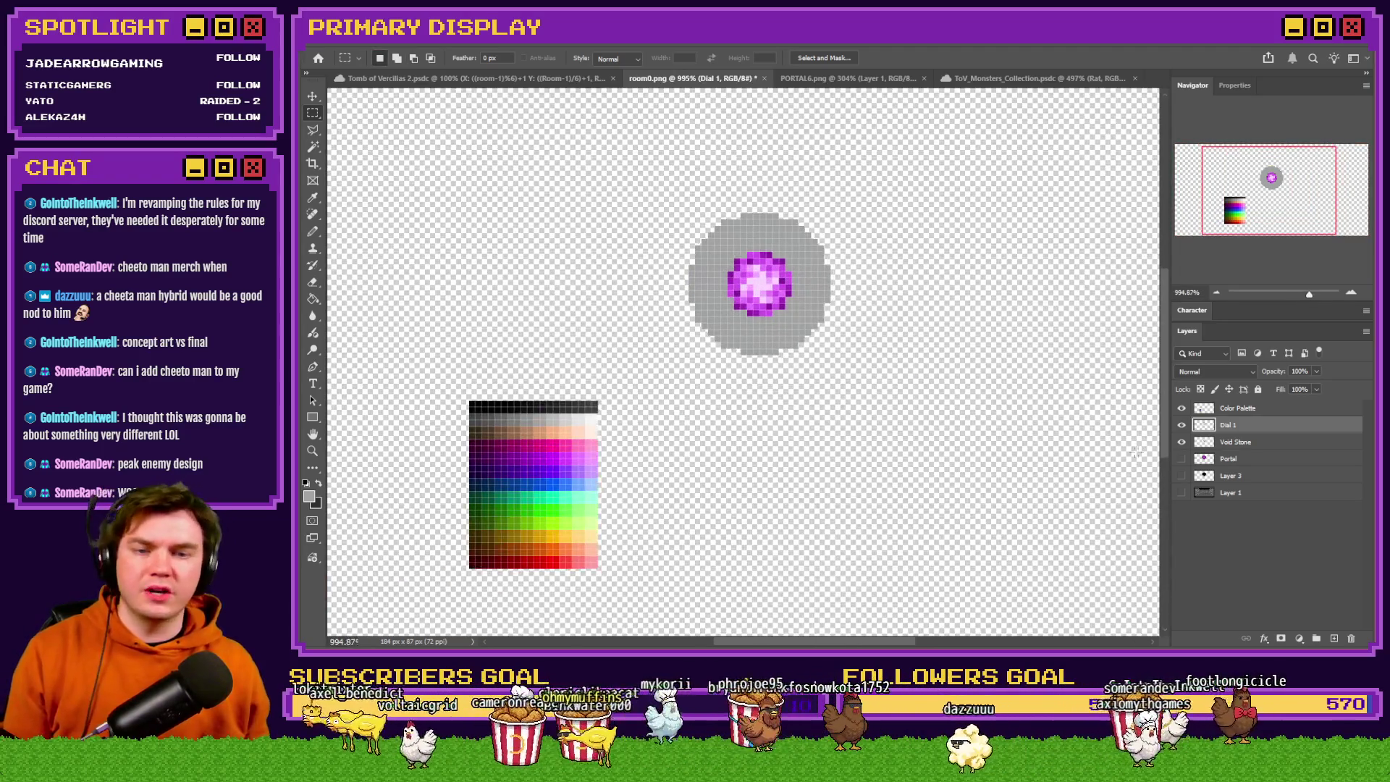
Toggle the brick-wall background on and off to check the gray dial, then zoom in.
left_click(1180, 494)
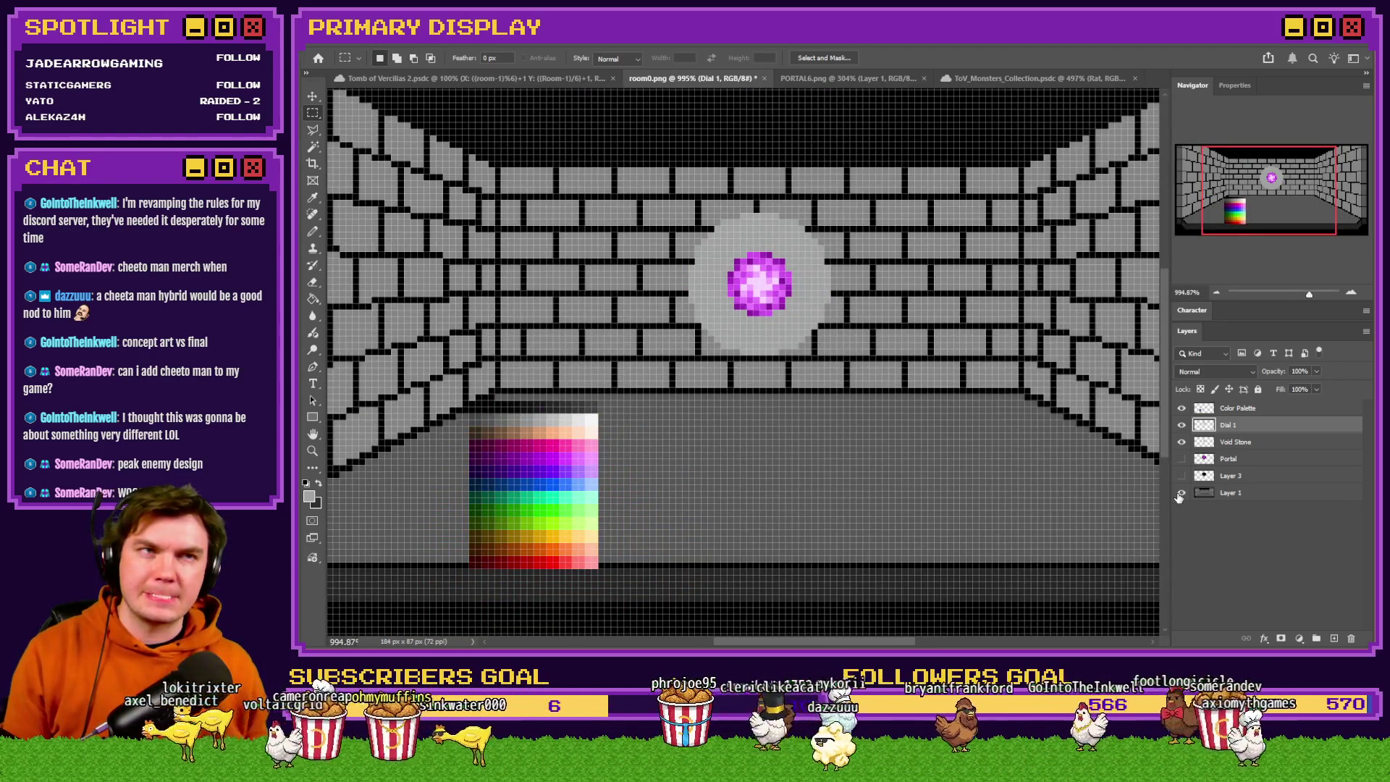
left_click(1181, 493)
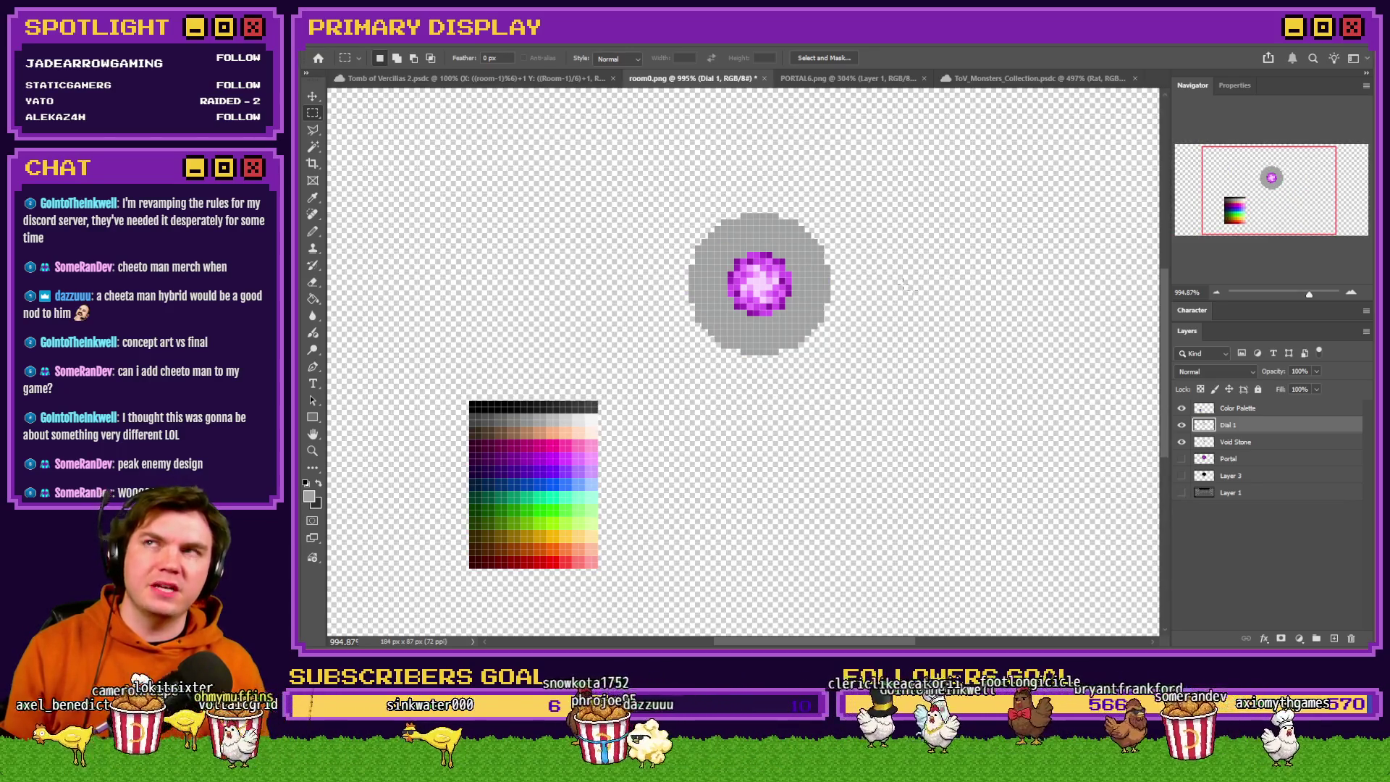
scroll(819, 269, "up", 2)
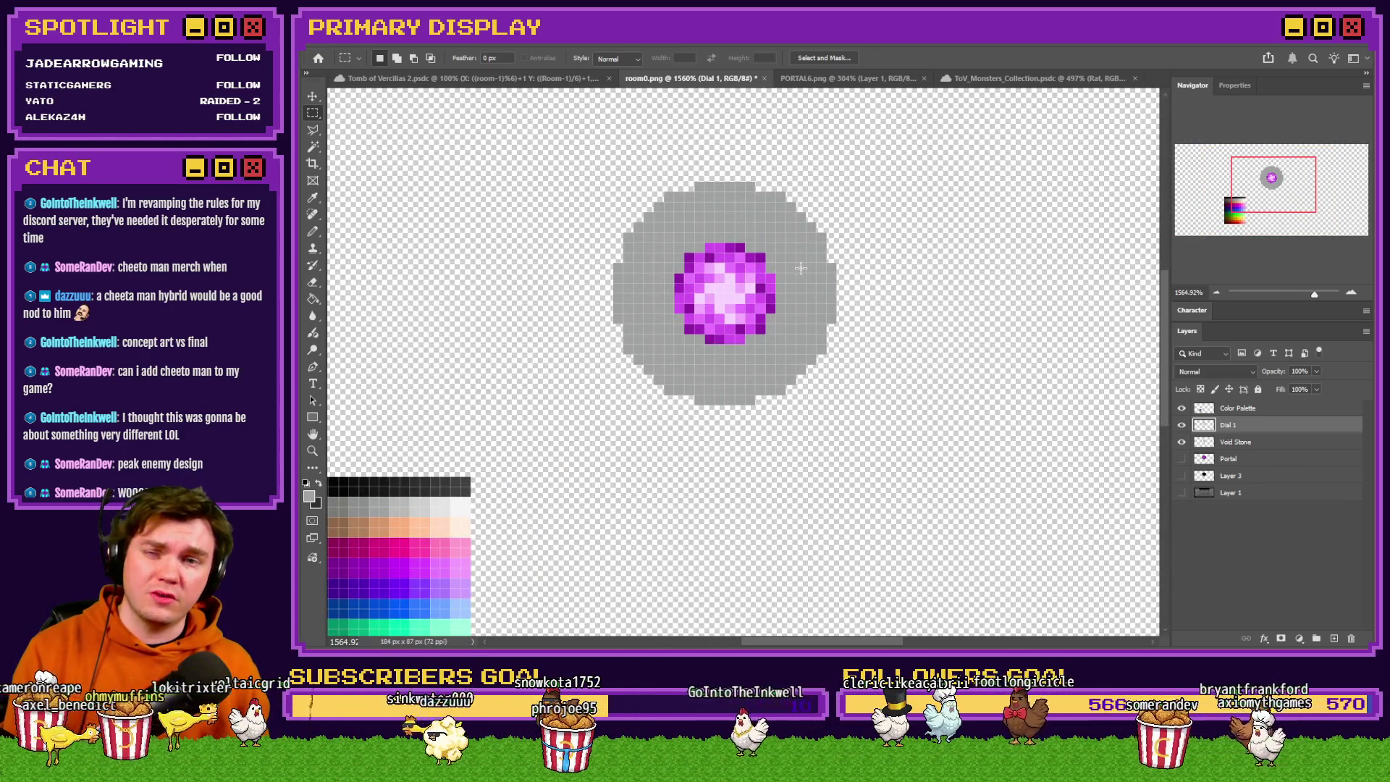
scroll(702, 220, "up", 2)
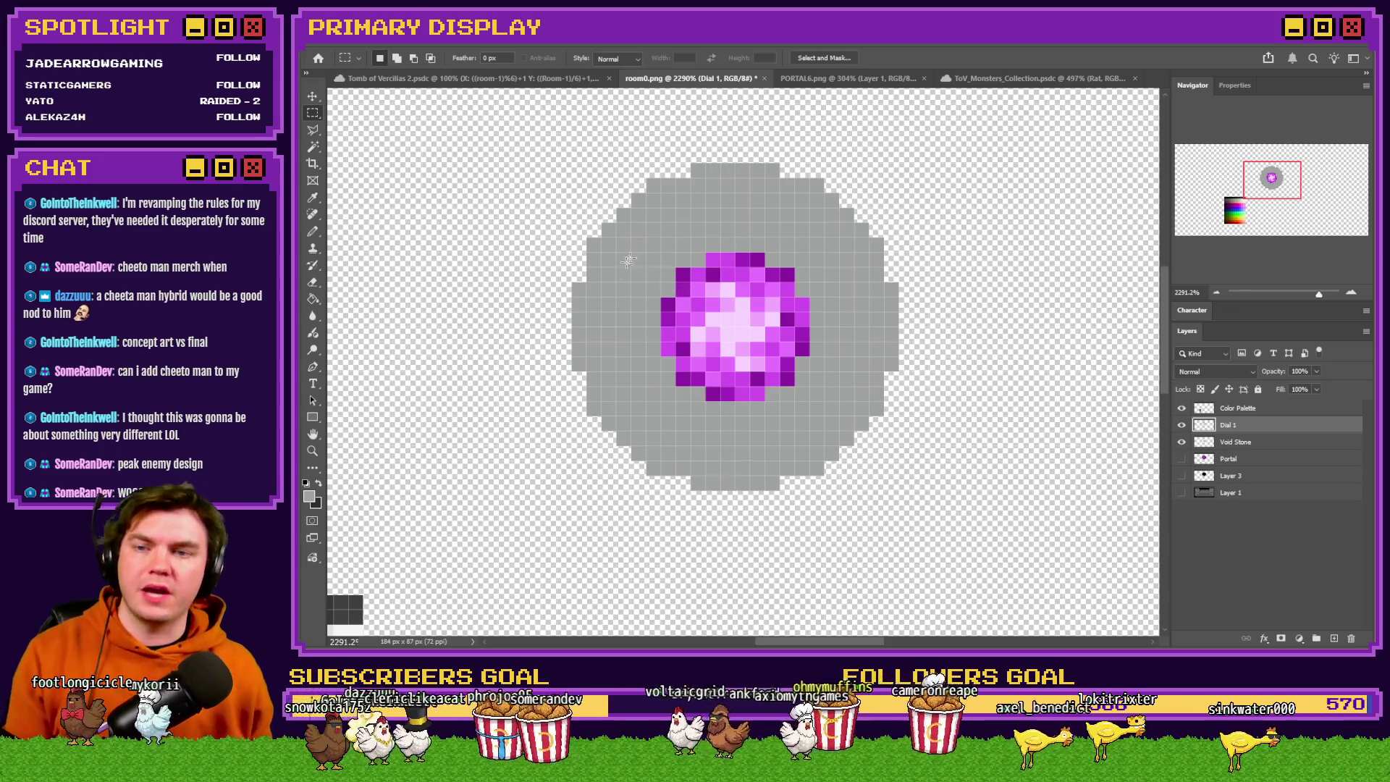
right_click(308, 115)
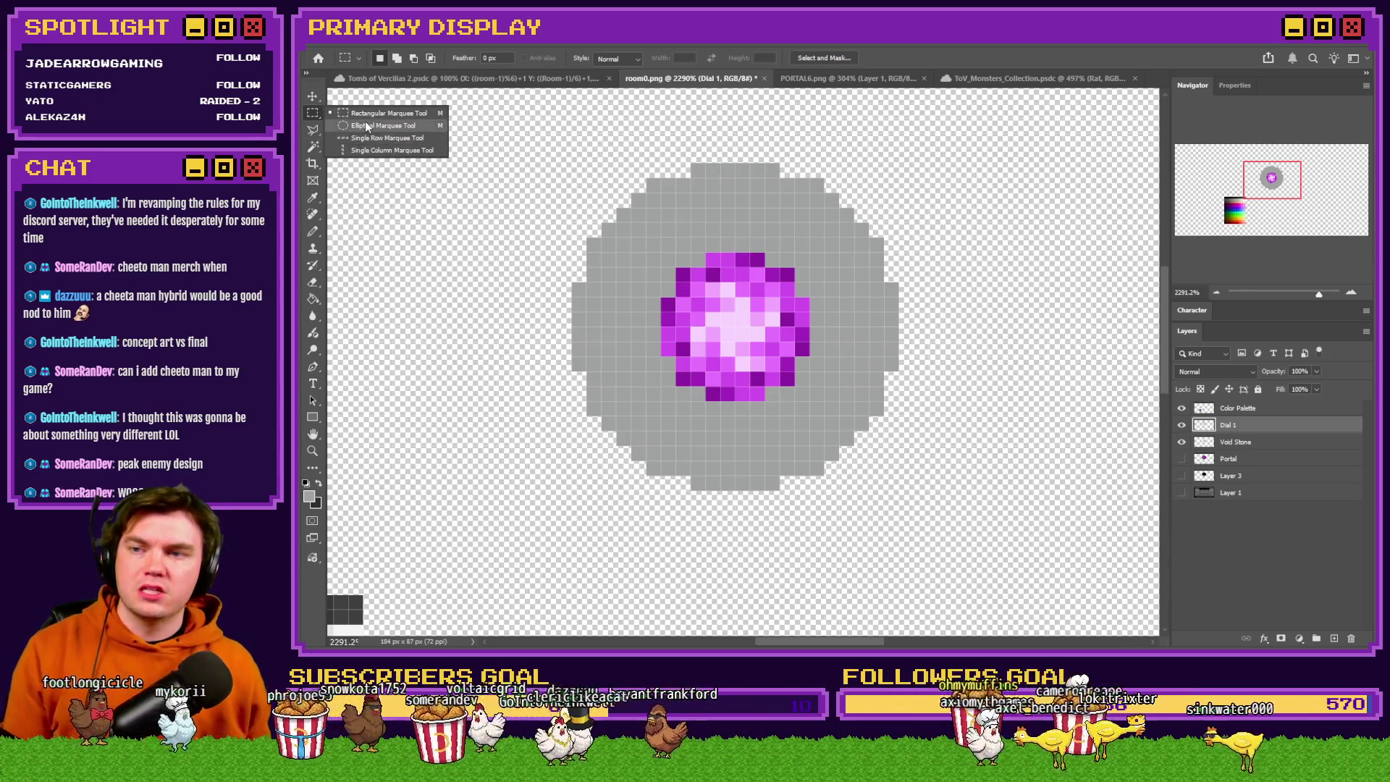
Select the old gray disc with an elliptical selection and delete it.
left_click(369, 127)
left_click_drag(572, 163, 901, 490)
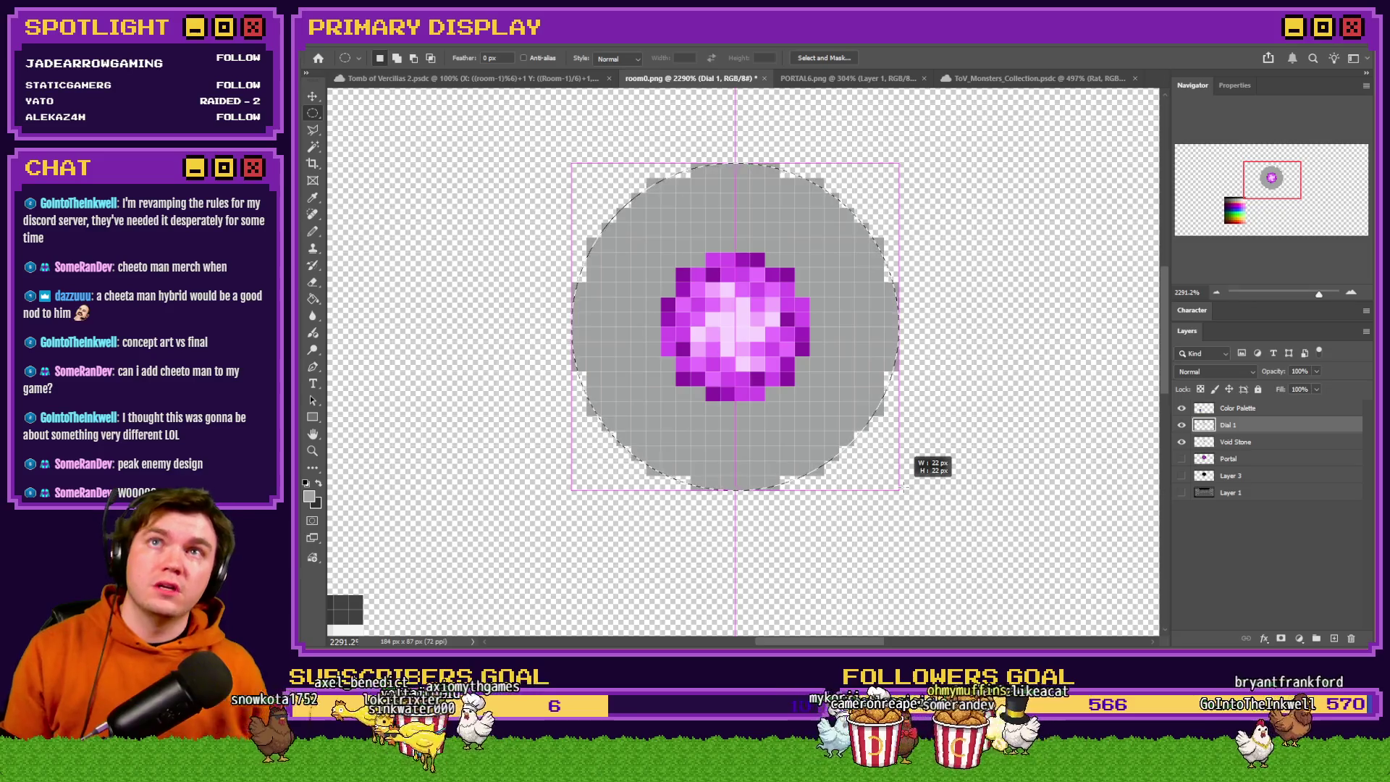
left_click_drag(903, 487, 806, 400)
left_click_drag(758, 362, 800, 413)
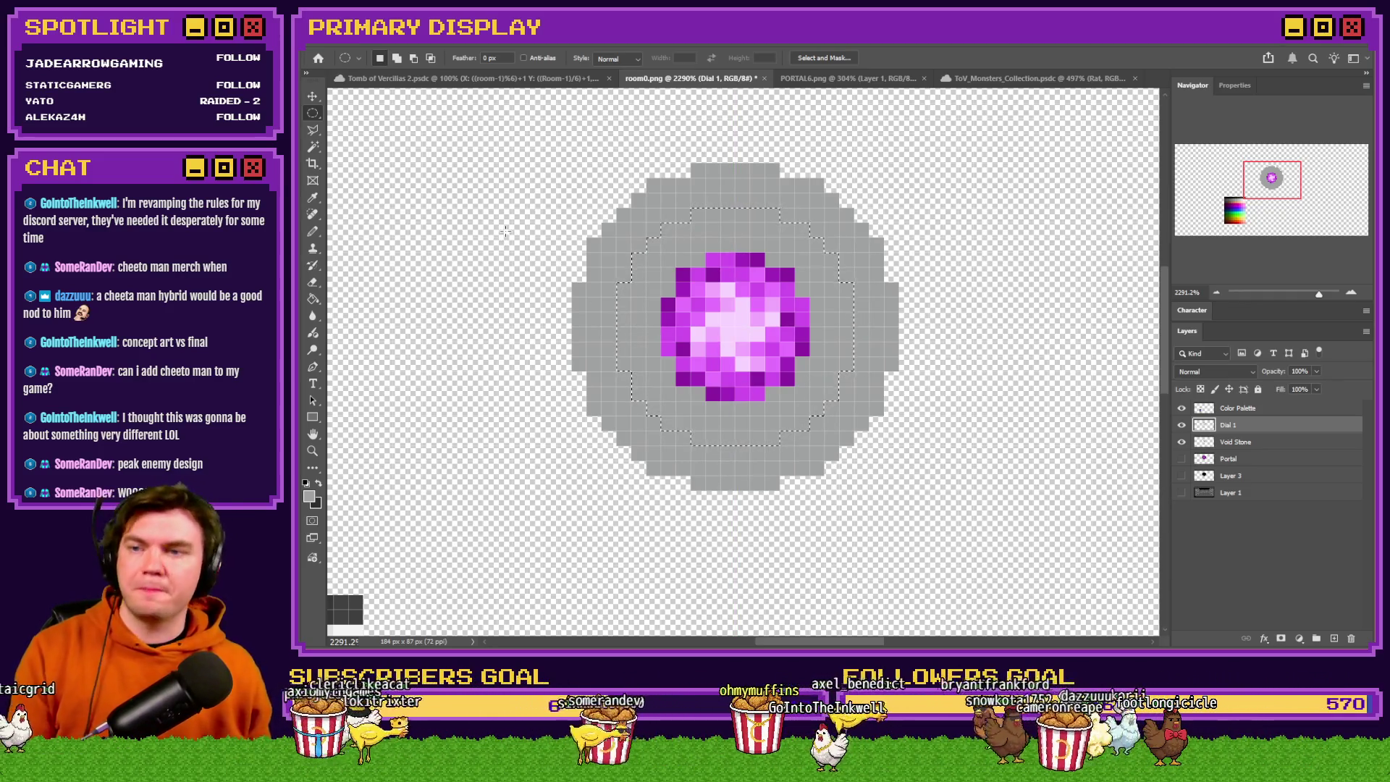
left_click_drag(521, 147, 963, 547)
key("Delete")
Fill a new stepped gray circle around the orb and clear an 11-pixel centre.
mouse_move(637, 192)
left_mouse_down()
mouse_move(908, 463)
mouse_move(898, 435)
left_mouse_up()
left_click_drag(837, 382, 778, 396)
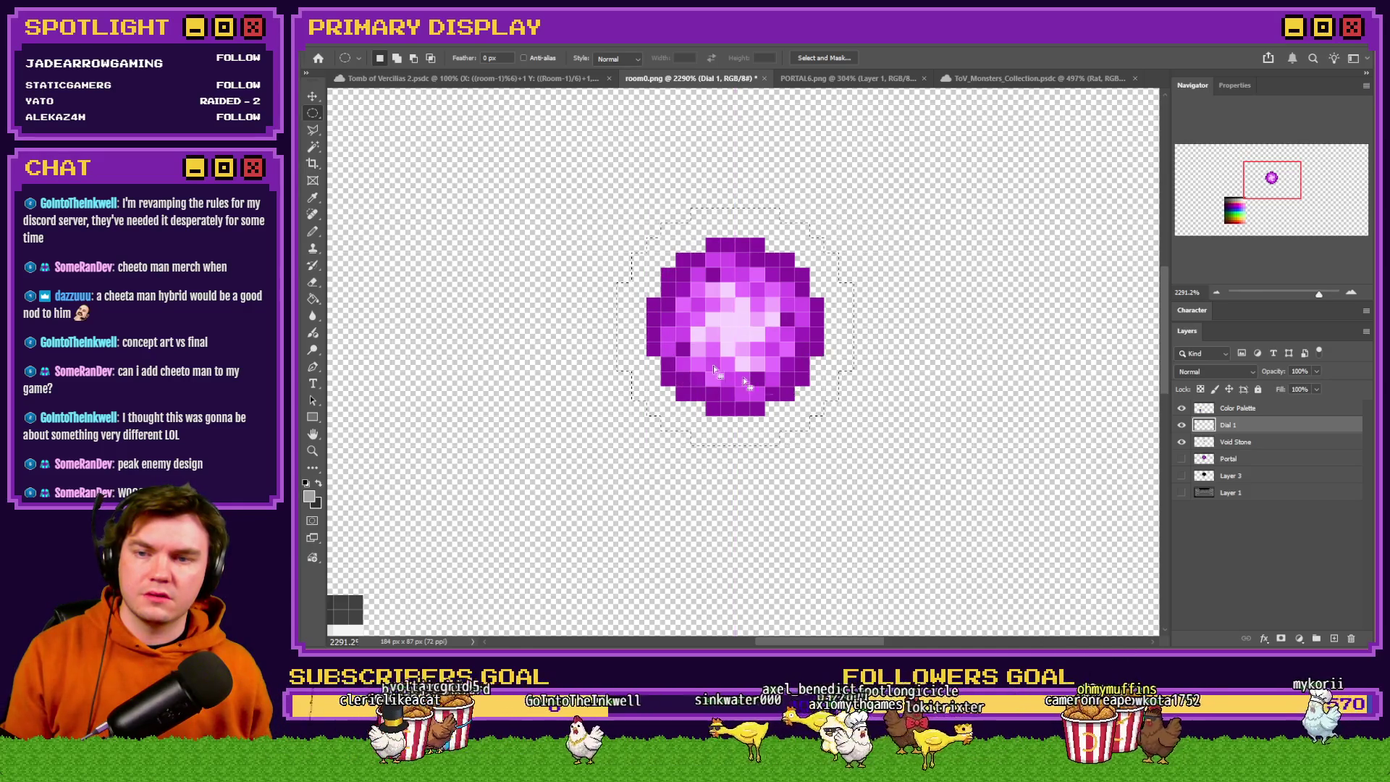
key("alt+BackSpace")
mouse_move(557, 192)
left_mouse_down()
mouse_move(766, 359)
mouse_move(742, 335)
mouse_move(791, 358)
left_mouse_up()
key("Delete")
key("ctrl+d")
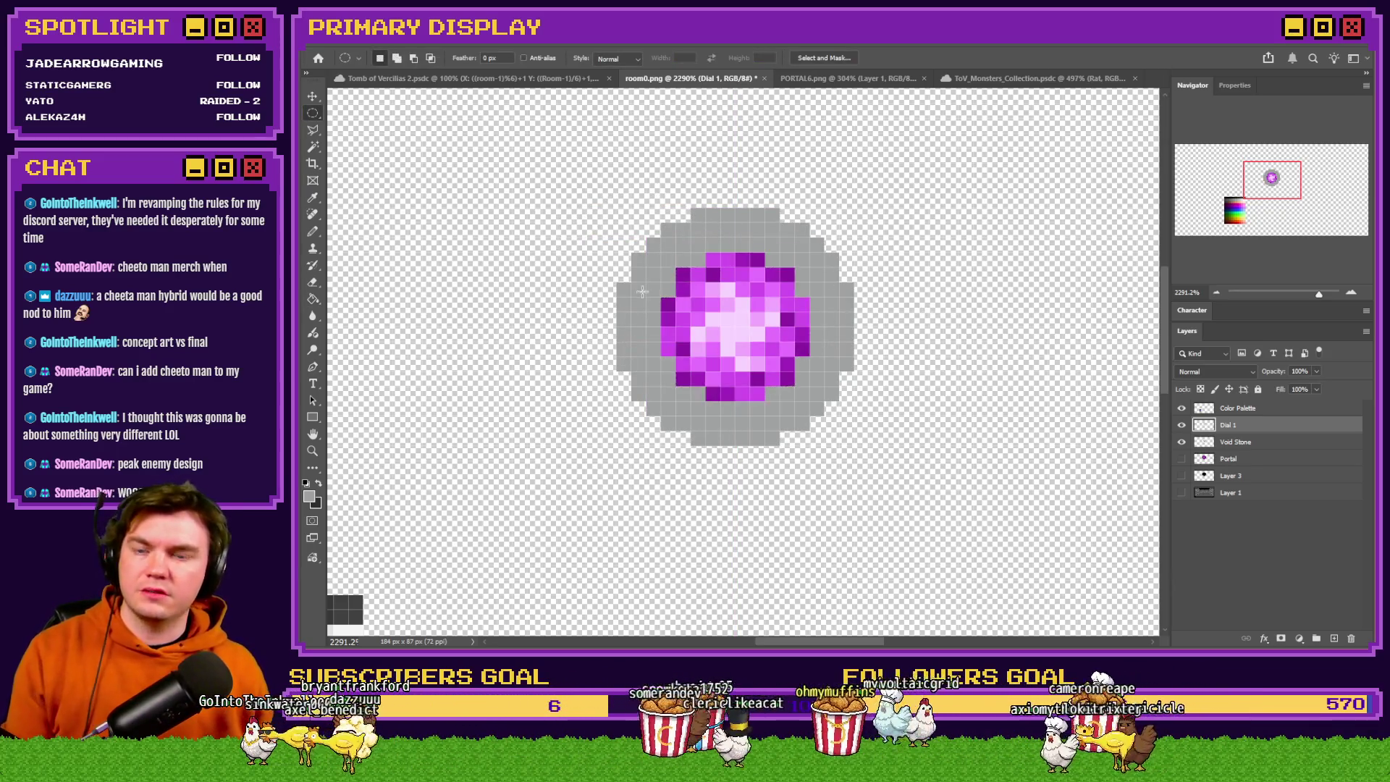
Pencil darker grey pixels along the orb's right, bottom and lower-left edges.
key("b")
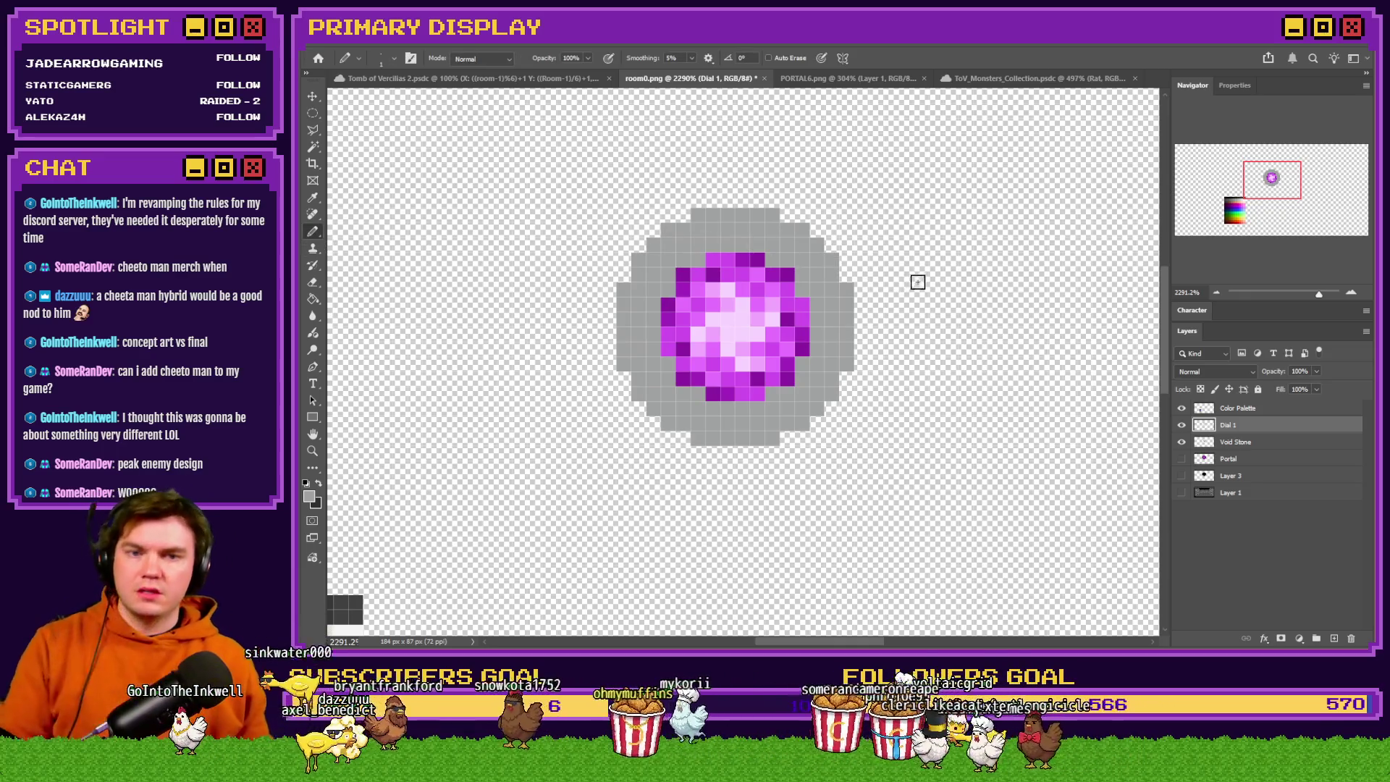
scroll(927, 264, "down", 3)
scroll(724, 425, "up", 2)
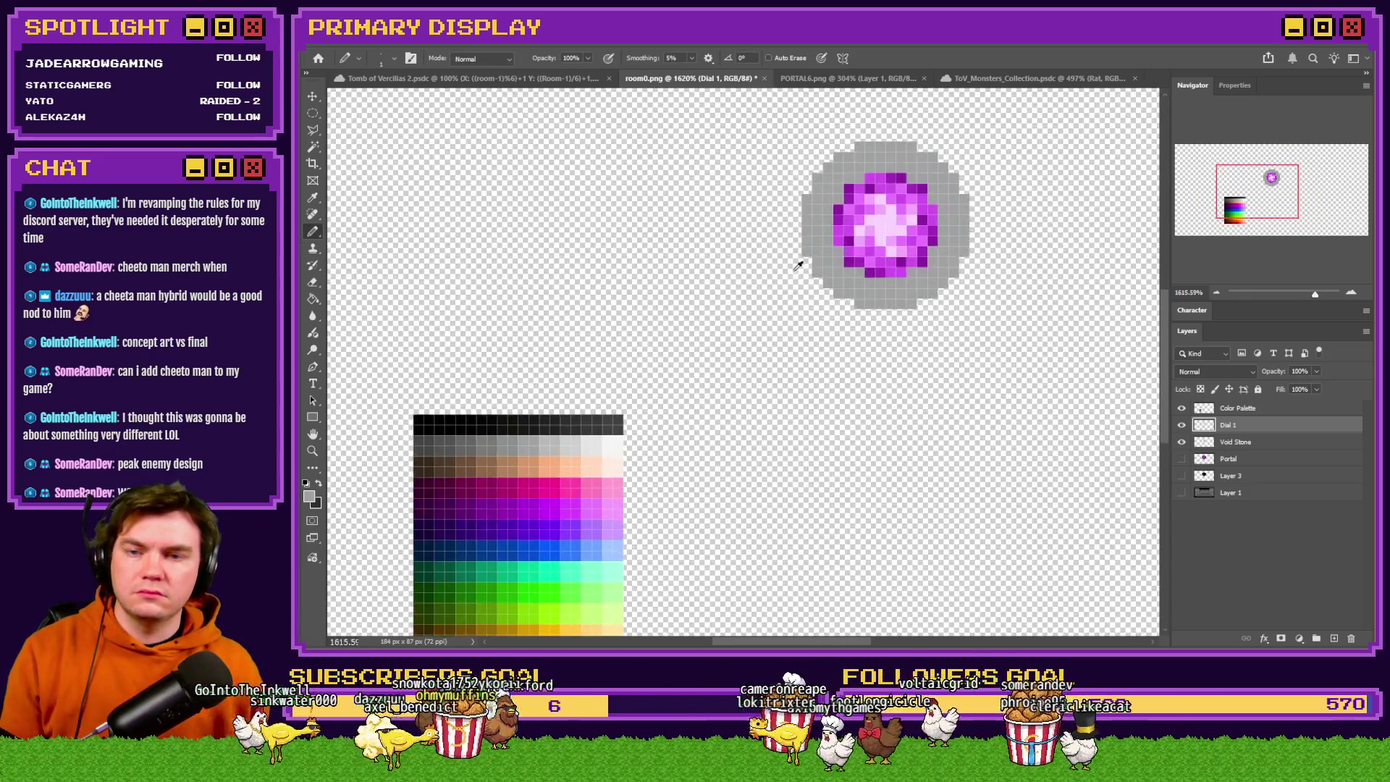
left_click(507, 438, "alt")
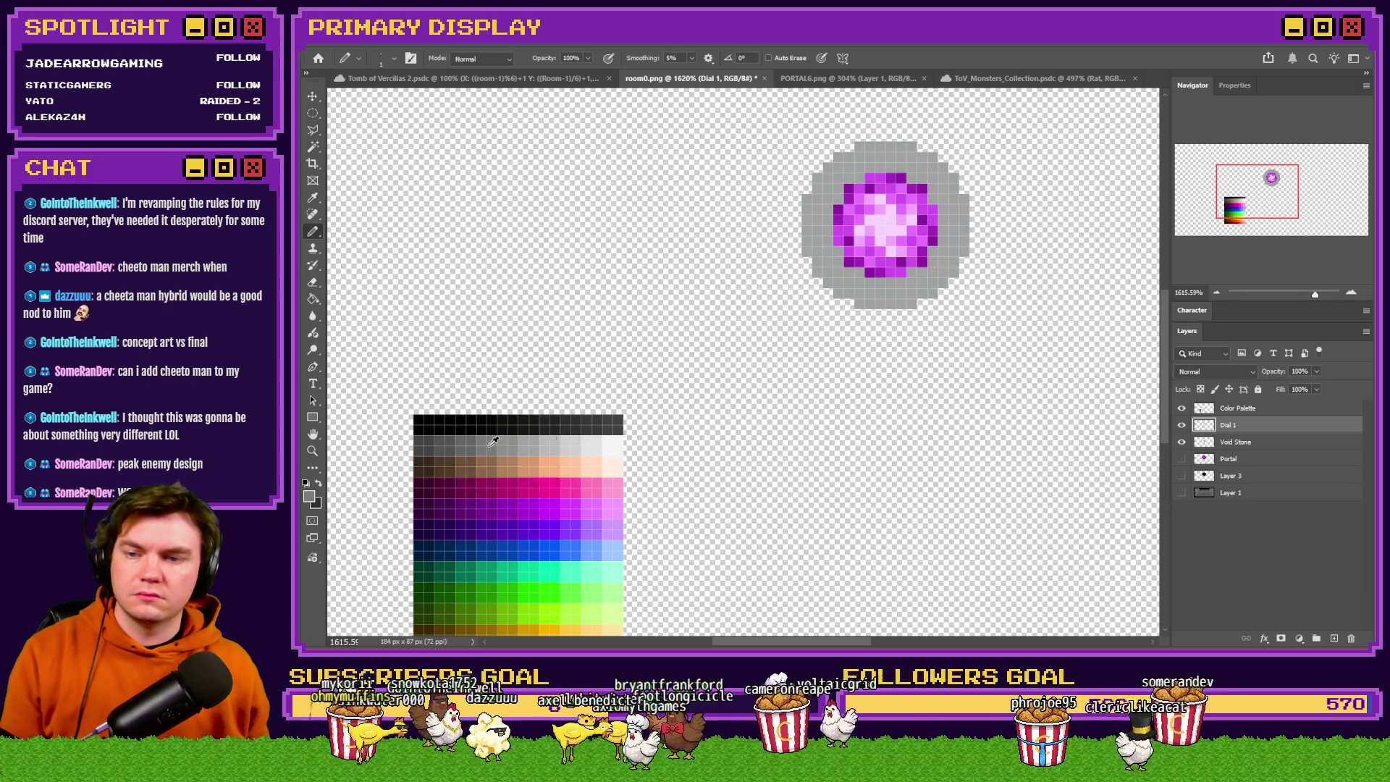
scroll(844, 211, "down", 2)
scroll(753, 246, "up", 3)
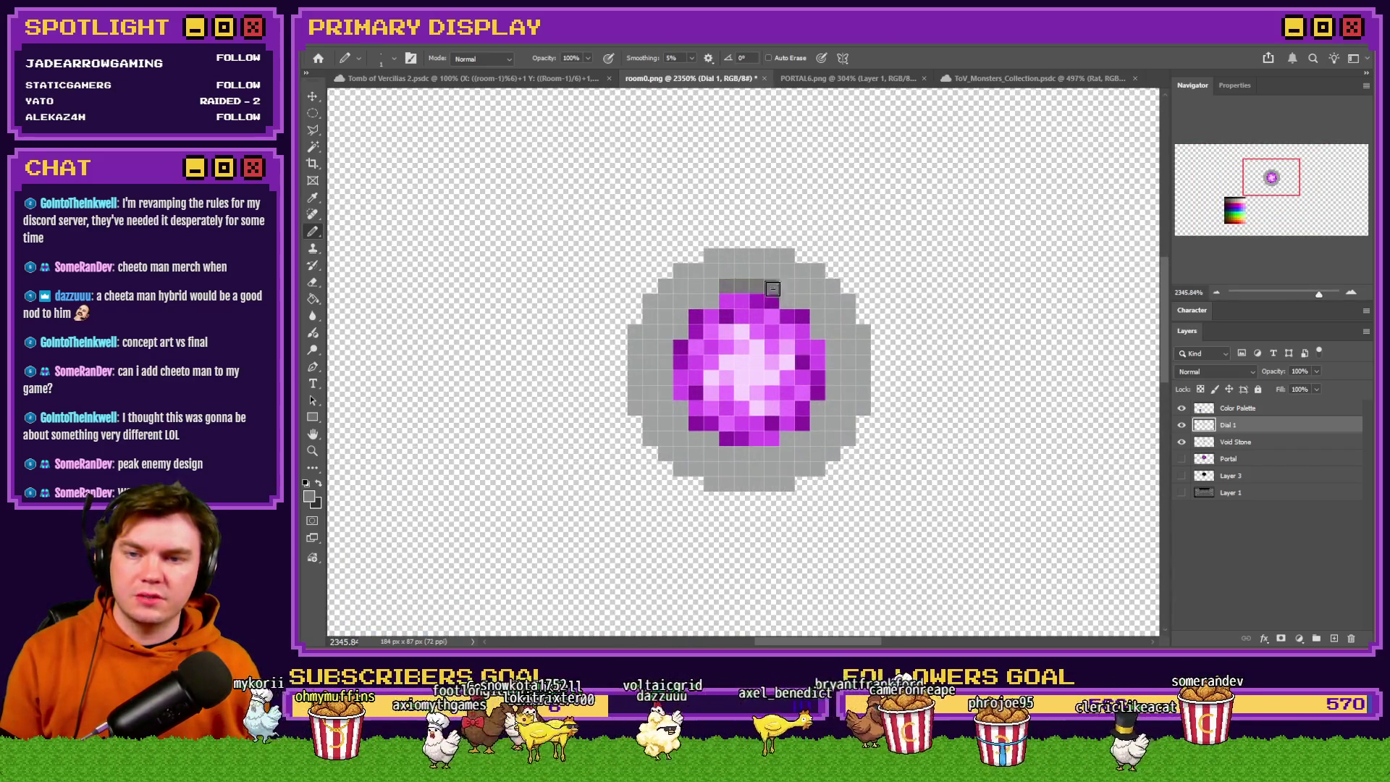
scroll(802, 303, "up", 2)
left_click_drag(820, 333, 848, 410)
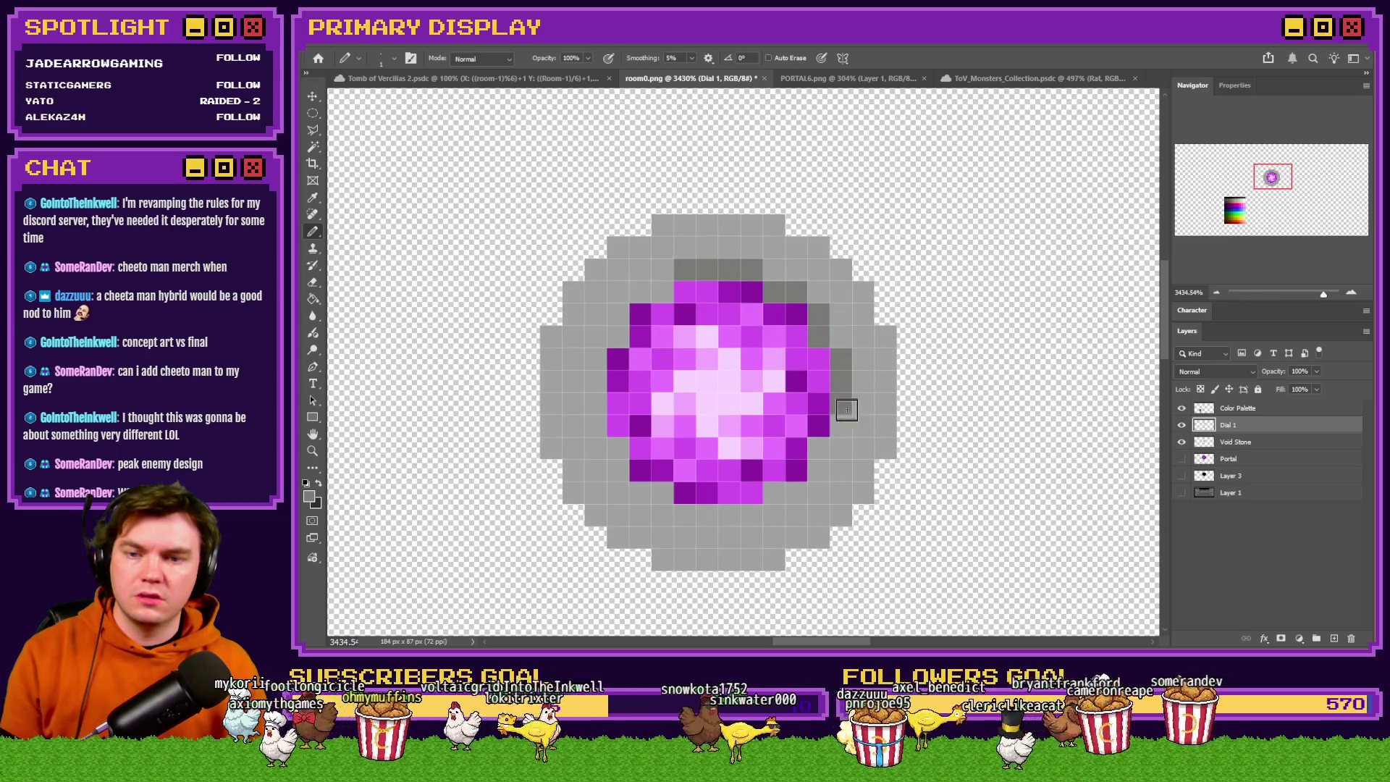
mouse_move(773, 496)
left_mouse_down()
mouse_move(691, 515)
mouse_move(627, 481)
mouse_move(605, 443)
mouse_move(589, 350)
mouse_move(624, 304)
mouse_move(679, 304)
left_mouse_up()
Paint a dark grey groove along the ring's upper-left side and top.
scroll(851, 221, "down", 2)
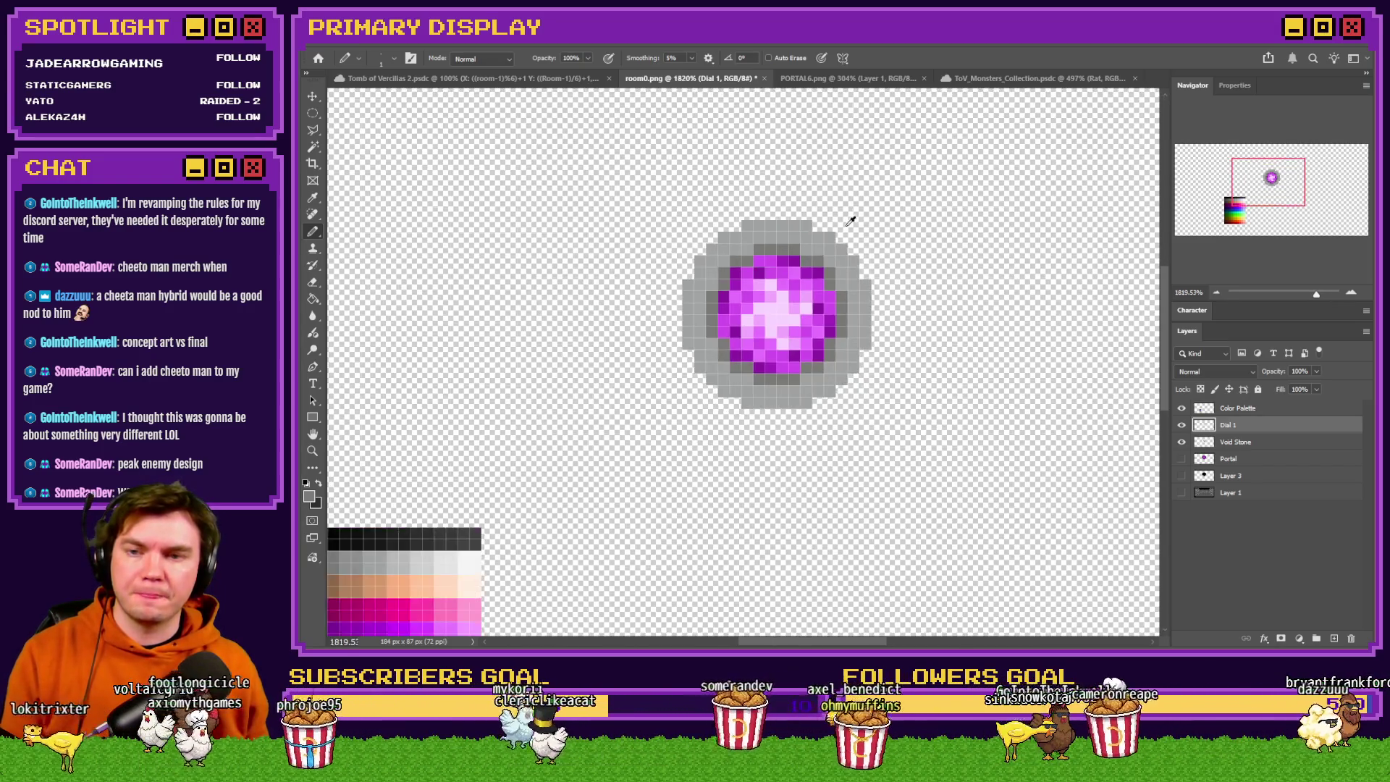
scroll(850, 221, "down", 2)
scroll(566, 462, "up", 2)
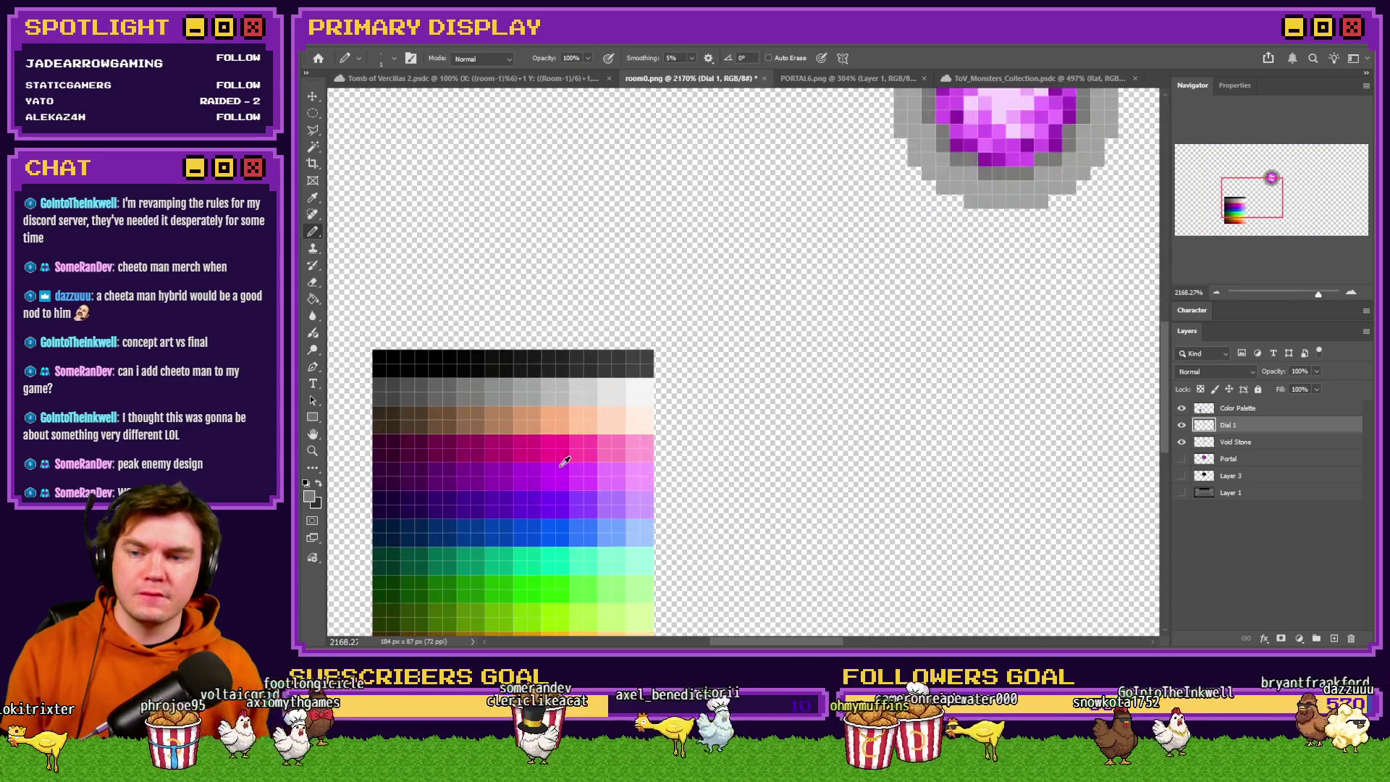
left_click(550, 475, "alt")
scroll(536, 475, "down", 2)
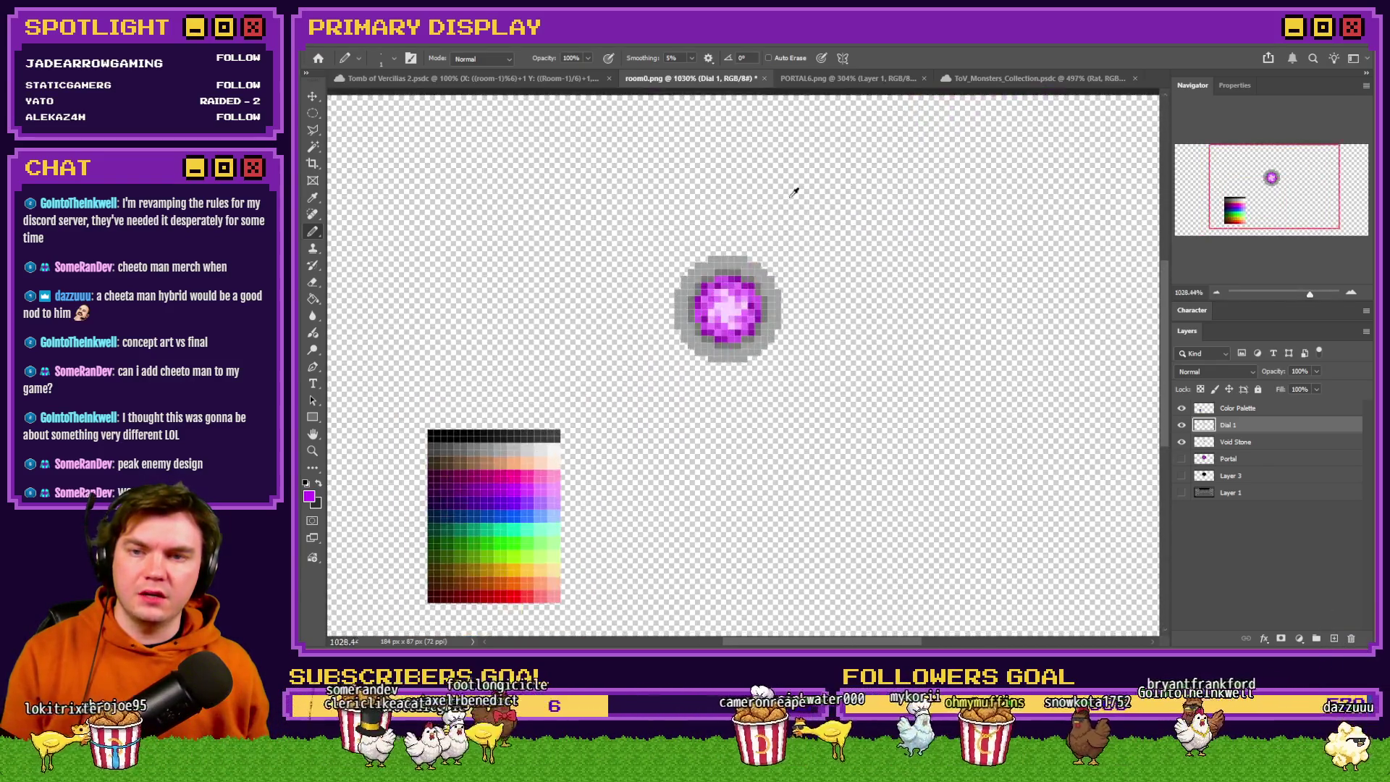
scroll(753, 253, "up", 3)
scroll(659, 295, "down", 3)
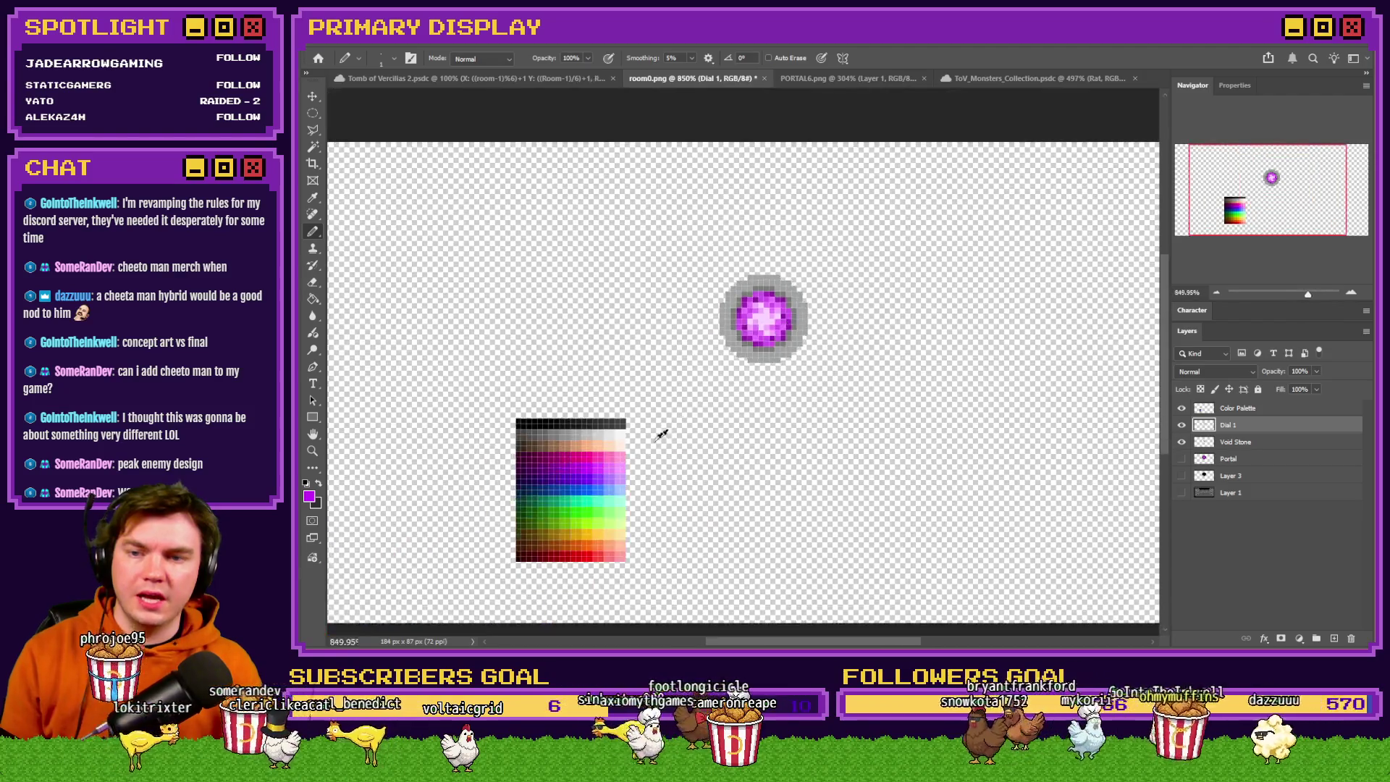
scroll(554, 418, "up", 2)
left_click(623, 398, "alt")
scroll(801, 211, "down", 2)
scroll(801, 210, "up", 4)
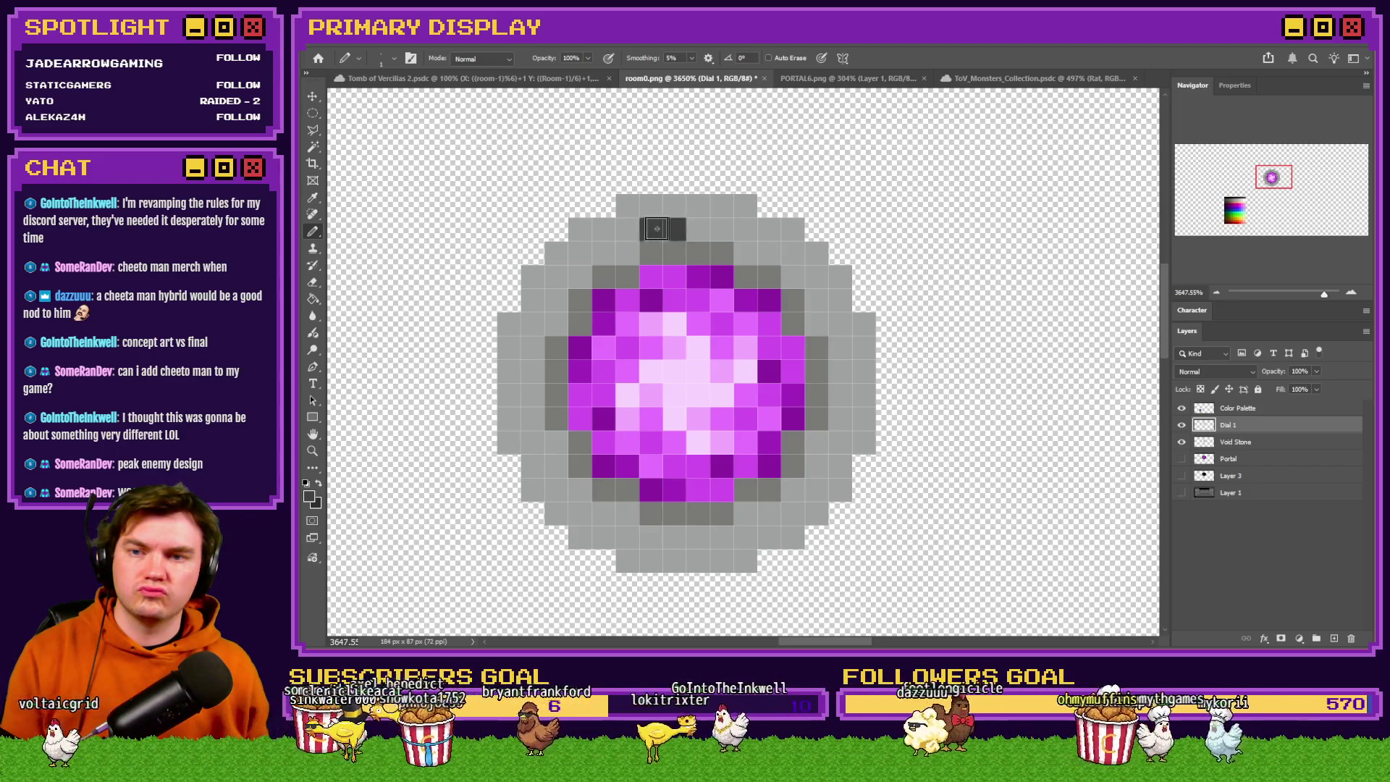
mouse_move(596, 255)
left_mouse_down()
mouse_move(558, 297)
mouse_move(556, 325)
left_mouse_up()
mouse_move(530, 371)
left_mouse_down()
mouse_move(533, 346)
mouse_move(535, 391)
mouse_move(557, 400)
left_mouse_up()
left_click(675, 209)
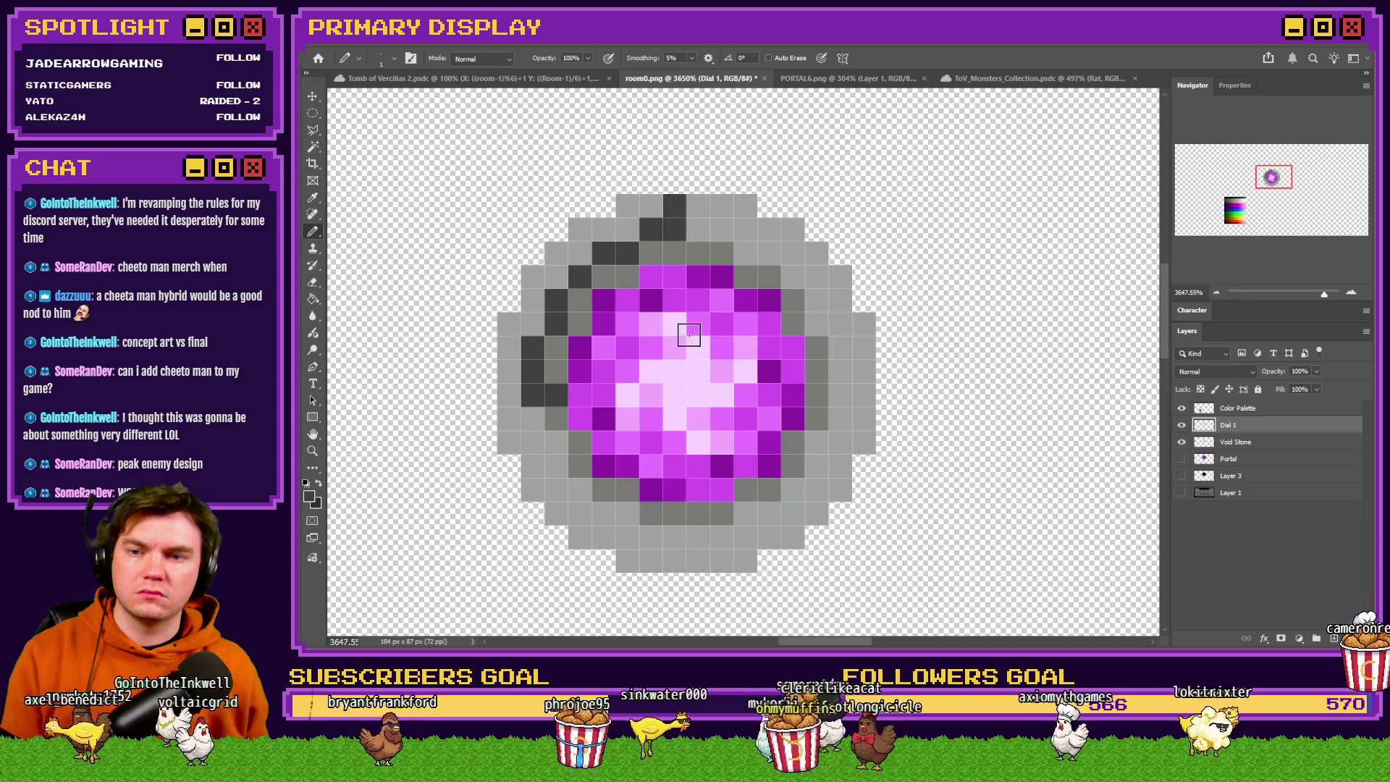
scroll(697, 319, "down", 3)
scroll(697, 318, "down", 3)
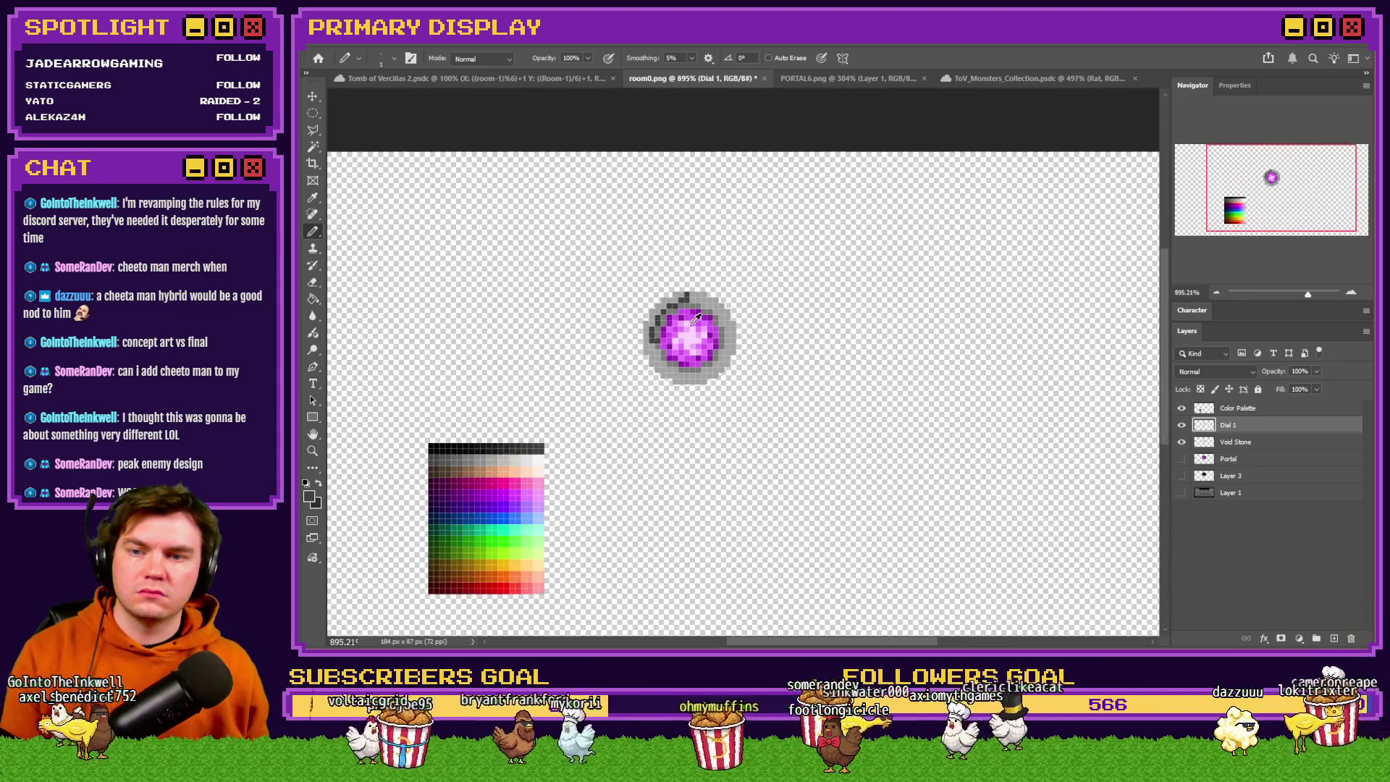
scroll(696, 322, "up", 3)
key("m")
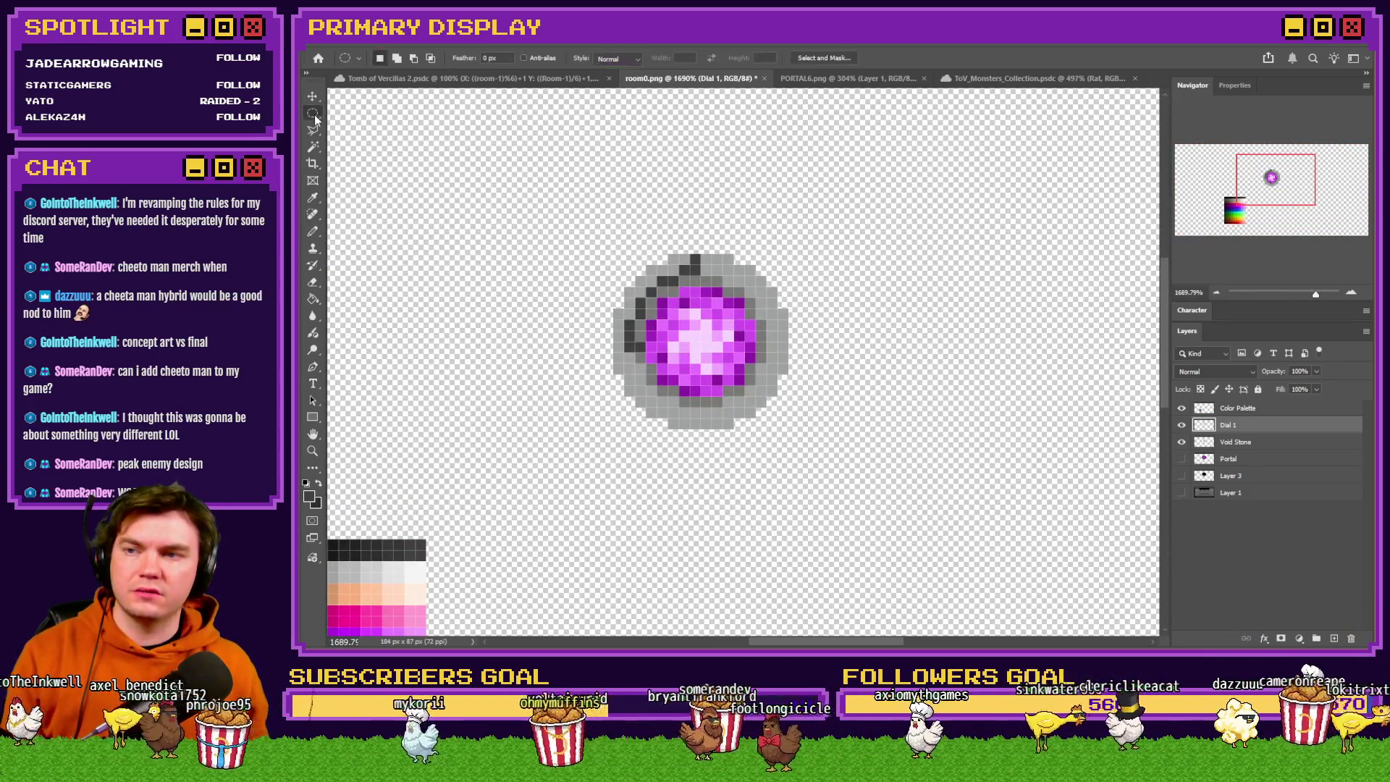
Add a new layer named 'Dial 2'.
left_click(1335, 638)
double_click(1231, 424)
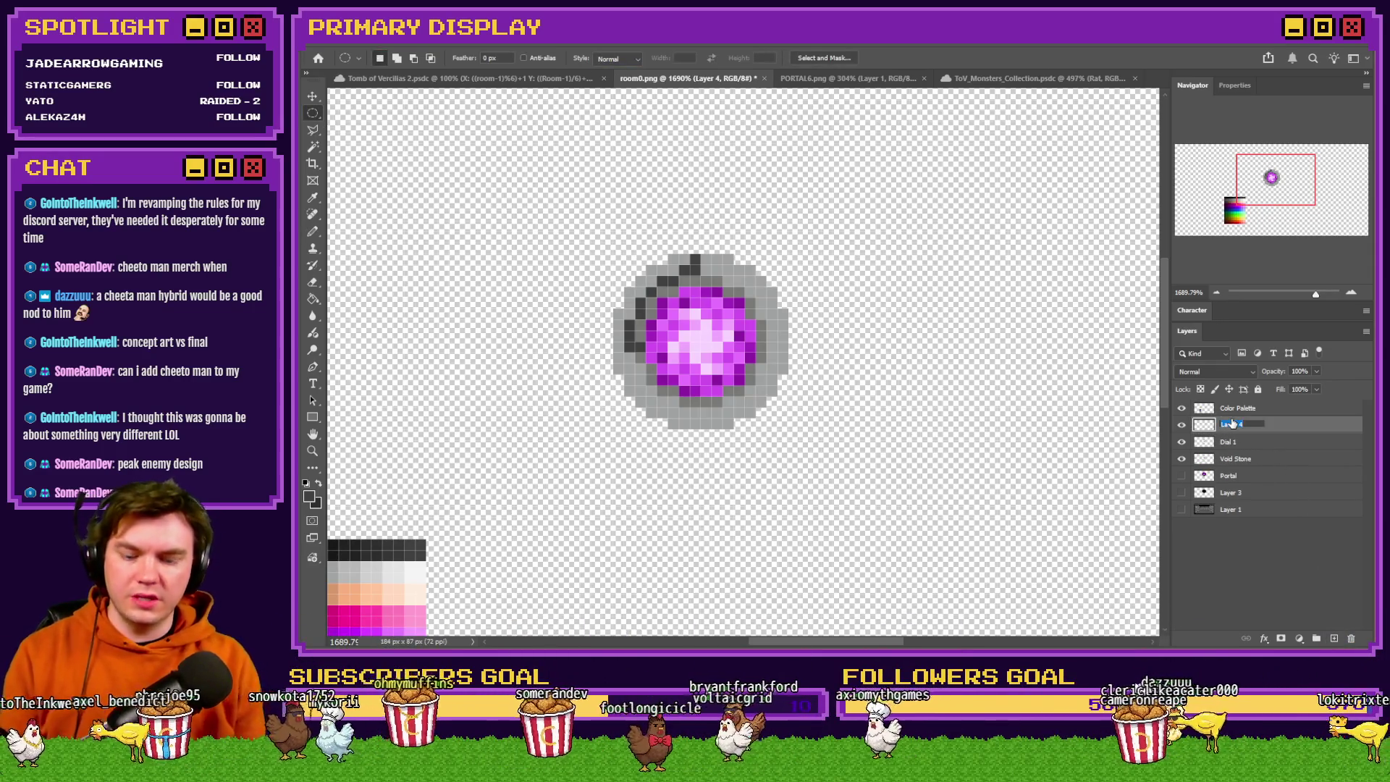
type("Dial 2")
key("Return")
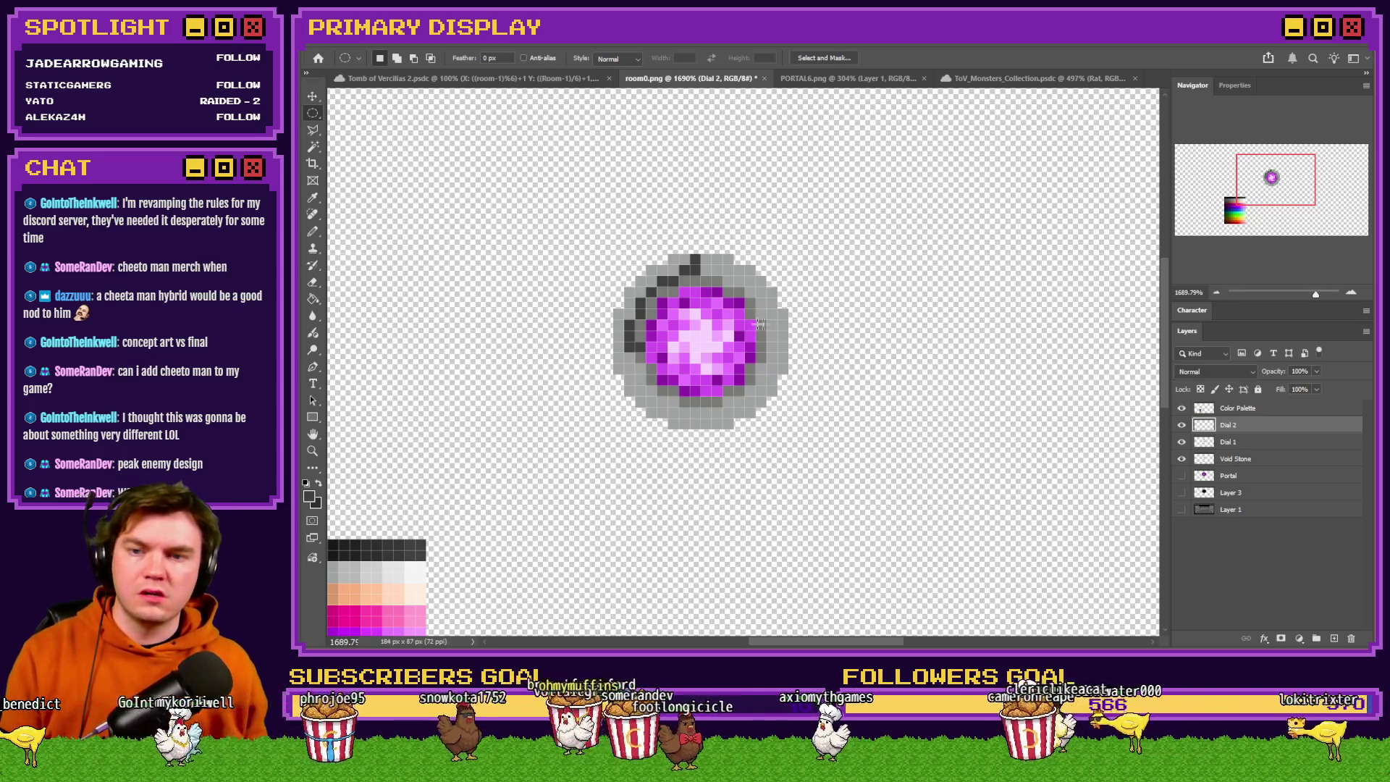
Fill a 21-pixel grey circle and clear a 17-pixel centre to form a wider ring.
scroll(651, 250, "up", 2)
mouse_move(617, 259)
left_mouse_down()
mouse_move(800, 378)
mouse_move(808, 452)
left_mouse_up()
mouse_move(607, 255)
left_mouse_down()
mouse_move(771, 436)
mouse_move(851, 498)
left_mouse_up()
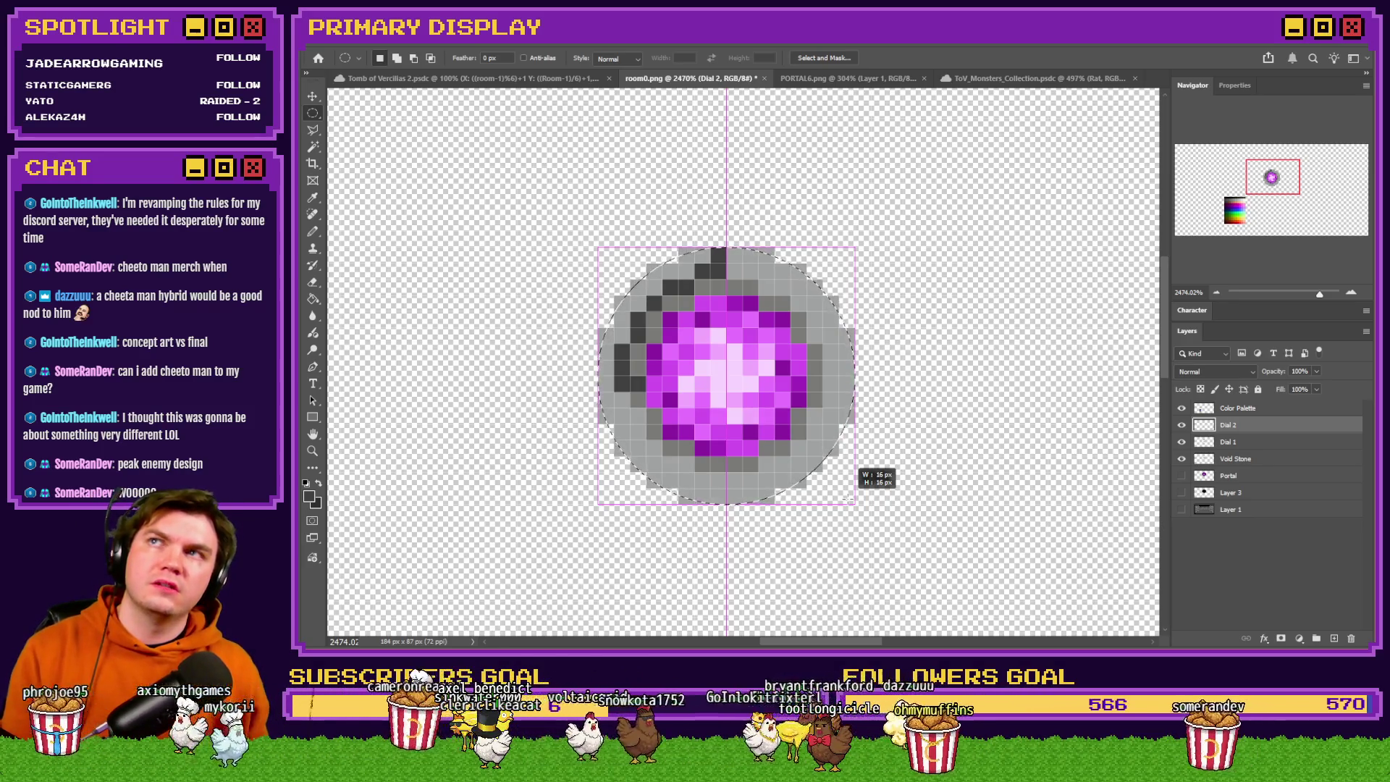
mouse_move(848, 498)
left_mouse_down()
mouse_move(937, 583)
mouse_move(786, 485)
mouse_move(787, 469)
left_mouse_up()
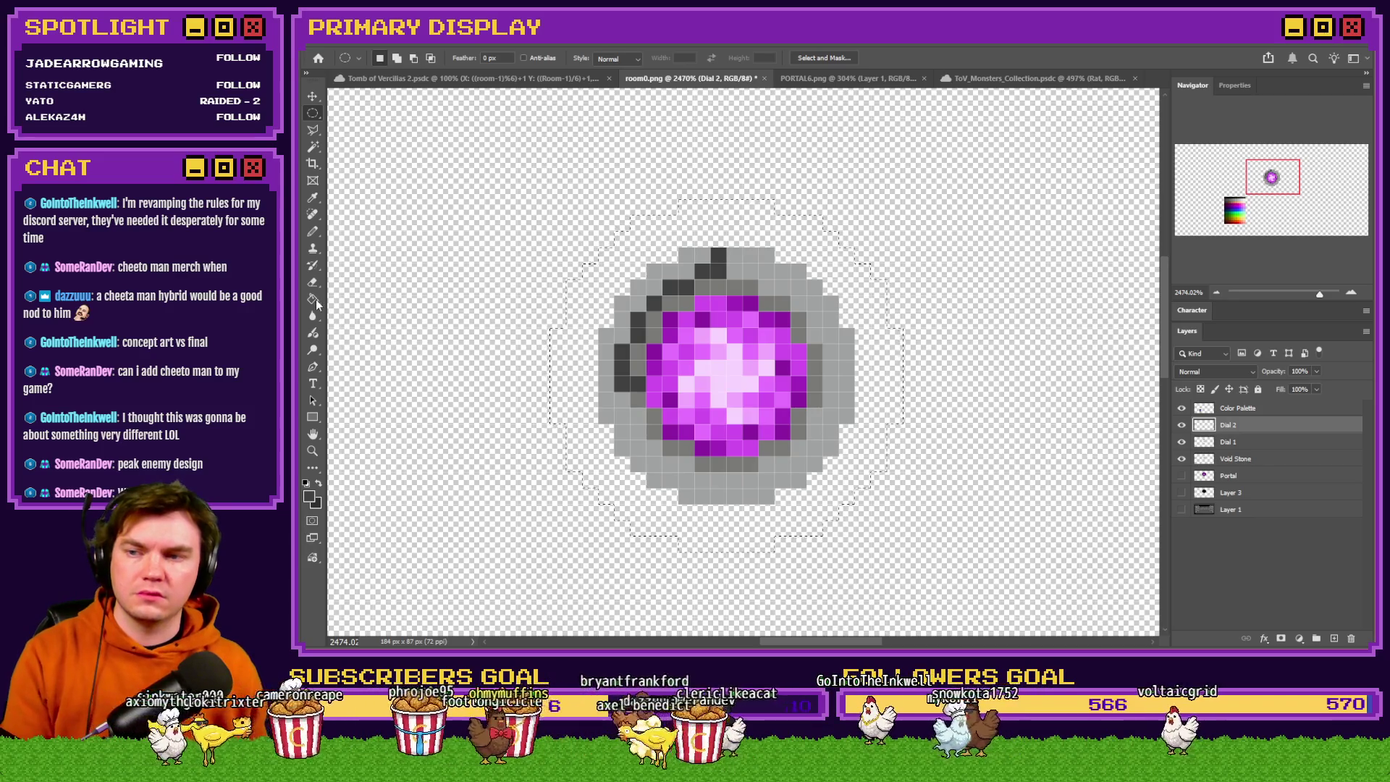
left_click(316, 300)
left_click(749, 265, "alt")
left_click(705, 231)
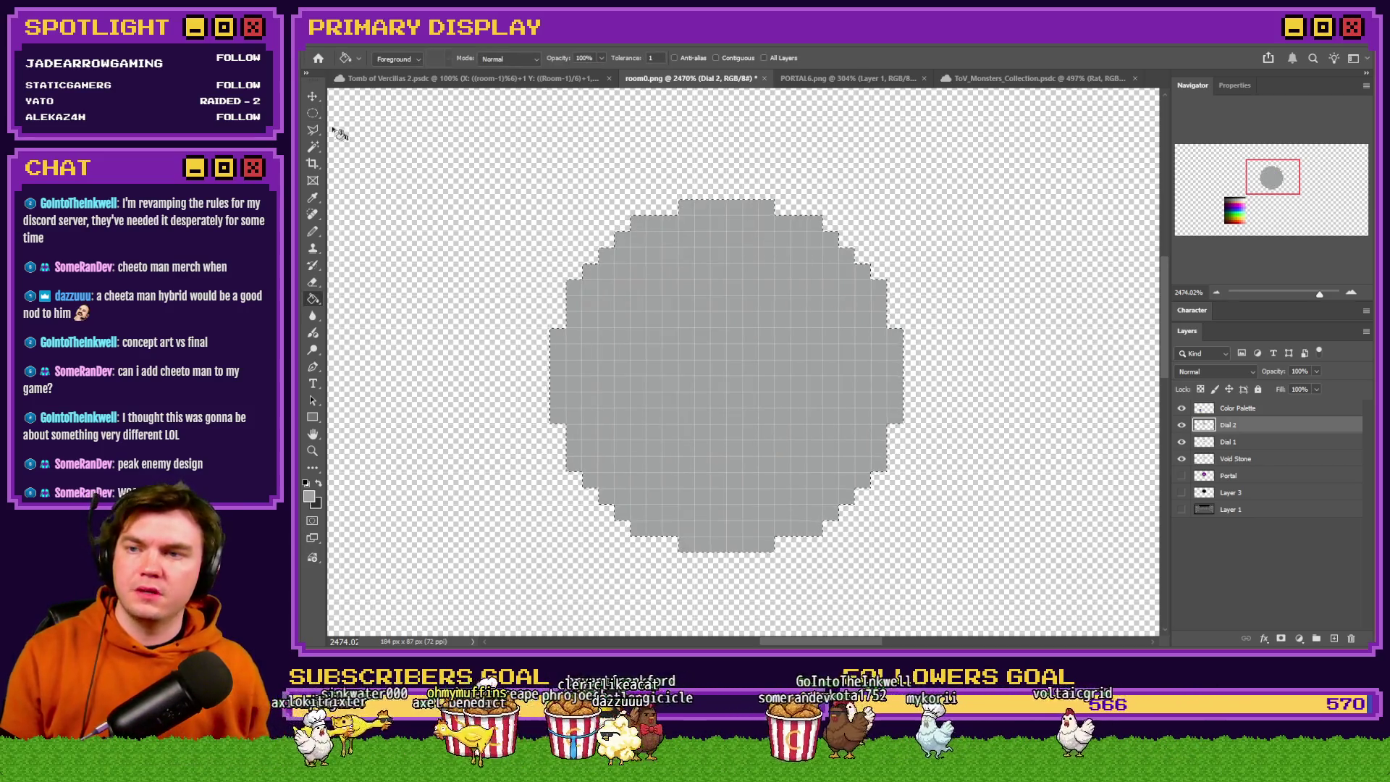
left_click(313, 114)
mouse_move(519, 168)
left_mouse_down()
mouse_move(819, 474)
mouse_move(790, 418)
mouse_move(777, 423)
mouse_move(799, 450)
left_mouse_up()
key("Delete")
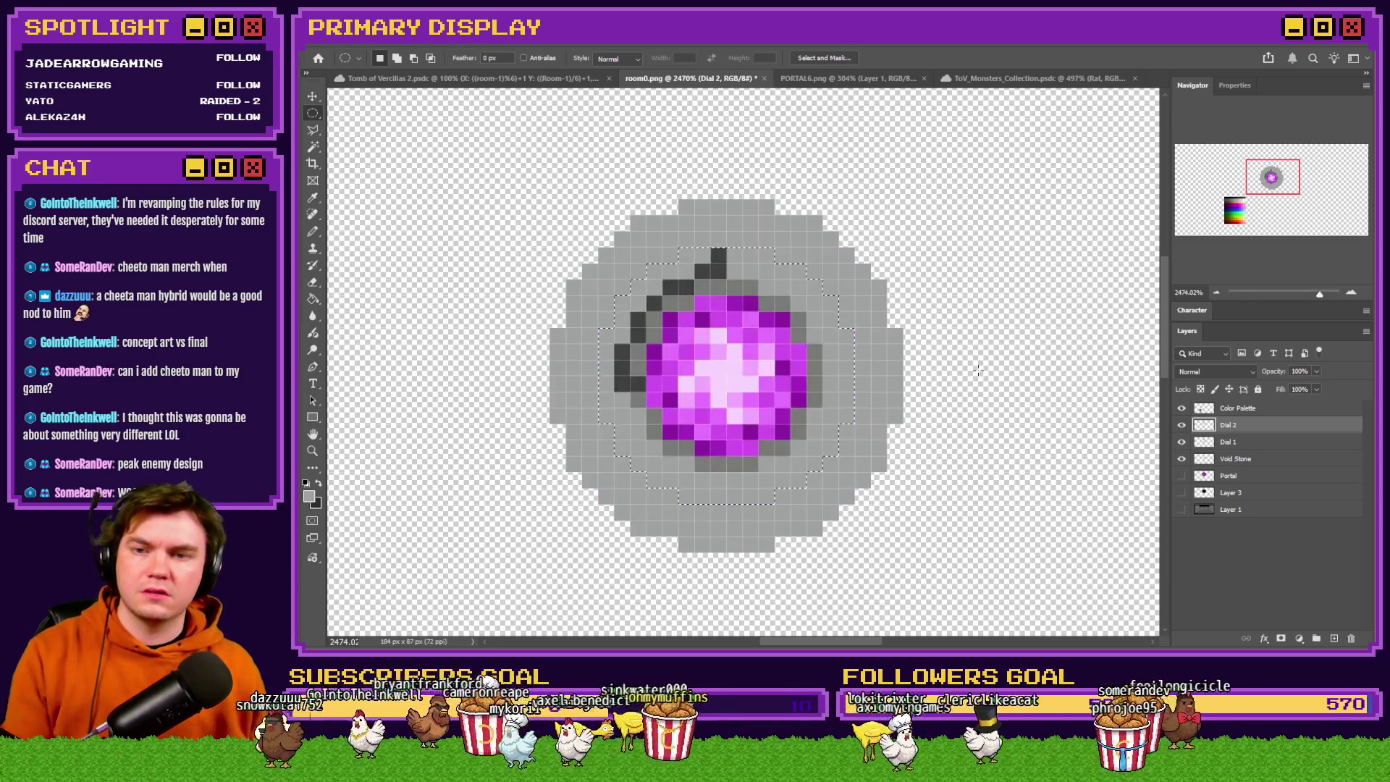
key("ctrl+d")
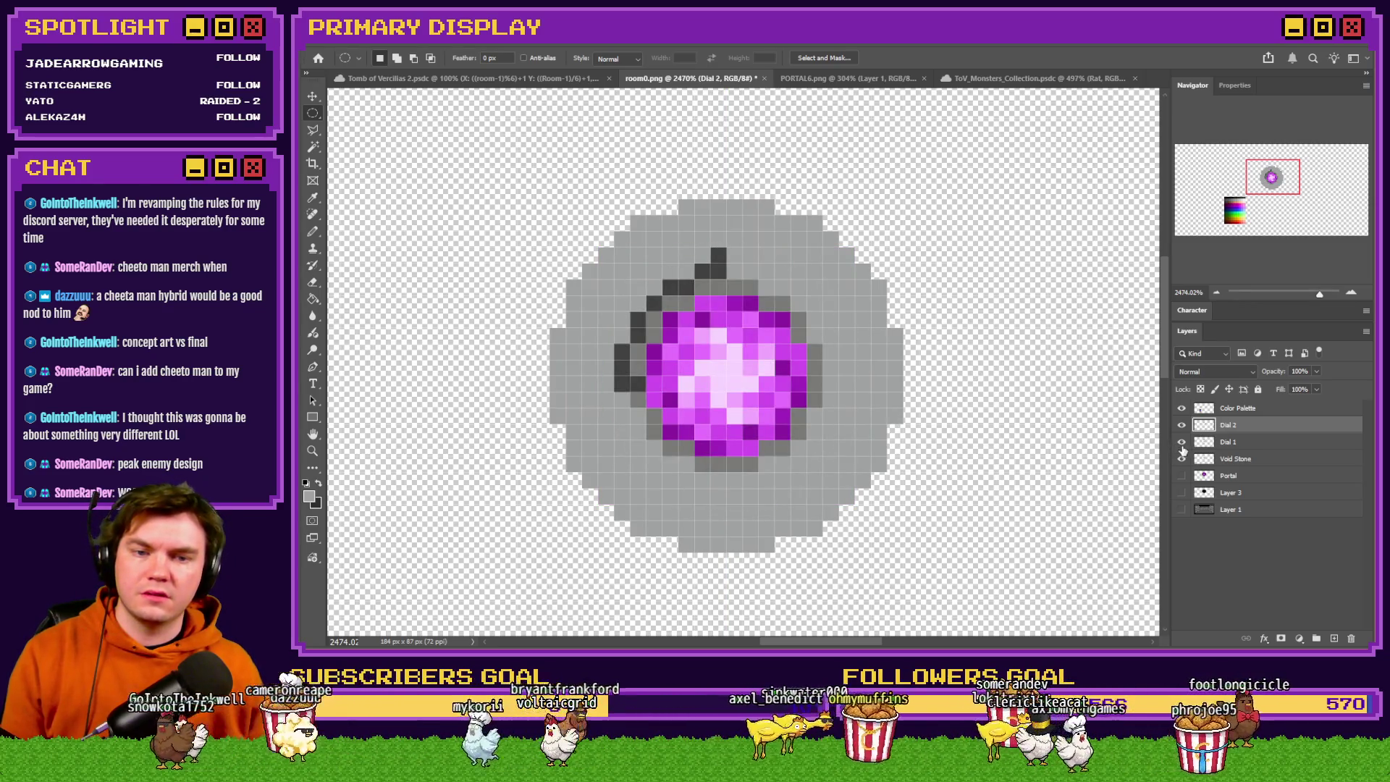
left_click(316, 232)
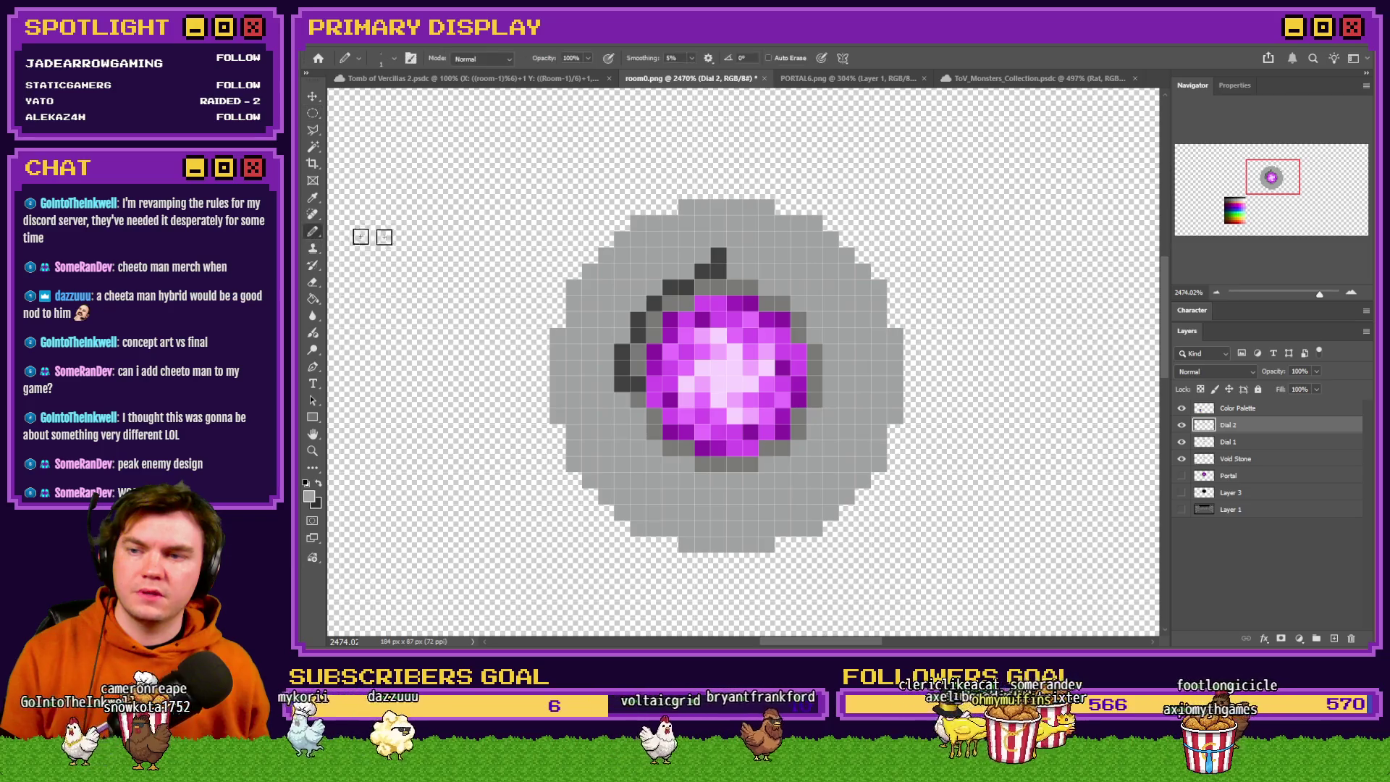
Paint dark grey groove lines across the top of Dial 2's outer ring, undoing a stray segment.
left_click(1181, 442)
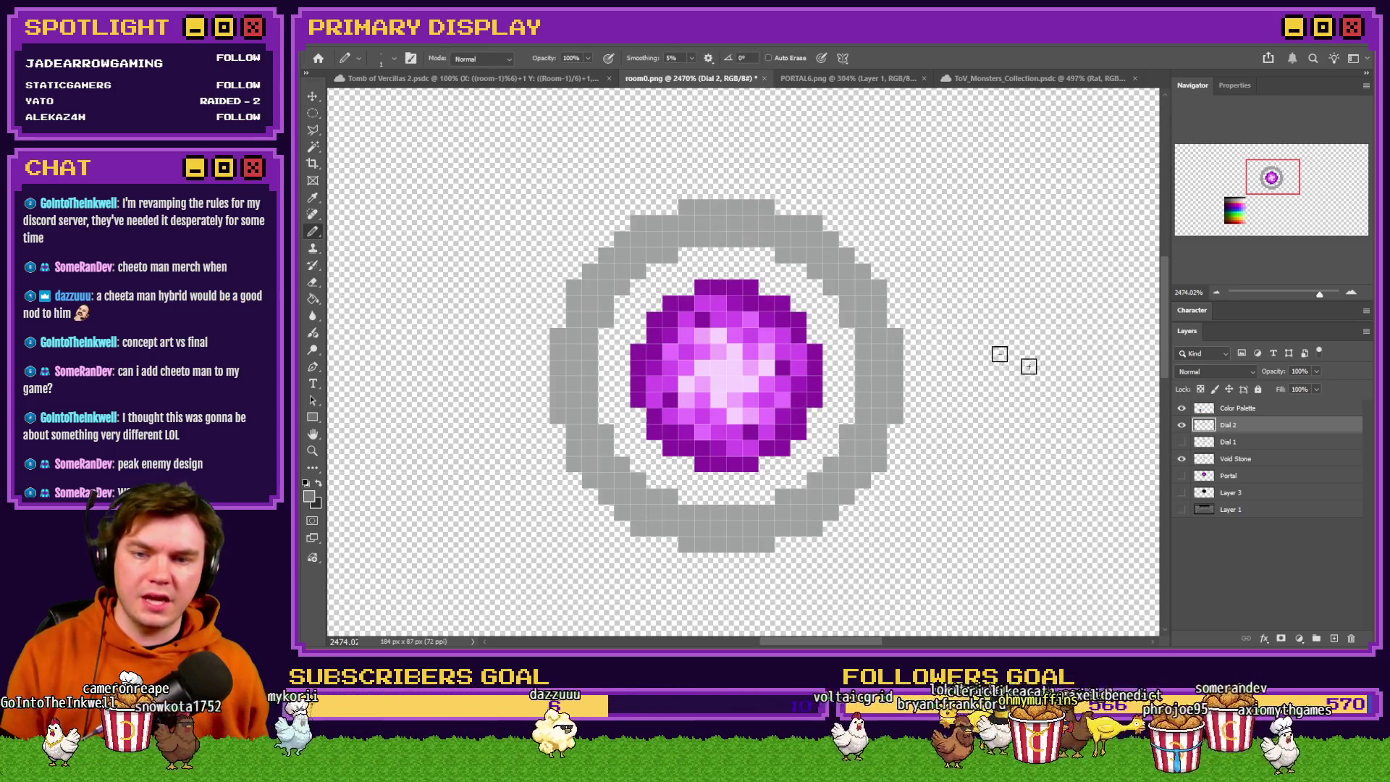
mouse_move(685, 239)
left_mouse_down()
mouse_move(800, 254)
mouse_move(851, 318)
mouse_move(848, 447)
mouse_move(771, 510)
mouse_move(699, 513)
mouse_move(614, 459)
mouse_move(596, 323)
mouse_move(636, 273)
left_mouse_up()
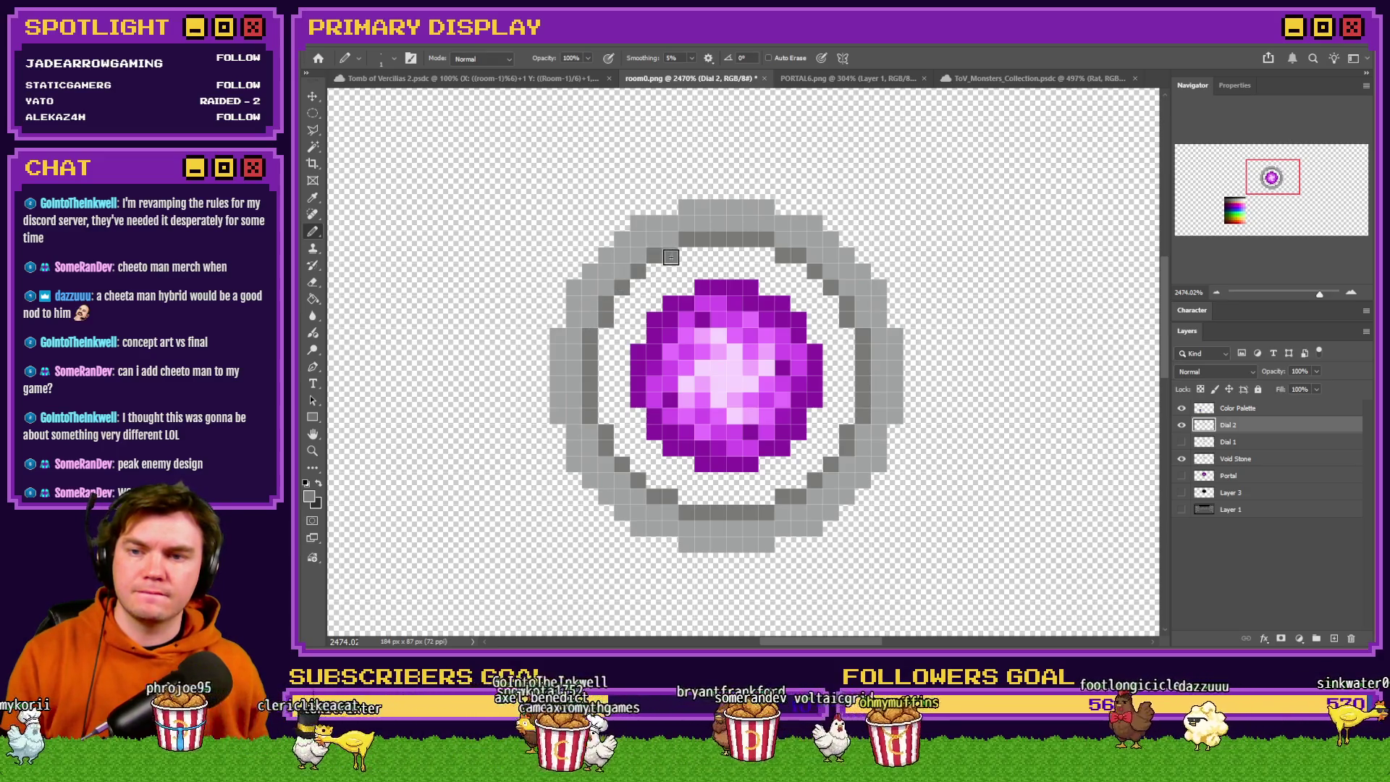
left_click(1181, 442)
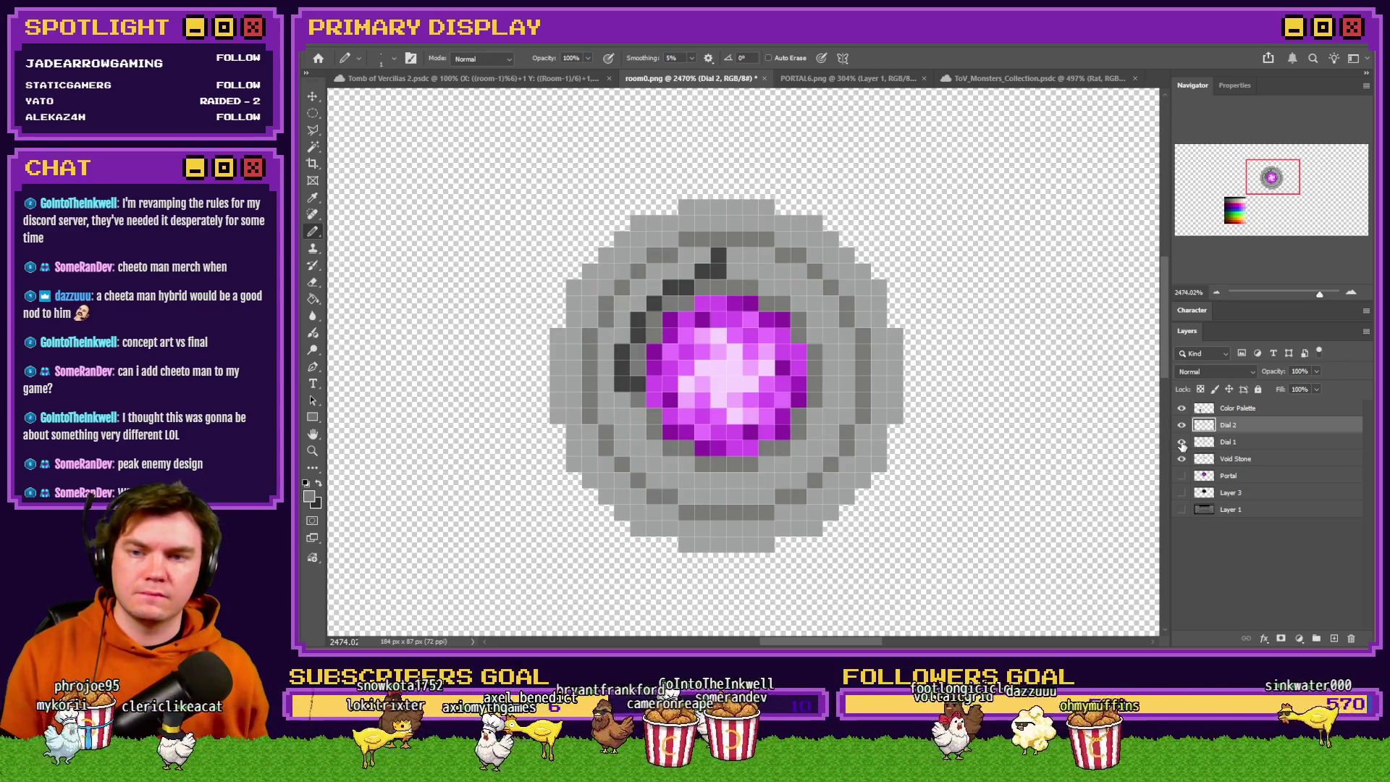
mouse_move(718, 248)
left_mouse_down()
mouse_move(719, 225)
mouse_move(754, 224)
mouse_move(833, 265)
mouse_move(881, 342)
mouse_move(878, 394)
mouse_move(895, 384)
left_mouse_up()
key("ctrl+z")
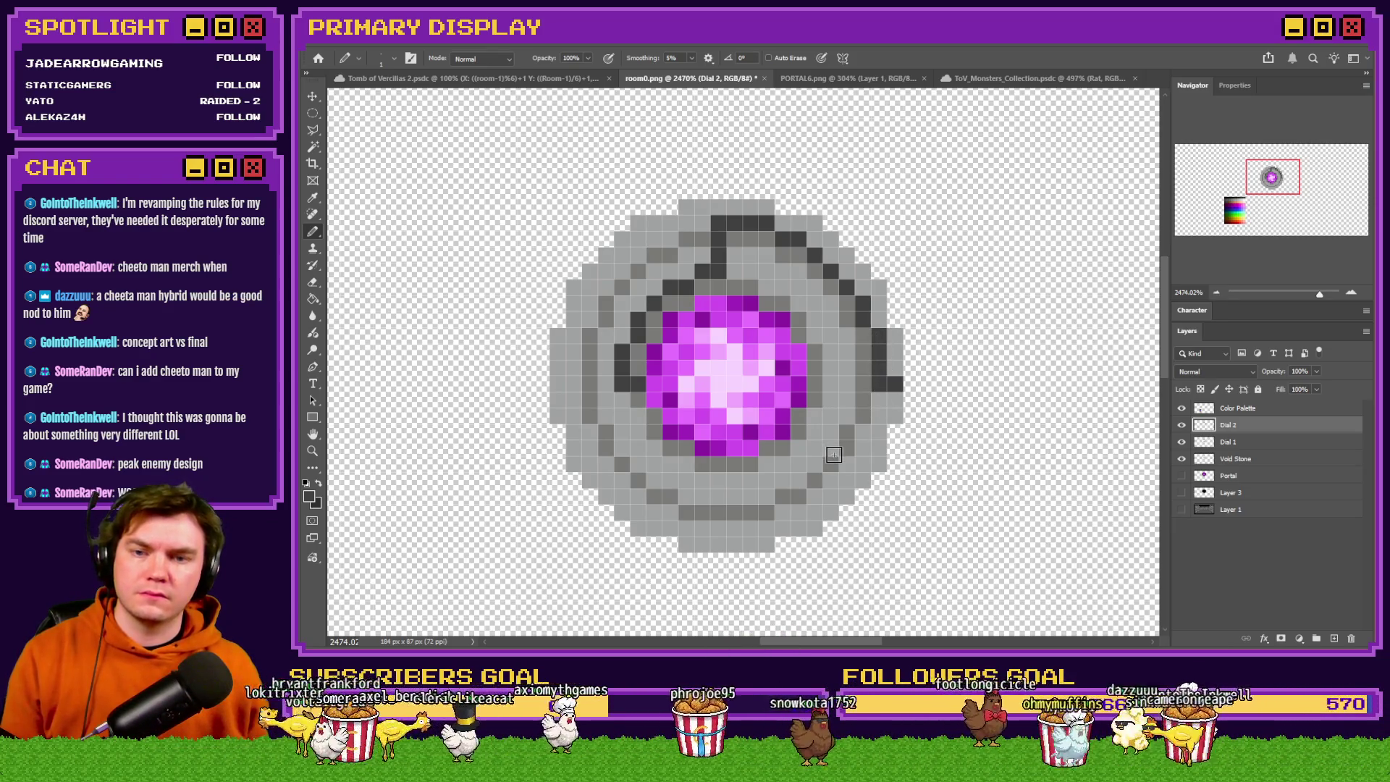
Add a new empty layer above Dial 2.
scroll(709, 292, "down", 5)
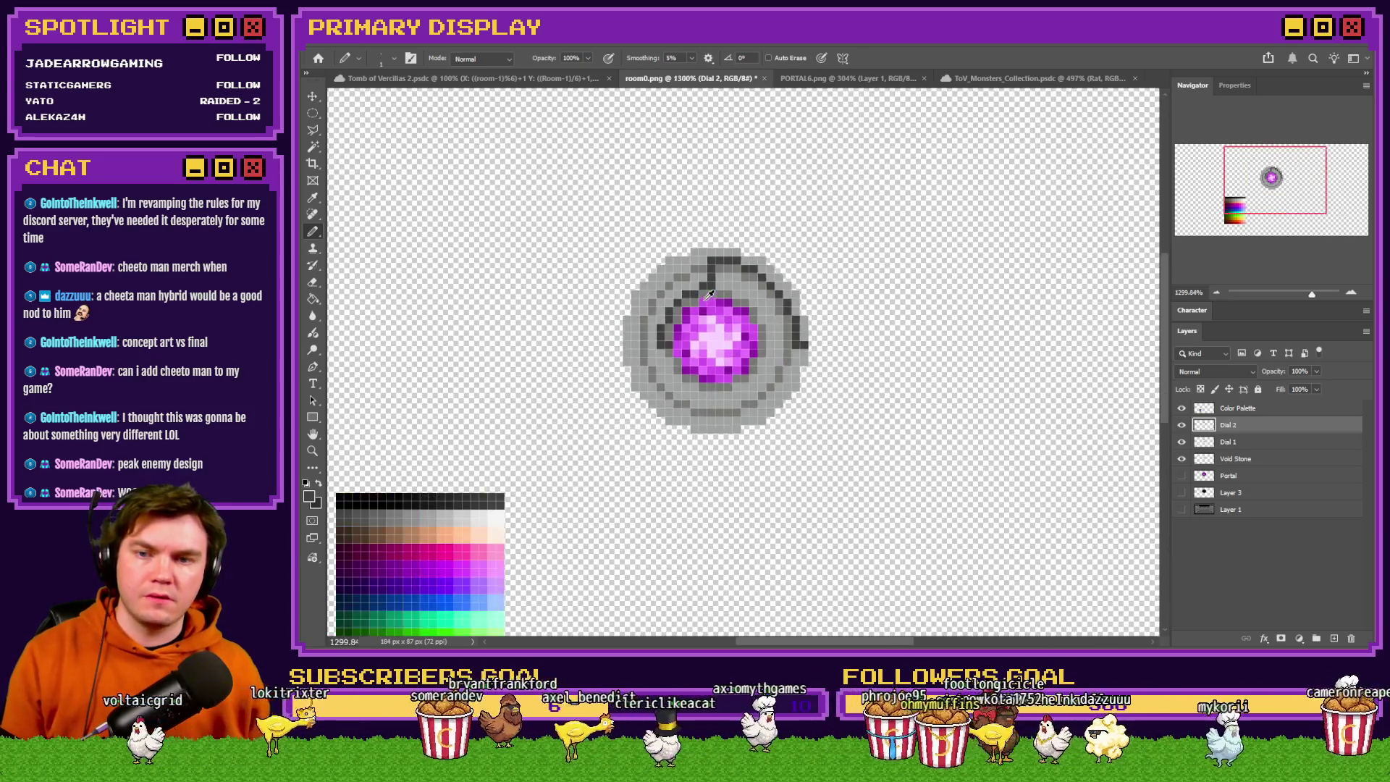
scroll(709, 292, "down", 2)
scroll(709, 292, "up", 6)
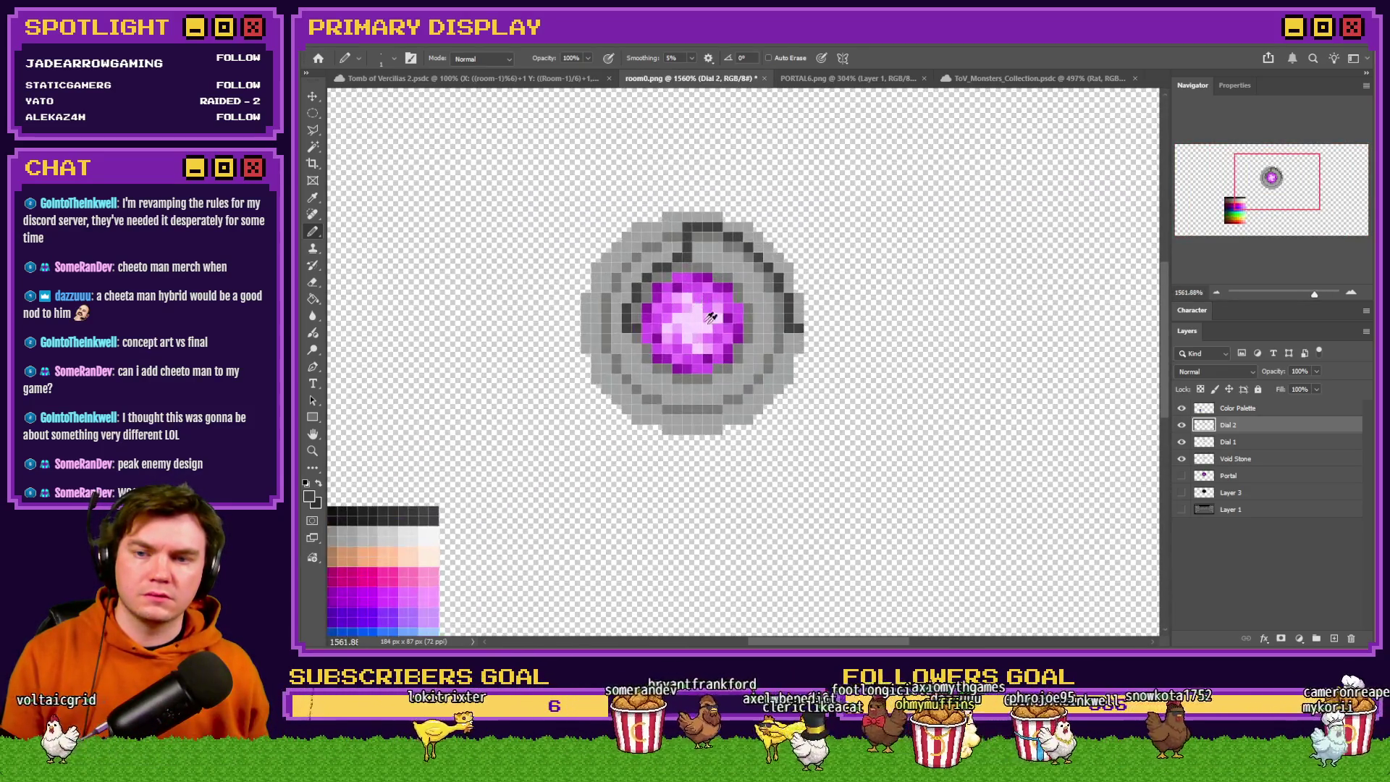
key("ctrl+shift+alt+n")
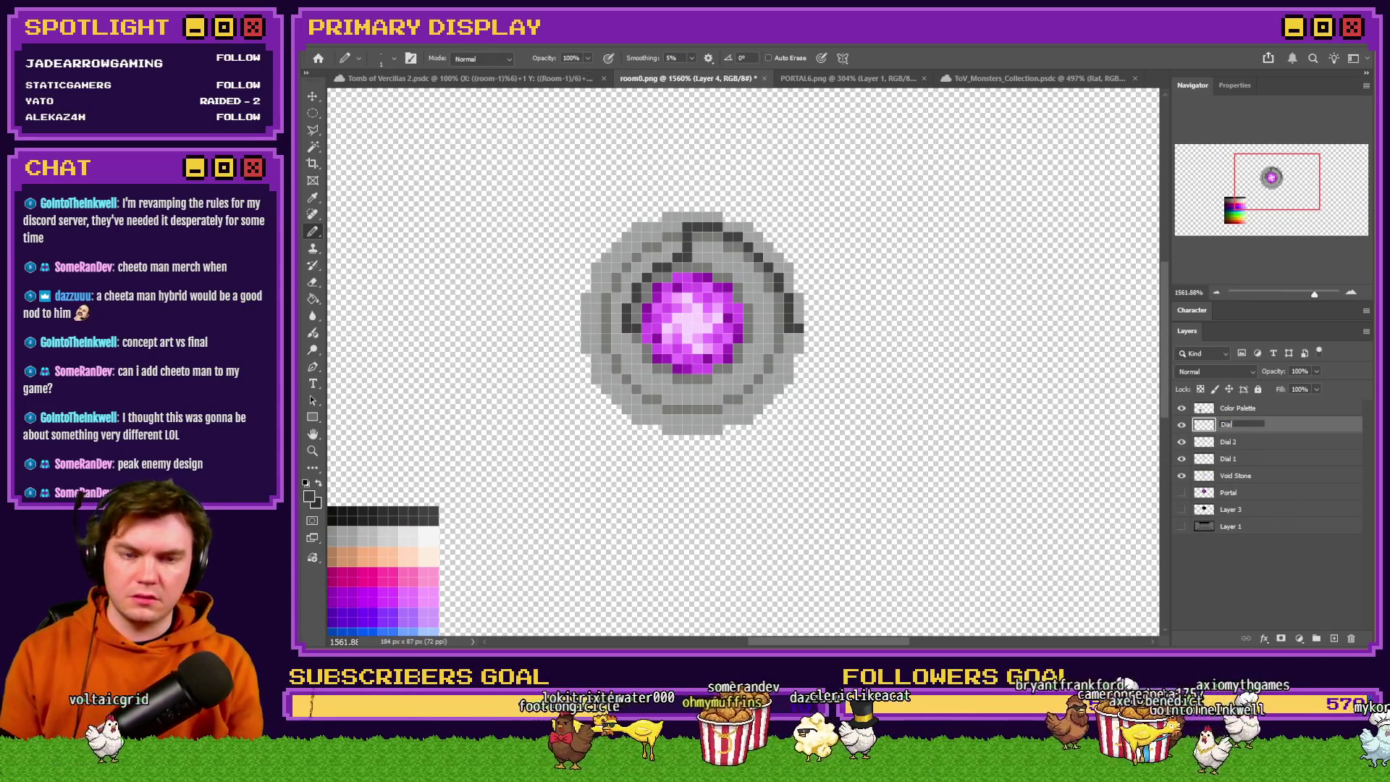
Name the new layer Dial 3 and draw a centred elliptical selection over the dial.
type(" 3")
key("Return")
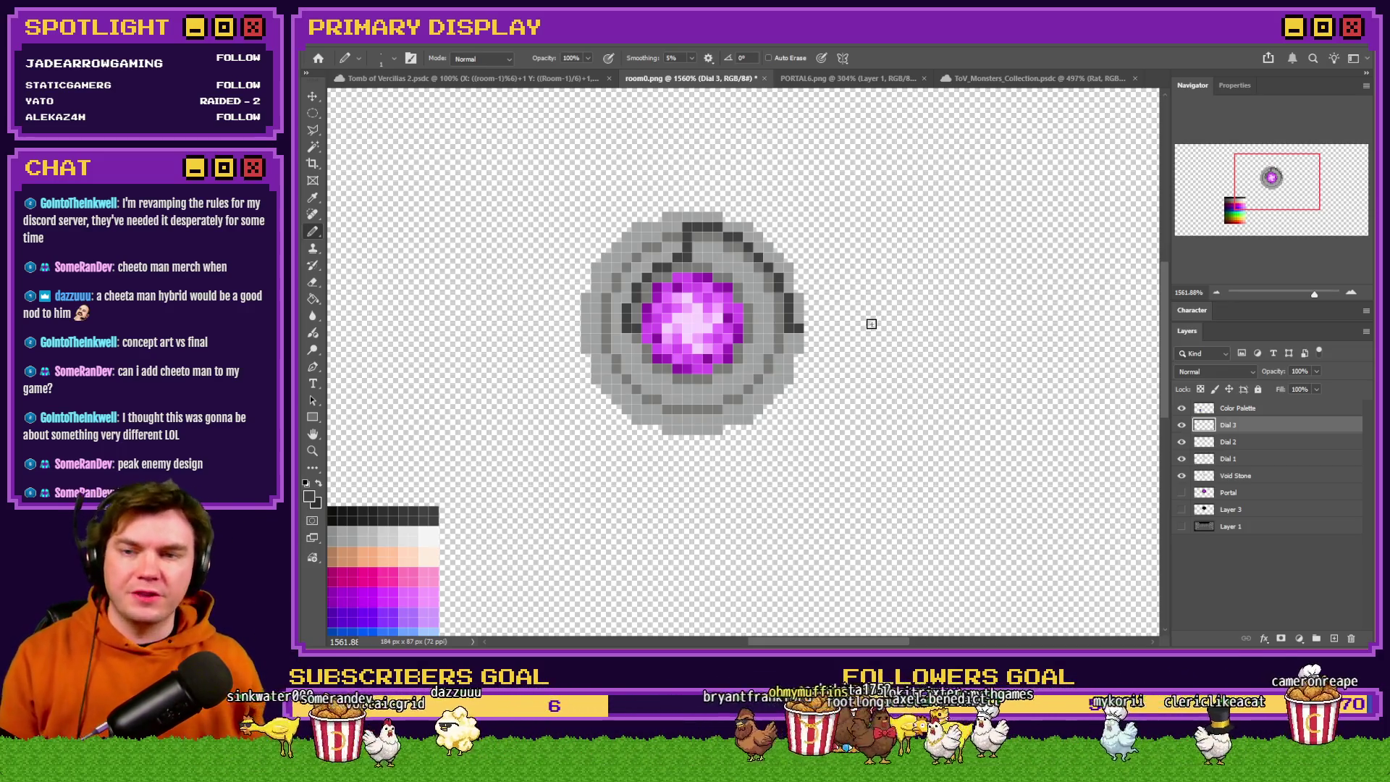
right_click(313, 114)
left_click(376, 126)
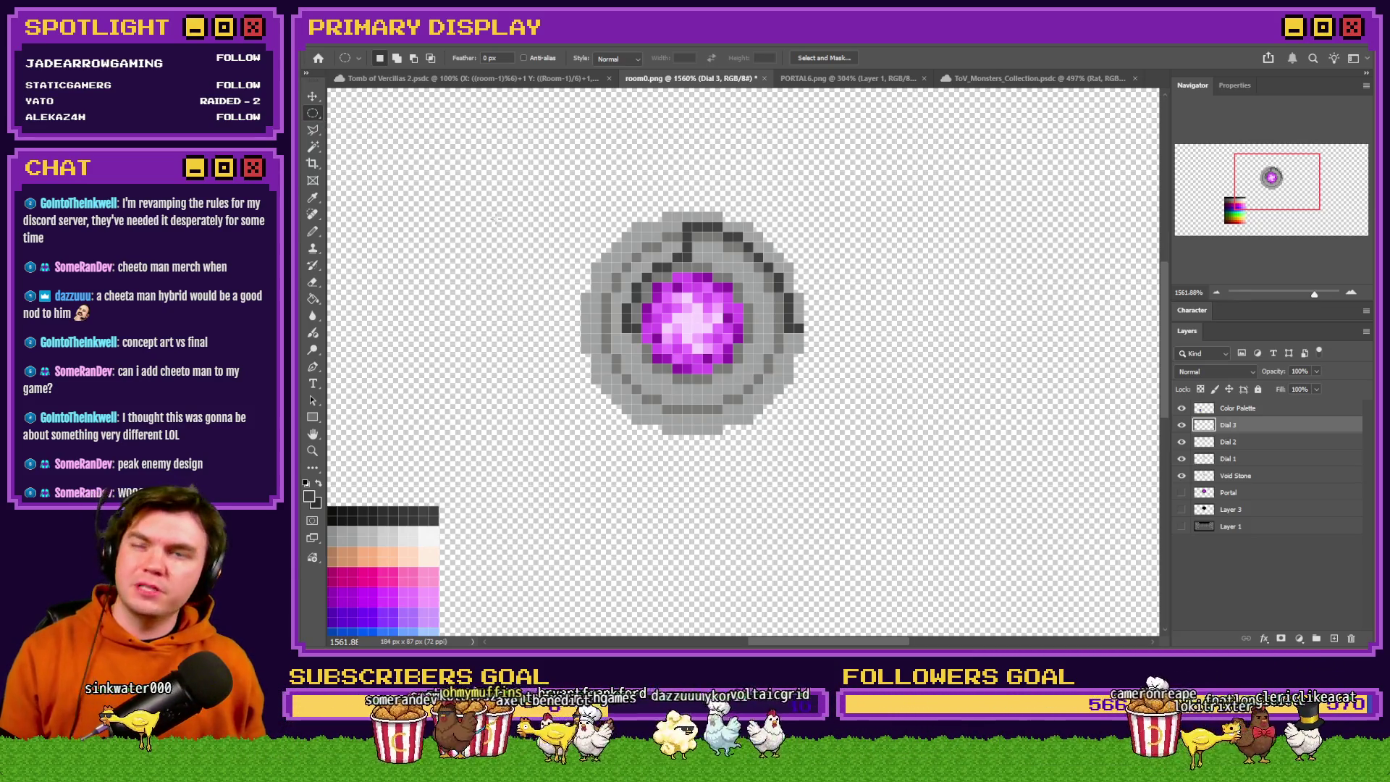
scroll(539, 233, "up", 3)
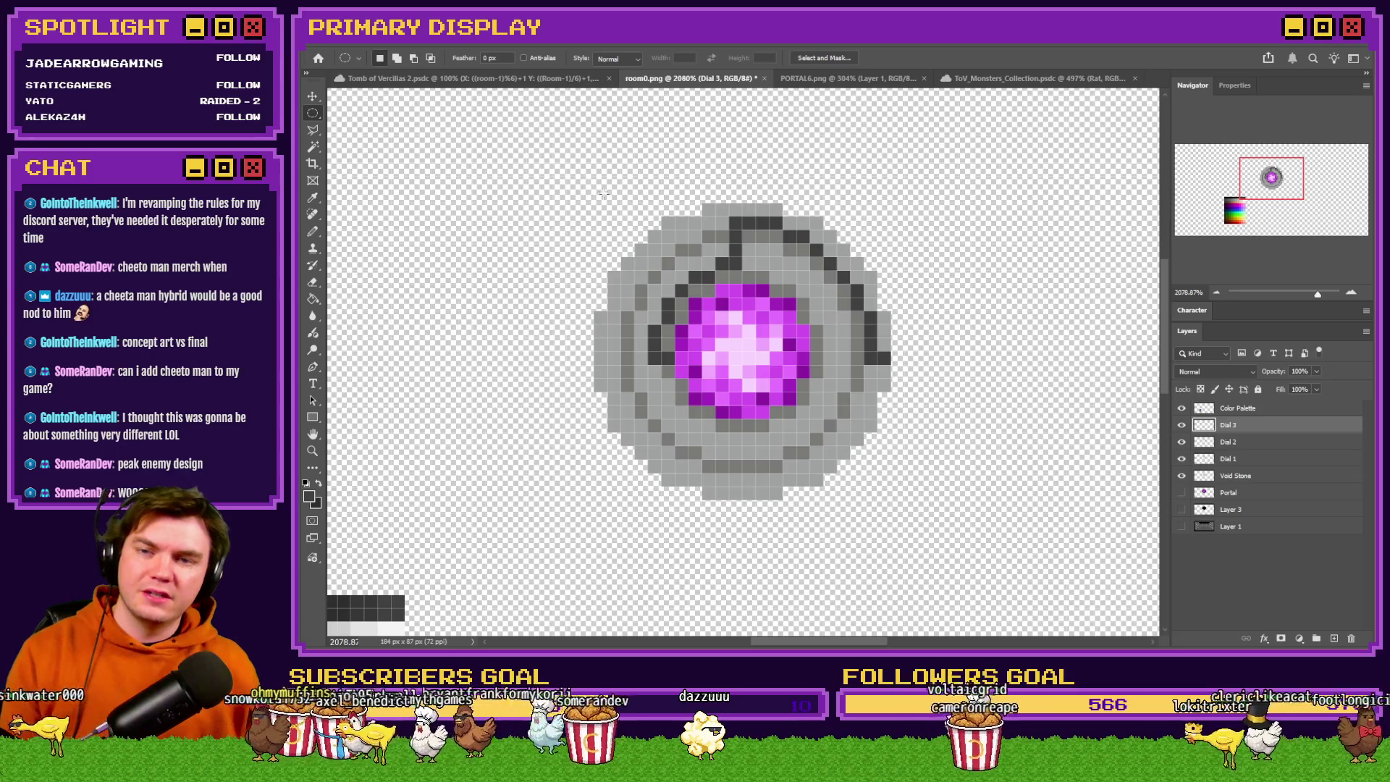
mouse_move(607, 204)
left_mouse_down()
mouse_move(796, 370)
mouse_move(965, 568)
left_mouse_up()
mouse_move(870, 477)
left_mouse_down()
mouse_move(825, 462)
mouse_move(825, 441)
left_mouse_up()
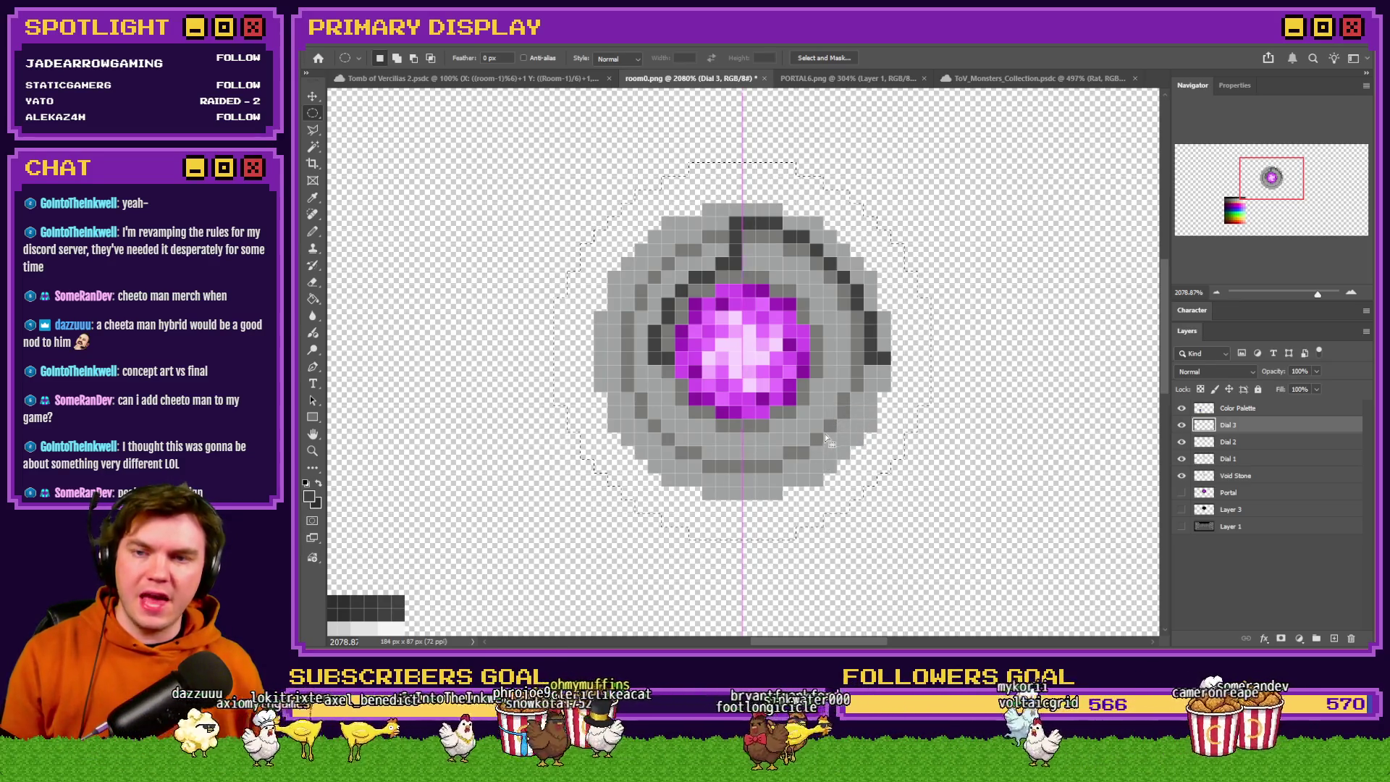
Fill the circular selection with light grey, replacing an accidental dark grey fill.
left_click(313, 298)
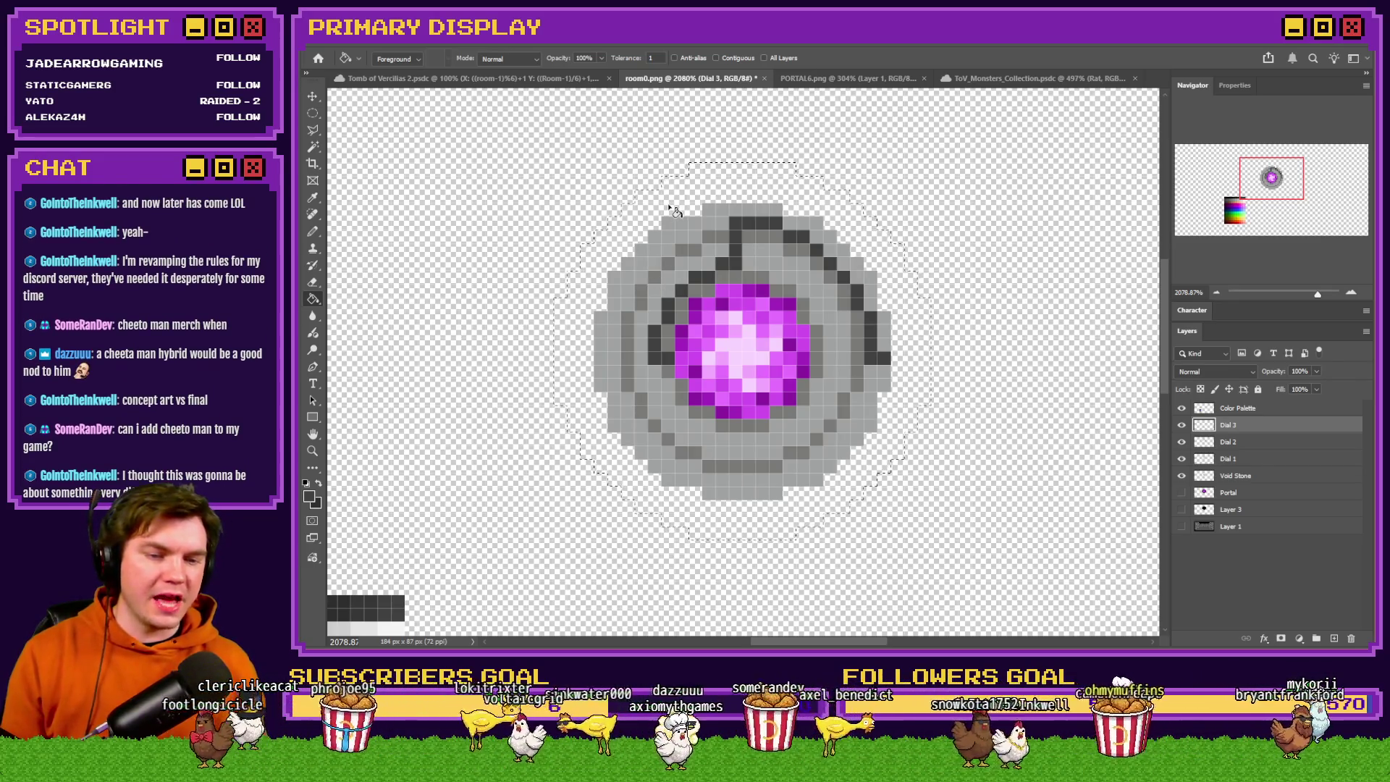
left_click(671, 209)
key("ctrl+z")
left_click(708, 210, "alt")
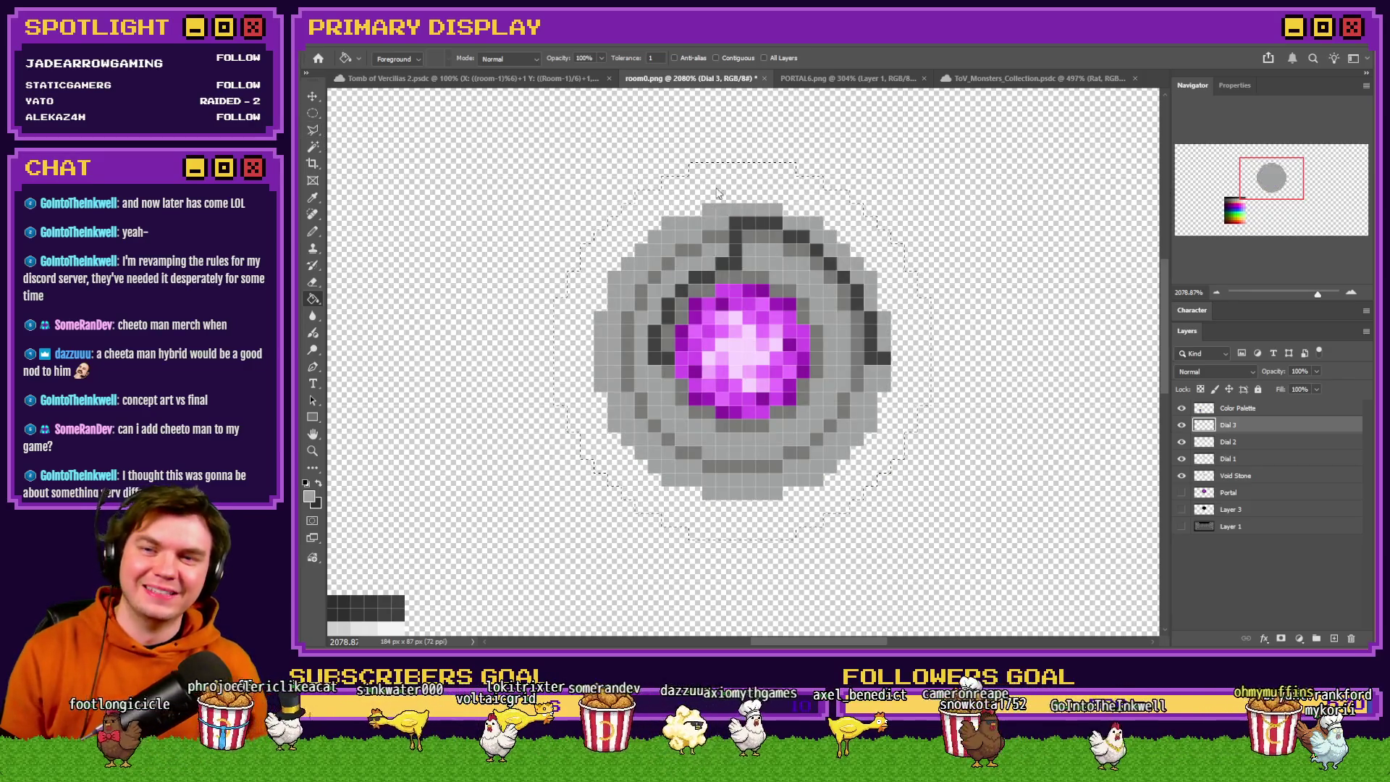
left_click(708, 210)
Delete a smaller centred circle from the disc to leave a wide ring.
key("m")
mouse_move(554, 231)
left_mouse_down()
mouse_move(852, 548)
mouse_move(842, 522)
left_mouse_up()
mouse_move(703, 405)
left_mouse_down()
mouse_move(763, 393)
mouse_move(743, 392)
left_mouse_up()
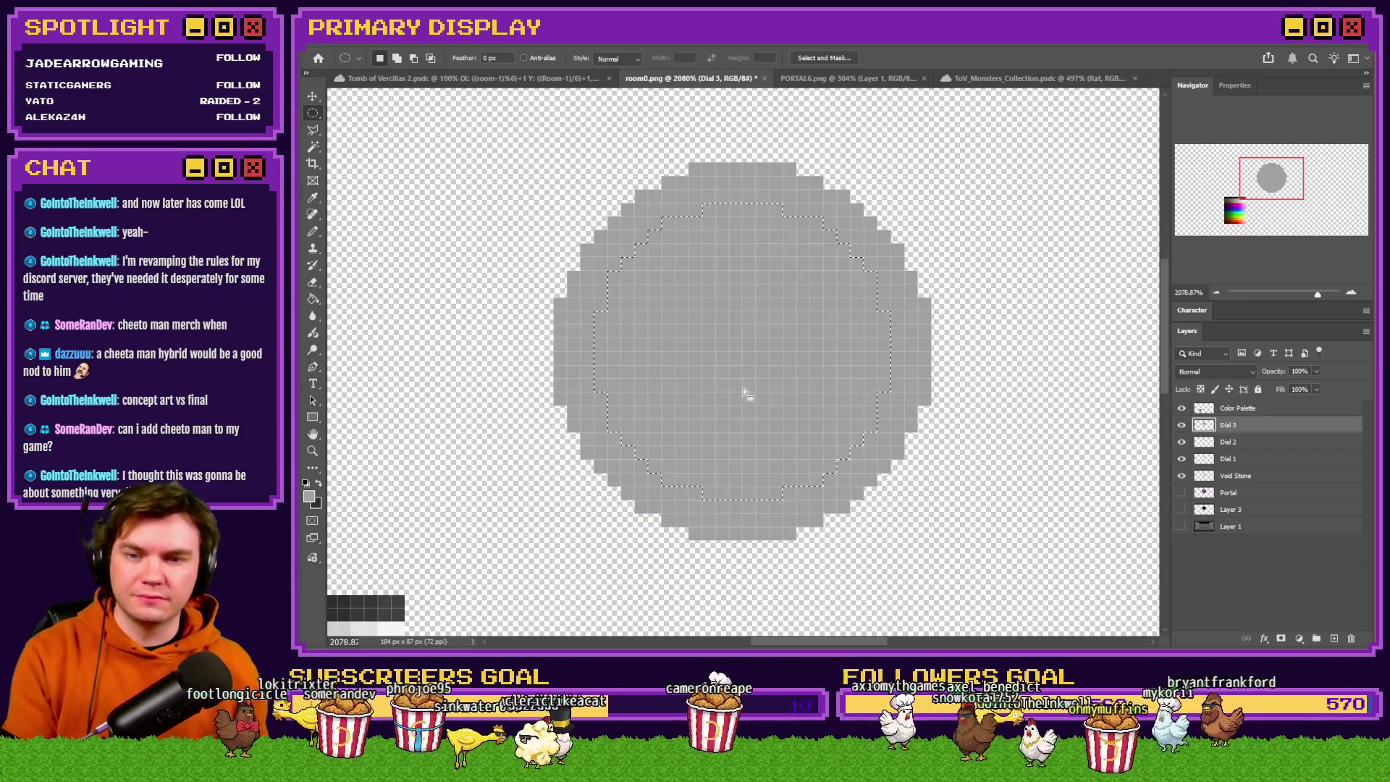
key("Delete")
key("ctrl+d")
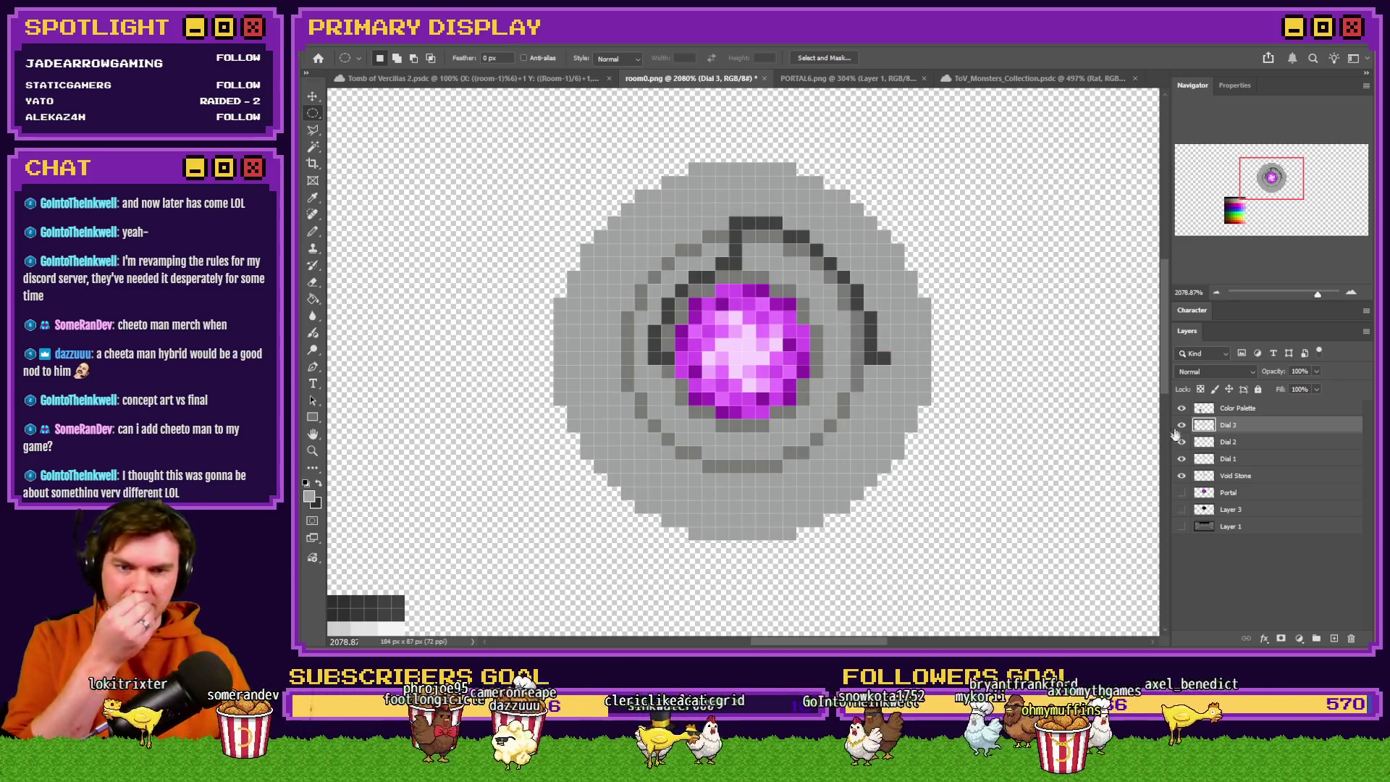
With Dial 1 and Dial 2 hidden, pencil dark grooves along the ring's top, lower and inner-left edges.
left_click(1182, 442)
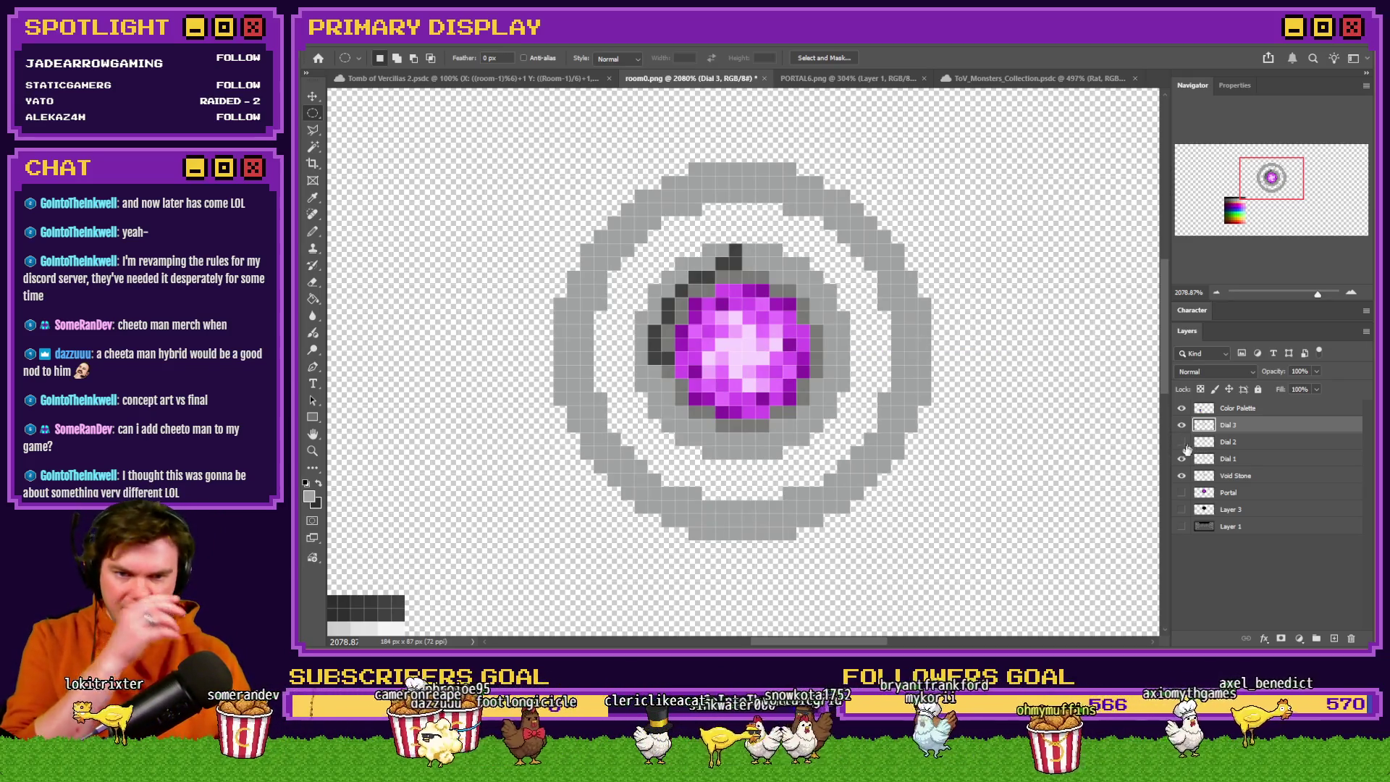
left_click(312, 232)
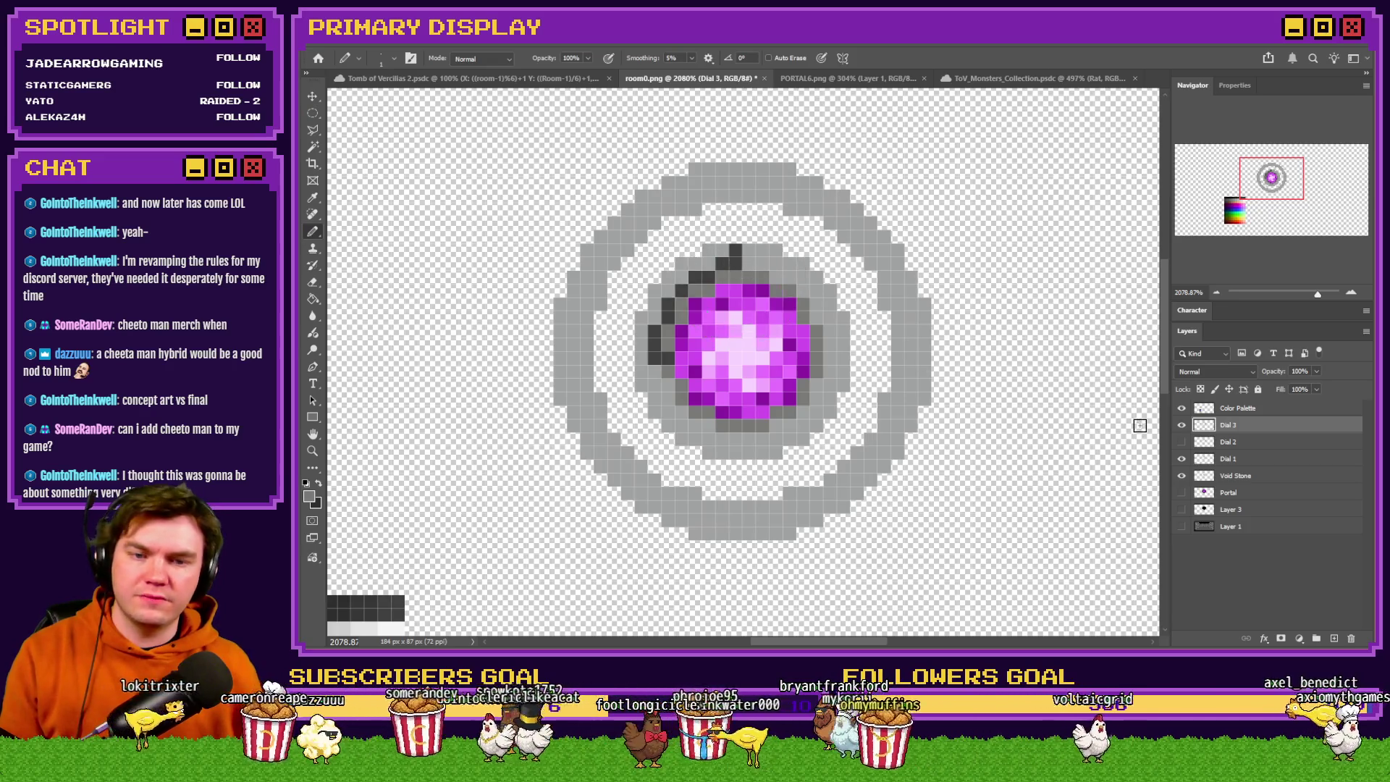
left_click(1183, 458)
mouse_move(708, 196)
left_mouse_down()
mouse_move(788, 203)
mouse_move(861, 254)
mouse_move(904, 382)
left_mouse_up()
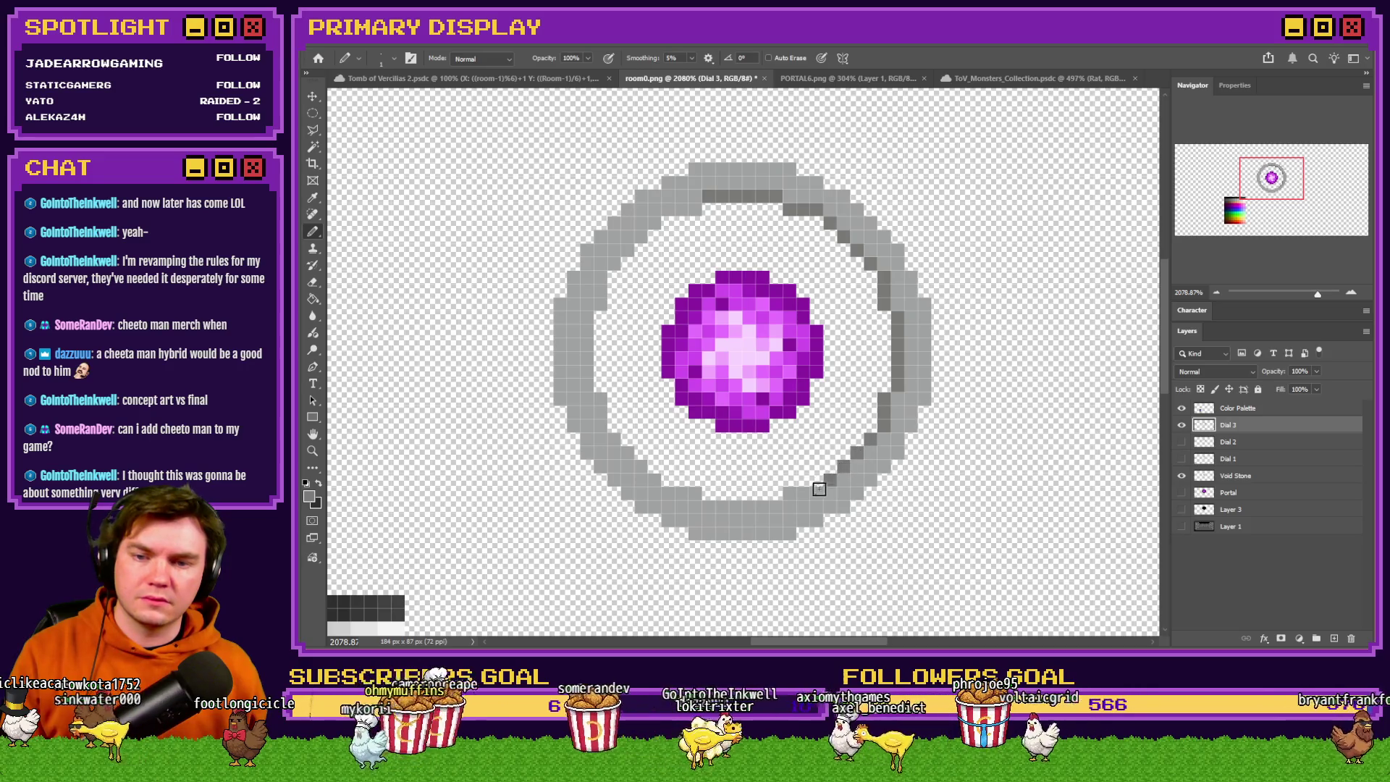
mouse_move(772, 505)
left_mouse_down()
mouse_move(662, 494)
mouse_move(643, 471)
left_mouse_up()
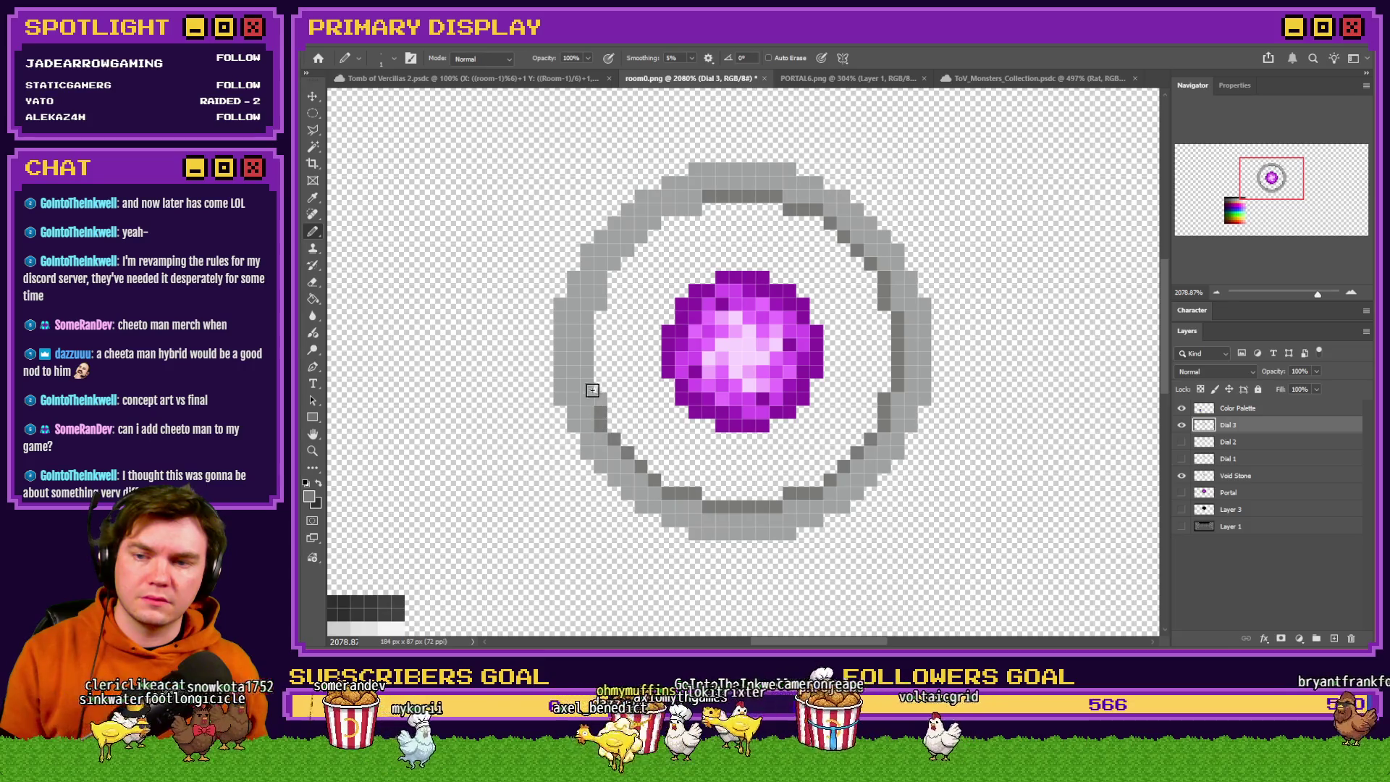
left_click_drag(588, 385, 604, 274)
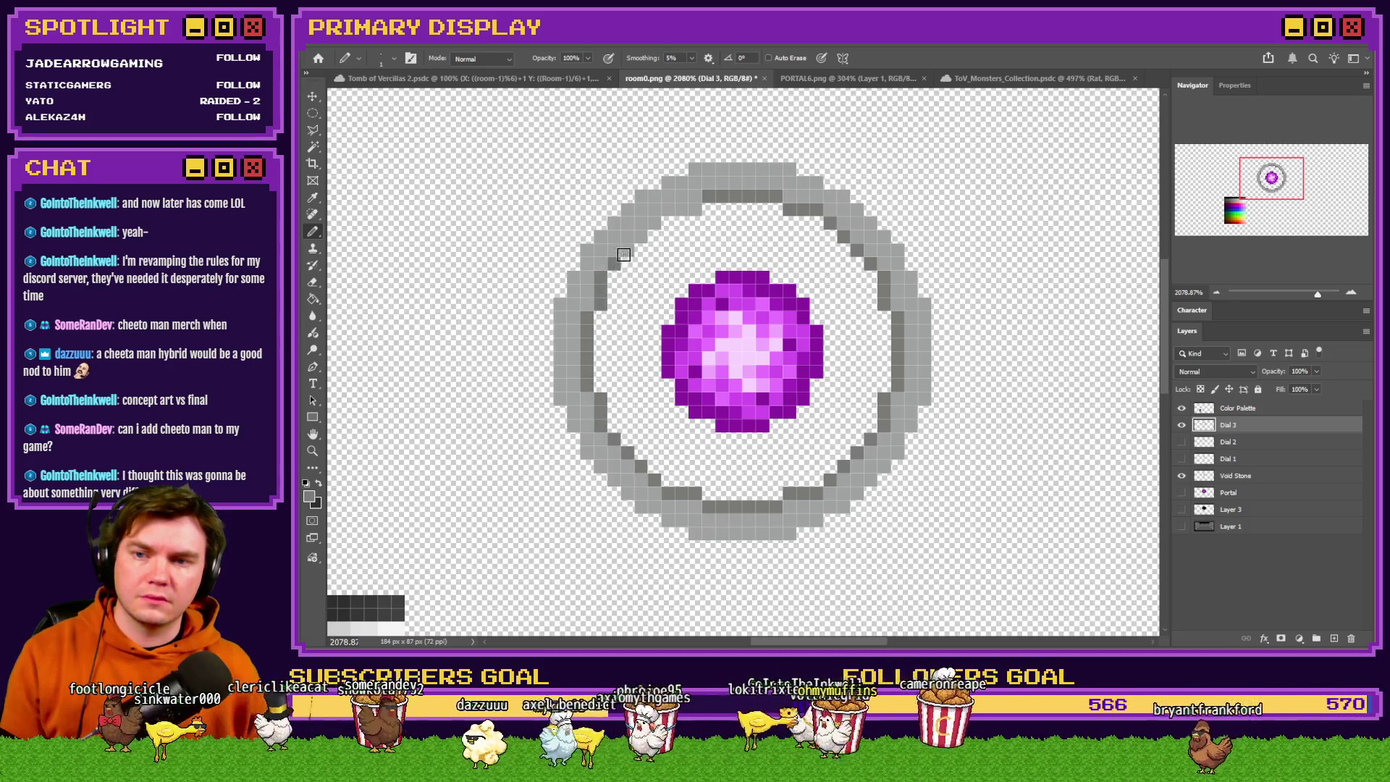
left_click_drag(679, 208, 694, 210)
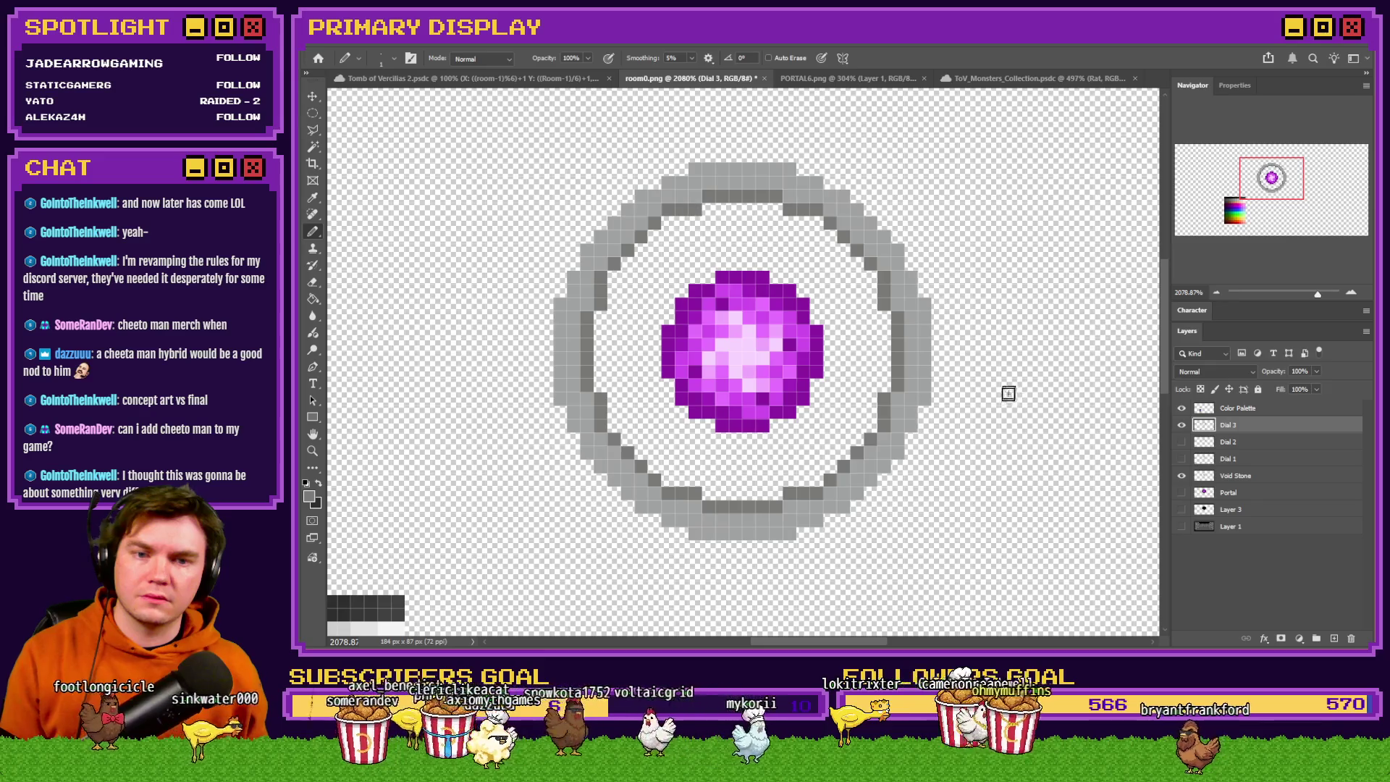
Show Dial 1 and Dial 2 again, extend the groove down the right side, and show the brick background.
left_click_drag(1182, 443, 1182, 460)
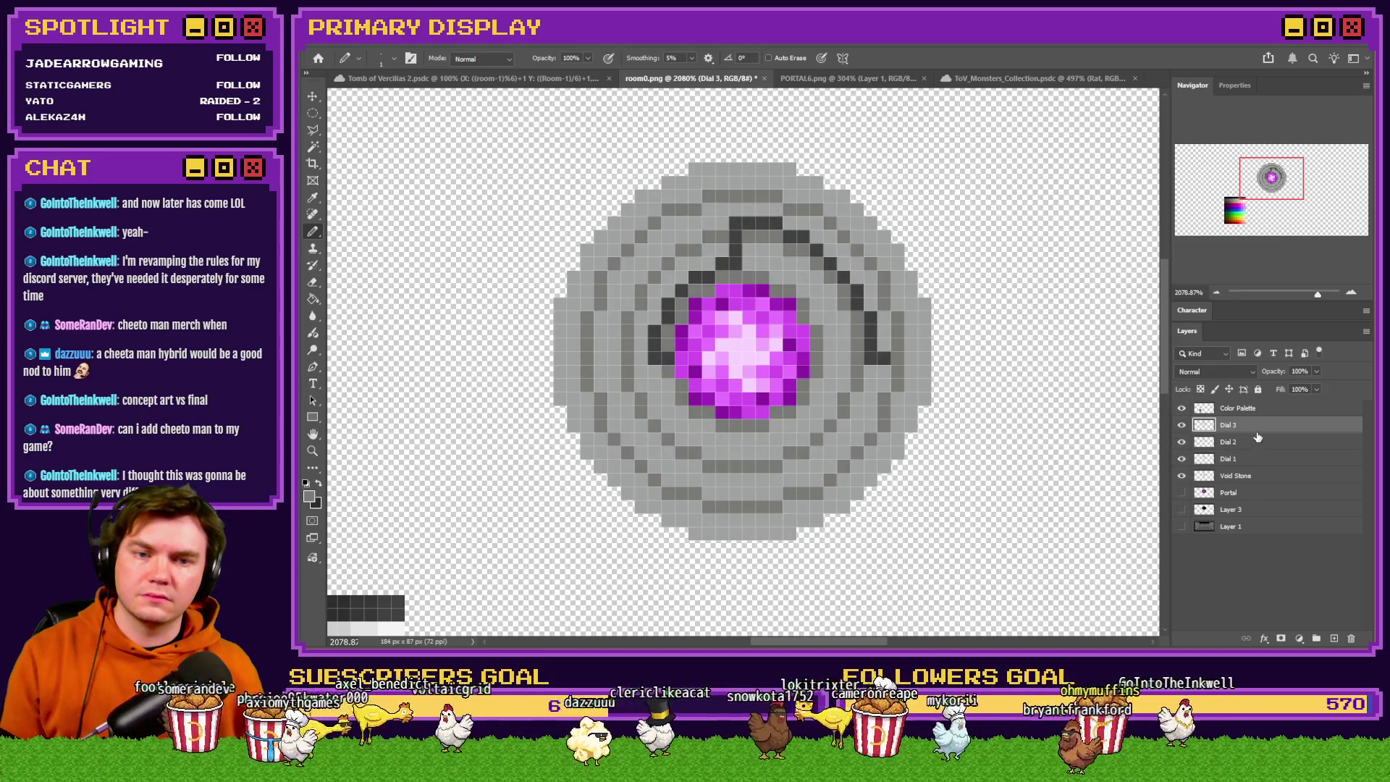
left_click(912, 360)
mouse_move(898, 397)
left_mouse_down()
mouse_move(900, 431)
mouse_move(827, 498)
mouse_move(712, 519)
mouse_move(669, 507)
mouse_move(583, 399)
left_mouse_up()
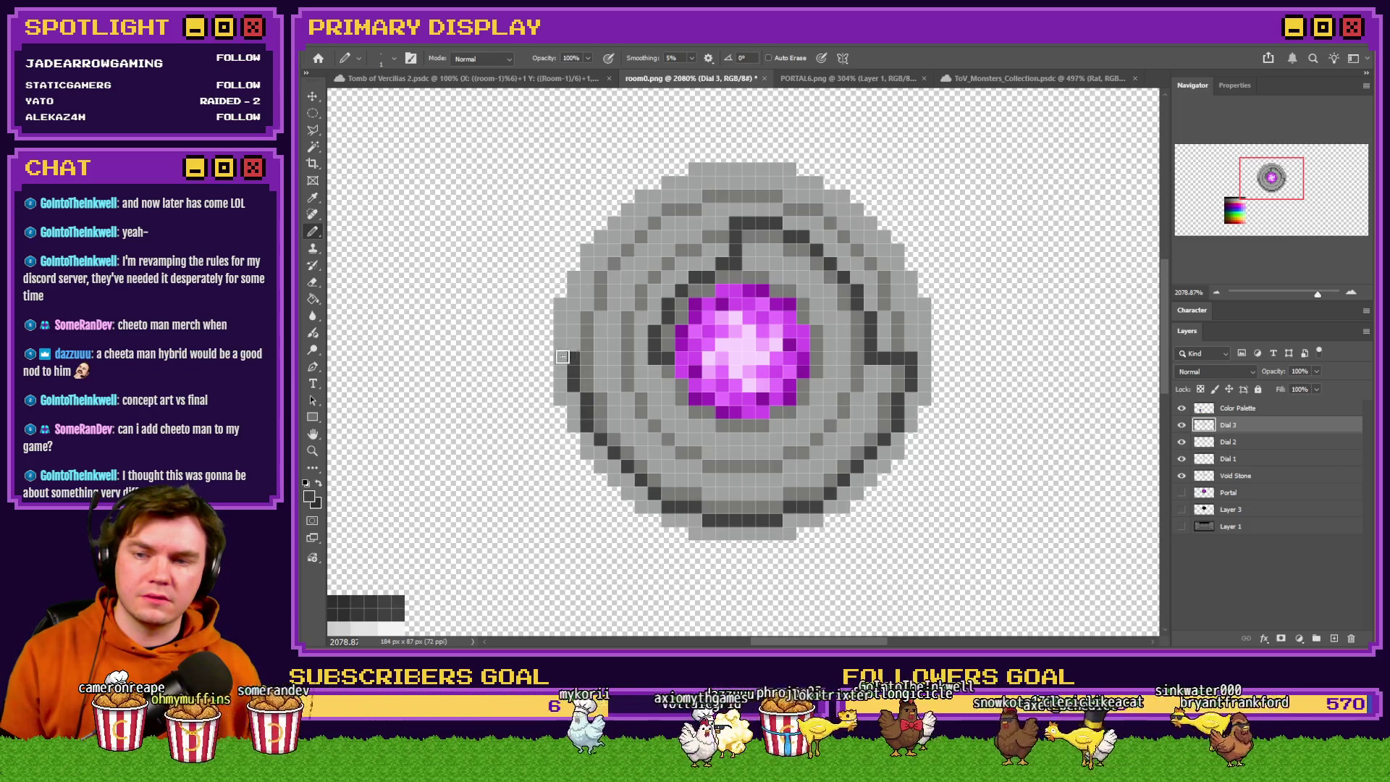
scroll(602, 451, "down", 5)
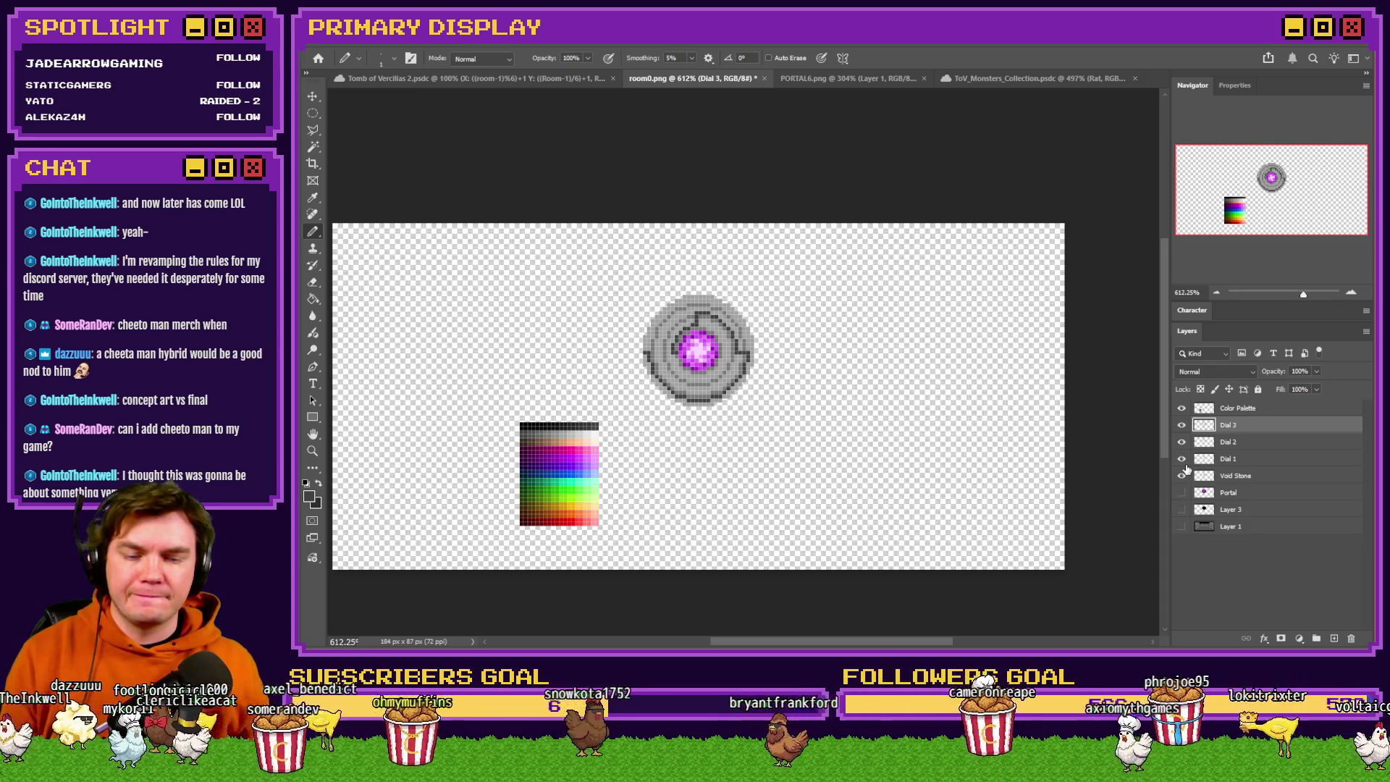
left_click(1183, 526)
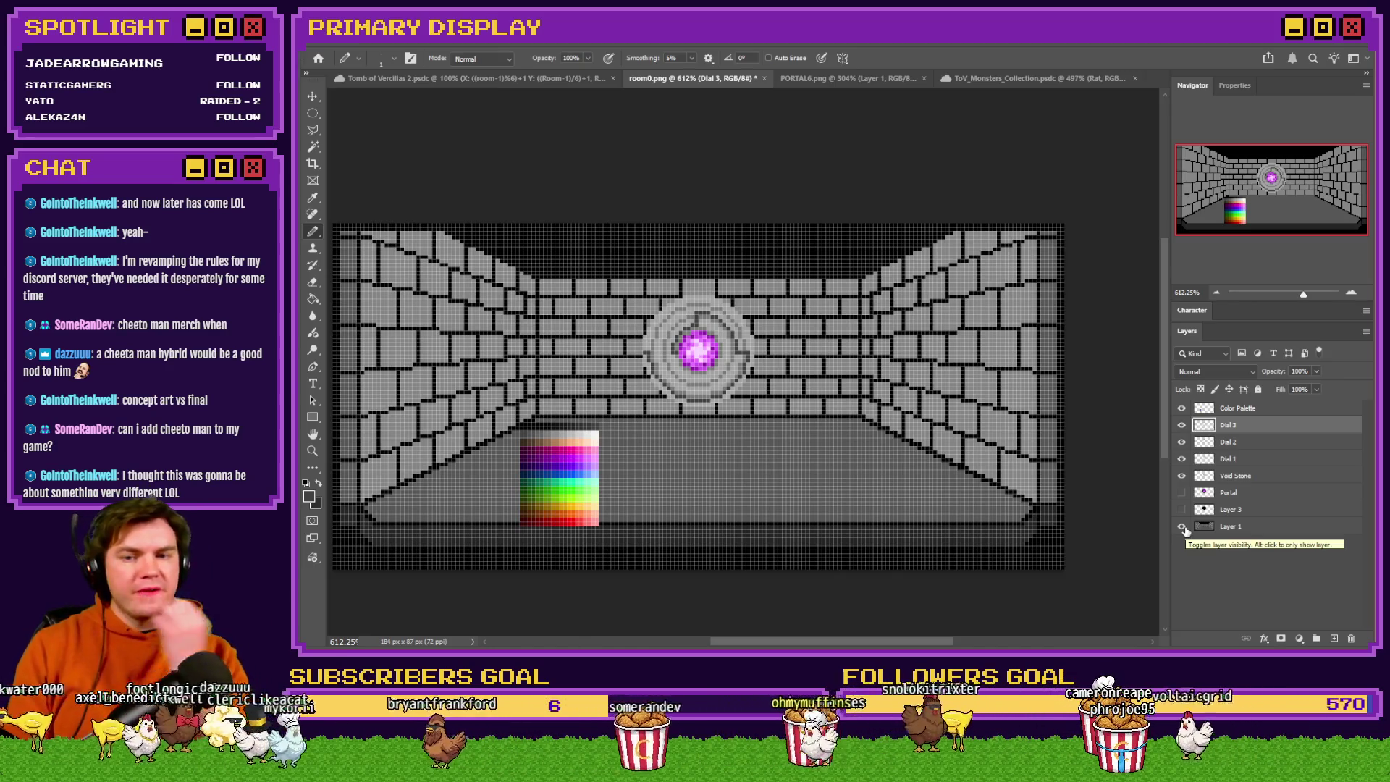
Show the magenta Portal layer and nudge it down one pixel.
left_click(1199, 494)
left_click(1183, 494)
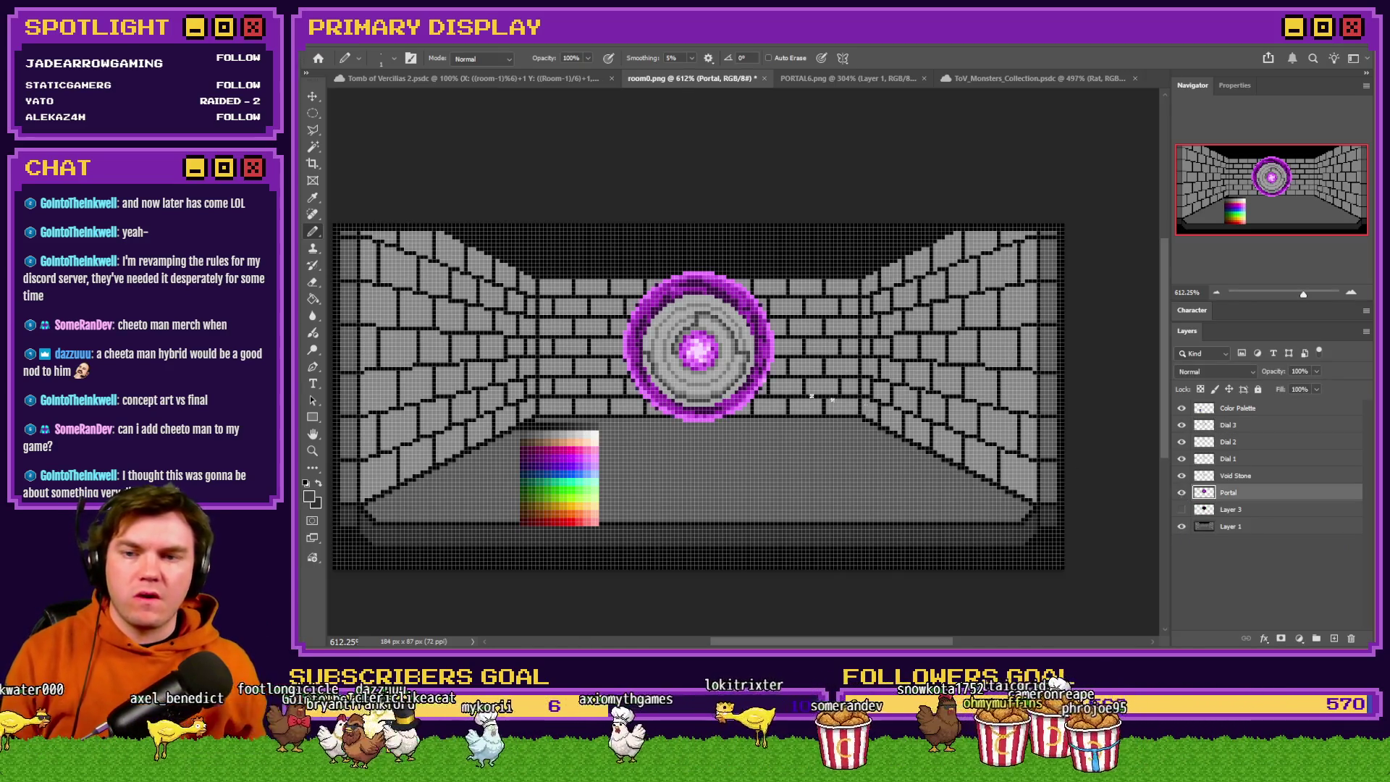
scroll(812, 397, "up", 5)
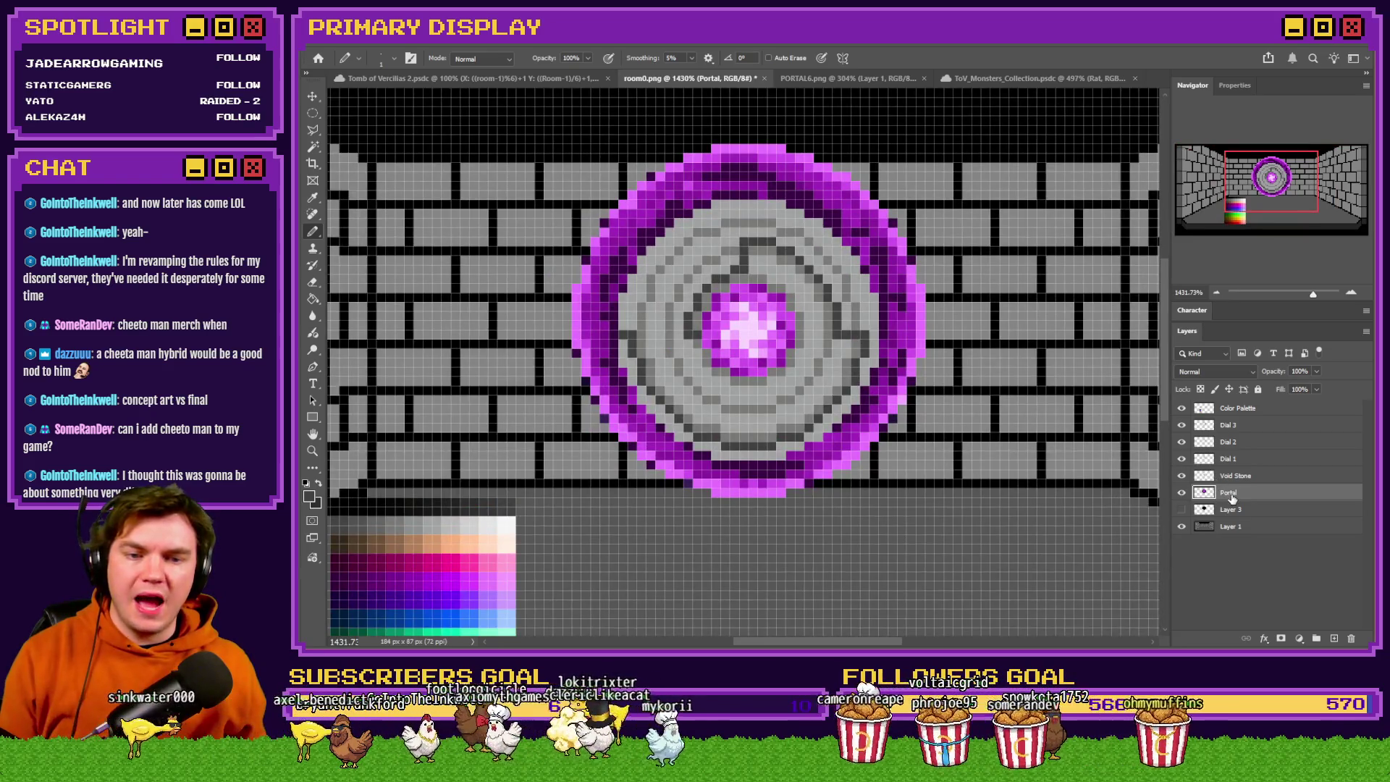
key("ctrl+Down")
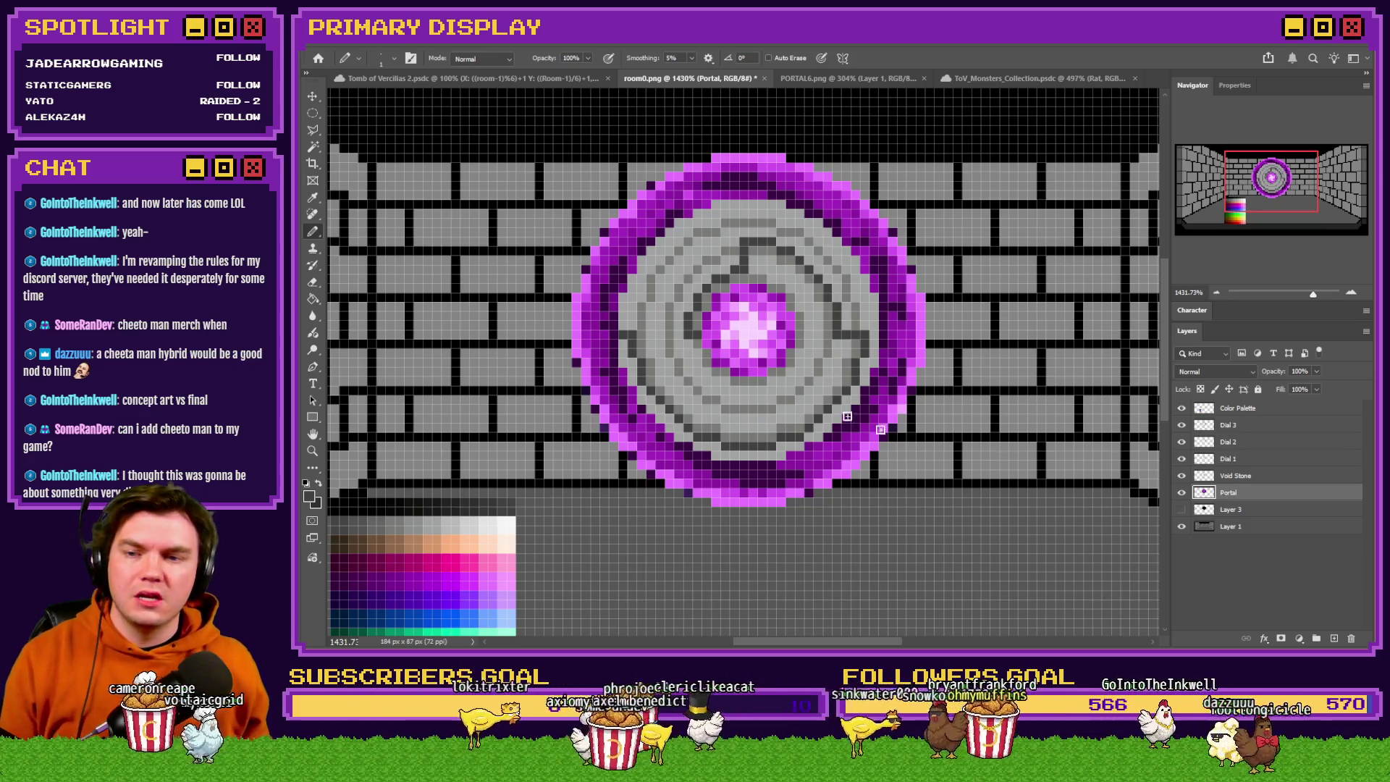
left_click(313, 113)
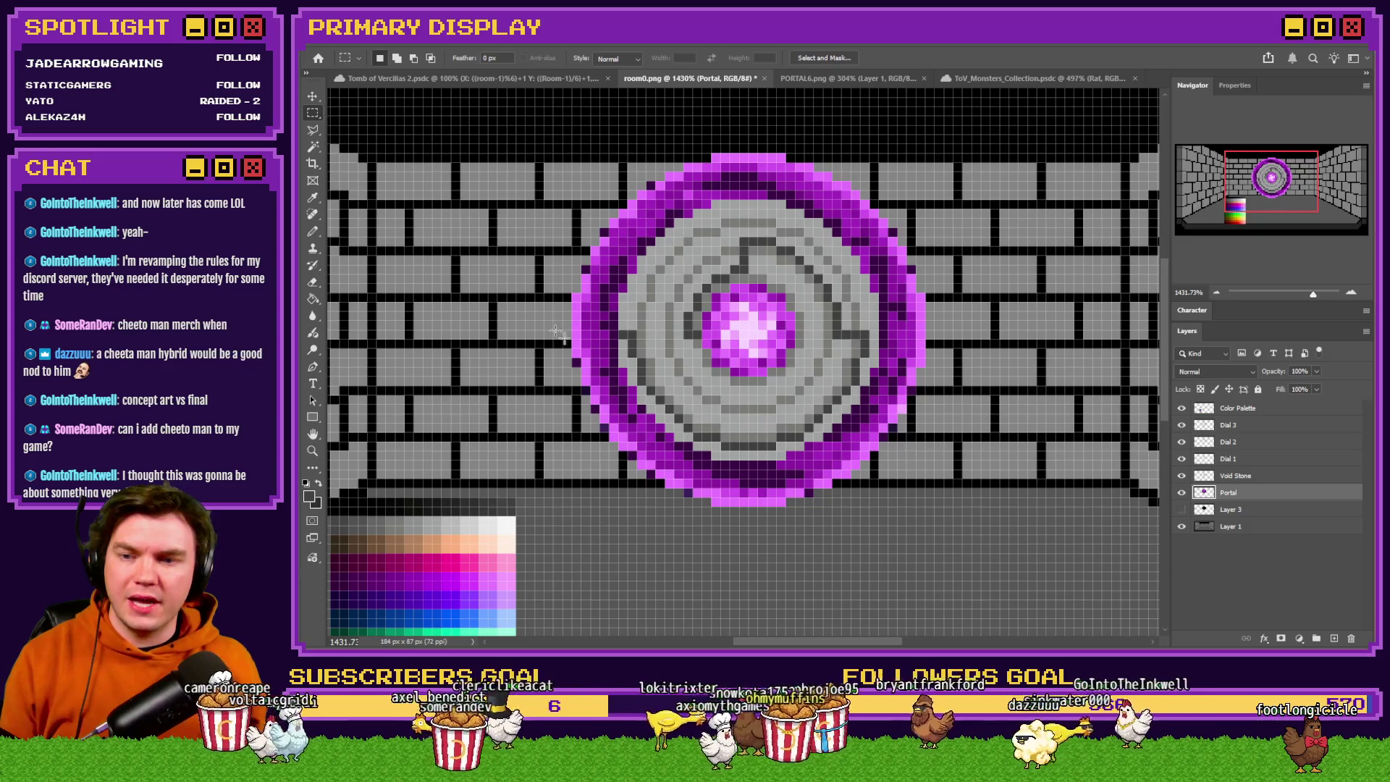
mouse_move(618, 321)
left_mouse_down()
mouse_move(652, 326)
mouse_move(572, 348)
left_mouse_up()
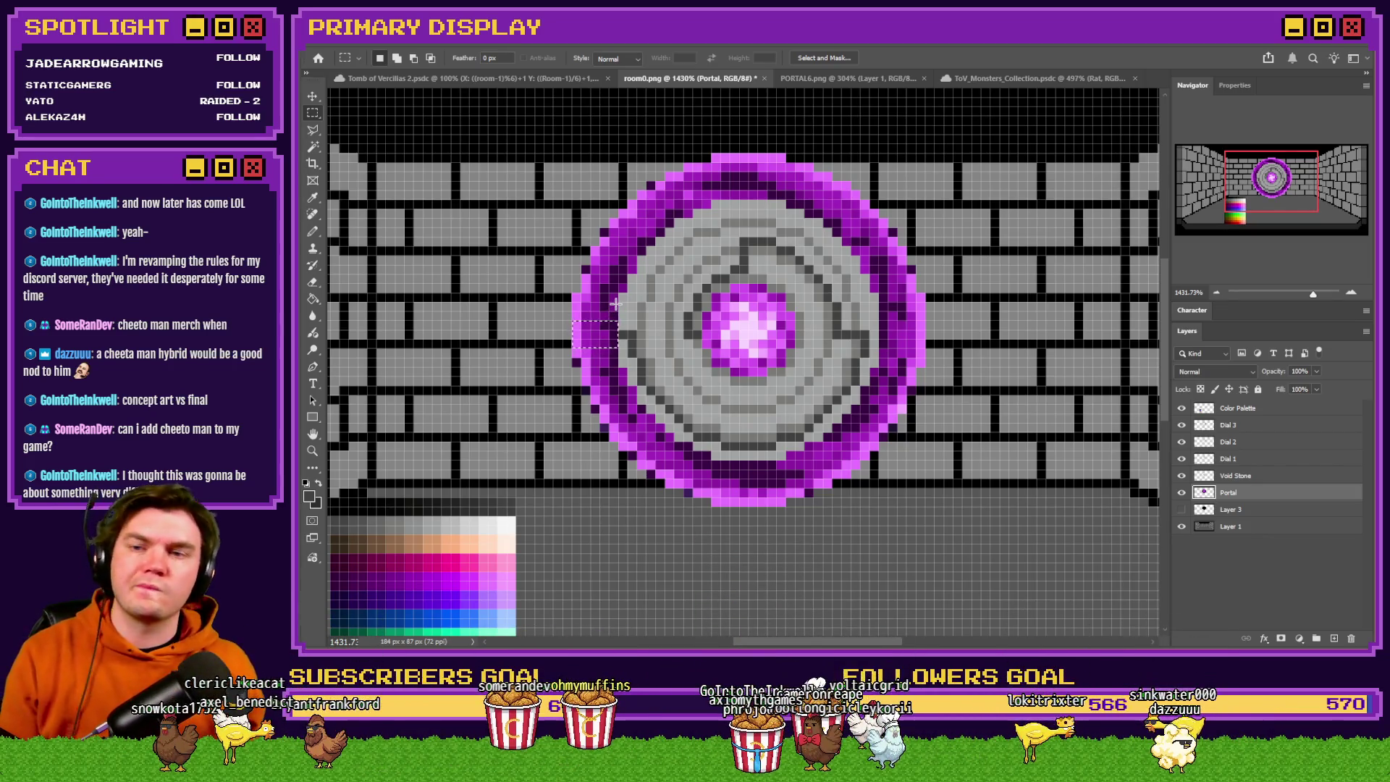
mouse_move(585, 314)
left_mouse_down()
mouse_move(612, 332)
mouse_move(577, 335)
mouse_move(577, 348)
left_mouse_up()
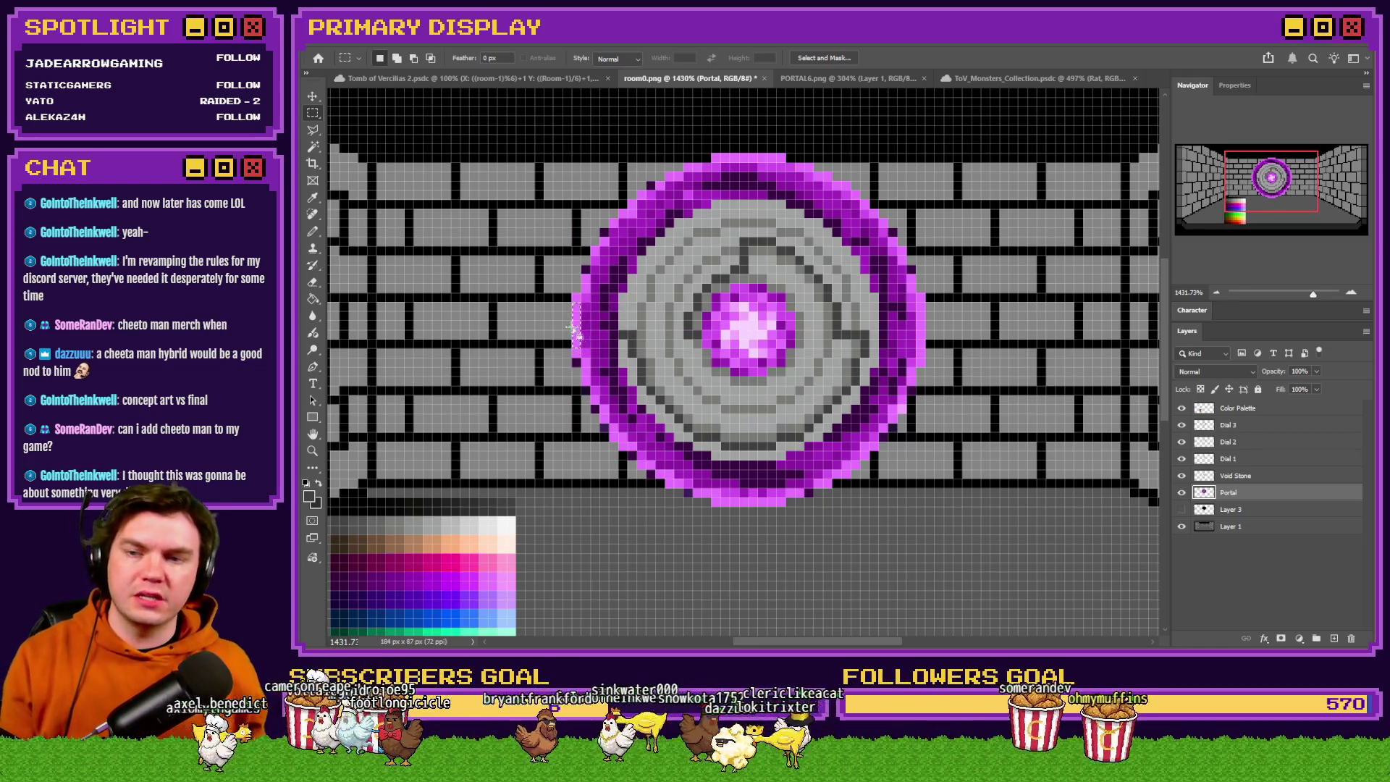
left_click_drag(582, 313, 619, 338)
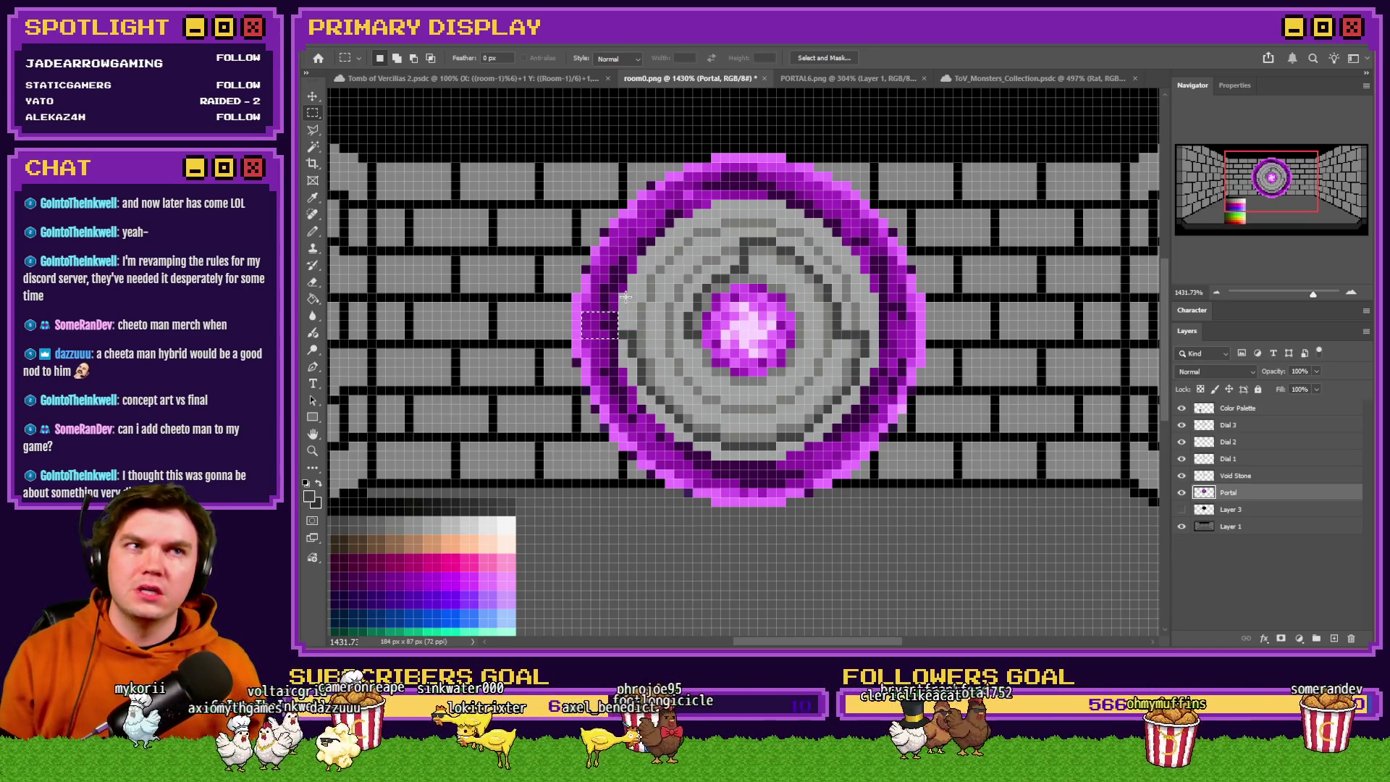
key("ctrl+d")
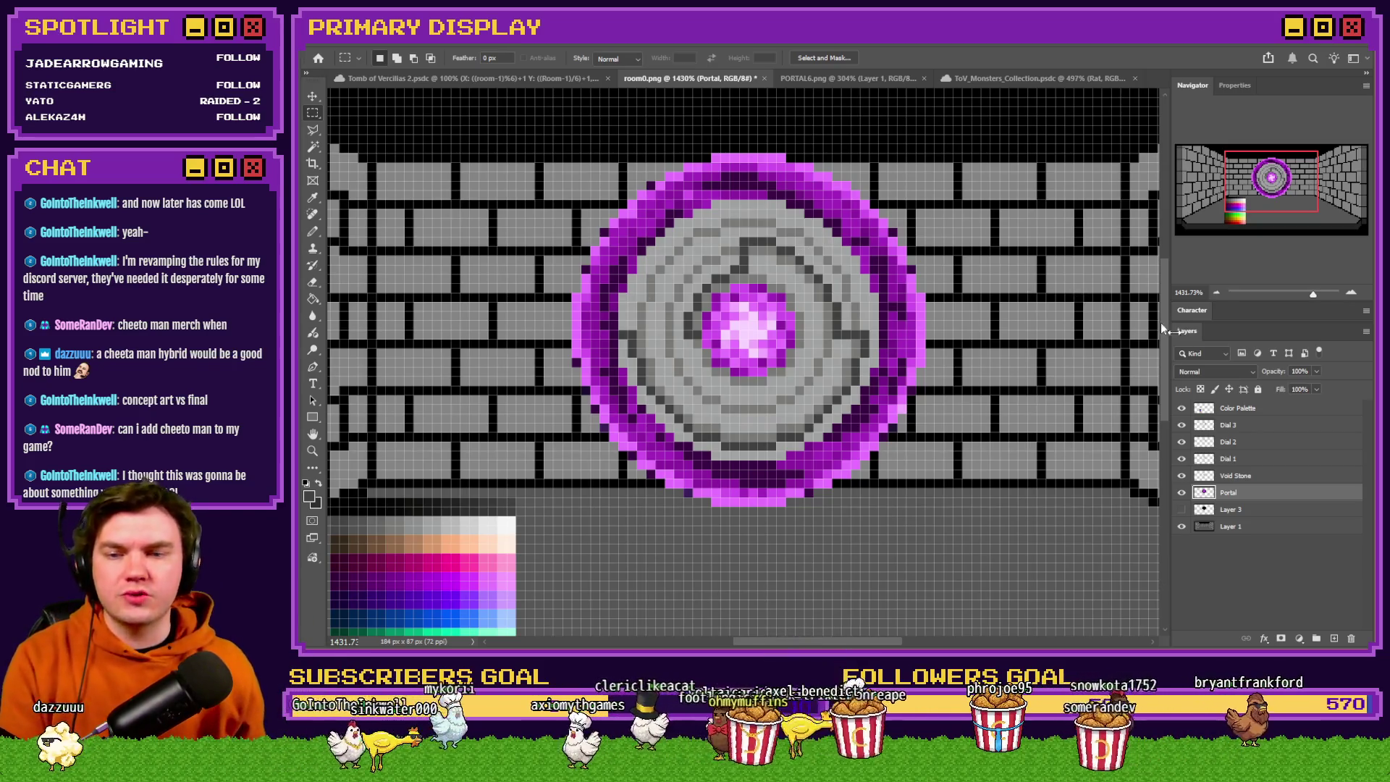
Merge Dial 2 down into Dial 1, then hide the portal and brick room layers.
left_click(1231, 445)
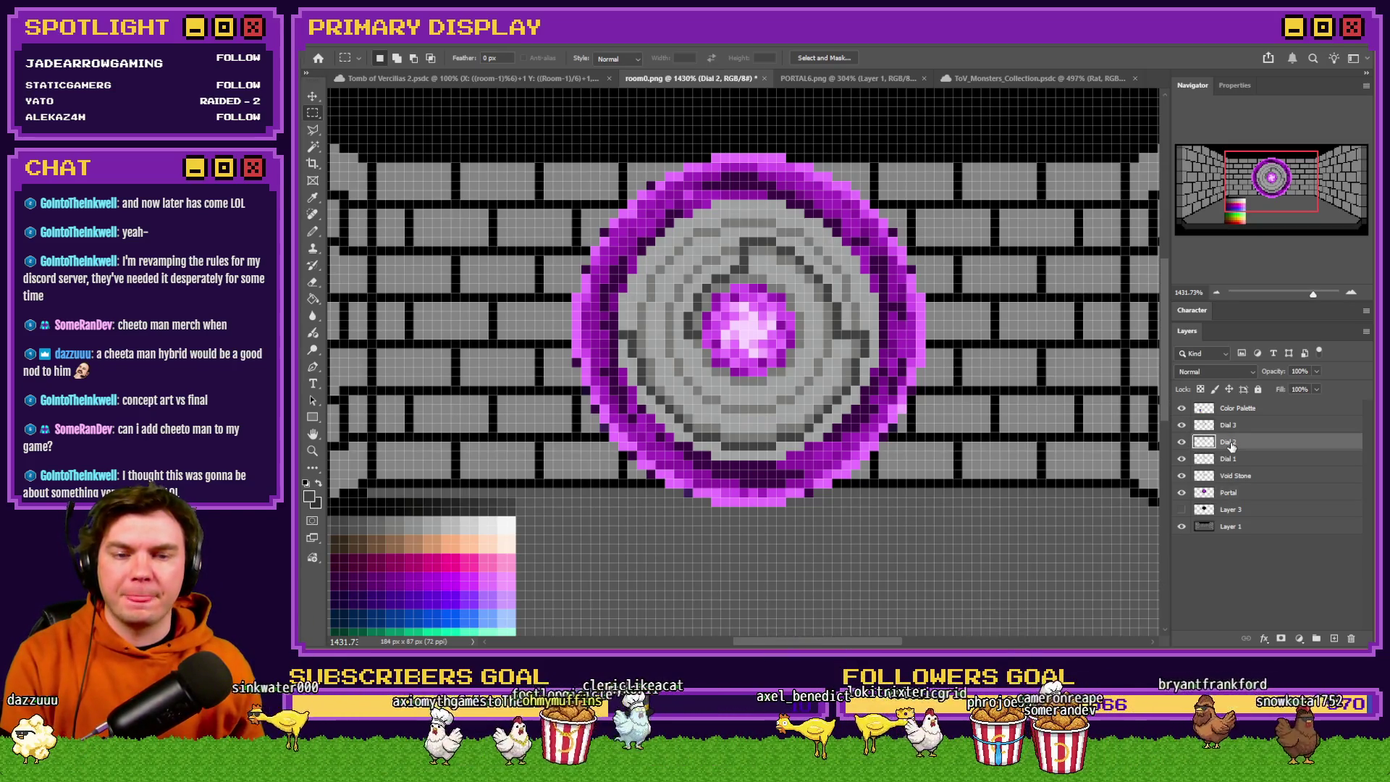
key("ctrl+e")
key("ctrl+e")
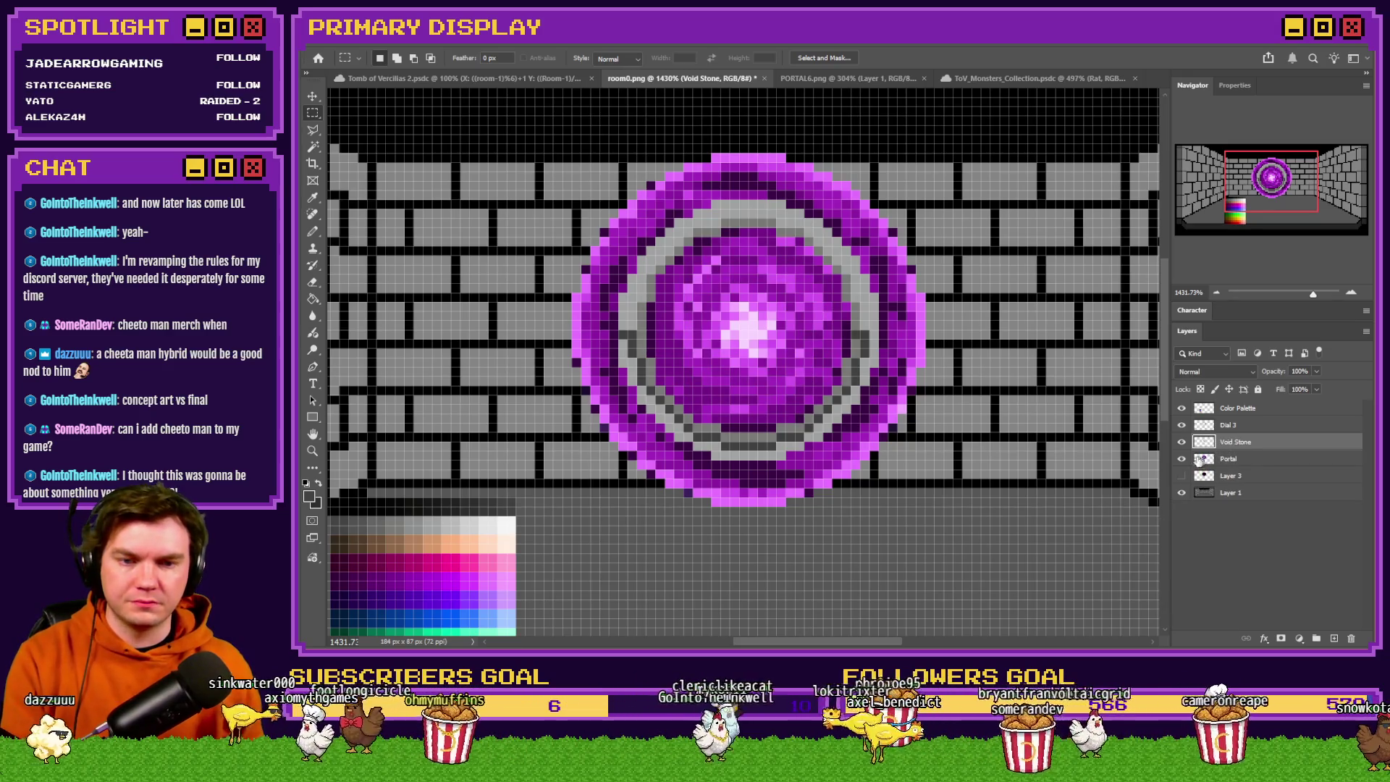
left_click(1181, 459)
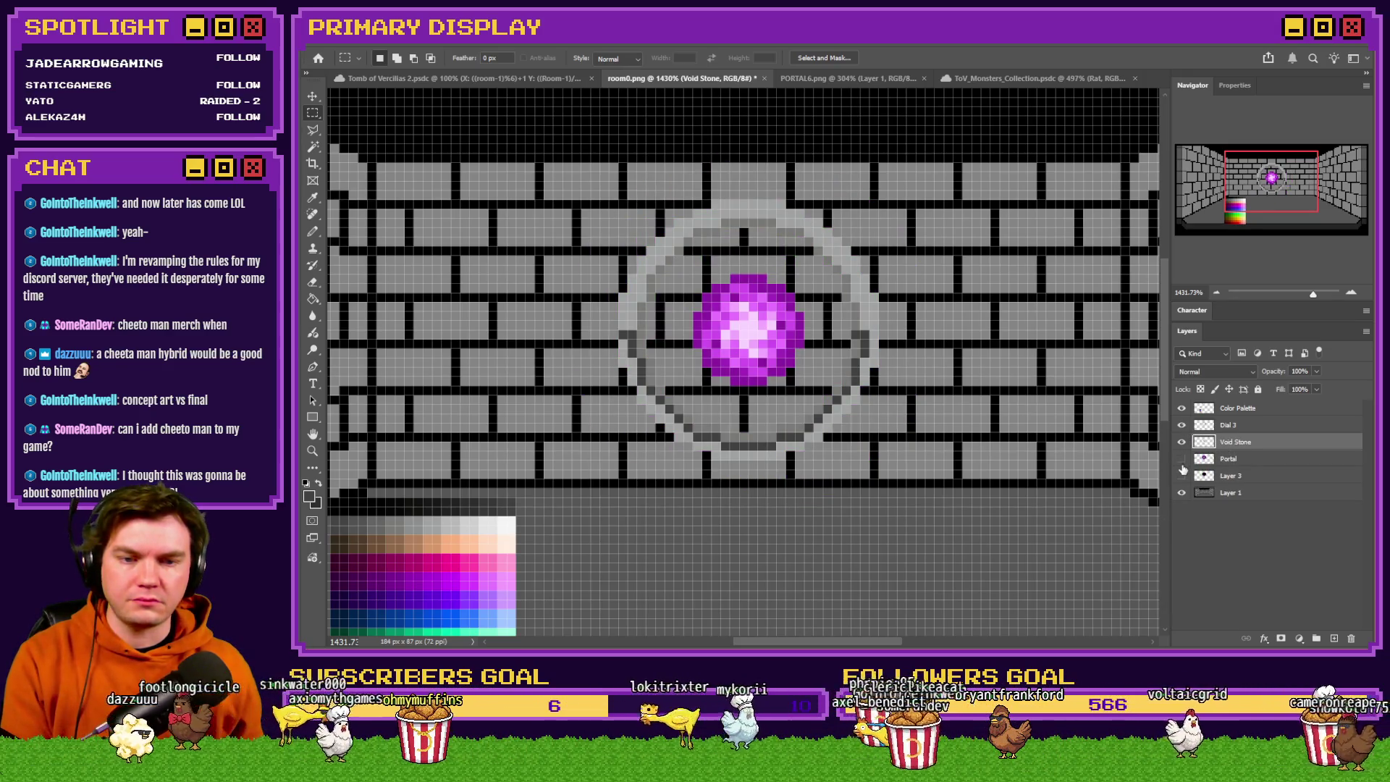
left_click(1182, 476)
left_click(1184, 494)
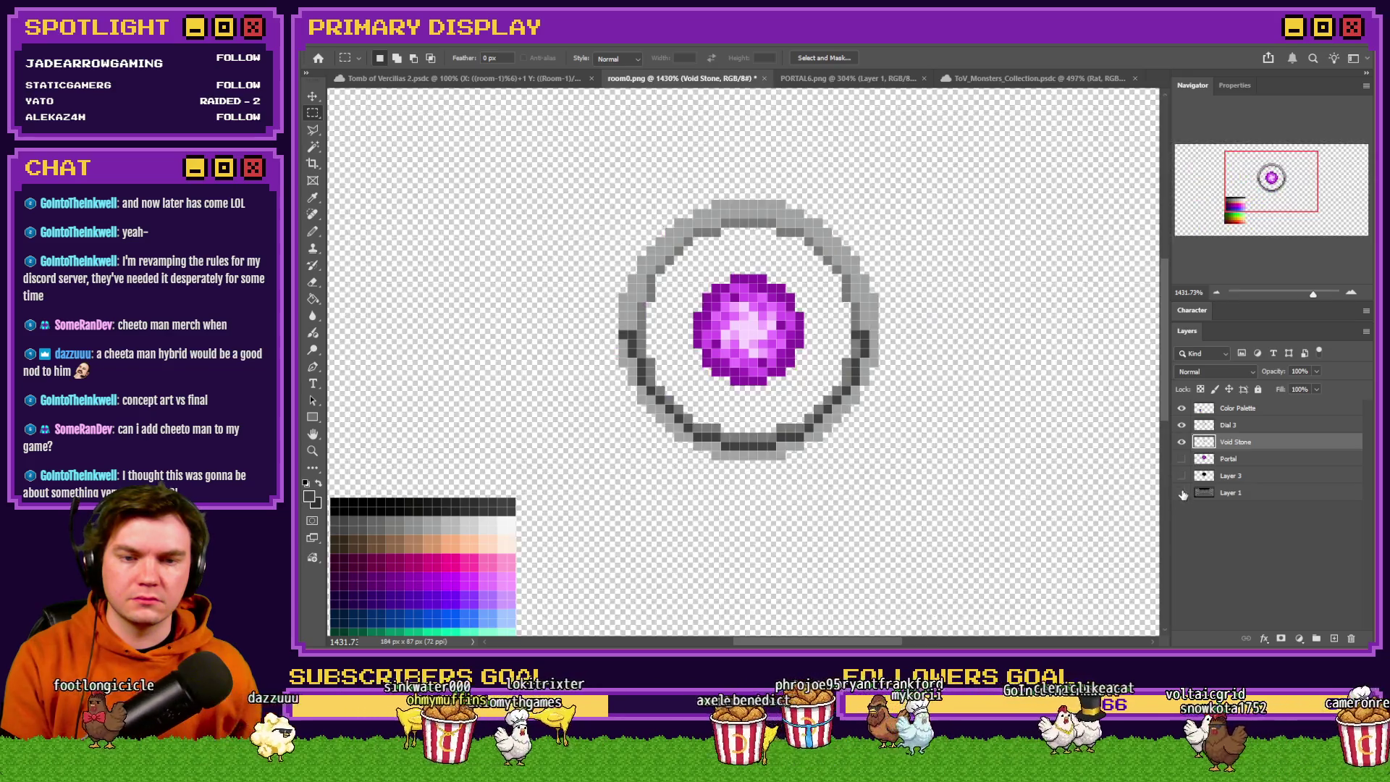
Hide the Void Stone layer, select part of the dial ring, and show the portal beneath.
left_click(1182, 442)
left_click(1224, 426)
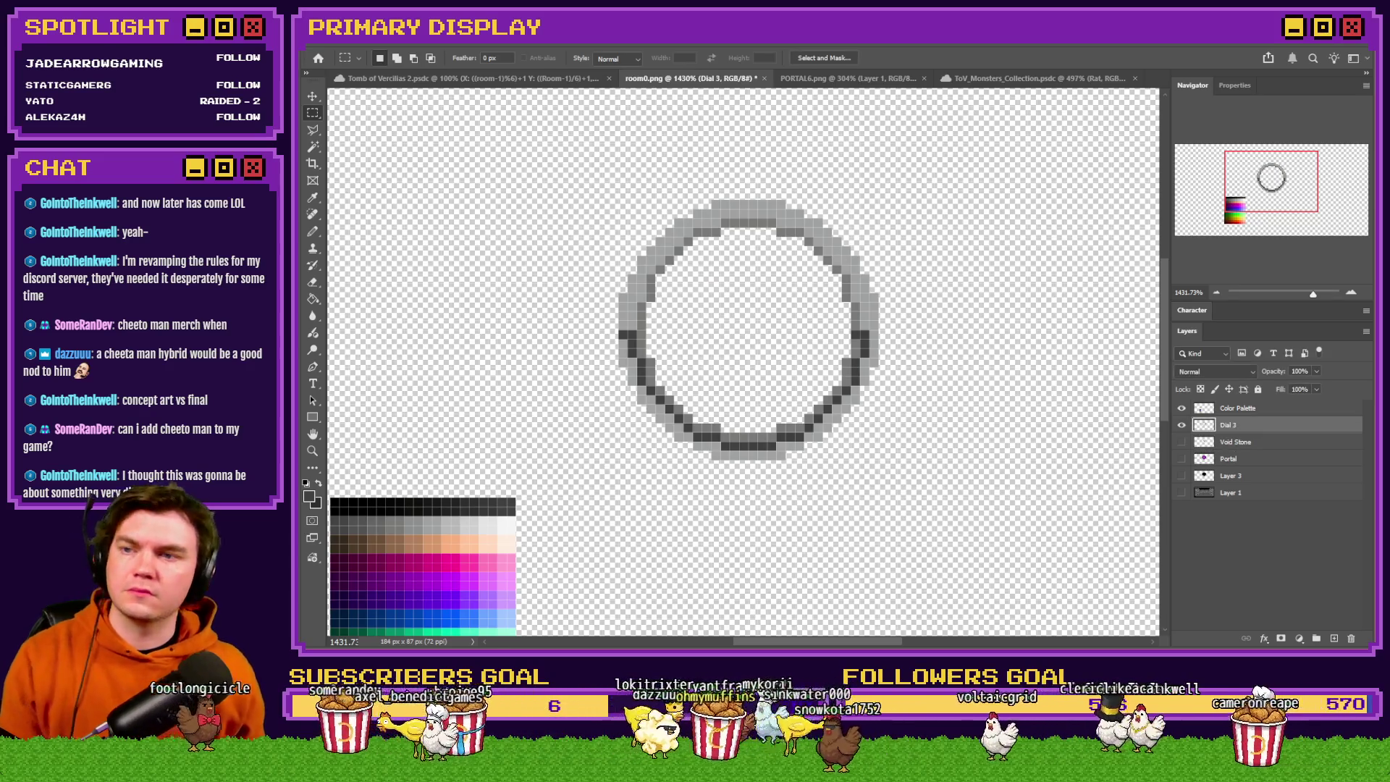
scroll(744, 245, "up", 2)
mouse_move(565, 179)
left_mouse_down()
mouse_move(776, 317)
mouse_move(821, 408)
left_mouse_up()
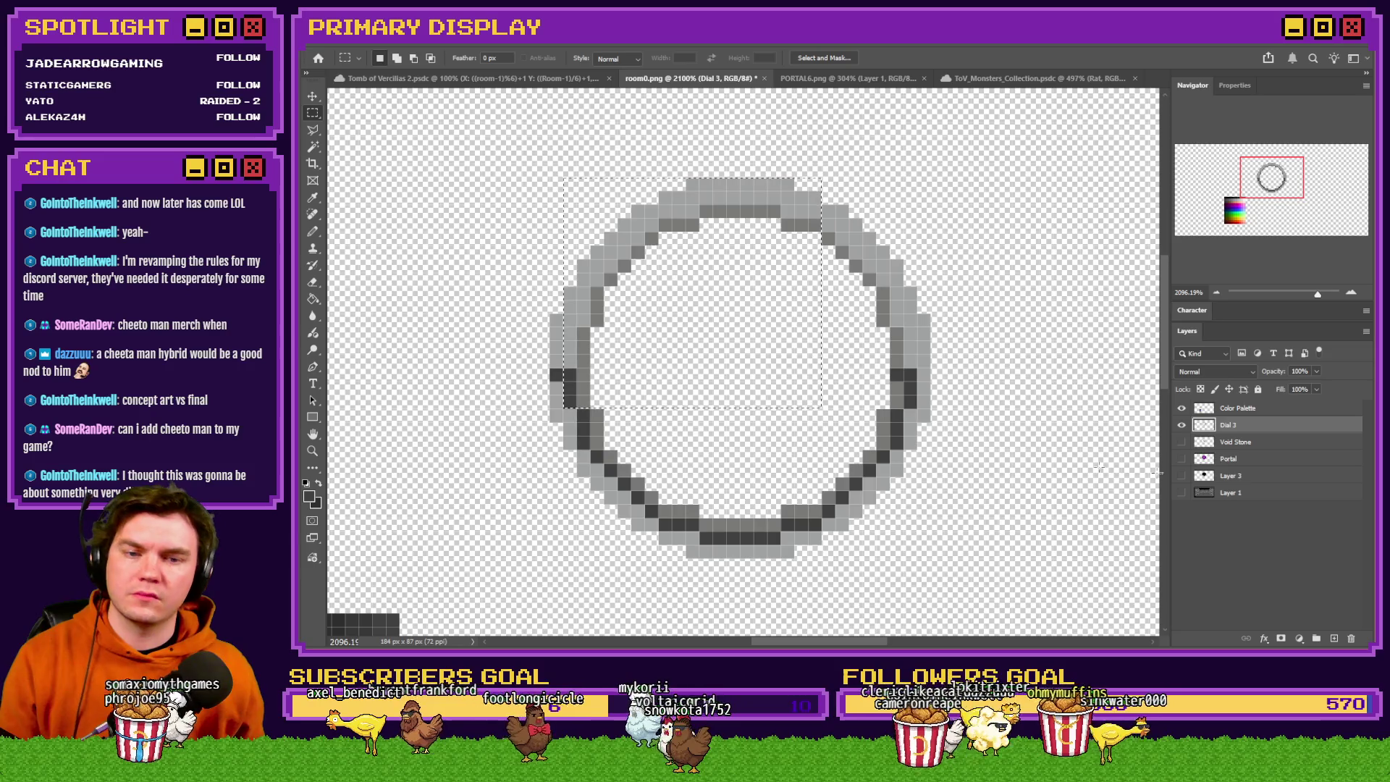
left_click(1182, 459)
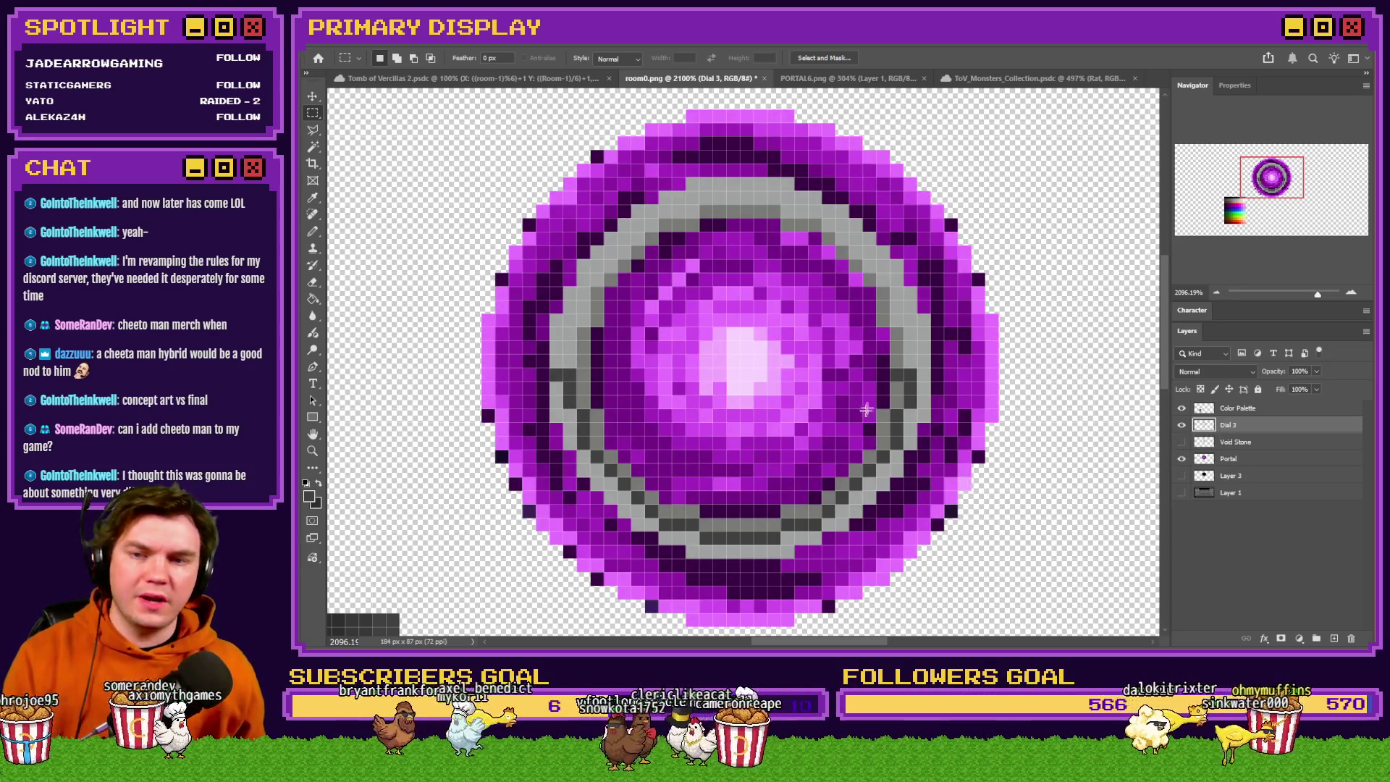
Pencil a grey sample pixel beside the artwork.
scroll(855, 388, "down", 2)
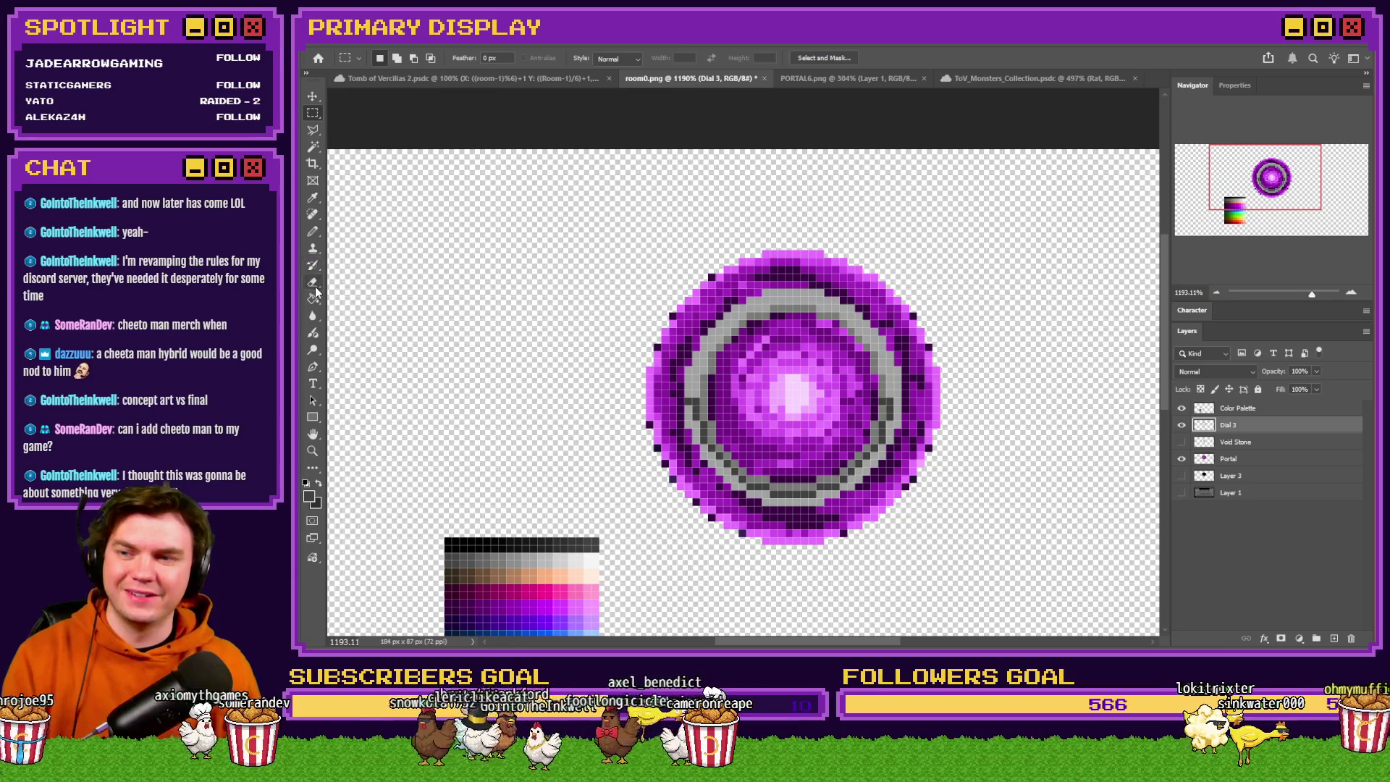
key("b")
scroll(814, 395, "up", 2)
scroll(401, 317, "down", 1)
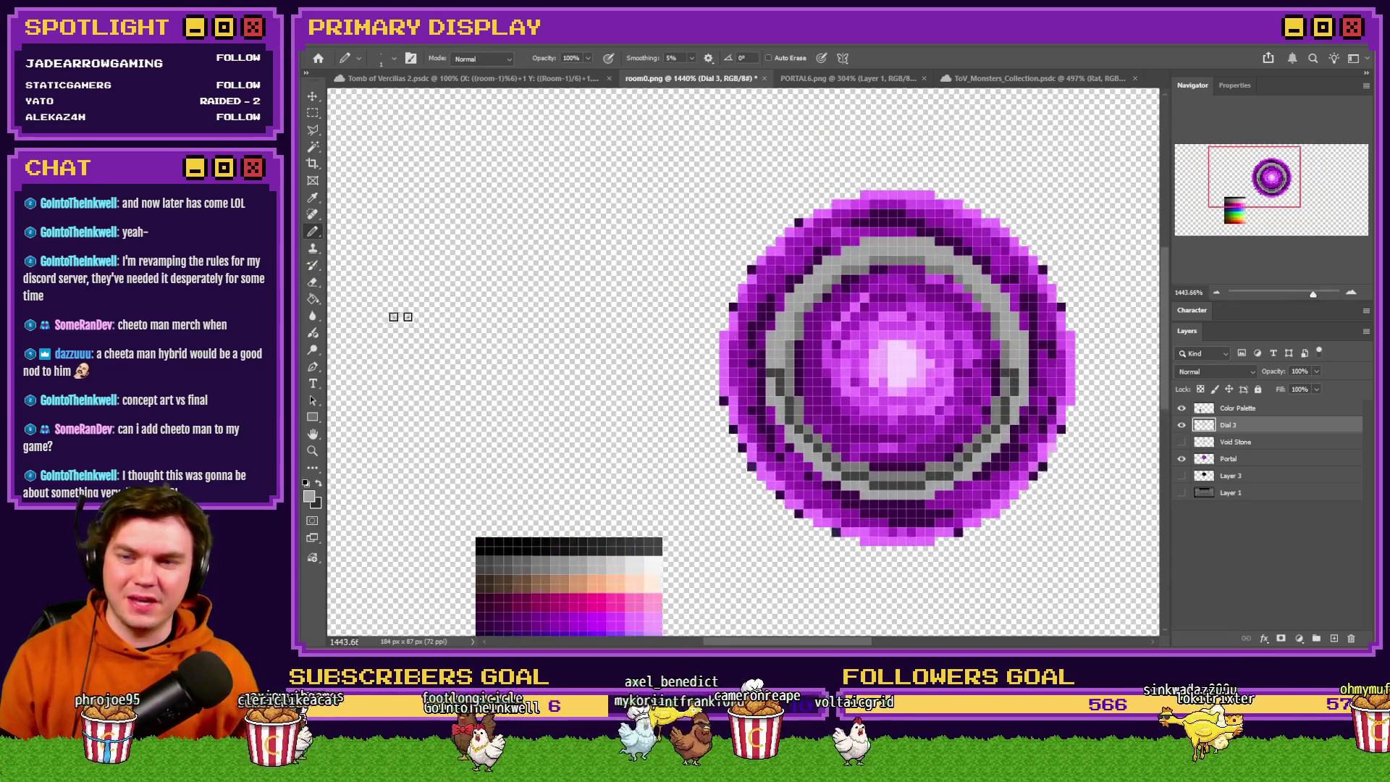
left_click(387, 326)
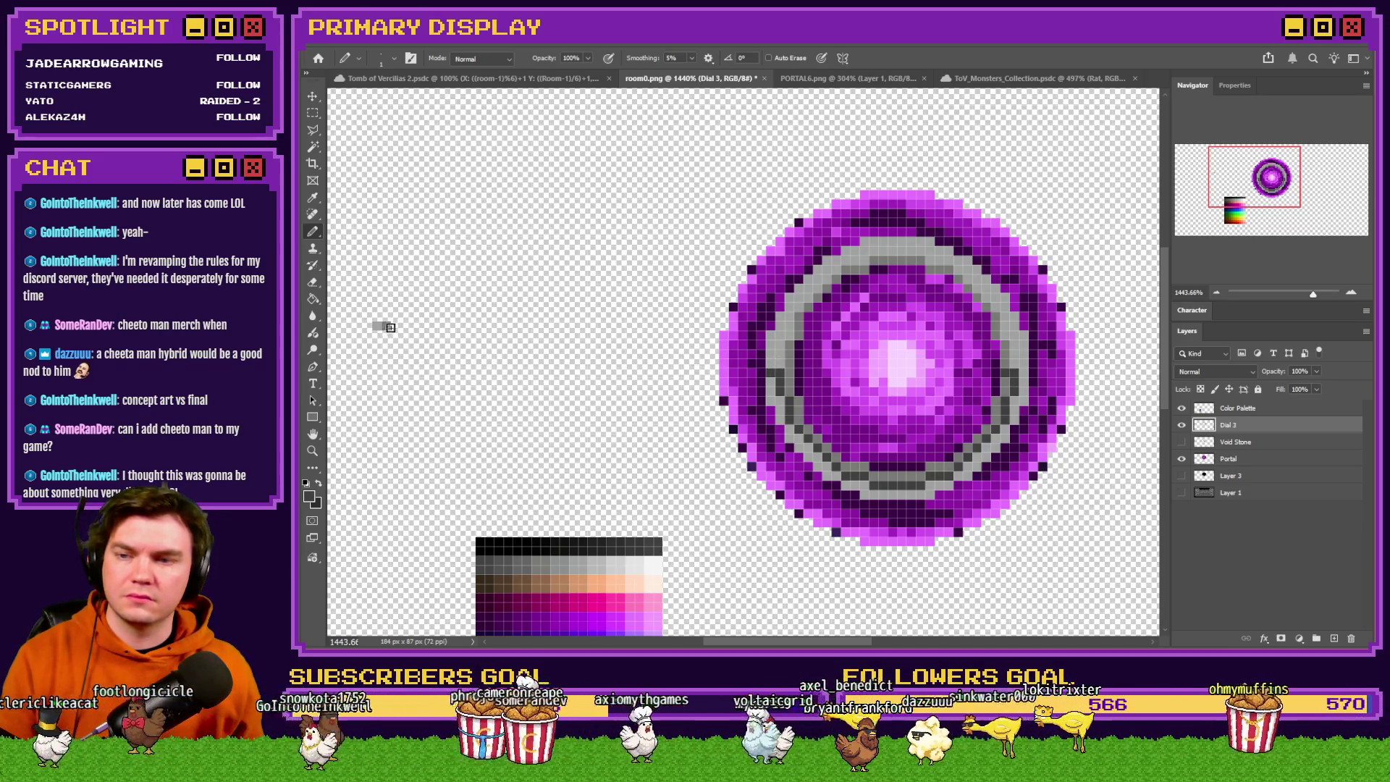
Select the whole old grey dial ring with a rectangle and delete it.
left_click(312, 114)
left_click_drag(645, 154, 1132, 564)
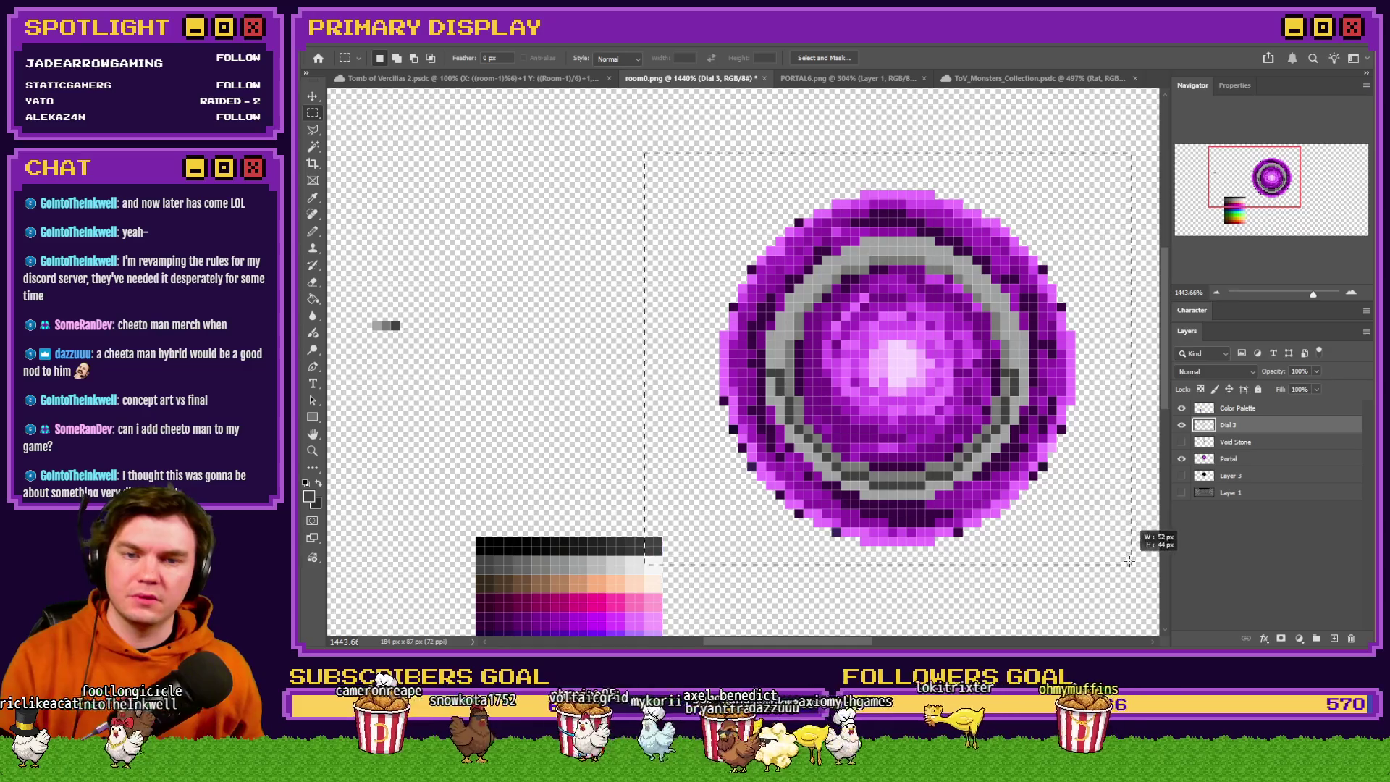
key("Delete")
Draw an elliptical selection covering the portal.
right_click(313, 115)
left_click(362, 128)
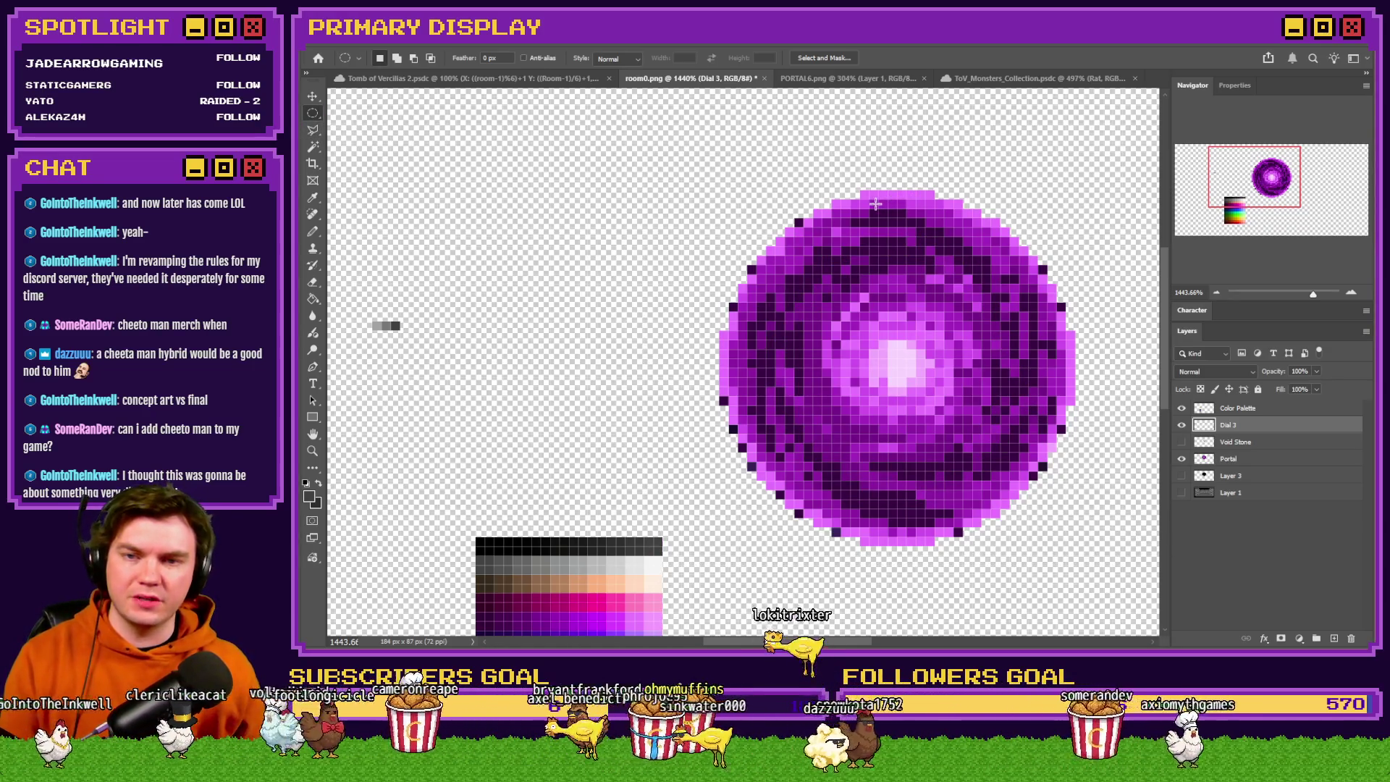
mouse_move(873, 201)
left_mouse_down()
mouse_move(1007, 377)
mouse_move(946, 541)
mouse_move(931, 534)
mouse_move(1004, 517)
mouse_move(1160, 559)
mouse_move(1067, 541)
mouse_move(913, 435)
mouse_move(888, 456)
mouse_move(846, 450)
left_mouse_up()
scroll(912, 434, "down", 2)
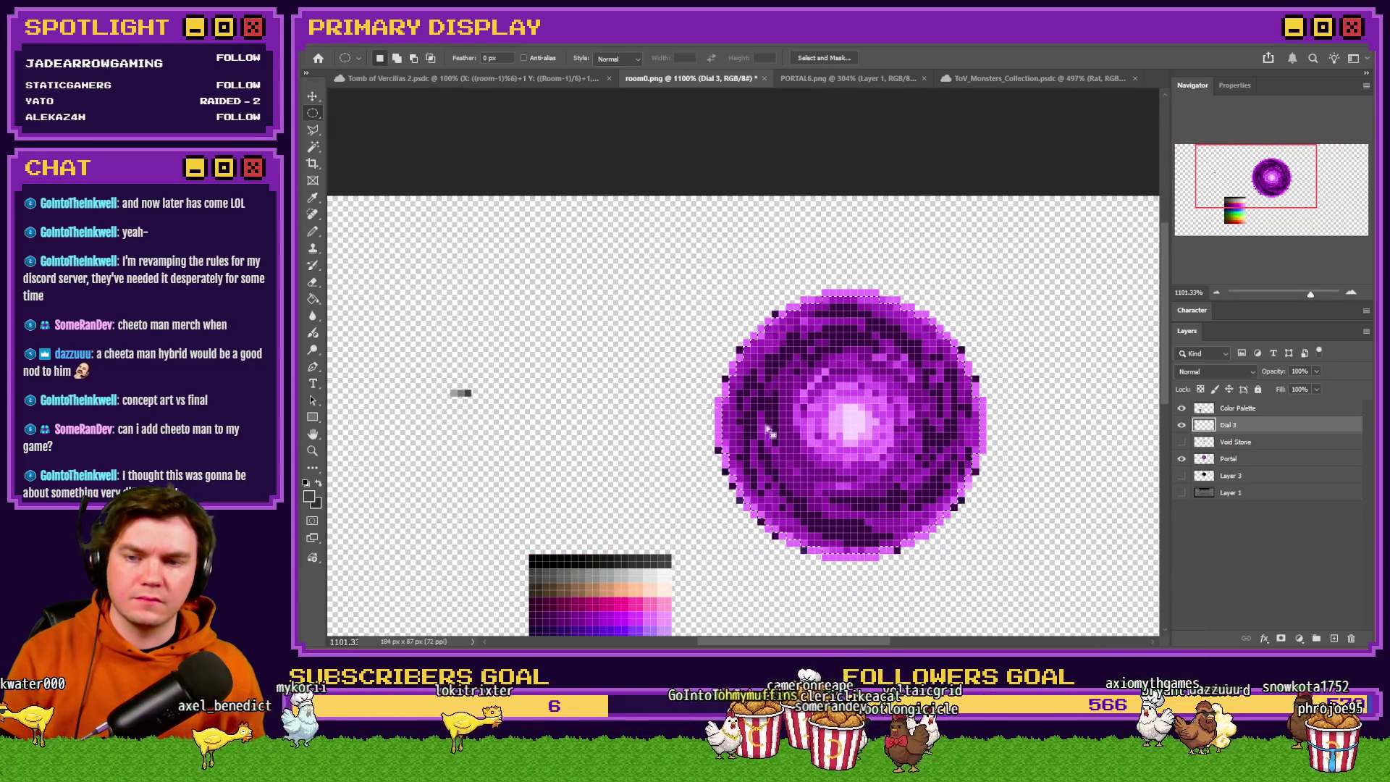
left_click(315, 304)
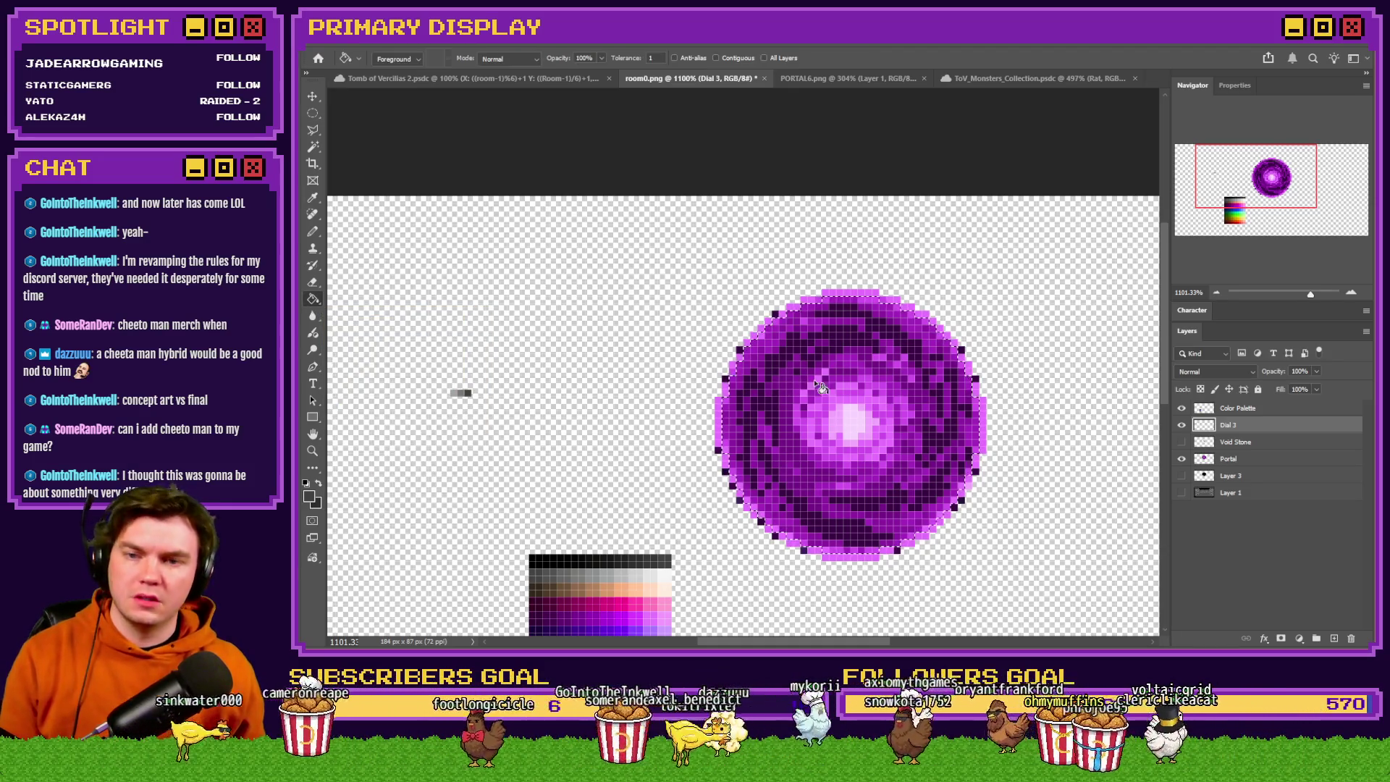
Fill the circular selection with light grey.
left_click(468, 393, "alt")
key("alt+BackSpace")
left_click(470, 393, "alt")
key("alt+BackSpace")
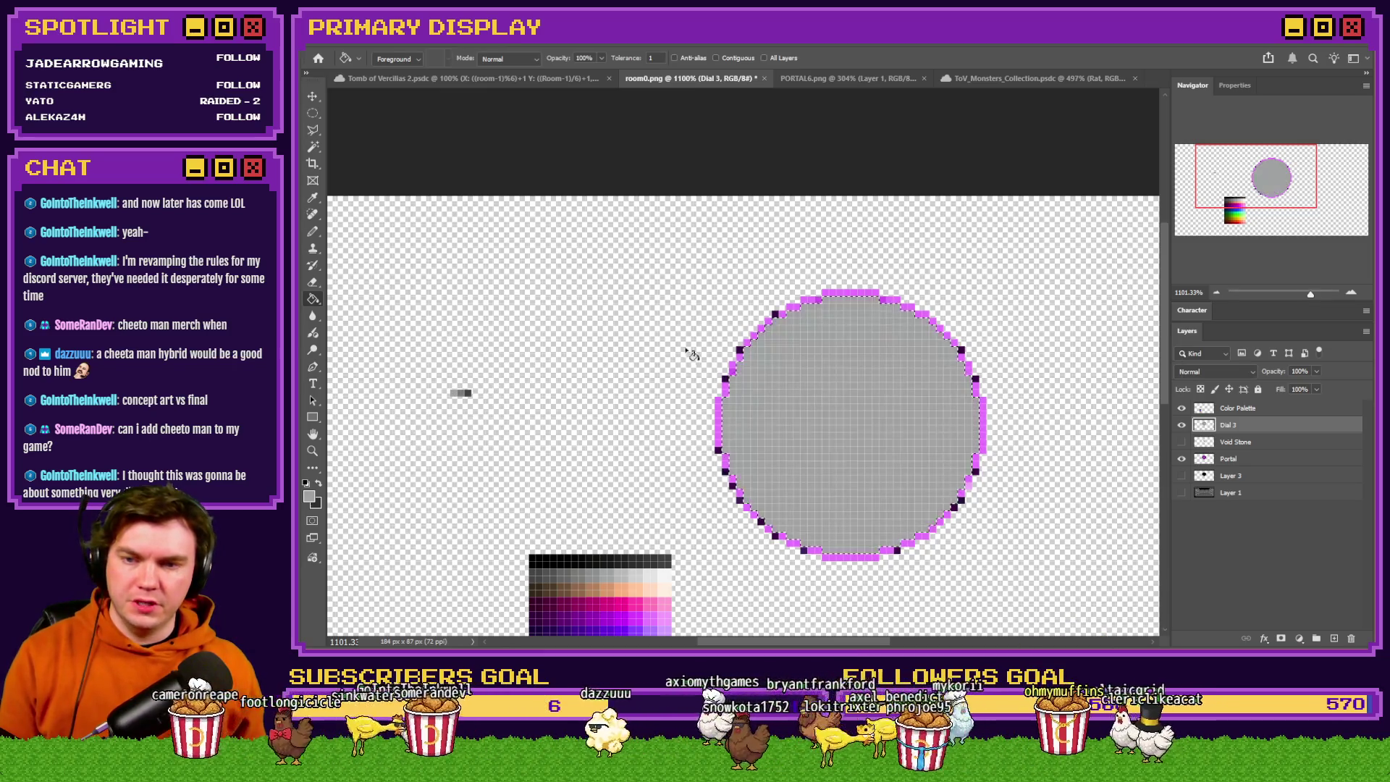
Clear a centred 27-pixel circle from the grey disc's middle, redoing an earlier smaller cut.
scroll(689, 351, "up", 1)
left_click(313, 114)
left_click_drag(626, 230, 874, 470)
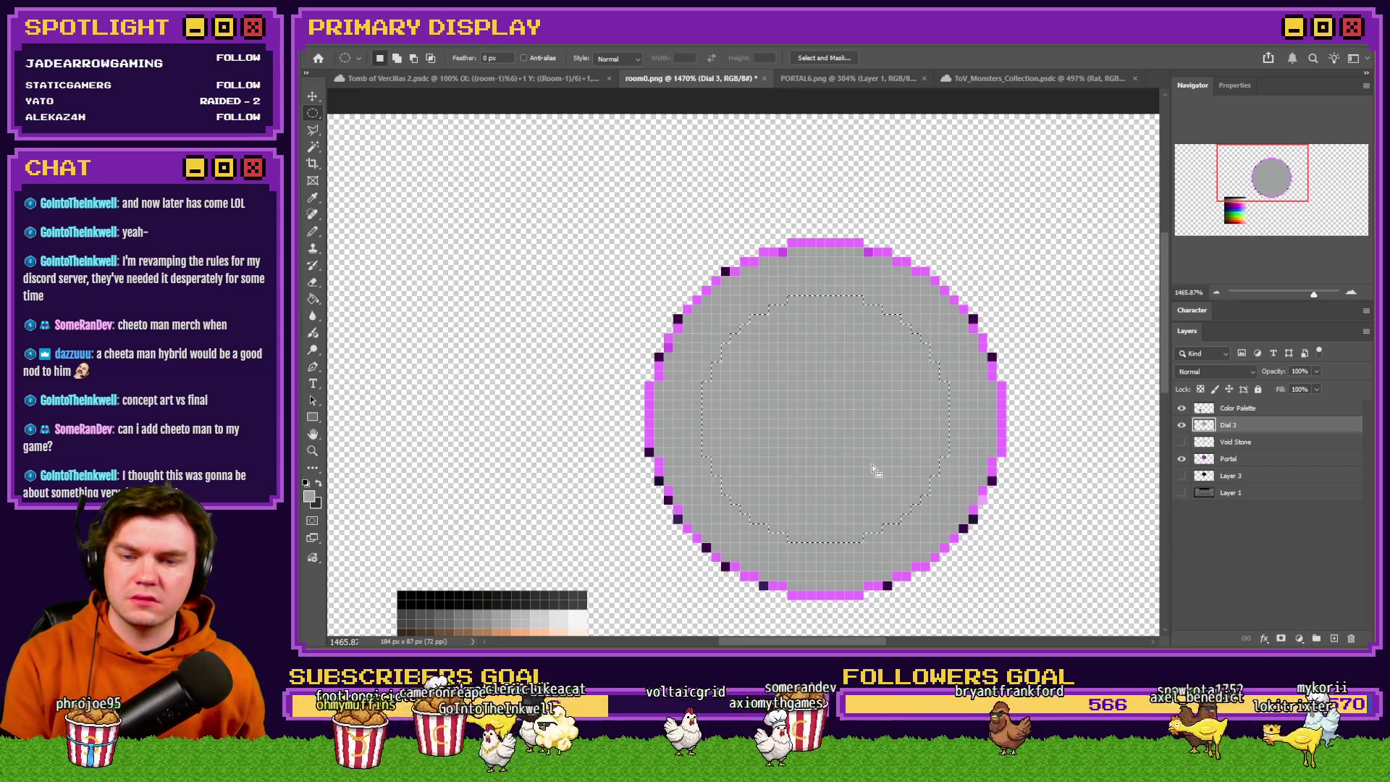
key("Delete")
key("ctrl+d")
left_click_drag(811, 255, 829, 291)
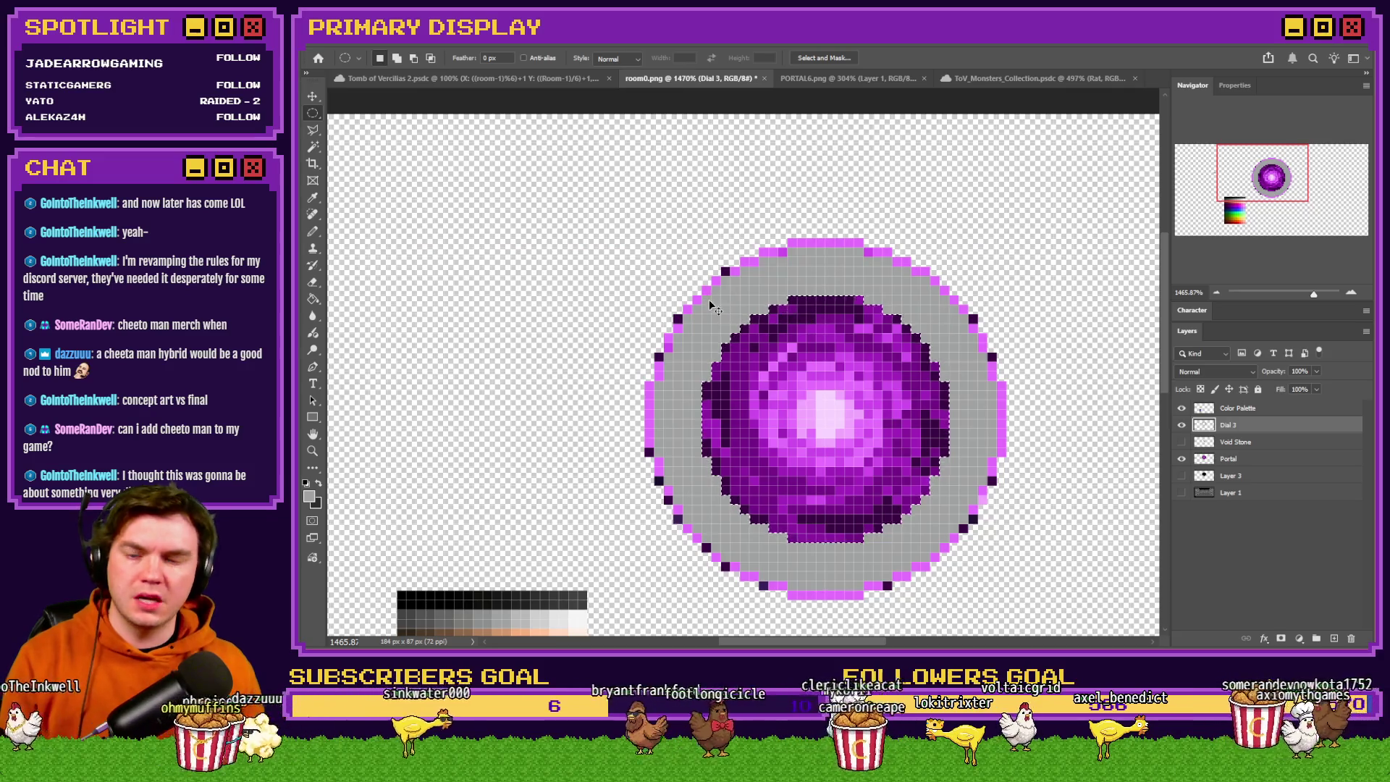
key("ctrl+z")
left_click_drag(647, 266, 935, 520)
left_click_drag(785, 441, 840, 454)
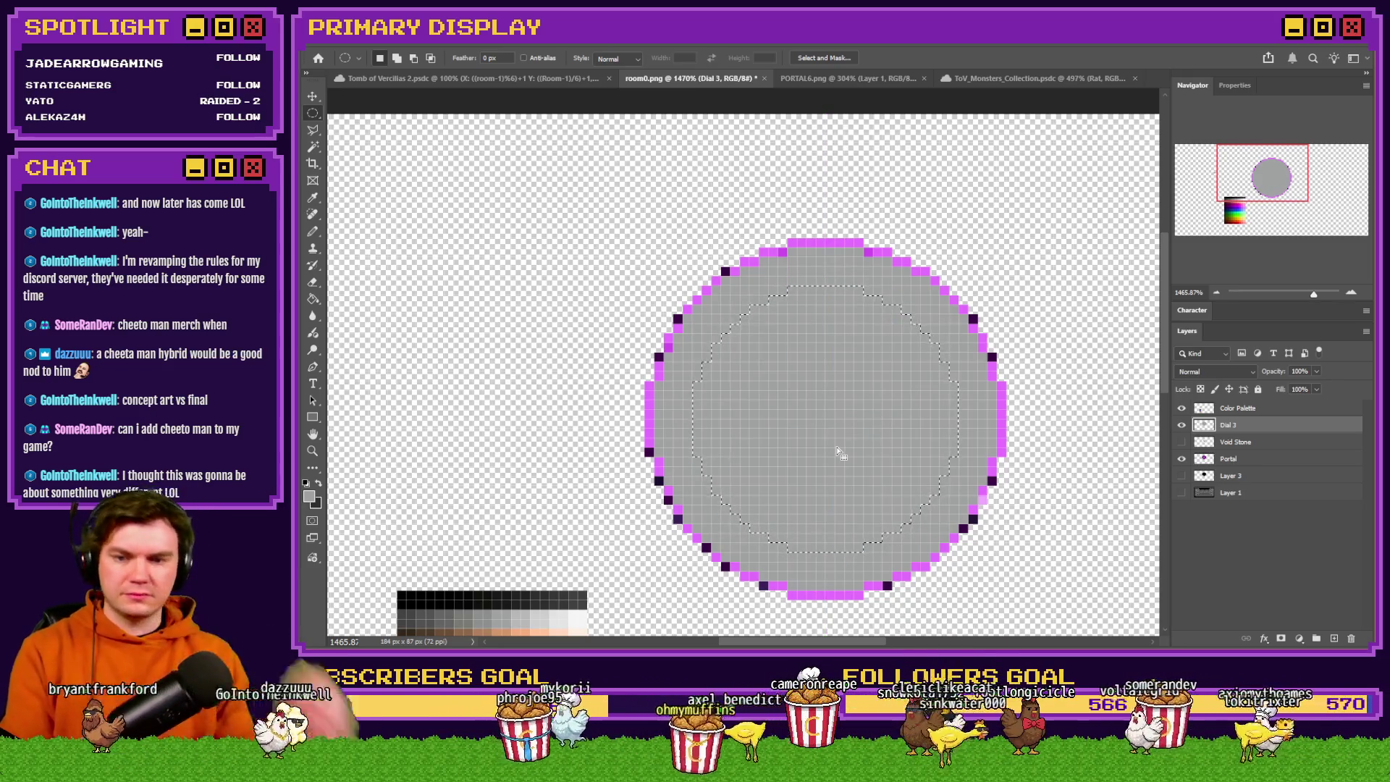
key("Delete")
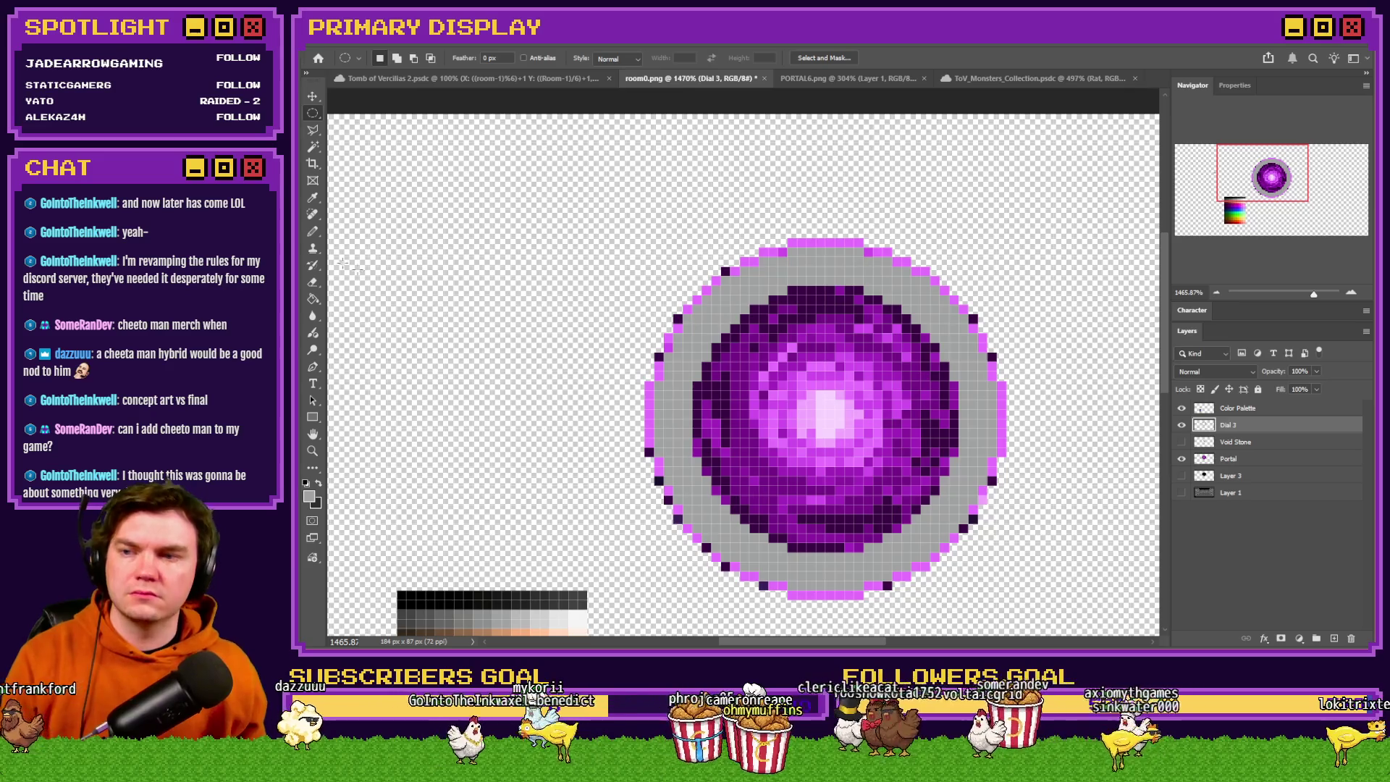
Sample the darker grey sample pixel for the Pencil.
key("b")
scroll(391, 248, "down", 2)
scroll(434, 333, "up", 3)
left_click(398, 340, "alt")
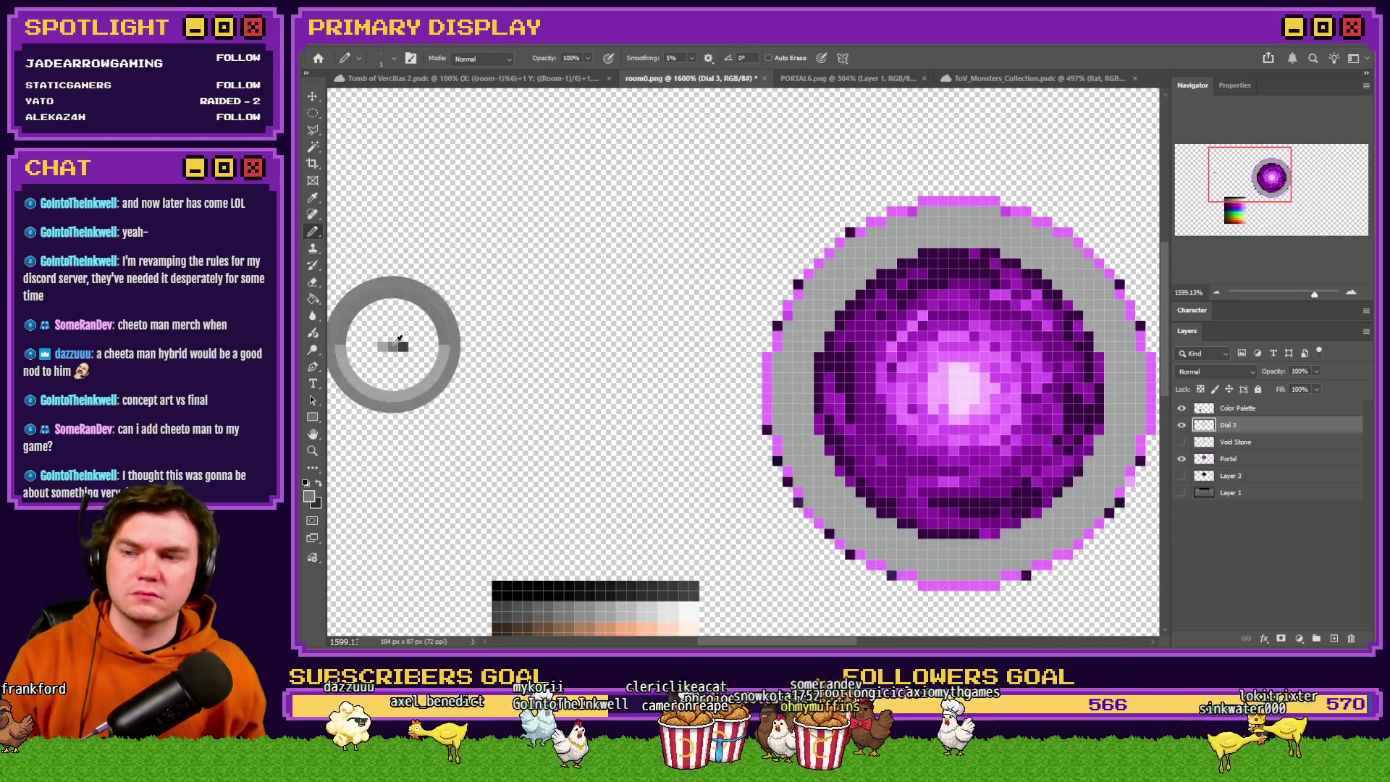
Pencil dark grey pixels along the ring's inner top and right edges, then hide the Portal layer.
scroll(789, 392, "down", 2)
scroll(789, 391, "up", 3)
left_click_drag(742, 246, 843, 256)
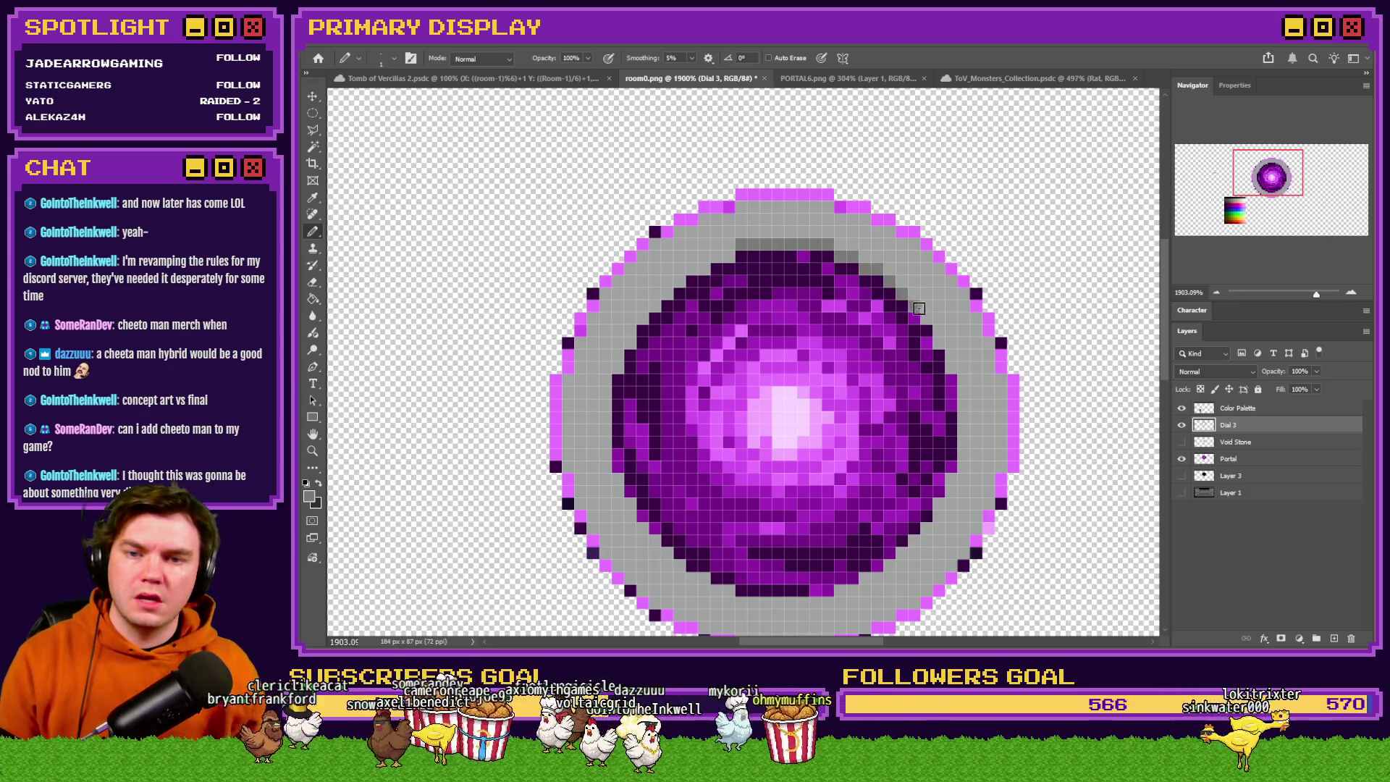
left_click_drag(960, 379, 962, 467)
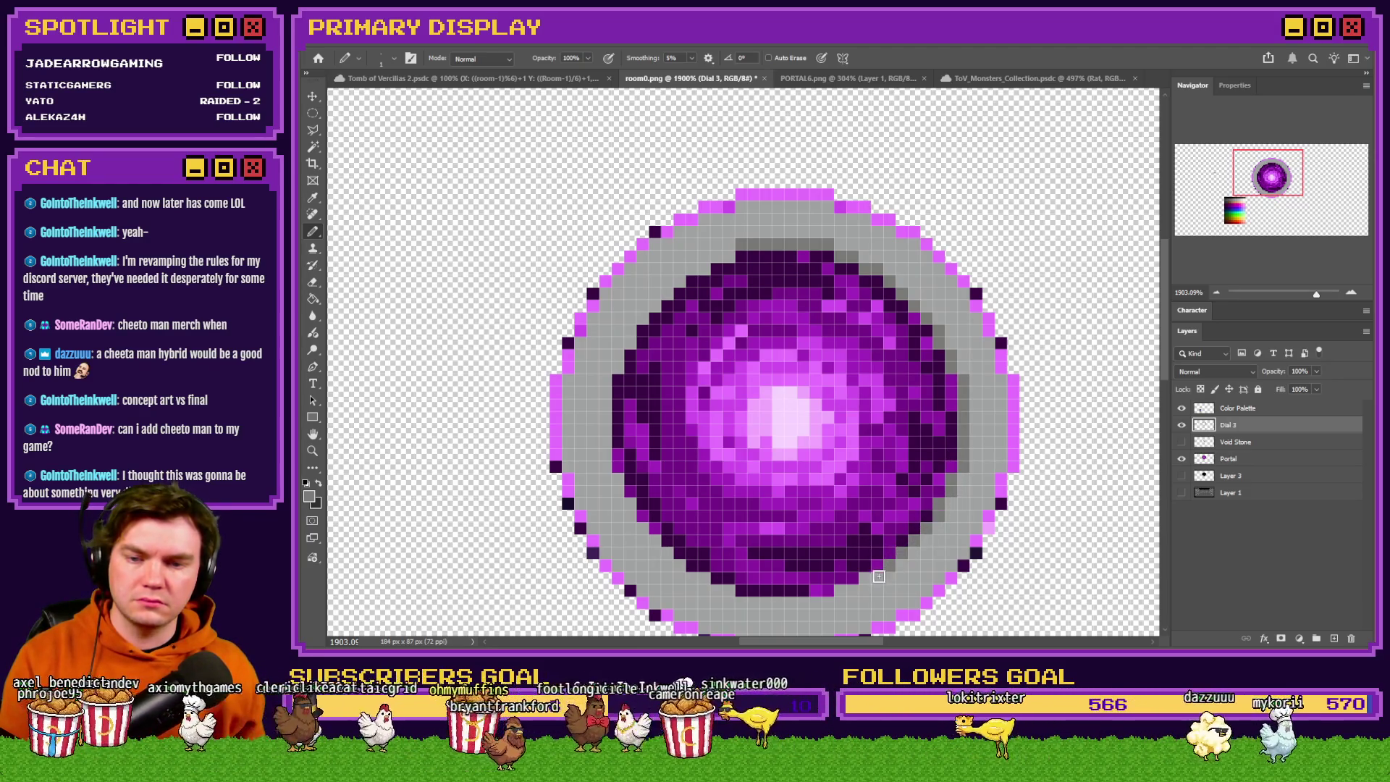
mouse_move(838, 603)
left_mouse_down()
mouse_move(724, 603)
mouse_move(818, 603)
left_mouse_up()
key("ctrl+z")
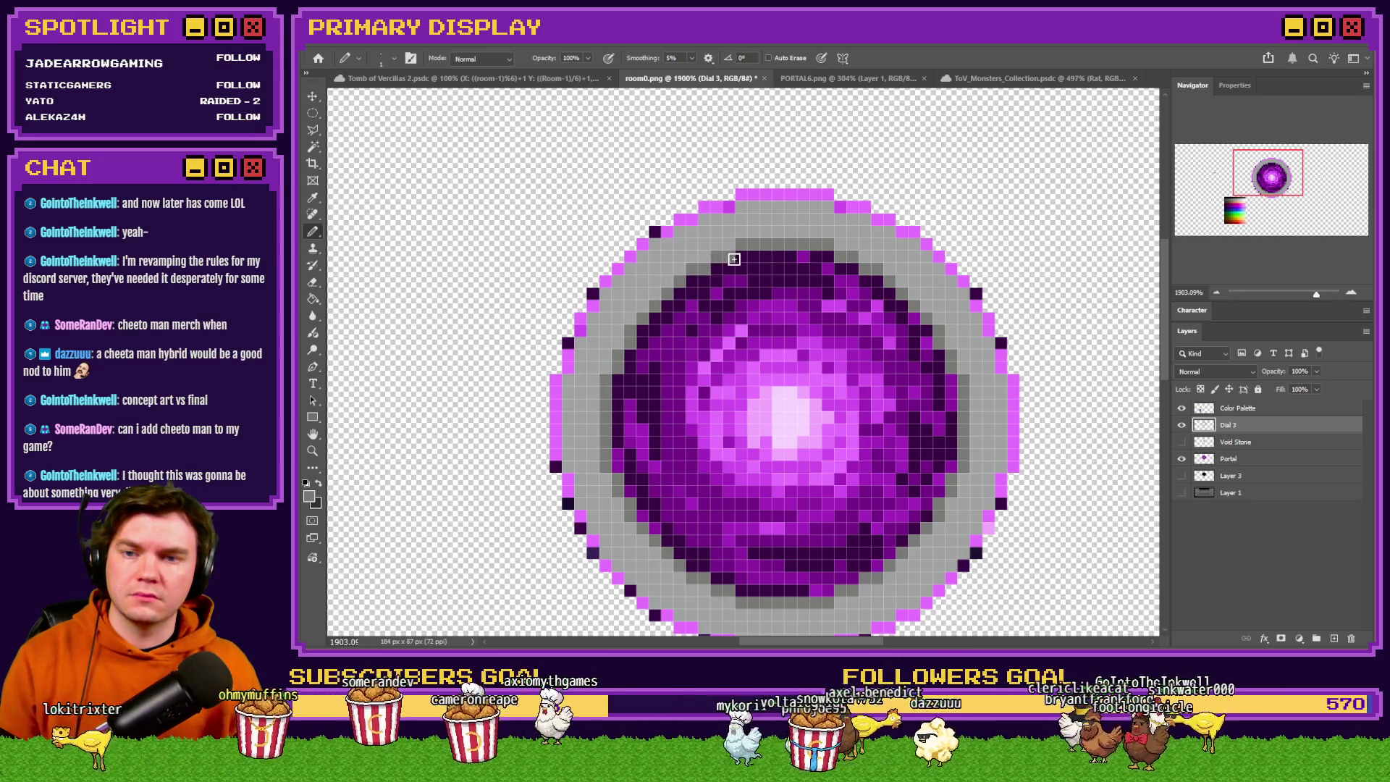
left_click(1181, 460)
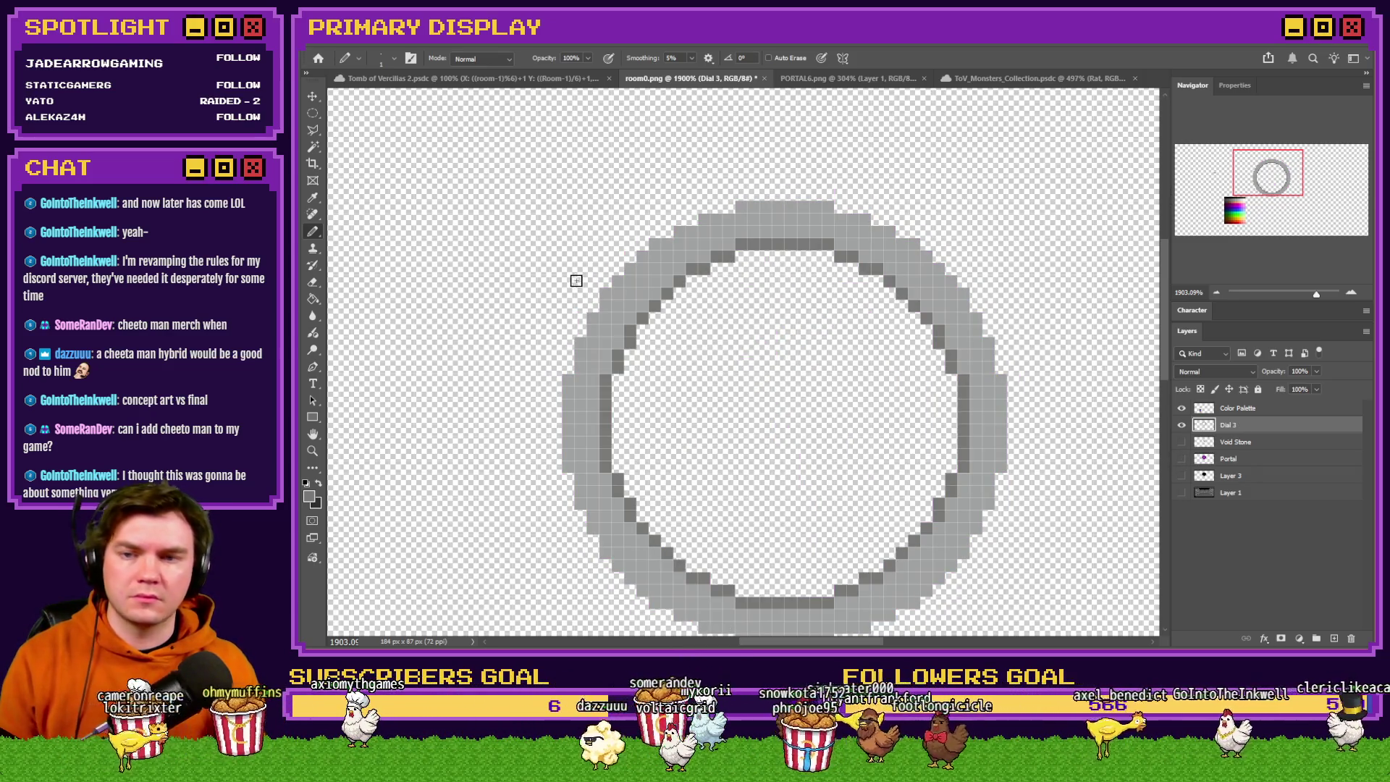
Select a 26-pixel elliptical circle inside the ring, nudged upward to centre it.
right_click(313, 112)
left_click(355, 123)
scroll(683, 270, "down", 1)
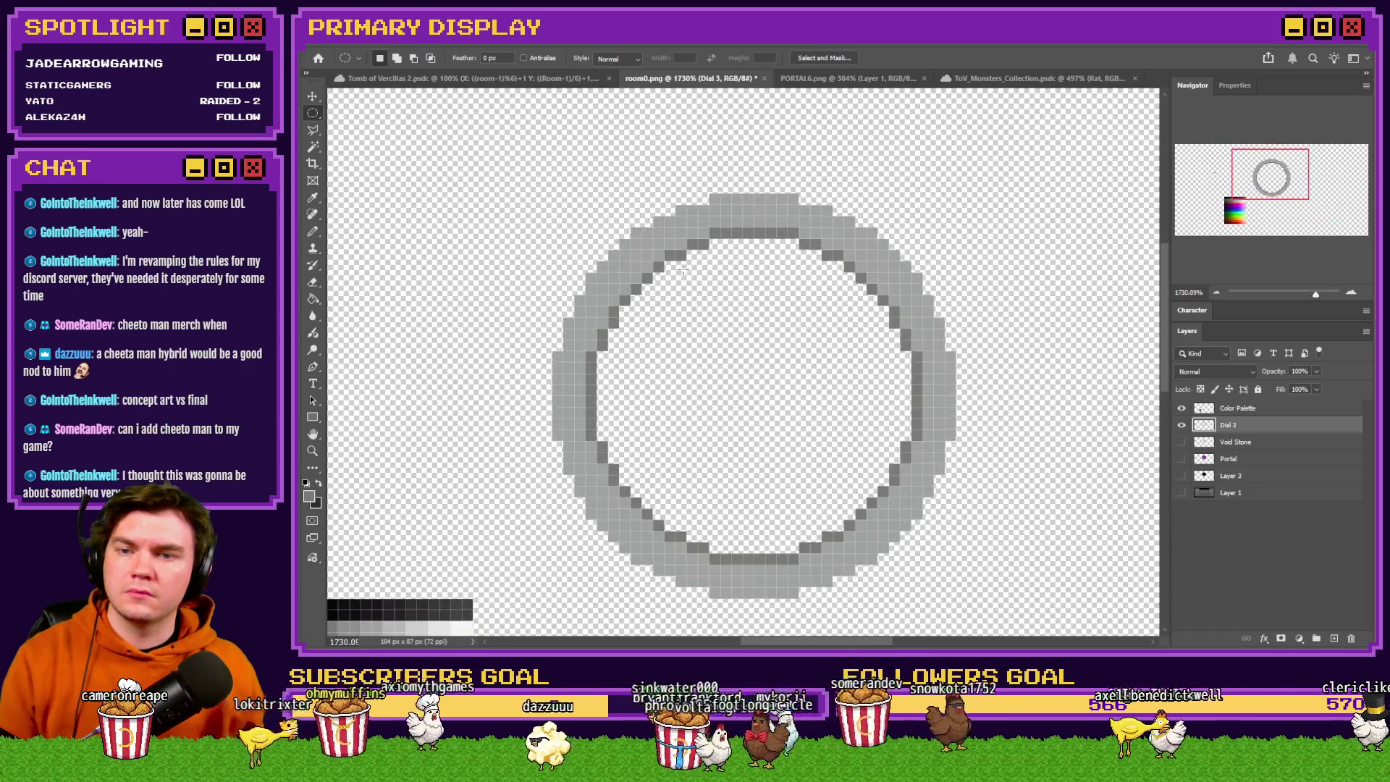
left_click_drag(717, 246, 816, 548)
left_click_drag(586, 293, 896, 597)
left_click_drag(799, 450, 795, 387)
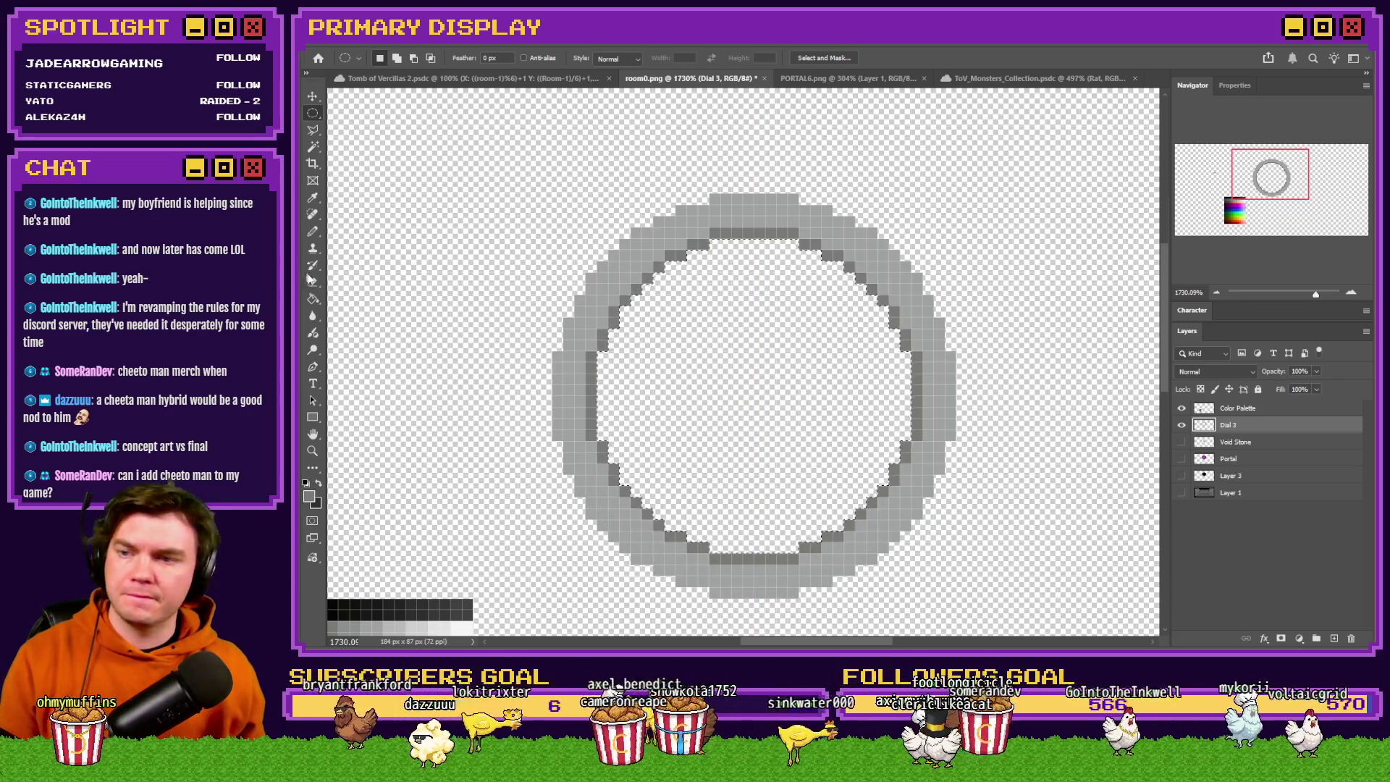
Fill that circle with grey to thicken the ring inward.
left_click(314, 298)
left_click(713, 295)
key("m")
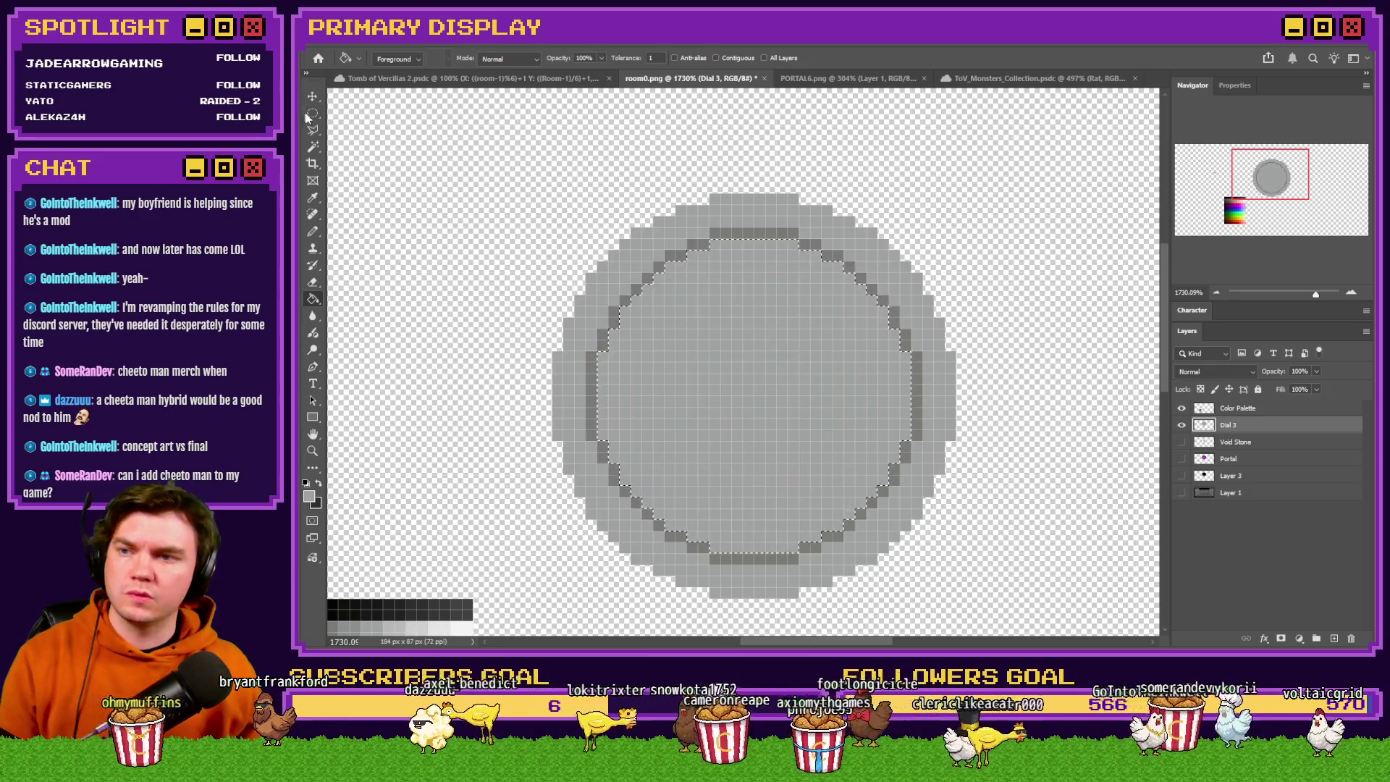
key("ctrl+d")
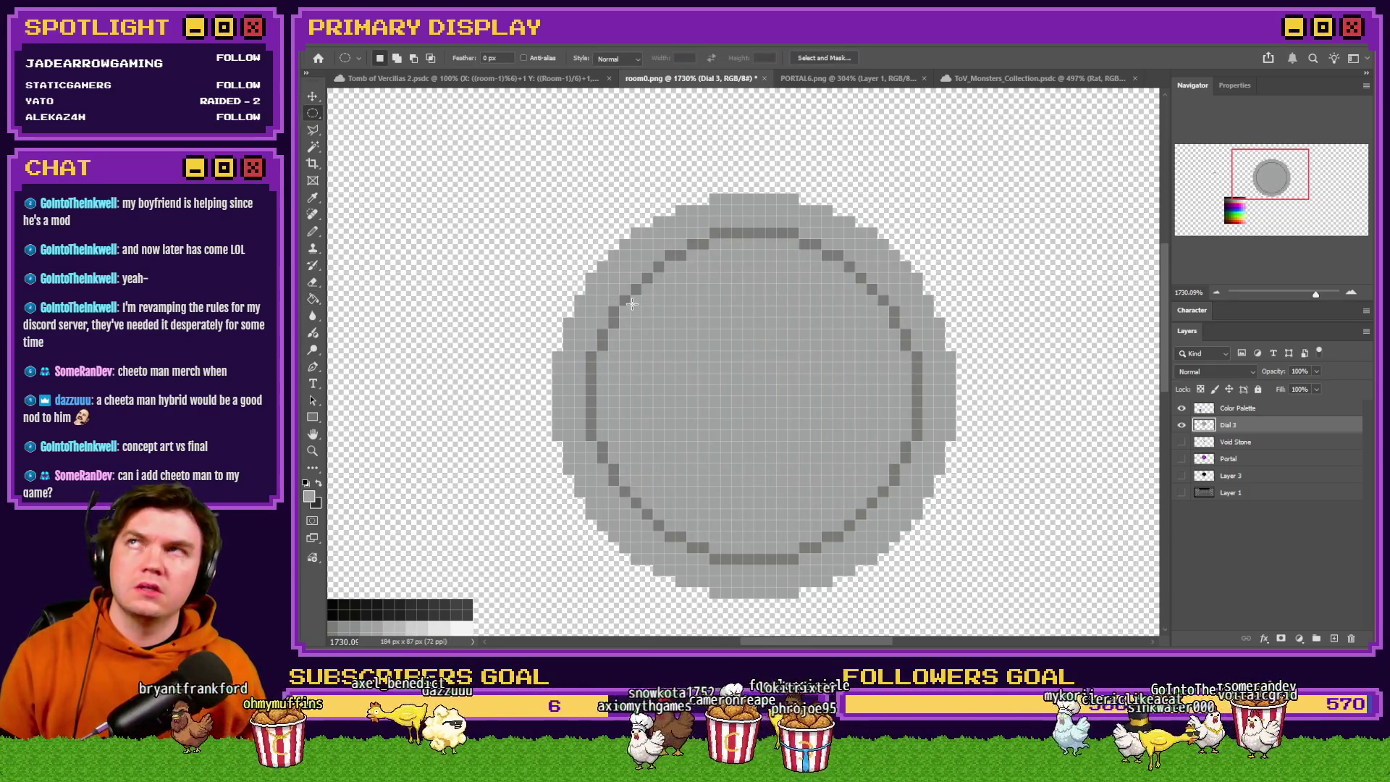
Delete a centred 20-pixel circle from the ring's middle.
left_click_drag(624, 295, 812, 509)
left_click_drag(753, 409, 800, 435)
key("Delete")
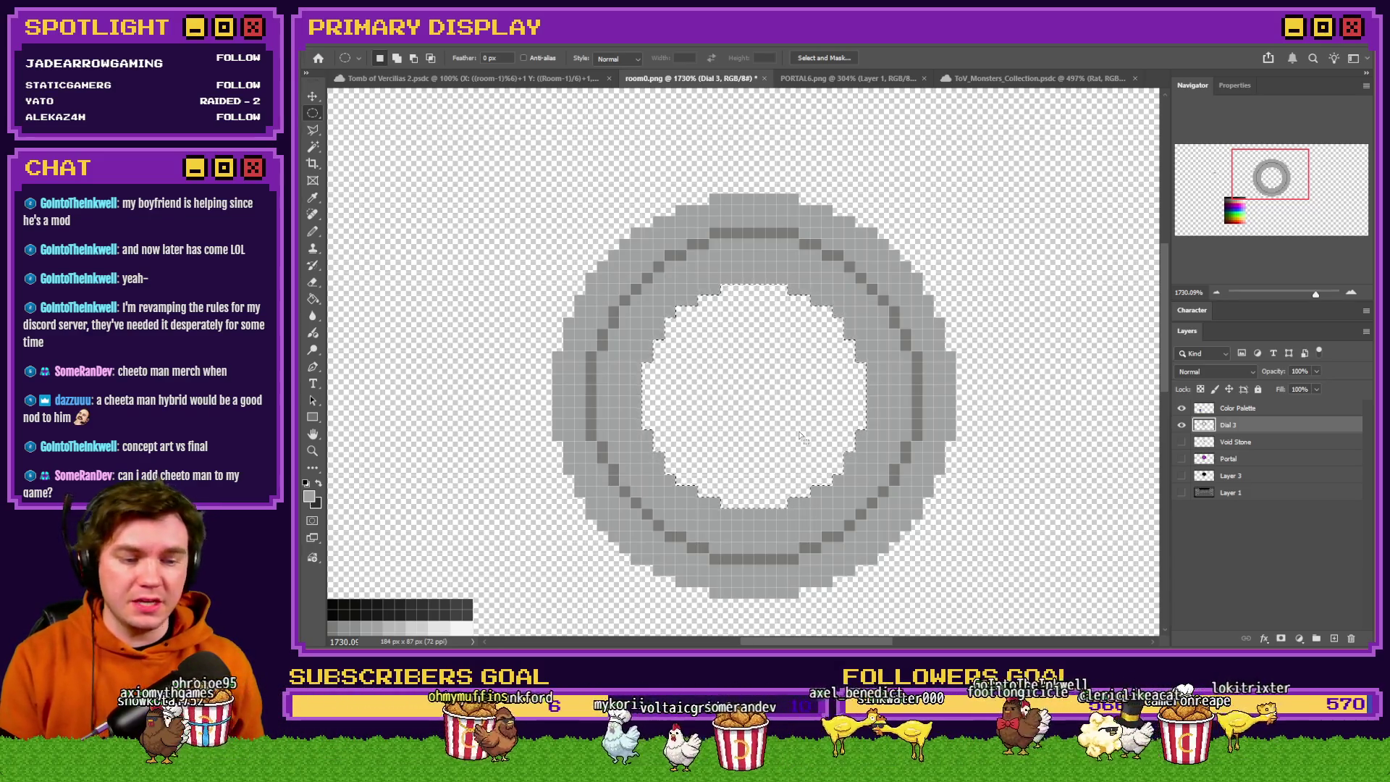
key("ctrl+d")
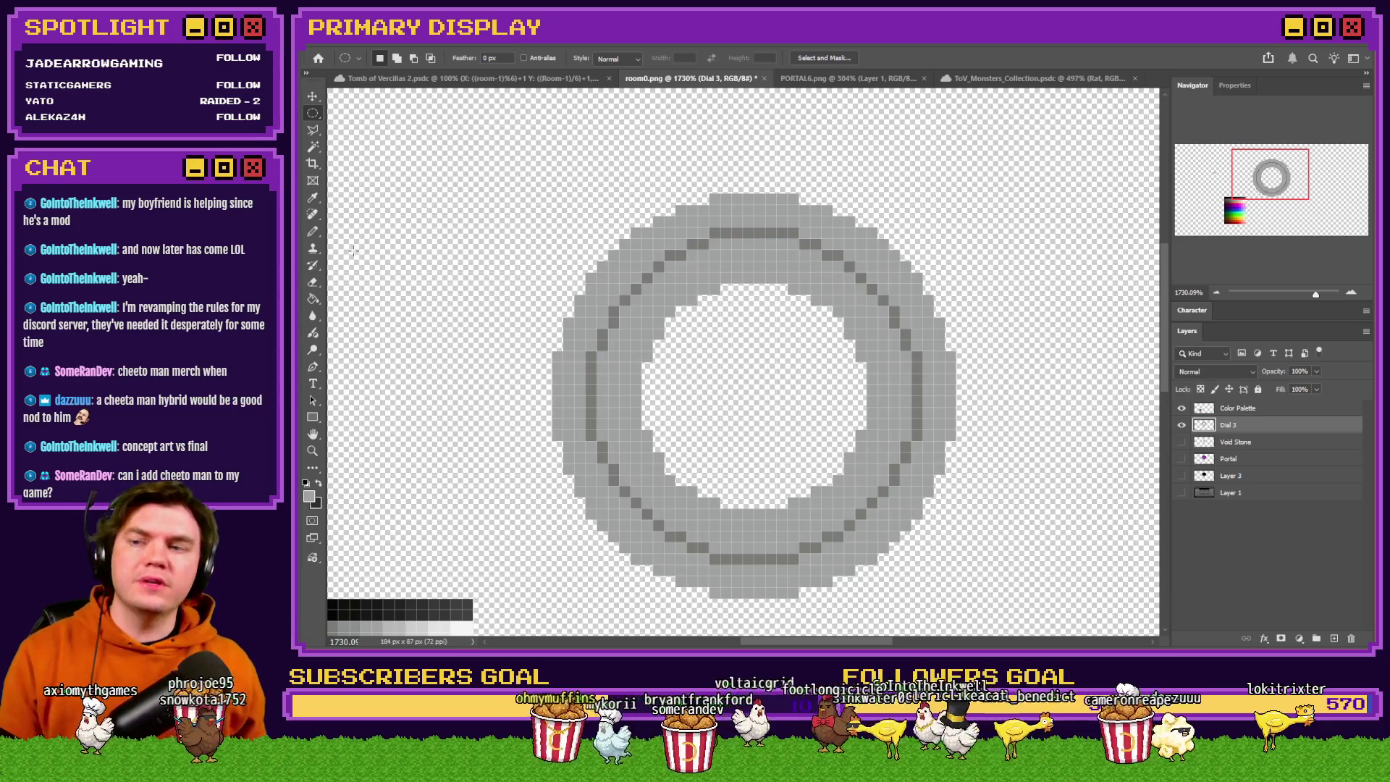
Pencil a dark line along the ring's new inner top edge.
key("b")
scroll(735, 230, "up", 2)
mouse_move(701, 287)
left_mouse_down()
mouse_move(814, 301)
mouse_move(886, 373)
mouse_move(906, 475)
mouse_move(835, 572)
mouse_move(723, 595)
mouse_move(634, 559)
mouse_move(601, 494)
mouse_move(586, 402)
mouse_move(616, 351)
mouse_move(682, 301)
left_mouse_up()
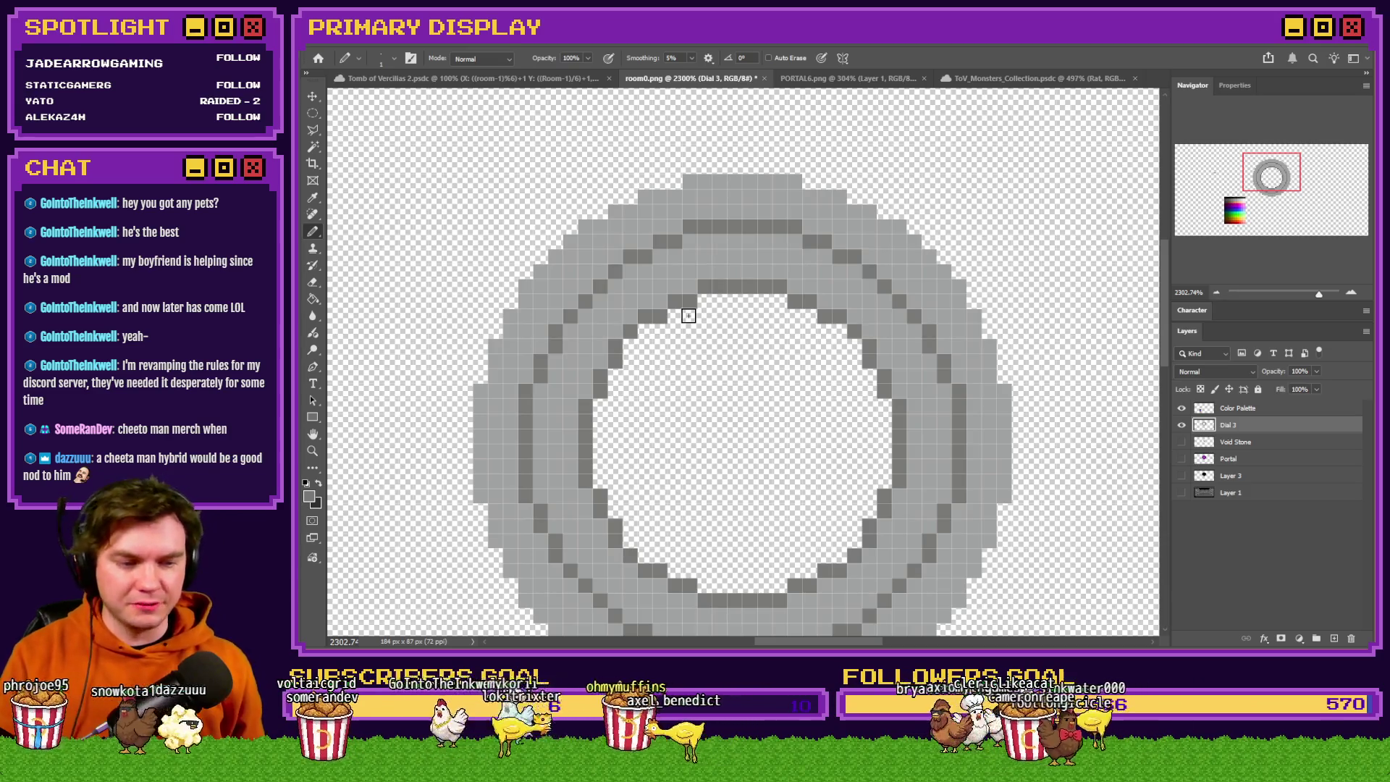
Zoom the view to inspect the ring's two dark grooves.
scroll(695, 311, "down", 2)
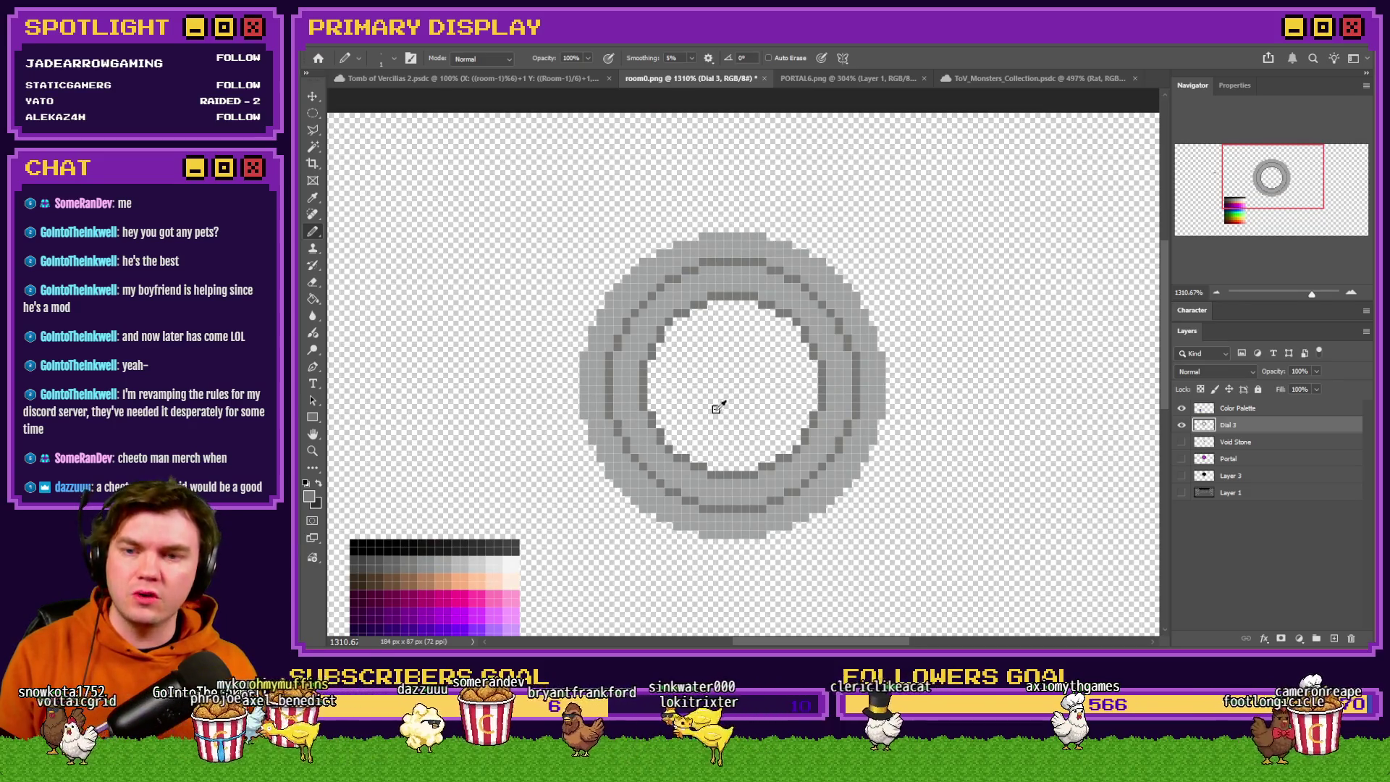
scroll(720, 403, "up", 2)
scroll(746, 379, "up", 1)
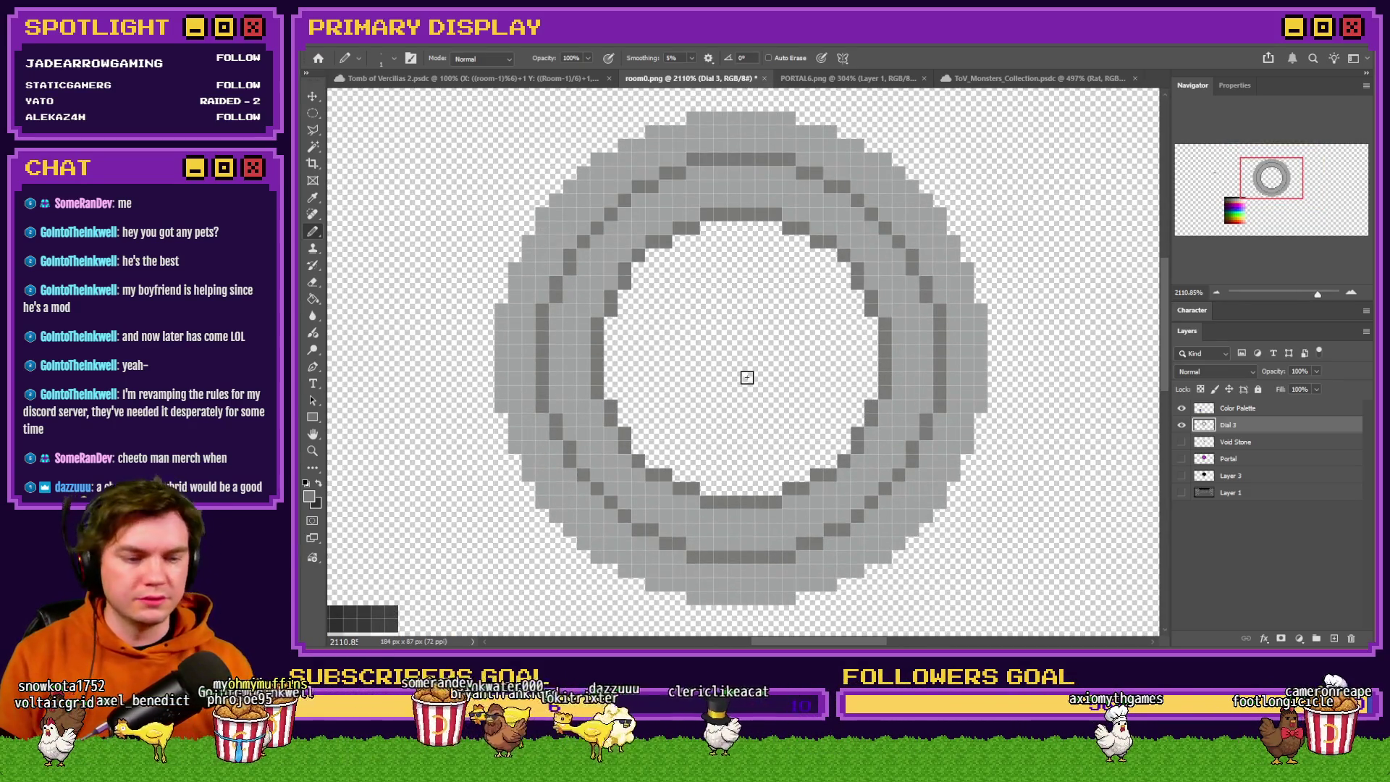